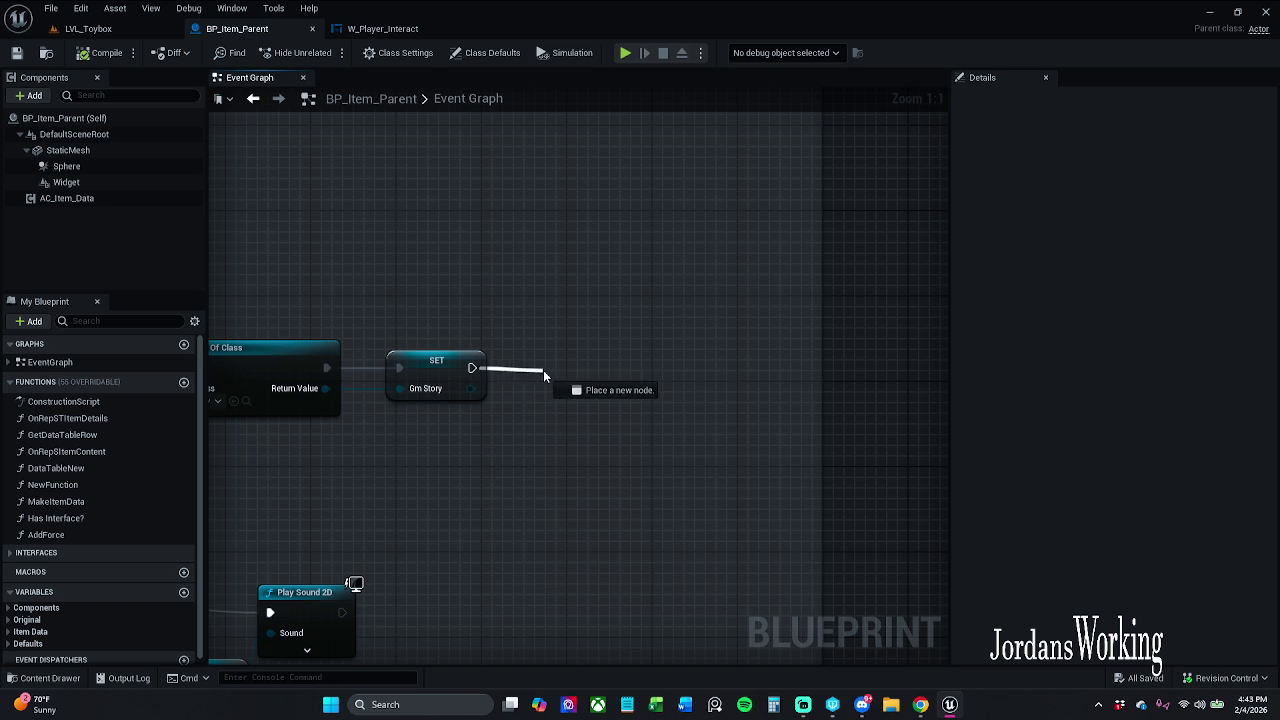
Add a Create Widget node after SET Gm Story and set its class to W_Player_Interact
{"action": "type", "text": "create wi"}
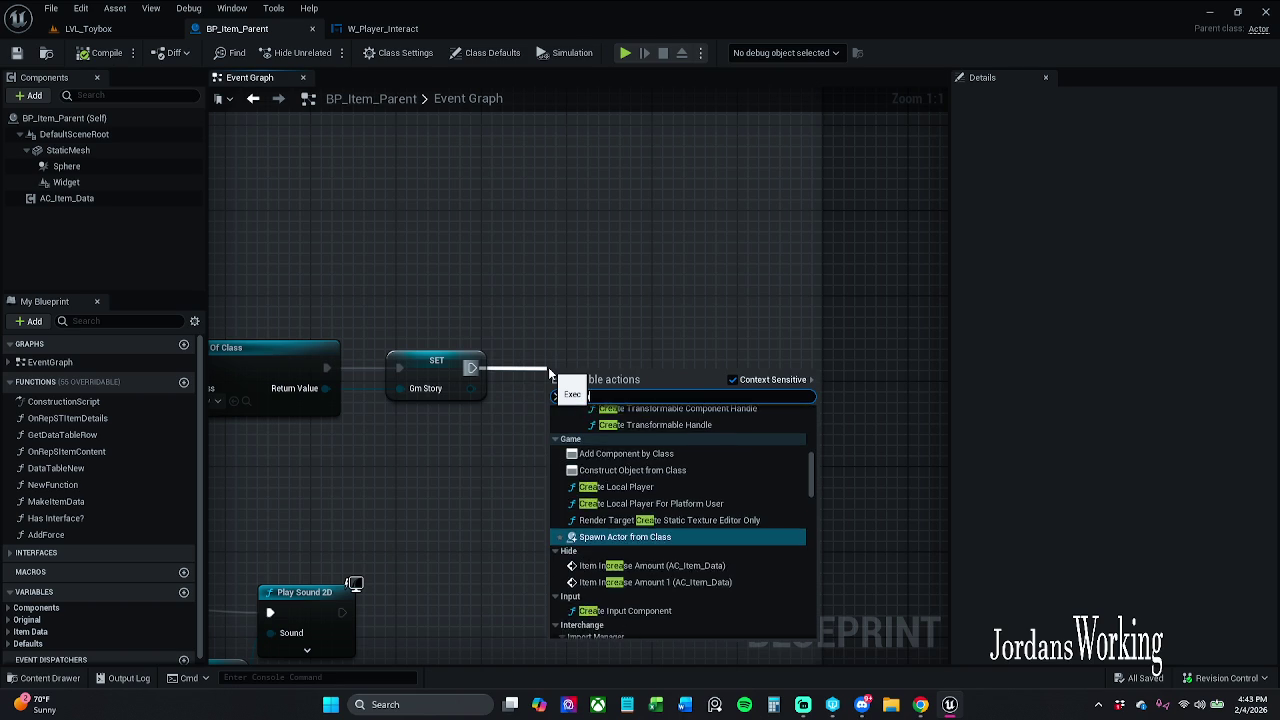
{"action": "type", "text": "dg"}
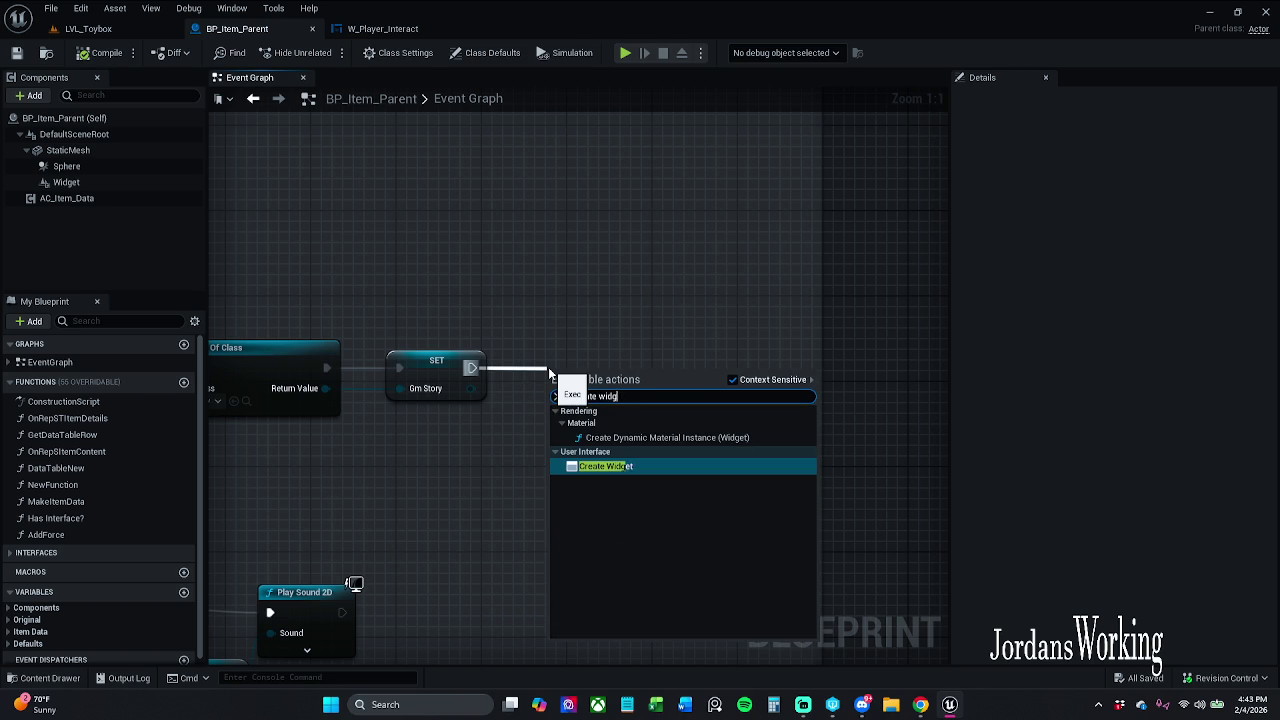
{"action": "key", "text": "Return"}
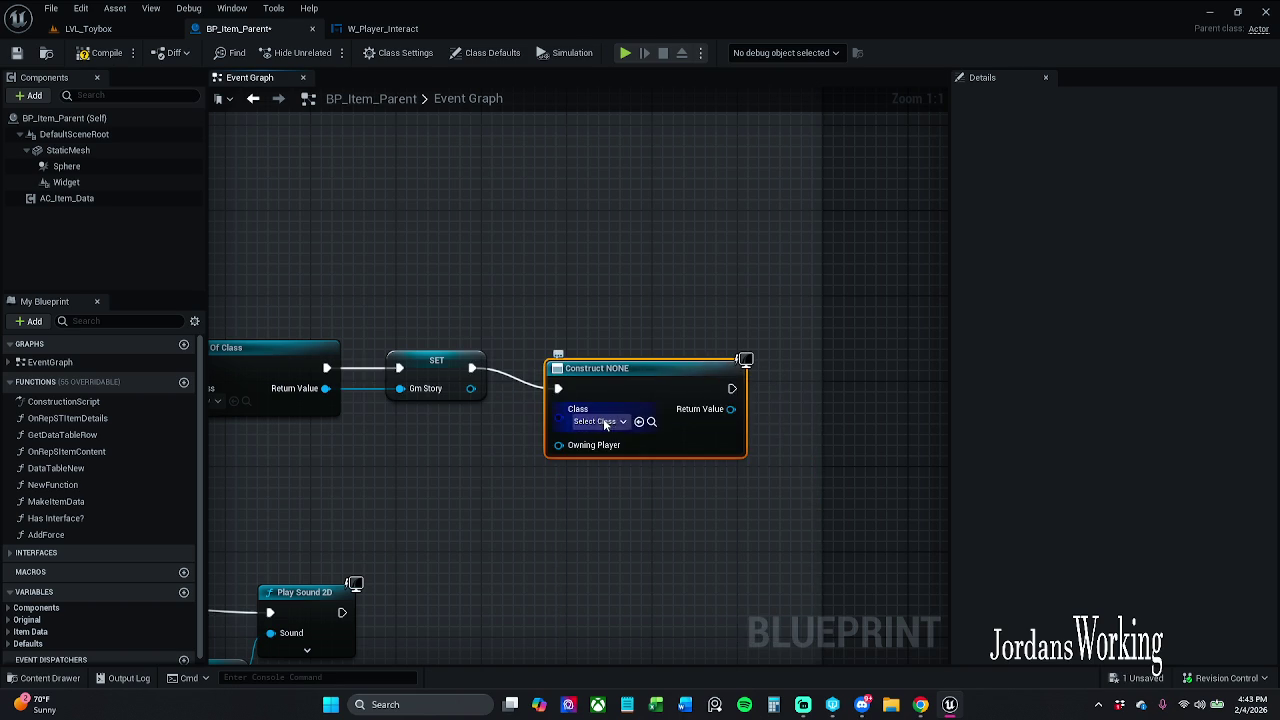
{"action": "left_click", "coordinate": [597, 421]}
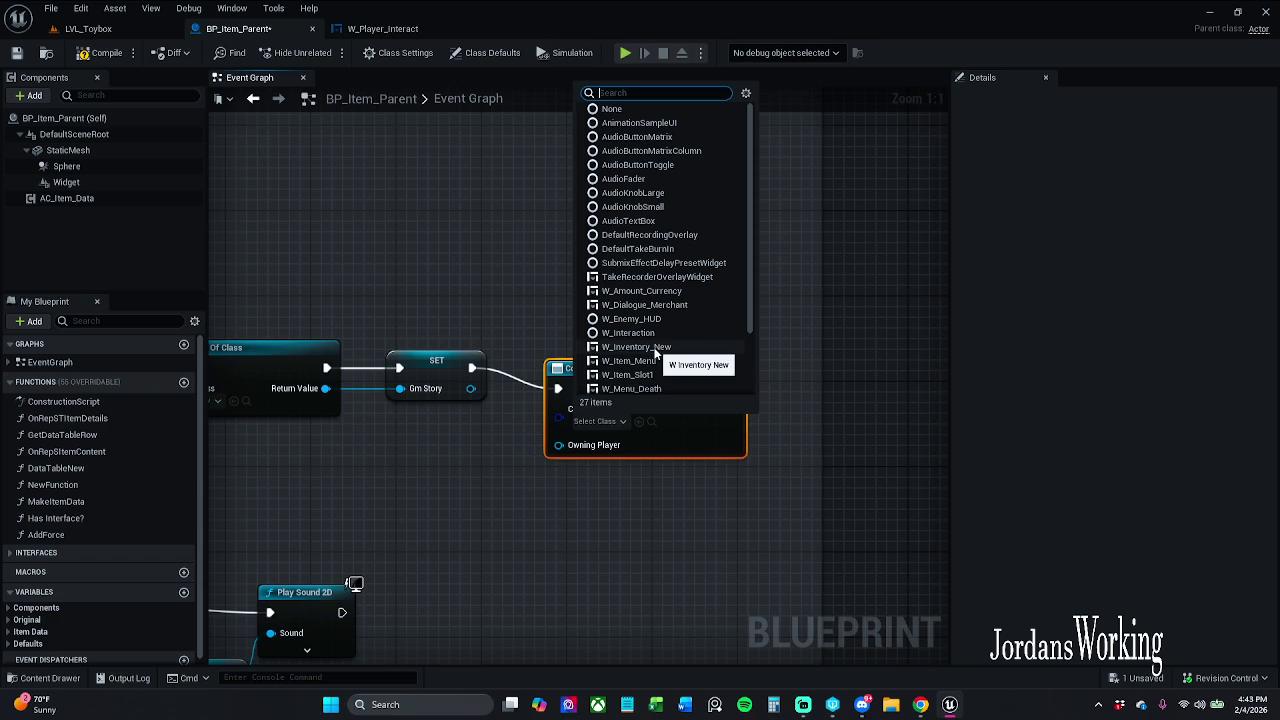
{"action": "scroll", "coordinate": [655, 352], "scroll_direction": "down", "scroll_amount": 2}
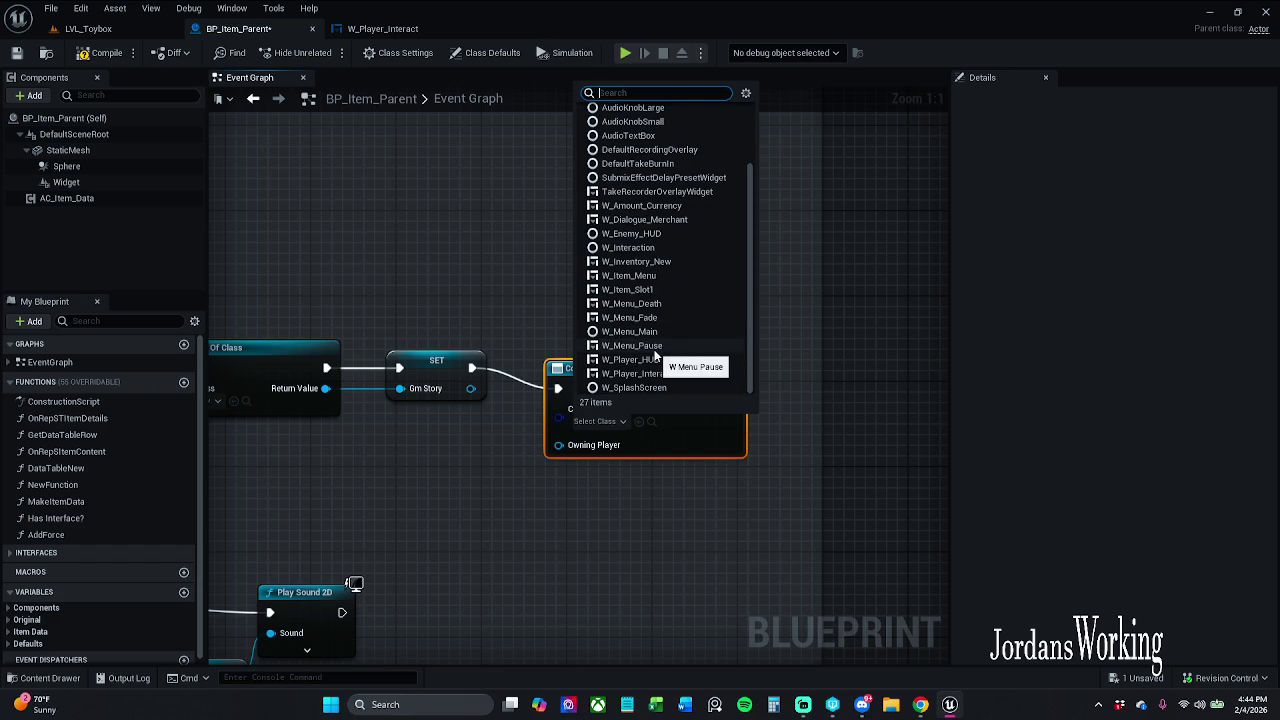
{"action": "left_click", "coordinate": [670, 374]}
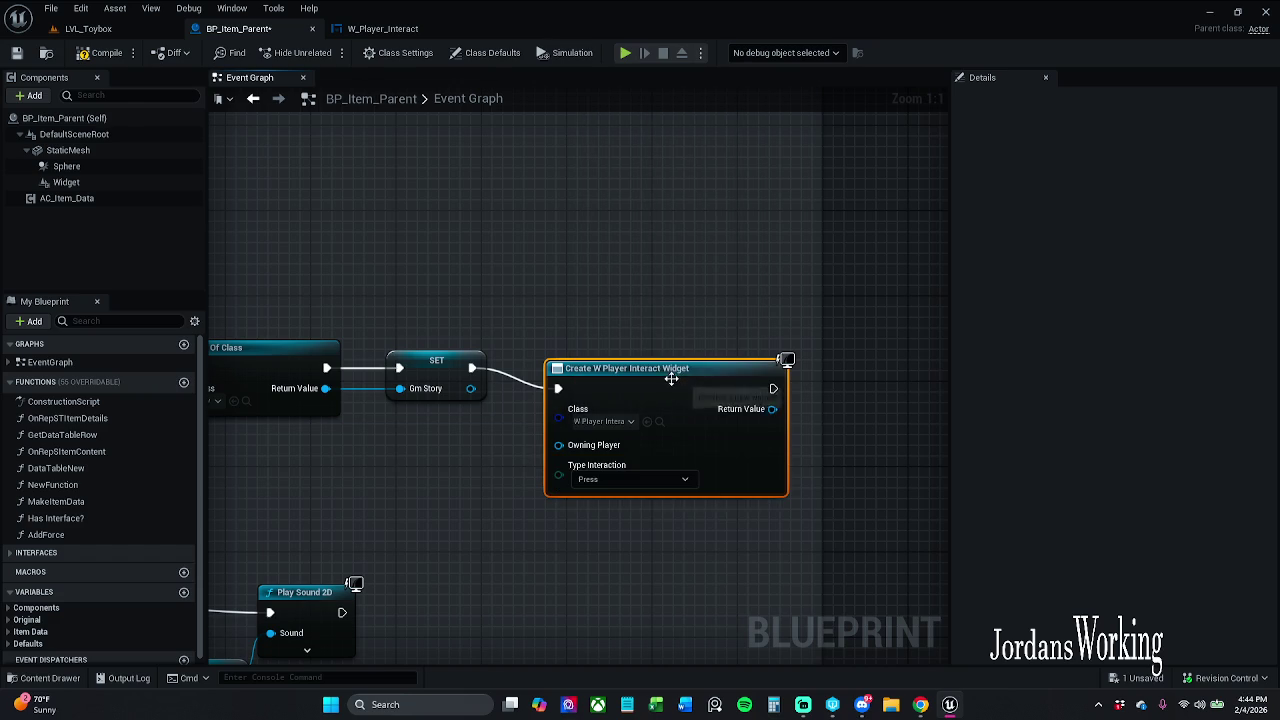
{"action": "mouse_move", "coordinate": [405, 329]}
{"action": "left_mouse_down"}
{"action": "mouse_move", "coordinate": [471, 323]}
{"action": "mouse_move", "coordinate": [220, 323]}
{"action": "mouse_move", "coordinate": [893, 320]}
{"action": "mouse_move", "coordinate": [232, 323]}
{"action": "mouse_move", "coordinate": [237, 346]}
{"action": "left_mouse_up"}
Reposition the Create Widget node and keep its Type Interaction input at Press
{"action": "left_click", "coordinate": [84, 182]}
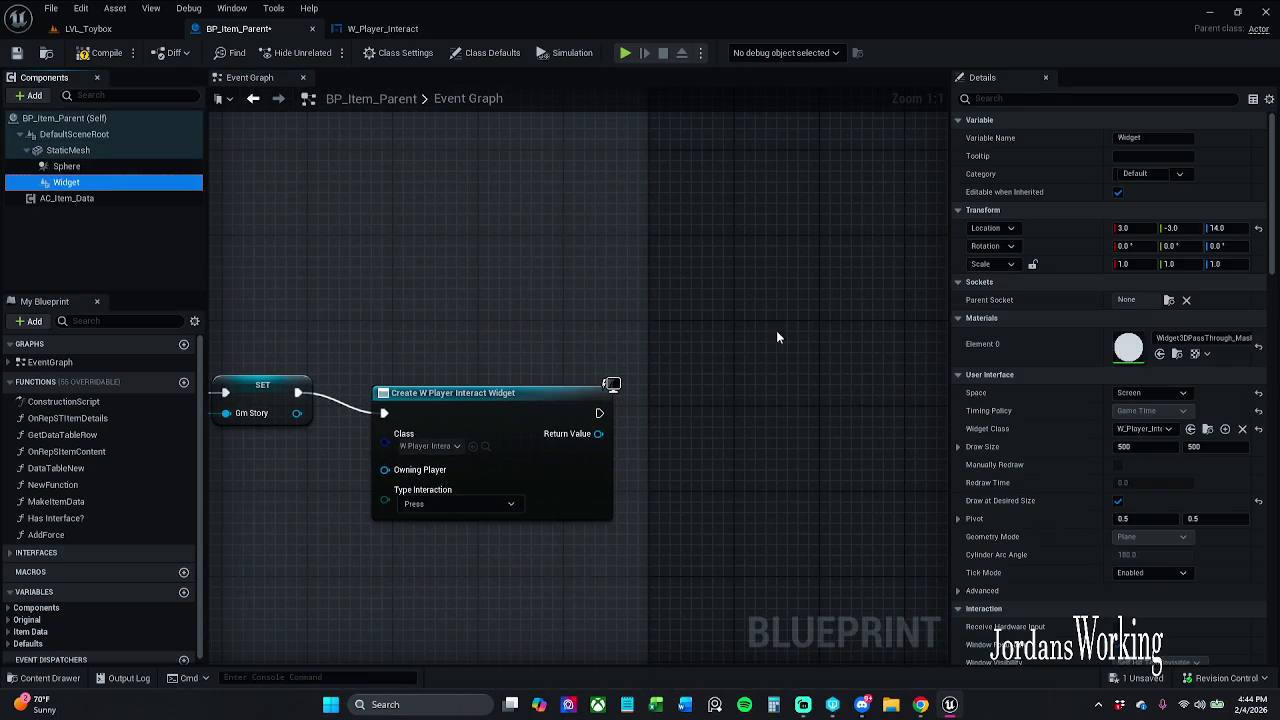
{"action": "left_click_drag", "start_coordinate": [647, 337], "coordinate": [734, 332]}
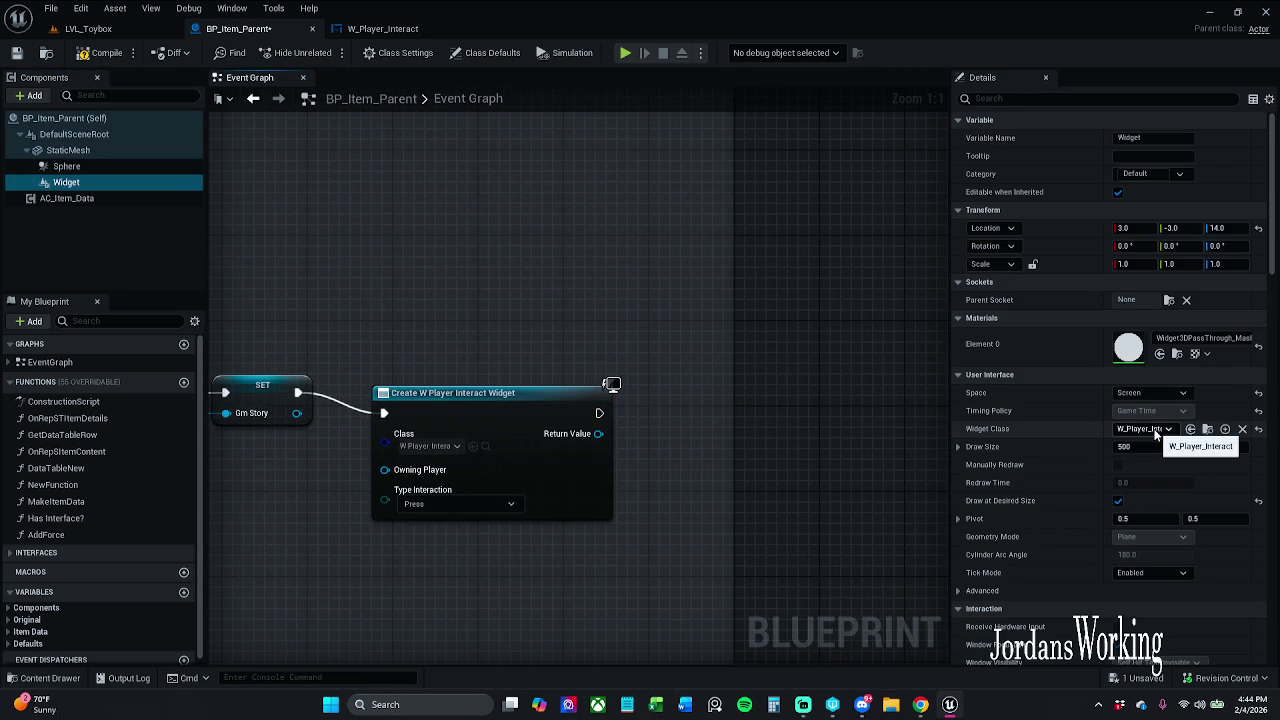
{"action": "left_click_drag", "start_coordinate": [494, 431], "coordinate": [515, 410]}
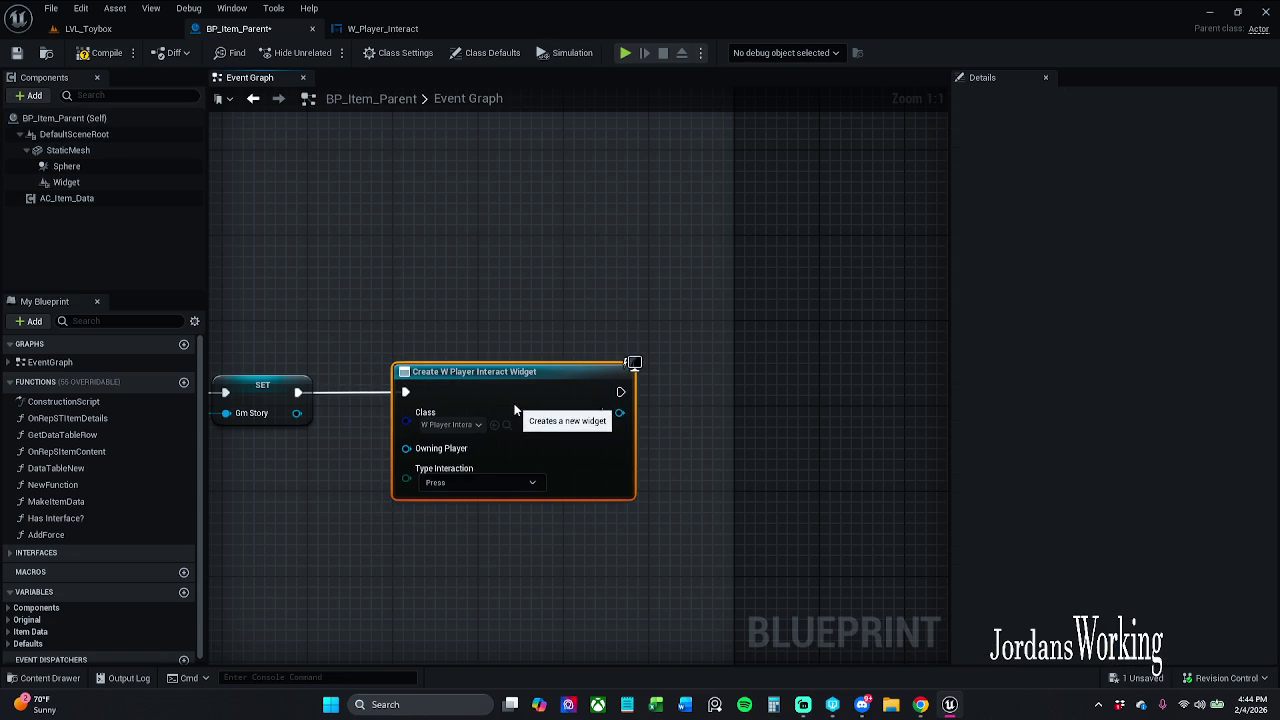
{"action": "left_click", "coordinate": [487, 483]}
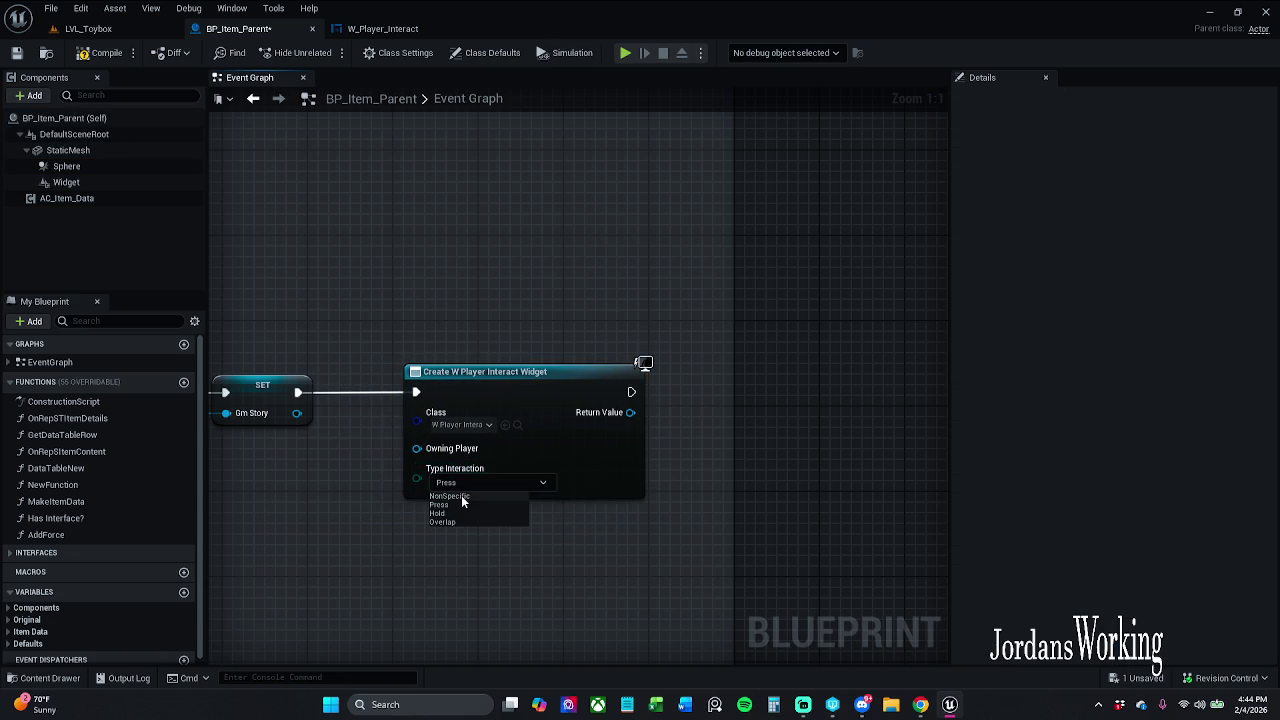
{"action": "left_click", "coordinate": [491, 482]}
{"action": "mouse_move", "coordinate": [687, 484]}
{"action": "left_mouse_down"}
{"action": "mouse_move", "coordinate": [686, 473]}
{"action": "mouse_move", "coordinate": [771, 449]}
{"action": "mouse_move", "coordinate": [668, 446]}
{"action": "mouse_move", "coordinate": [849, 446]}
{"action": "mouse_move", "coordinate": [615, 443]}
{"action": "left_mouse_up"}
Promote Type Interaction to a variable and compile to expose its Press default
{"action": "left_click_drag", "start_coordinate": [589, 391], "coordinate": [556, 429]}
{"action": "left_click", "coordinate": [636, 241]}
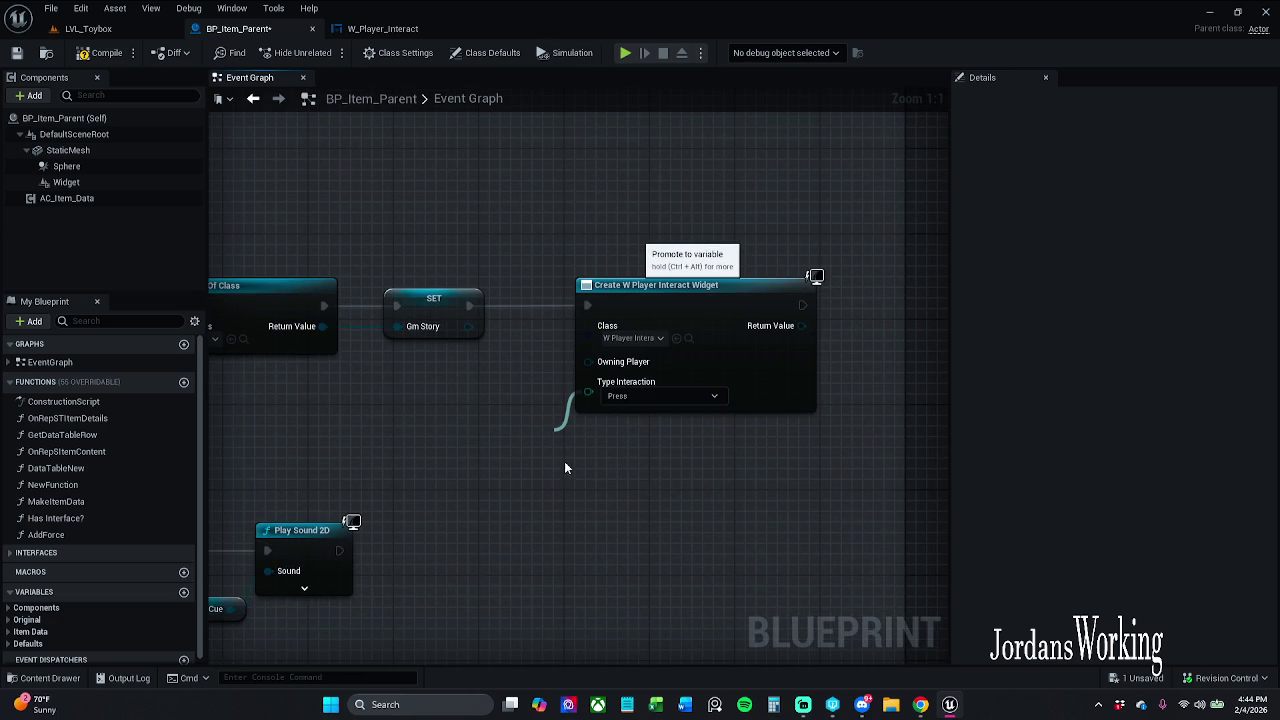
{"action": "left_click", "coordinate": [566, 484]}
{"action": "mouse_move", "coordinate": [549, 447]}
{"action": "left_mouse_down"}
{"action": "mouse_move", "coordinate": [509, 447]}
{"action": "mouse_move", "coordinate": [502, 431]}
{"action": "left_mouse_up"}
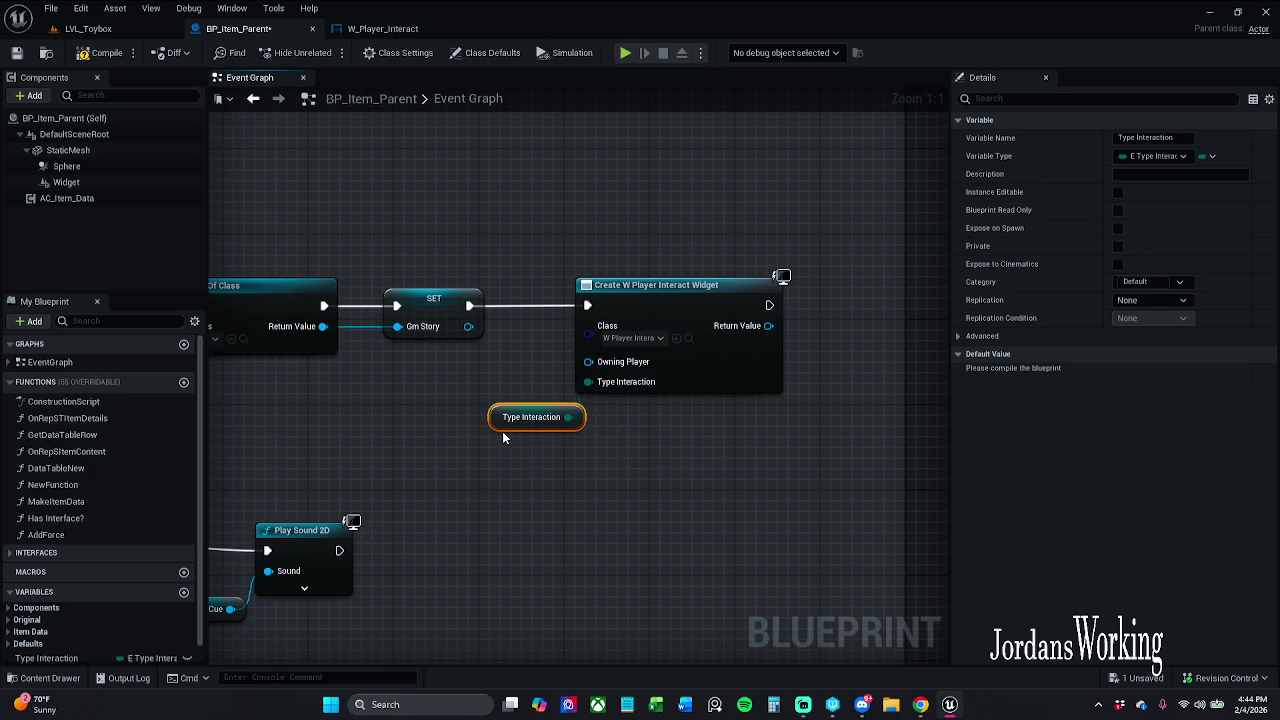
{"action": "left_click", "coordinate": [669, 470]}
{"action": "left_click_drag", "start_coordinate": [360, 392], "coordinate": [400, 445]}
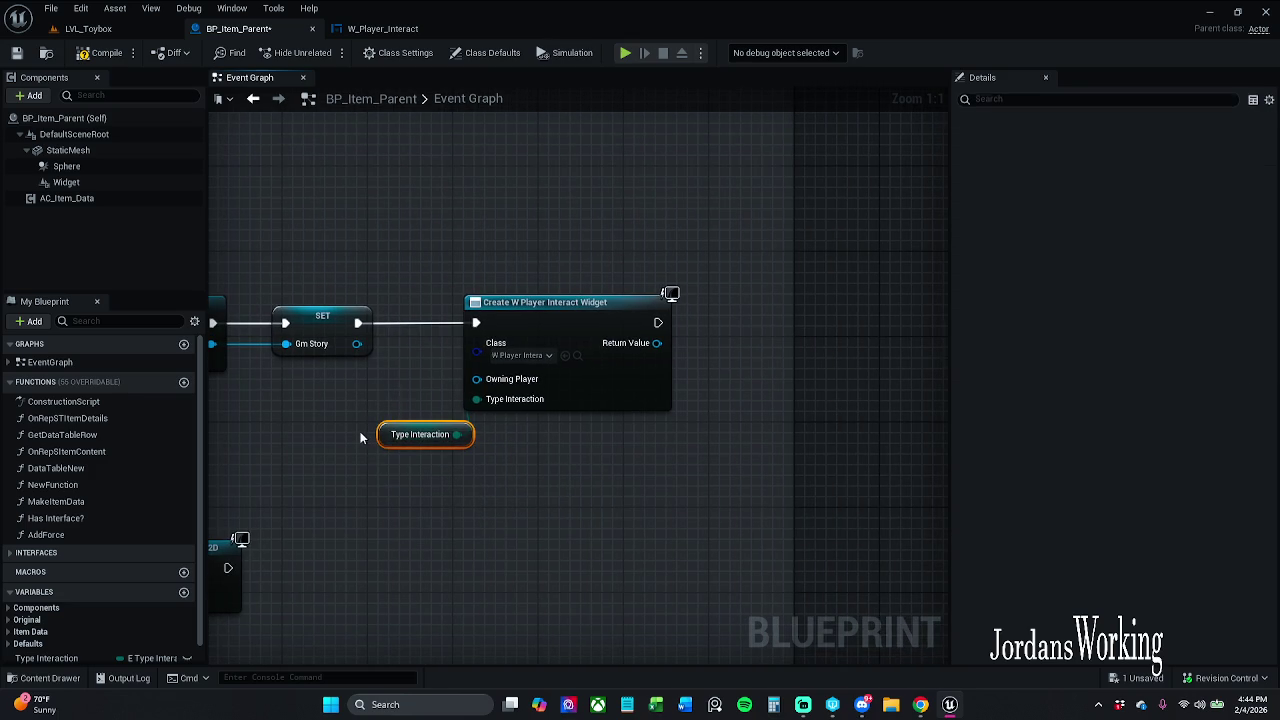
{"action": "left_click", "coordinate": [100, 52]}
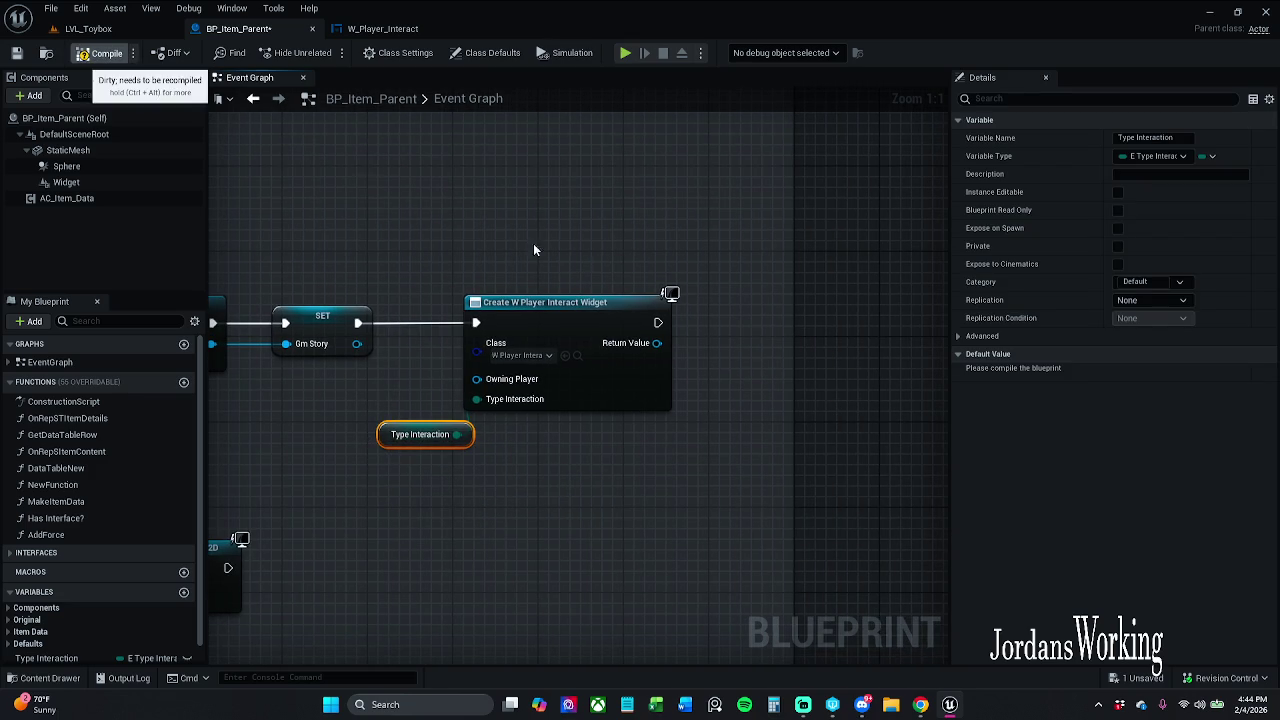
{"action": "left_click_drag", "start_coordinate": [686, 273], "coordinate": [509, 296]}
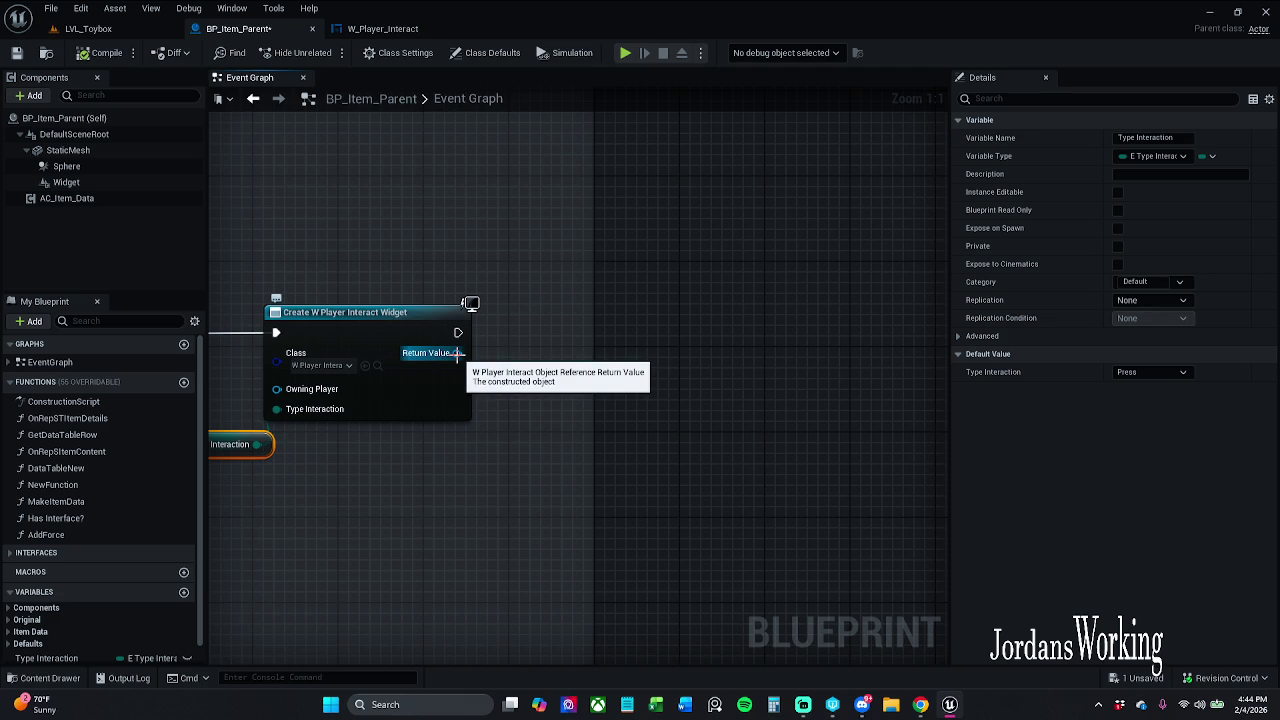
{"action": "left_click", "coordinate": [66, 182]}
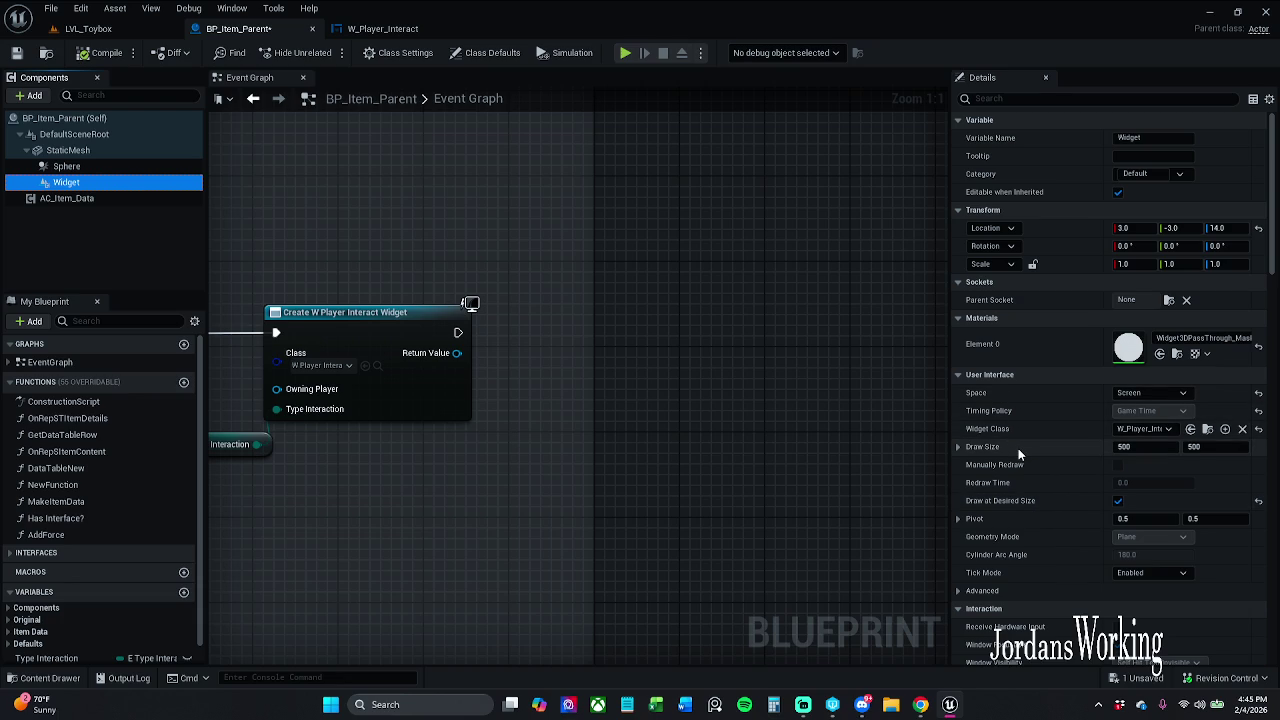
Add a Set Draw Size node for the Widget component after the Create Widget node
{"action": "left_click_drag", "start_coordinate": [458, 332], "coordinate": [527, 337]}
{"action": "type", "text": "set da"}
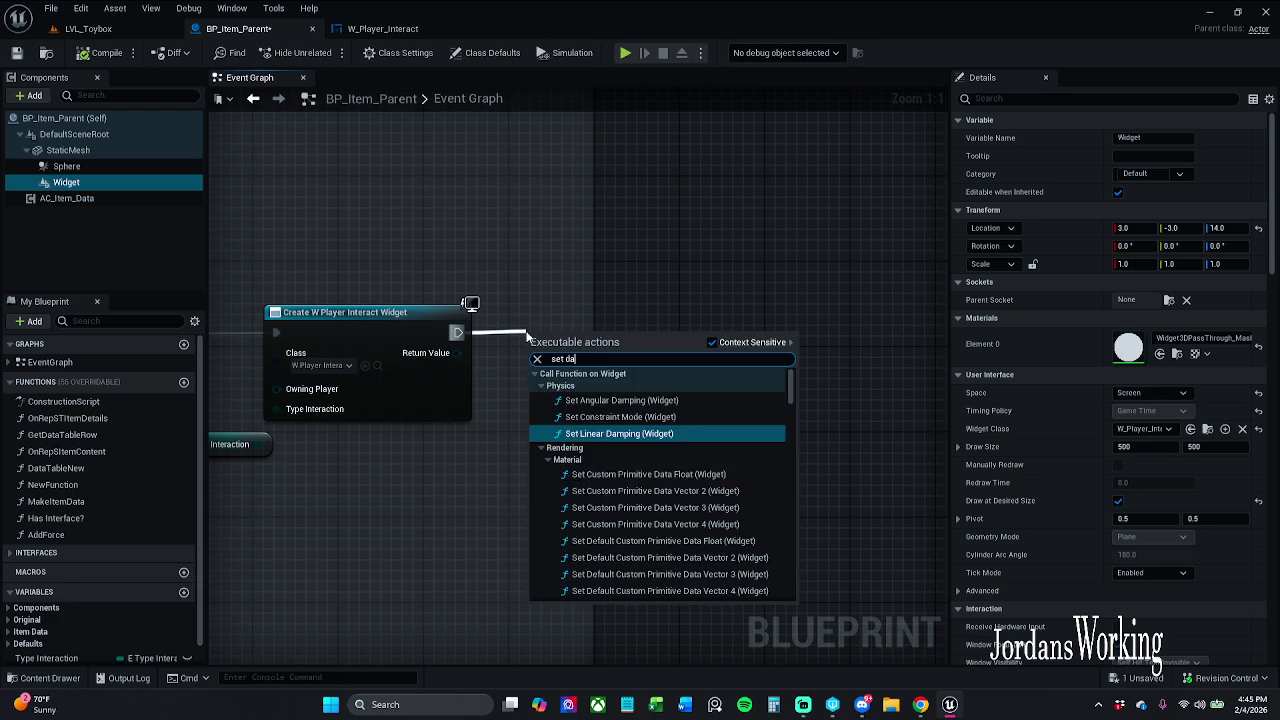
{"action": "type", "text": "rw"}
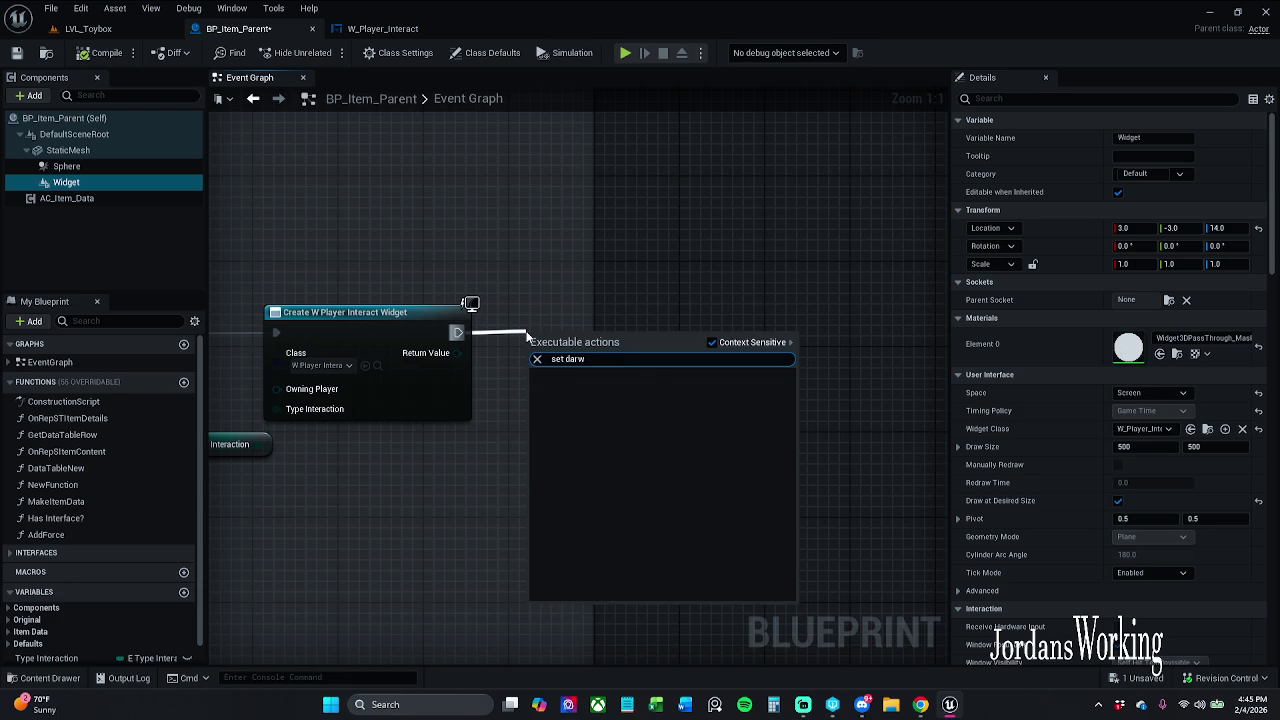
{"action": "key", "text": "BackSpace"}
{"action": "key", "text": "BackSpace"}
{"action": "key", "text": "Escape"}
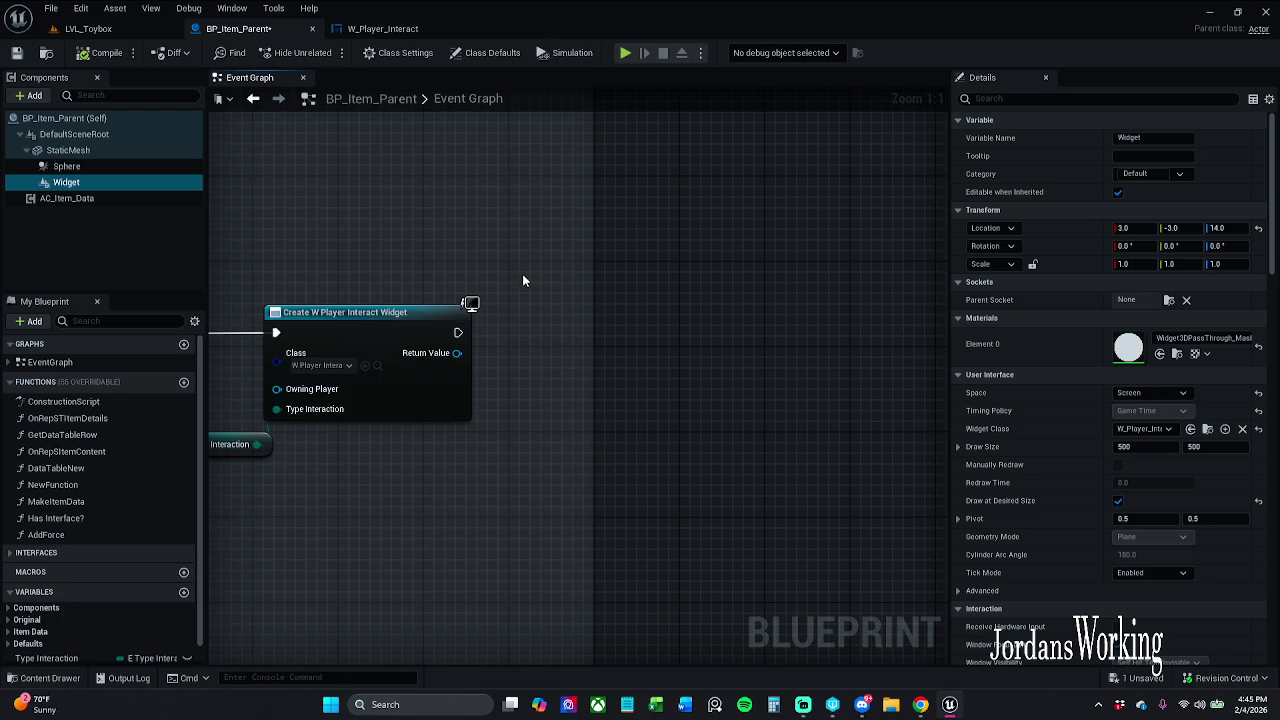
{"action": "left_click_drag", "start_coordinate": [456, 353], "coordinate": [533, 355]}
{"action": "type", "text": "draw"}
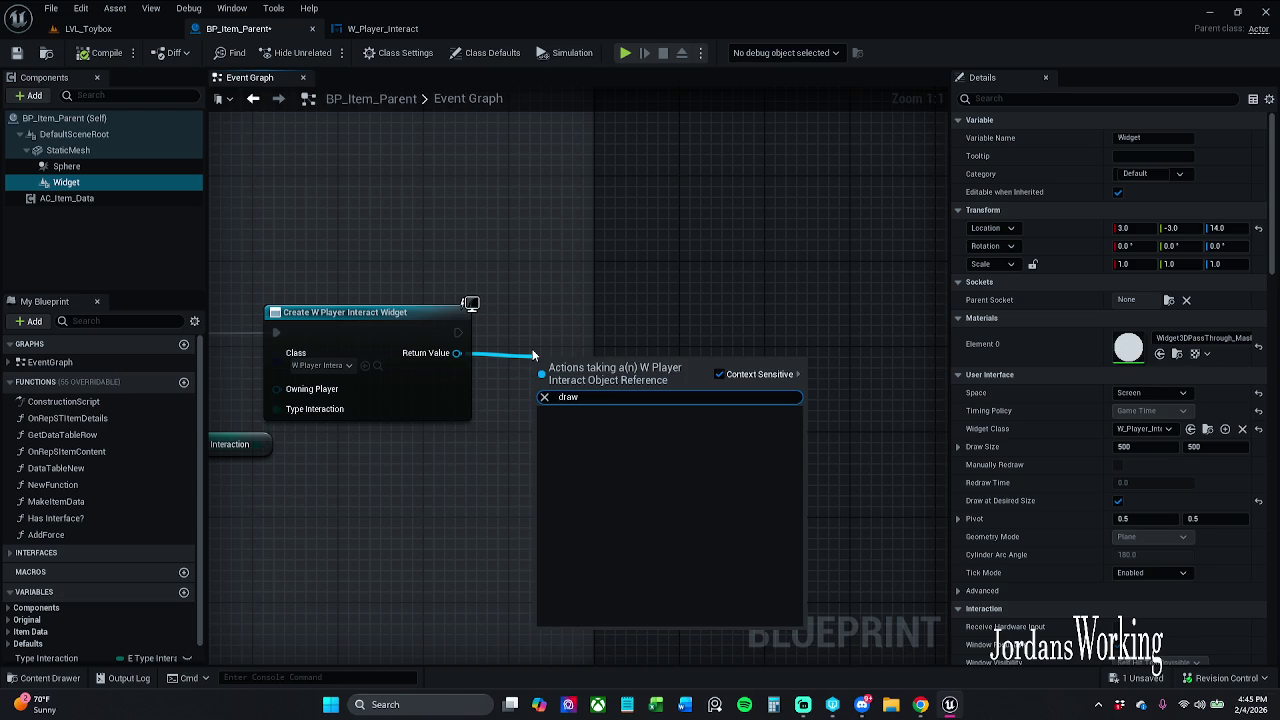
{"action": "type", "text": " s"}
{"action": "key", "text": "ctrl+a"}
{"action": "key", "text": "BackSpace"}
{"action": "key", "text": "Escape"}
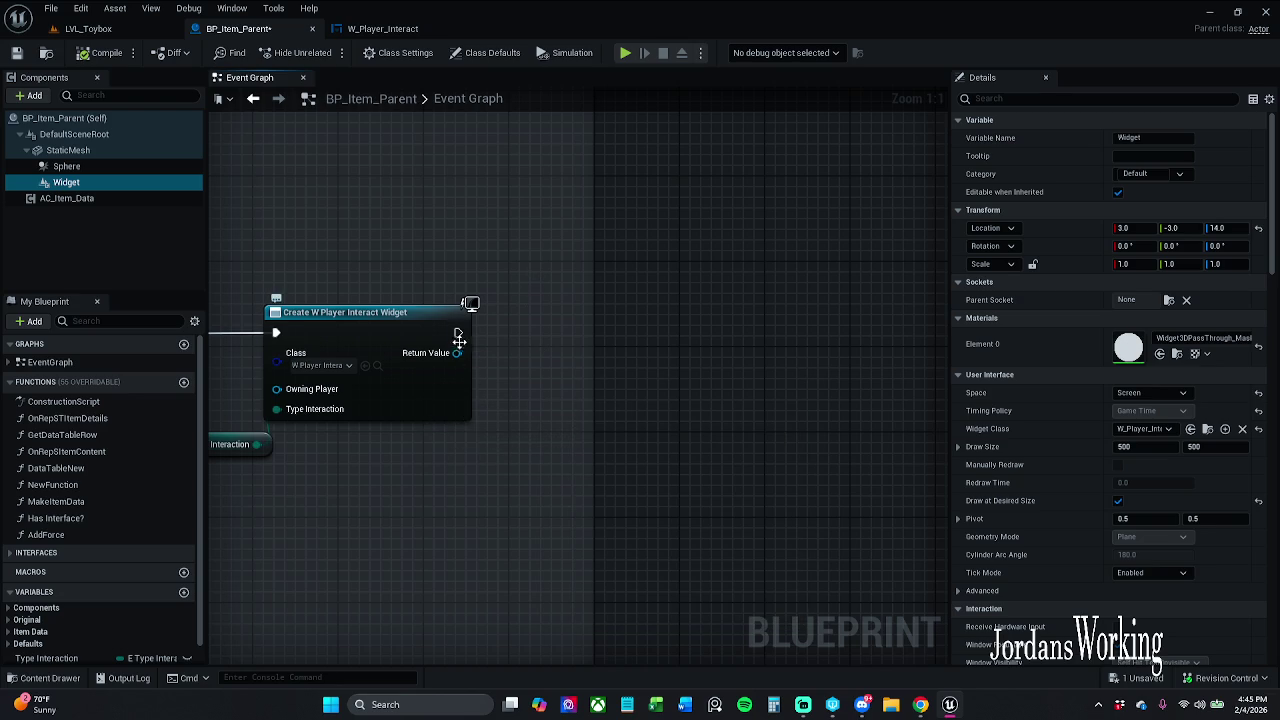
{"action": "left_click", "coordinate": [456, 335]}
{"action": "left_click_drag", "start_coordinate": [456, 333], "coordinate": [540, 333]}
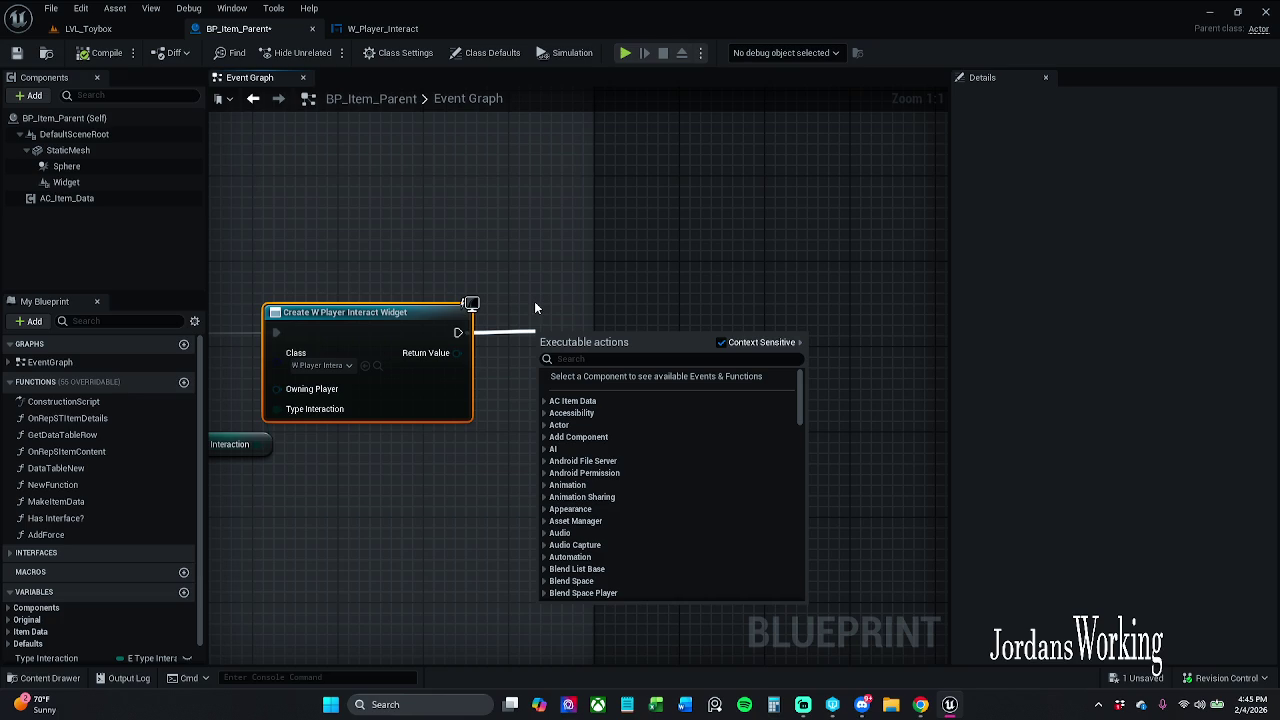
{"action": "type", "text": "draw s"}
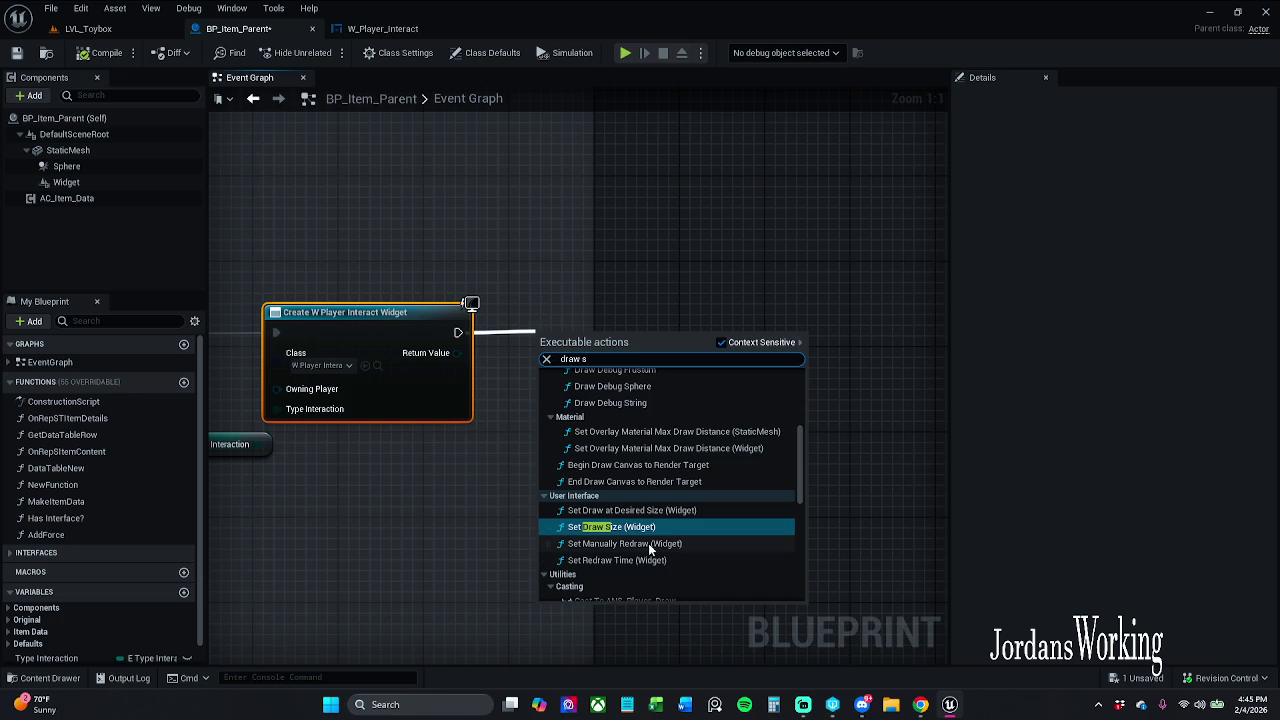
{"action": "left_click", "coordinate": [659, 527]}
{"action": "left_click_drag", "start_coordinate": [614, 363], "coordinate": [718, 332]}
{"action": "left_click_drag", "start_coordinate": [500, 283], "coordinate": [625, 276]}
{"action": "mouse_move", "coordinate": [455, 356]}
{"action": "left_mouse_down"}
{"action": "mouse_move", "coordinate": [551, 386]}
{"action": "mouse_move", "coordinate": [596, 443]}
{"action": "mouse_move", "coordinate": [523, 505]}
{"action": "left_mouse_up"}
{"action": "left_click", "coordinate": [605, 464]}
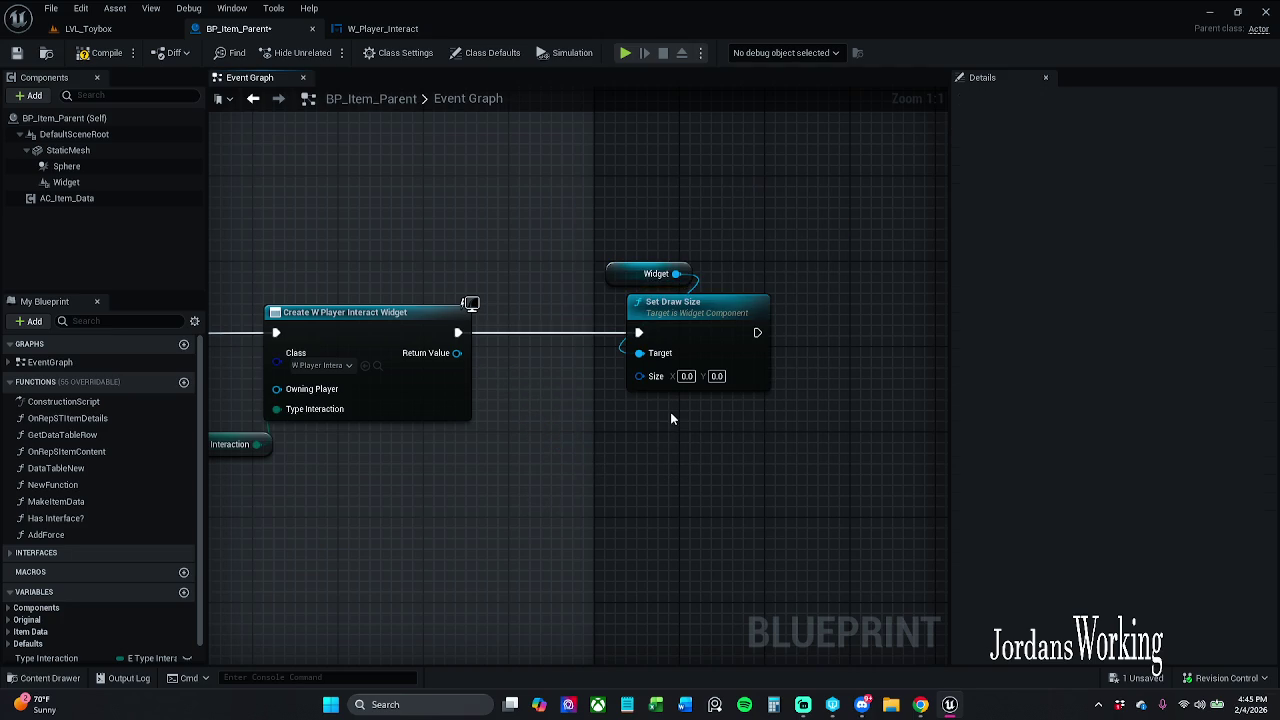
Set the draw size X and Y values to 500
{"action": "left_click", "coordinate": [687, 376]}
{"action": "type", "text": "5"}
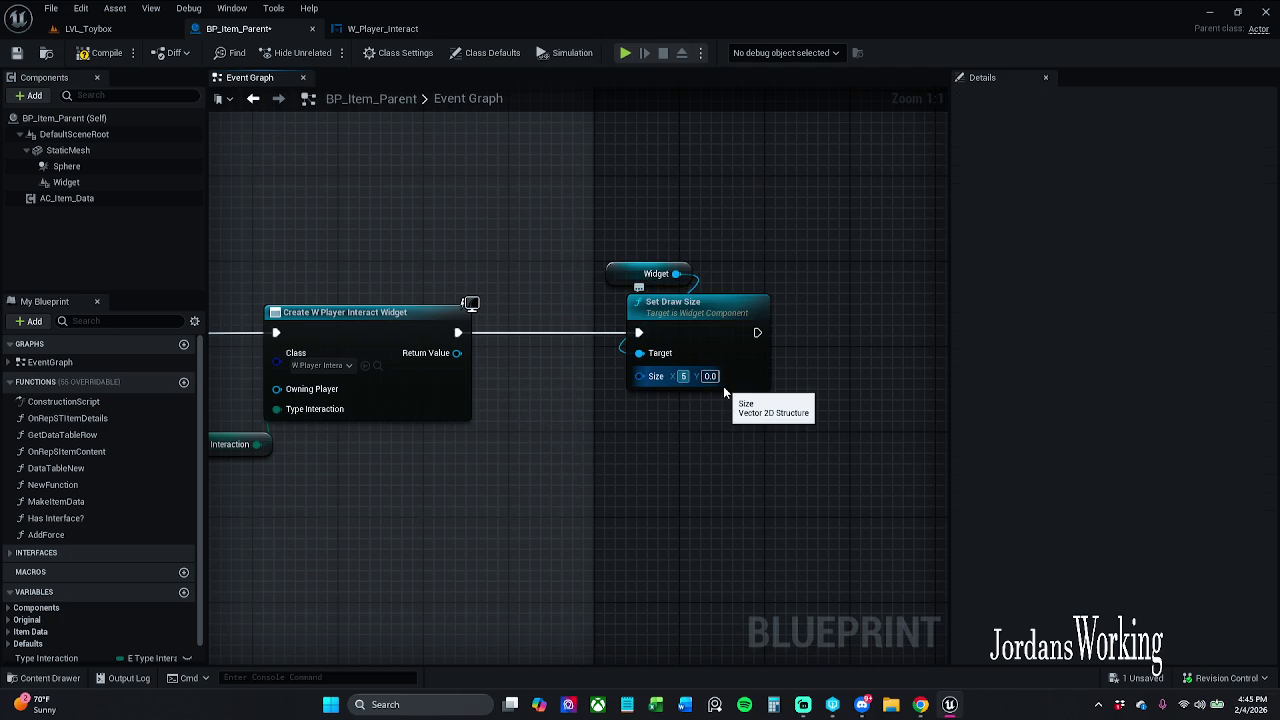
{"action": "type", "text": "00"}
{"action": "key", "text": "Return"}
{"action": "key", "text": "Tab"}
{"action": "type", "text": "500"}
{"action": "key", "text": "Return"}
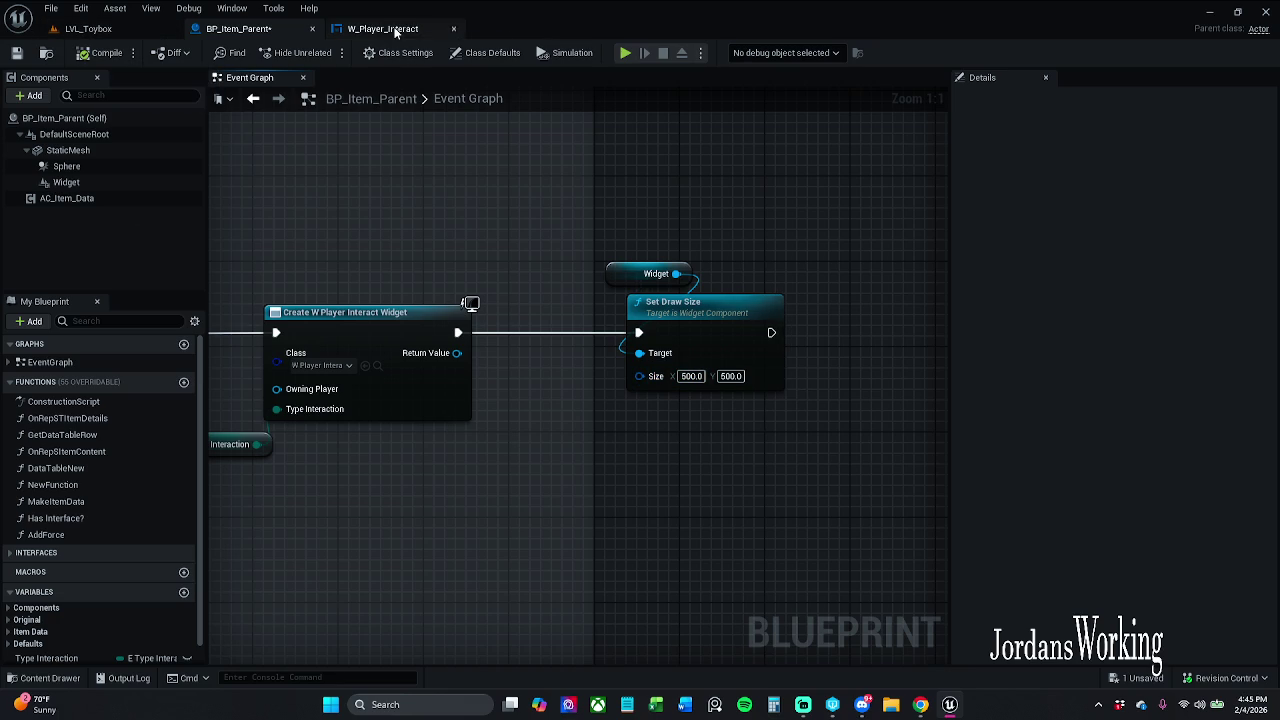
Add a Set Widget Space node on the Widget after Set Draw Size, aligned in line
{"action": "left_click", "coordinate": [84, 186]}
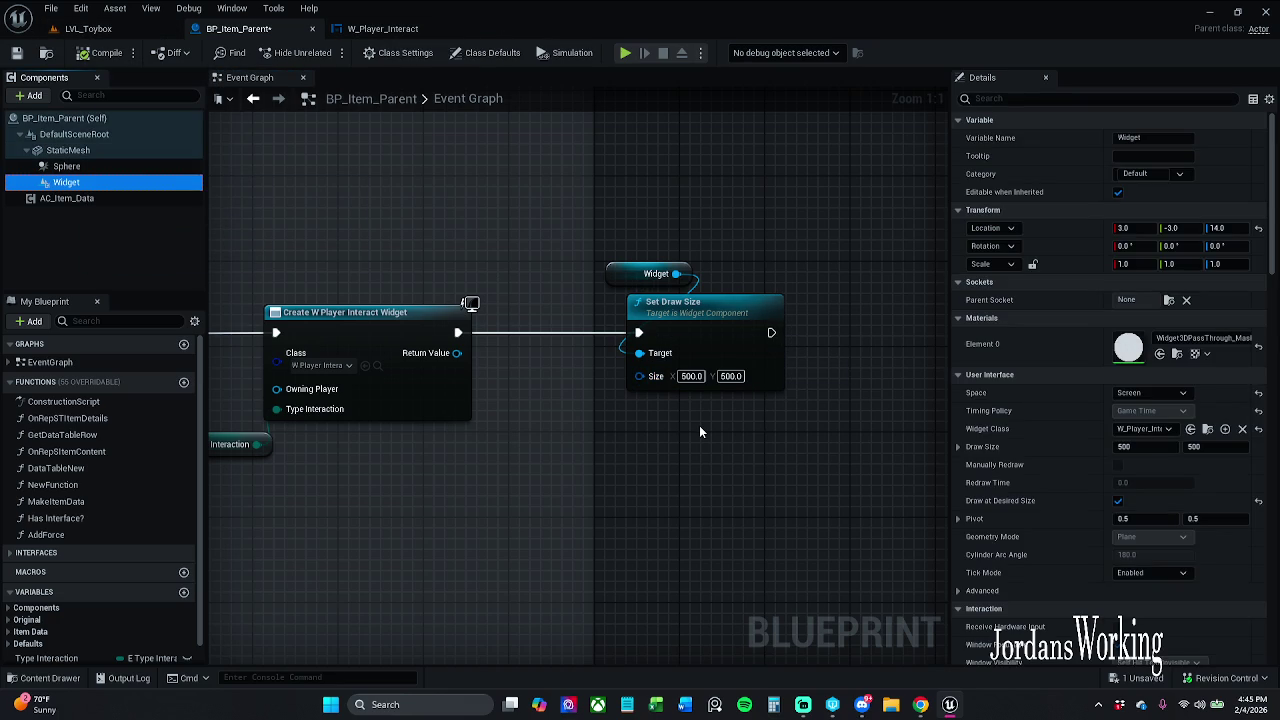
{"action": "left_click_drag", "start_coordinate": [699, 425], "coordinate": [582, 429]}
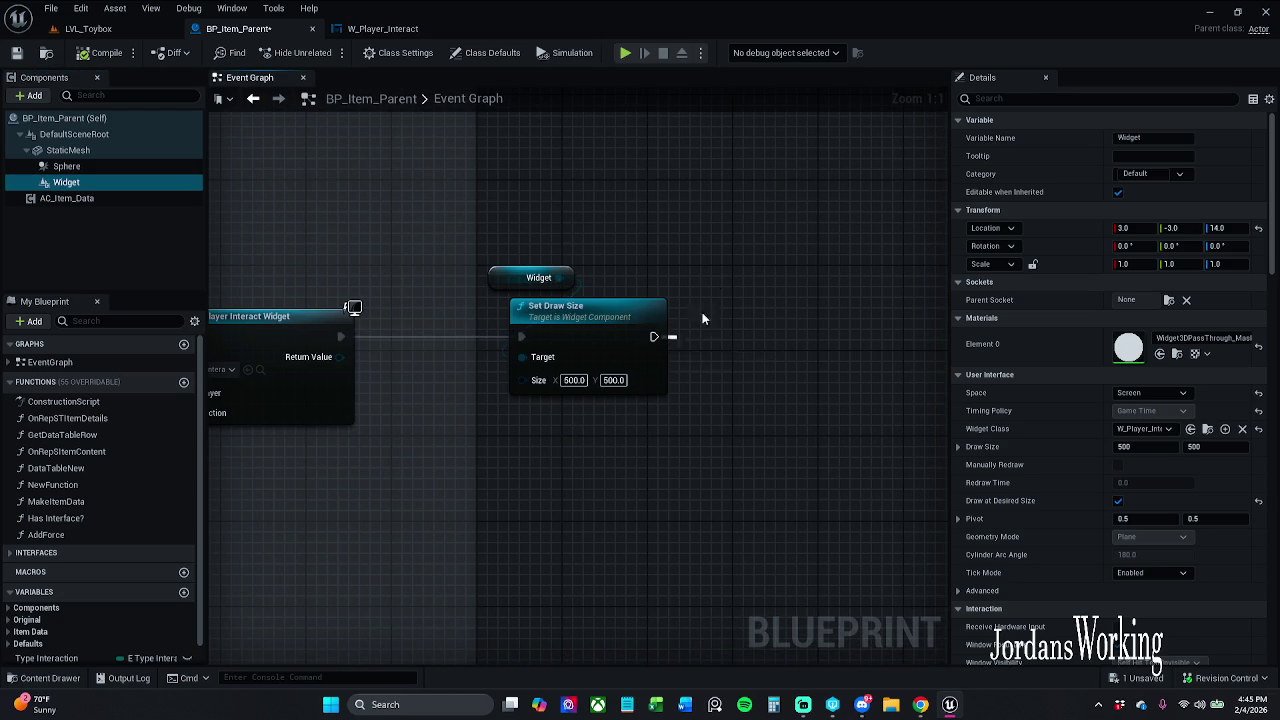
{"action": "left_click_drag", "start_coordinate": [558, 278], "coordinate": [716, 311]}
{"action": "type", "text": "set spa"}
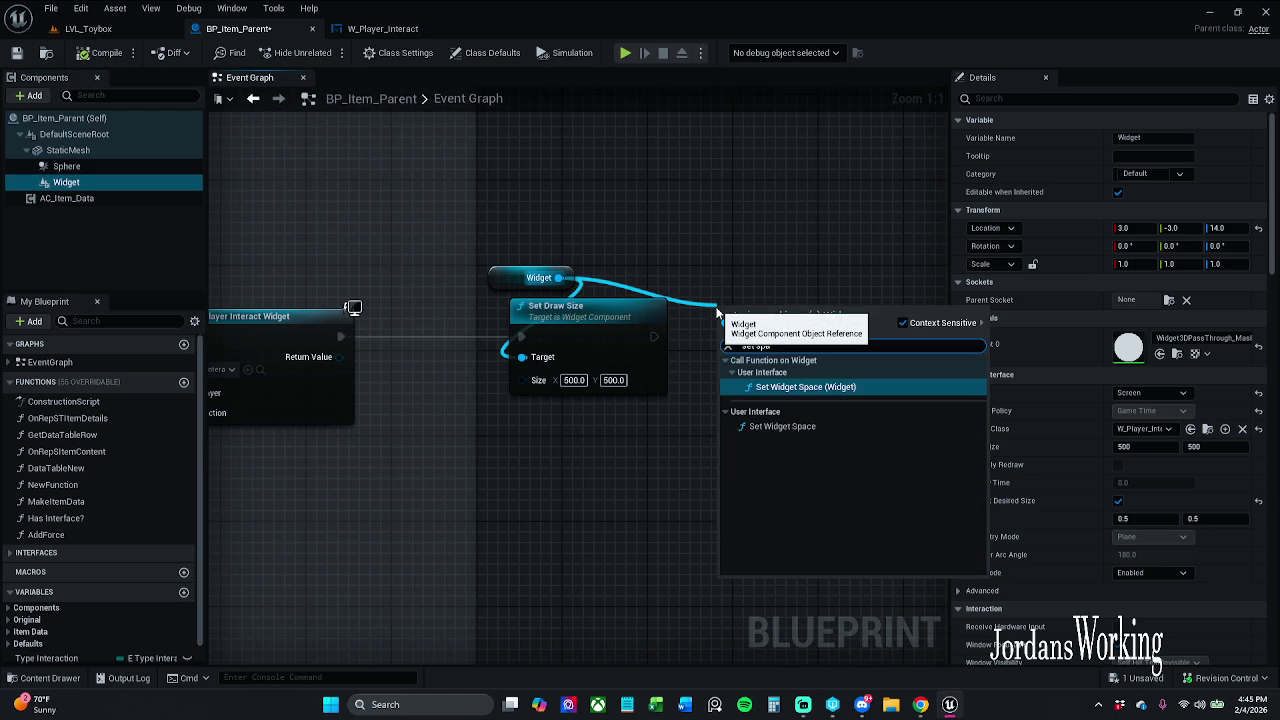
{"action": "key", "text": "Return"}
{"action": "left_click_drag", "start_coordinate": [744, 315], "coordinate": [825, 280]}
{"action": "left_click", "coordinate": [816, 224]}
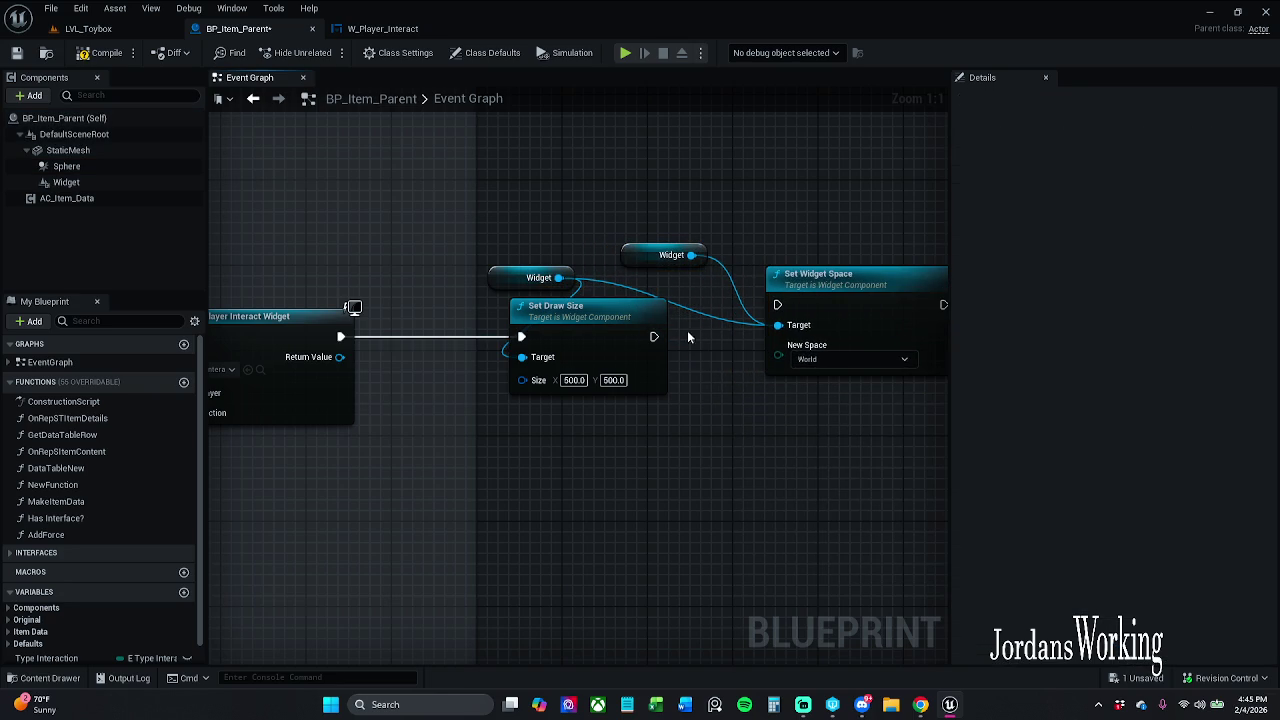
{"action": "left_click_drag", "start_coordinate": [705, 318], "coordinate": [654, 336]}
{"action": "left_click", "coordinate": [805, 276]}
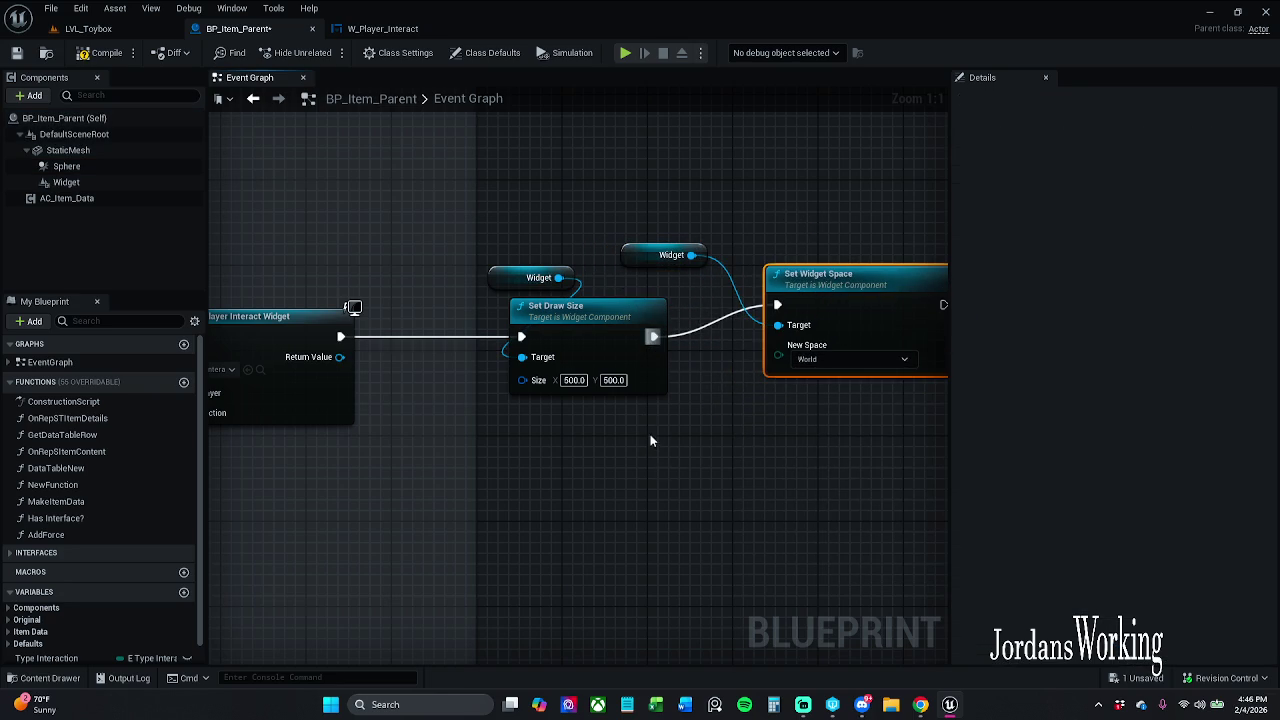
{"action": "left_click", "coordinate": [612, 337], "text": "ctrl"}
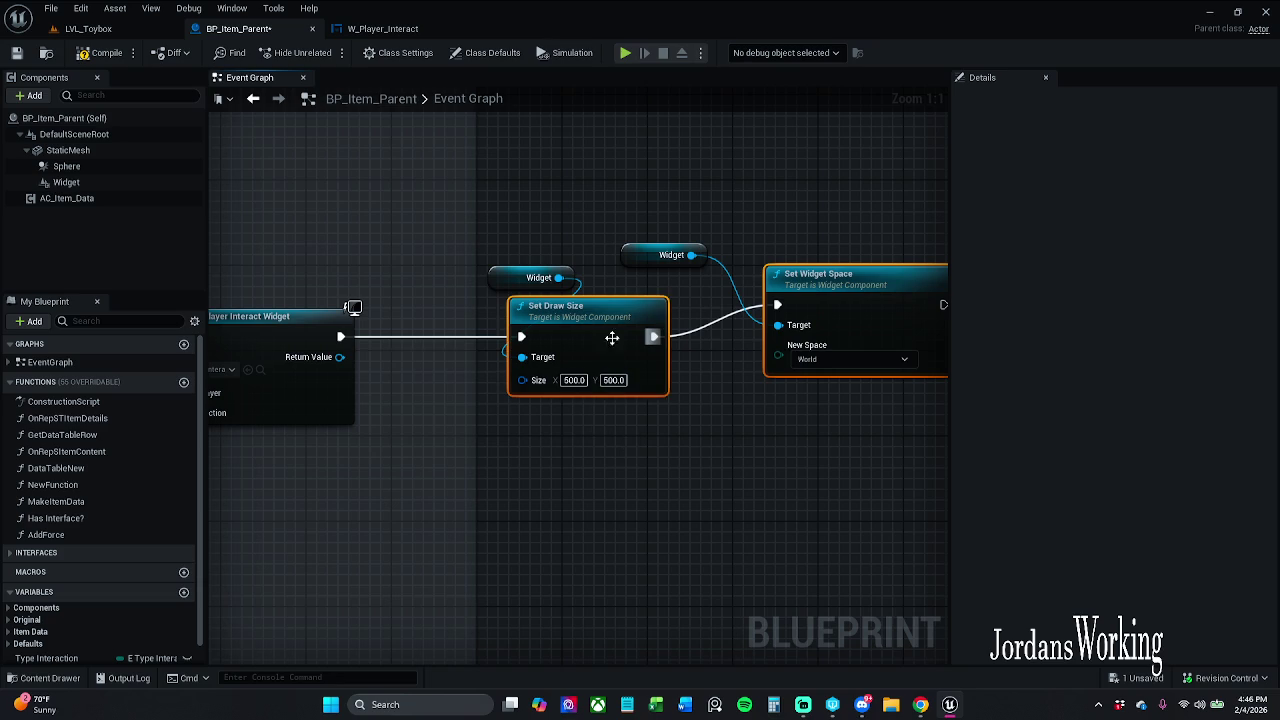
{"action": "key", "text": "q"}
{"action": "left_click", "coordinate": [666, 483]}
{"action": "left_click_drag", "start_coordinate": [537, 260], "coordinate": [638, 282]}
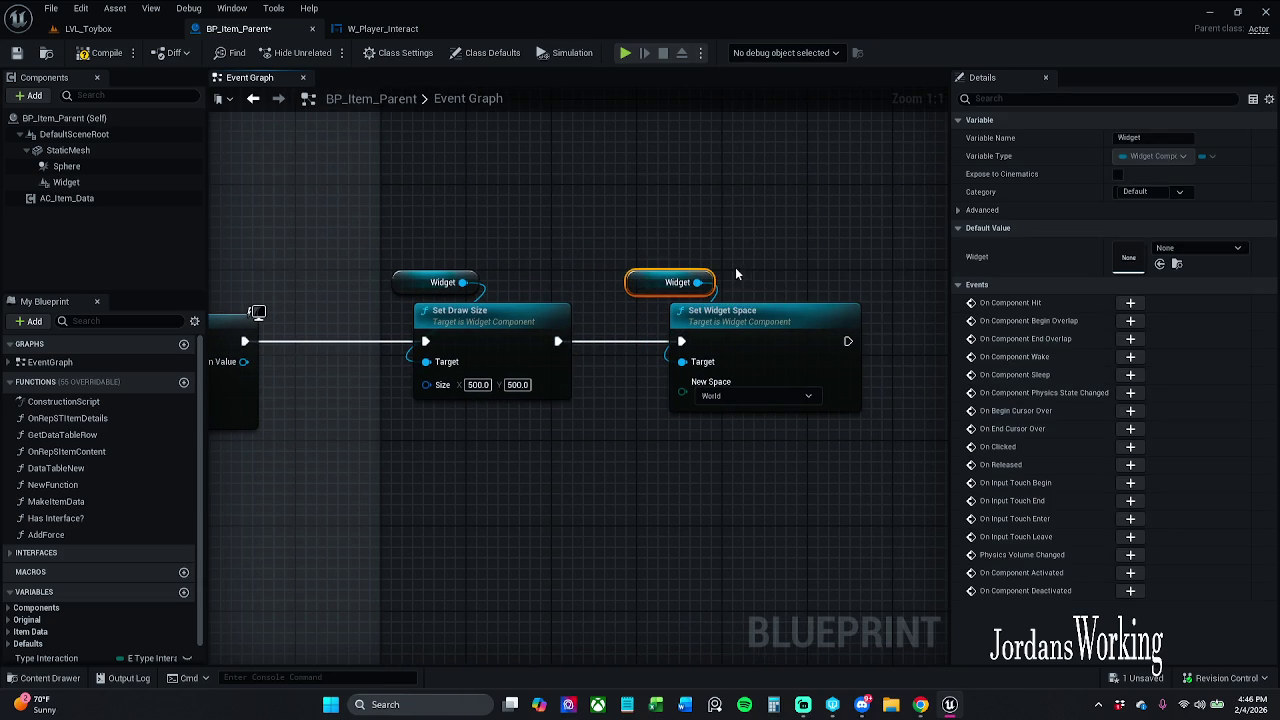
Change Set Widget Space's New Space from World to Screen and save BP_Item_Parent
{"action": "left_click", "coordinate": [760, 327]}
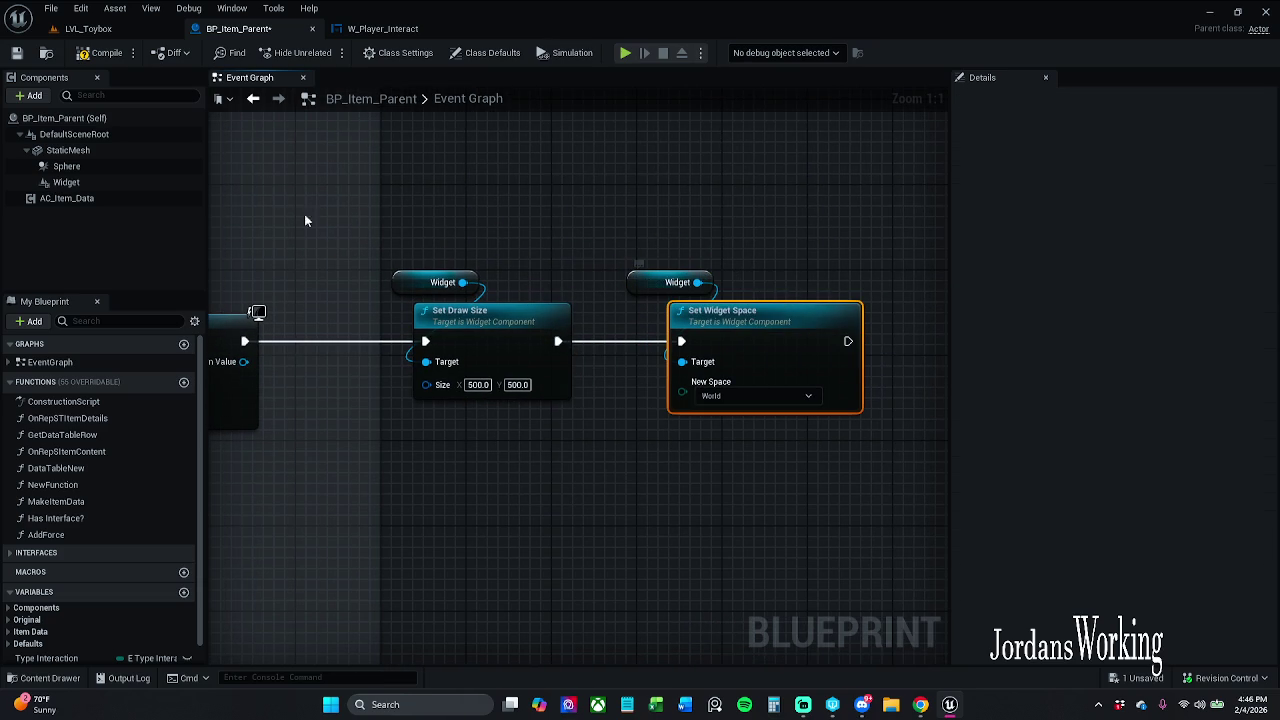
{"action": "left_click", "coordinate": [66, 182]}
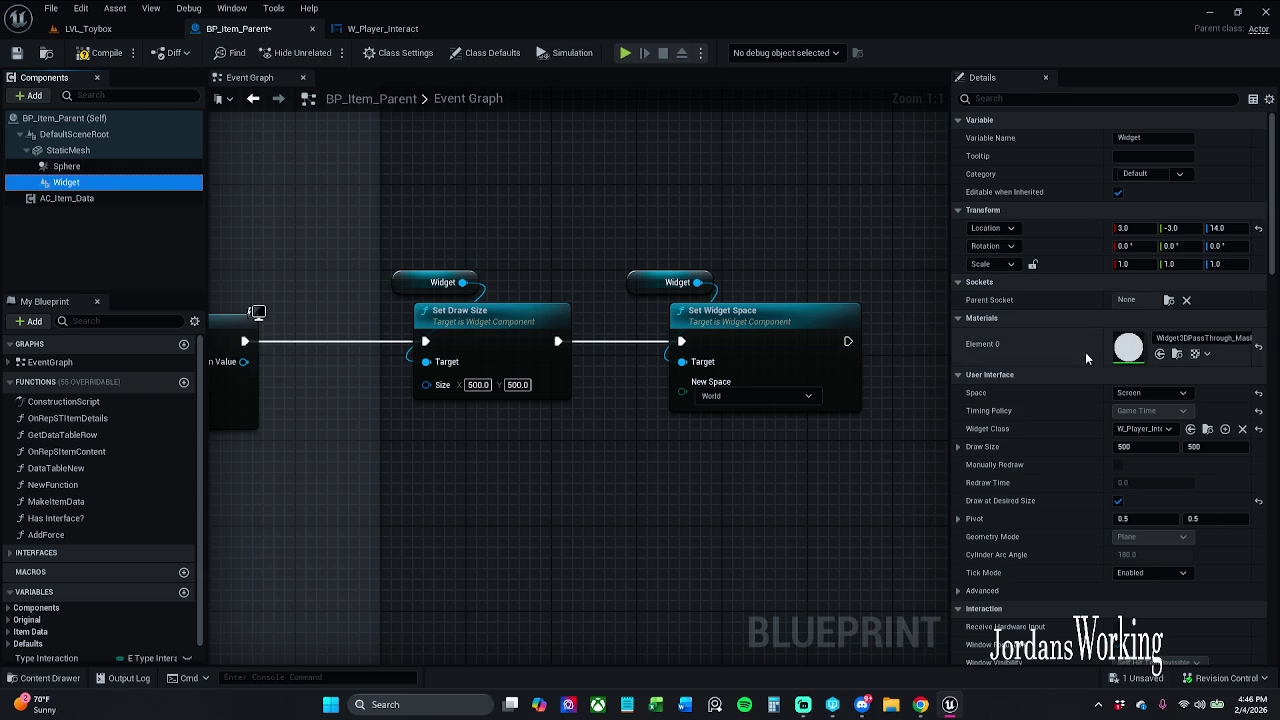
{"action": "left_click", "coordinate": [760, 396]}
{"action": "left_click", "coordinate": [738, 412]}
{"action": "left_click", "coordinate": [737, 397]}
{"action": "left_click", "coordinate": [723, 418]}
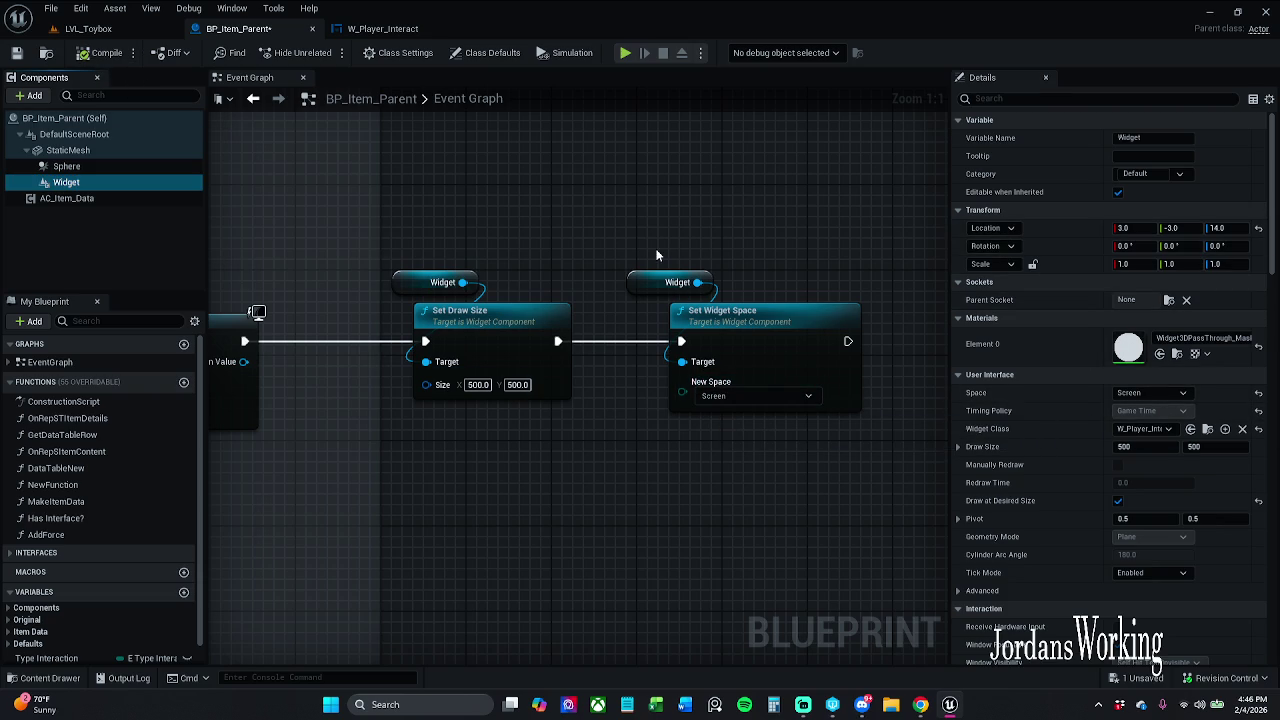
{"action": "left_click", "coordinate": [17, 52]}
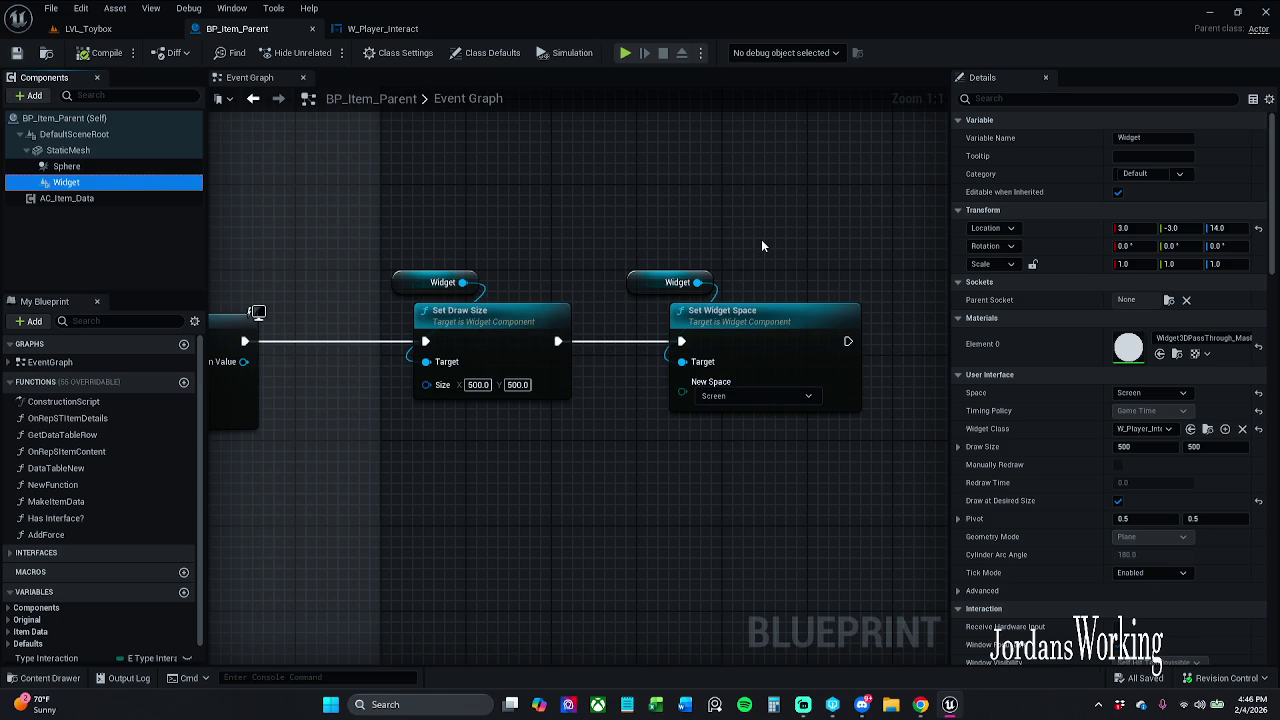
{"action": "mouse_move", "coordinate": [761, 245]}
{"action": "left_mouse_down"}
{"action": "mouse_move", "coordinate": [661, 230]}
{"action": "mouse_move", "coordinate": [530, 240]}
{"action": "mouse_move", "coordinate": [711, 270]}
{"action": "mouse_move", "coordinate": [750, 265]}
{"action": "mouse_move", "coordinate": [753, 244]}
{"action": "left_mouse_up"}
Add a Set Draw at Desired Size node for the Widget, running after Set Widget Space
{"action": "type", "text": "set"}
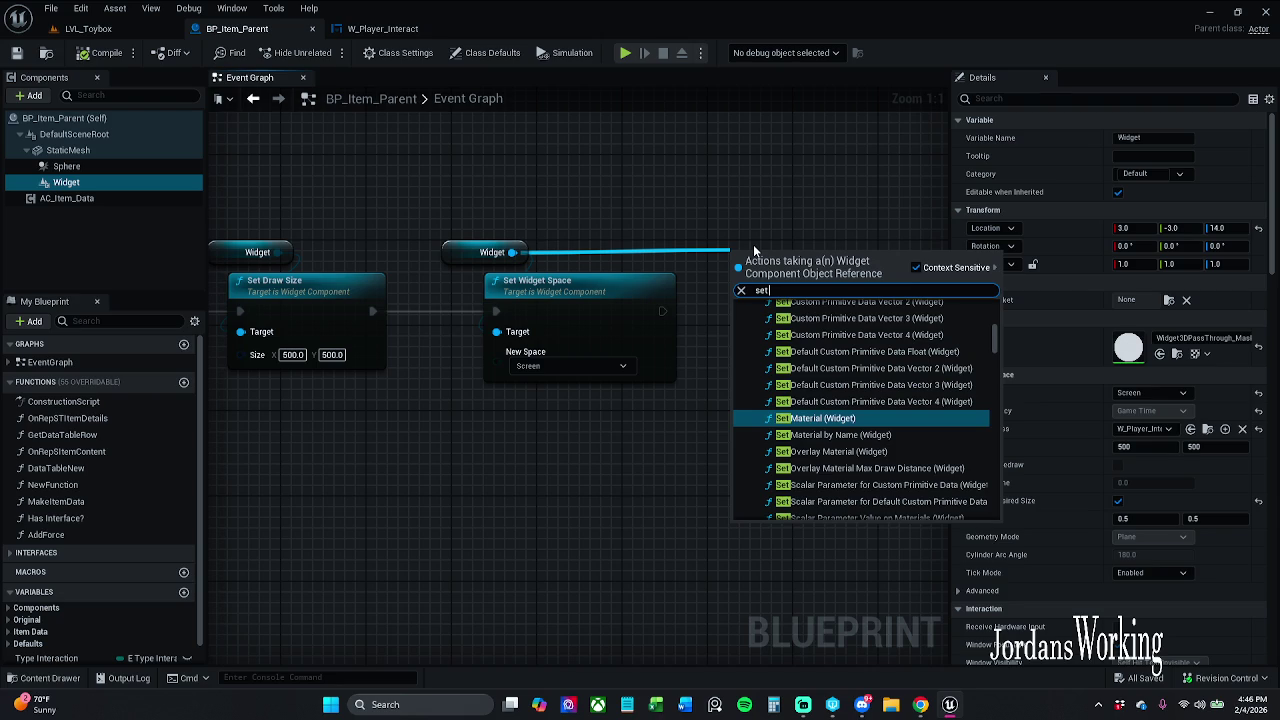
{"action": "type", "text": " des"}
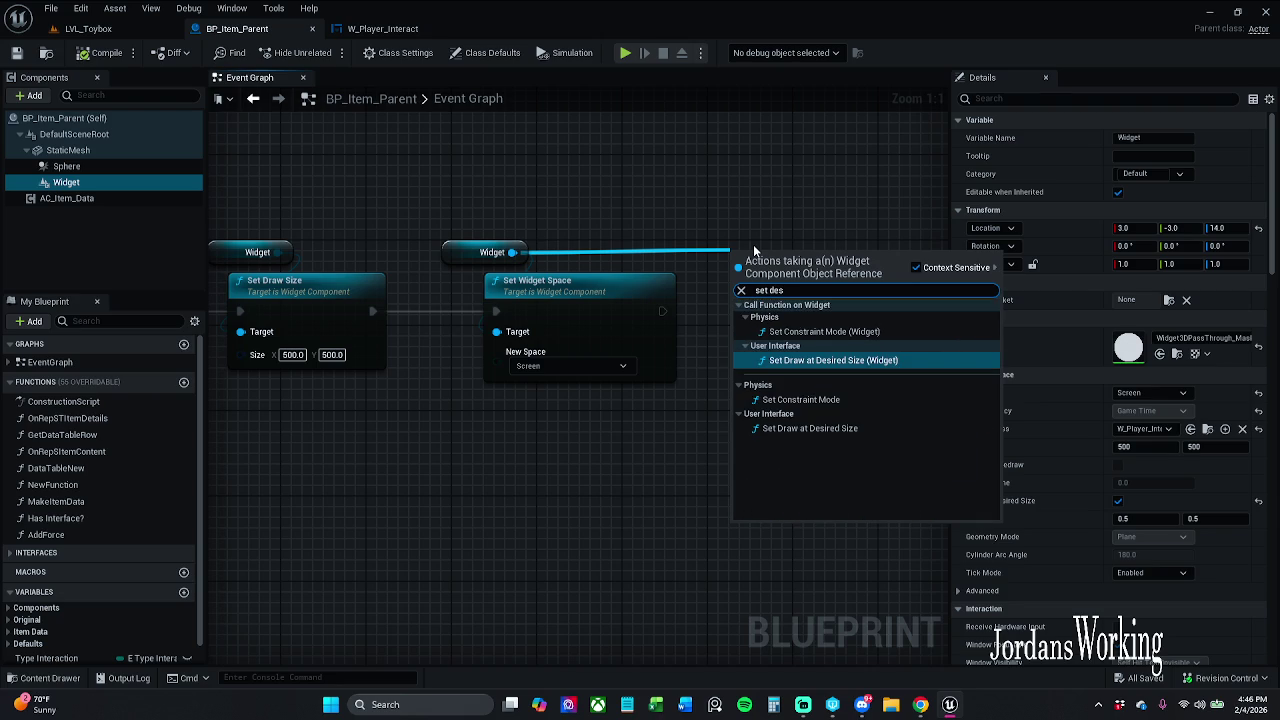
{"action": "key", "text": "Return"}
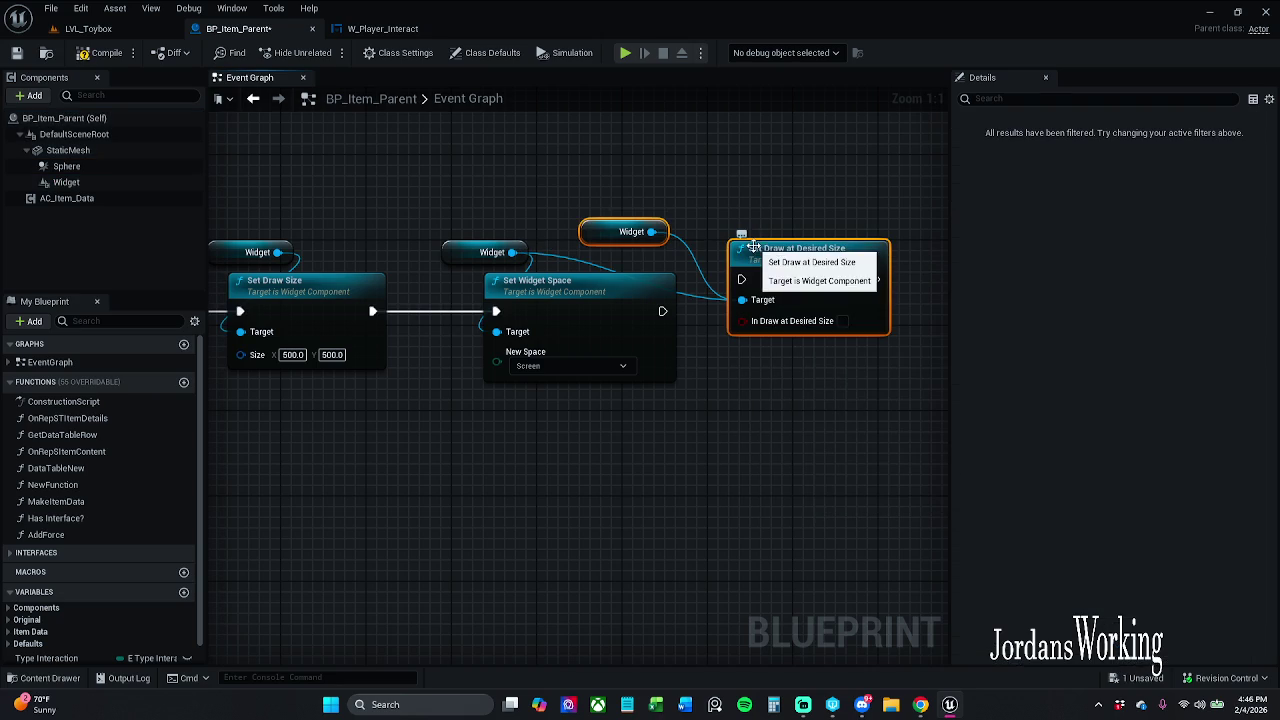
{"action": "left_click", "coordinate": [693, 303]}
{"action": "left_click_drag", "start_coordinate": [741, 279], "coordinate": [662, 311]}
{"action": "left_click_drag", "start_coordinate": [864, 140], "coordinate": [853, 270]}
{"action": "mouse_move", "coordinate": [632, 442]}
{"action": "left_mouse_down"}
{"action": "mouse_move", "coordinate": [583, 366]}
{"action": "mouse_move", "coordinate": [606, 434]}
{"action": "left_mouse_up"}
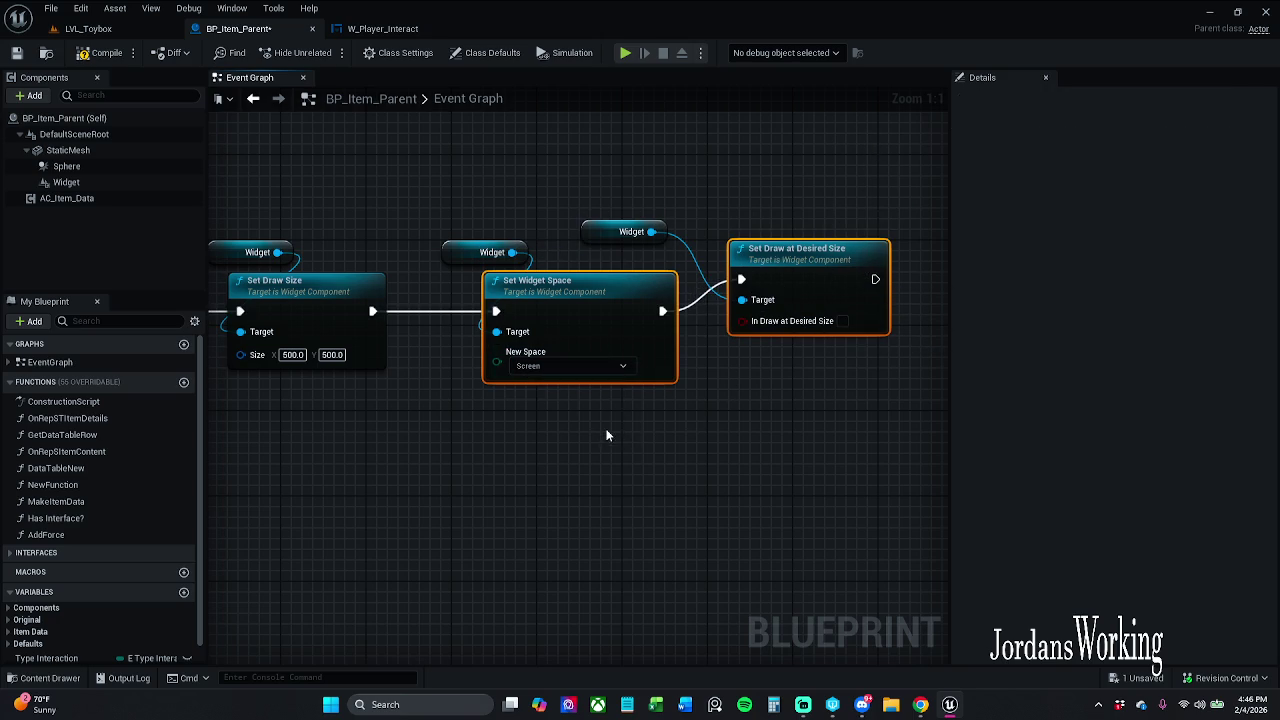
{"action": "key", "text": "q"}
{"action": "left_click", "coordinate": [675, 408]}
{"action": "left_click_drag", "start_coordinate": [677, 409], "coordinate": [557, 412]}
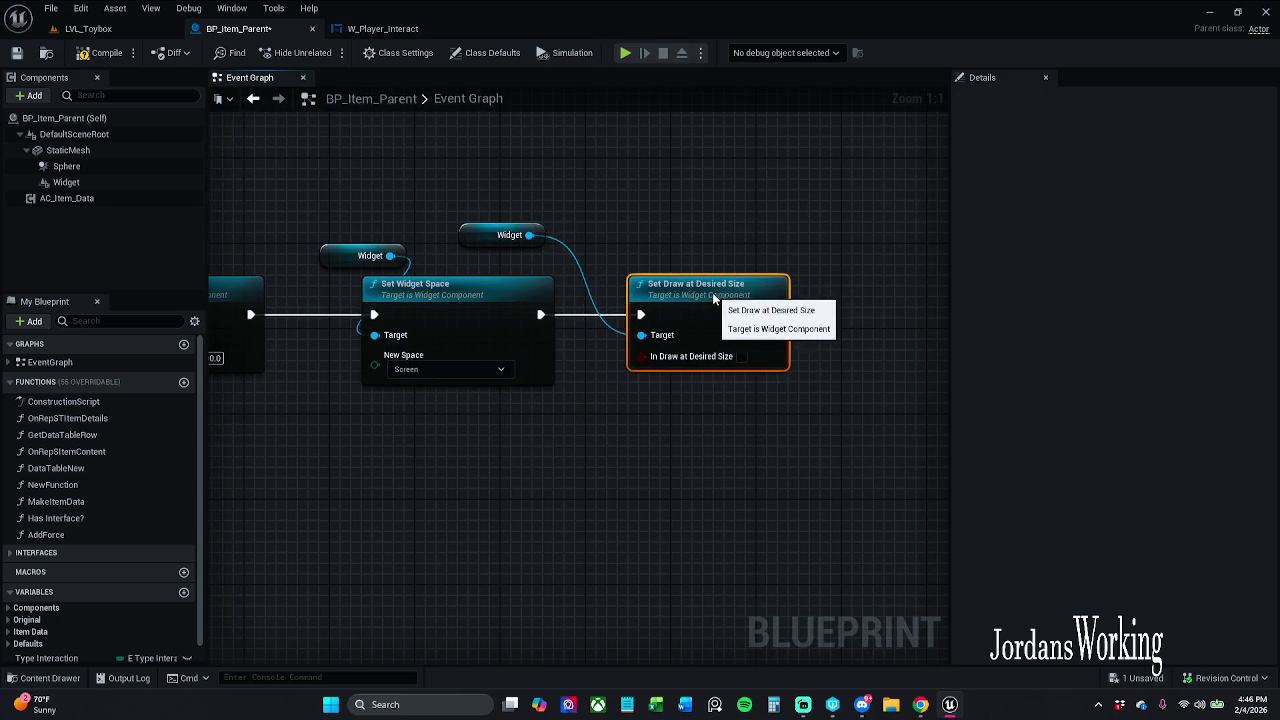
{"action": "left_click_drag", "start_coordinate": [467, 239], "coordinate": [611, 262]}
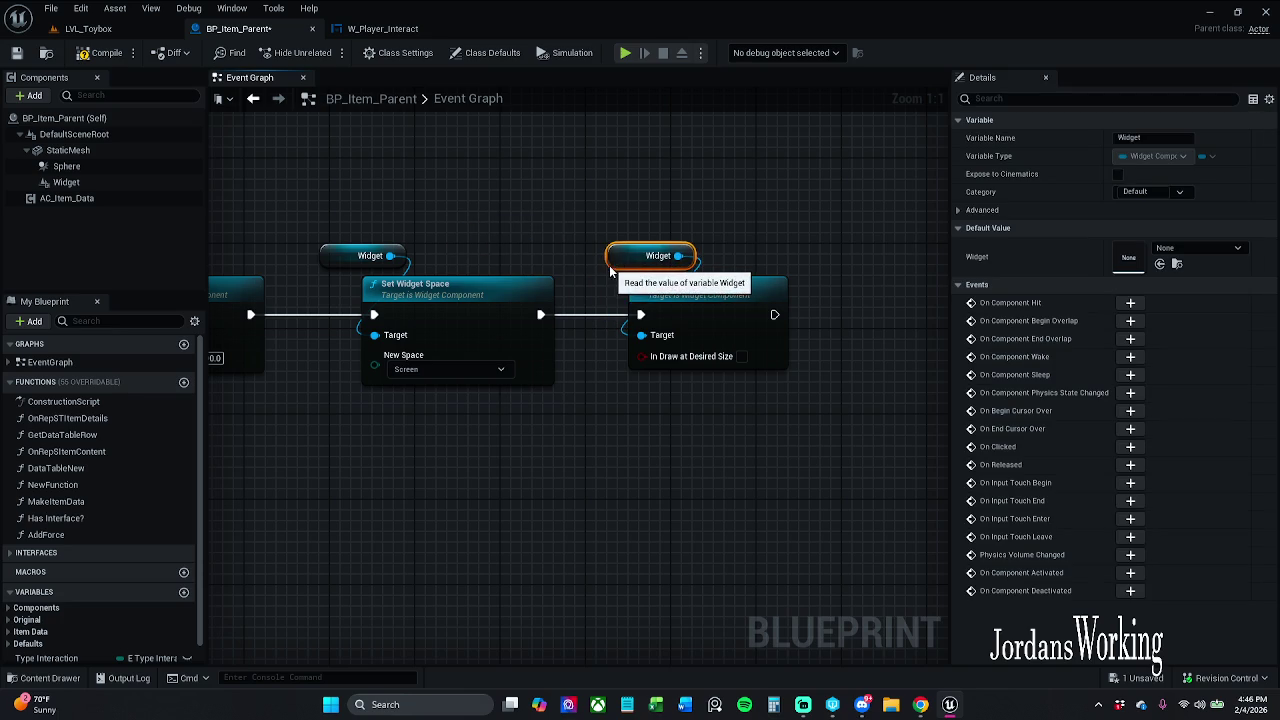
{"action": "left_click_drag", "start_coordinate": [352, 254], "coordinate": [363, 255]}
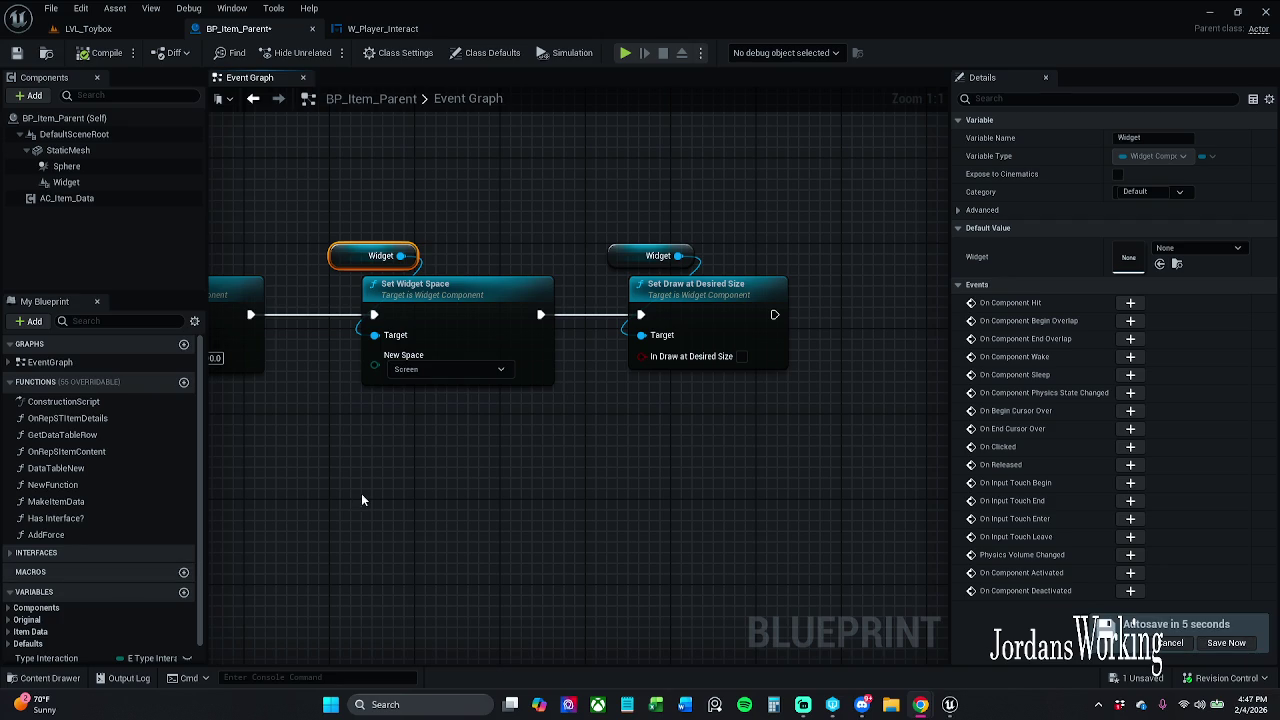
Tick Draw at Desired Size on the new node and tidy it beside its Widget getter
{"action": "left_click_drag", "start_coordinate": [665, 385], "coordinate": [598, 396]}
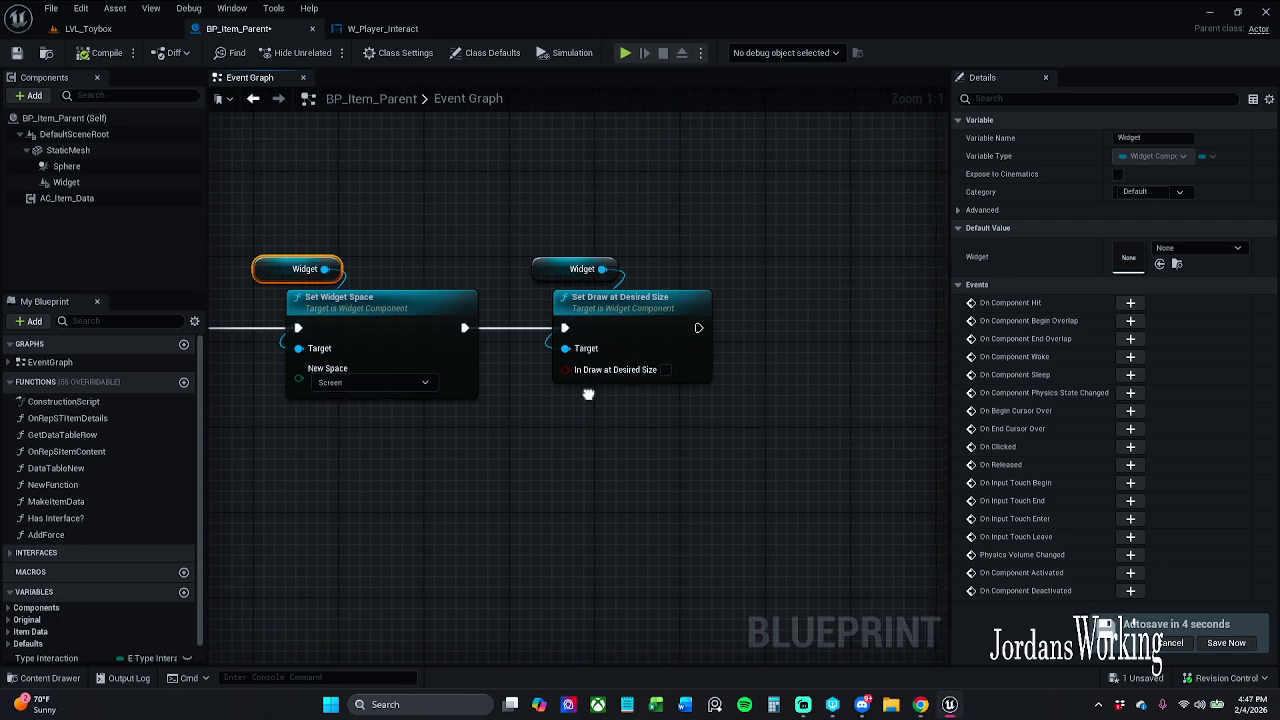
{"action": "left_click", "coordinate": [675, 368]}
{"action": "mouse_move", "coordinate": [565, 214]}
{"action": "left_mouse_down"}
{"action": "mouse_move", "coordinate": [651, 309]}
{"action": "mouse_move", "coordinate": [691, 300]}
{"action": "left_mouse_up"}
{"action": "left_click", "coordinate": [640, 200]}
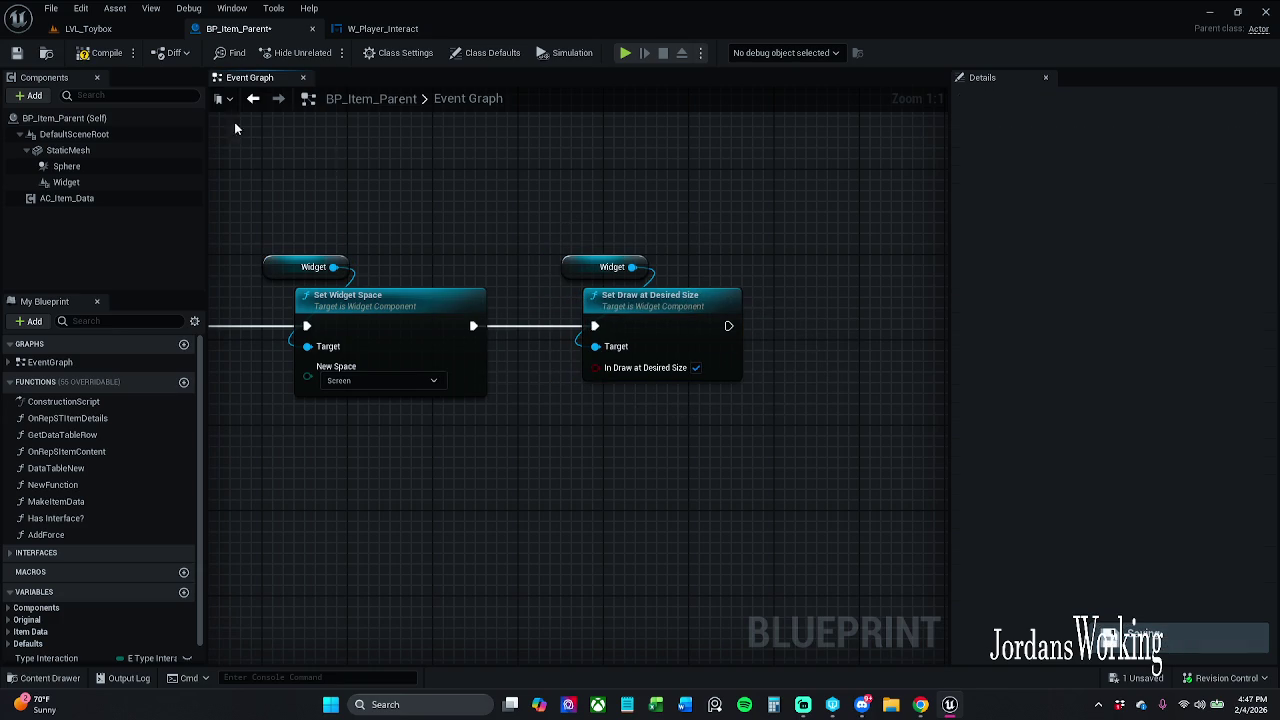
{"action": "left_click", "coordinate": [128, 184]}
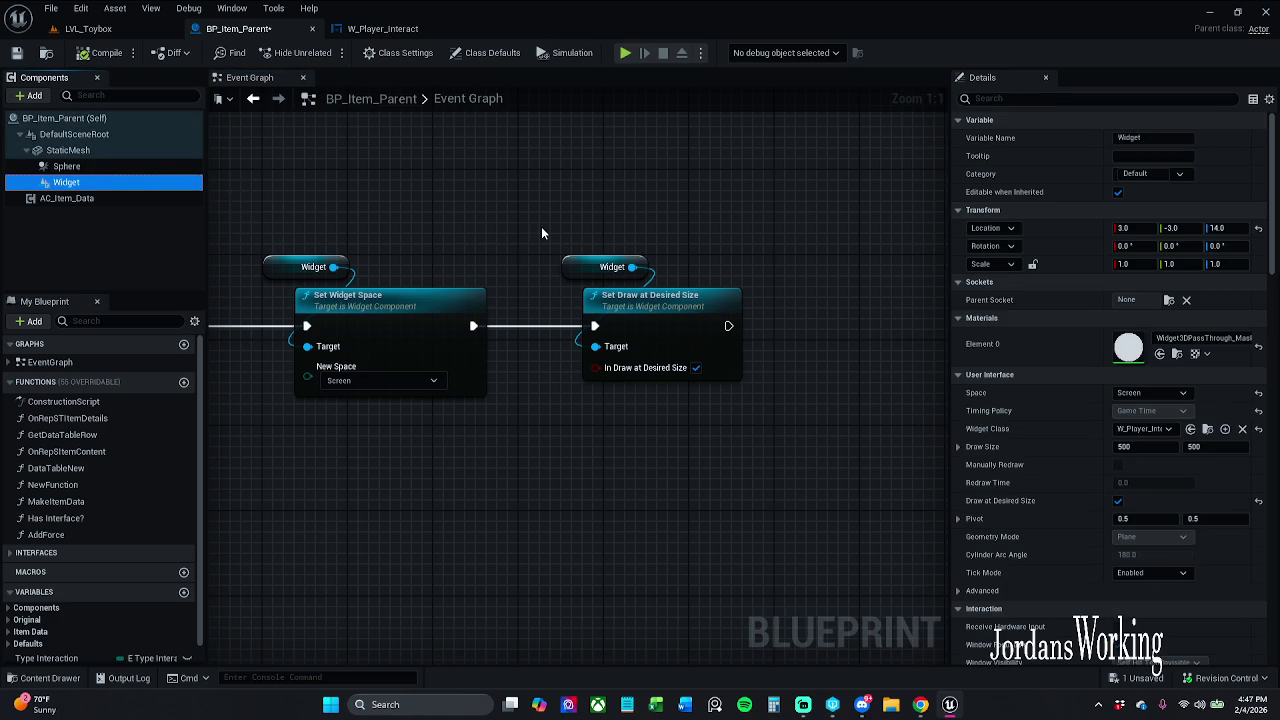
{"action": "mouse_move", "coordinate": [541, 232]}
{"action": "left_mouse_down"}
{"action": "mouse_move", "coordinate": [966, 232]}
{"action": "mouse_move", "coordinate": [1071, 214]}
{"action": "left_mouse_up"}
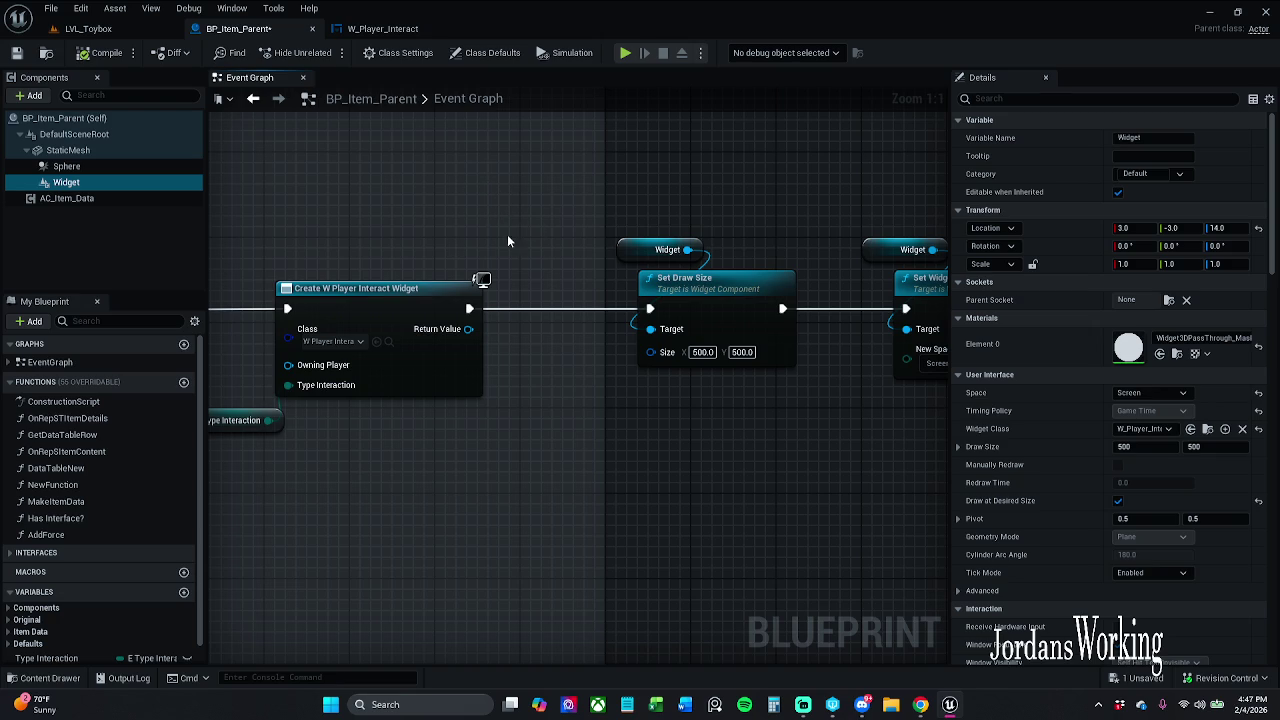
{"action": "mouse_move", "coordinate": [469, 329]}
{"action": "left_mouse_down"}
{"action": "mouse_move", "coordinate": [541, 360]}
{"action": "mouse_move", "coordinate": [543, 460]}
{"action": "left_mouse_up"}
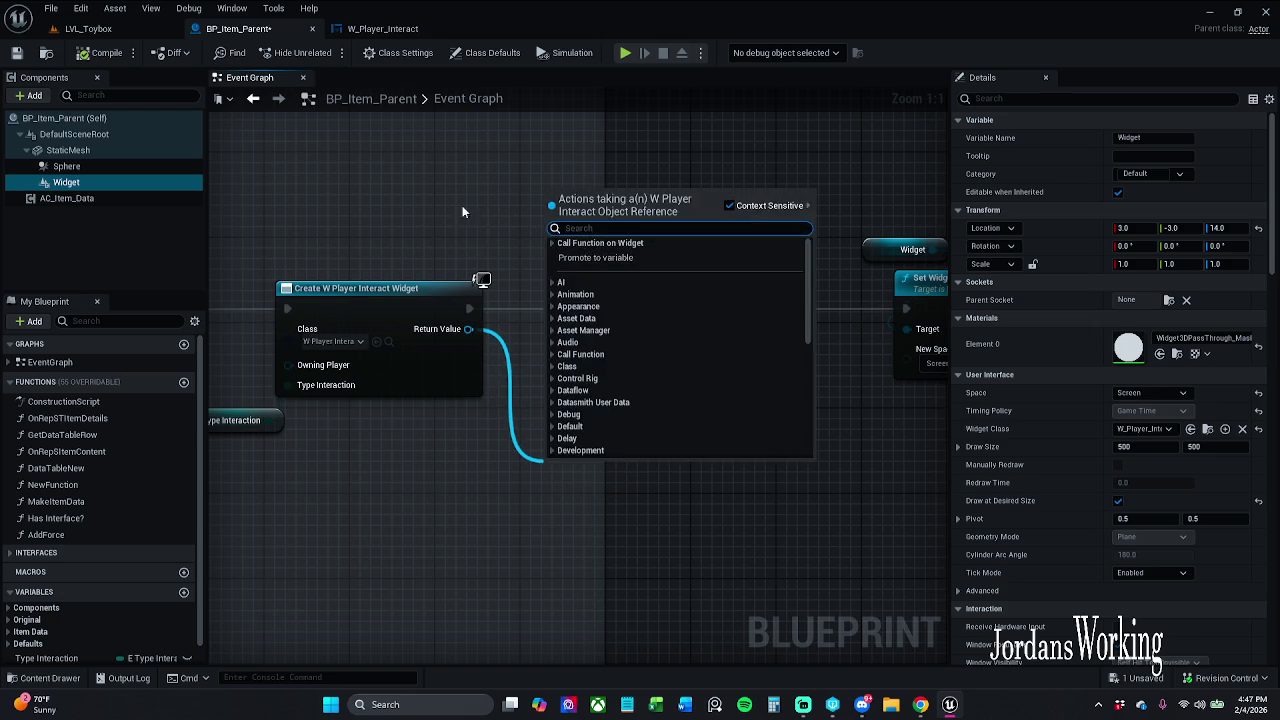
{"action": "left_click", "coordinate": [480, 213]}
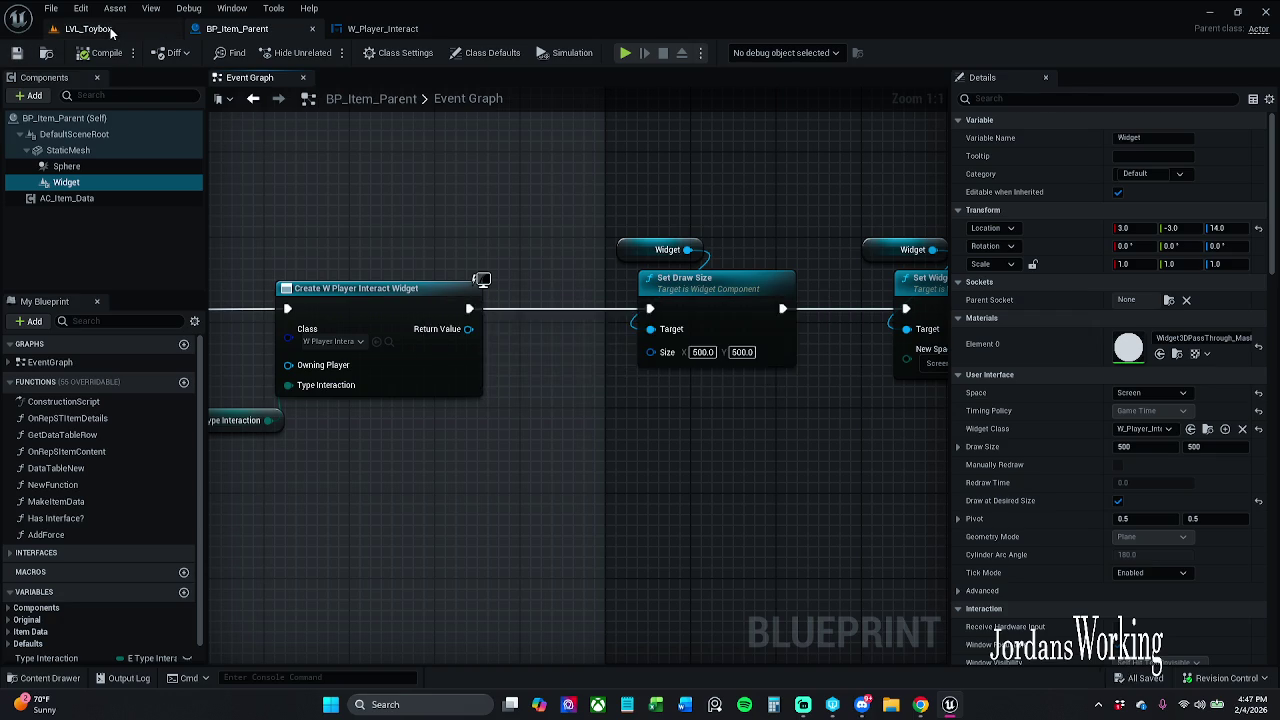
{"action": "left_click", "coordinate": [95, 28]}
{"action": "left_click", "coordinate": [328, 53]}
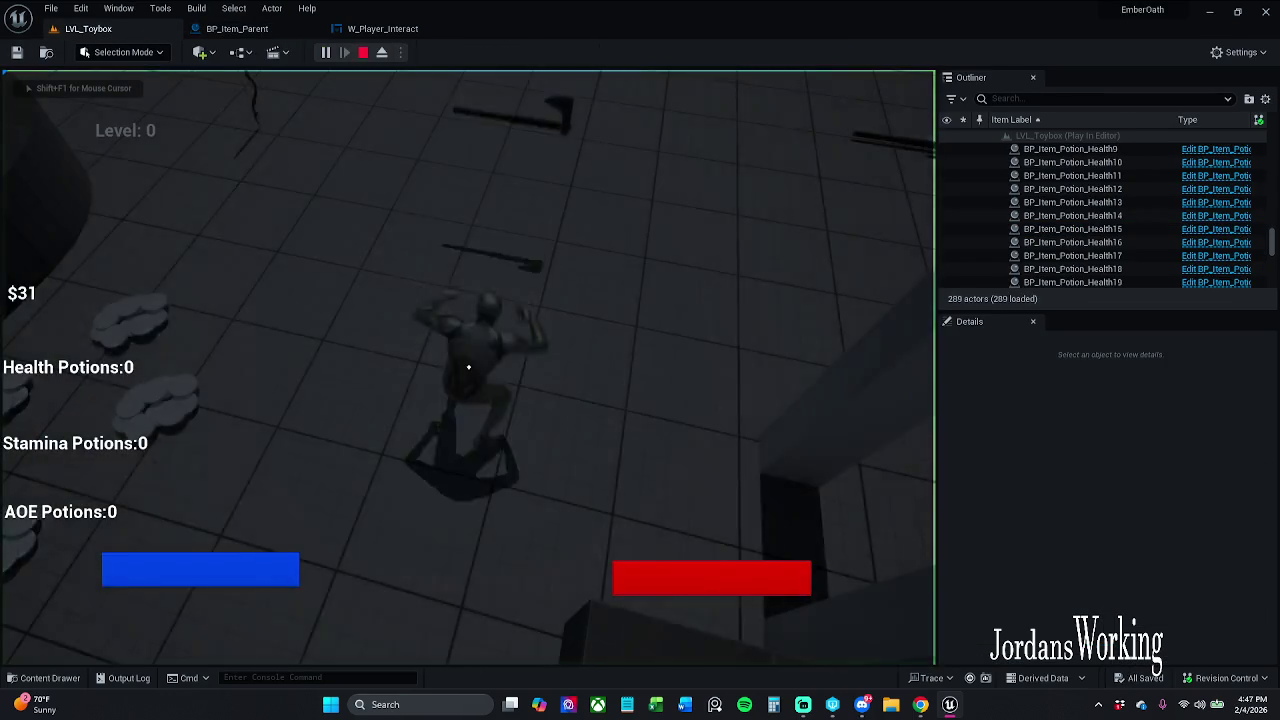
{"action": "key", "text": "Escape"}
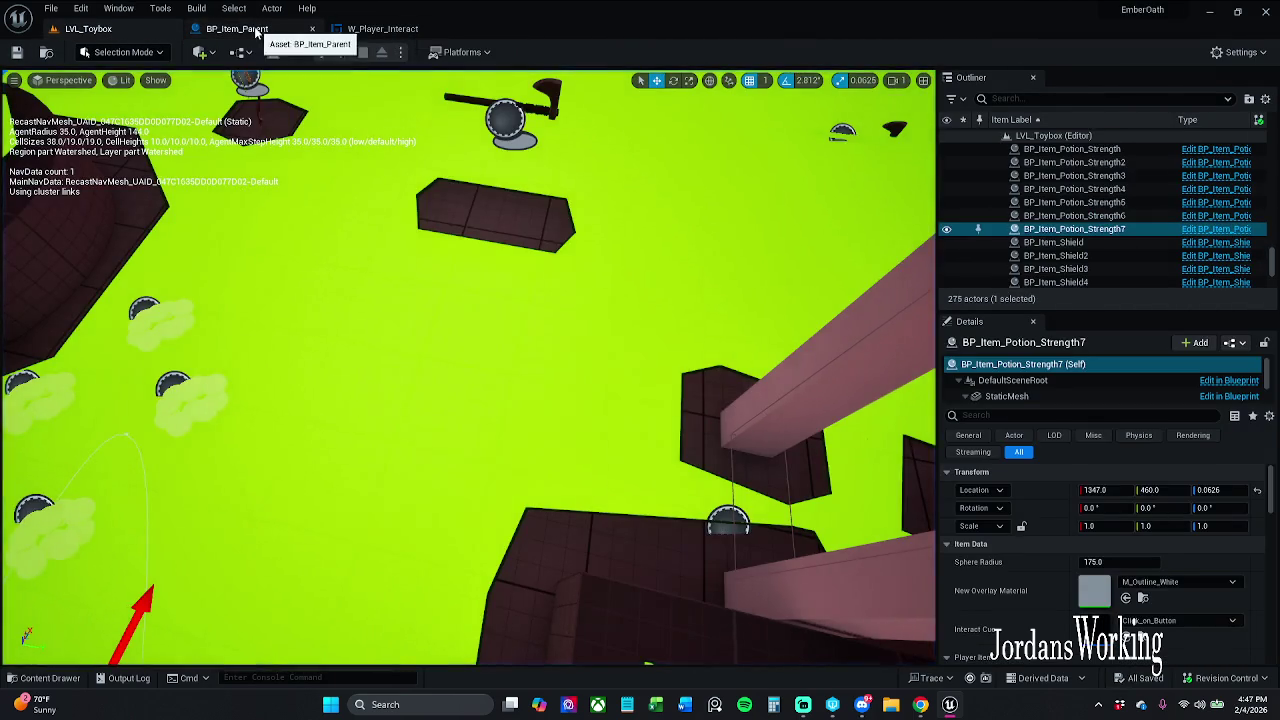
{"action": "left_click", "coordinate": [245, 29]}
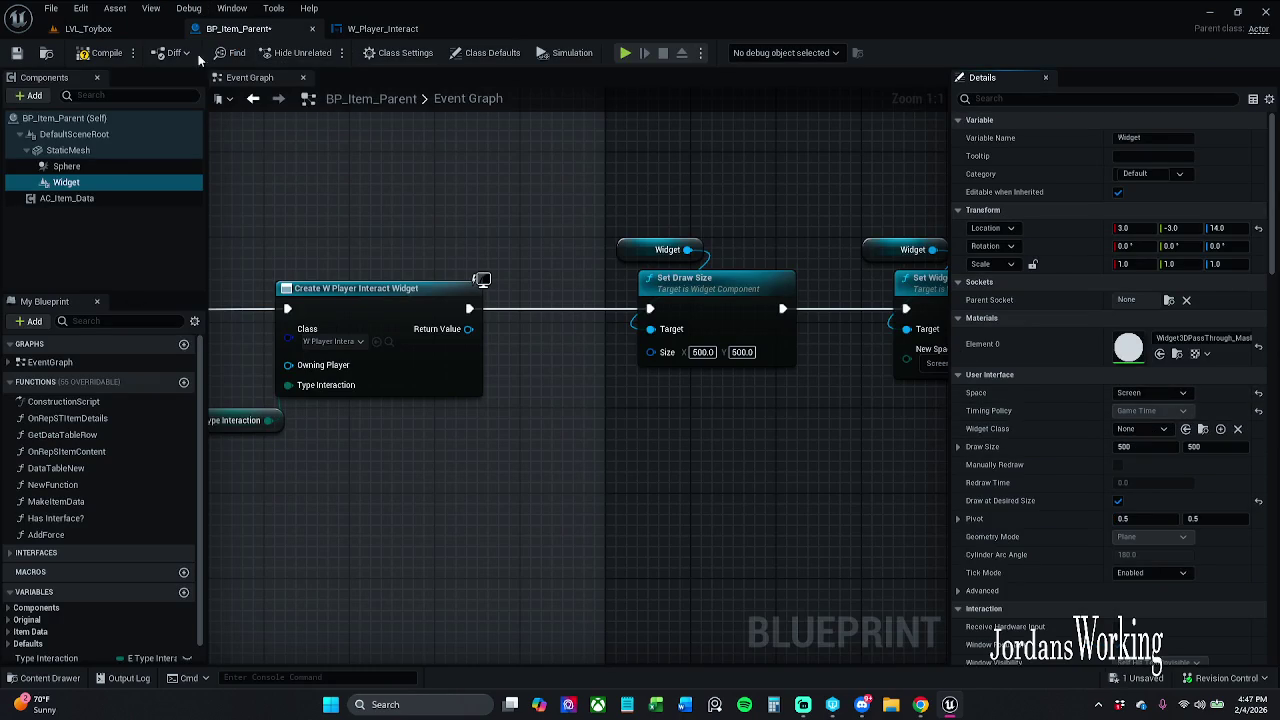
{"action": "left_click", "coordinate": [90, 28]}
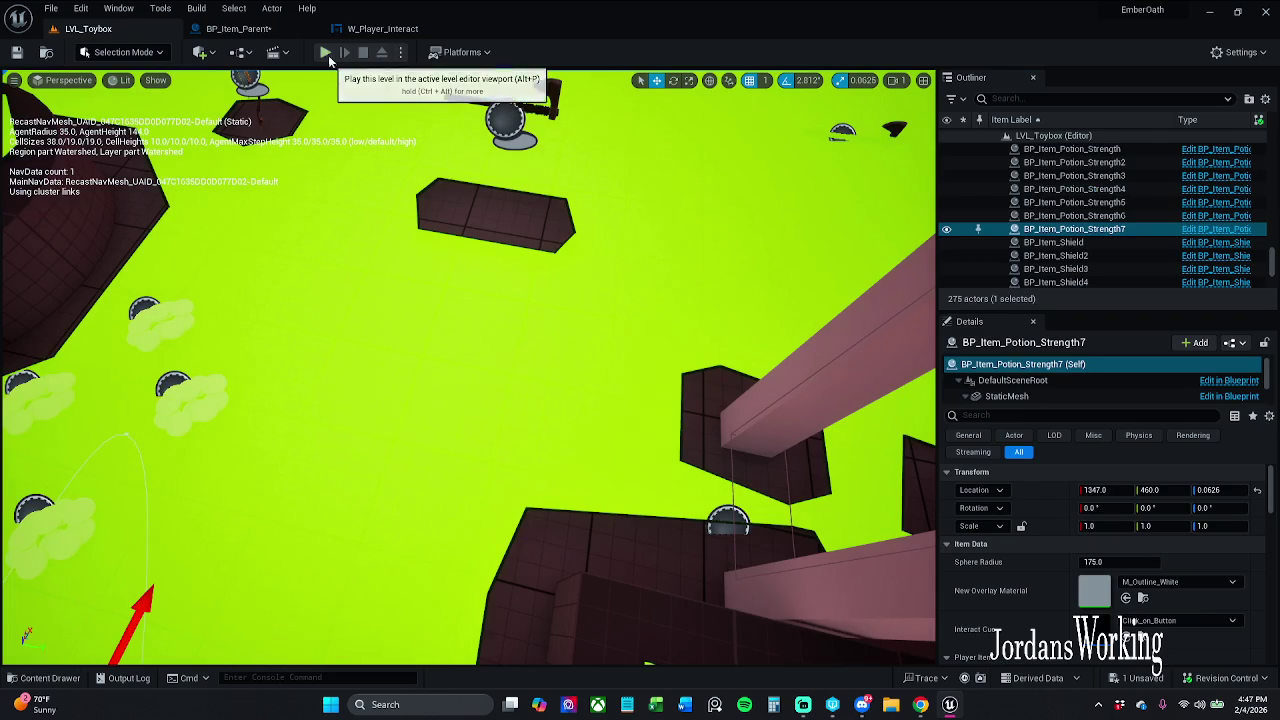
{"action": "left_click", "coordinate": [332, 54]}
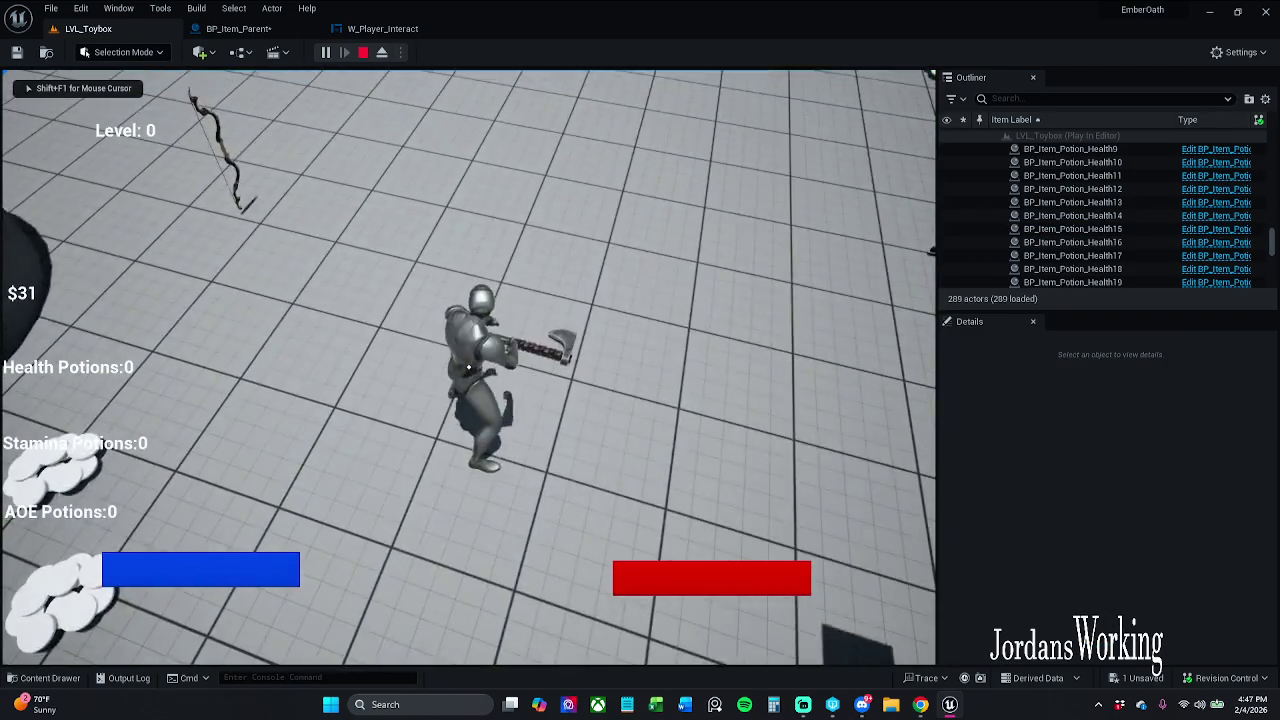
{"action": "key", "text": "w"}
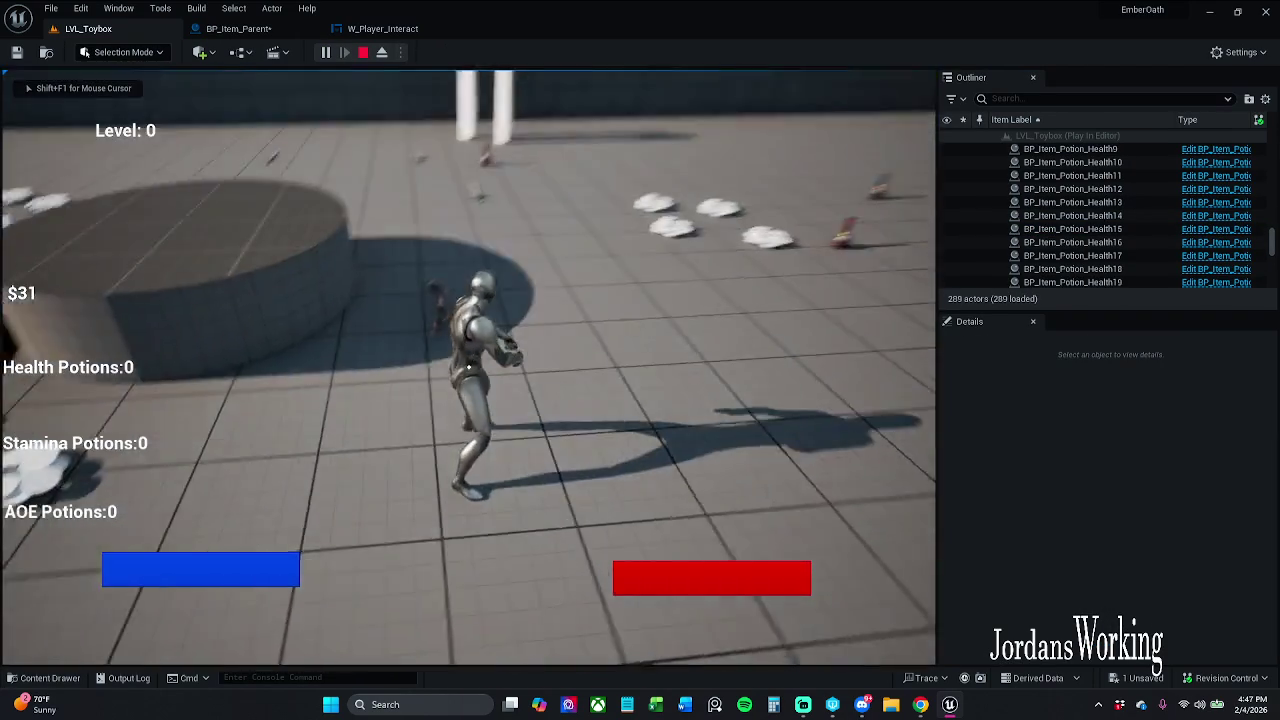
{"action": "key", "text": "shift+F1"}
{"action": "key", "text": "Escape"}
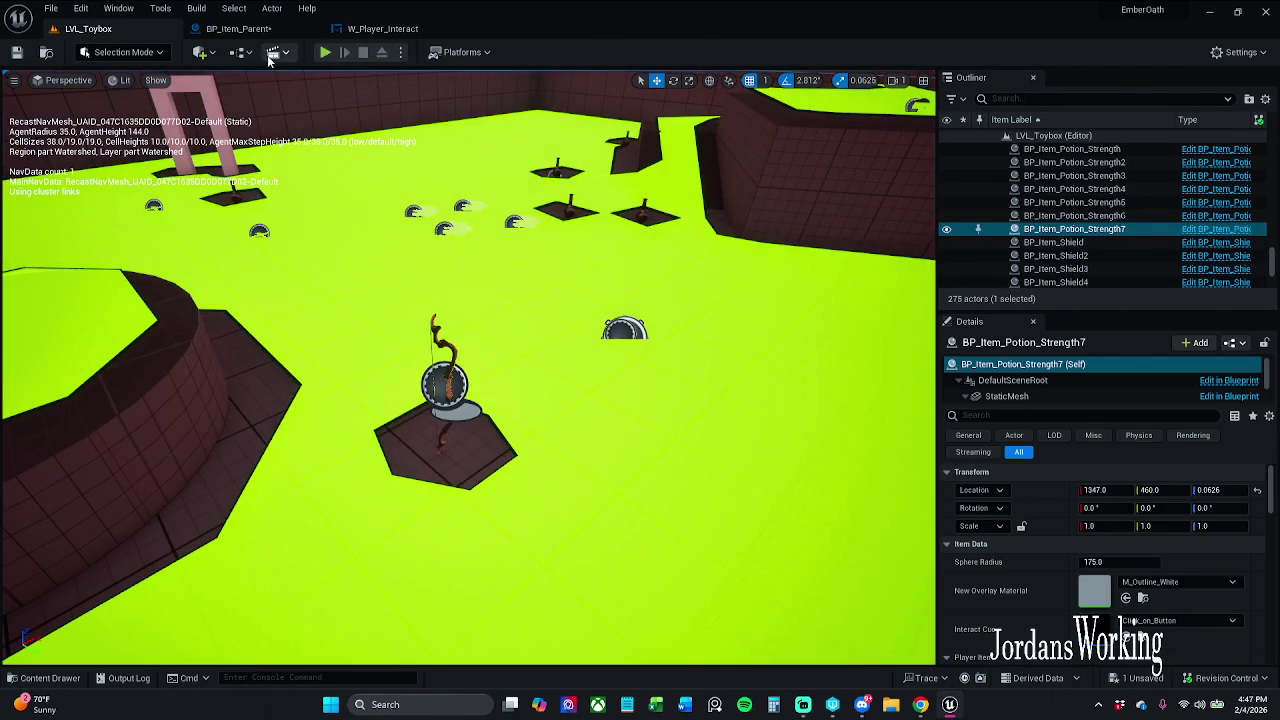
{"action": "left_click", "coordinate": [238, 28]}
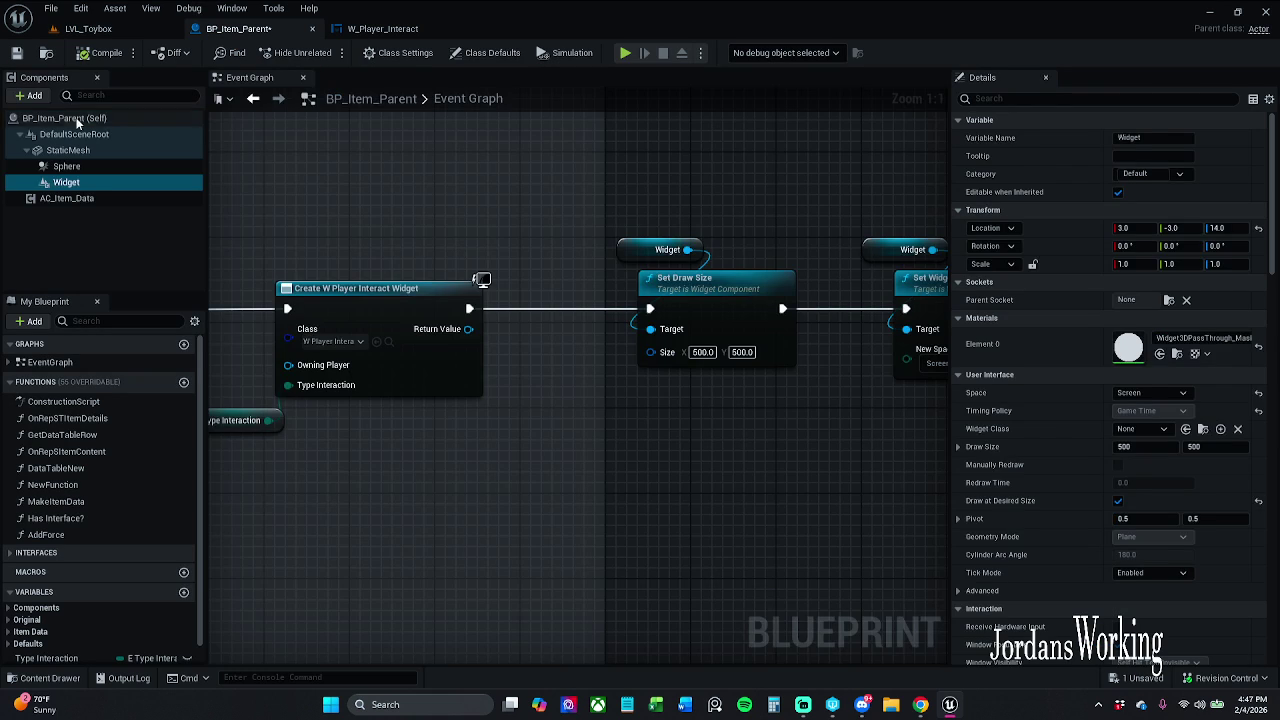
Check BP_Item_Parent's class defaults in the Viewport and save the blueprint
{"action": "left_click", "coordinate": [127, 119]}
{"action": "left_click_drag", "start_coordinate": [645, 320], "coordinate": [671, 318]}
{"action": "left_click", "coordinate": [357, 78]}
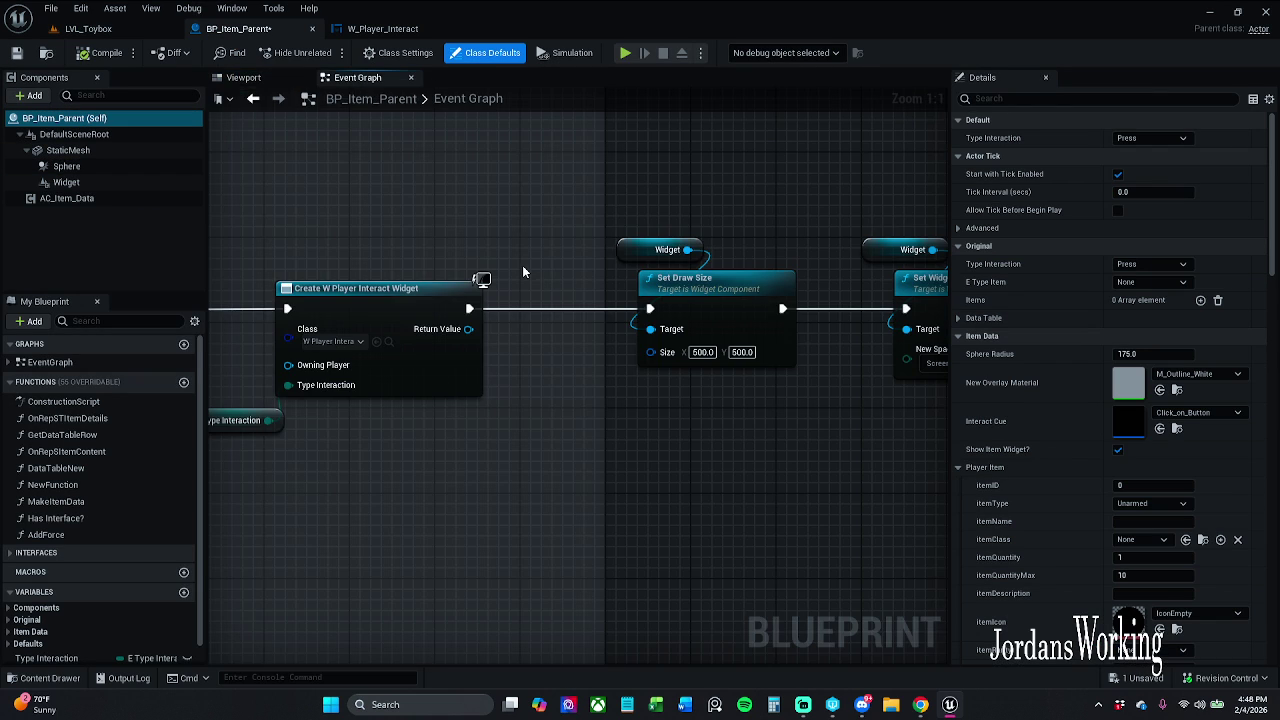
{"action": "key", "text": "ctrl+s"}
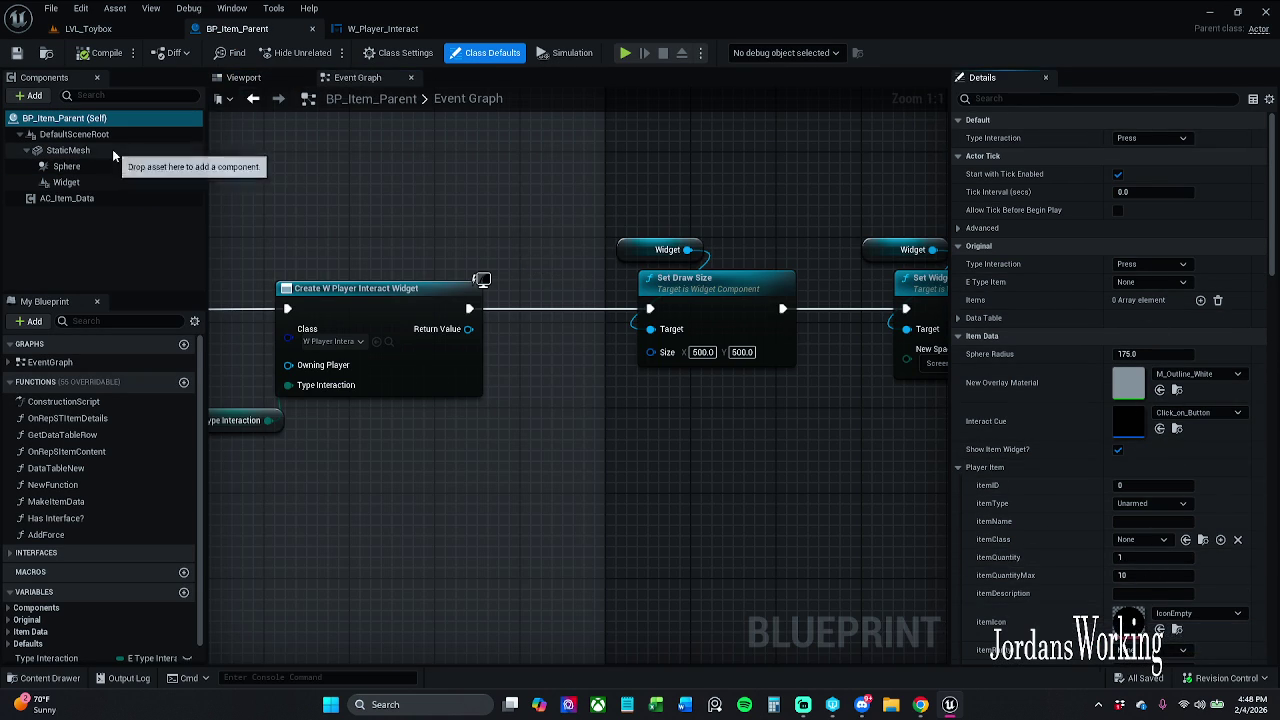
Inspect the Widget component in the Viewport preview, then go back to the Event Graph
{"action": "left_click", "coordinate": [70, 182]}
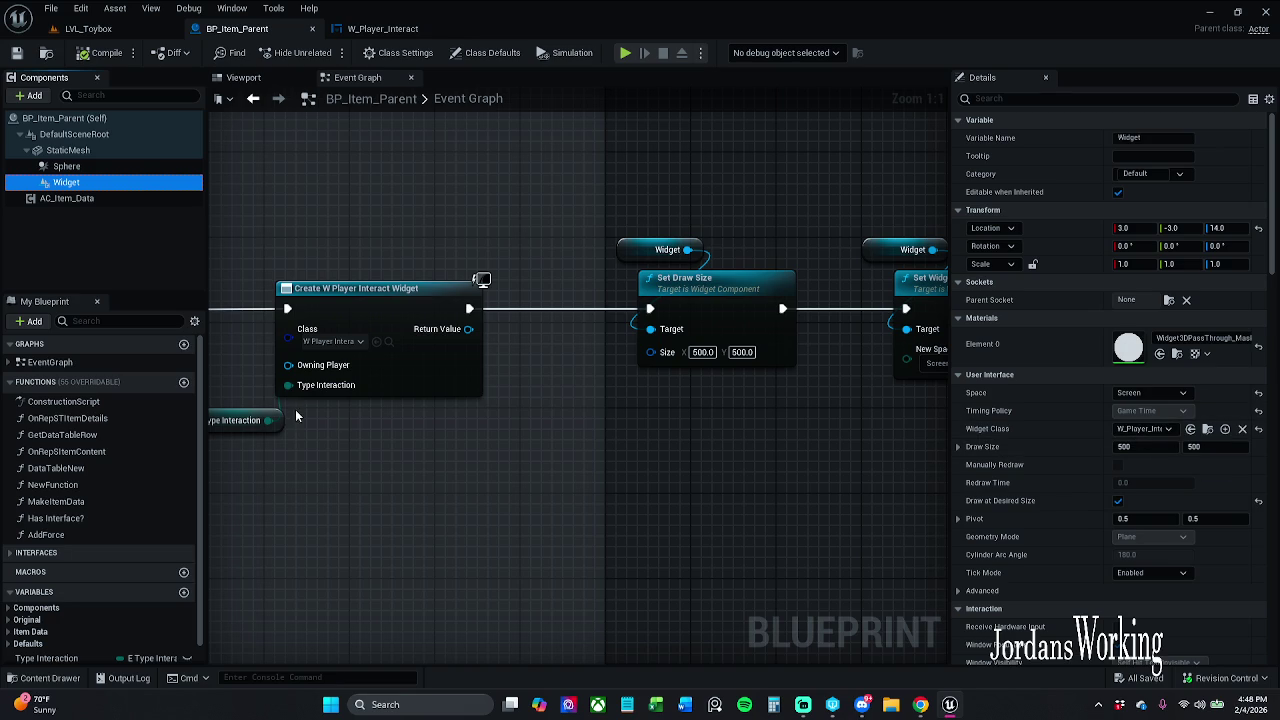
{"action": "left_click", "coordinate": [243, 78]}
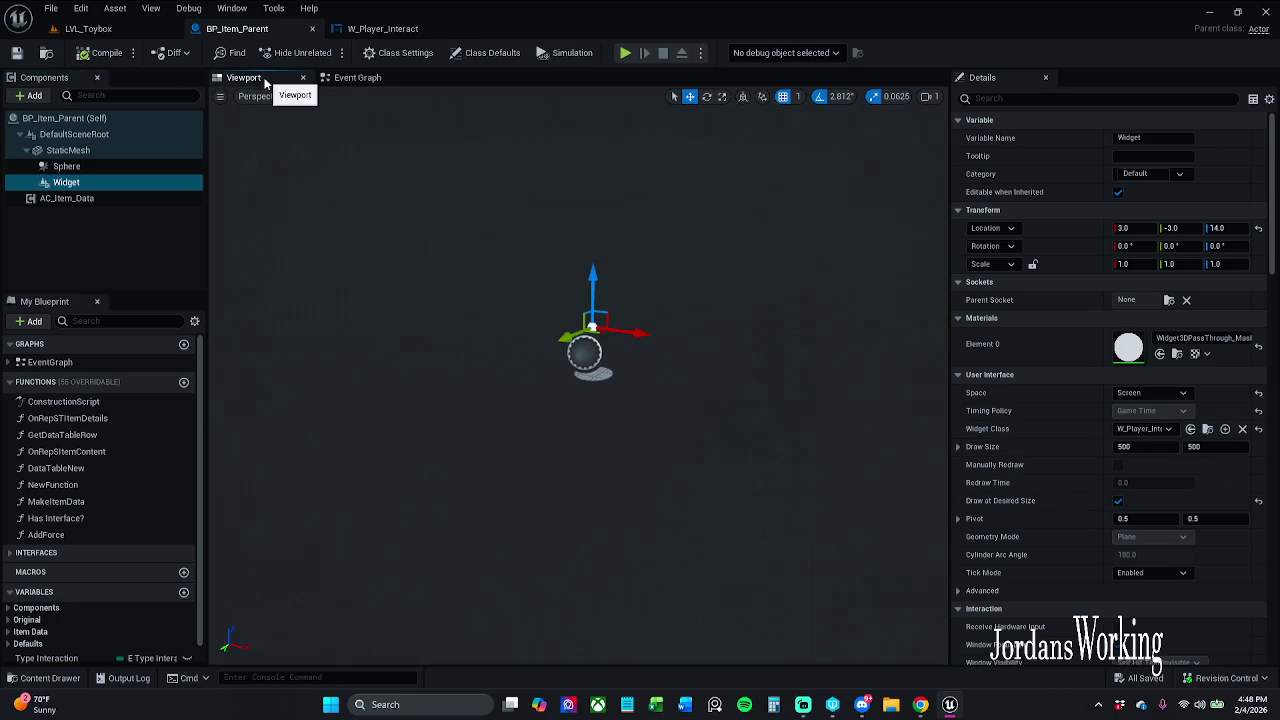
{"action": "left_click", "coordinate": [580, 355]}
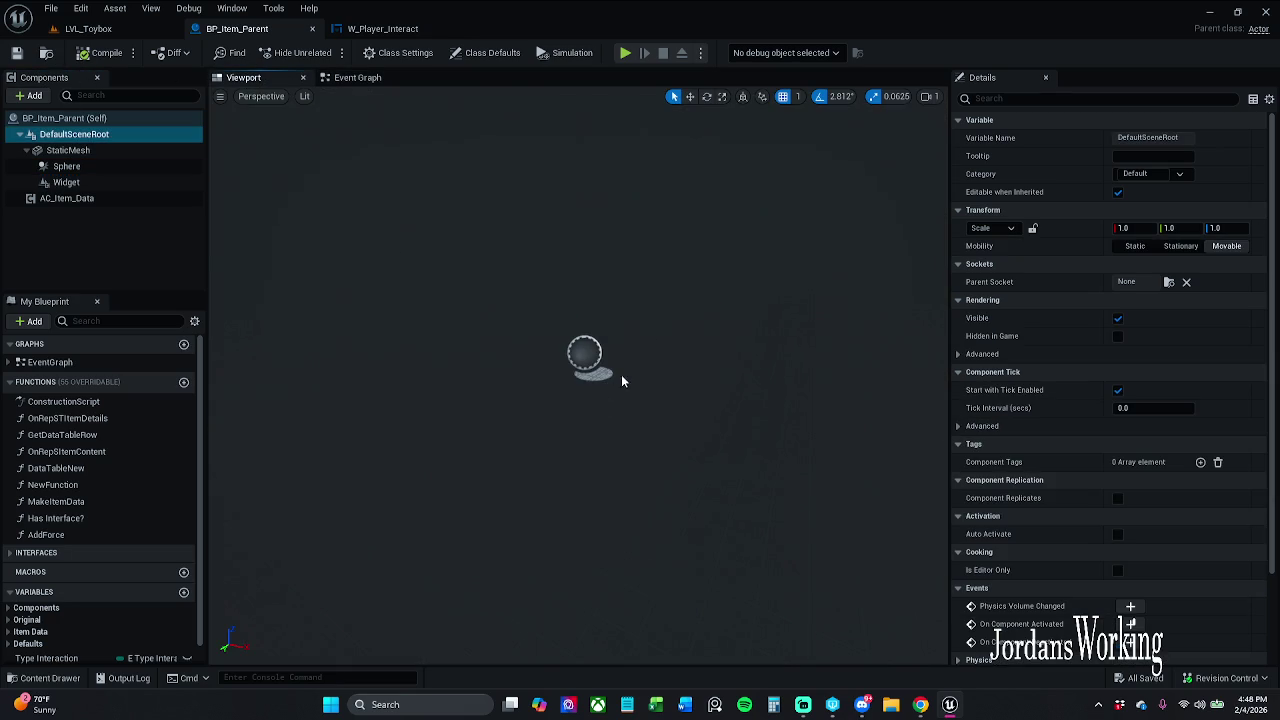
{"action": "left_click", "coordinate": [66, 182]}
{"action": "mouse_move", "coordinate": [509, 251]}
{"action": "left_mouse_down"}
{"action": "mouse_move", "coordinate": [570, 236]}
{"action": "mouse_move", "coordinate": [555, 232]}
{"action": "mouse_move", "coordinate": [520, 230]}
{"action": "mouse_move", "coordinate": [658, 260]}
{"action": "left_mouse_up"}
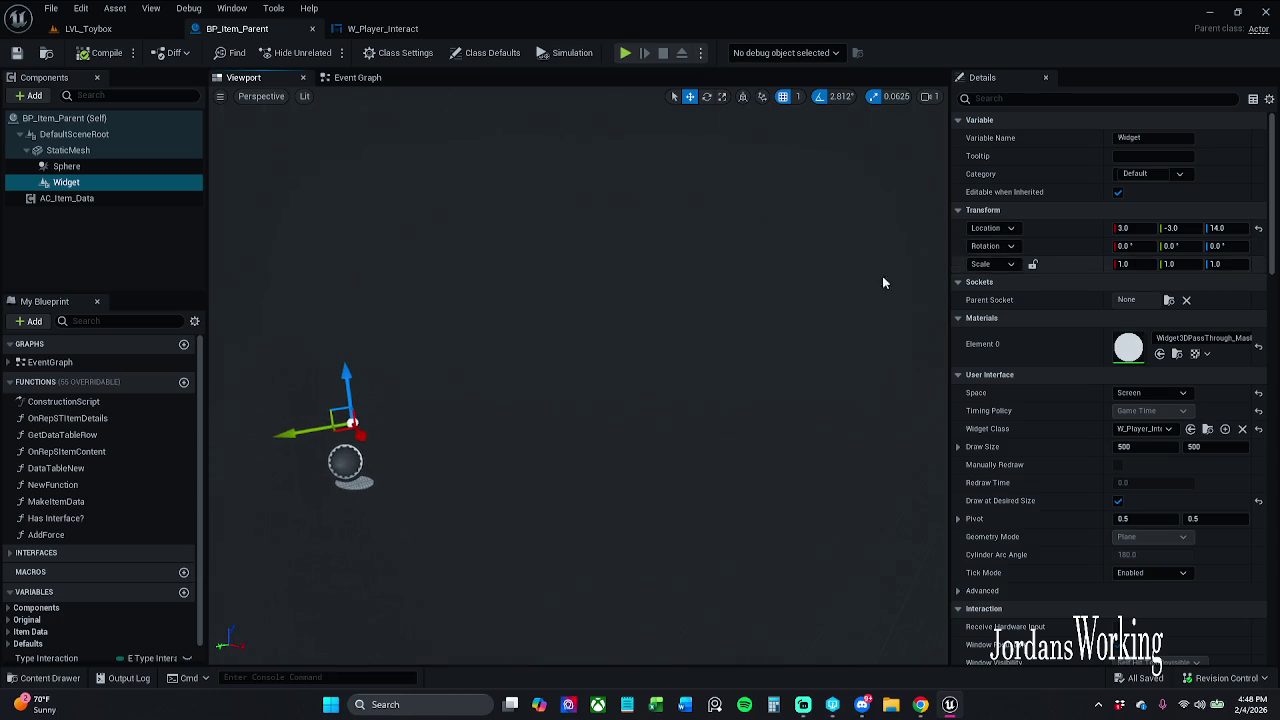
{"action": "left_click_drag", "start_coordinate": [695, 307], "coordinate": [689, 310]}
{"action": "scroll", "coordinate": [700, 310], "scroll_direction": "down", "scroll_amount": 1}
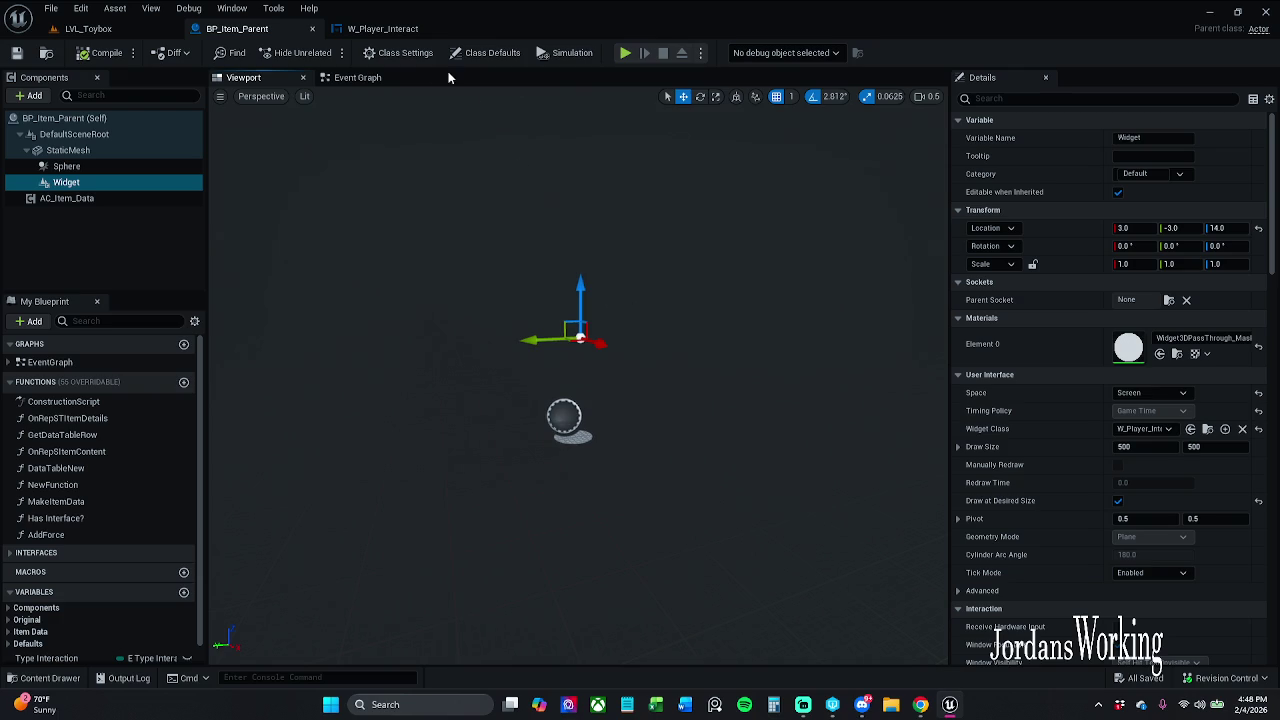
{"action": "left_click", "coordinate": [356, 80]}
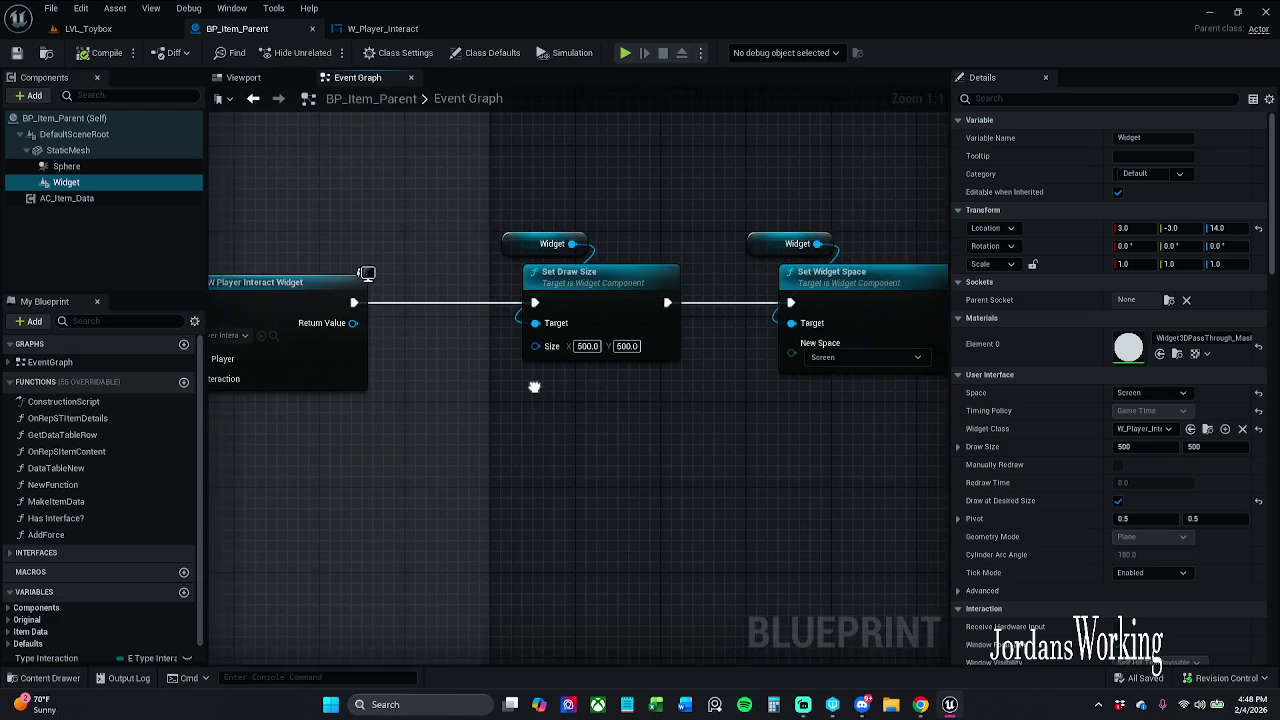
Untick In Draw at Desired Size and compile the blueprint
{"action": "left_click_drag", "start_coordinate": [707, 382], "coordinate": [229, 382]}
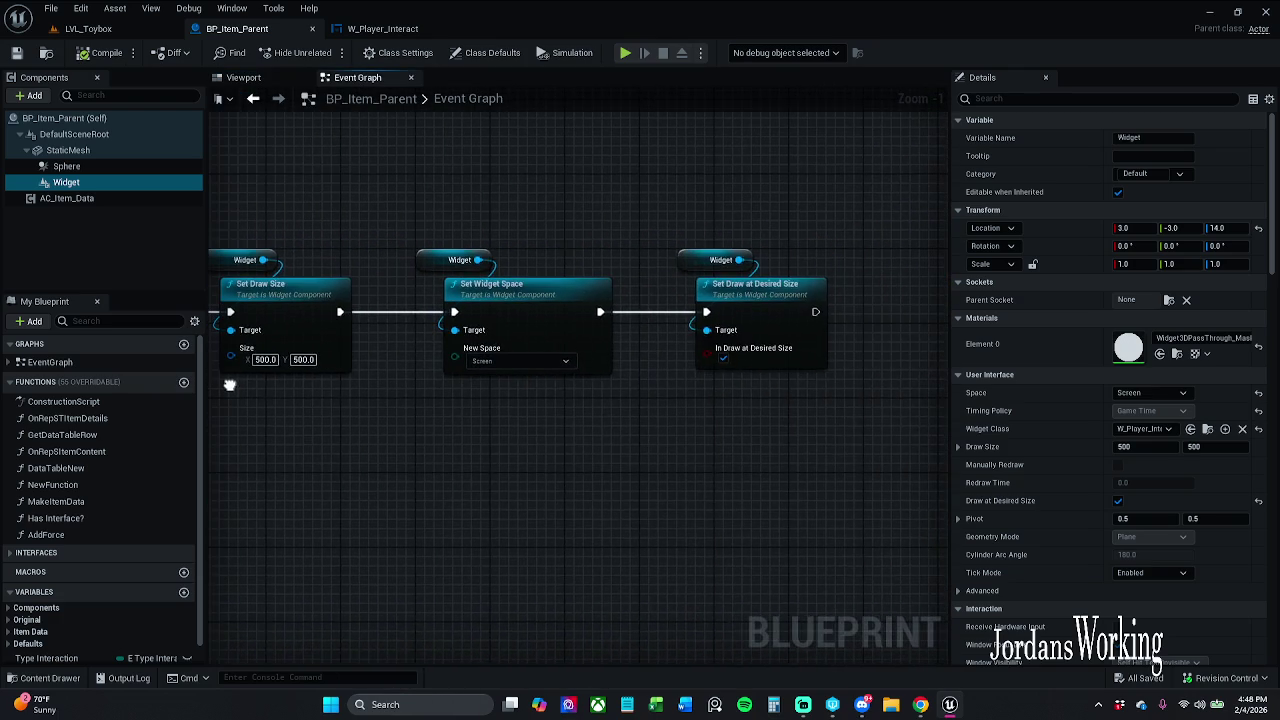
{"action": "scroll", "coordinate": [238, 384], "scroll_direction": "down", "scroll_amount": 1}
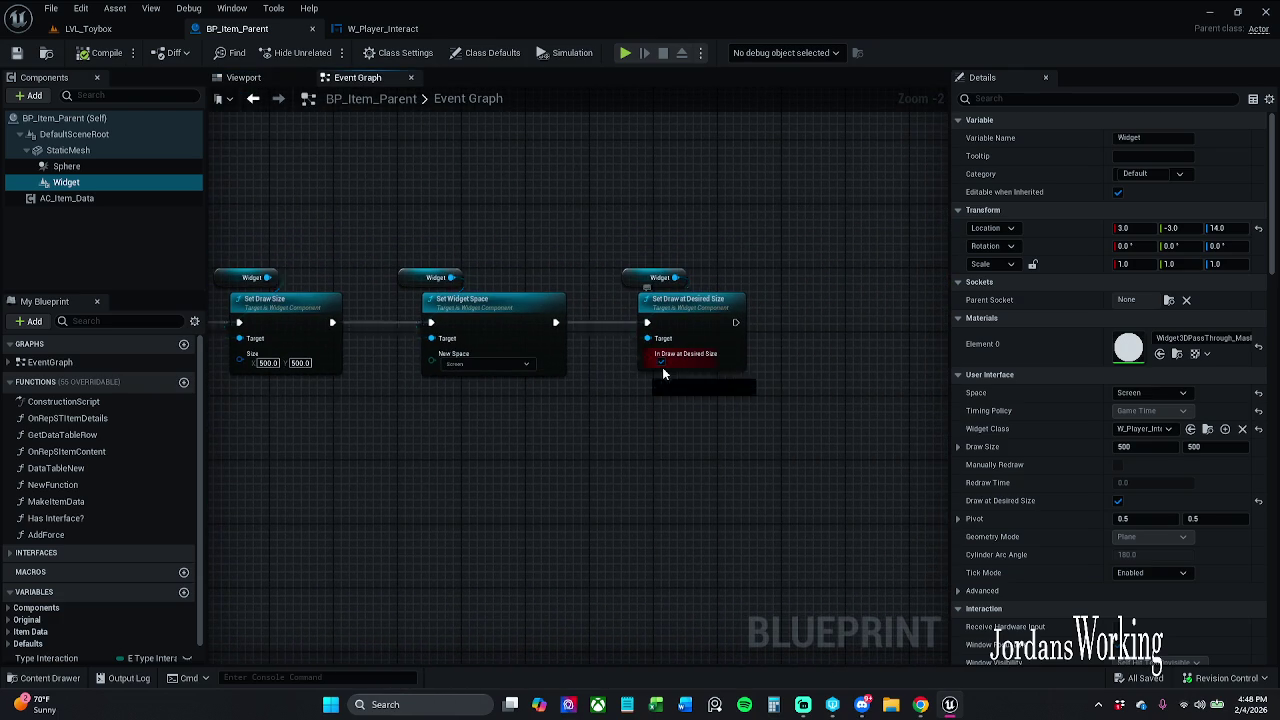
{"action": "left_click", "coordinate": [661, 362]}
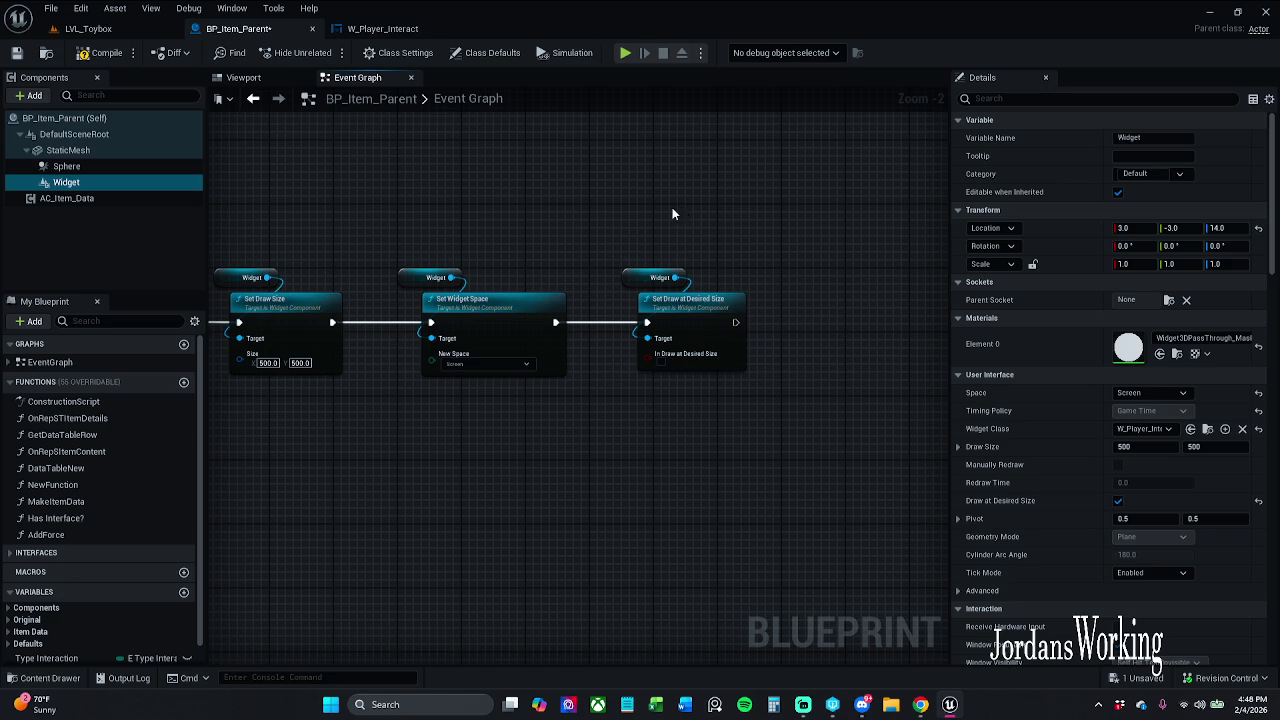
{"action": "left_click", "coordinate": [97, 56]}
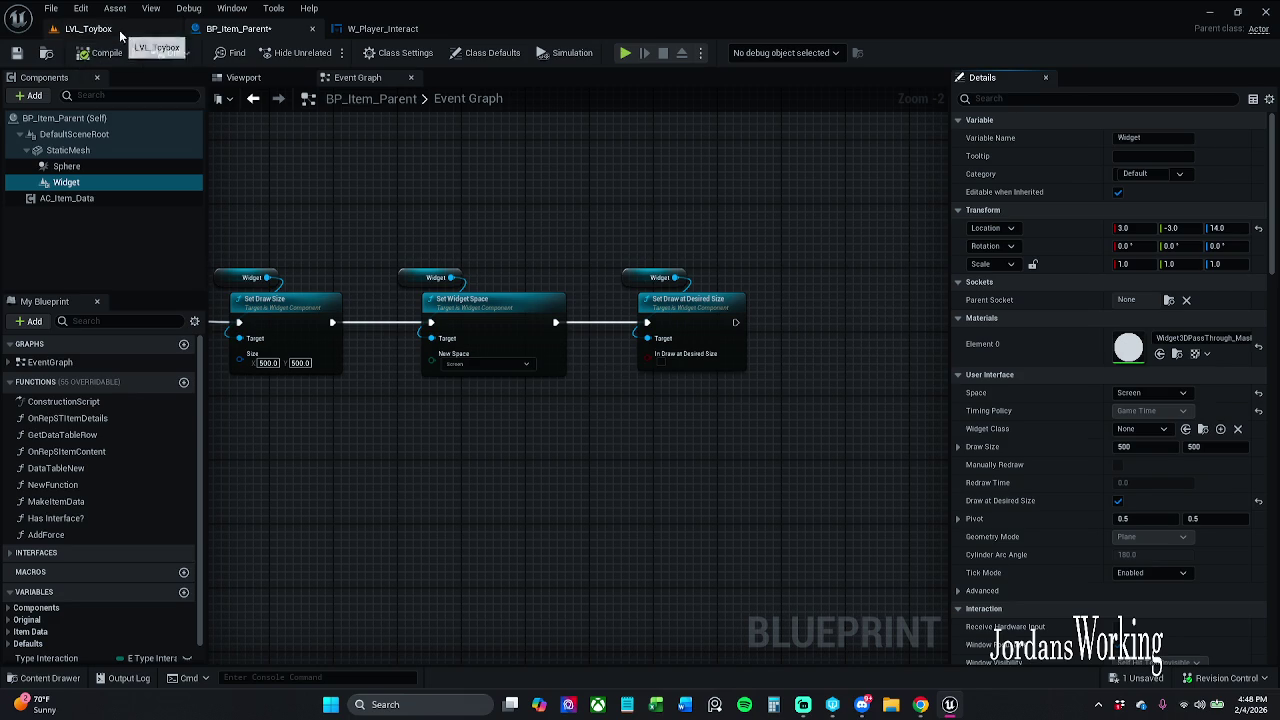
Play-test LVL_Toybox, then return to BP_Item_Parent's widget creation chain
{"action": "left_click", "coordinate": [88, 28]}
{"action": "key", "text": "alt+p"}
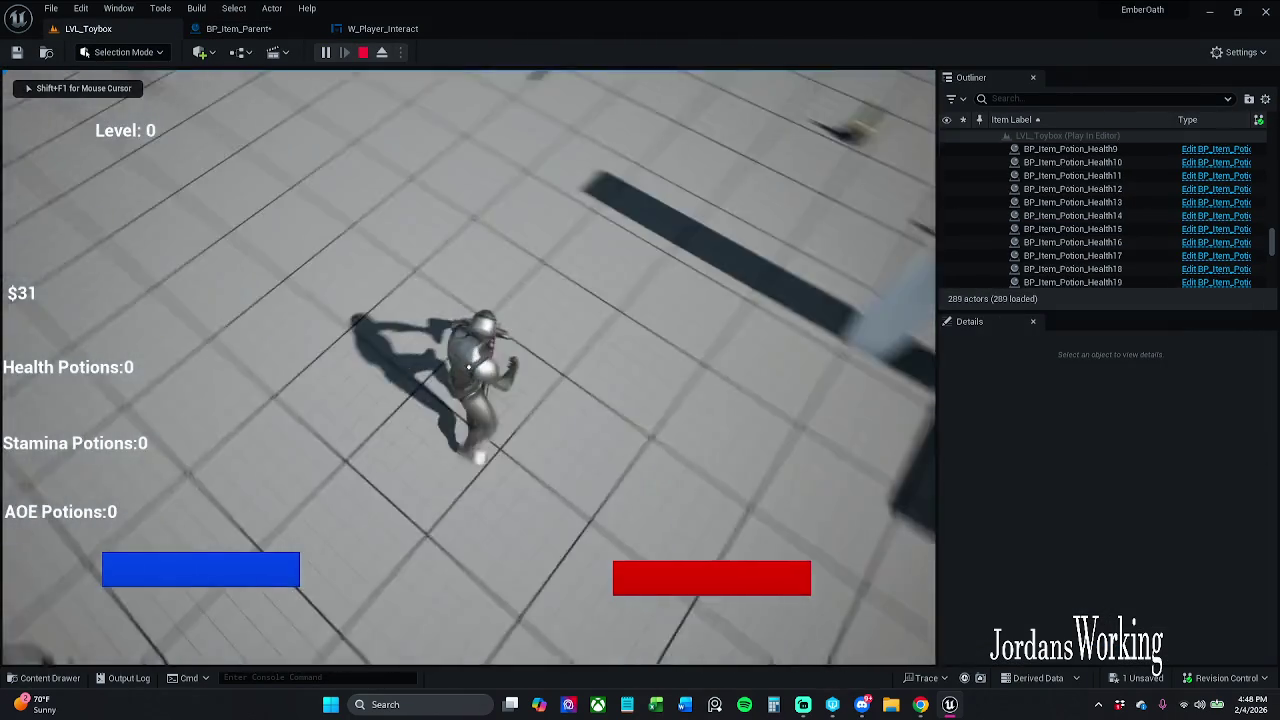
{"action": "key", "text": "Escape"}
{"action": "left_click", "coordinate": [383, 28]}
{"action": "left_click", "coordinate": [240, 28]}
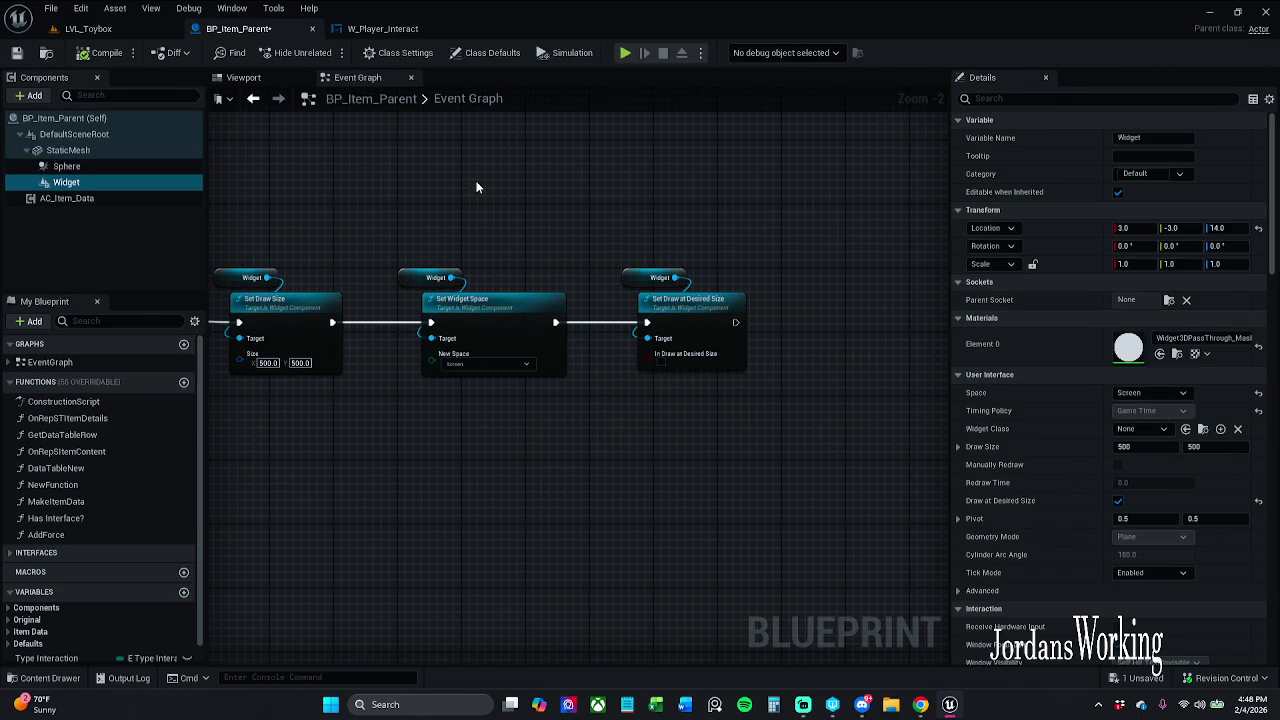
{"action": "mouse_move", "coordinate": [476, 187]}
{"action": "left_mouse_down"}
{"action": "mouse_move", "coordinate": [774, 170]}
{"action": "mouse_move", "coordinate": [610, 170]}
{"action": "left_mouse_up"}
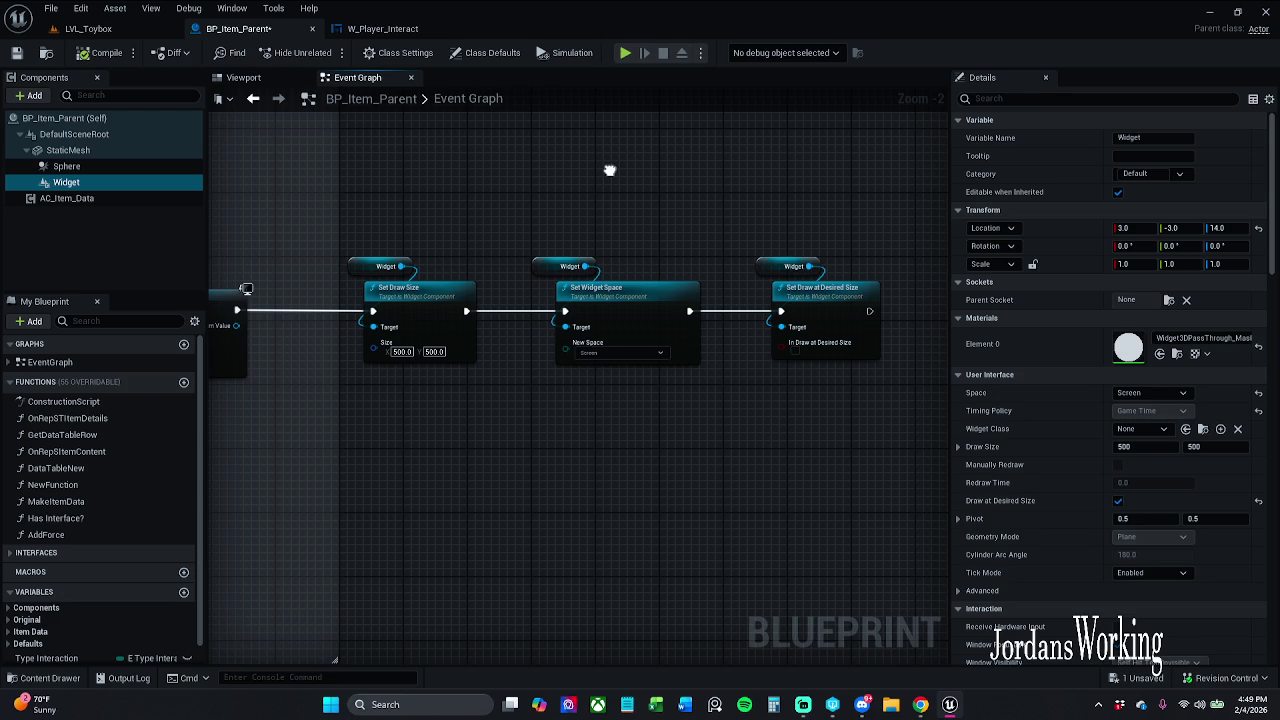
{"action": "mouse_move", "coordinate": [610, 170]}
{"action": "left_mouse_down"}
{"action": "mouse_move", "coordinate": [768, 165]}
{"action": "mouse_move", "coordinate": [398, 172]}
{"action": "left_mouse_up"}
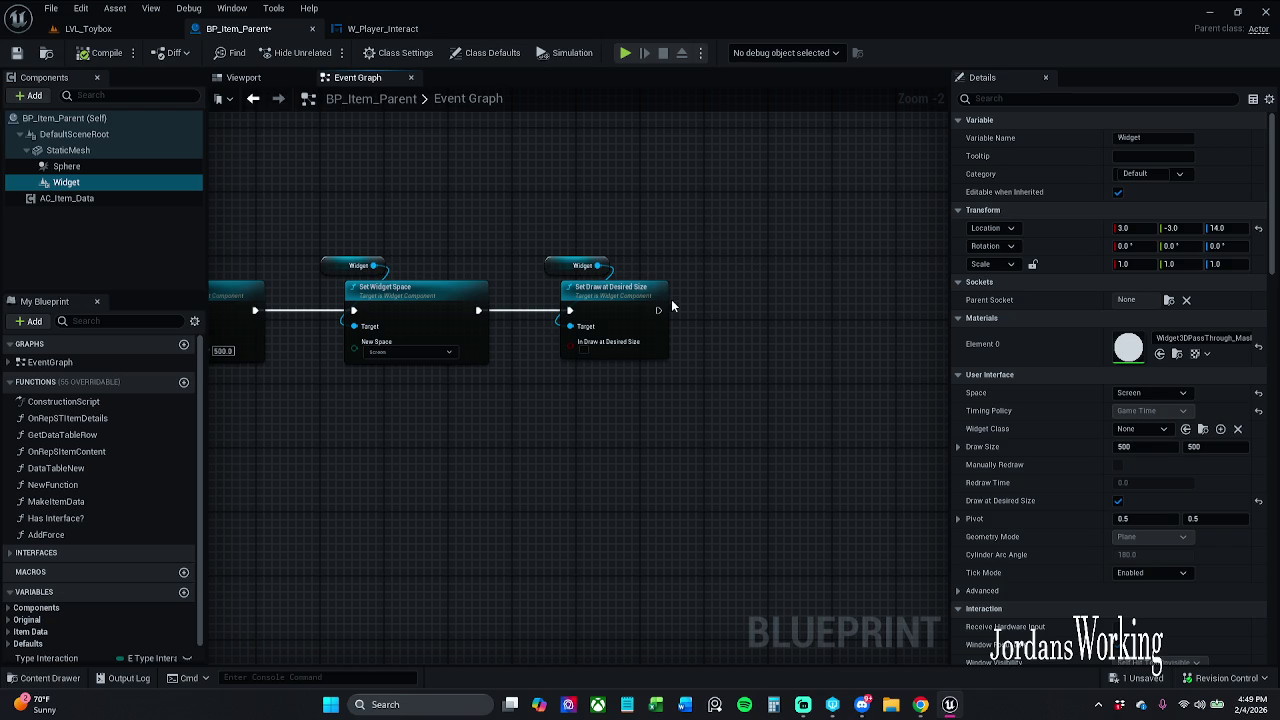
Add an Is Visible check on the Widget and delete the stray Widget getter
{"action": "left_click_drag", "start_coordinate": [597, 265], "coordinate": [737, 299]}
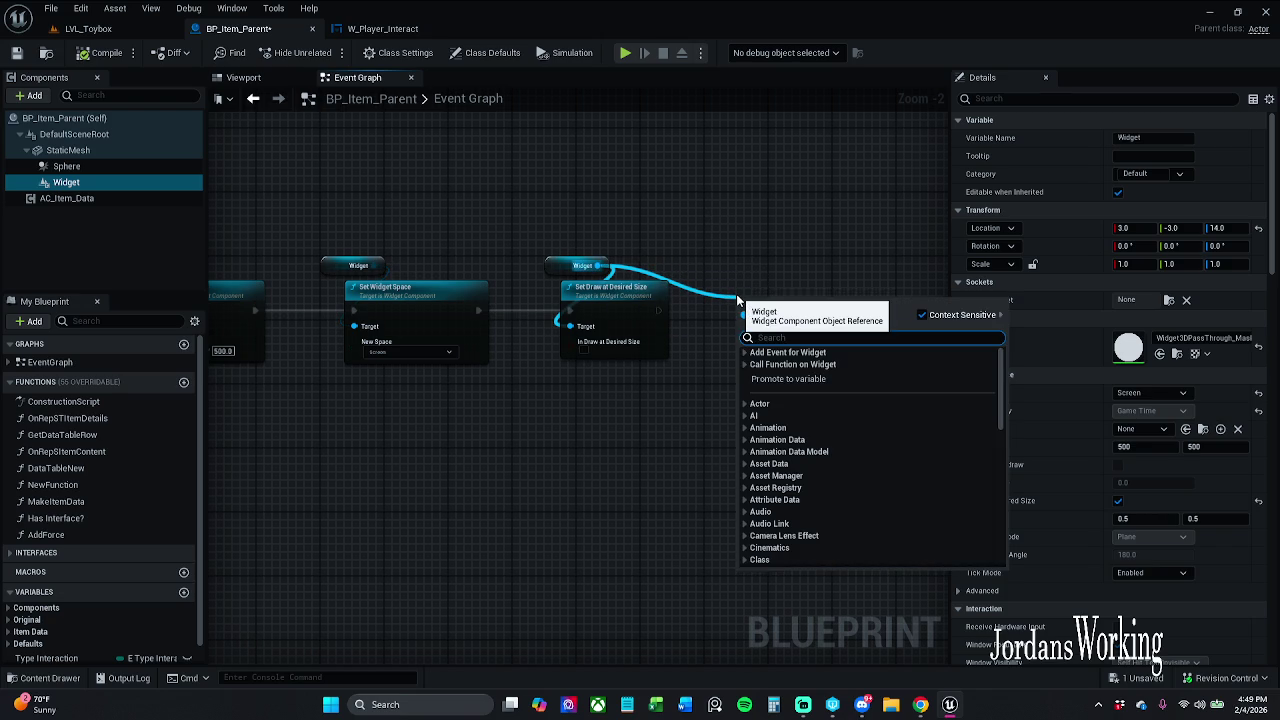
{"action": "type", "text": "is vis"}
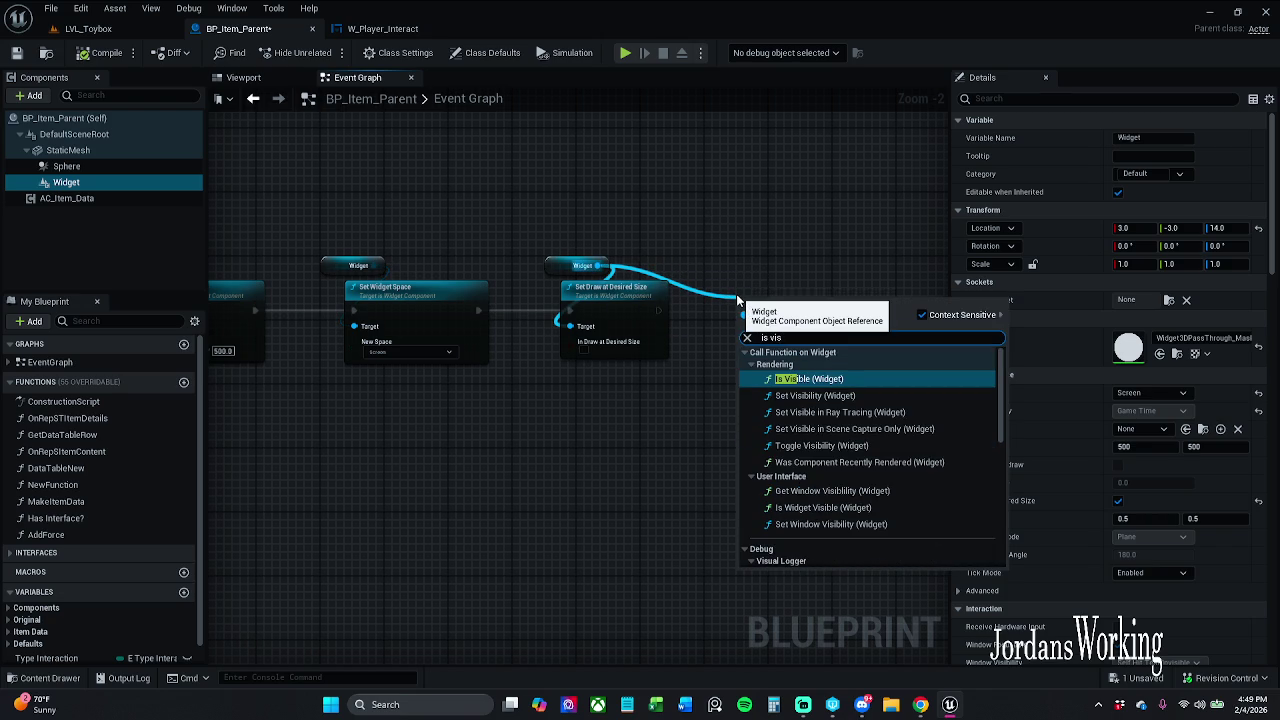
{"action": "key", "text": "Return"}
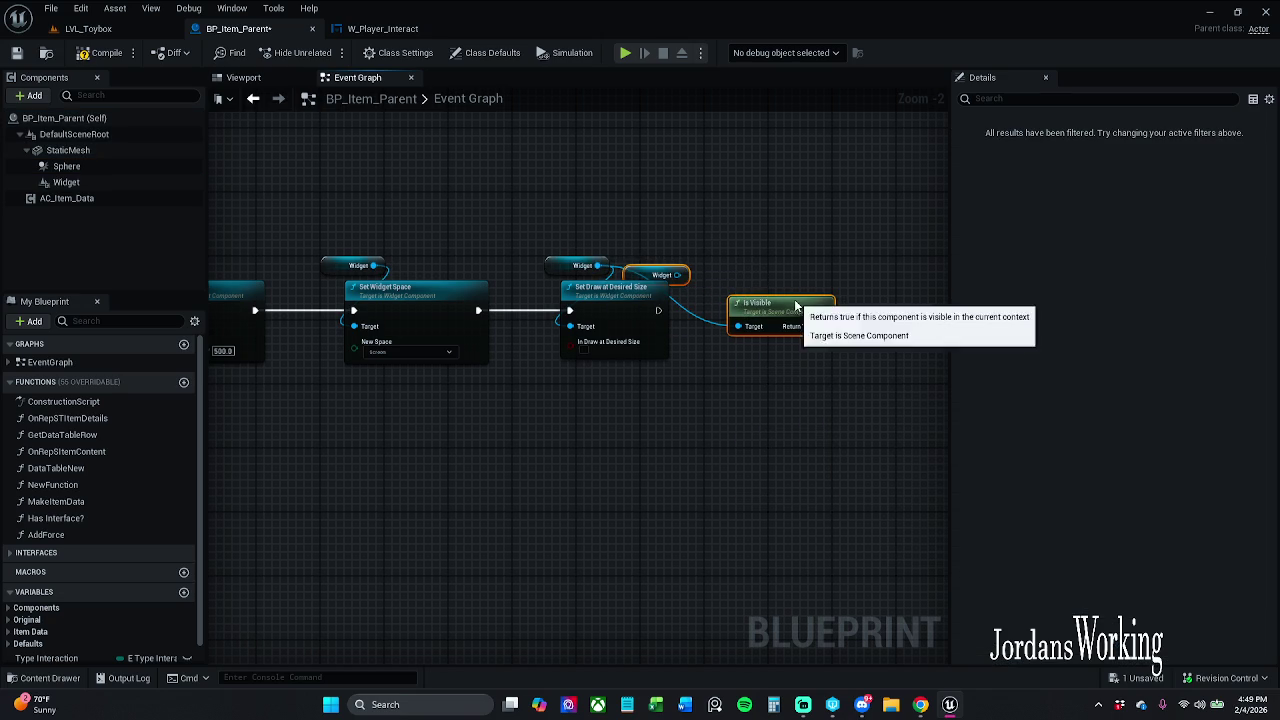
{"action": "left_click_drag", "start_coordinate": [819, 278], "coordinate": [828, 271]}
{"action": "left_click", "coordinate": [873, 221]}
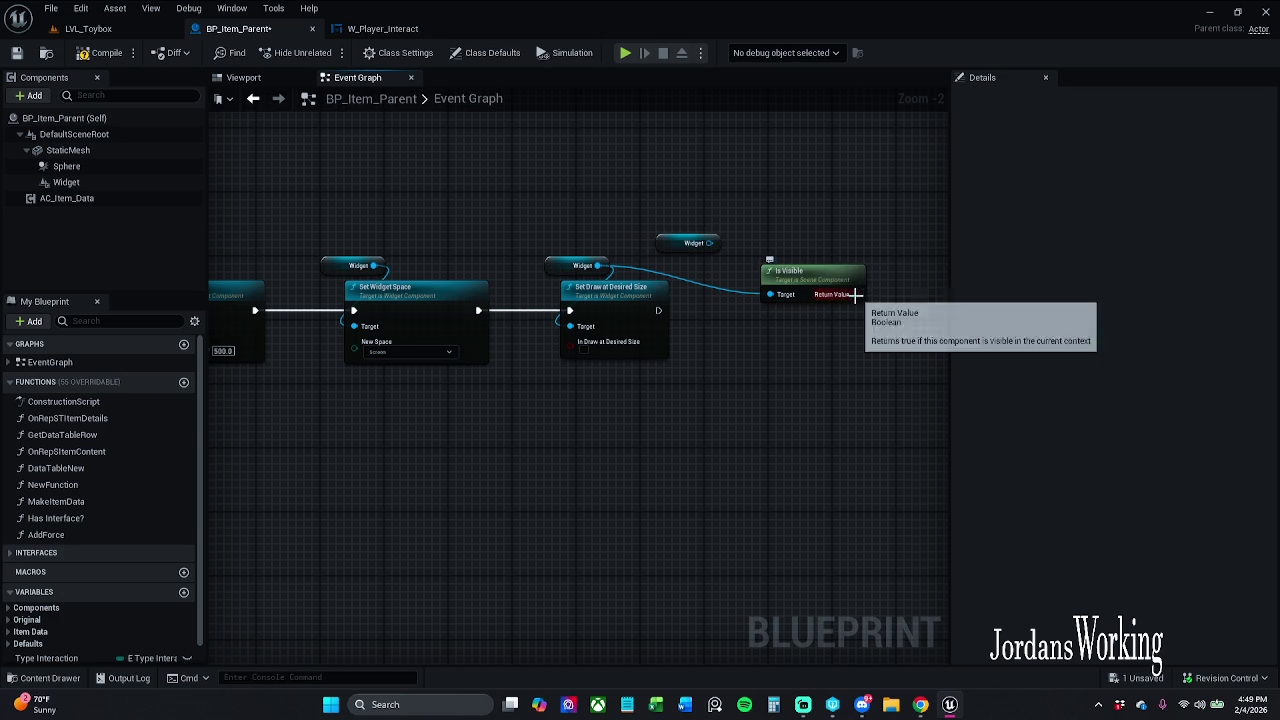
{"action": "left_click_drag", "start_coordinate": [757, 231], "coordinate": [632, 256]}
{"action": "key", "text": "Delete"}
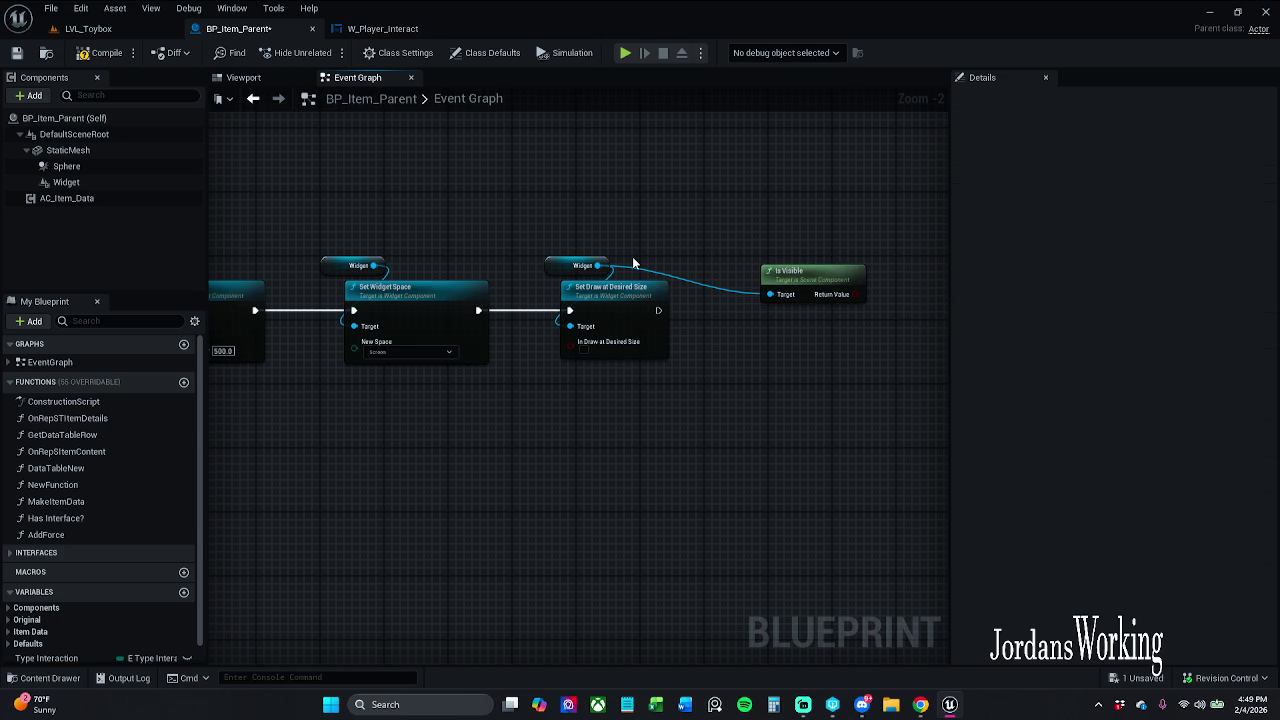
Add a Branch after Set Draw at Desired Size with a Print String on True
{"action": "left_click_drag", "start_coordinate": [758, 351], "coordinate": [697, 327]}
{"action": "left_click", "coordinate": [737, 289]}
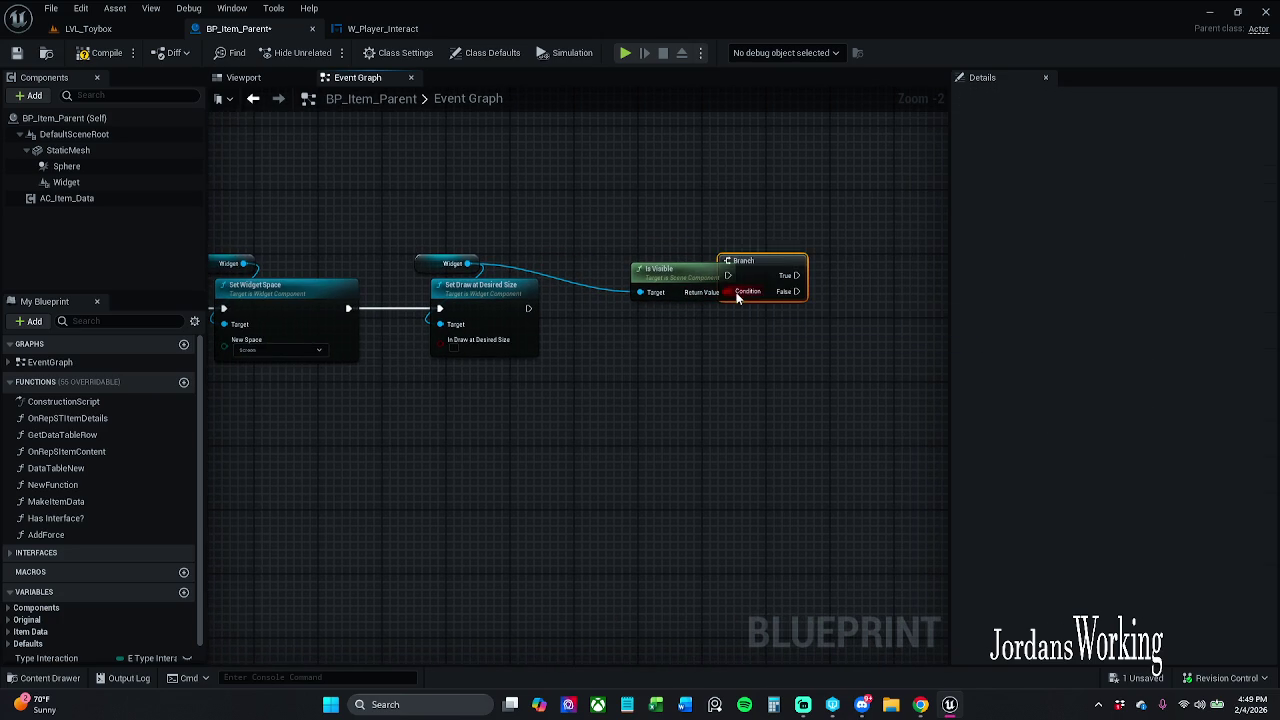
{"action": "mouse_move", "coordinate": [737, 289]}
{"action": "left_mouse_down"}
{"action": "mouse_move", "coordinate": [755, 340]}
{"action": "mouse_move", "coordinate": [528, 308]}
{"action": "left_mouse_up"}
{"action": "mouse_move", "coordinate": [569, 345]}
{"action": "left_mouse_down"}
{"action": "mouse_move", "coordinate": [533, 379]}
{"action": "mouse_move", "coordinate": [672, 355]}
{"action": "left_mouse_up"}
{"action": "type", "text": "print"}
{"action": "key", "text": "Return"}
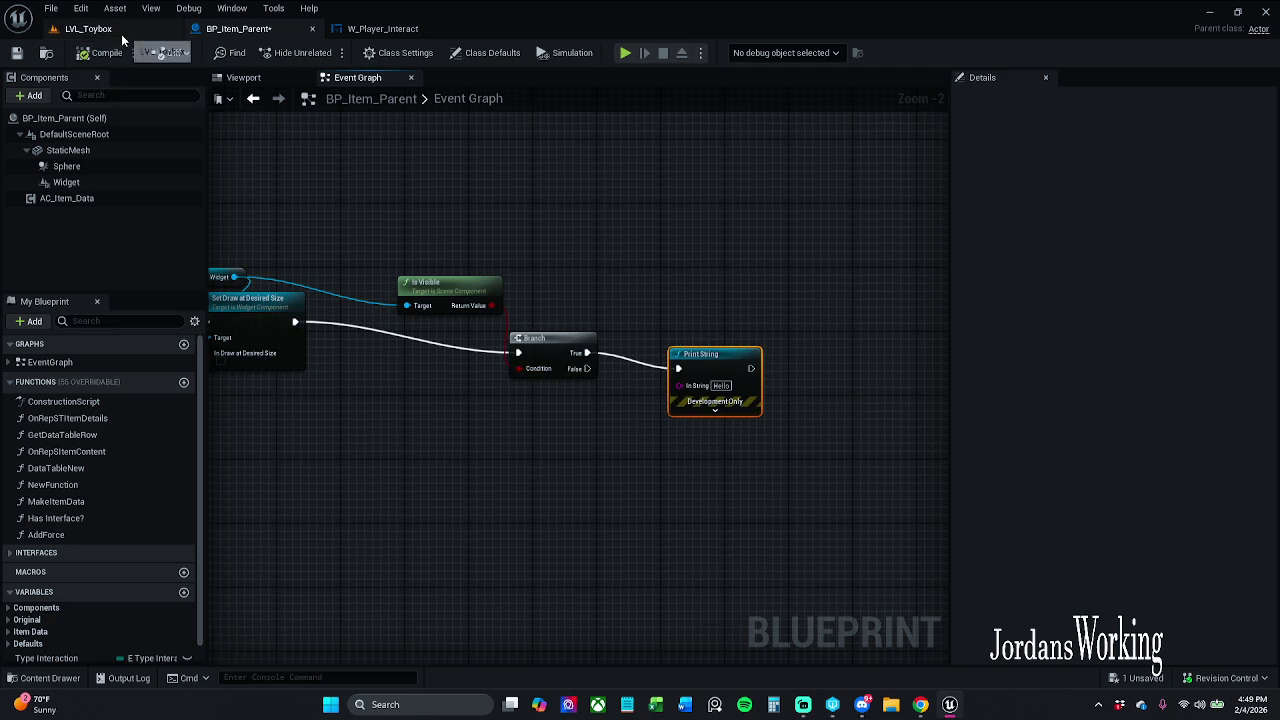
Play-test the LVL_Toybox level and stop the session
{"action": "left_click", "coordinate": [170, 29]}
{"action": "left_click", "coordinate": [323, 54]}
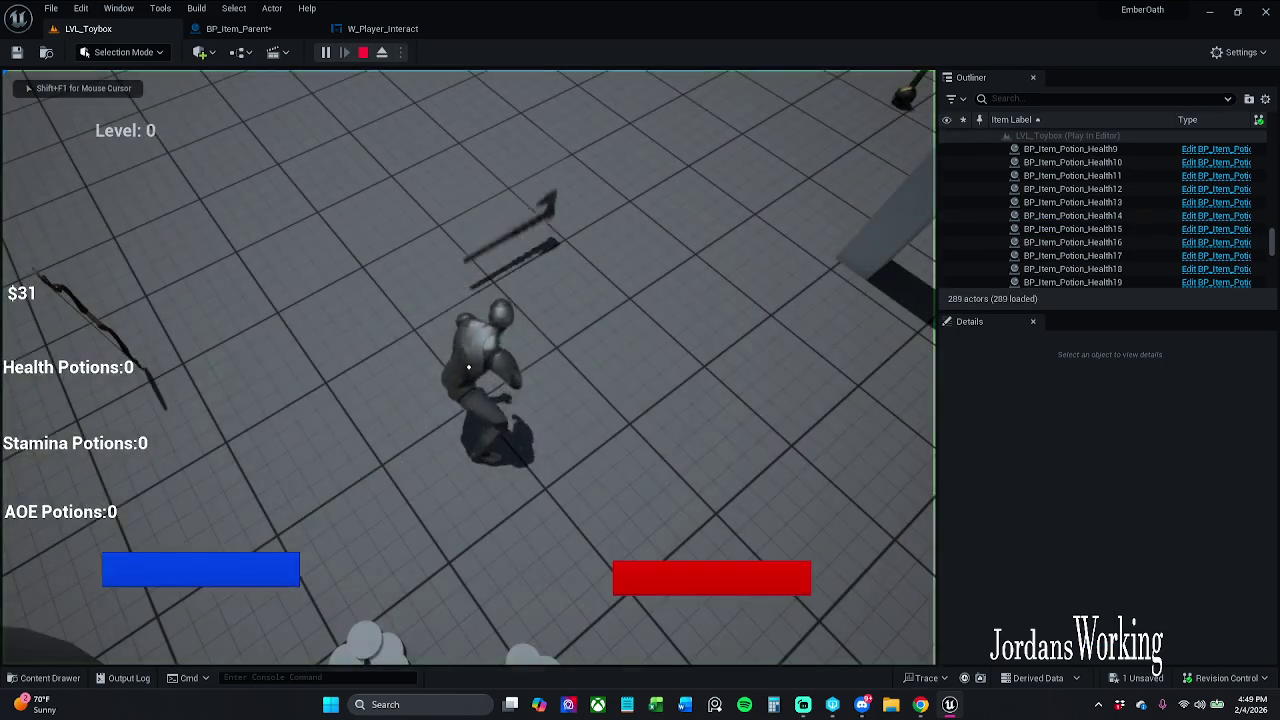
{"action": "key", "text": "shift+F1"}
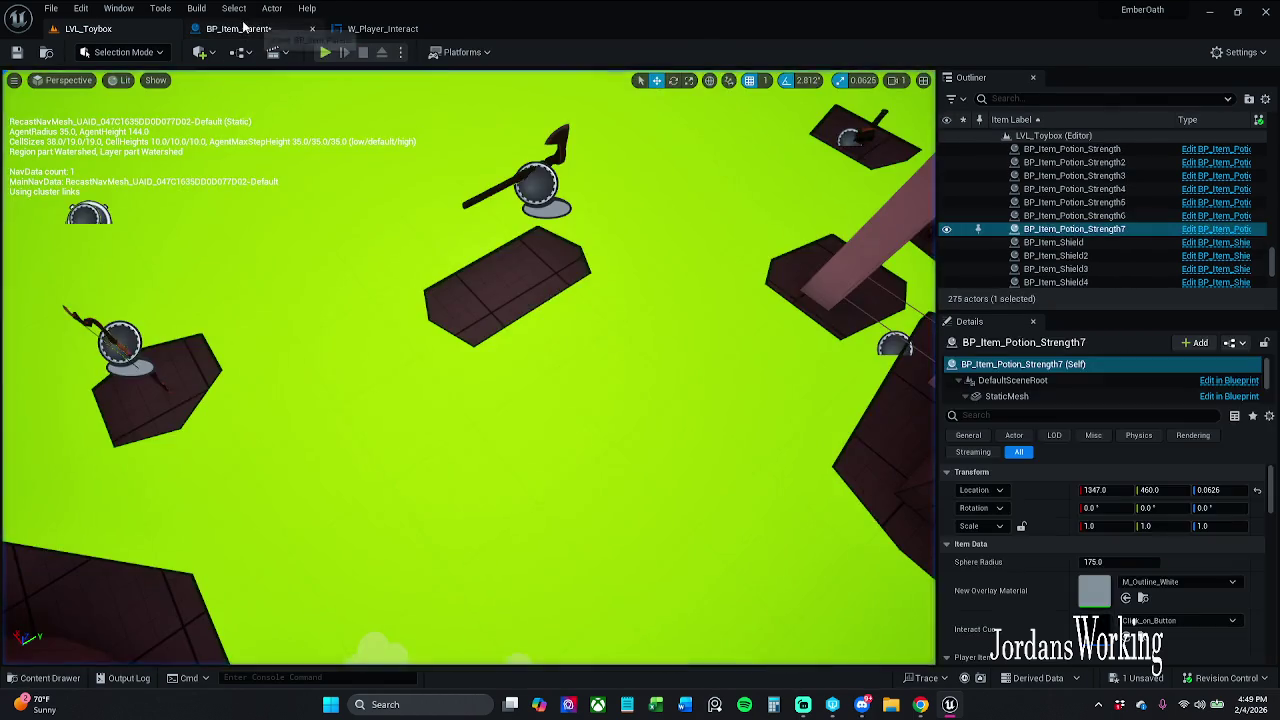
Move the Print String link from the Branch's True to False output and play-test again
{"action": "left_click", "coordinate": [238, 29]}
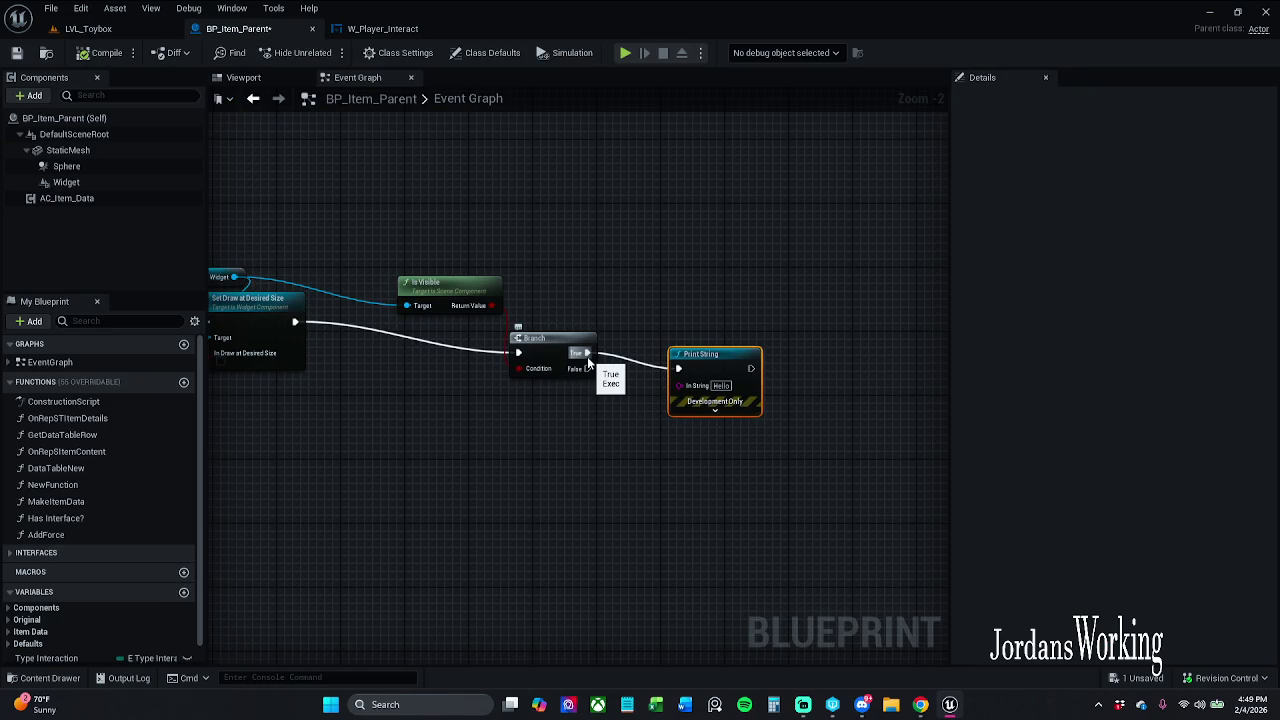
{"action": "left_click_drag", "start_coordinate": [588, 358], "coordinate": [587, 368]}
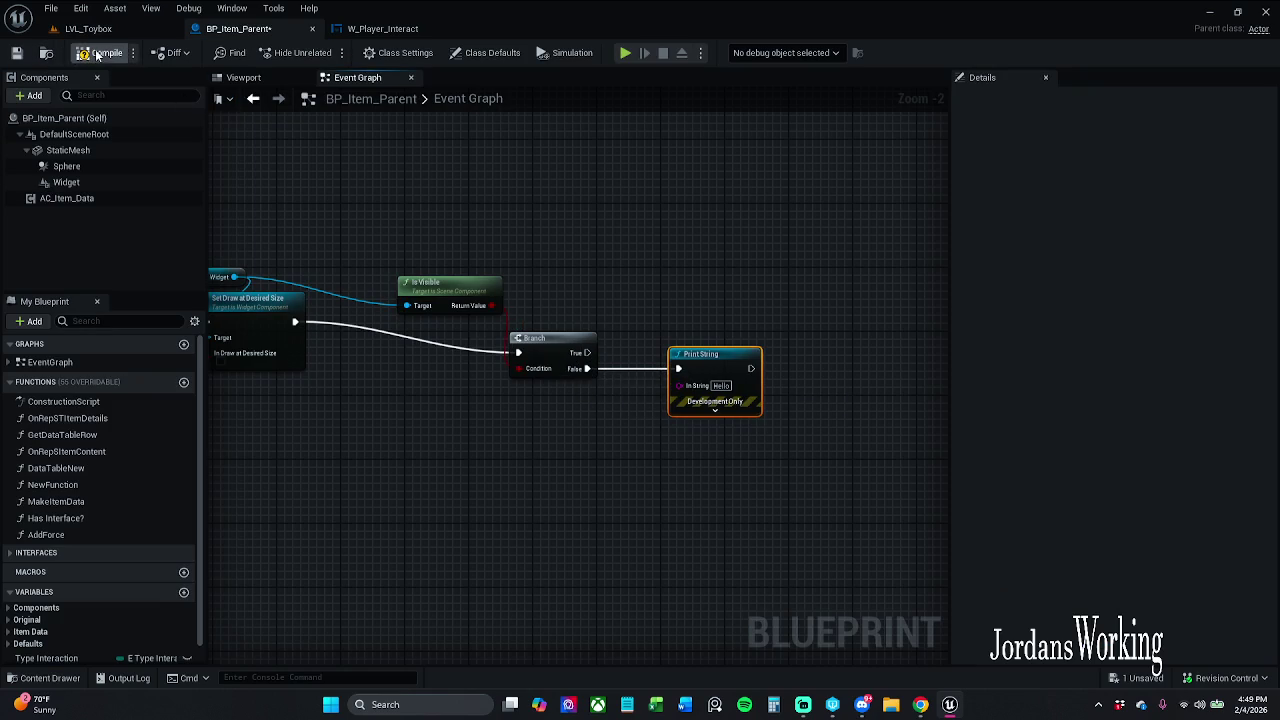
{"action": "left_click", "coordinate": [88, 29]}
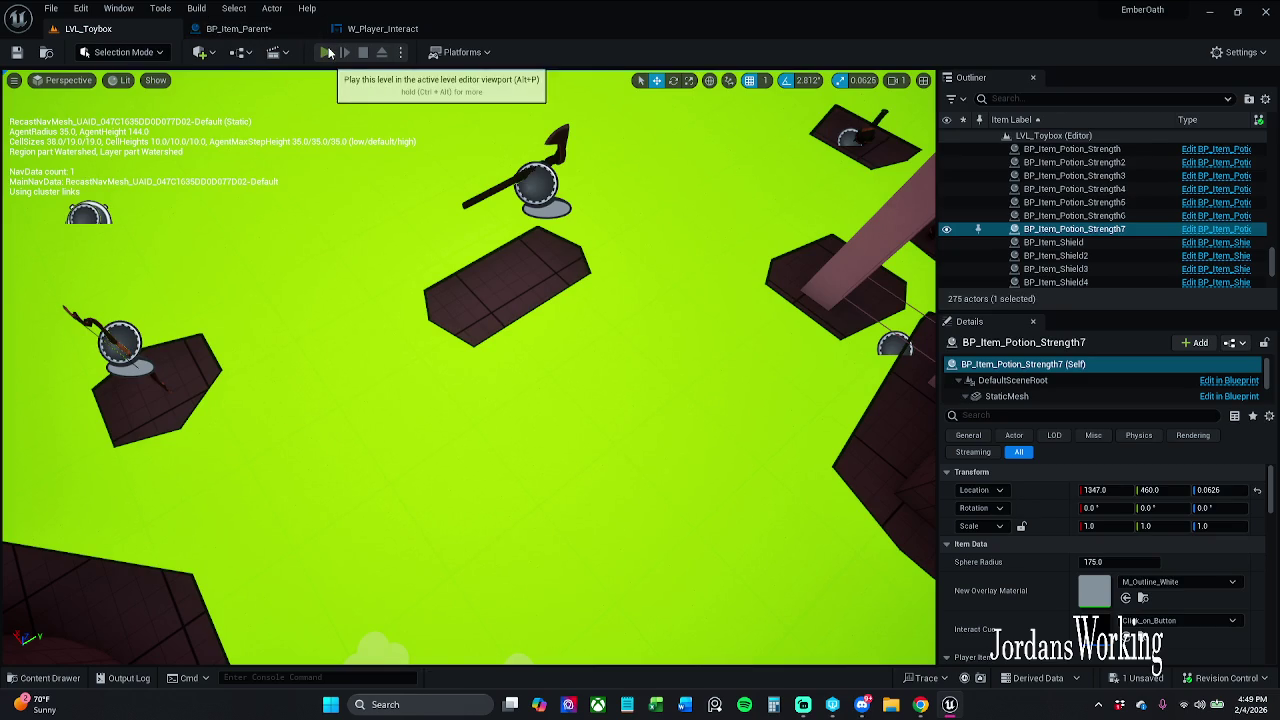
{"action": "left_click", "coordinate": [325, 52]}
{"action": "key", "text": "Escape"}
{"action": "left_click", "coordinate": [238, 28]}
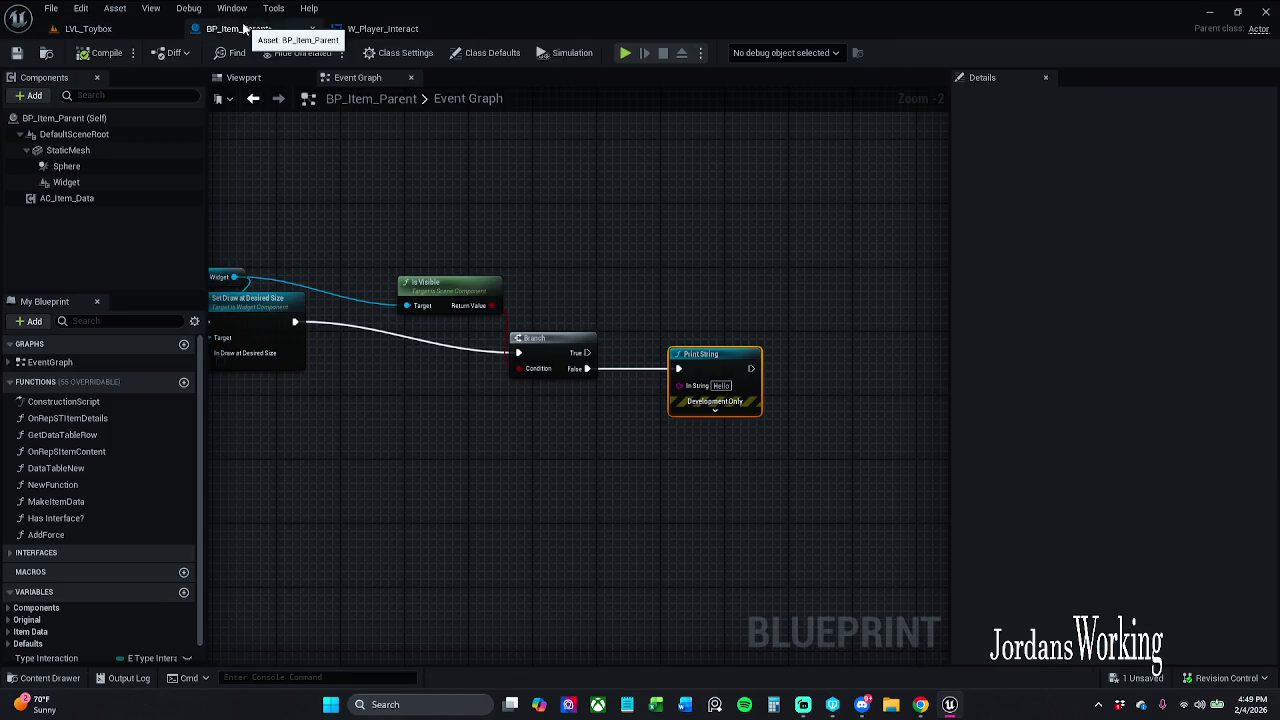
{"action": "left_click_drag", "start_coordinate": [604, 341], "coordinate": [821, 322]}
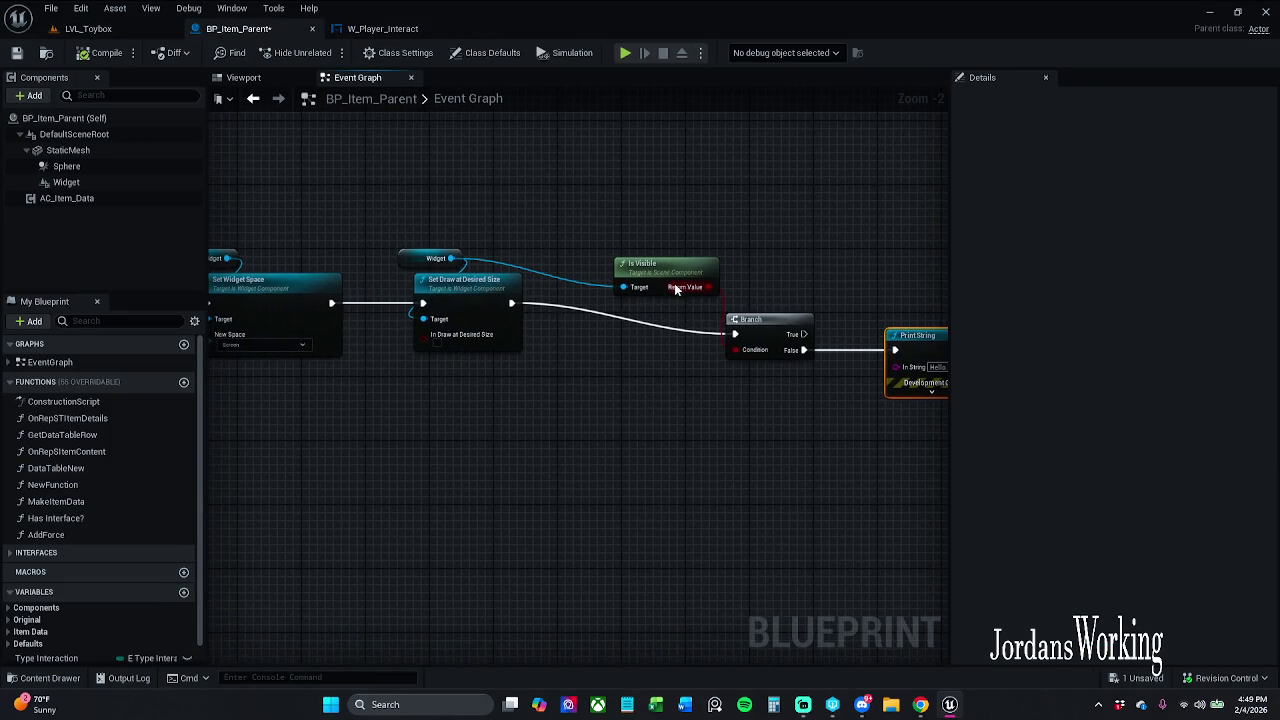
{"action": "scroll", "coordinate": [659, 317], "scroll_direction": "down", "scroll_amount": 3}
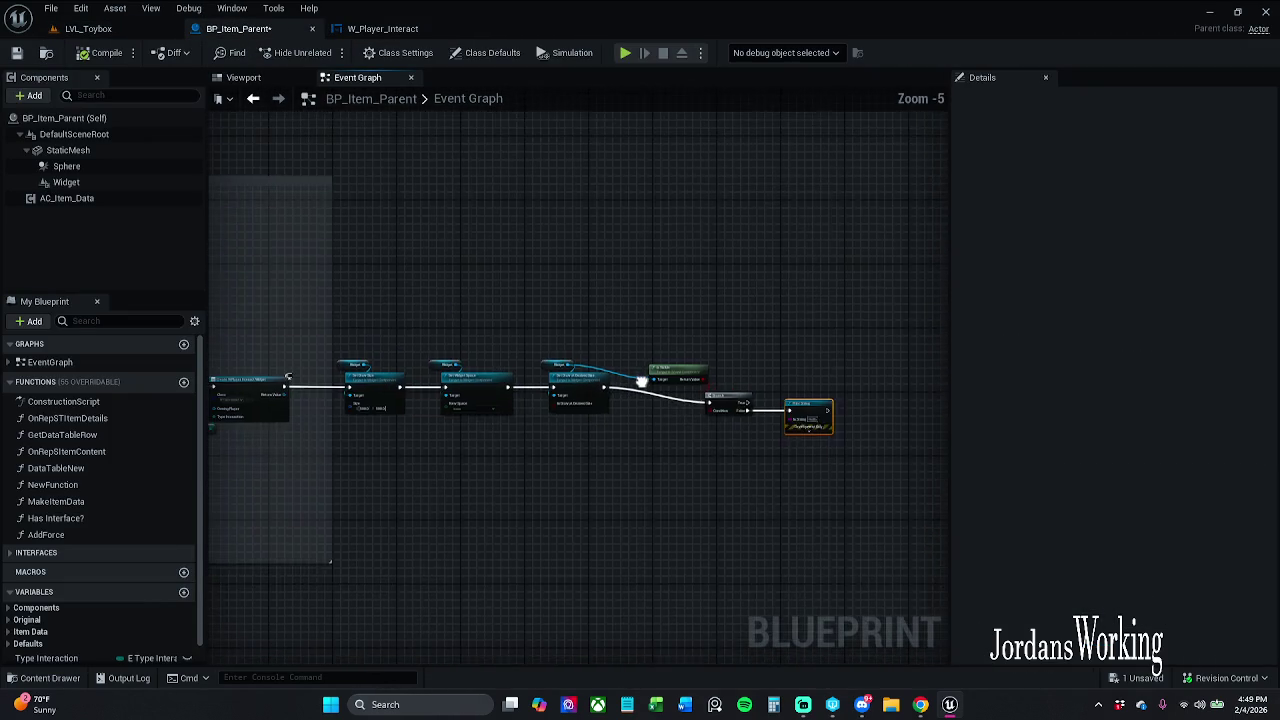
{"action": "scroll", "coordinate": [689, 487], "scroll_direction": "down", "scroll_amount": 2}
{"action": "left_click_drag", "start_coordinate": [557, 353], "coordinate": [603, 475]}
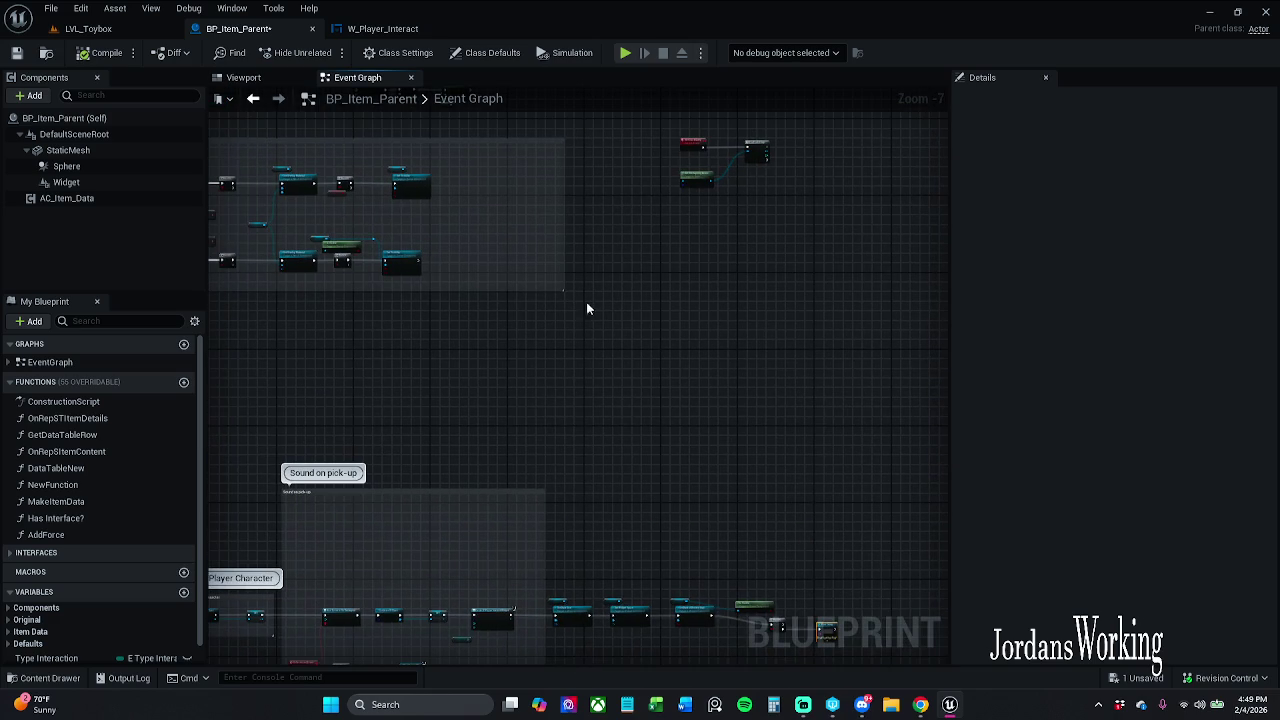
{"action": "mouse_move", "coordinate": [514, 206]}
{"action": "left_mouse_down"}
{"action": "mouse_move", "coordinate": [542, 115]}
{"action": "mouse_move", "coordinate": [777, 449]}
{"action": "left_mouse_up"}
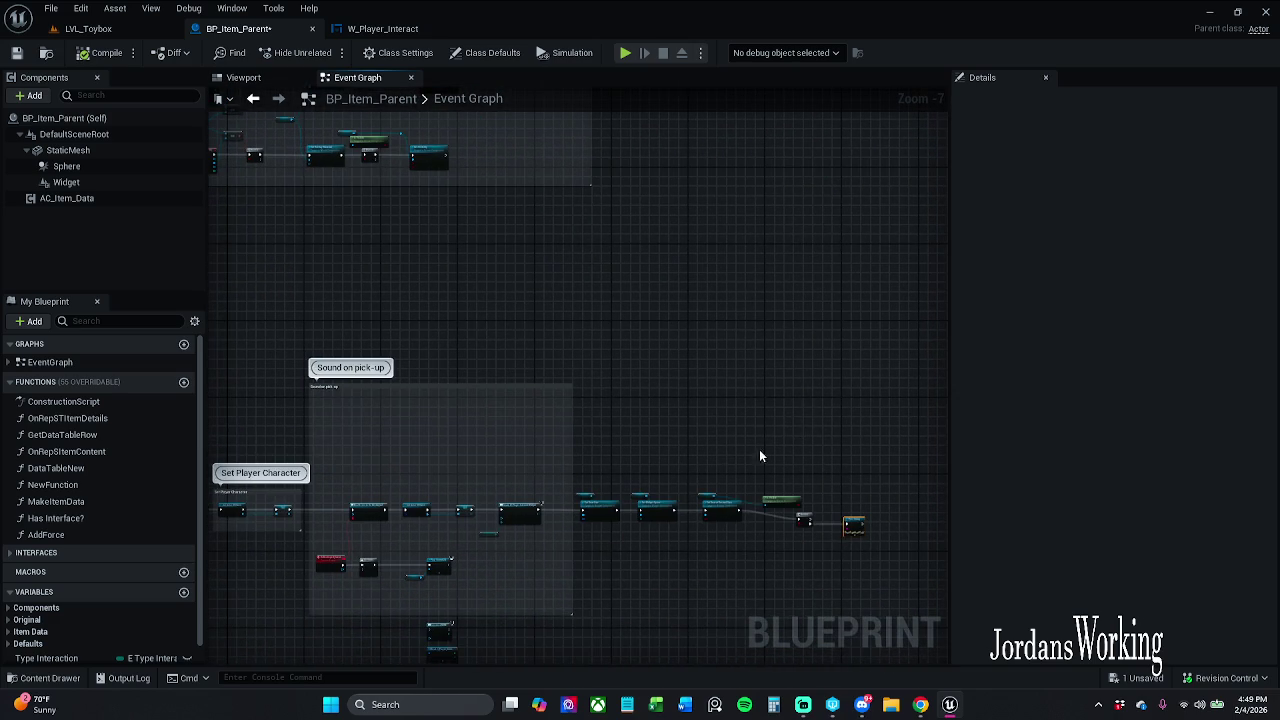
{"action": "scroll", "coordinate": [587, 341], "scroll_direction": "up", "scroll_amount": 5}
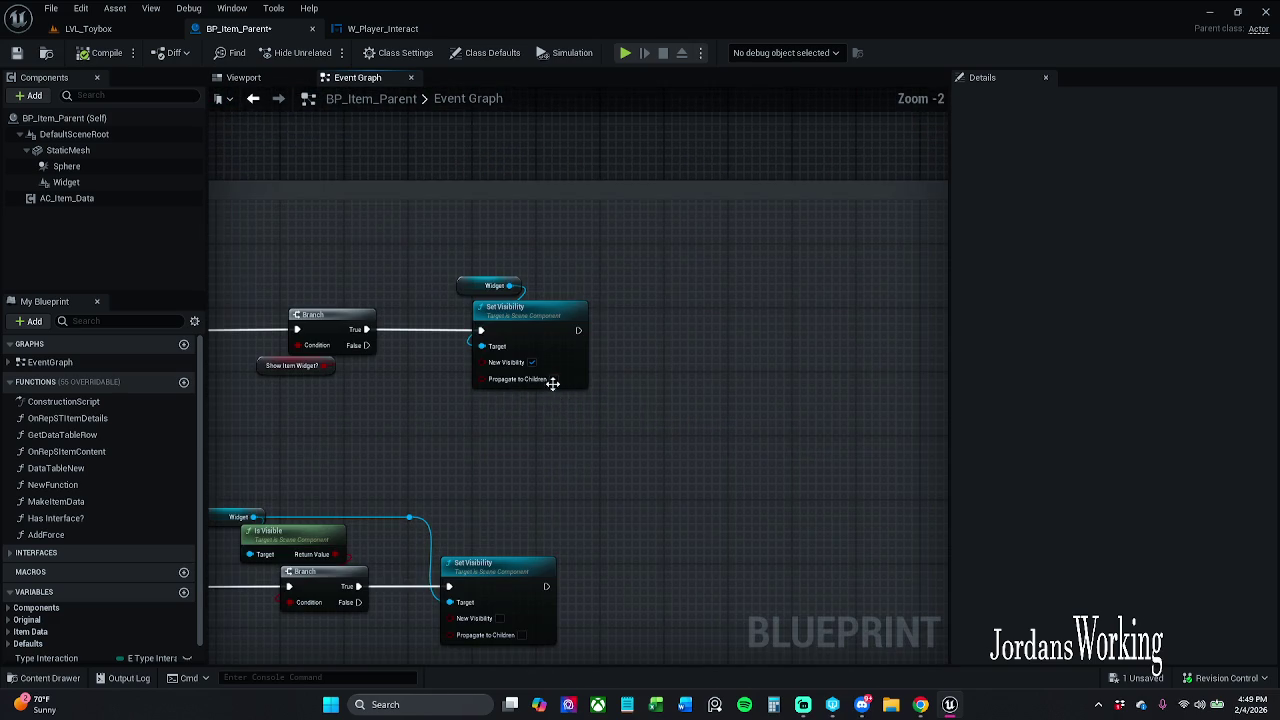
{"action": "scroll", "coordinate": [550, 379], "scroll_direction": "up", "scroll_amount": 1}
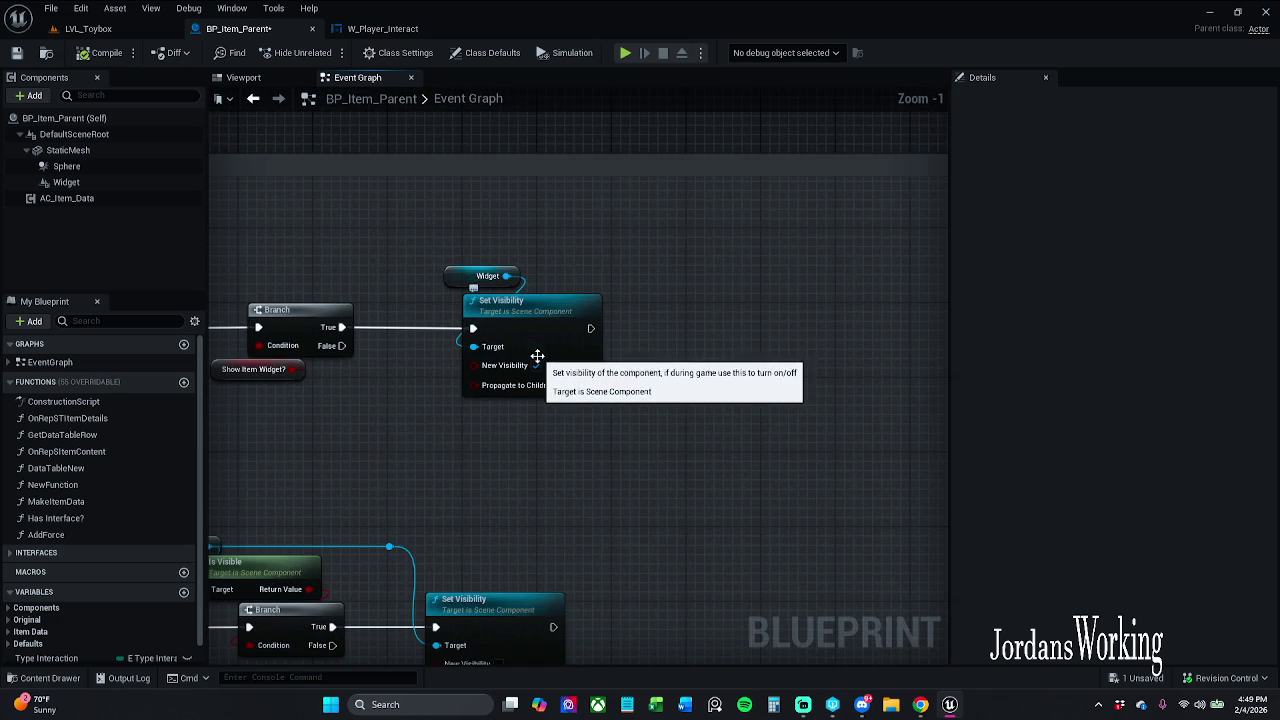
{"action": "scroll", "coordinate": [600, 374], "scroll_direction": "down", "scroll_amount": 2}
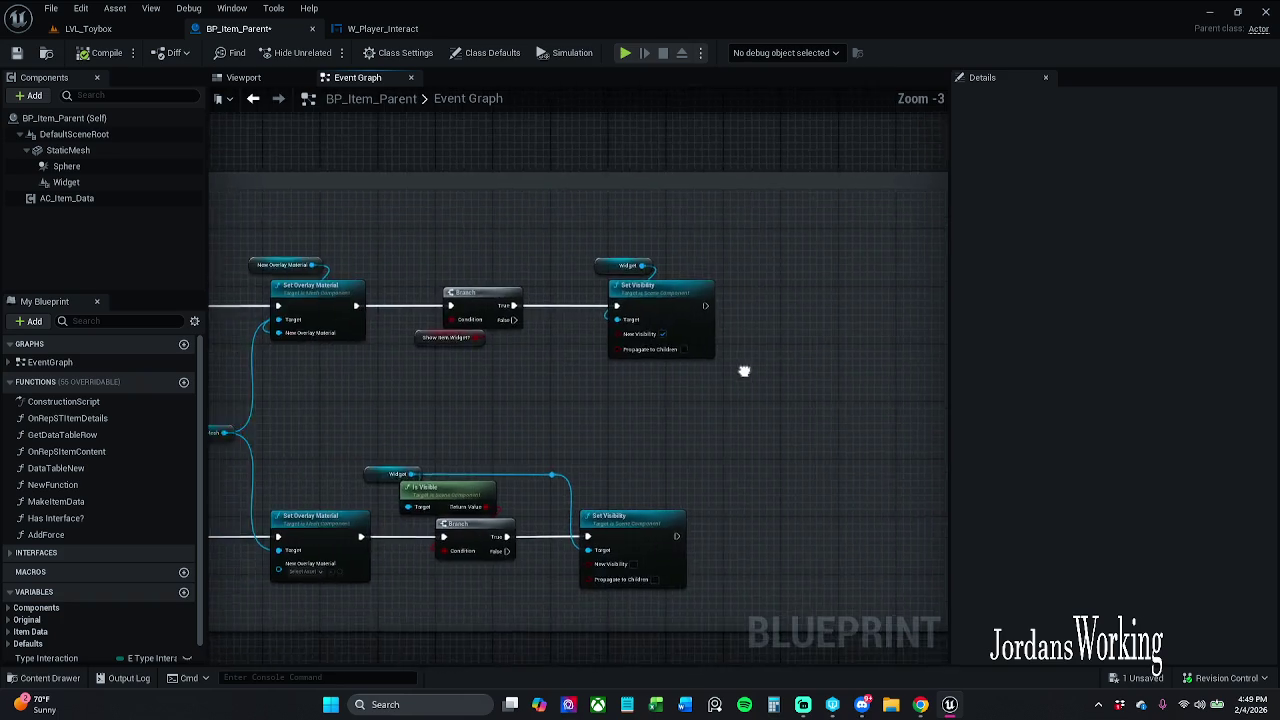
{"action": "mouse_move", "coordinate": [800, 360]}
{"action": "left_mouse_down"}
{"action": "mouse_move", "coordinate": [994, 306]}
{"action": "mouse_move", "coordinate": [818, 334]}
{"action": "left_mouse_up"}
{"action": "scroll", "coordinate": [742, 220], "scroll_direction": "up", "scroll_amount": 2}
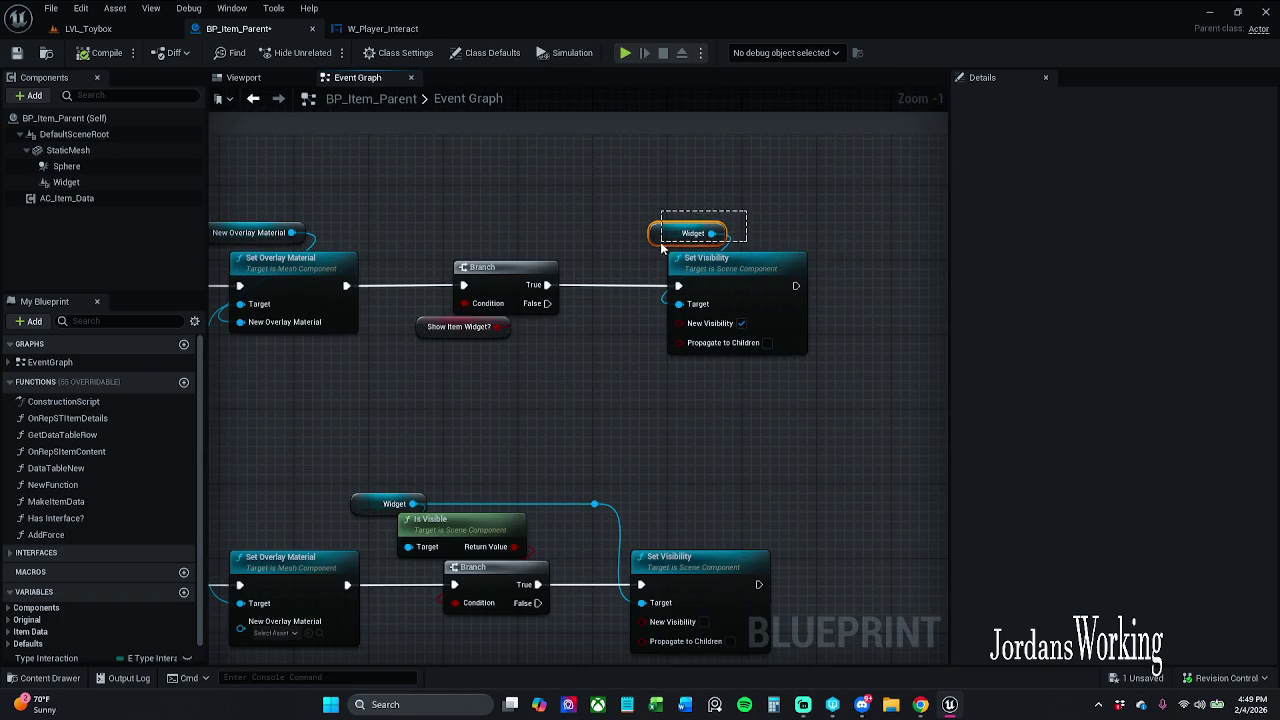
{"action": "left_click_drag", "start_coordinate": [660, 247], "coordinate": [662, 243]}
{"action": "left_click_drag", "start_coordinate": [856, 408], "coordinate": [723, 308]}
{"action": "scroll", "coordinate": [737, 380], "scroll_direction": "down", "scroll_amount": 2}
{"action": "mouse_move", "coordinate": [737, 380]}
{"action": "left_mouse_down"}
{"action": "mouse_move", "coordinate": [677, 428]}
{"action": "mouse_move", "coordinate": [656, 334]}
{"action": "left_mouse_up"}
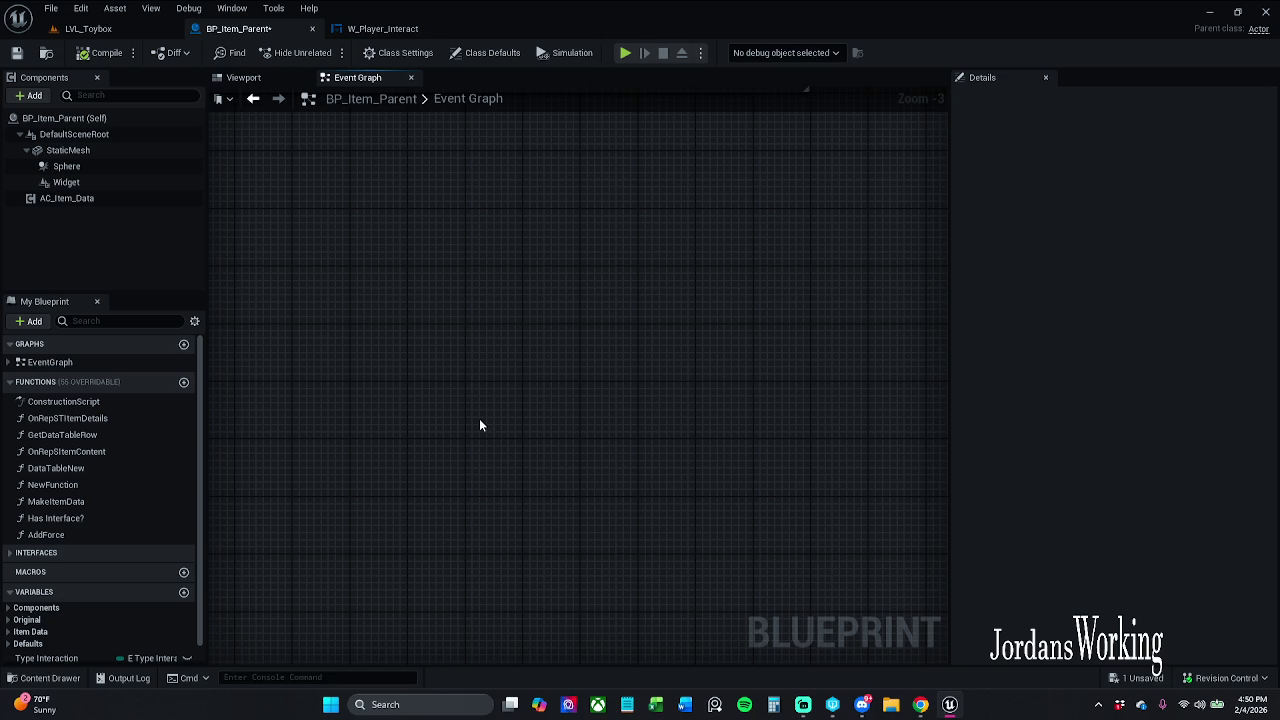
{"action": "scroll", "coordinate": [479, 425], "scroll_direction": "down", "scroll_amount": 2}
{"action": "left_click_drag", "start_coordinate": [591, 491], "coordinate": [234, 294]}
{"action": "scroll", "coordinate": [417, 314], "scroll_direction": "down", "scroll_amount": 2}
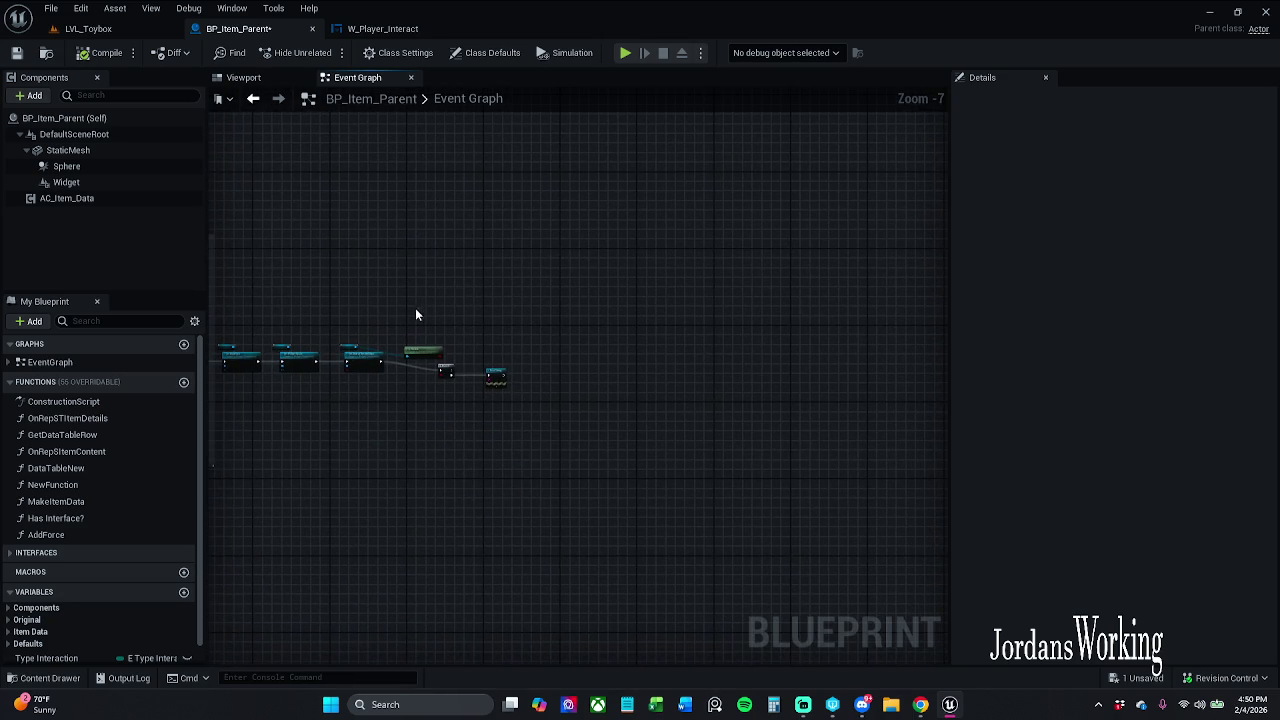
{"action": "left_click_drag", "start_coordinate": [322, 340], "coordinate": [515, 320]}
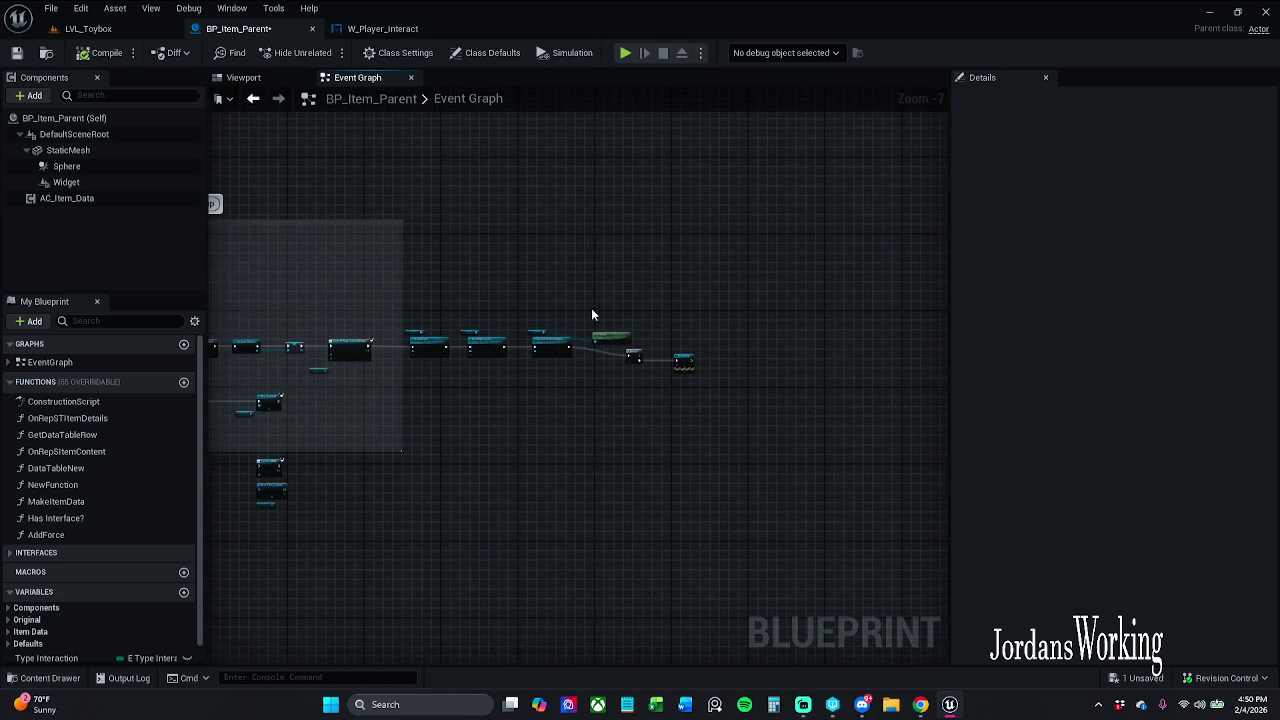
{"action": "scroll", "coordinate": [590, 350], "scroll_direction": "up", "scroll_amount": 3}
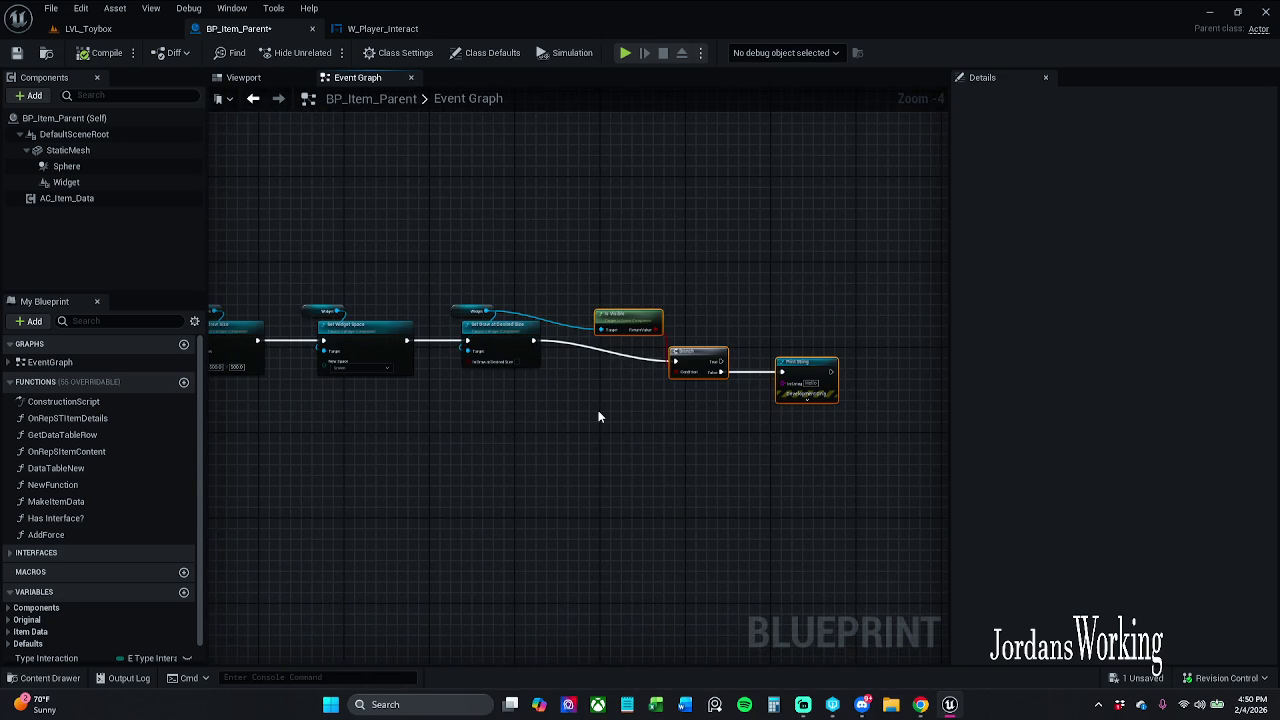
{"action": "left_click", "coordinate": [806, 380]}
Break the exec link from SET to Create W Player Interact Widget and compile BP_Item_Parent
{"action": "left_click", "coordinate": [635, 423]}
{"action": "left_click_drag", "start_coordinate": [635, 423], "coordinate": [653, 468]}
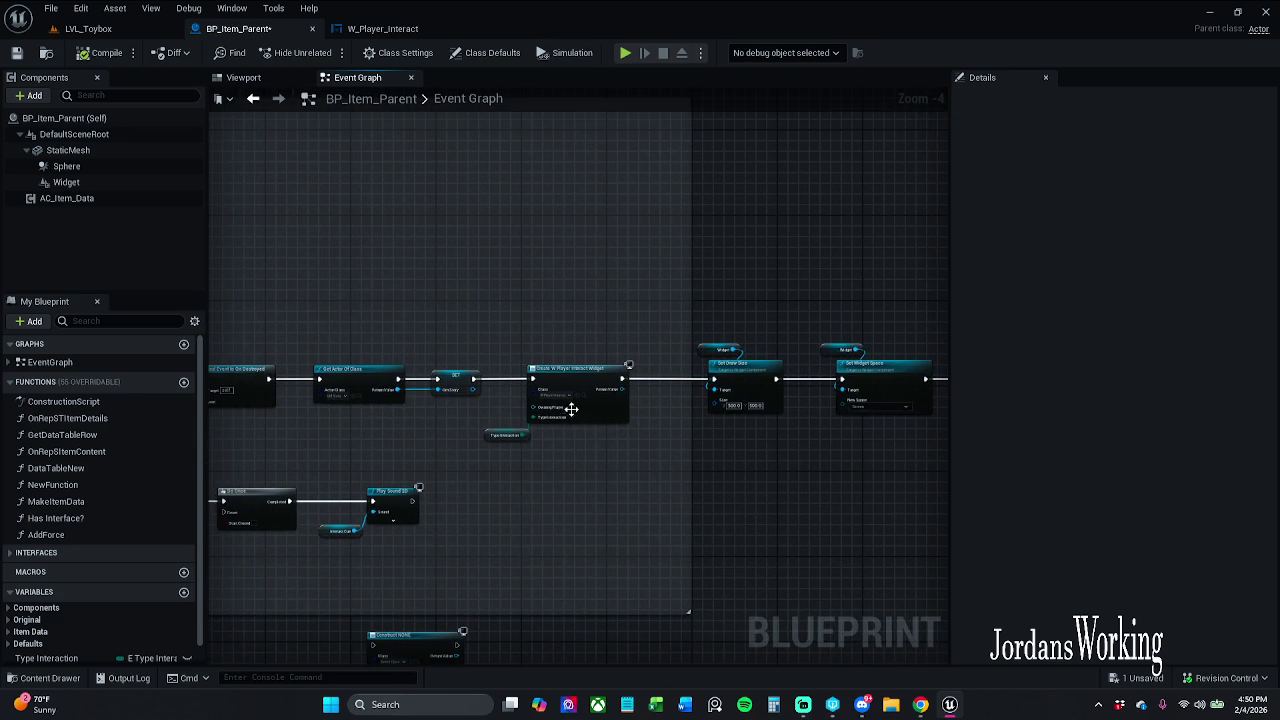
{"action": "left_click", "coordinate": [500, 383], "text": "alt"}
{"action": "left_click", "coordinate": [100, 55]}
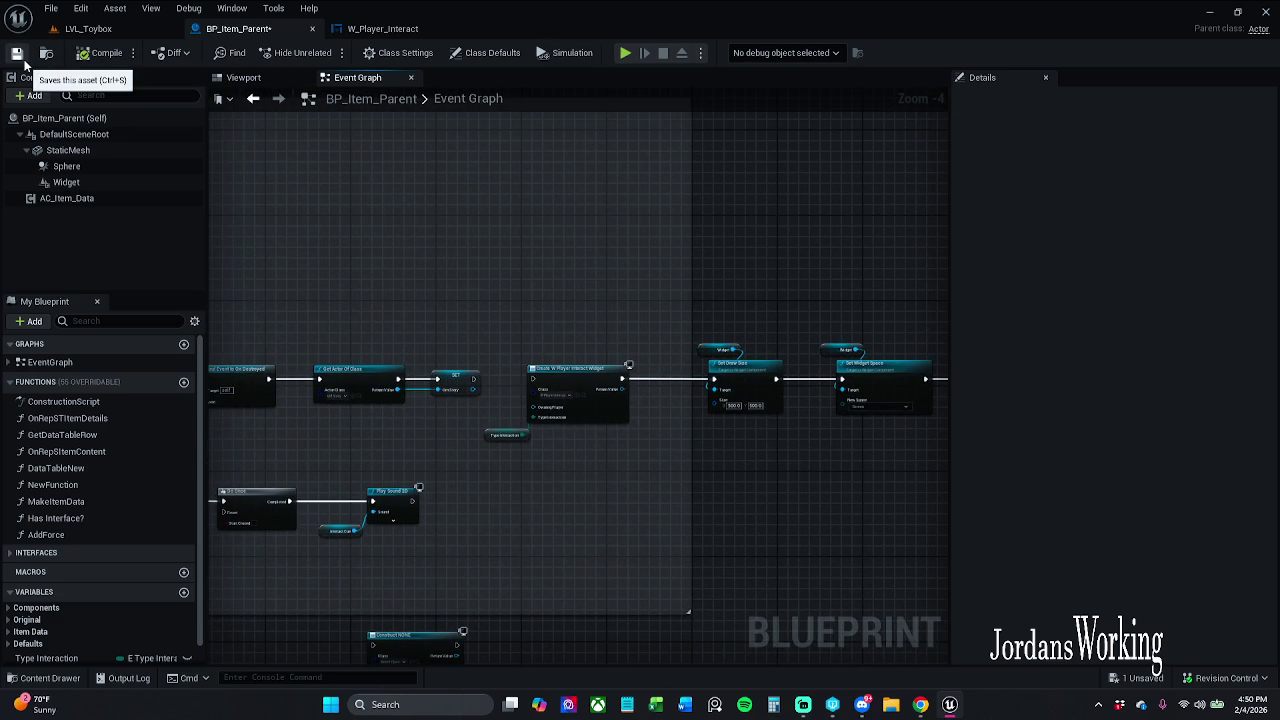
Set BP_Item_Parent's Widget component class to W_Player_Interact, save, and close the blueprint
{"action": "left_click", "coordinate": [89, 188]}
{"action": "left_click", "coordinate": [1140, 428]}
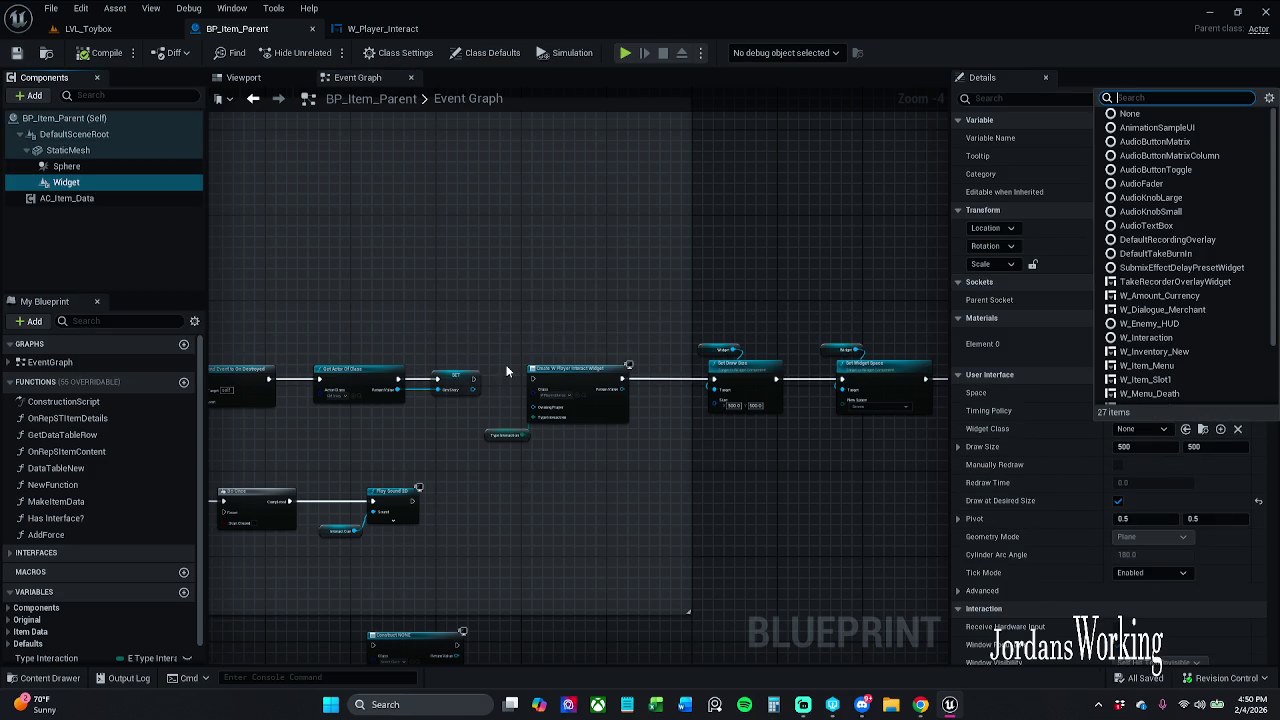
{"action": "type", "text": "player"}
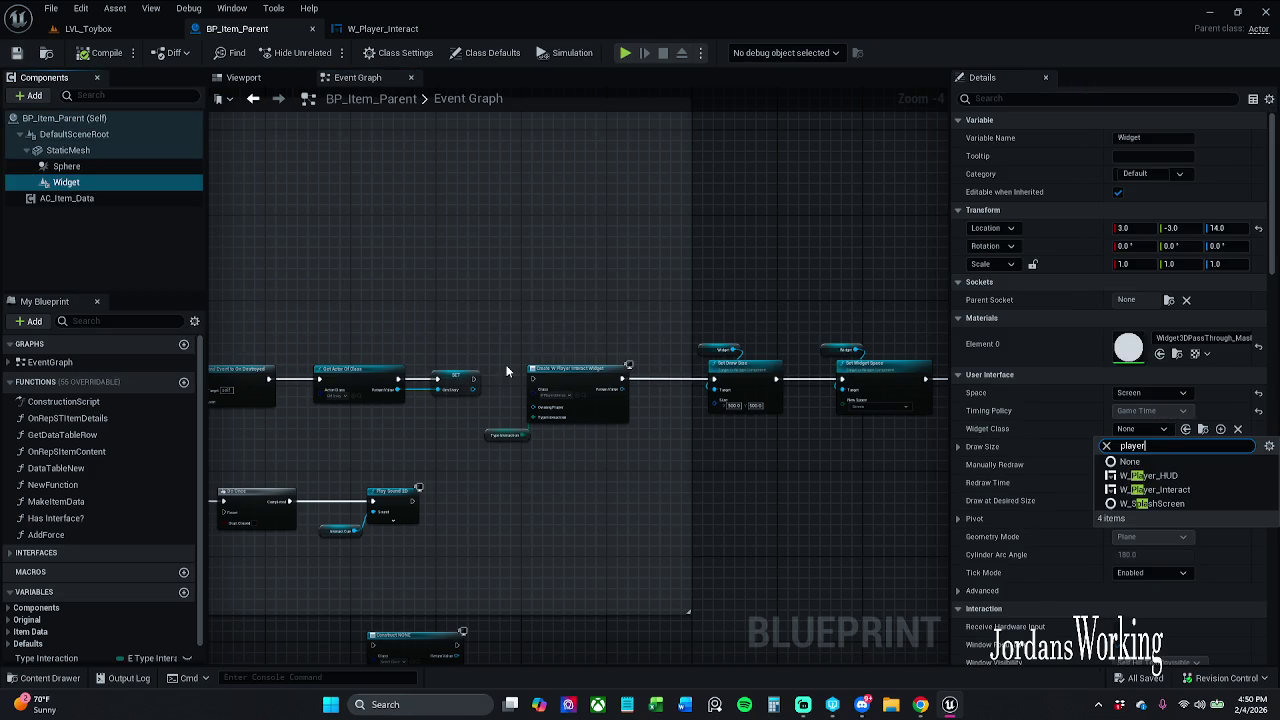
{"action": "left_click", "coordinate": [1190, 490]}
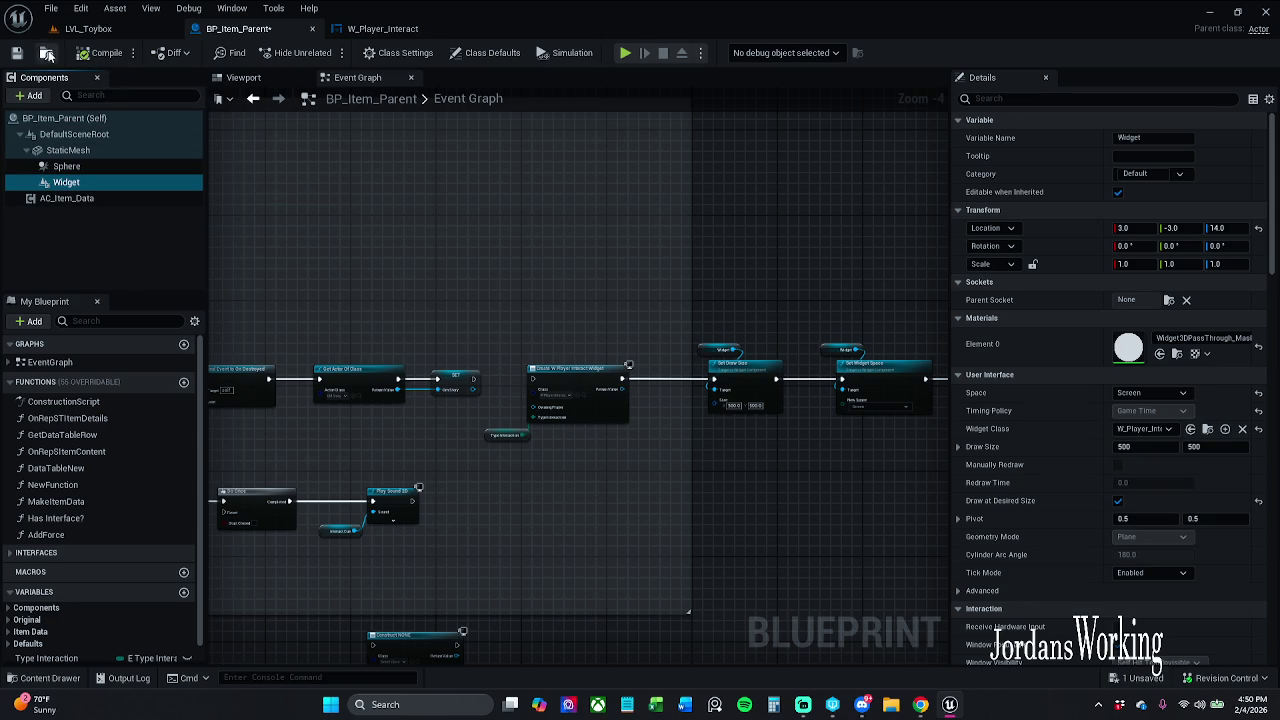
{"action": "left_click", "coordinate": [312, 30]}
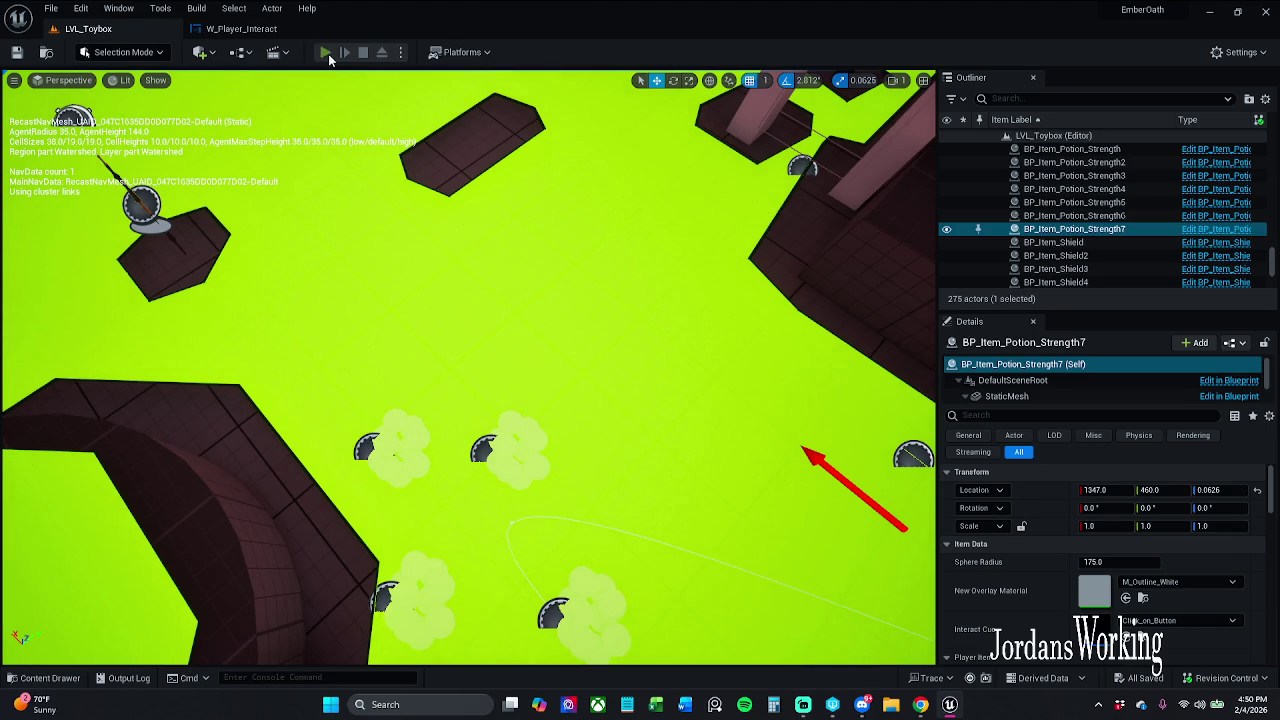
Play-test LVL_Toybox collecting potions and coins, then return to the W_Player_Interact widget
{"action": "key", "text": "alt+p"}
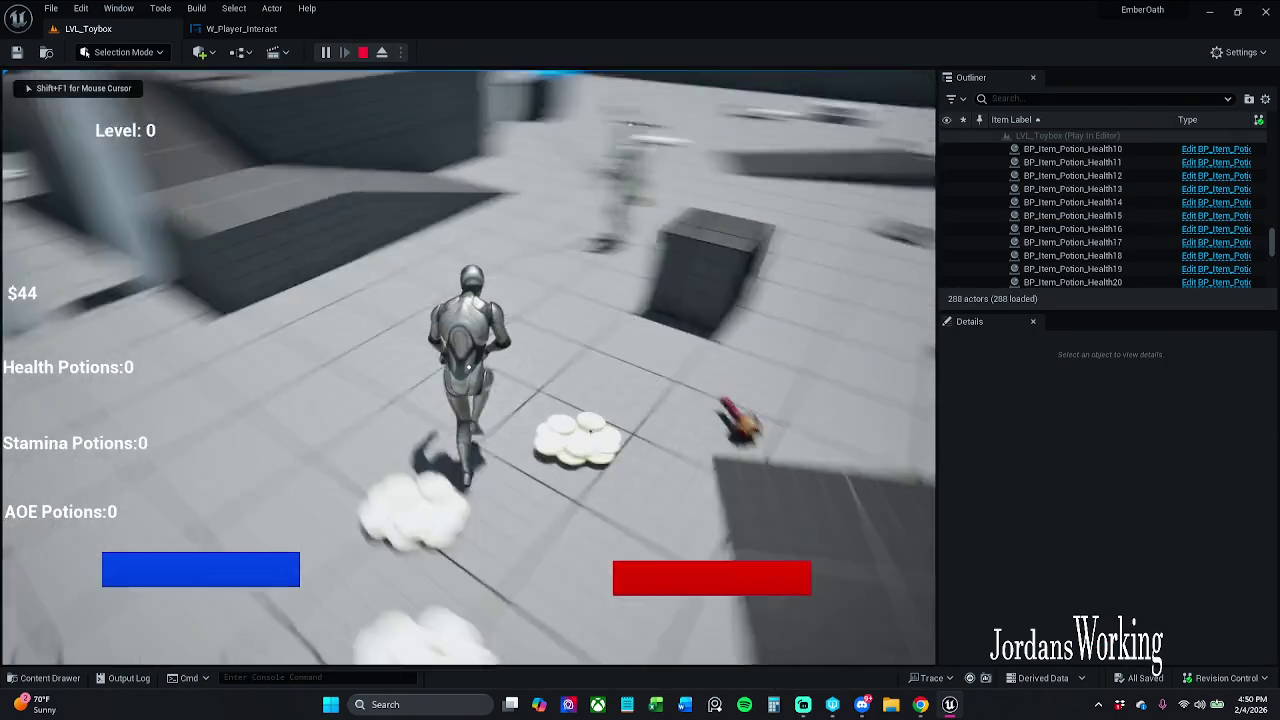
{"action": "key", "text": "e"}
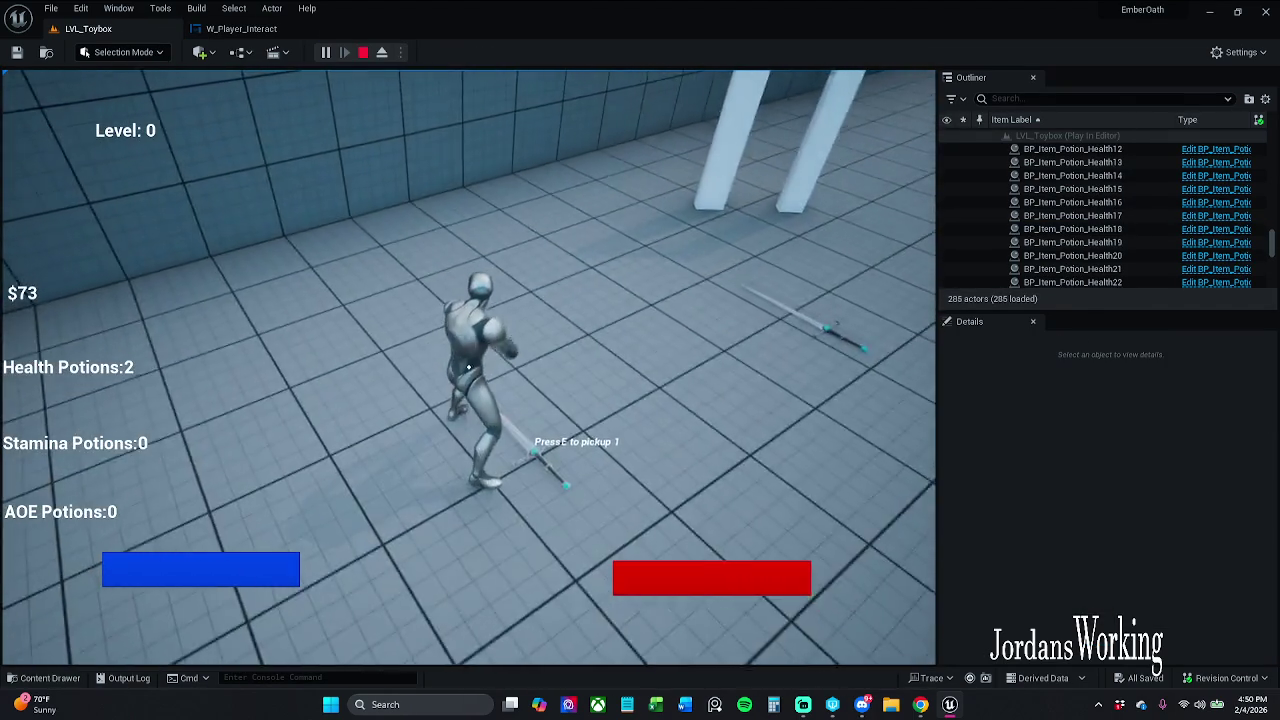
{"action": "key", "text": "e"}
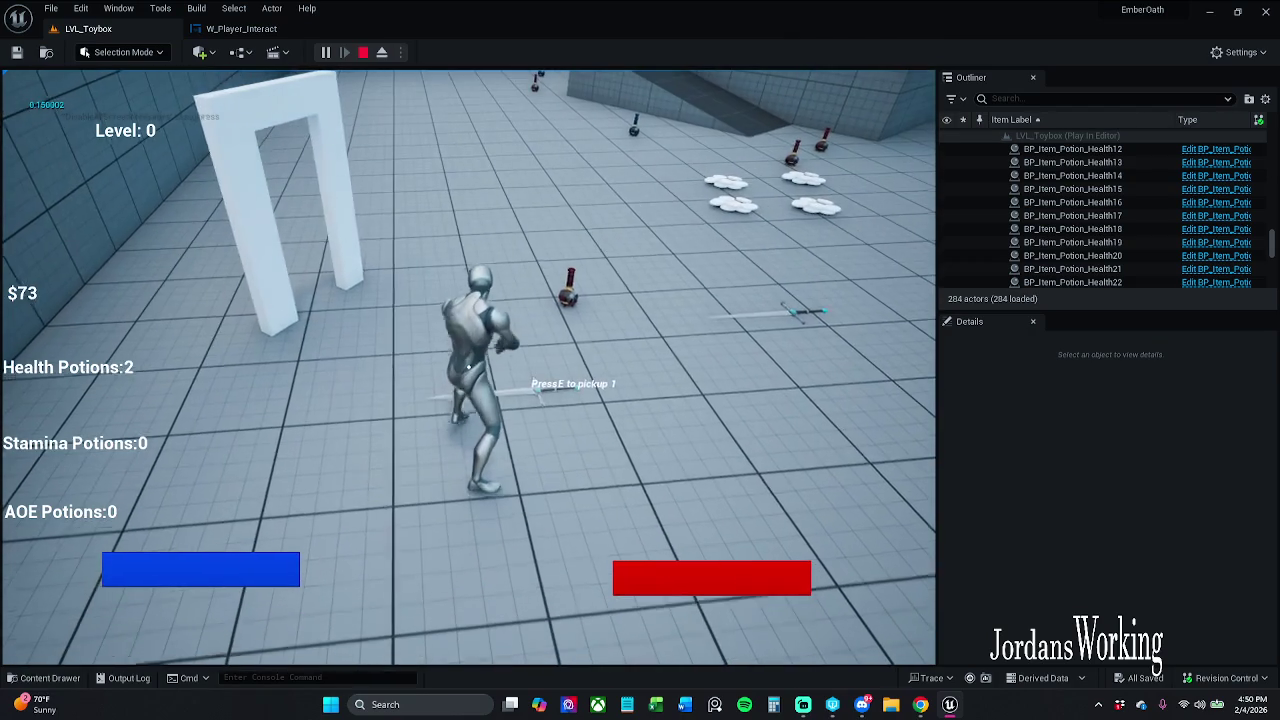
{"action": "key", "text": "e"}
{"action": "key", "text": "e"}
{"action": "key", "text": "Escape"}
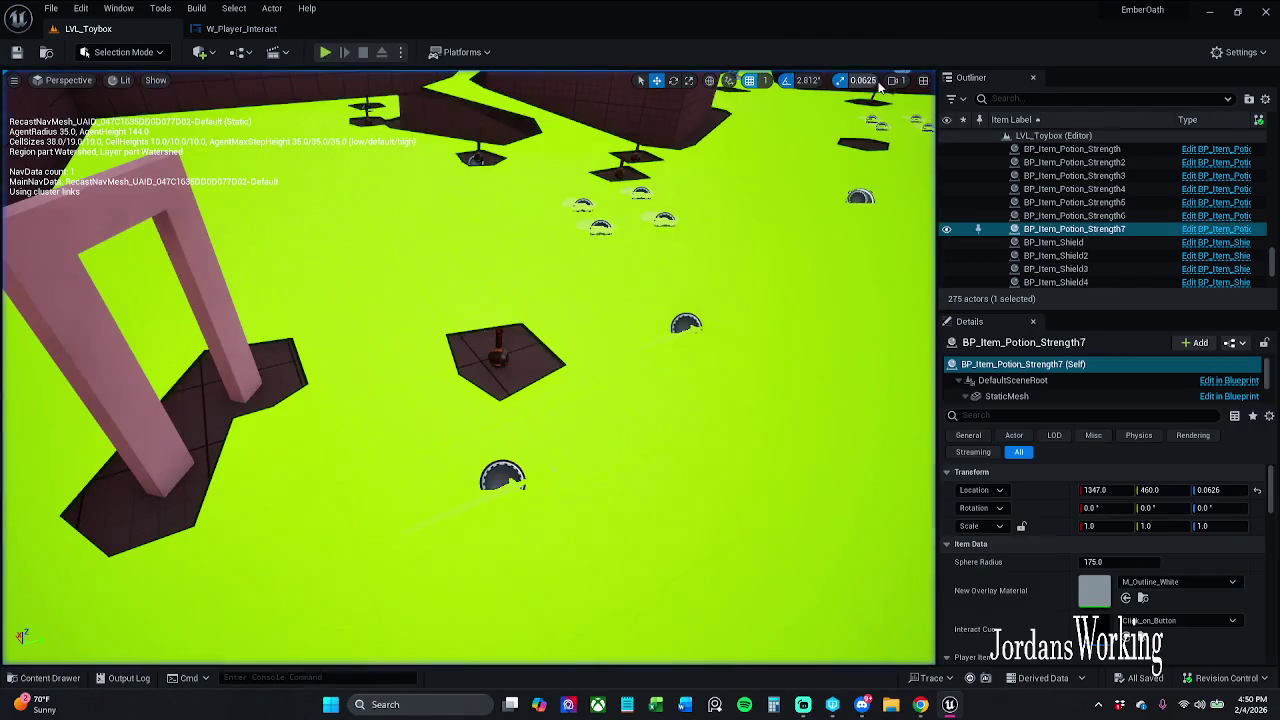
{"action": "left_click", "coordinate": [274, 33]}
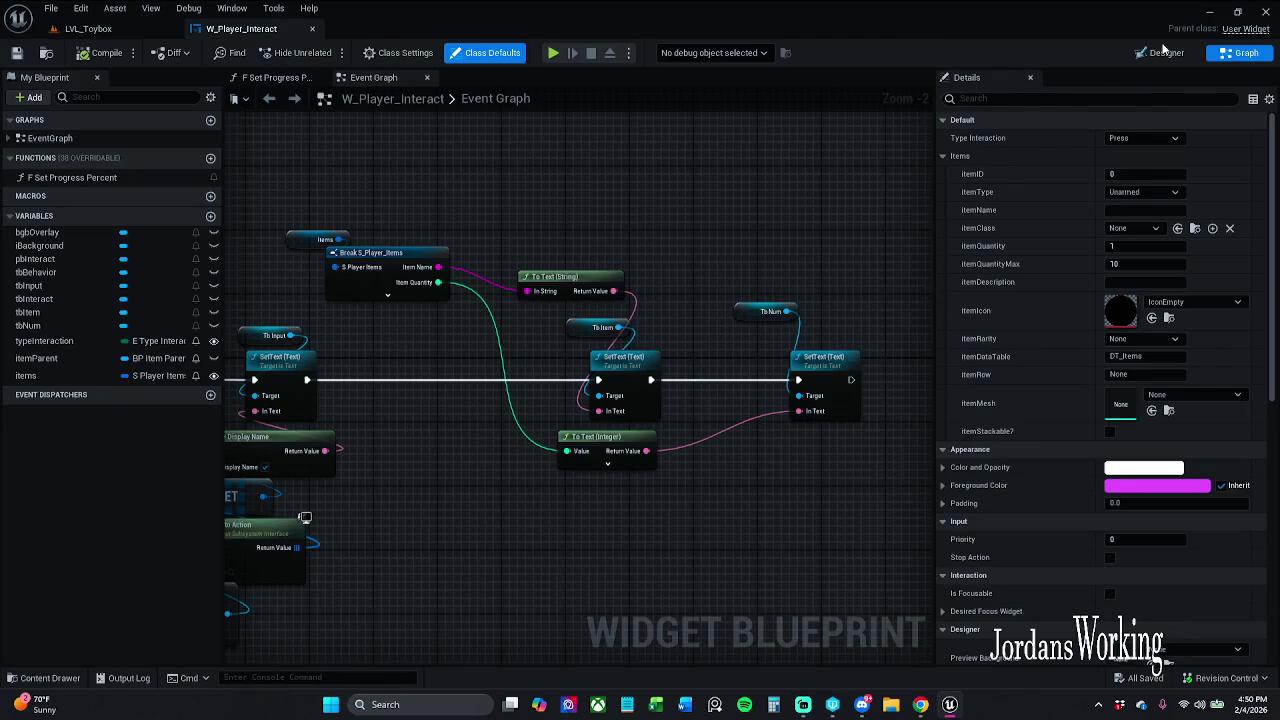
Set Visibility of the tbNum and tbItem texts to Hidden and save W_Player_Interact
{"action": "left_click", "coordinate": [1160, 52]}
{"action": "scroll", "coordinate": [391, 240], "scroll_direction": "down", "scroll_amount": 2}
{"action": "scroll", "coordinate": [331, 214], "scroll_direction": "up", "scroll_amount": 9}
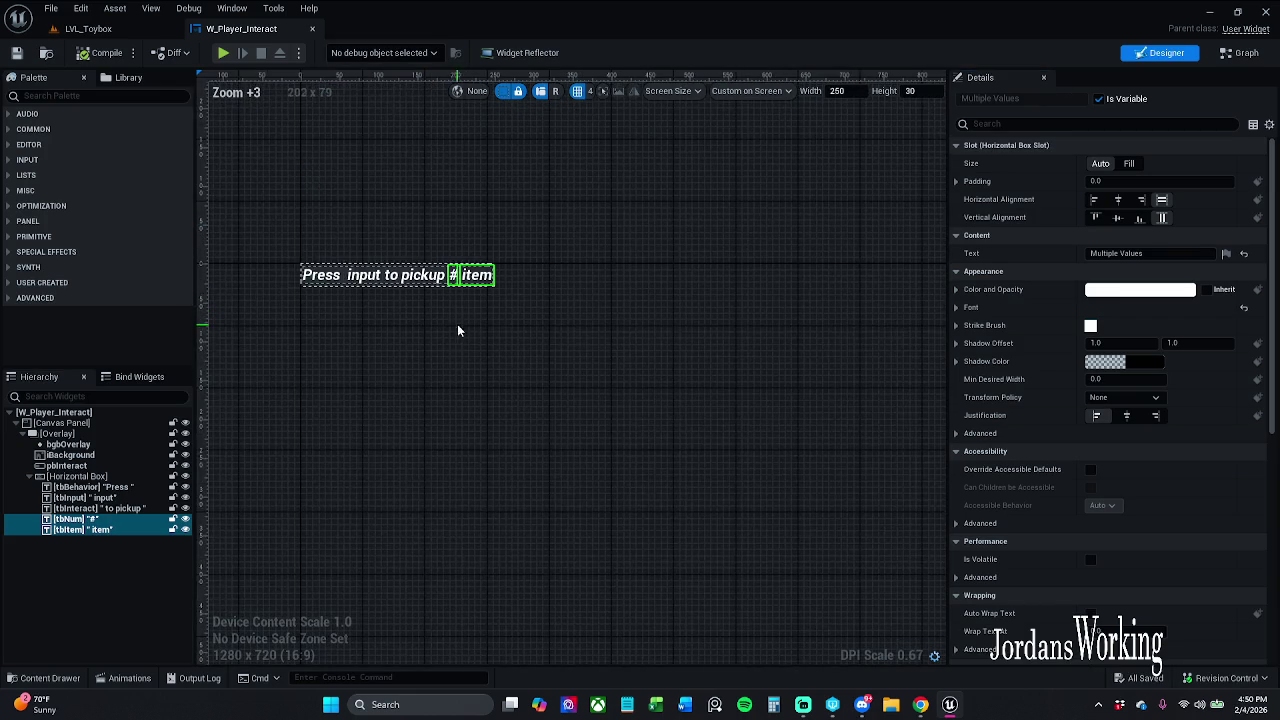
{"action": "left_click", "coordinate": [1136, 122]}
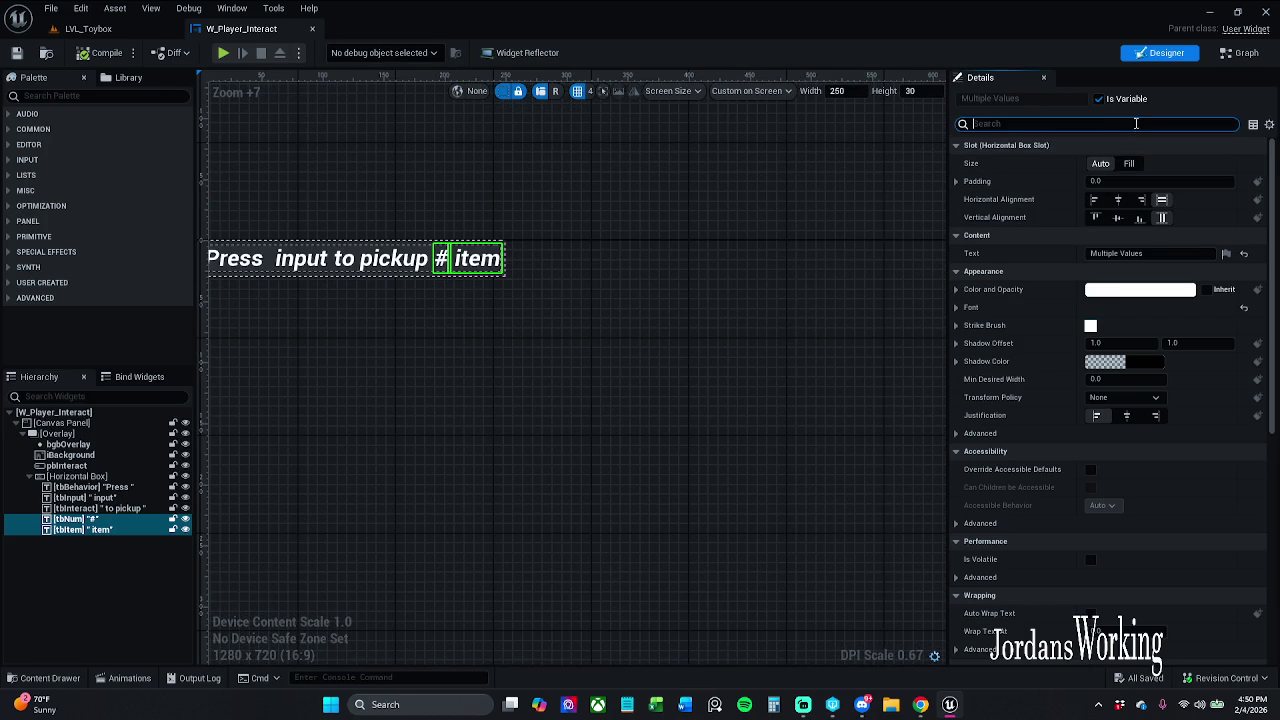
{"action": "type", "text": "visi"}
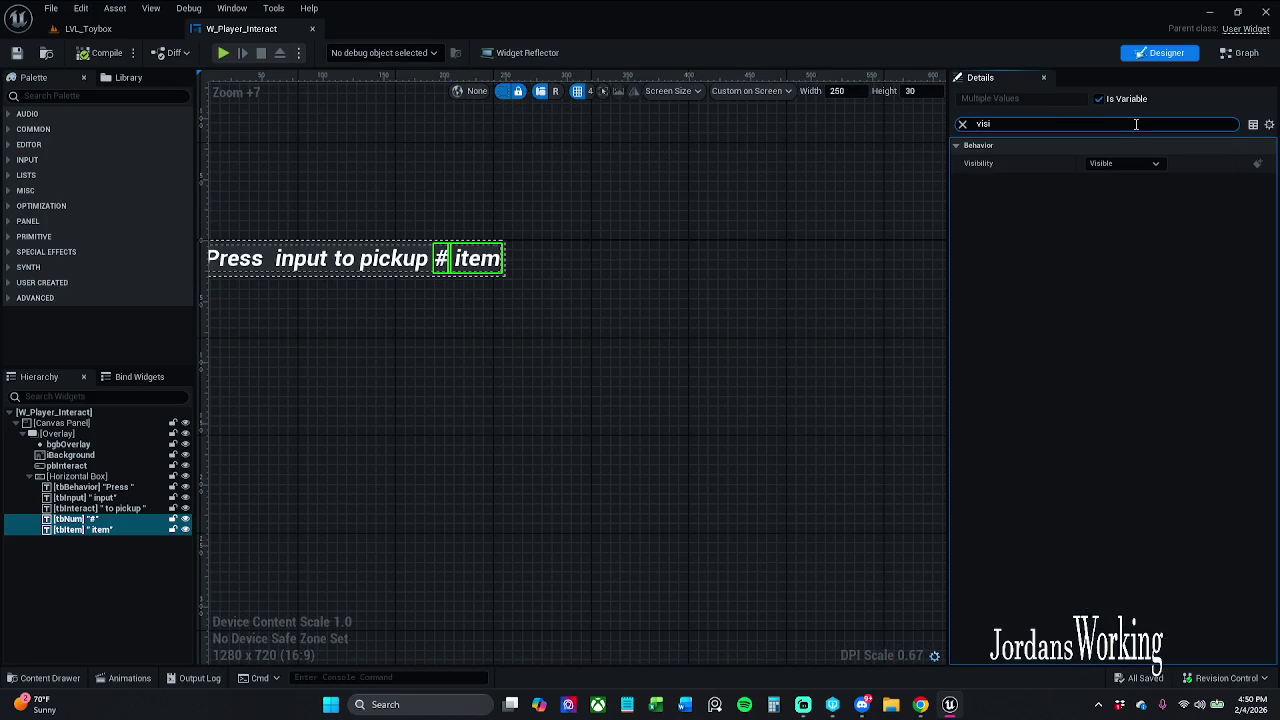
{"action": "left_click", "coordinate": [1139, 160]}
{"action": "left_click", "coordinate": [1125, 203]}
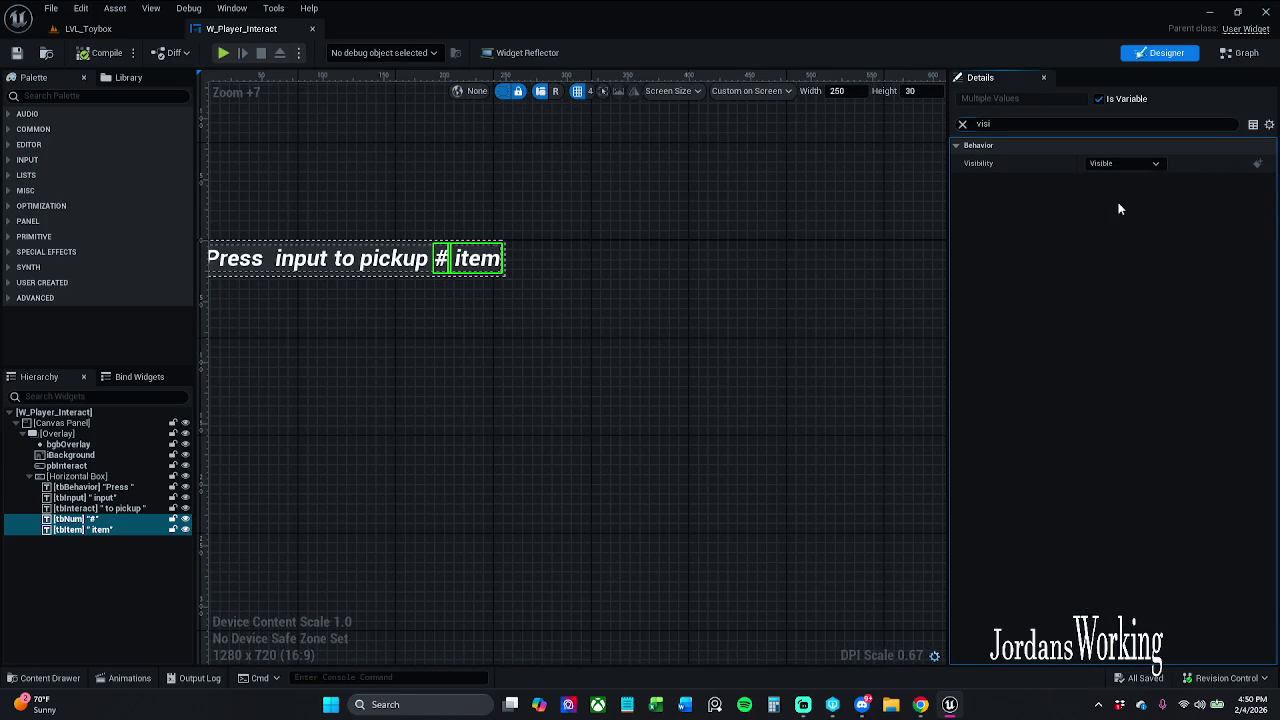
{"action": "left_click", "coordinate": [16, 52]}
{"action": "left_click", "coordinate": [155, 35]}
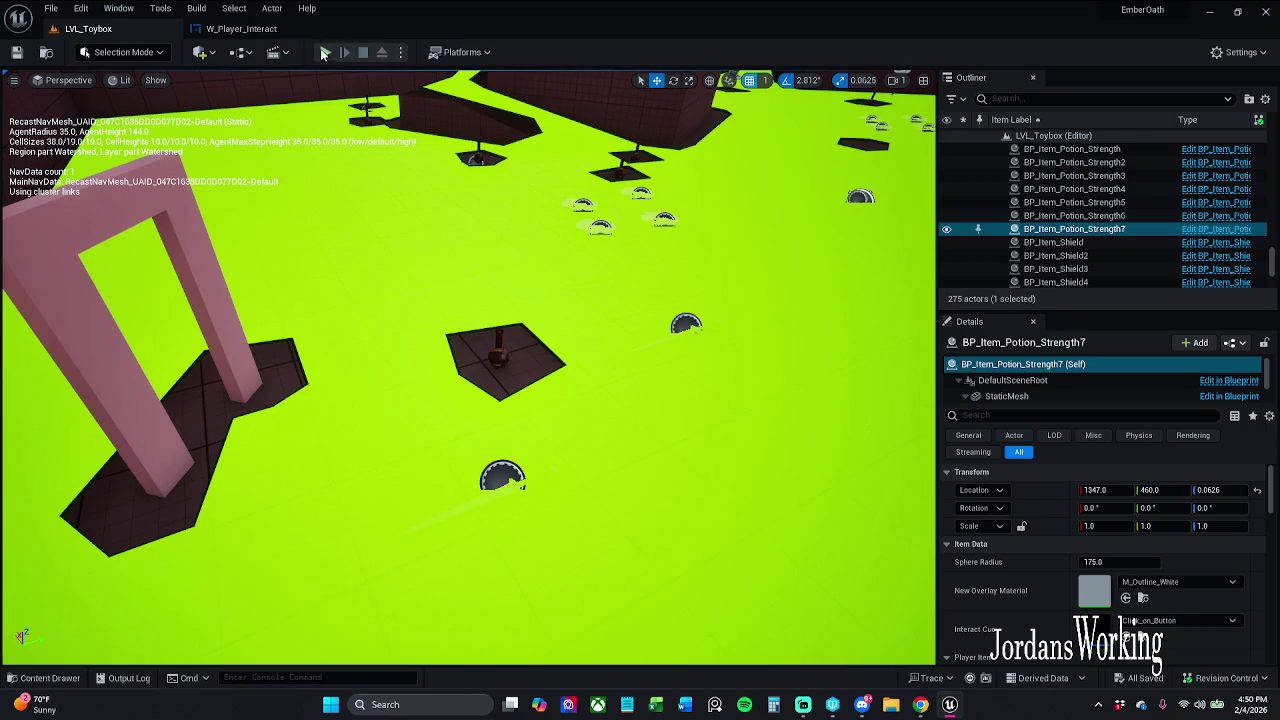
{"action": "left_click", "coordinate": [326, 54]}
{"action": "key", "text": "w"}
{"action": "key", "text": "e"}
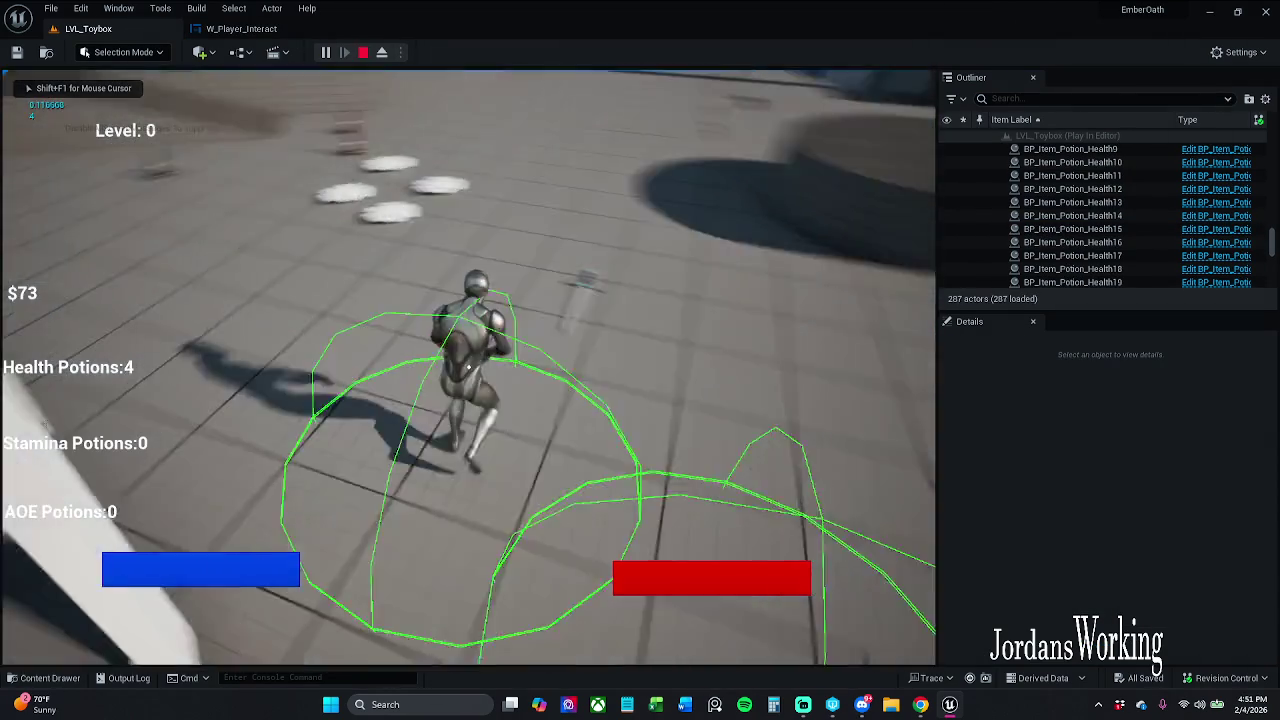
{"action": "key", "text": "e"}
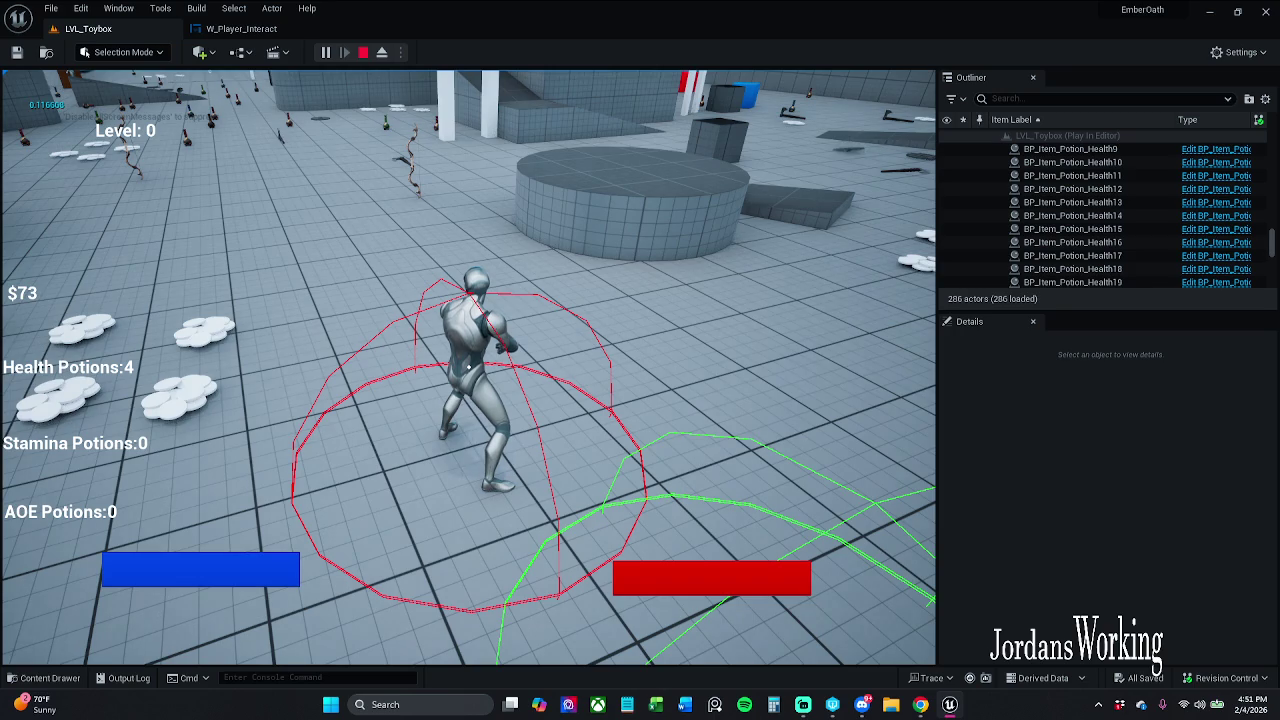
{"action": "key", "text": "Escape"}
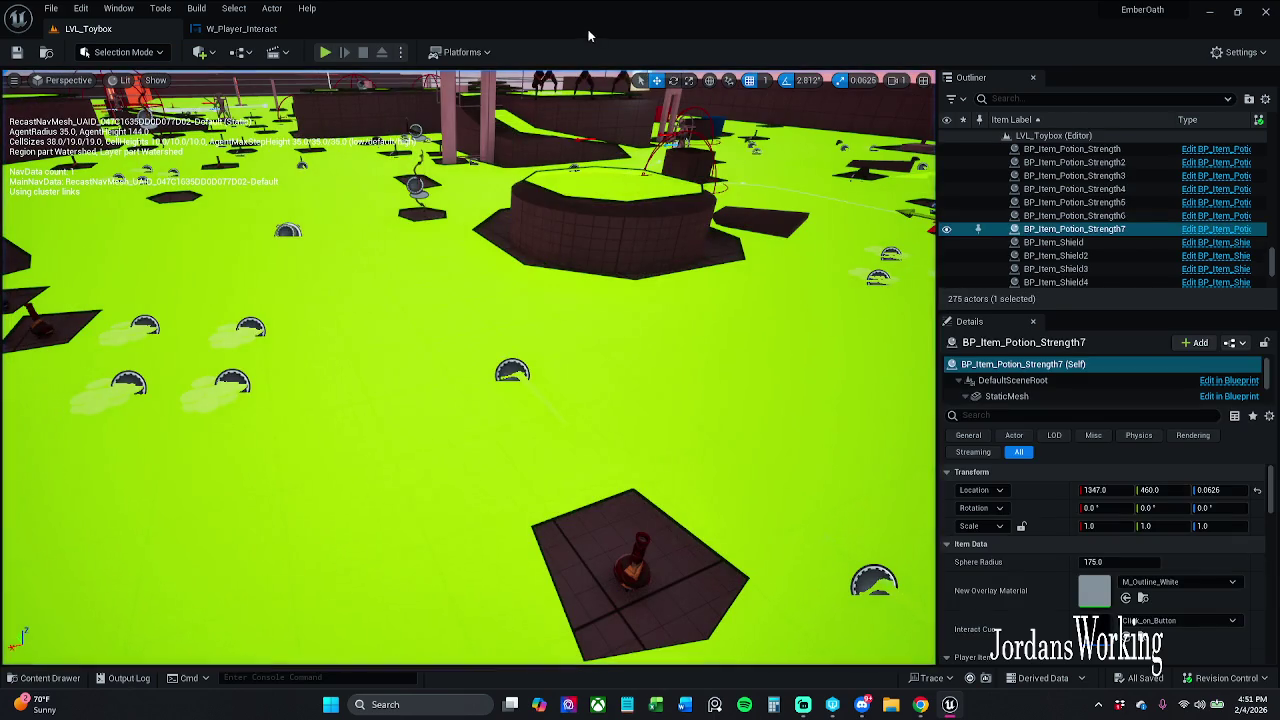
{"action": "left_click", "coordinate": [241, 28]}
Clear the Details filter and change the input text block's wording to 'Input'
{"action": "scroll", "coordinate": [589, 229], "scroll_direction": "down", "scroll_amount": 3}
{"action": "scroll", "coordinate": [589, 229], "scroll_direction": "up", "scroll_amount": 7}
{"action": "left_click", "coordinate": [467, 267]}
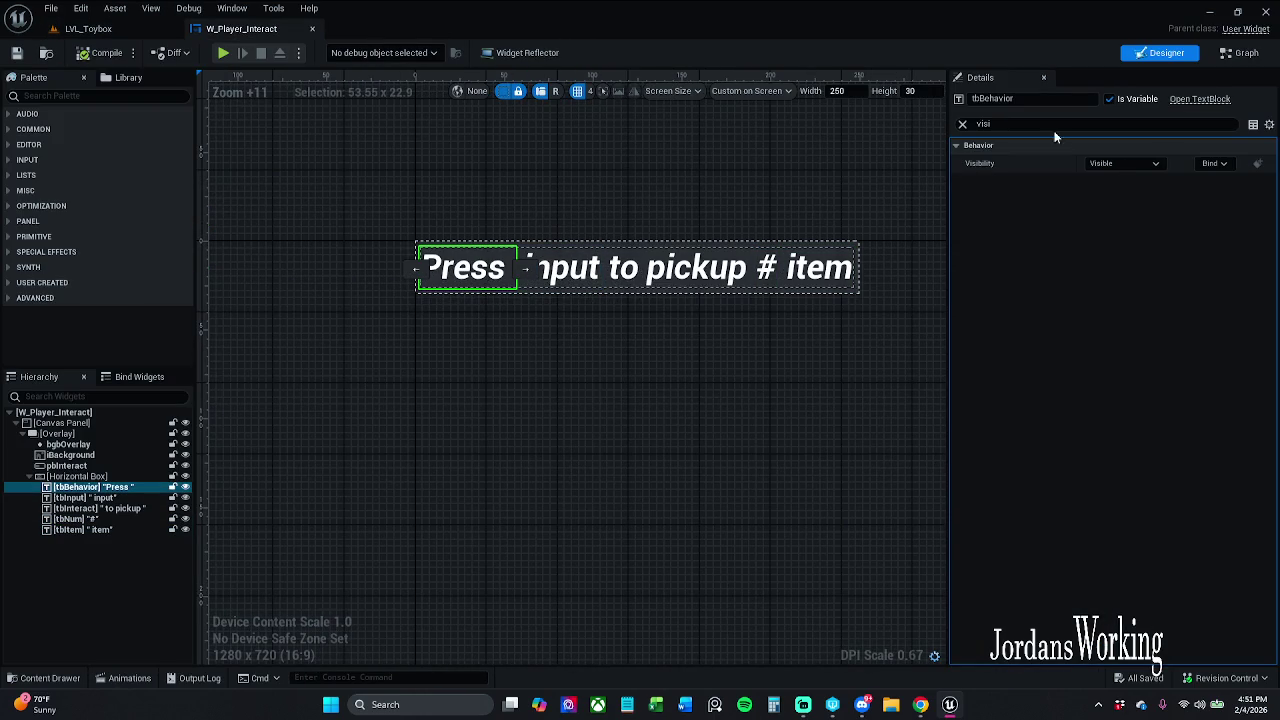
{"action": "left_click", "coordinate": [962, 124]}
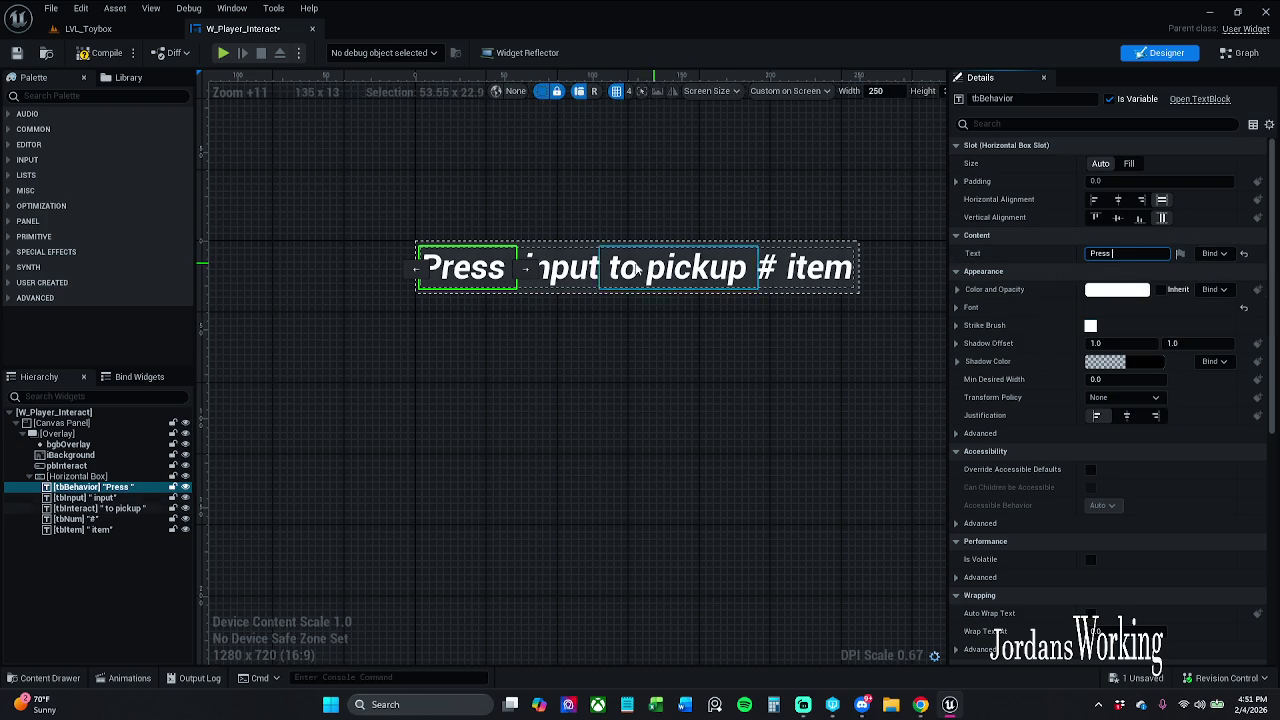
{"action": "left_click", "coordinate": [558, 268]}
{"action": "left_click", "coordinate": [1150, 254]}
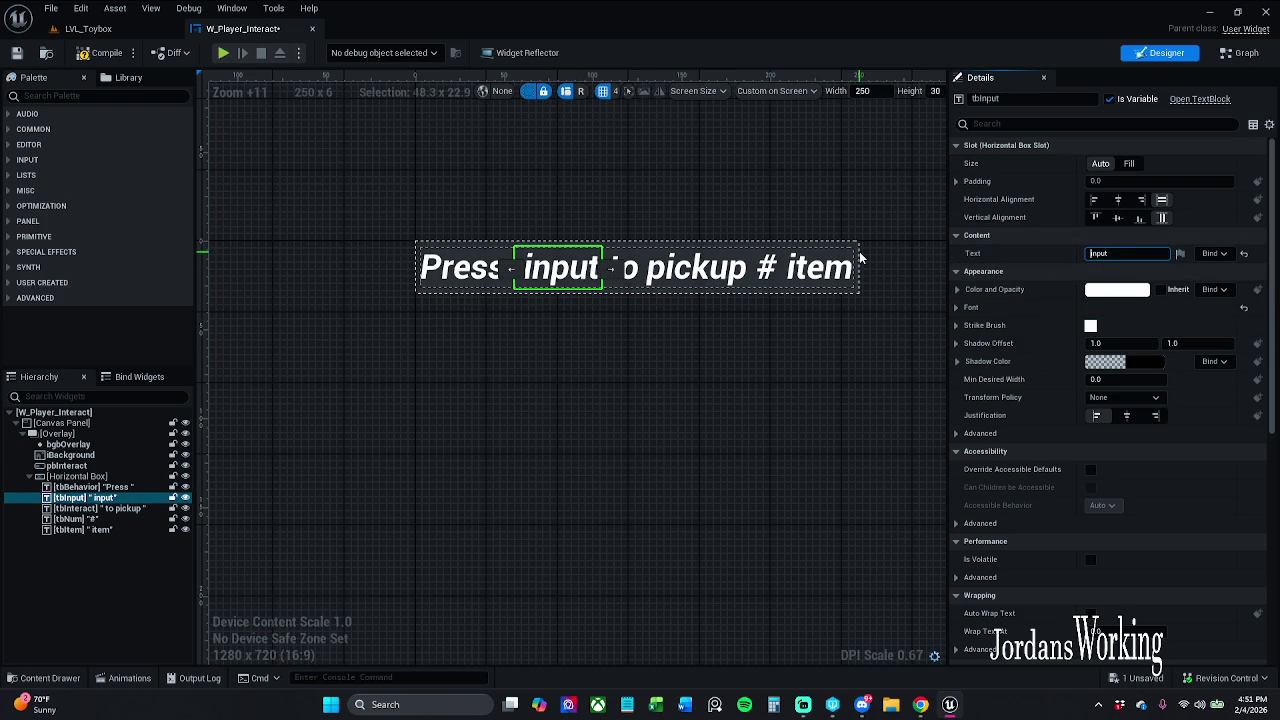
{"action": "type", "text": "Input"}
Duplicate the Press text block and set the copy's Visibility to Hidden
{"action": "left_click", "coordinate": [488, 268]}
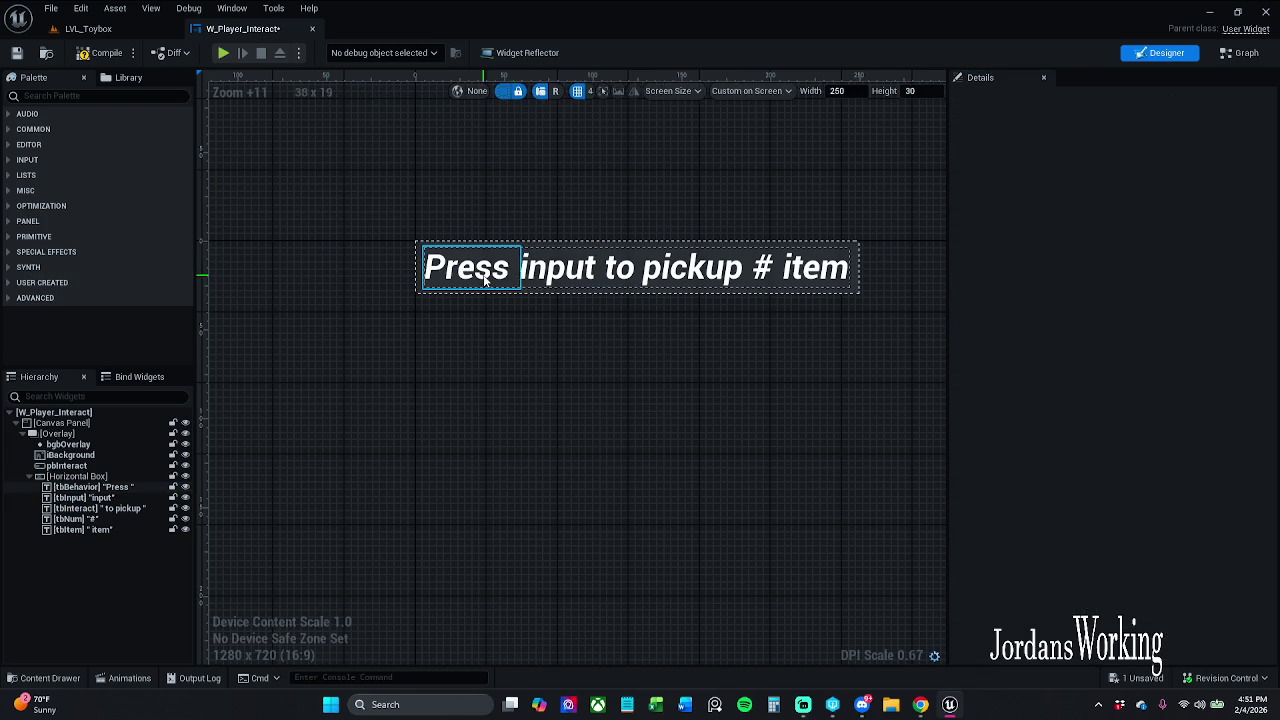
{"action": "key", "text": "ctrl+d"}
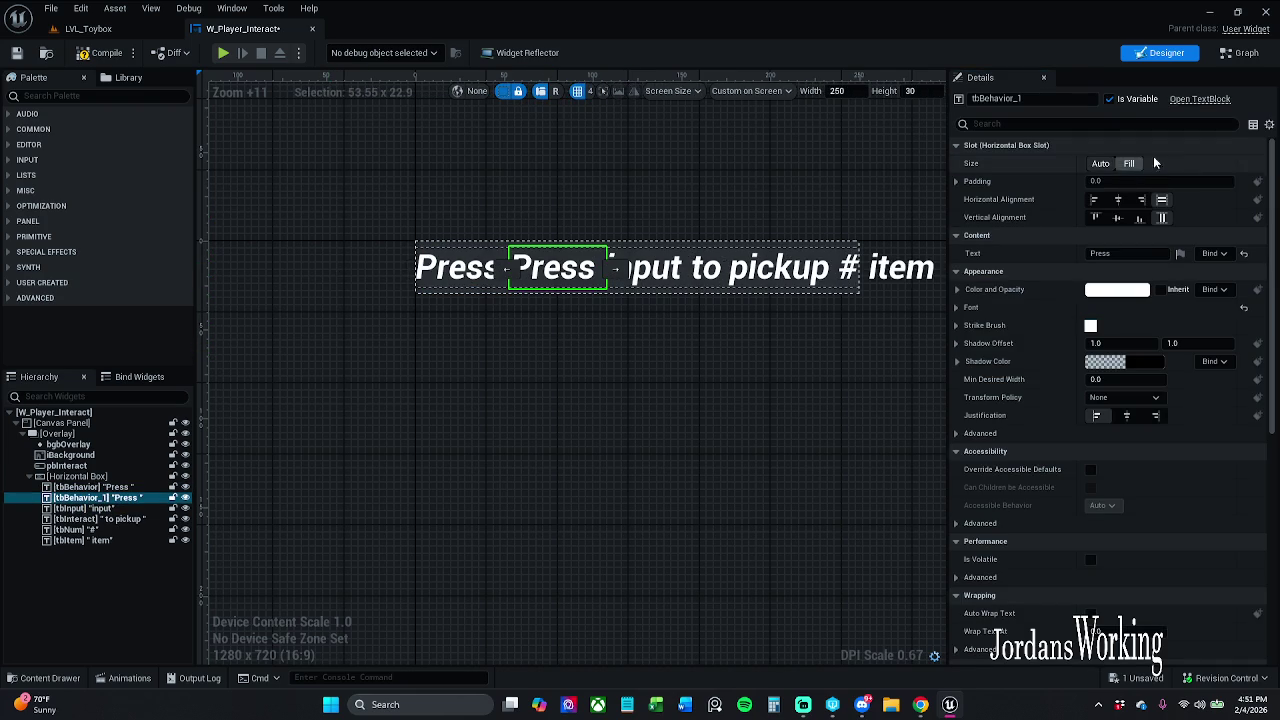
{"action": "left_click", "coordinate": [1145, 253]}
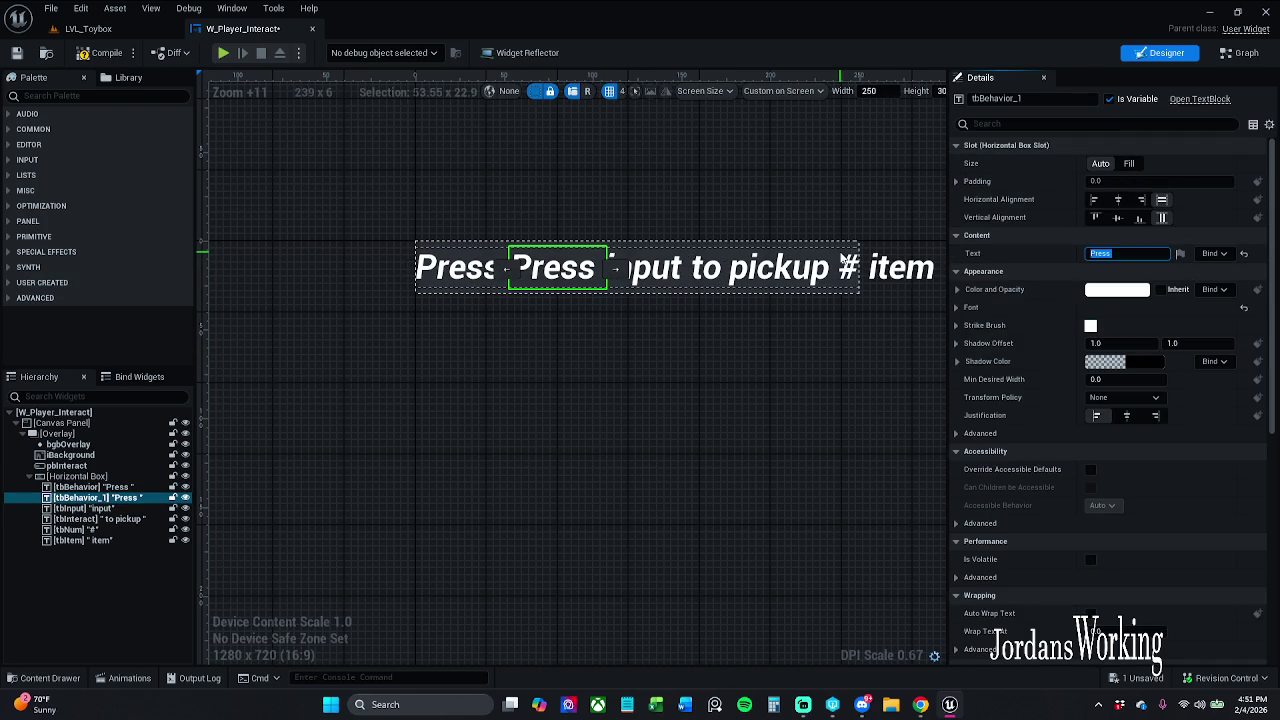
{"action": "left_click", "coordinate": [1098, 124]}
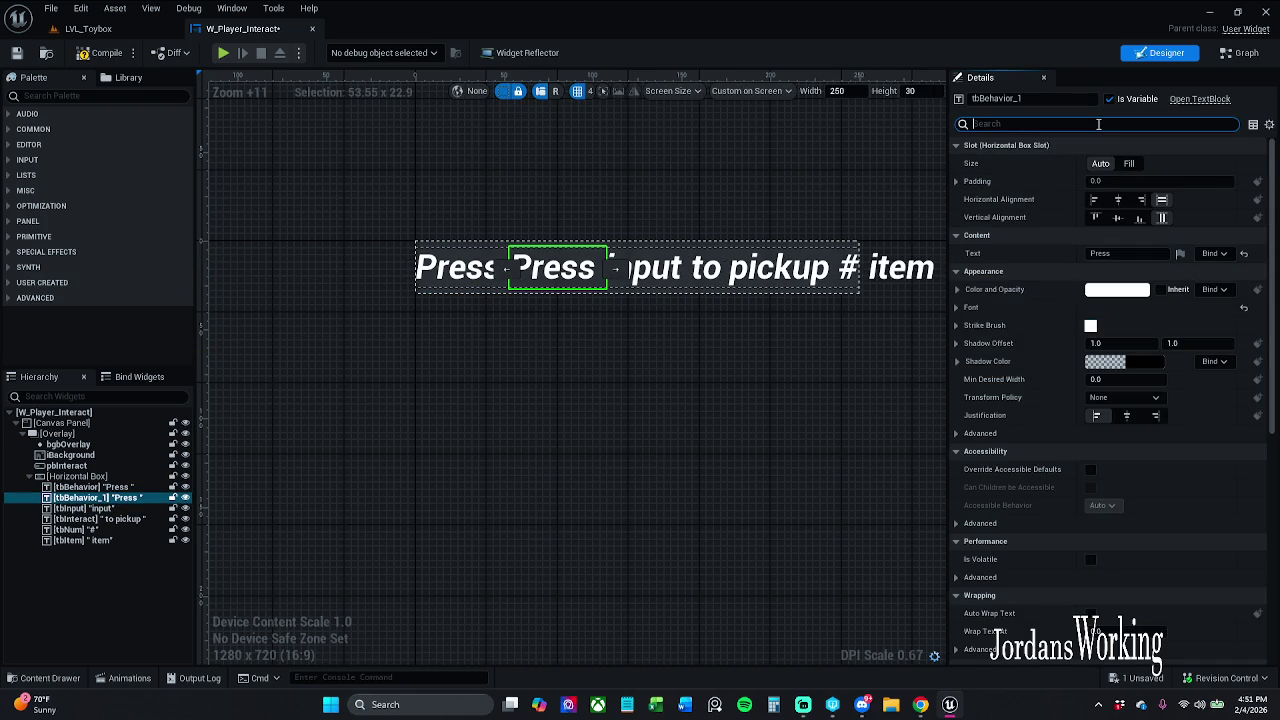
{"action": "type", "text": "vis"}
{"action": "left_click", "coordinate": [1122, 163]}
{"action": "left_click", "coordinate": [1129, 201]}
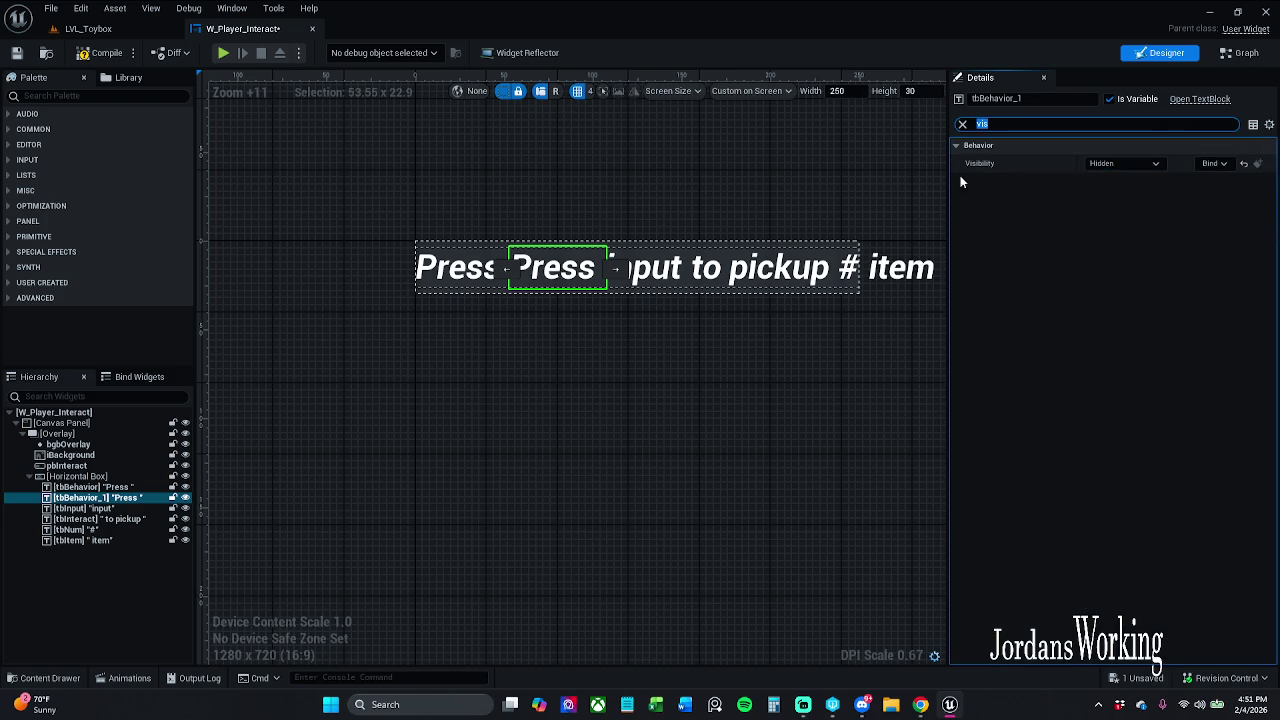
Make the duplicate's text a '|' separator and commit it
{"action": "left_click", "coordinate": [961, 124]}
{"action": "left_click", "coordinate": [1098, 253]}
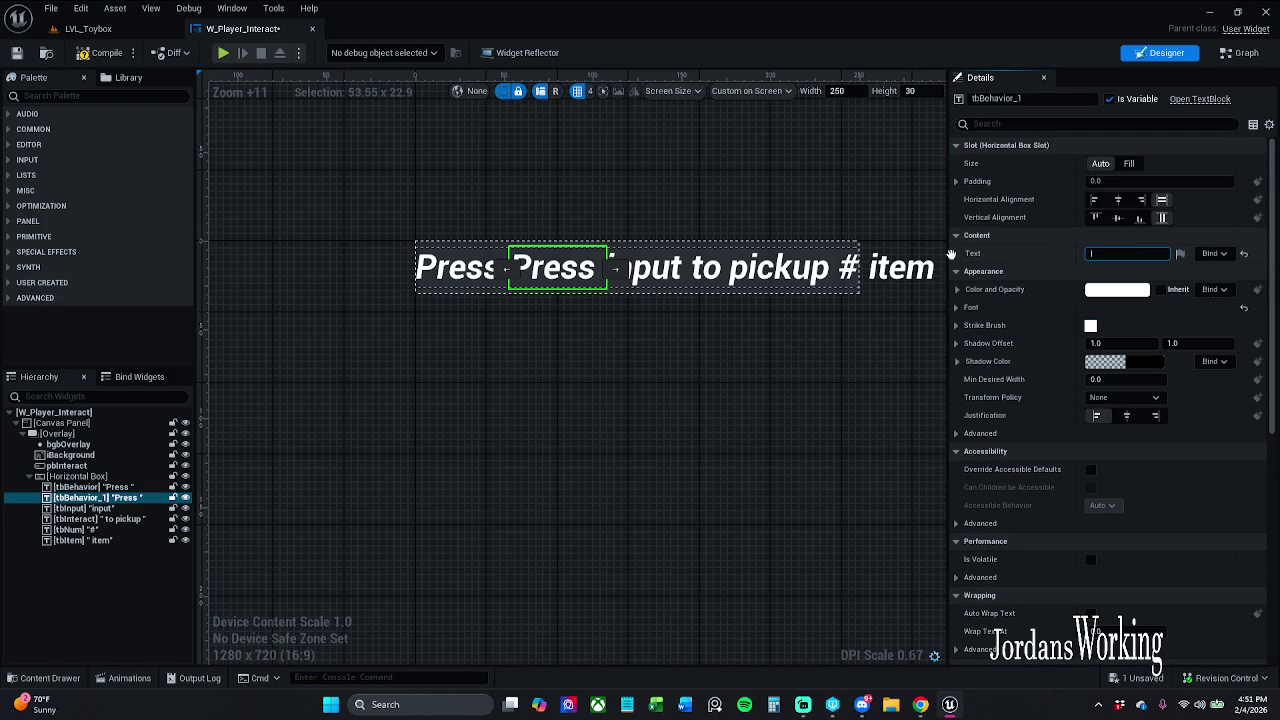
{"action": "key", "text": "Return"}
{"action": "left_click", "coordinate": [470, 232]}
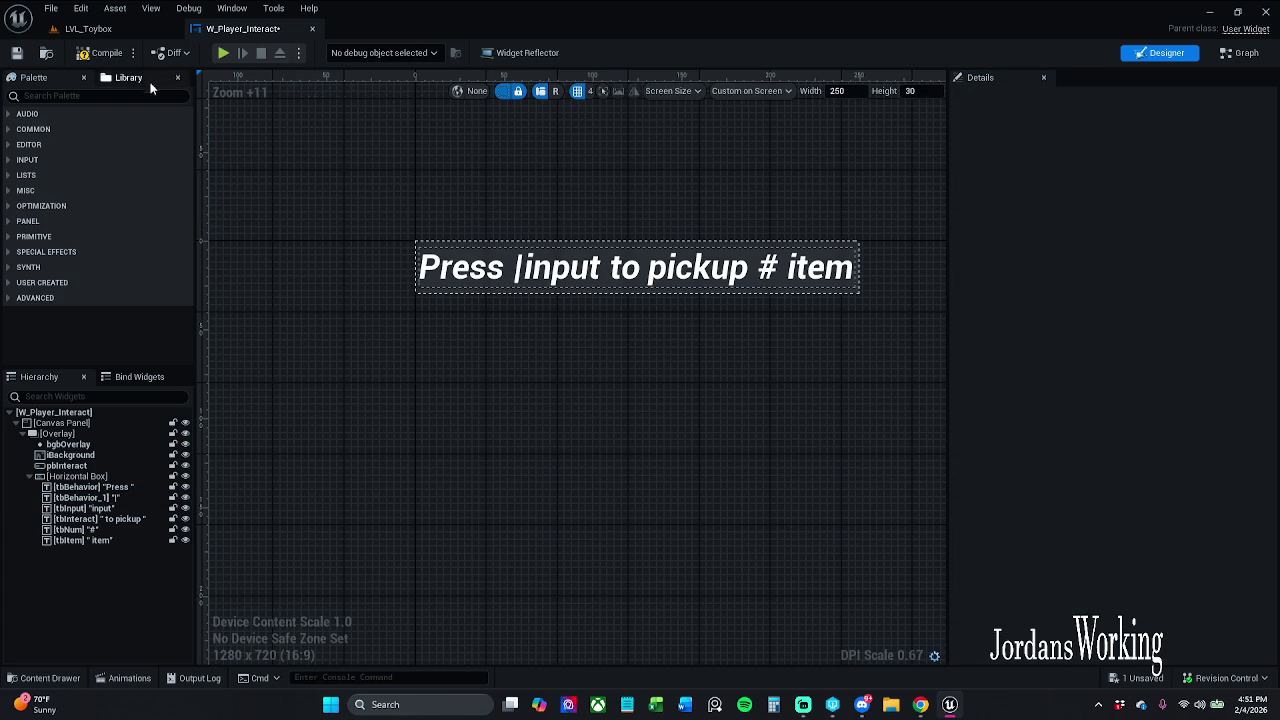
{"action": "left_click", "coordinate": [112, 30]}
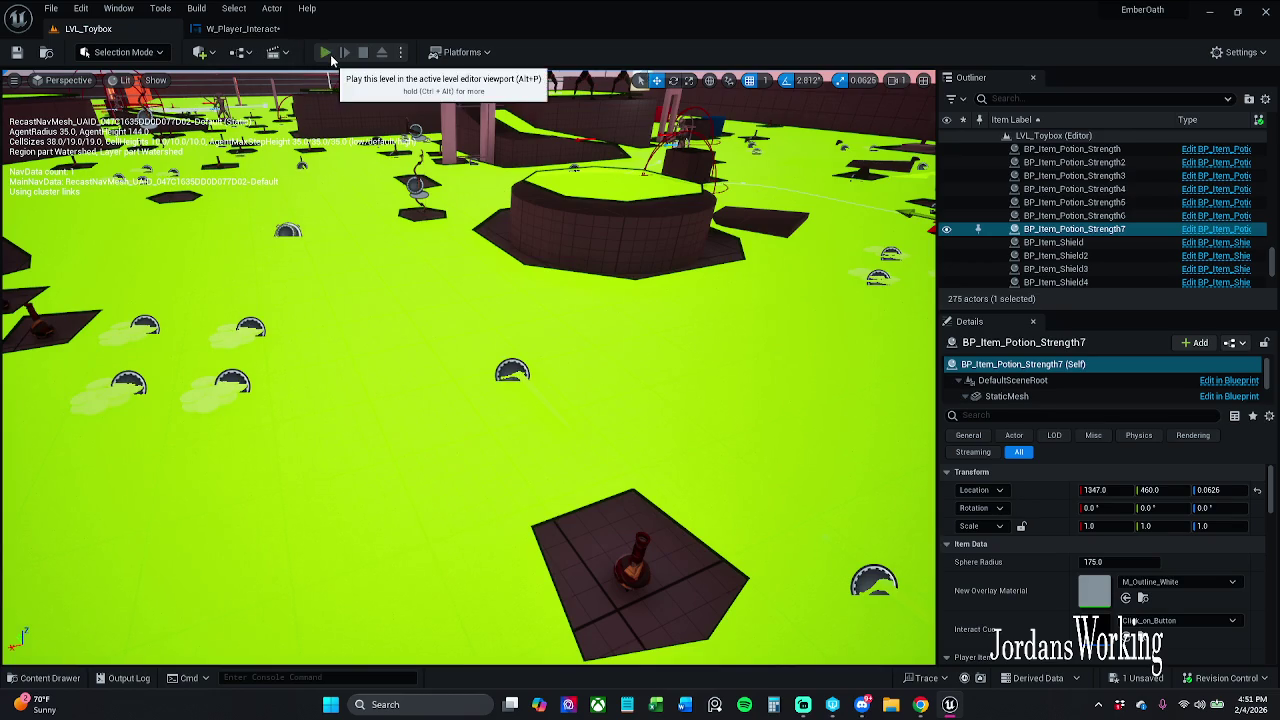
Play-test the potion pickup, then compile and save W_Player_Interact
{"action": "left_click", "coordinate": [330, 56]}
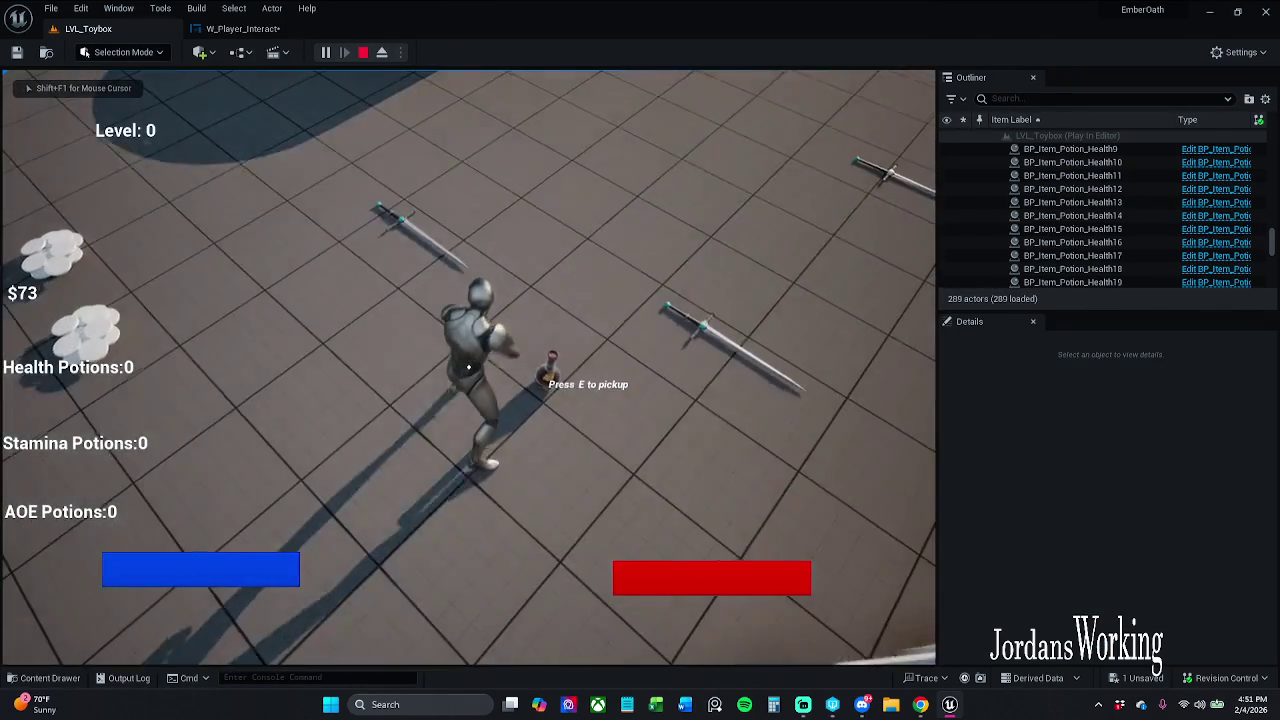
{"action": "key", "text": "e"}
{"action": "key", "text": "Escape"}
{"action": "left_click", "coordinate": [240, 28]}
{"action": "left_click", "coordinate": [90, 55]}
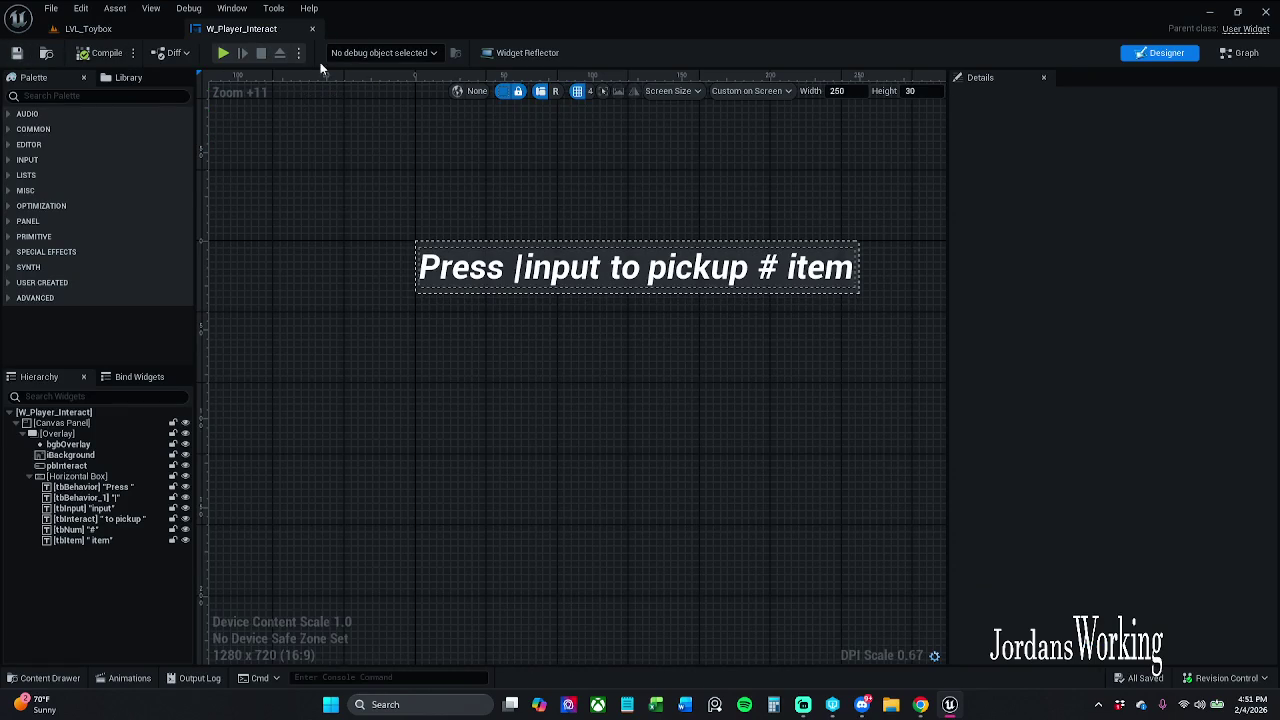
Remove the trailing space from the Press text, then play-test LVL_Toybox again
{"action": "left_click", "coordinate": [518, 268]}
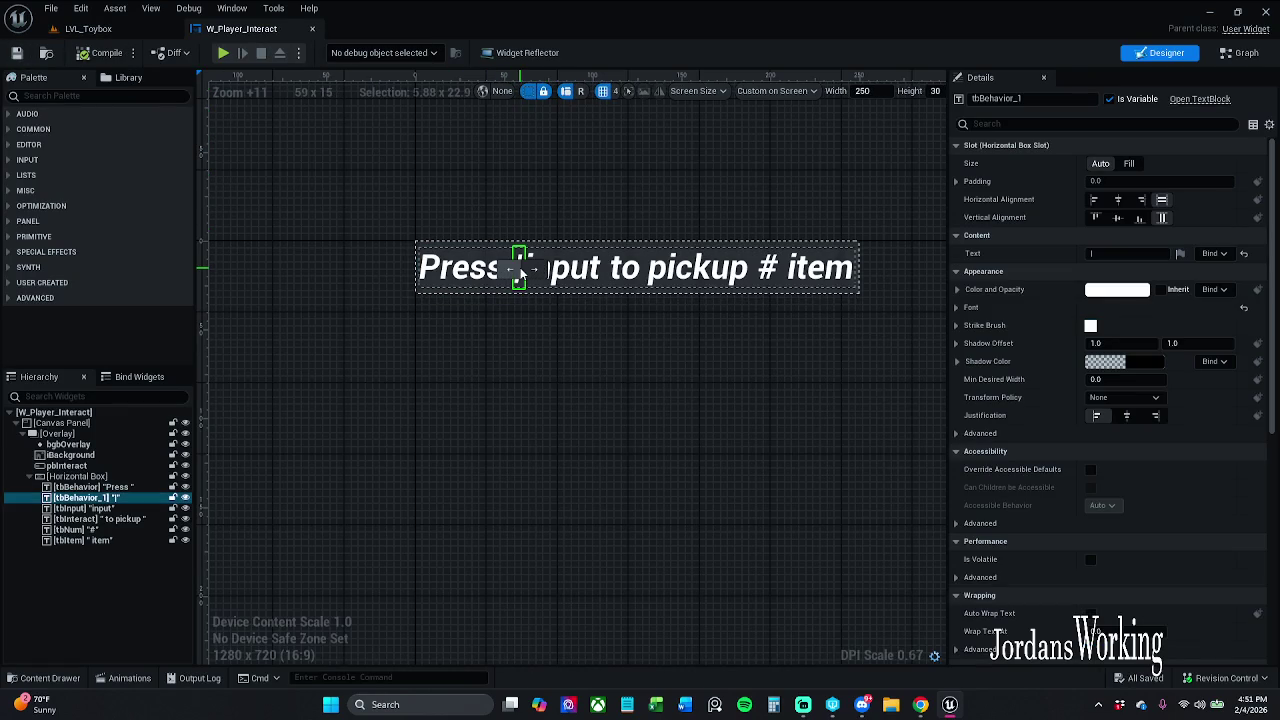
{"action": "left_click", "coordinate": [1130, 254]}
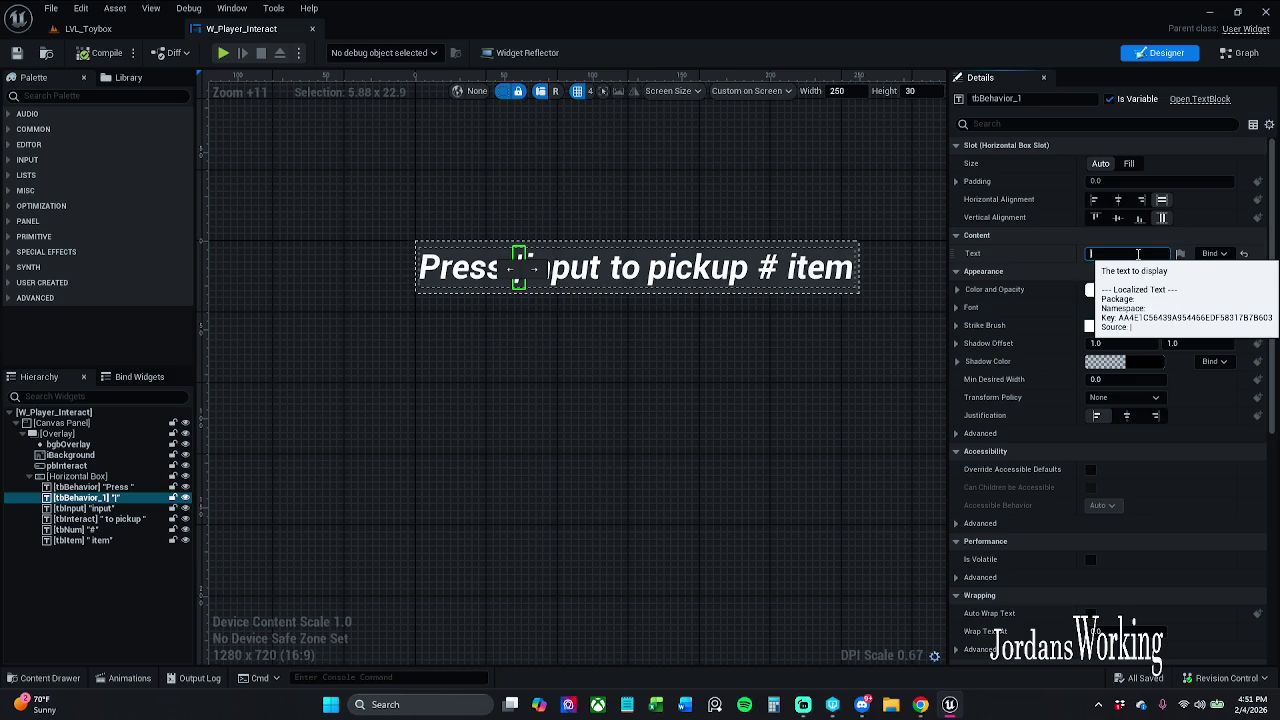
{"action": "left_click", "coordinate": [345, 80]}
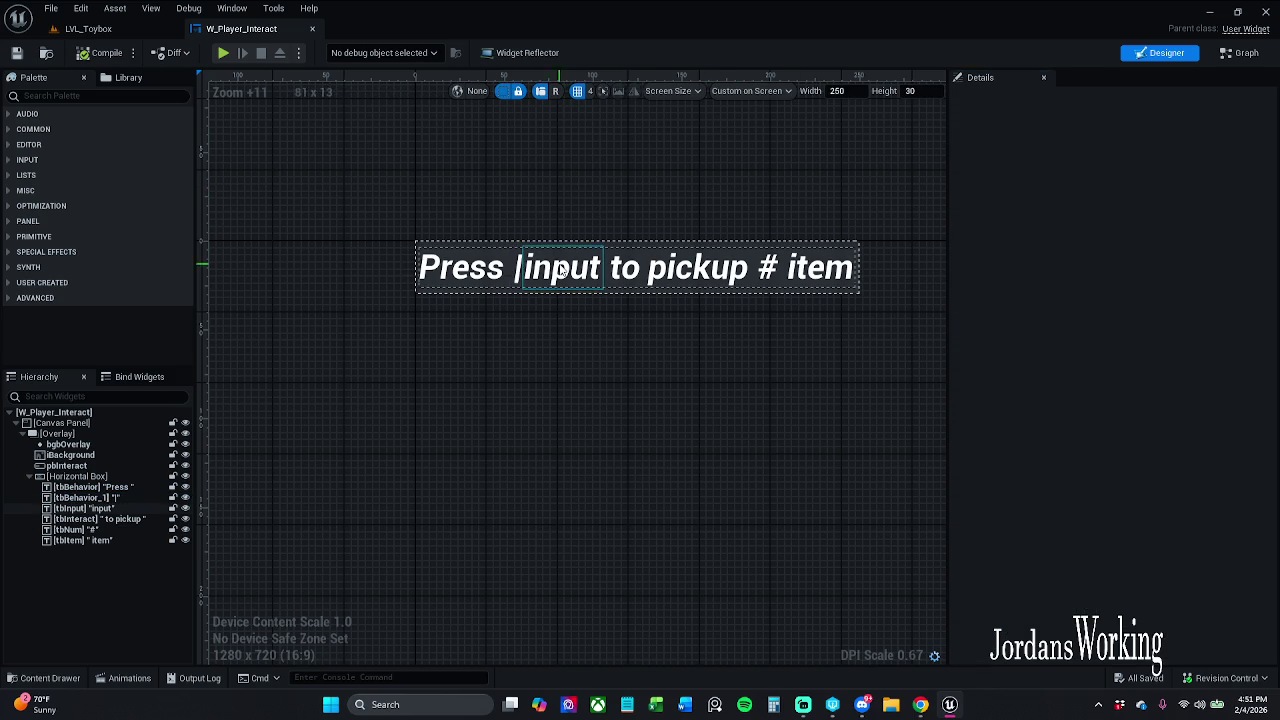
{"action": "left_click", "coordinate": [465, 267]}
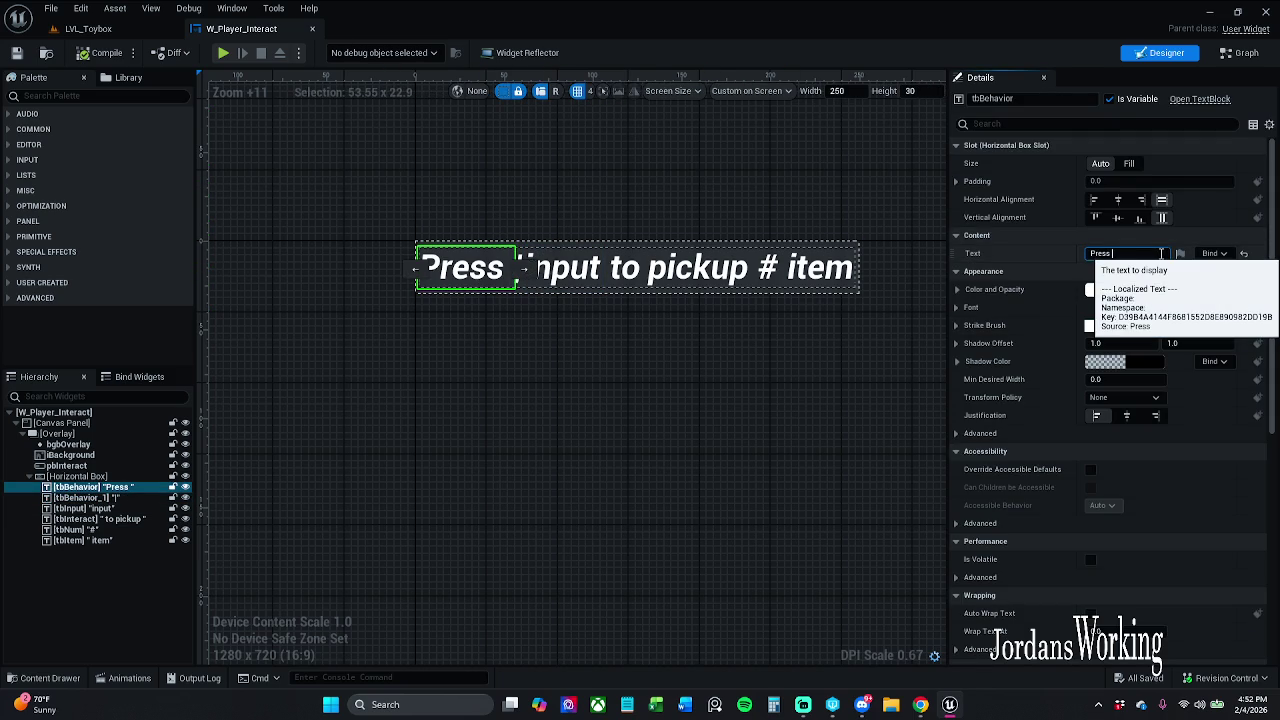
{"action": "key", "text": "Return"}
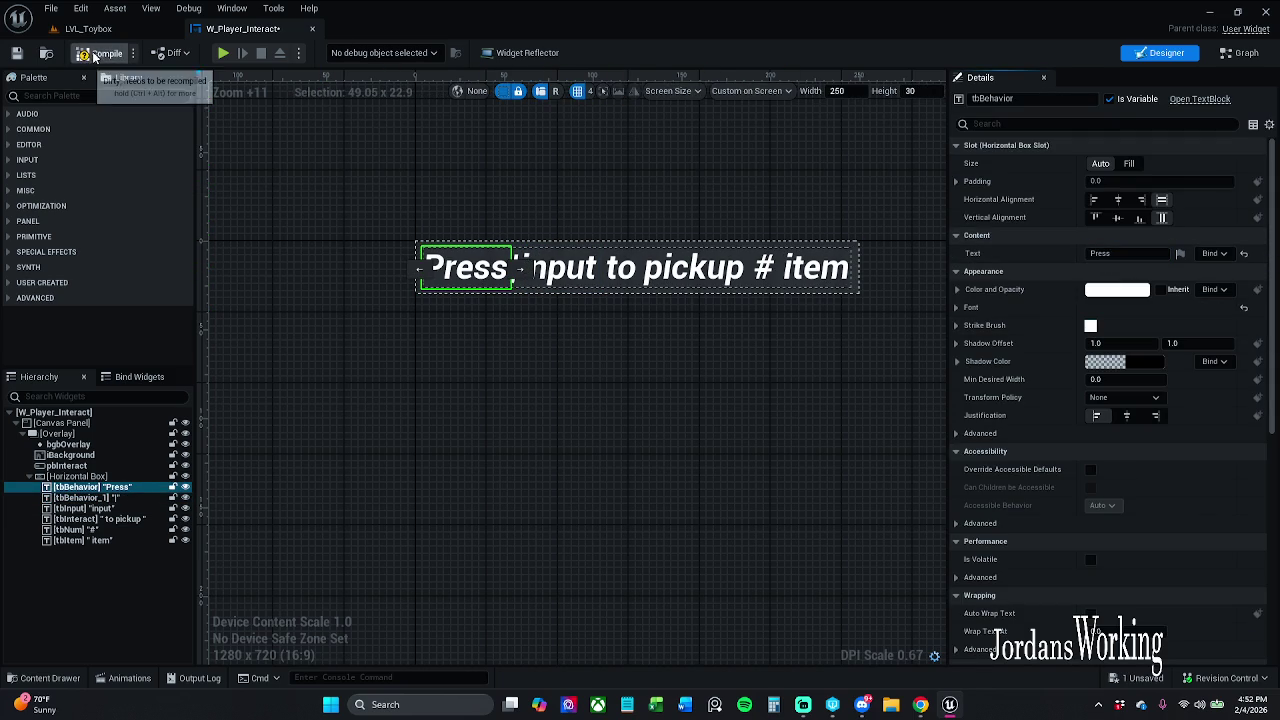
{"action": "left_click", "coordinate": [100, 30]}
{"action": "left_click", "coordinate": [329, 52]}
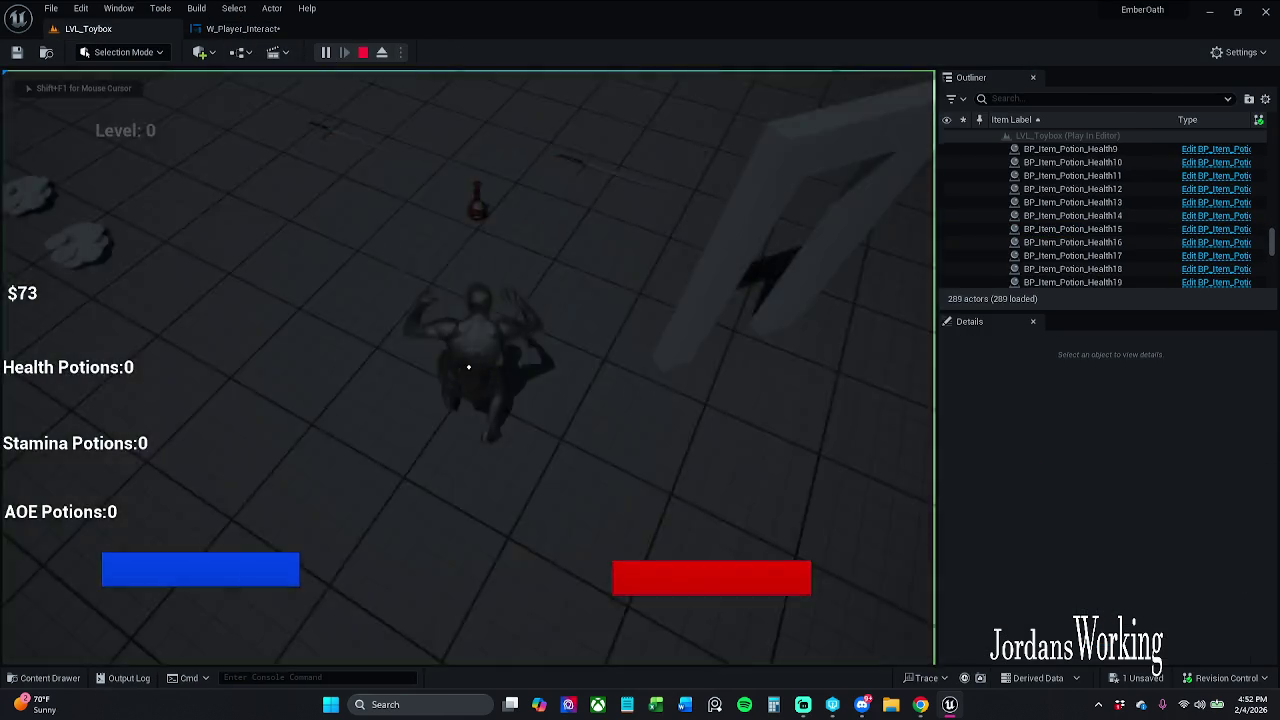
Run to the potion to see the 'Press E to pickup' prompt, then save and close W_Player_Interact
{"action": "key", "text": "w"}
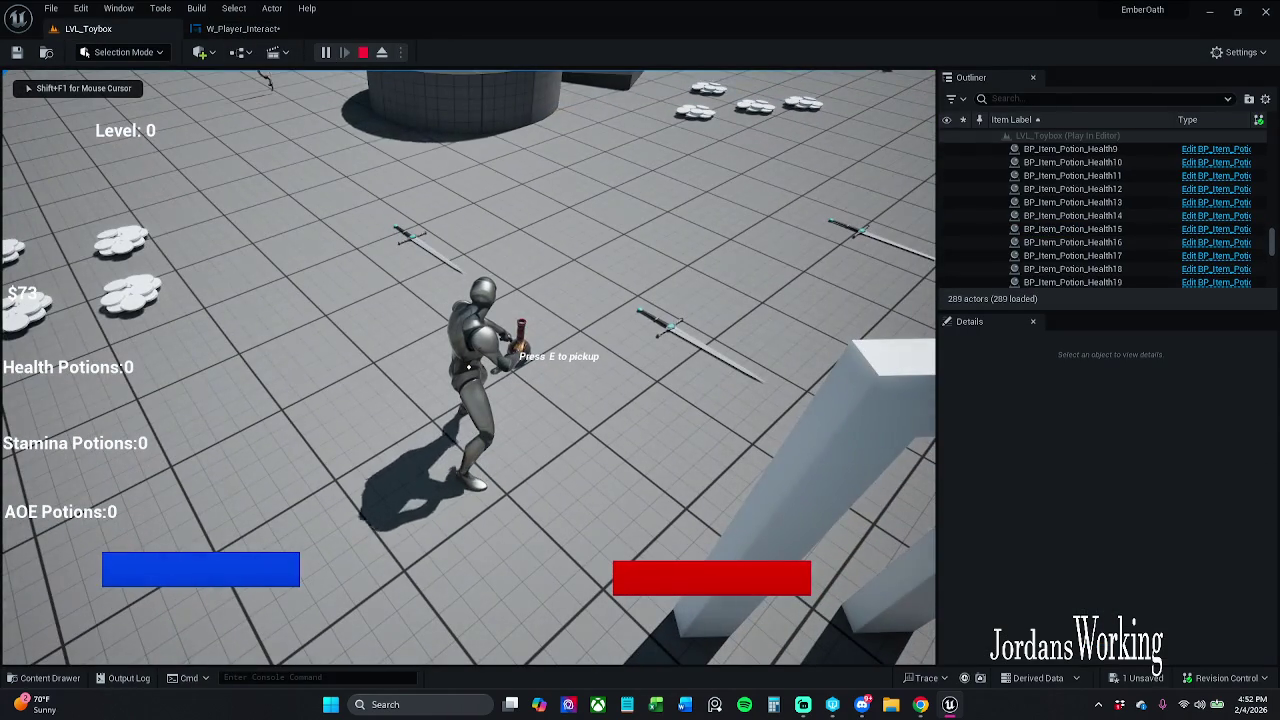
{"action": "key", "text": "Escape"}
{"action": "left_click", "coordinate": [243, 28]}
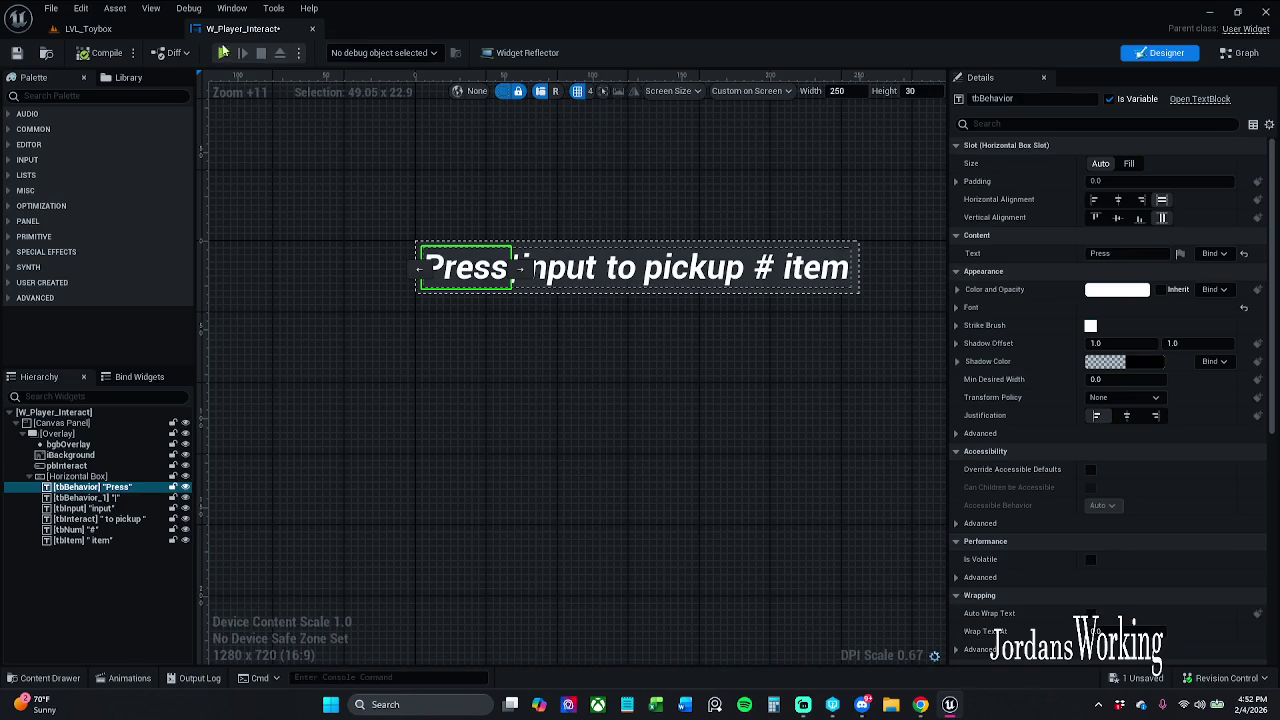
{"action": "left_click", "coordinate": [18, 54]}
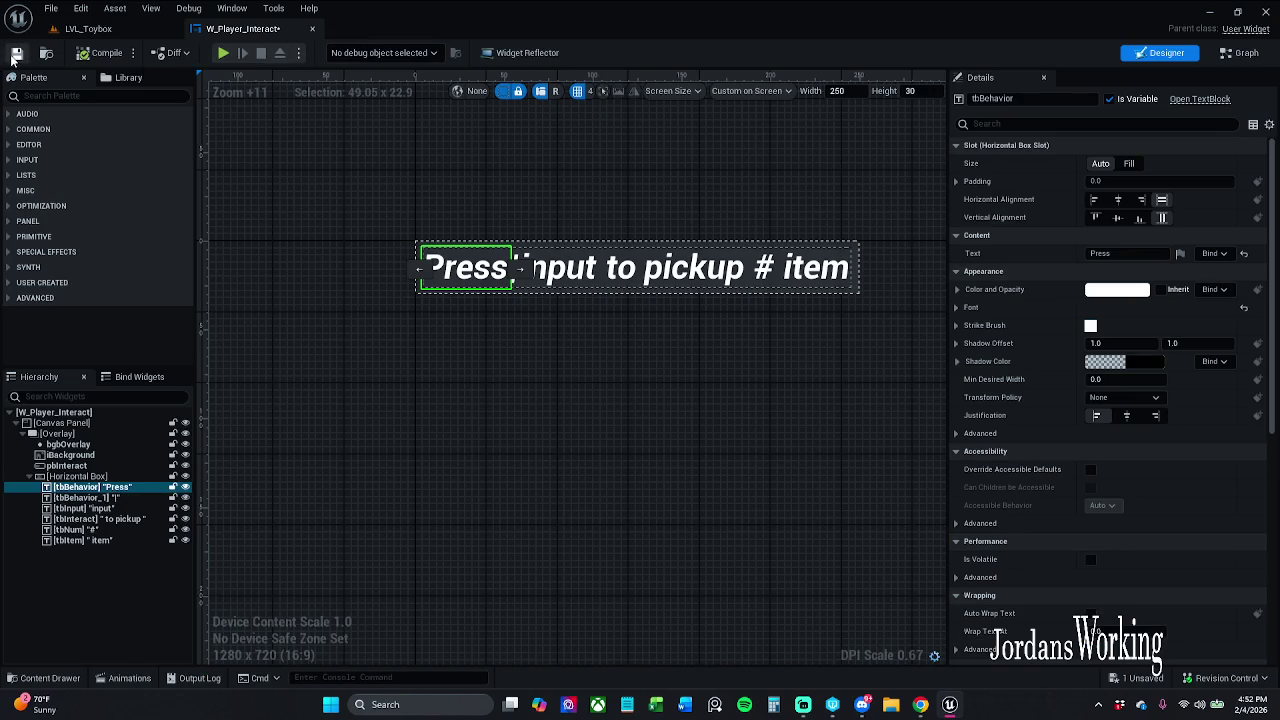
{"action": "left_click", "coordinate": [313, 30]}
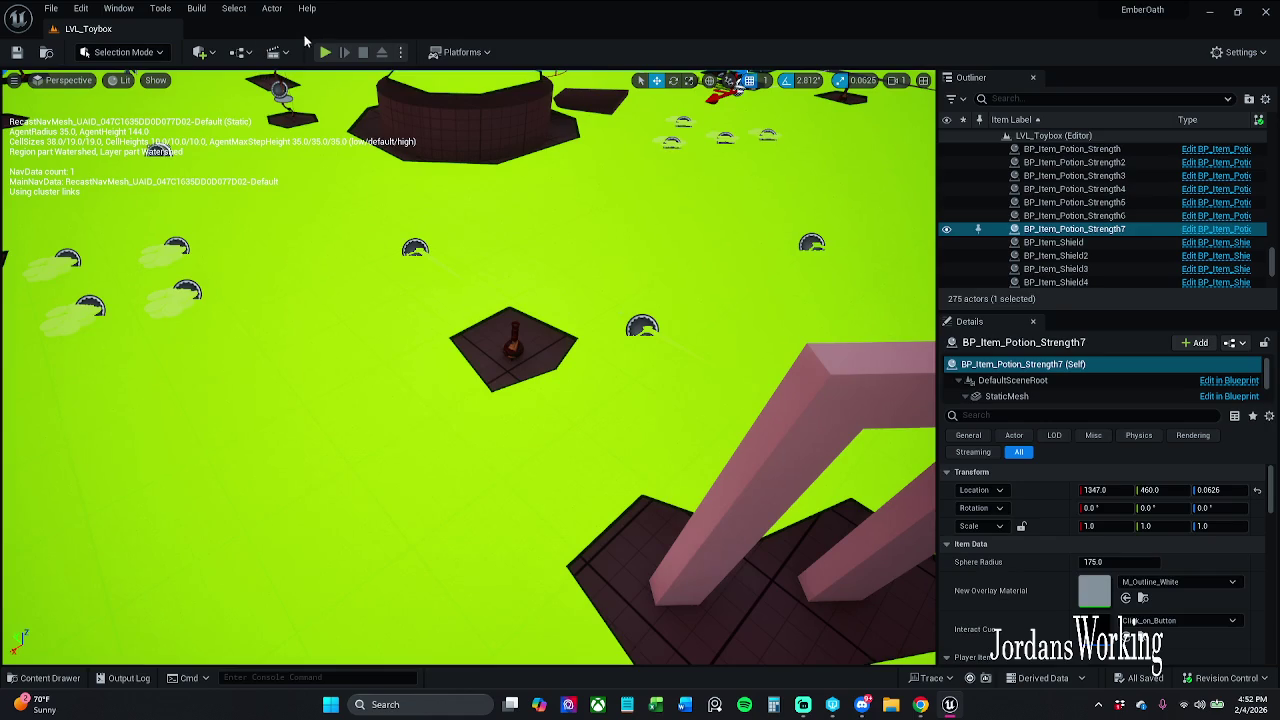
{"action": "left_click", "coordinate": [1226, 678]}
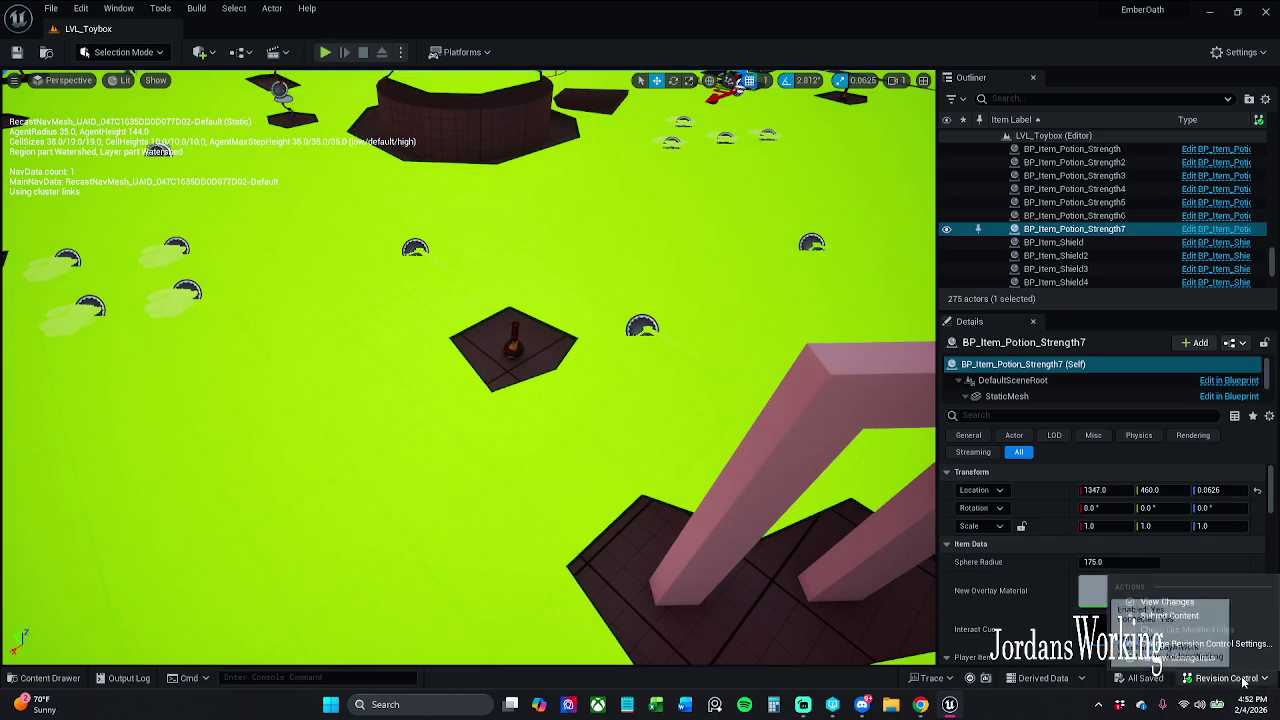
{"action": "left_click", "coordinate": [1203, 617]}
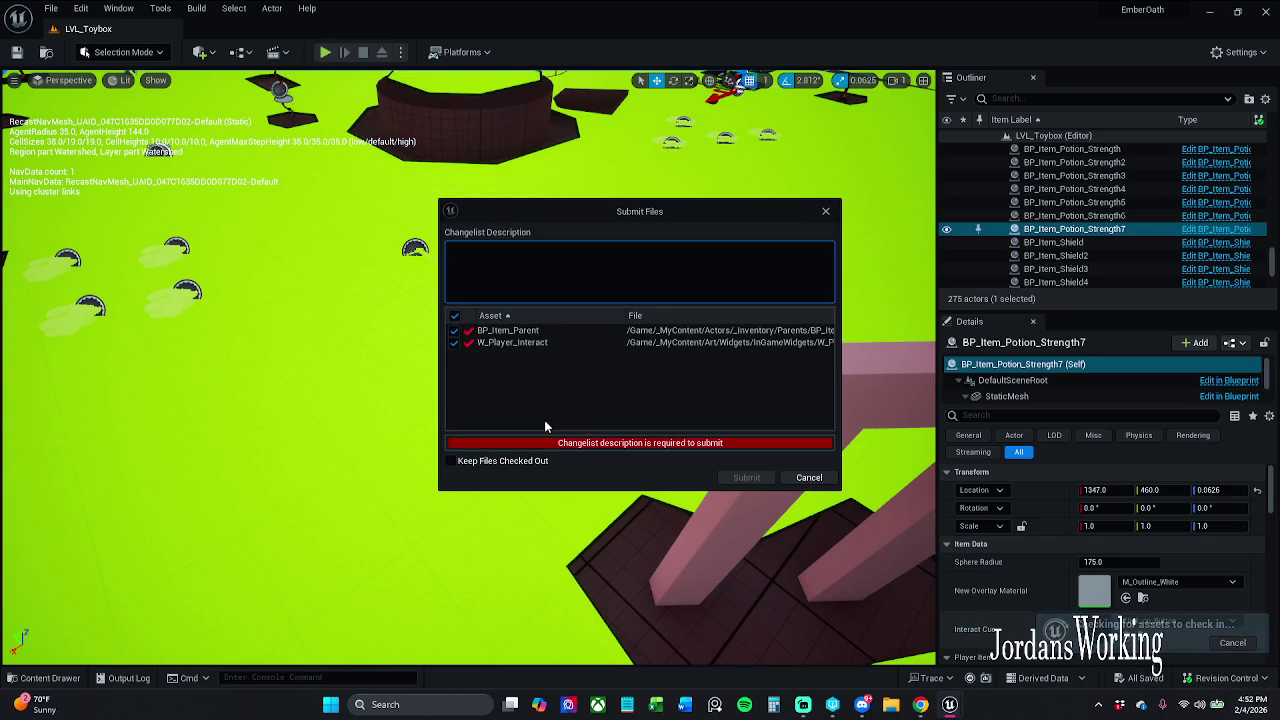
{"action": "left_click", "coordinate": [826, 213]}
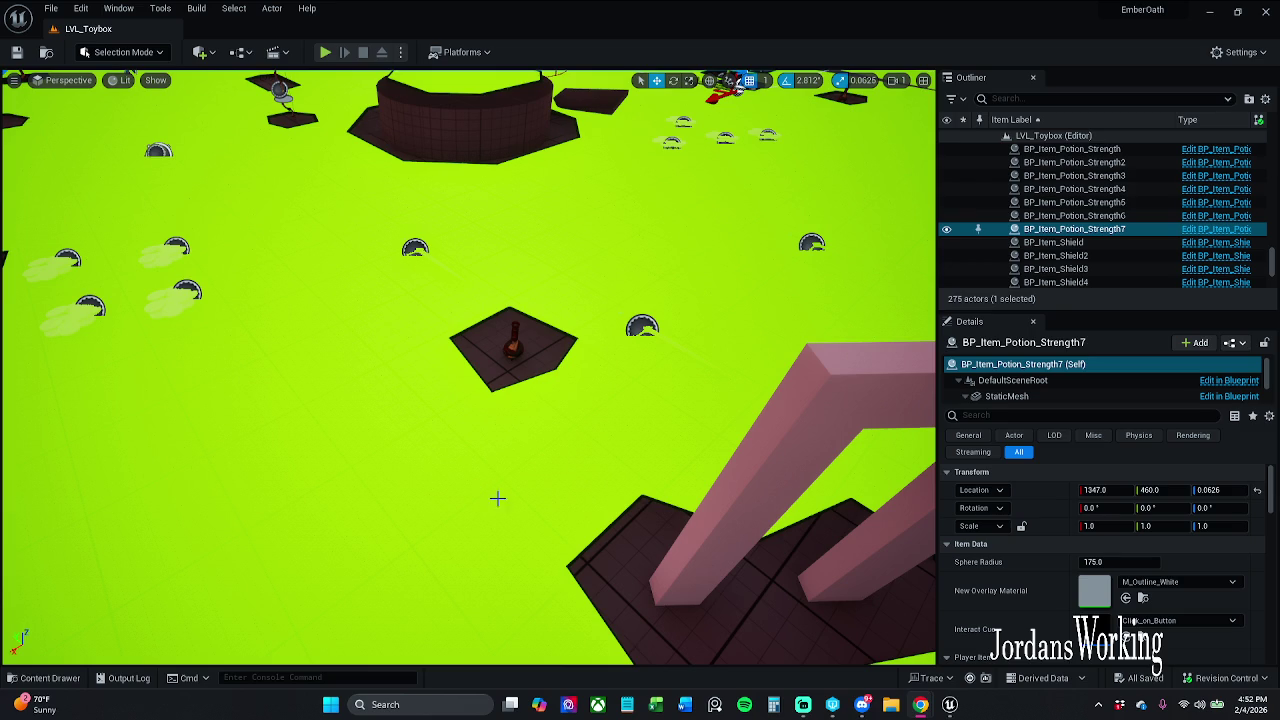
{"action": "key", "text": "p"}
{"action": "left_click", "coordinate": [50, 678]}
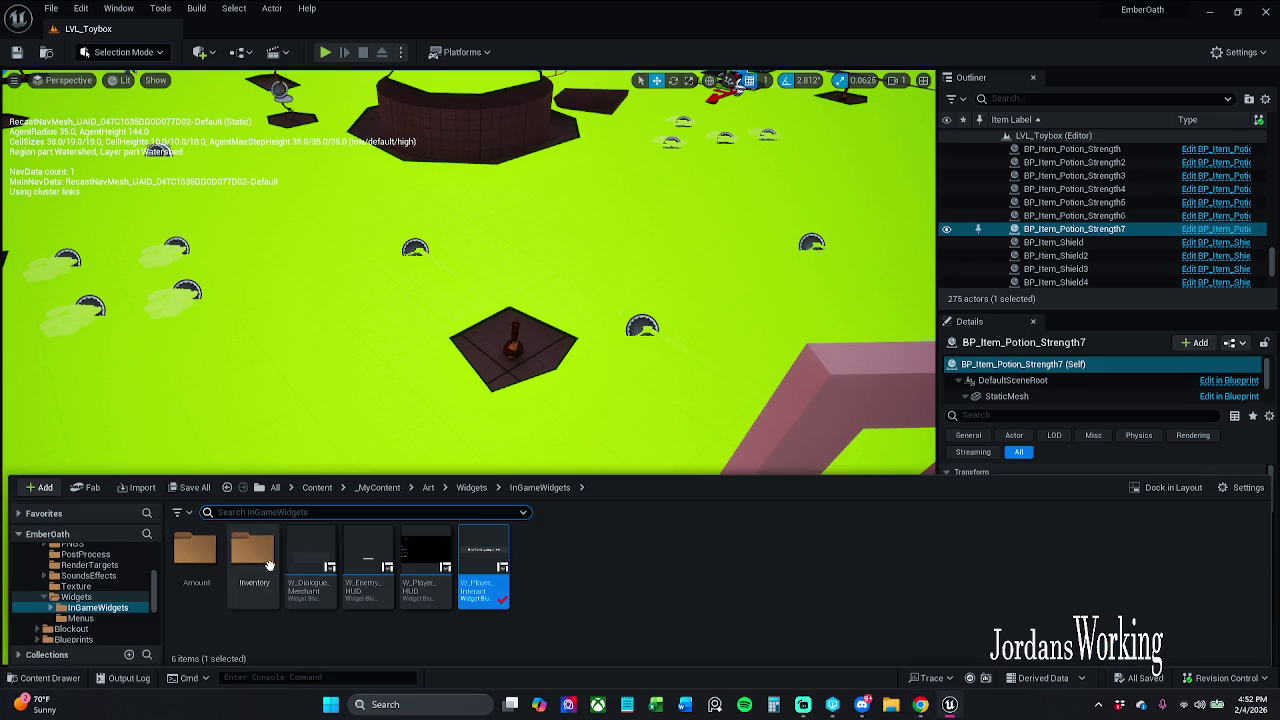
Browse to _MyContent > Characters > Enemy and open Char_Enemy_Parent
{"action": "left_click", "coordinate": [377, 488]}
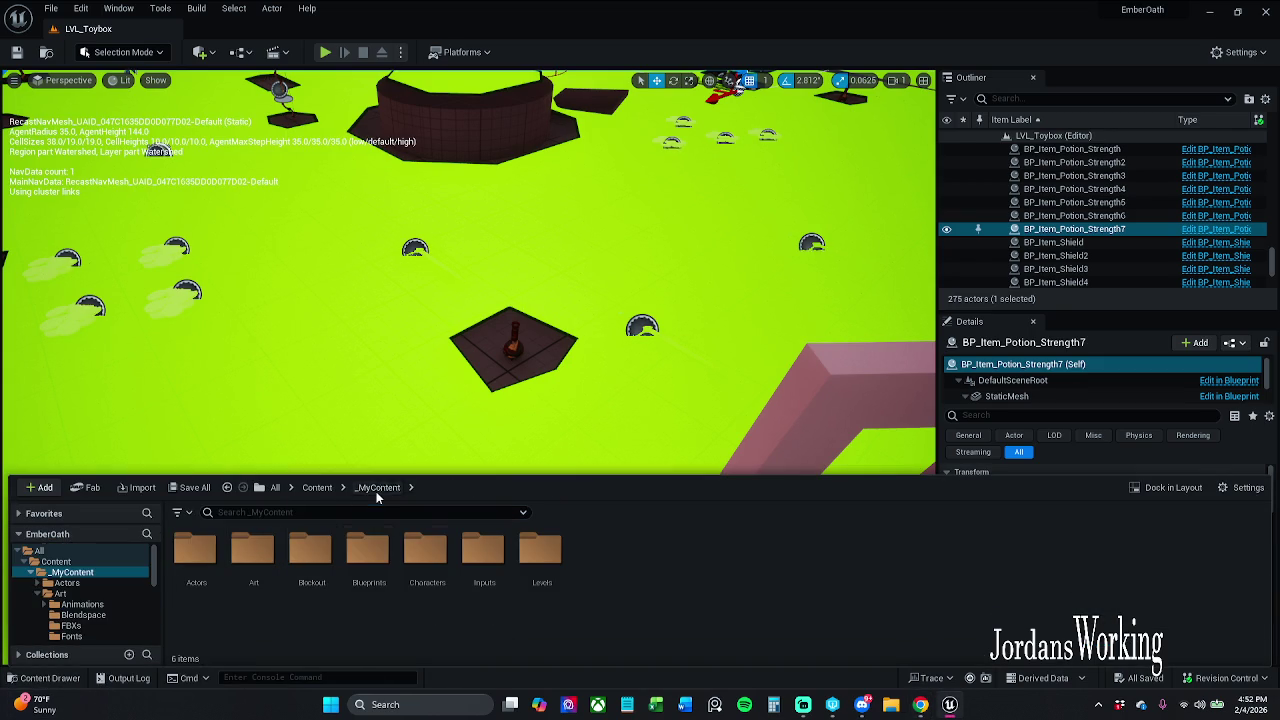
{"action": "double_click", "coordinate": [418, 568]}
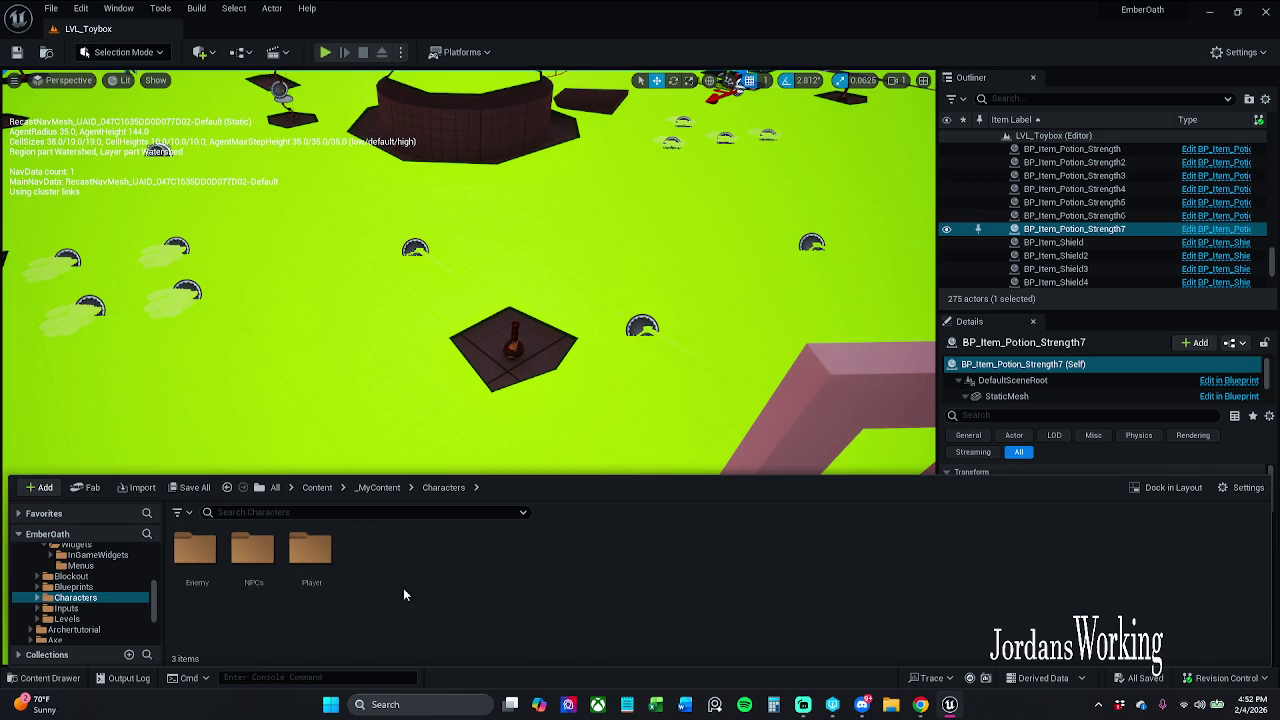
{"action": "double_click", "coordinate": [176, 578]}
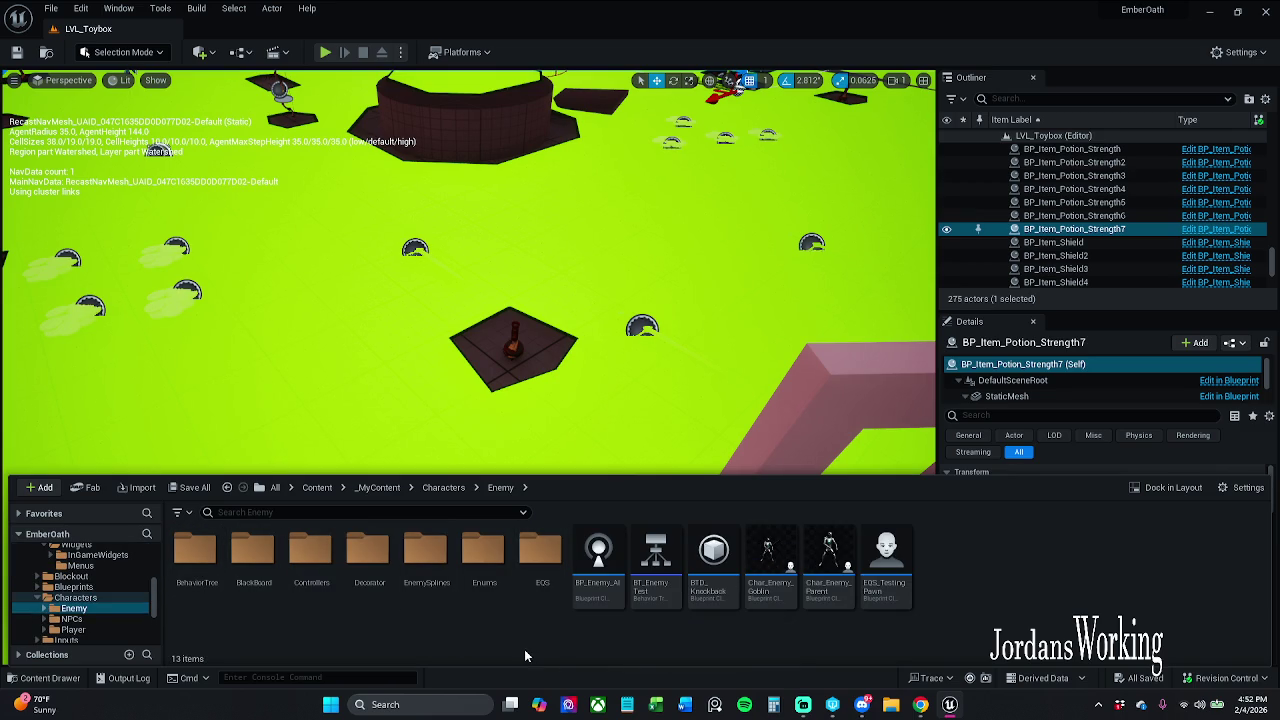
{"action": "double_click", "coordinate": [840, 587]}
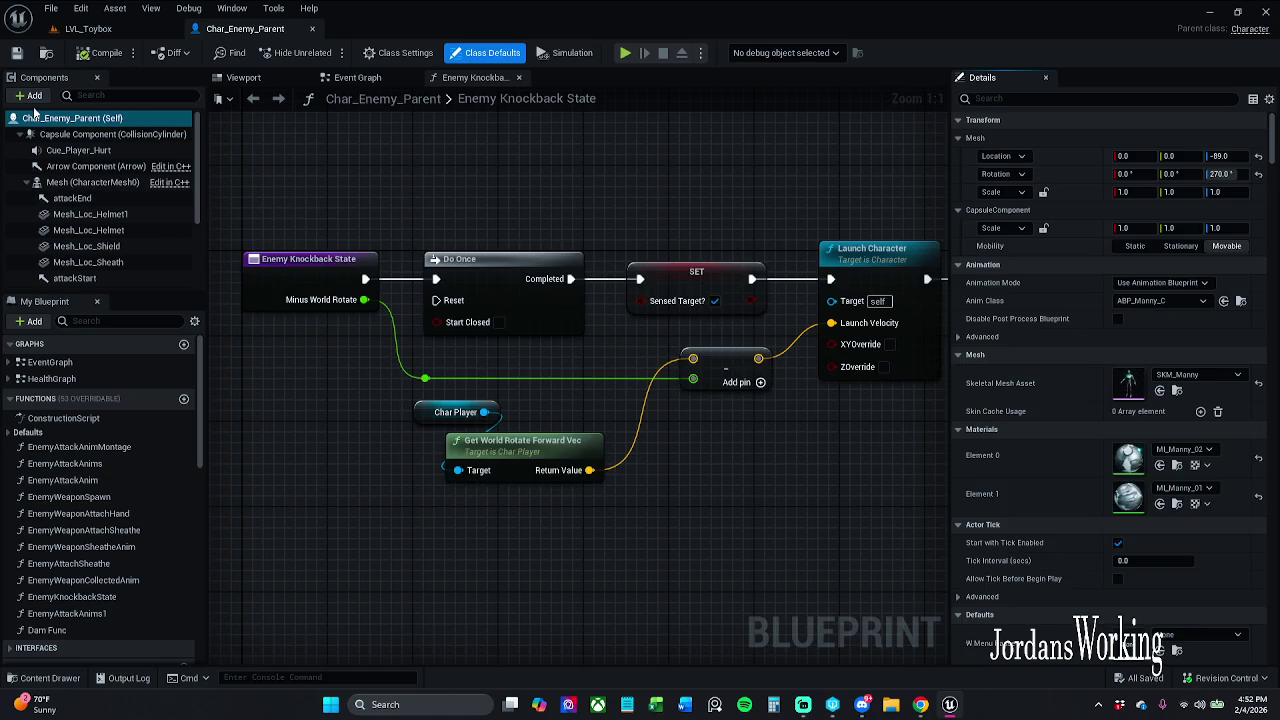
Add a Widget component to the enemy and name it healthBar
{"action": "left_click", "coordinate": [29, 95]}
{"action": "type", "text": "widget"}
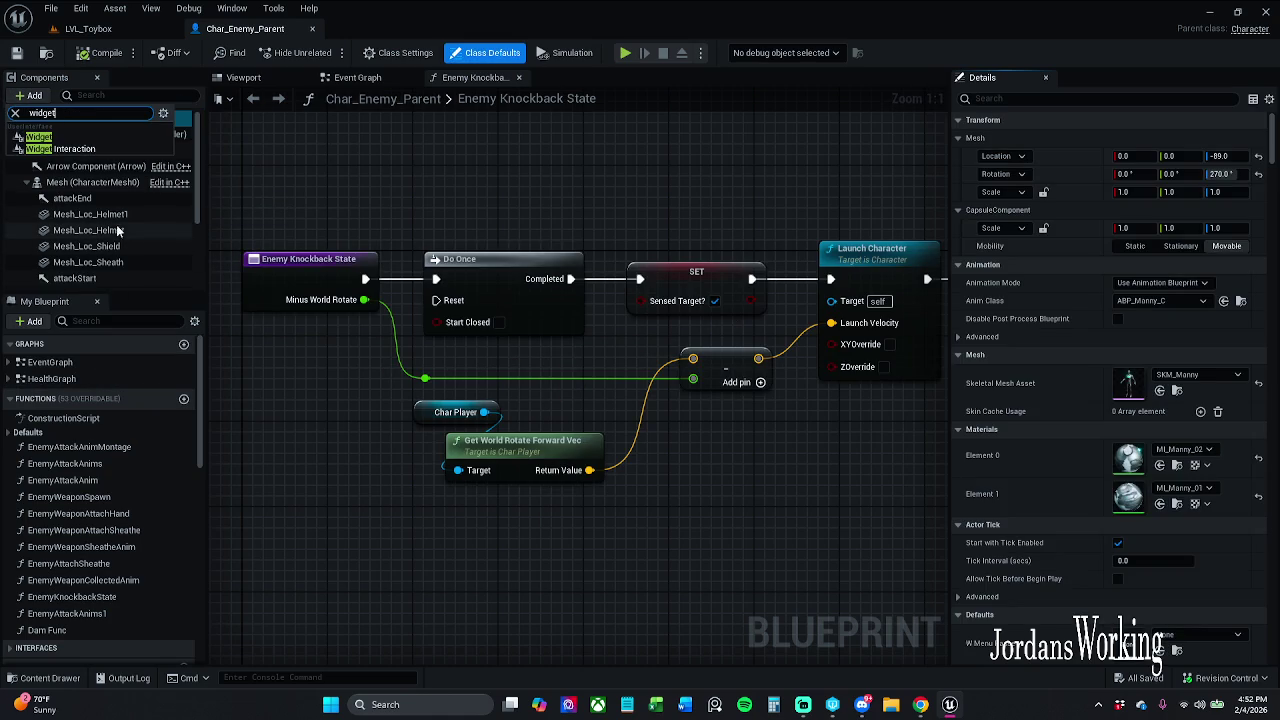
{"action": "left_click", "coordinate": [62, 136]}
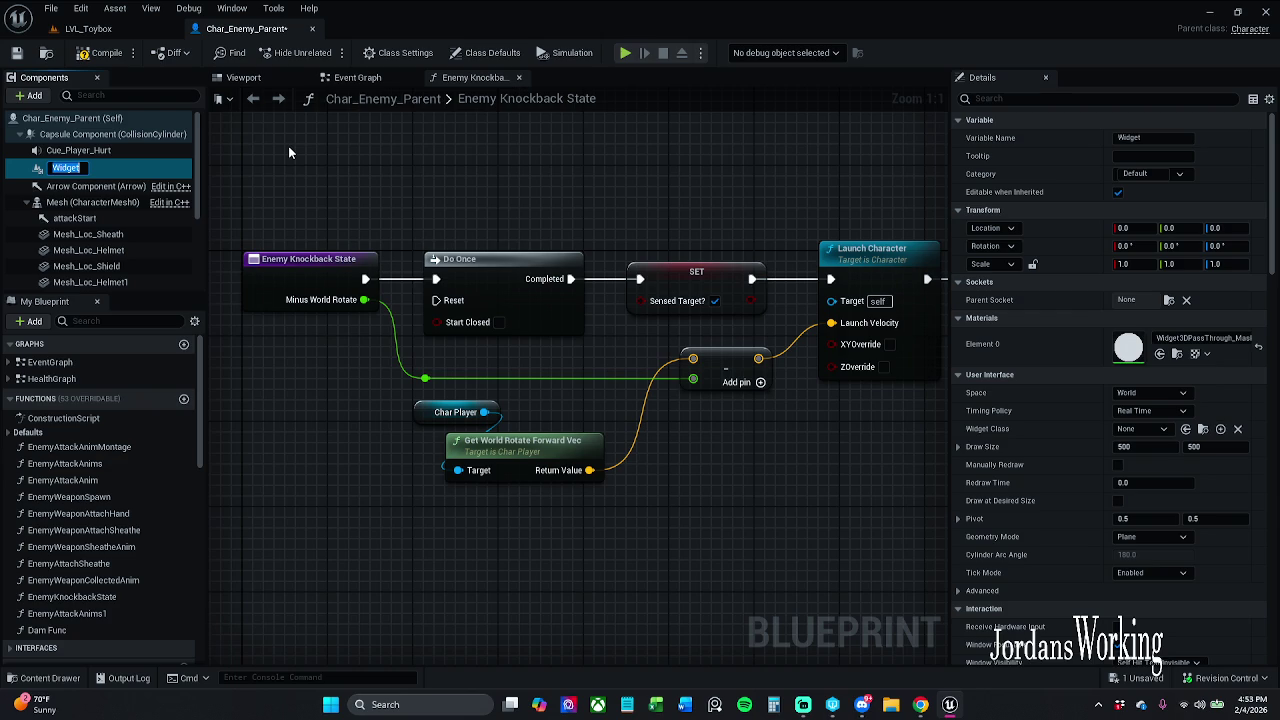
{"action": "type", "text": "P"}
{"action": "type", "text": "alth"}
{"action": "key", "text": "BackSpace"}
{"action": "key", "text": "BackSpace"}
{"action": "key", "text": "BackSpace"}
{"action": "type", "text": "h"}
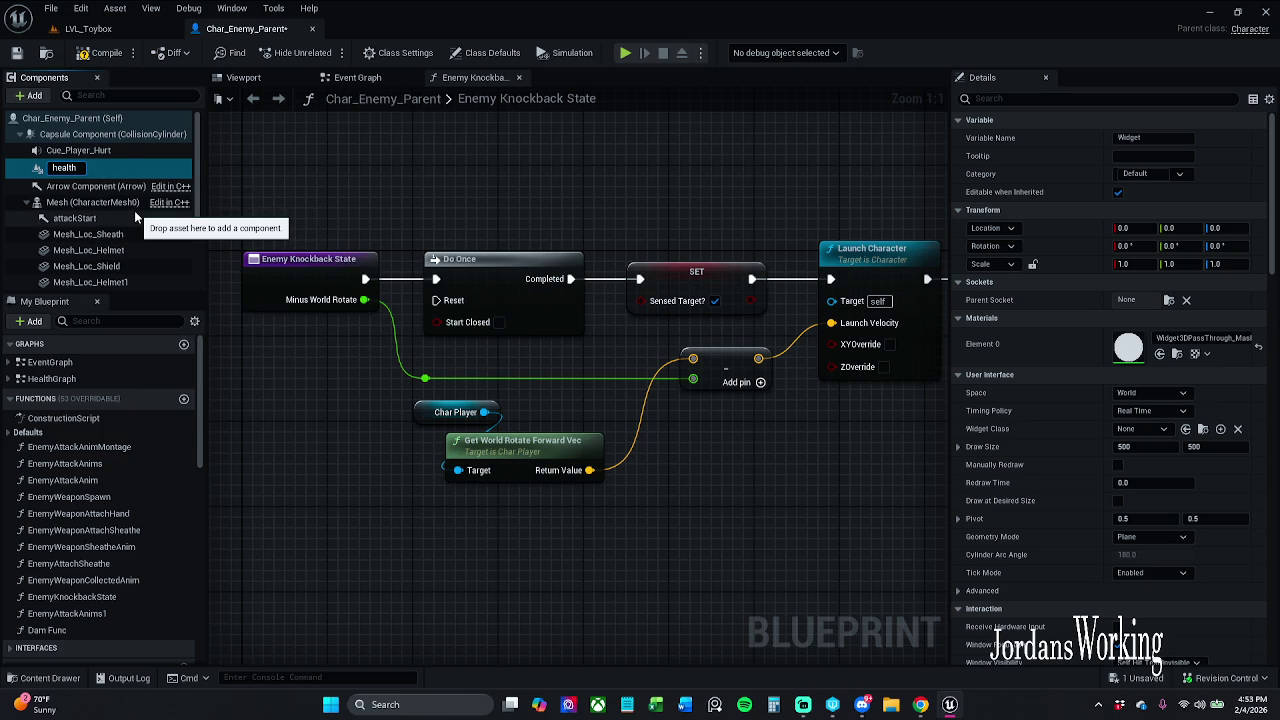
{"action": "type", "text": "Bar"}
{"action": "key", "text": "Return"}
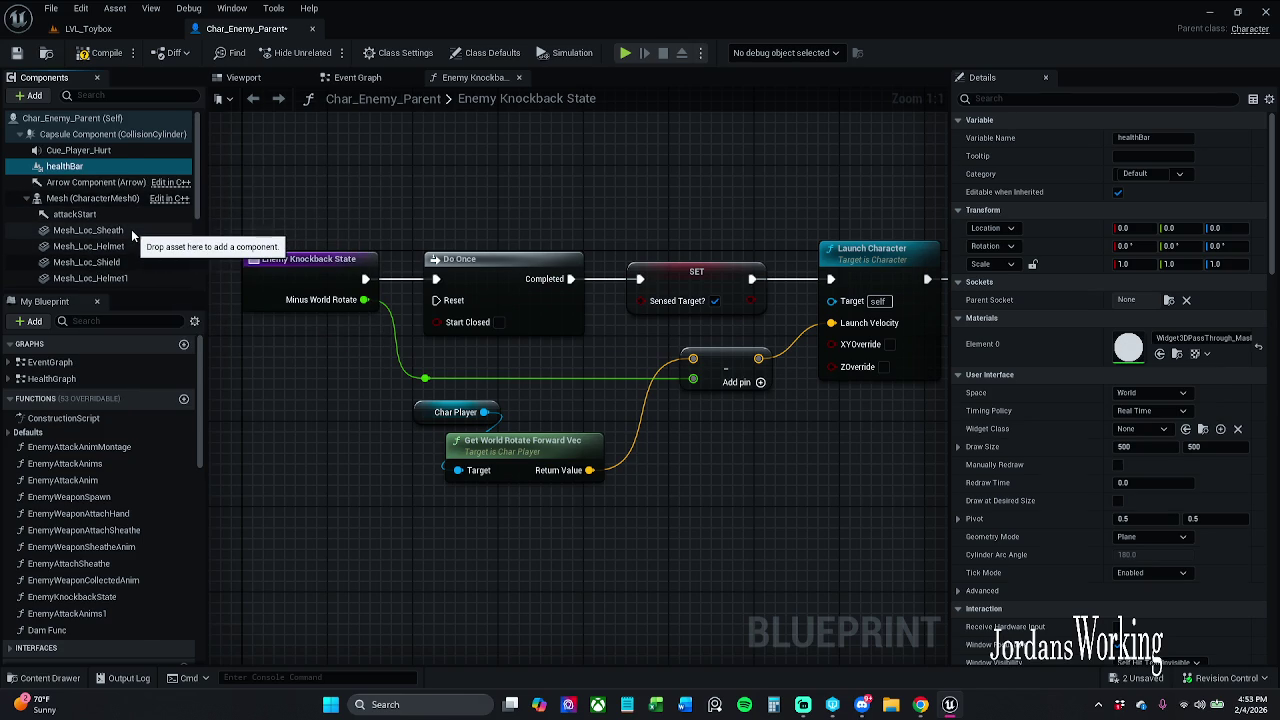
Compile Char_Enemy_Parent and close the Enemy Knockback State graph
{"action": "scroll", "coordinate": [131, 230], "scroll_direction": "down", "scroll_amount": 2}
{"action": "scroll", "coordinate": [131, 229], "scroll_direction": "down", "scroll_amount": 1}
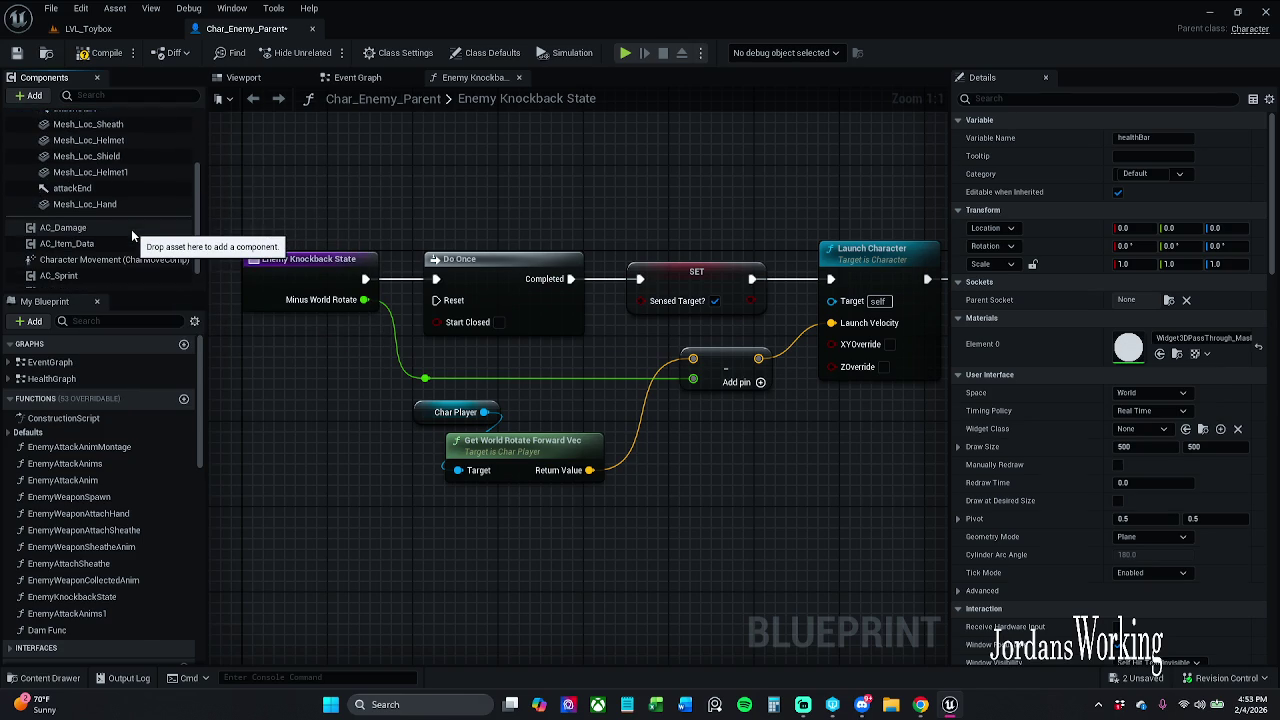
{"action": "left_click", "coordinate": [103, 55]}
{"action": "scroll", "coordinate": [91, 208], "scroll_direction": "up", "scroll_amount": 4}
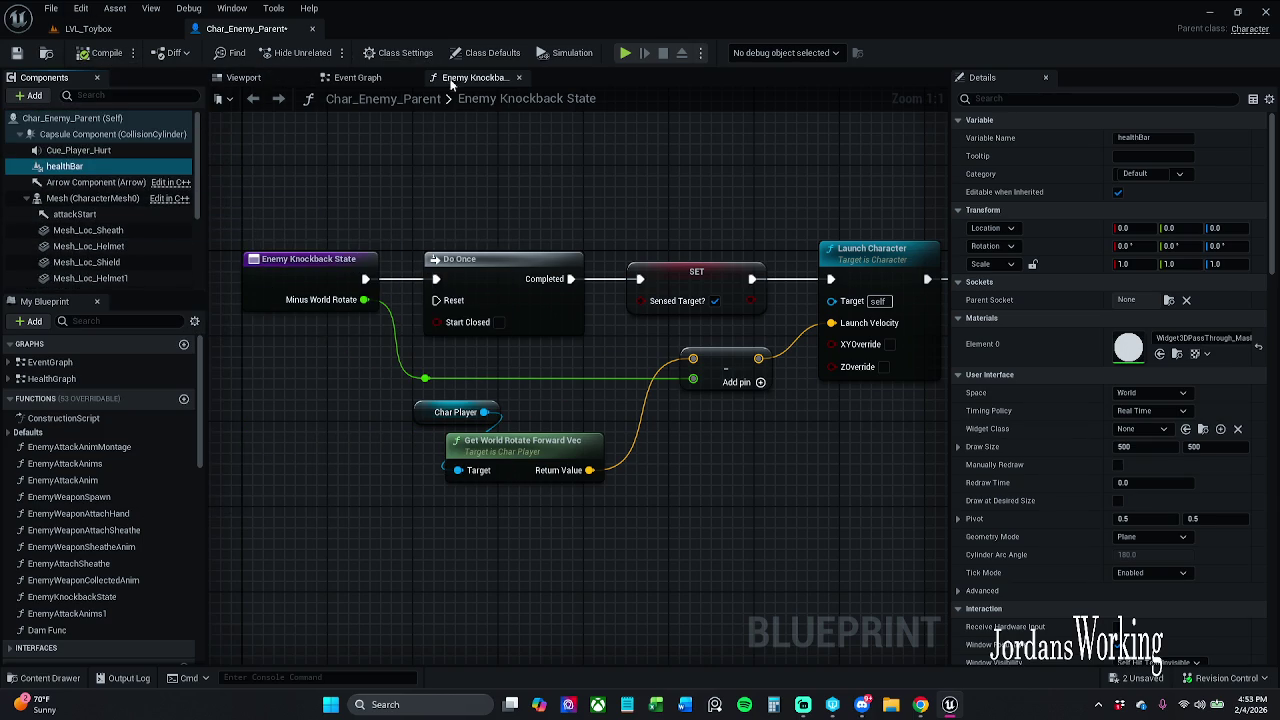
{"action": "left_click", "coordinate": [518, 77]}
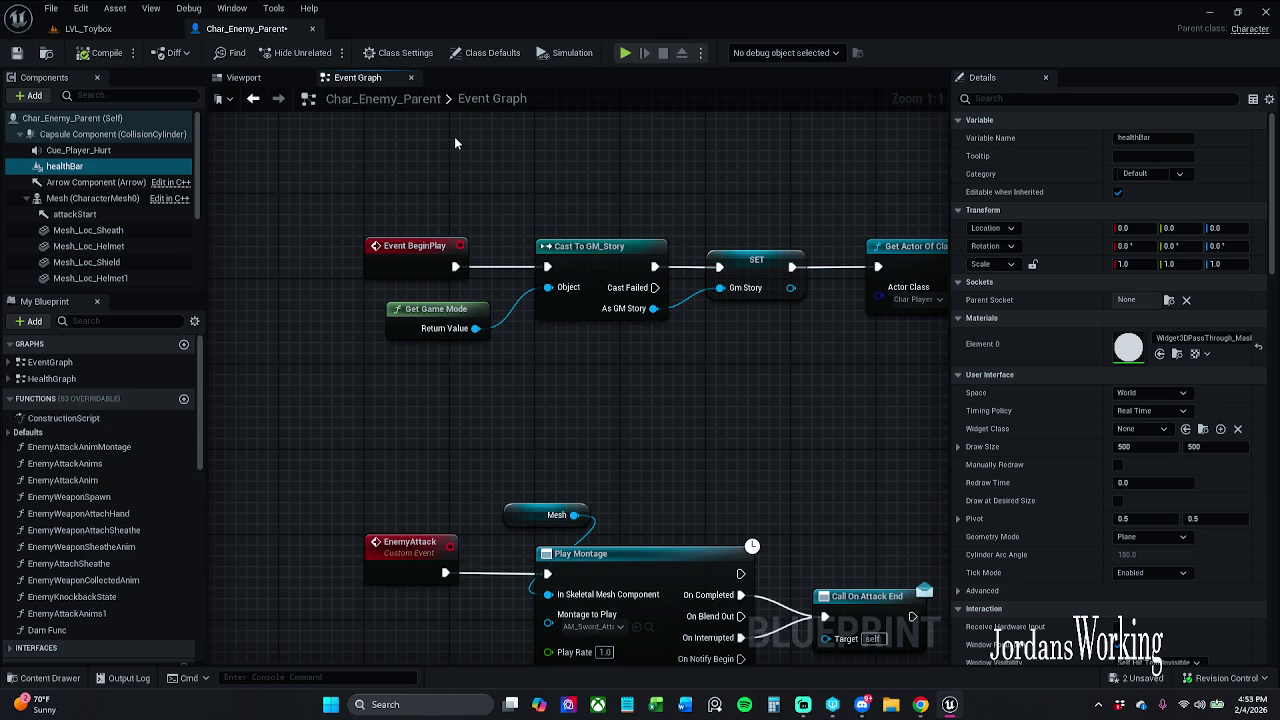
Save Char_Enemy_Parent, checking out the asset, and frame the enemy in the Viewport
{"action": "scroll", "coordinate": [370, 188], "scroll_direction": "down", "scroll_amount": 7}
{"action": "scroll", "coordinate": [370, 188], "scroll_direction": "up", "scroll_amount": 2}
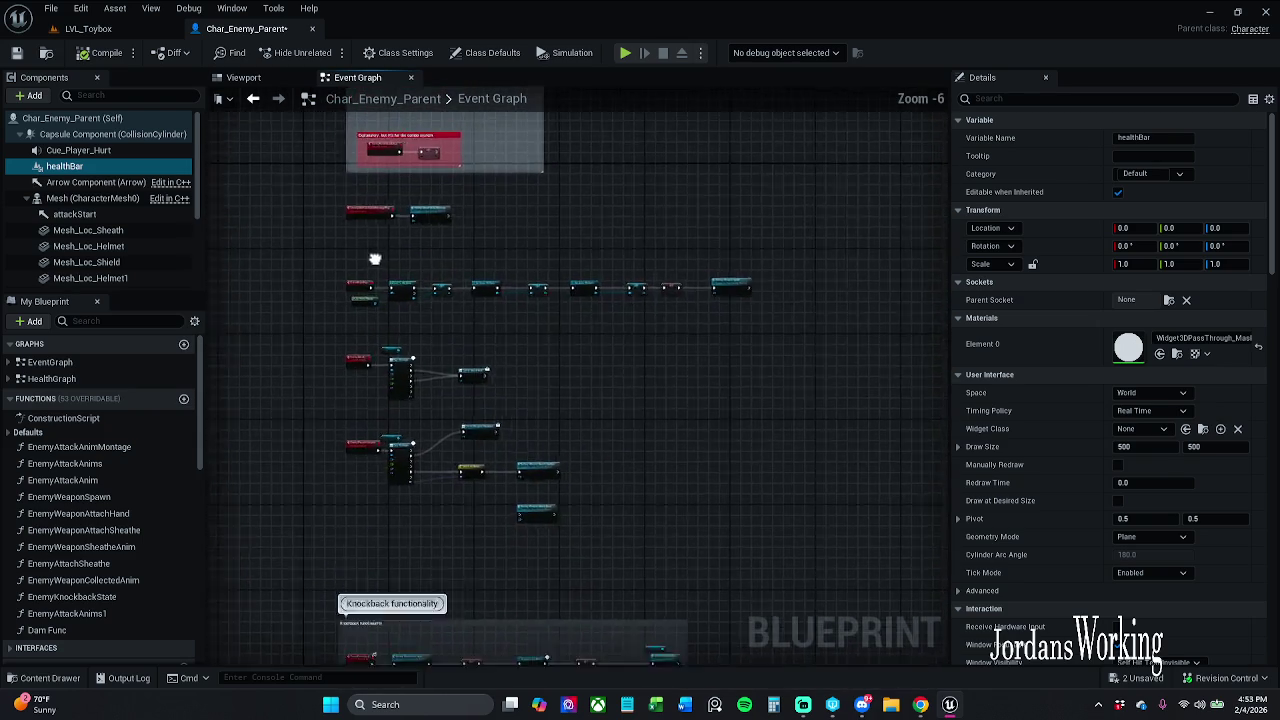
{"action": "left_click", "coordinate": [16, 52]}
{"action": "left_click", "coordinate": [646, 505]}
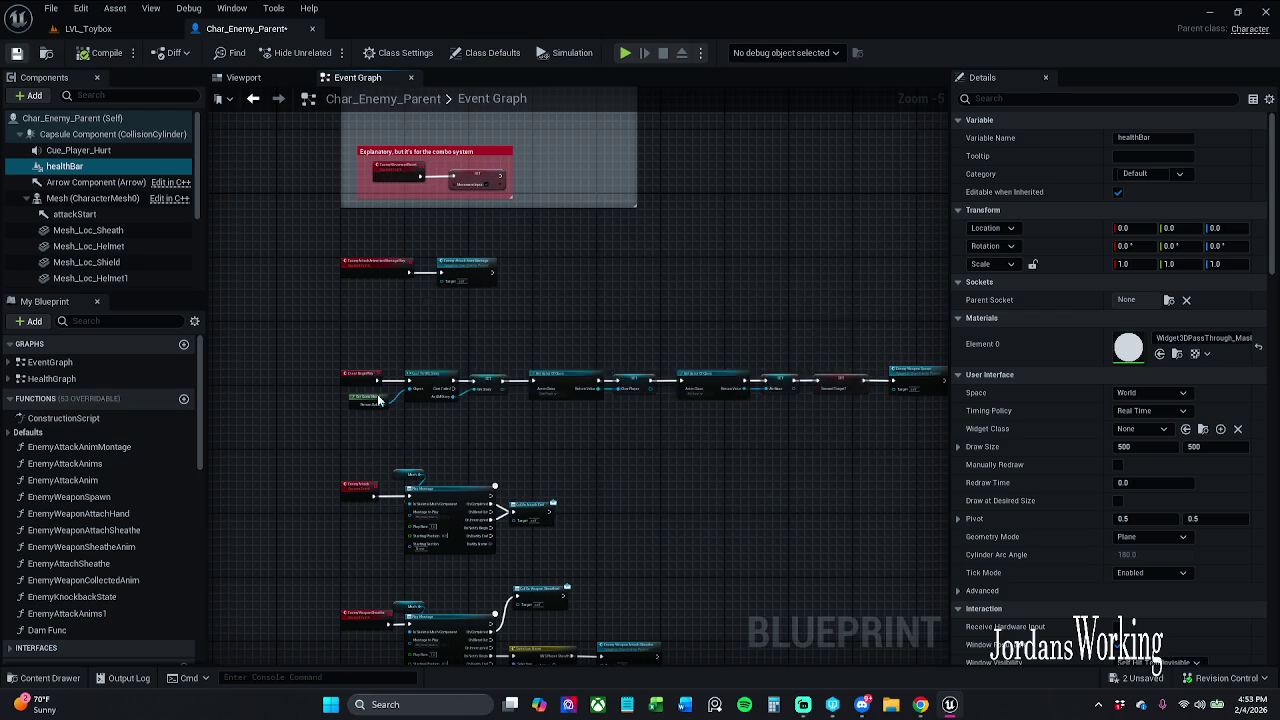
{"action": "left_click", "coordinate": [243, 77]}
{"action": "key", "text": "f"}
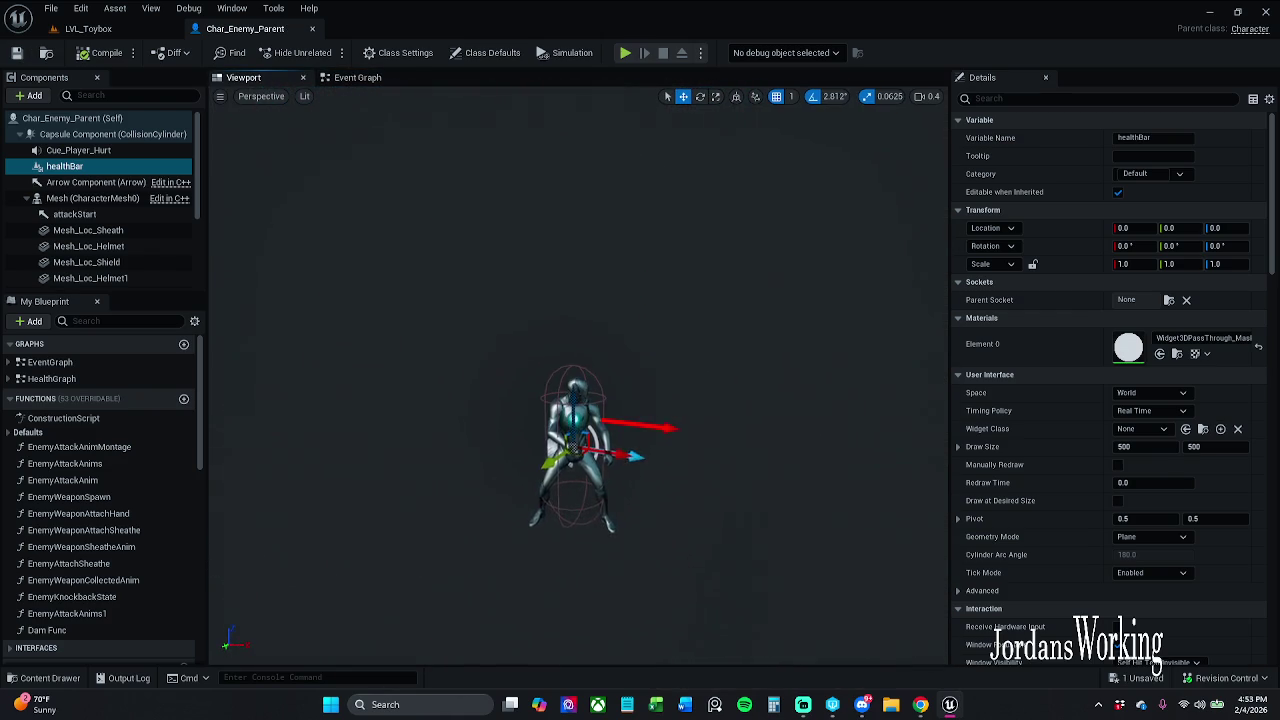
Inspect healthBar's parent socket setting, leaving it unchanged
{"action": "left_click", "coordinate": [1148, 298]}
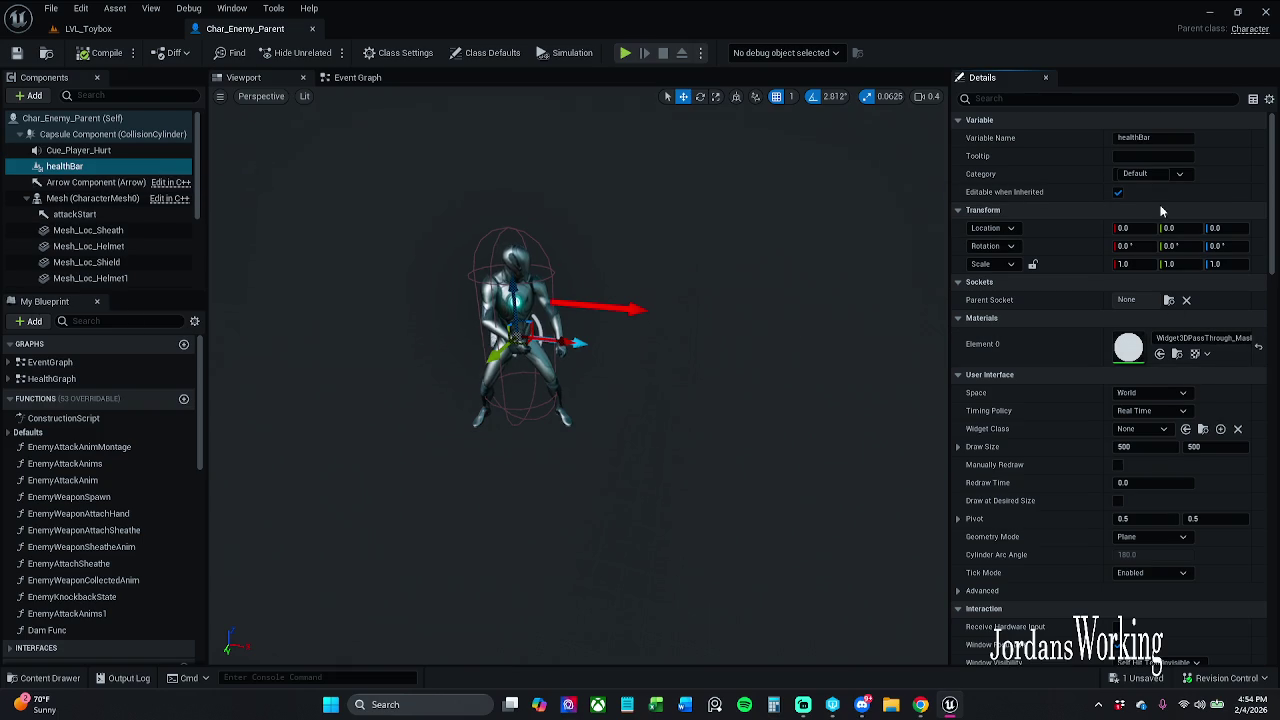
{"action": "left_click", "coordinate": [1124, 99]}
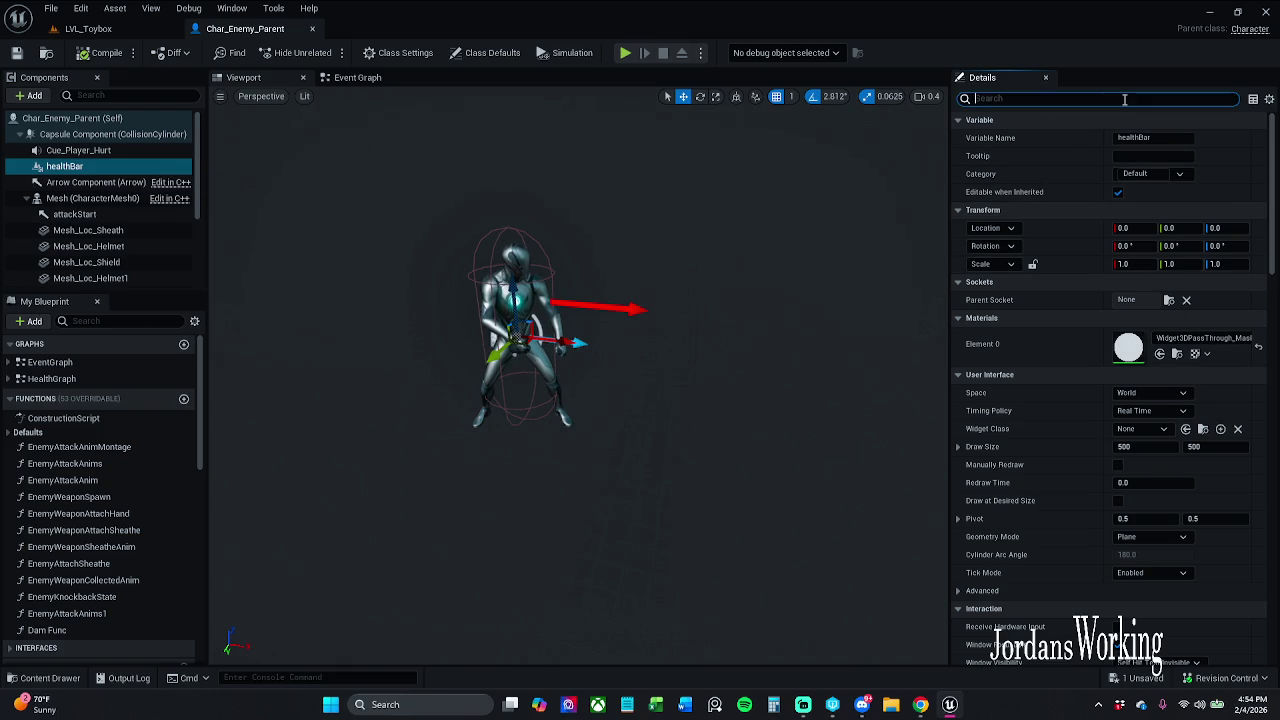
{"action": "type", "text": "pare"}
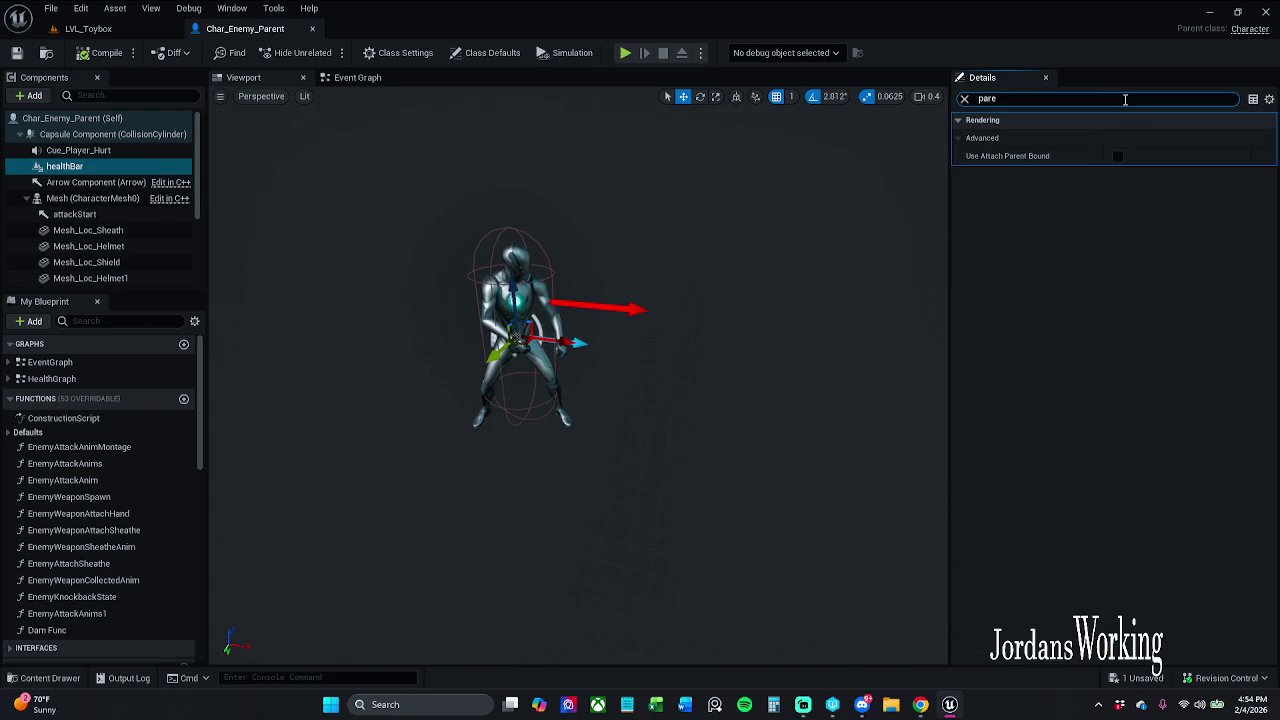
{"action": "key", "text": "BackSpace"}
{"action": "key", "text": "BackSpace"}
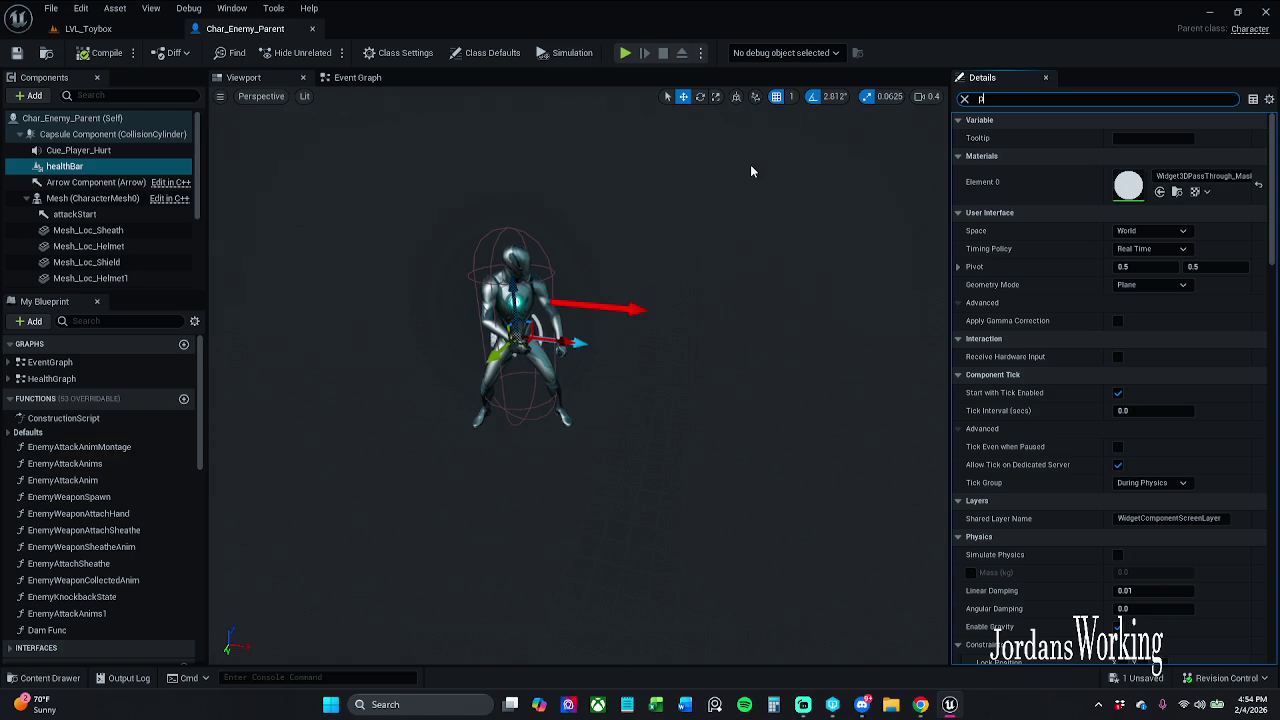
{"action": "key", "text": "BackSpace"}
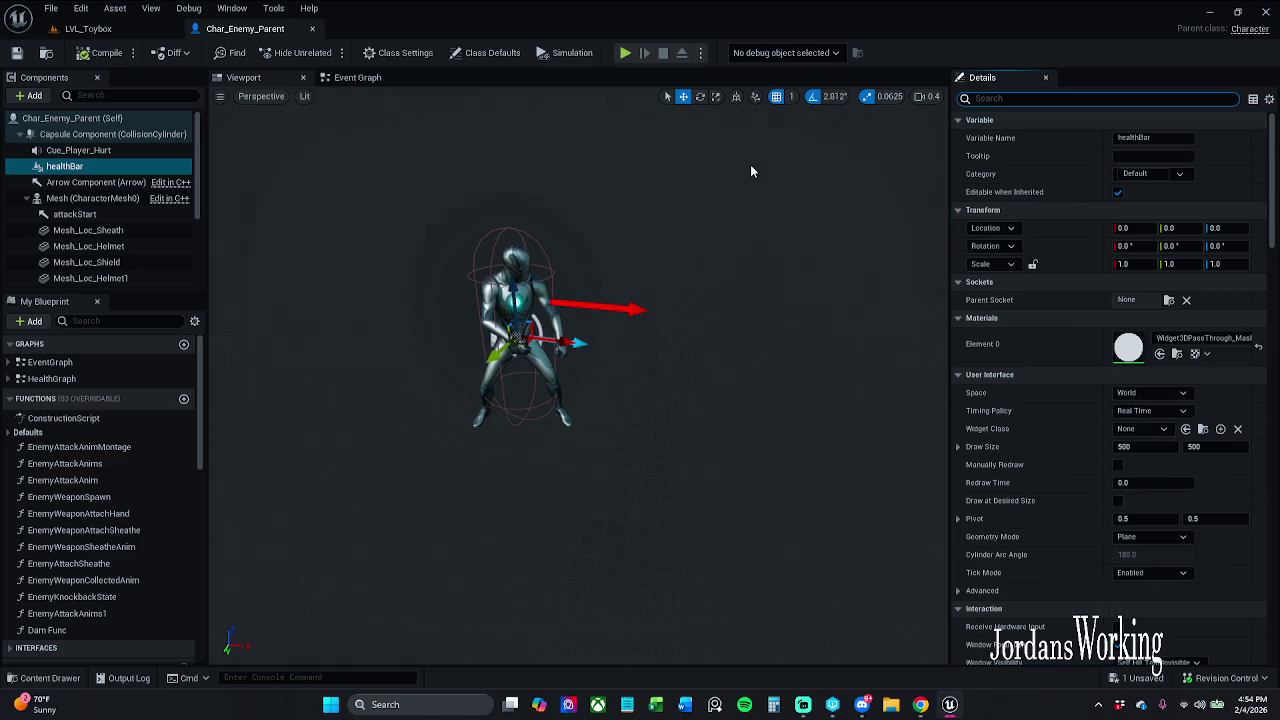
{"action": "left_click", "coordinate": [1141, 299]}
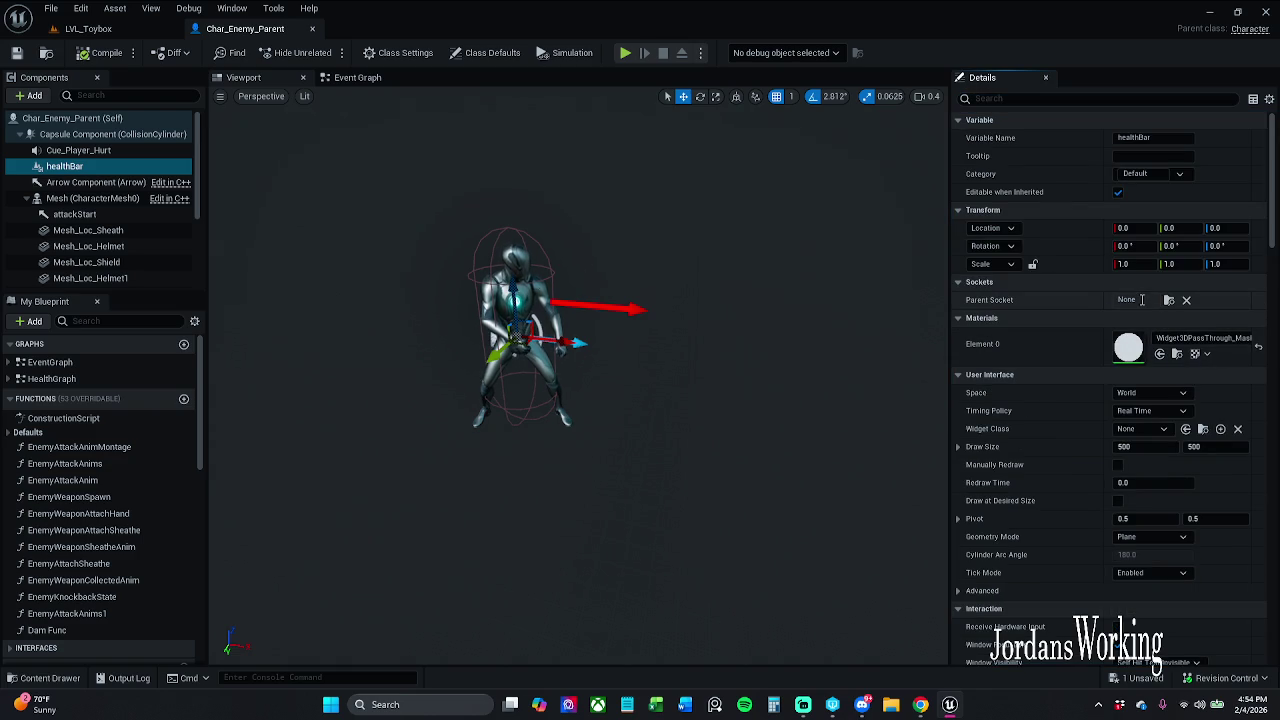
{"action": "key", "text": "Return"}
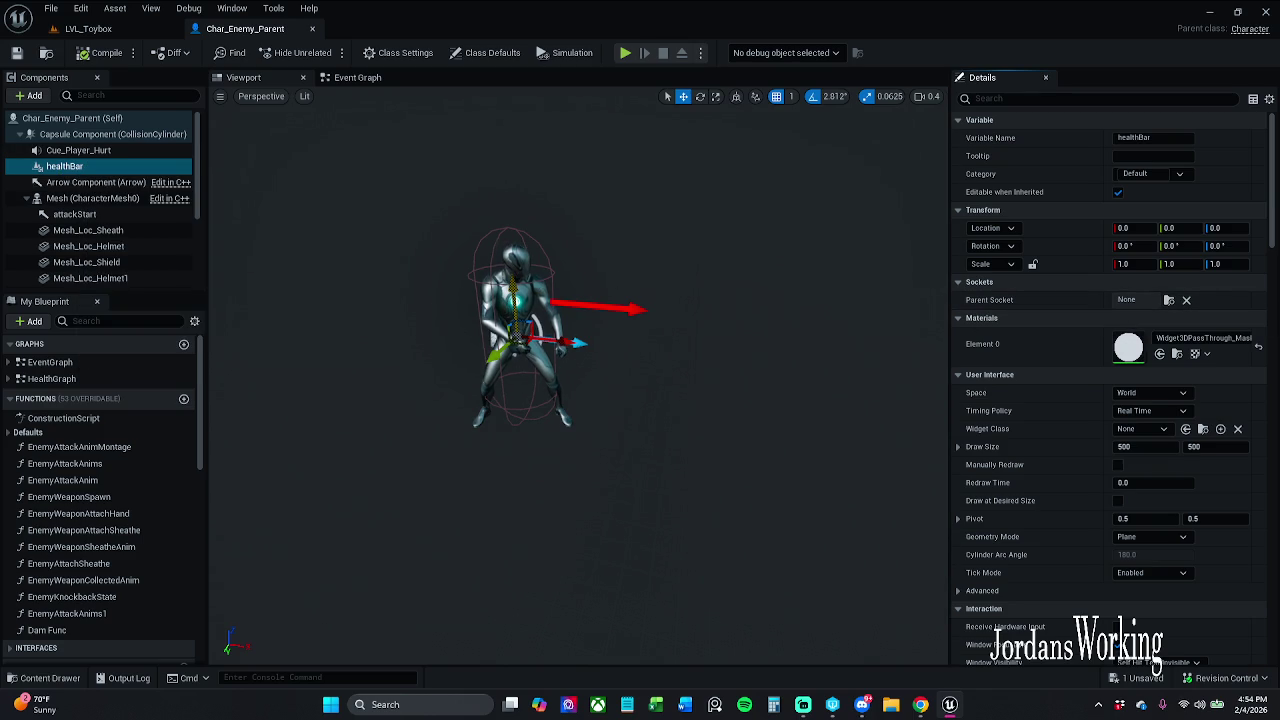
Raise healthBar to Location Z 88 above the enemy's head, then compile and save
{"action": "left_click", "coordinate": [514, 300]}
{"action": "left_click", "coordinate": [70, 166]}
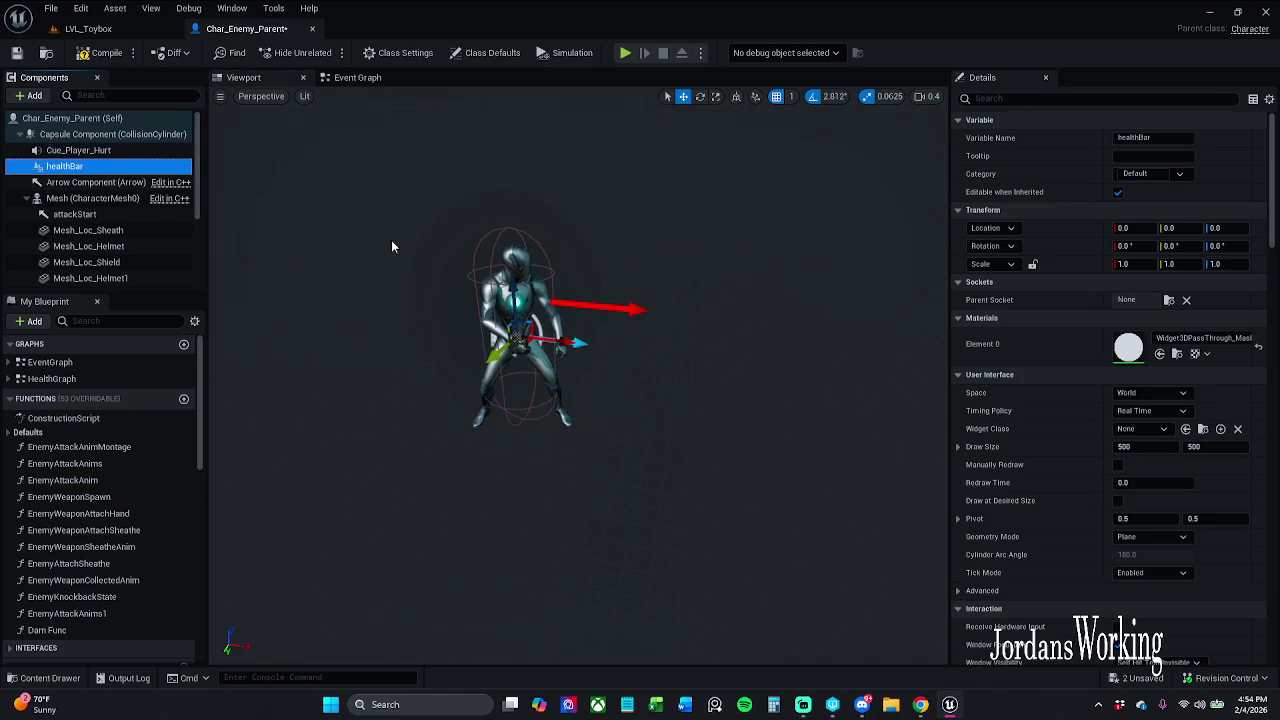
{"action": "left_click_drag", "start_coordinate": [516, 302], "coordinate": [517, 182]}
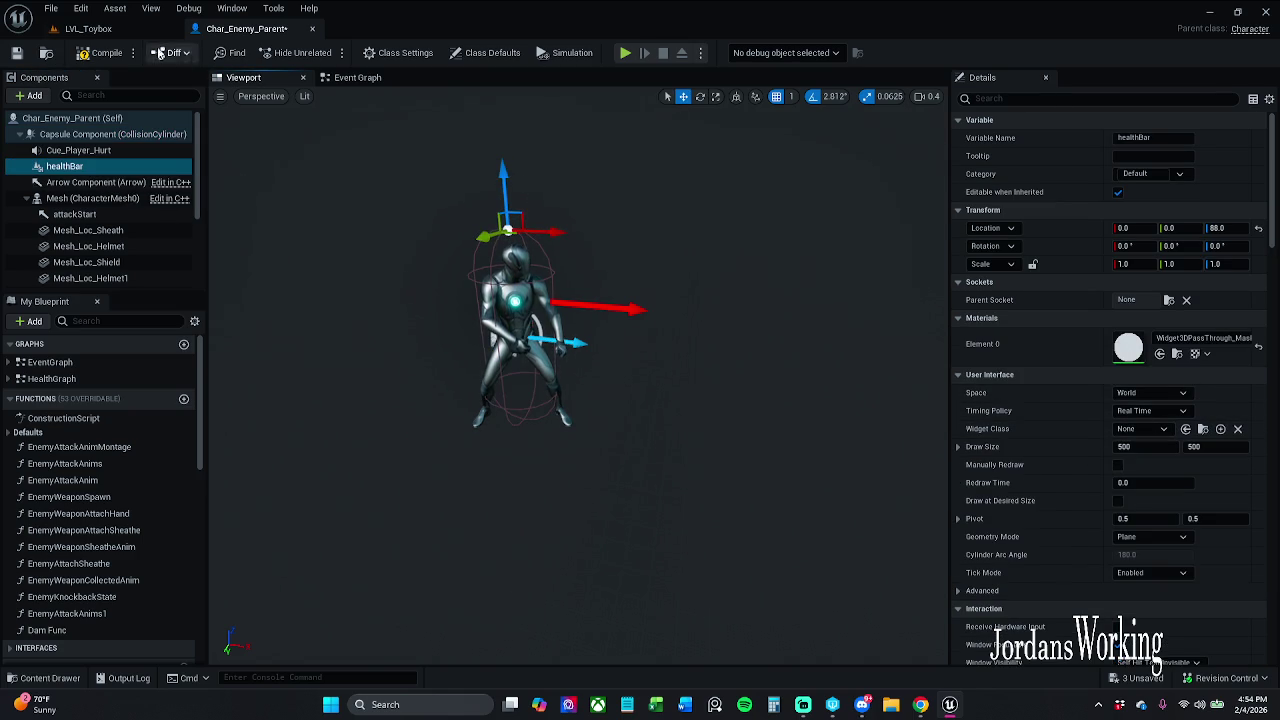
{"action": "left_click", "coordinate": [99, 57]}
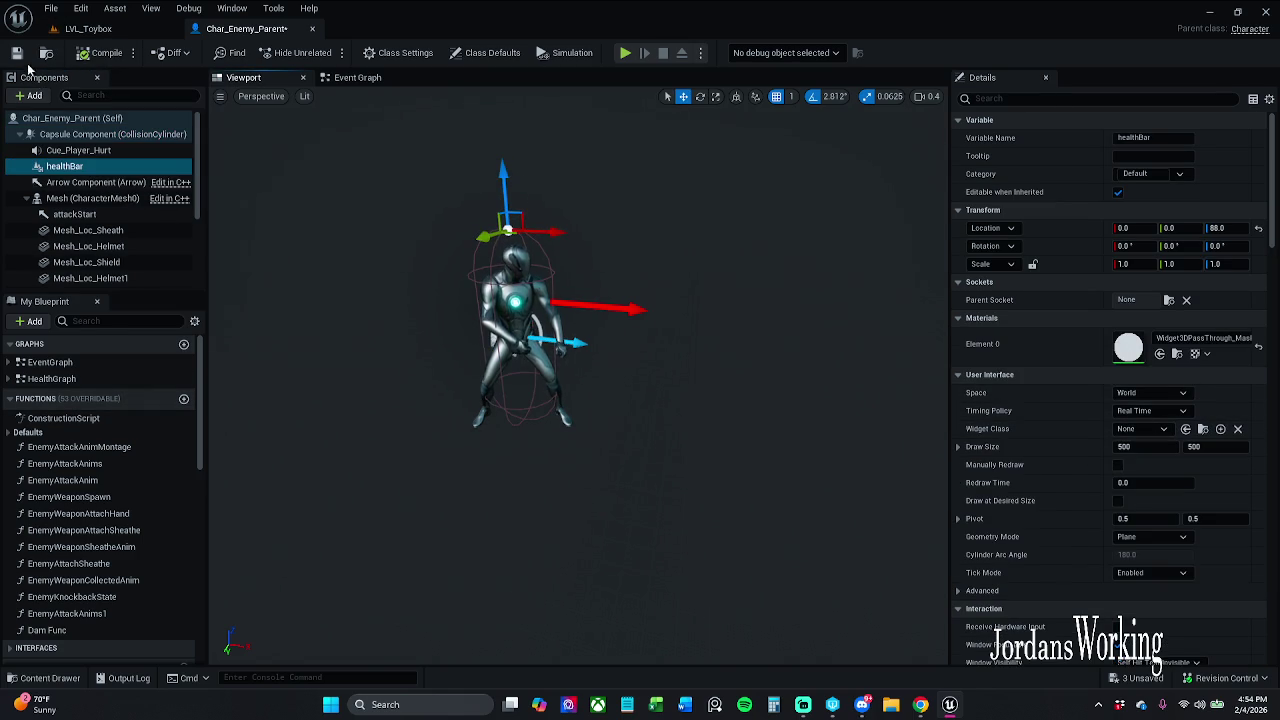
{"action": "key", "text": "ctrl+s"}
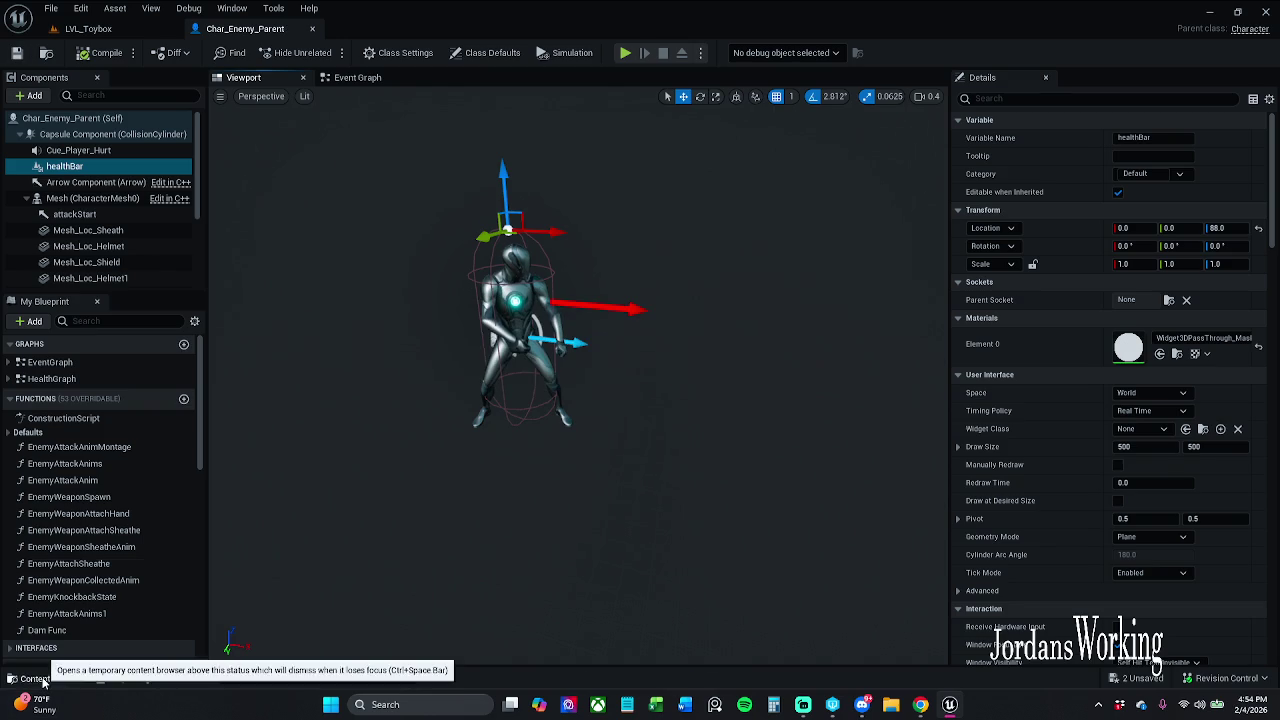
Browse the Content Drawer to _MyContent/Art/Widgets/InGameWidgets/Amount
{"action": "left_click", "coordinate": [42, 678]}
{"action": "left_click", "coordinate": [431, 490]}
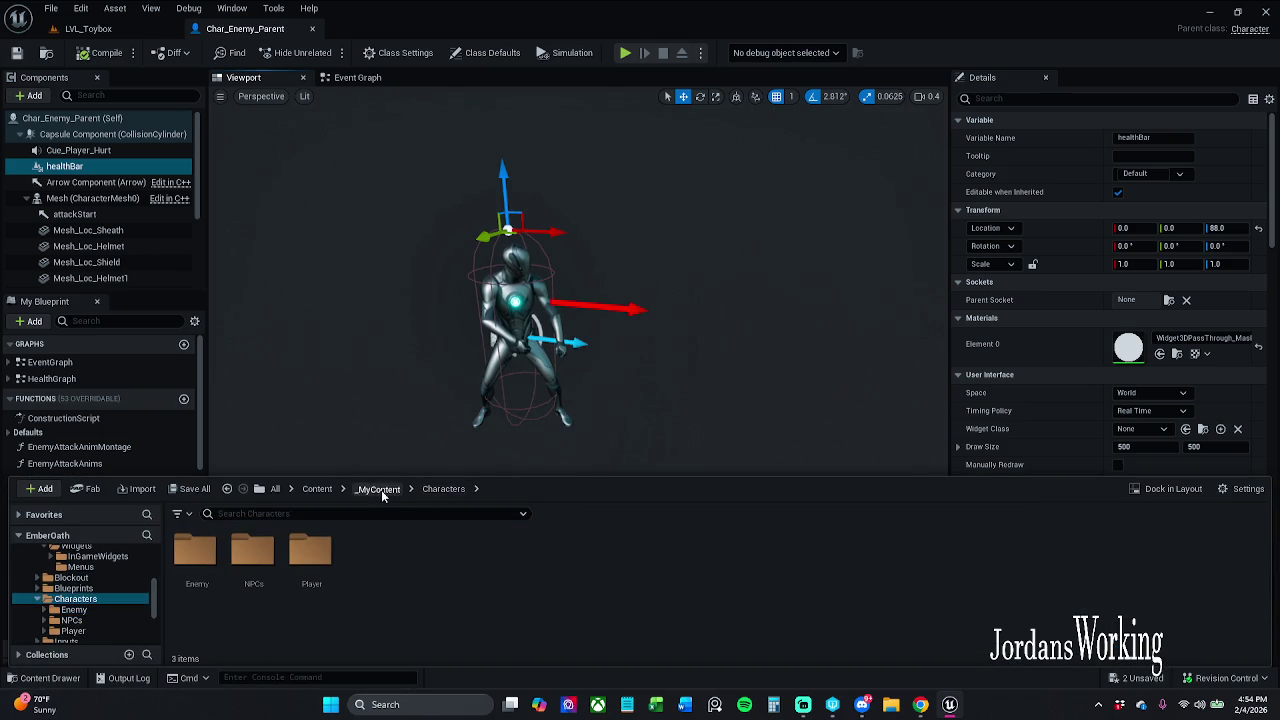
{"action": "left_click", "coordinate": [381, 489]}
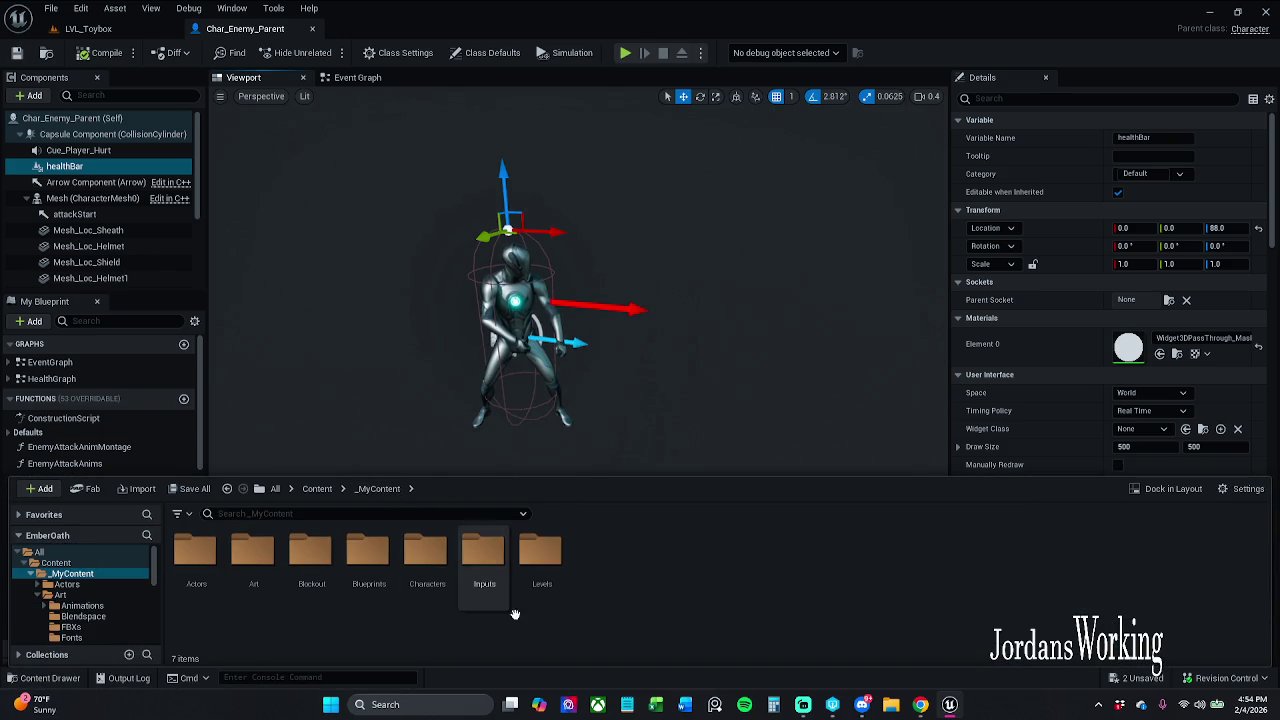
{"action": "double_click", "coordinate": [252, 572]}
{"action": "double_click", "coordinate": [882, 580]}
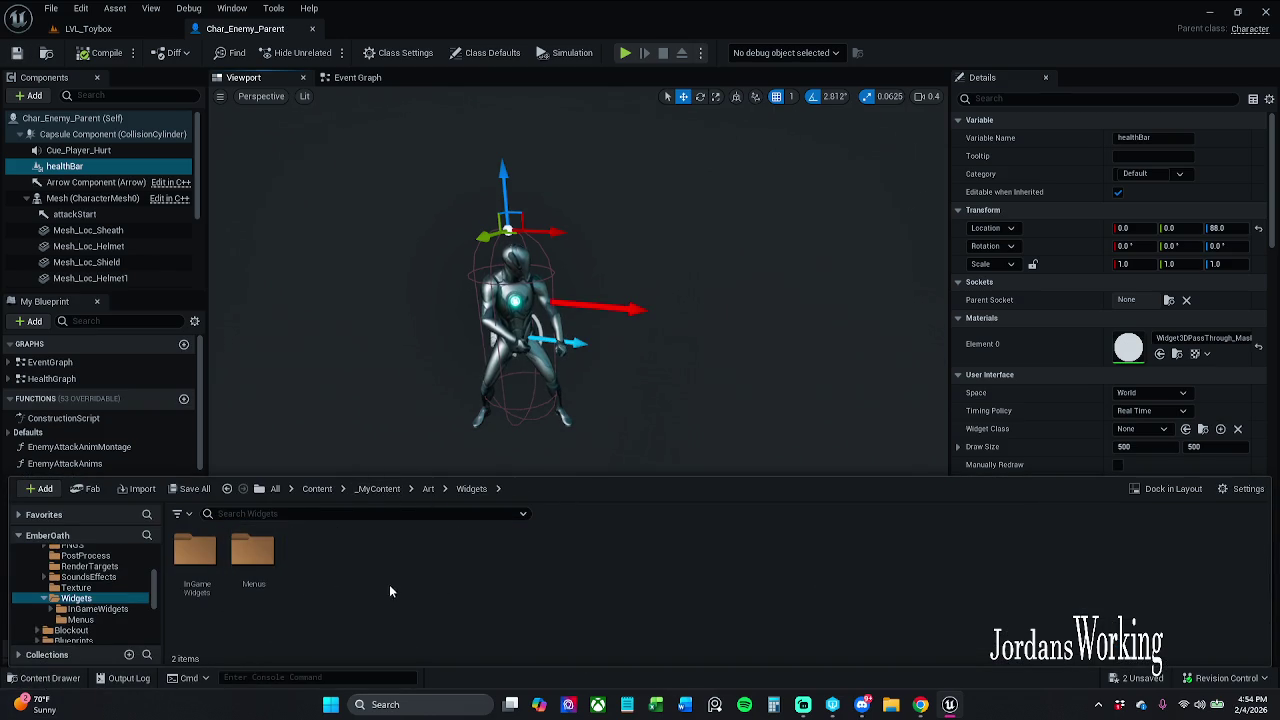
{"action": "double_click", "coordinate": [208, 575]}
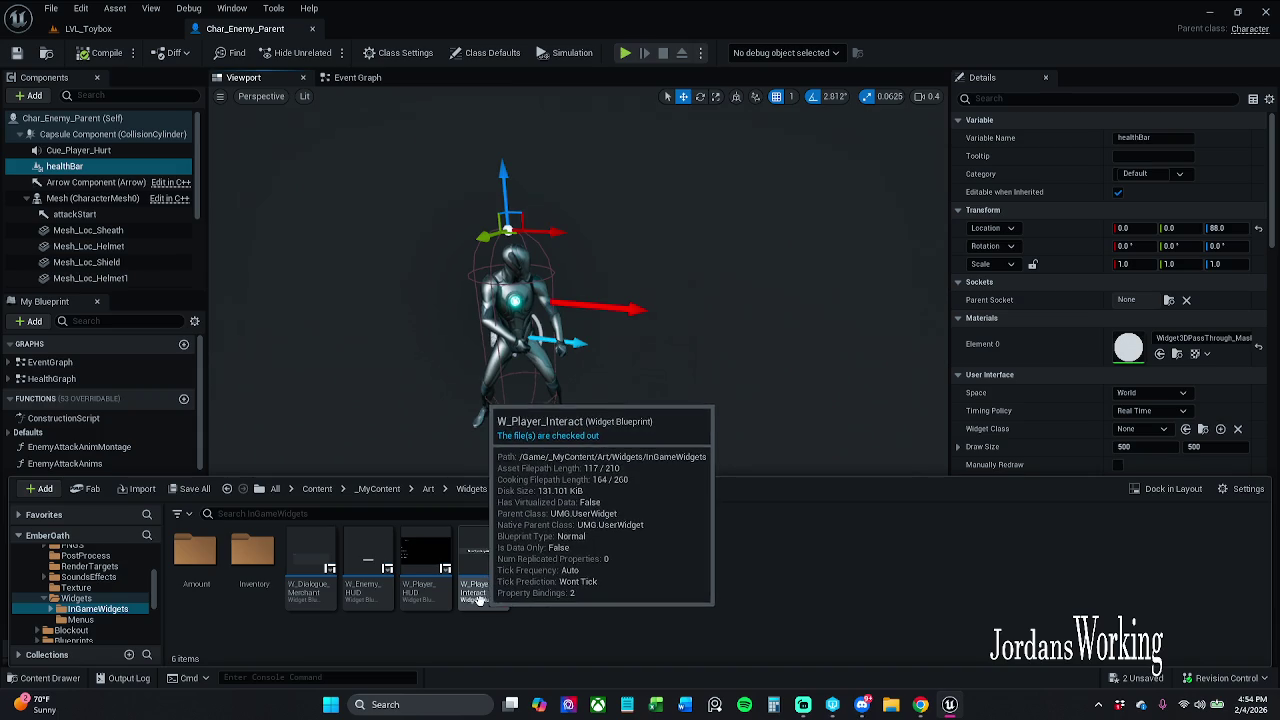
{"action": "left_click", "coordinate": [267, 598]}
{"action": "double_click", "coordinate": [267, 598]}
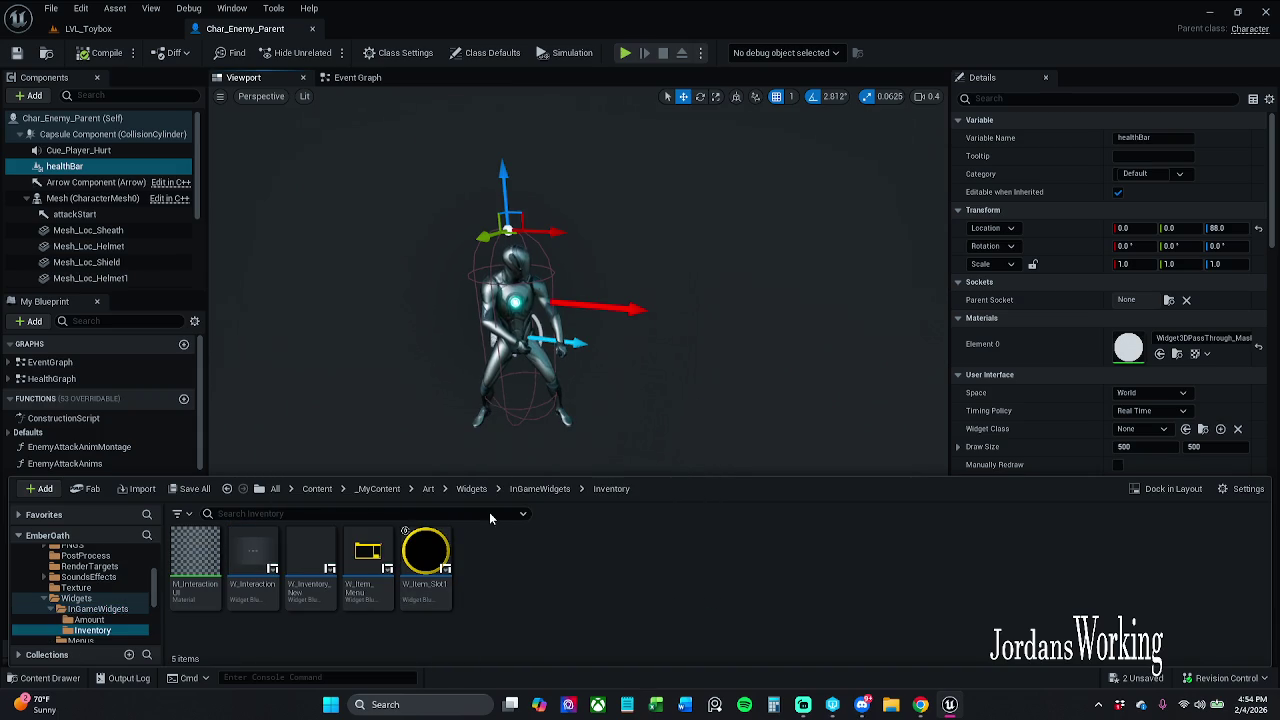
{"action": "left_click", "coordinate": [553, 488]}
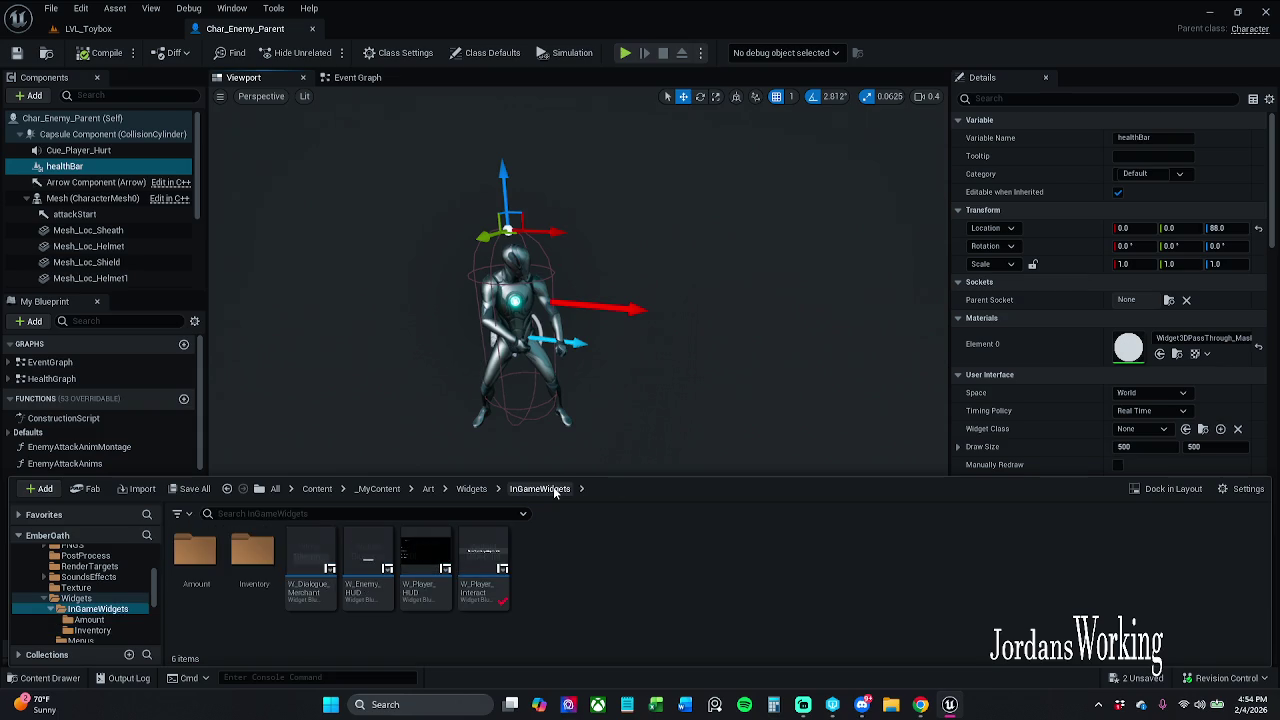
{"action": "double_click", "coordinate": [195, 565]}
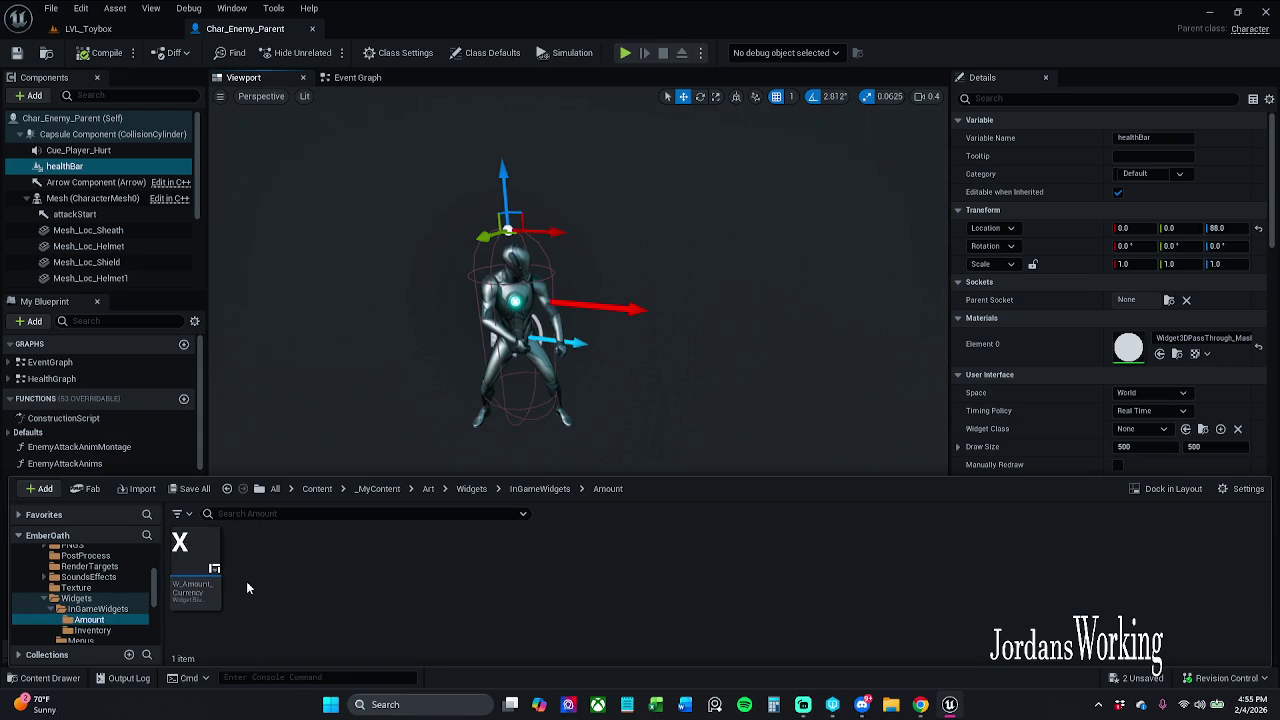
{"action": "left_click", "coordinate": [540, 488]}
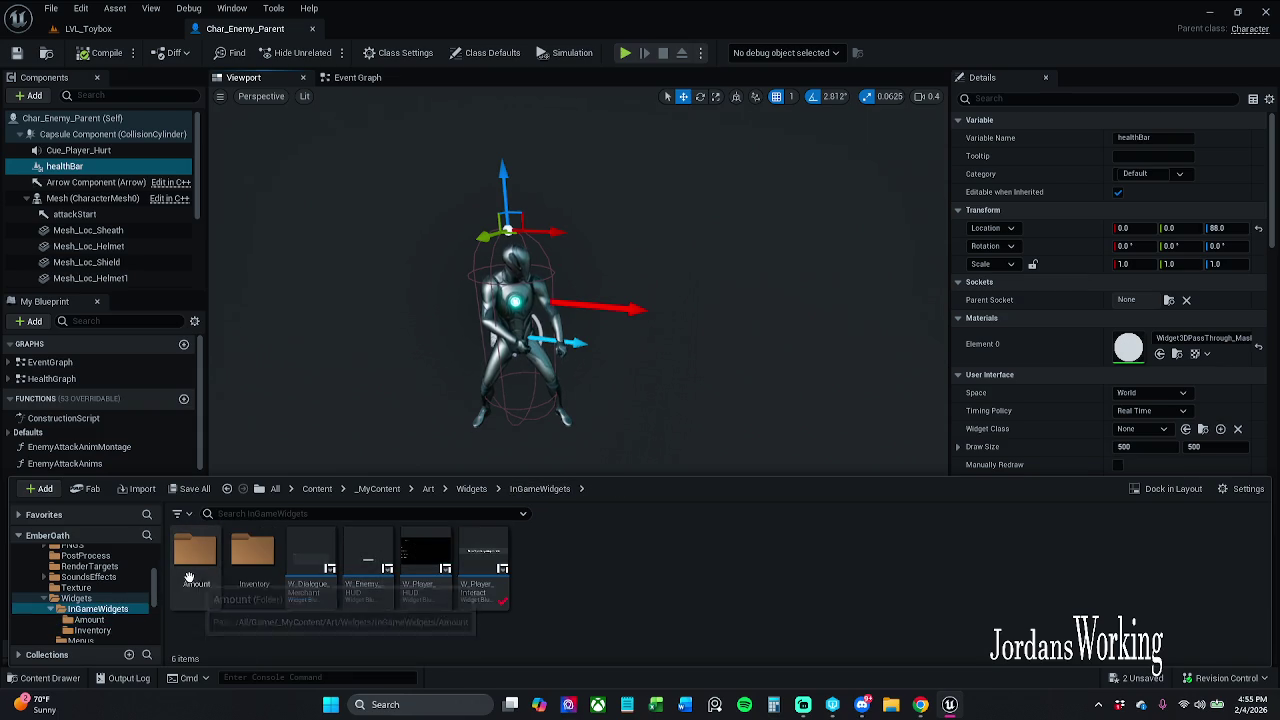
{"action": "left_click", "coordinate": [193, 568]}
{"action": "double_click", "coordinate": [193, 568]}
Create a User Widget blueprint named W_Healthbar there and open it
{"action": "right_click", "coordinate": [260, 567]}
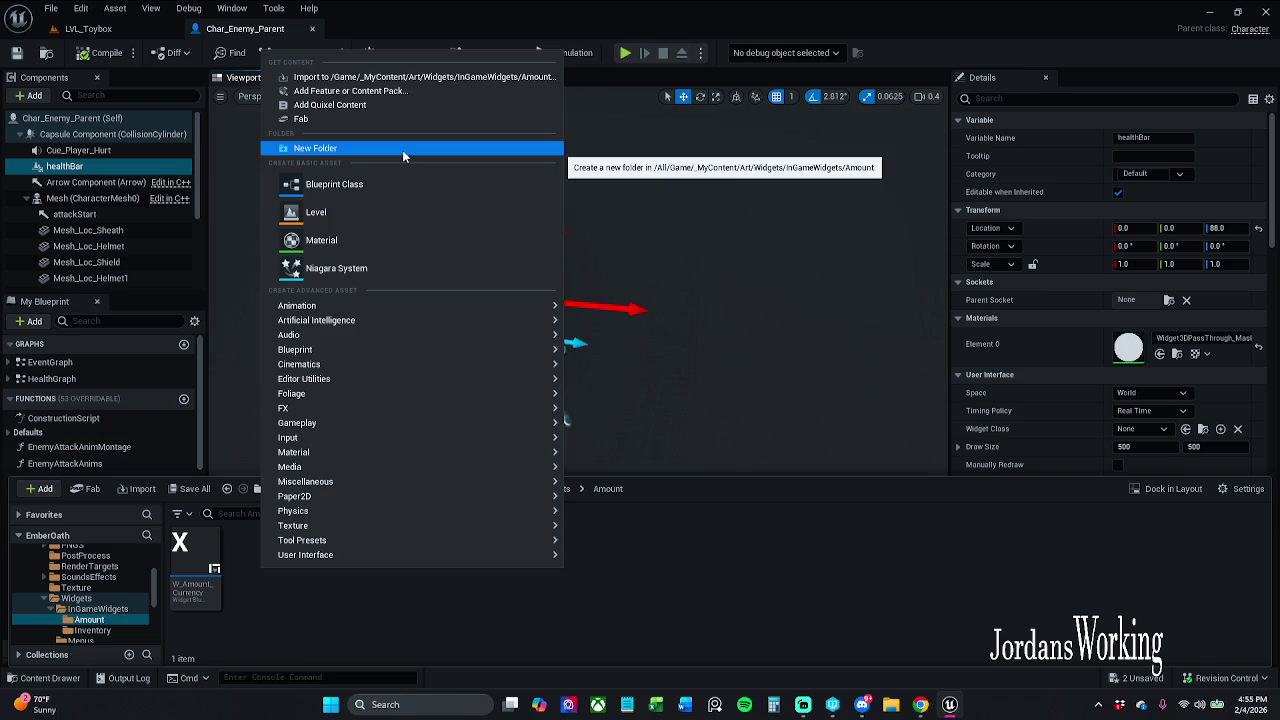
{"action": "mouse_move", "coordinate": [361, 556]}
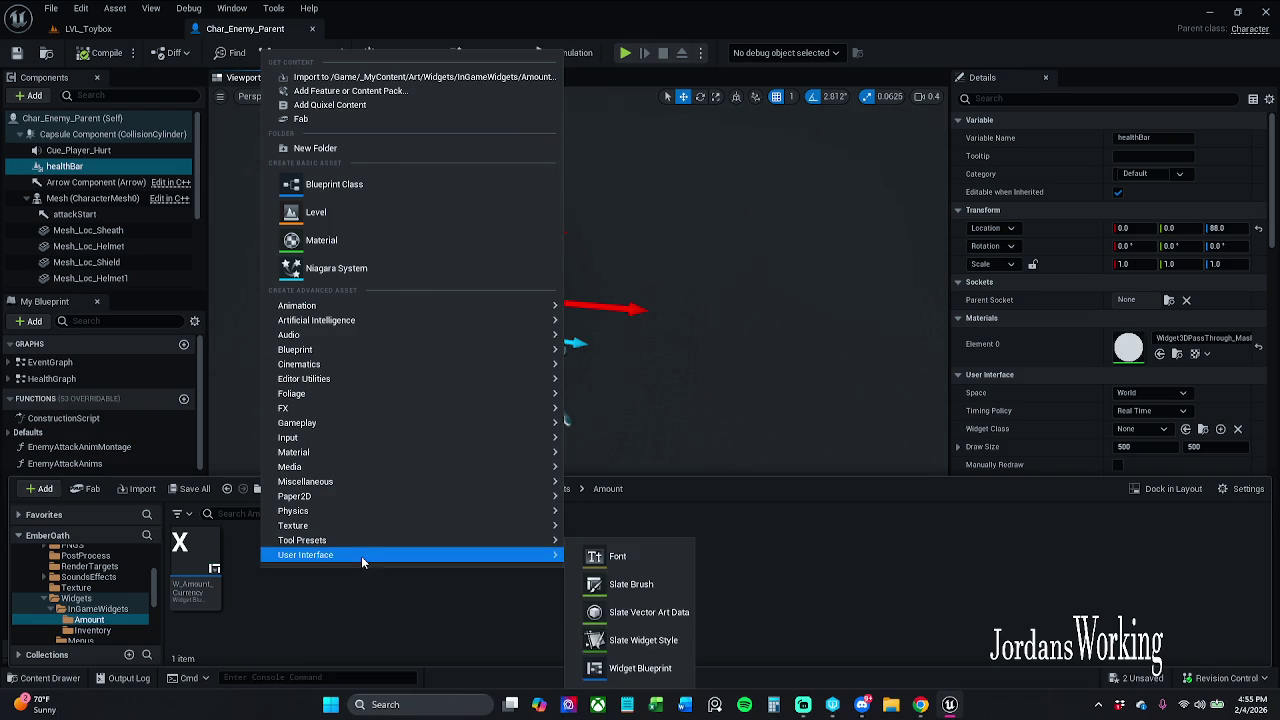
{"action": "left_click", "coordinate": [636, 668]}
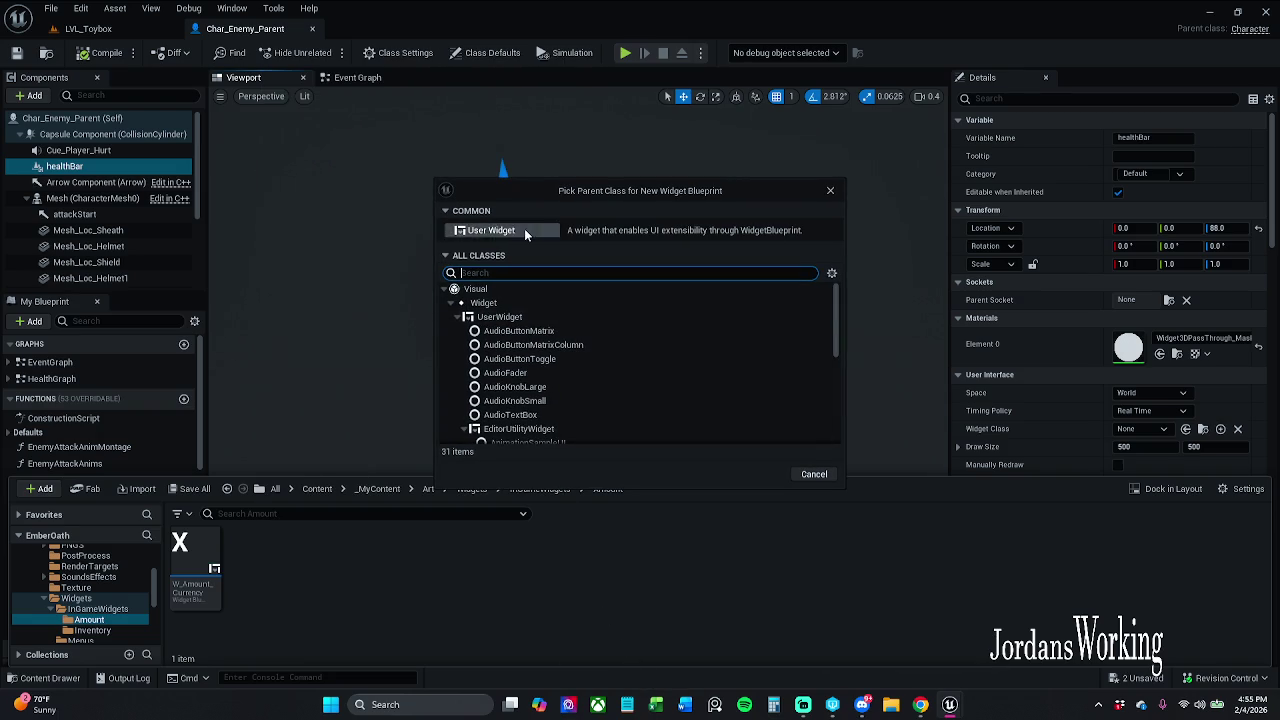
{"action": "left_click", "coordinate": [524, 230]}
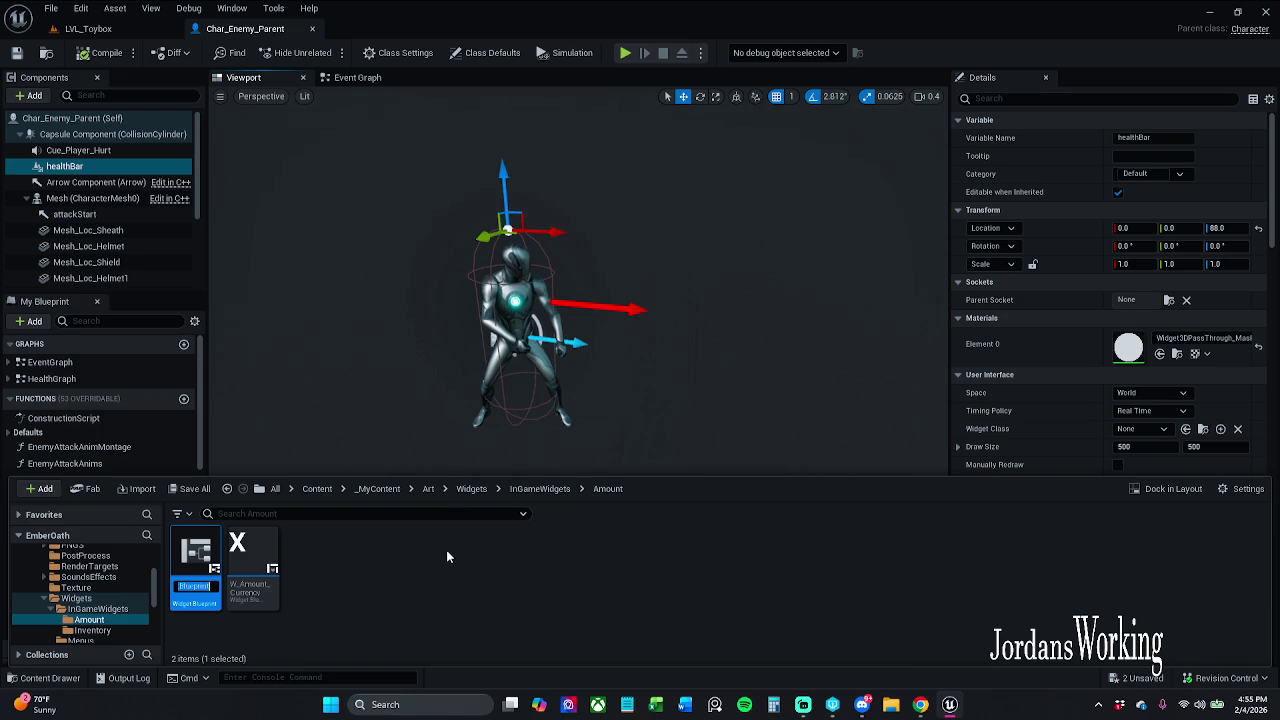
{"action": "type", "text": "W_"}
{"action": "type", "text": "Hea"}
{"action": "type", "text": "lth"}
{"action": "type", "text": "bar"}
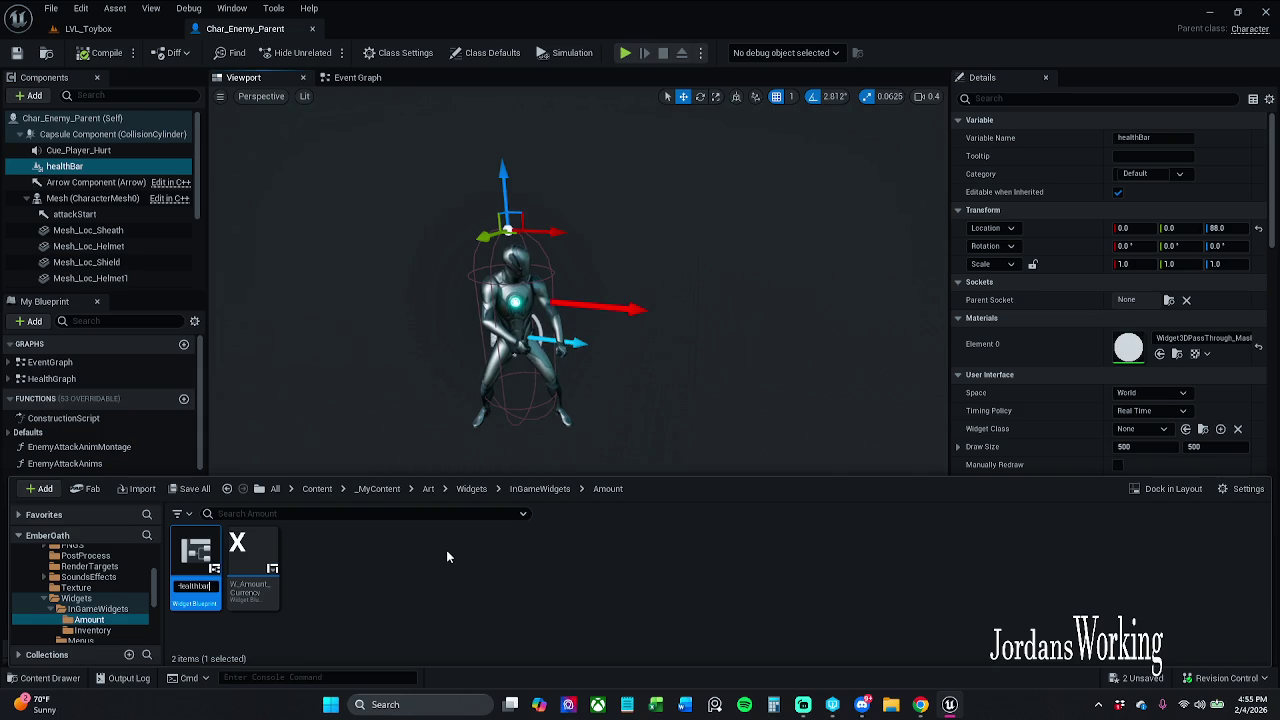
{"action": "key", "text": "Return"}
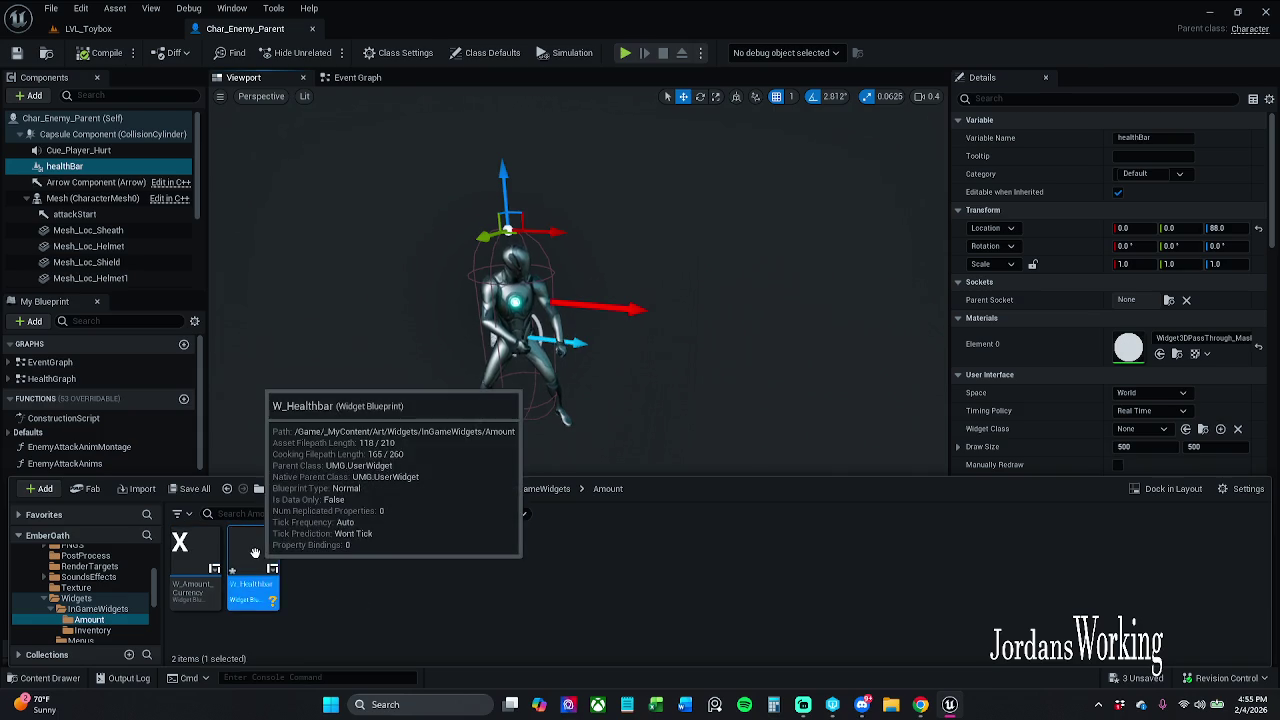
{"action": "double_click", "coordinate": [255, 553]}
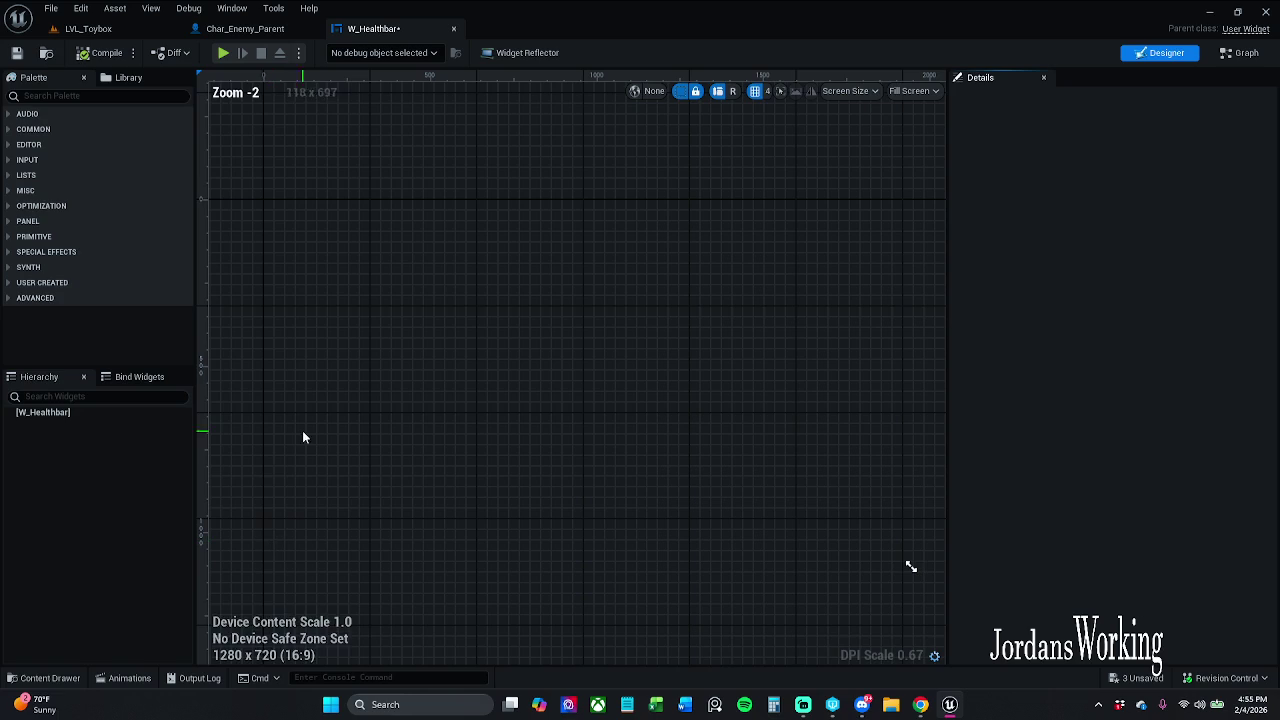
Save all unsaved assets, checking out the enemy assets
{"action": "left_click", "coordinate": [54, 9]}
{"action": "left_click", "coordinate": [78, 89]}
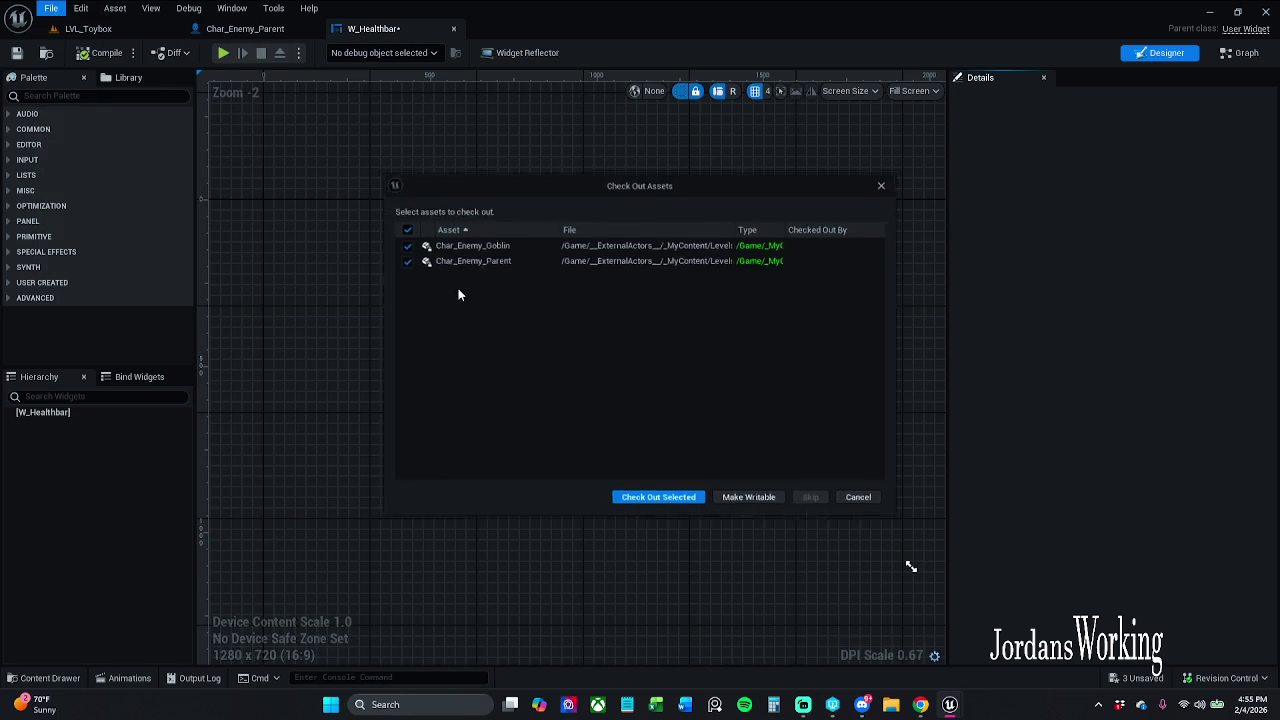
{"action": "left_click", "coordinate": [659, 502]}
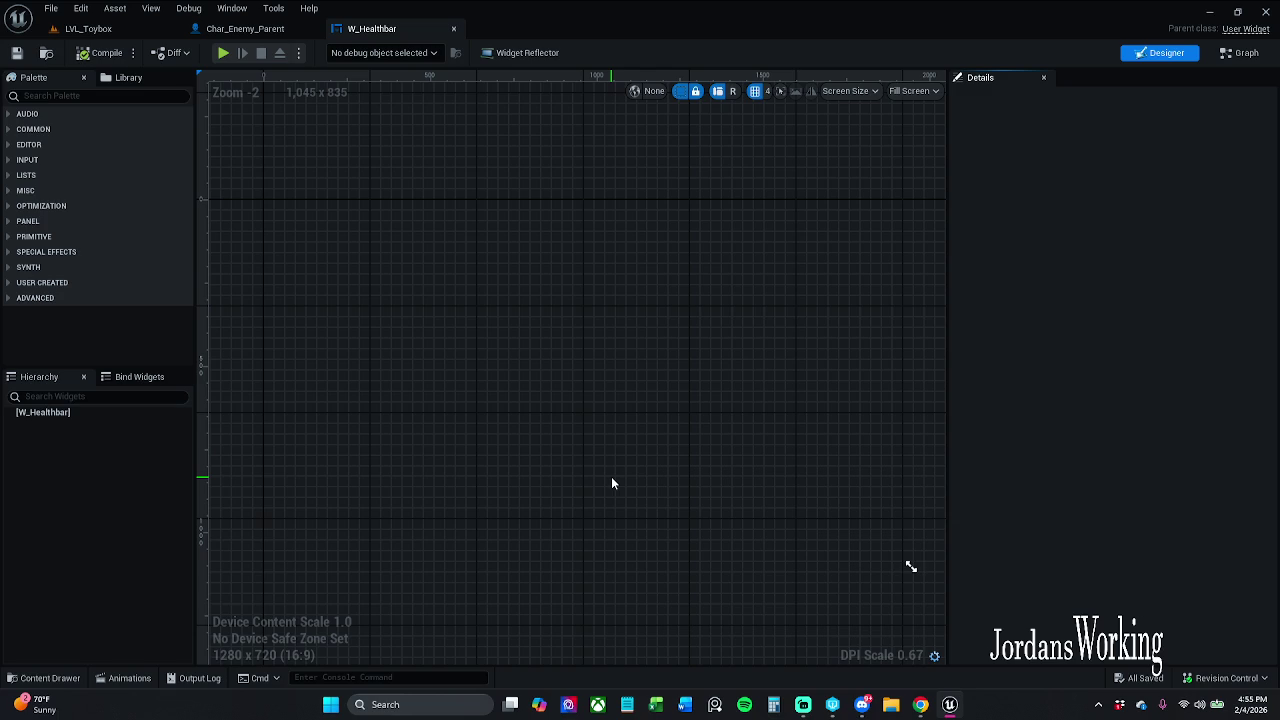
Add a progress bar from the Palette onto the widget canvas
{"action": "left_click", "coordinate": [124, 95]}
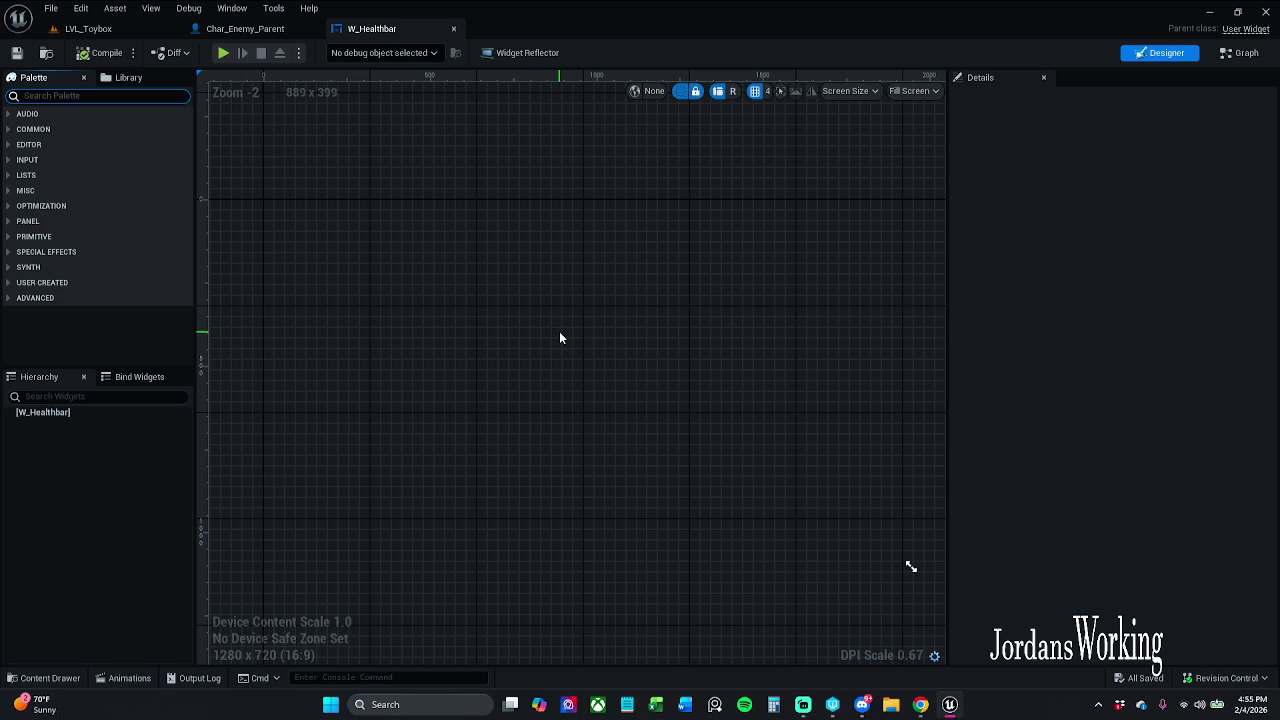
{"action": "type", "text": "progr"}
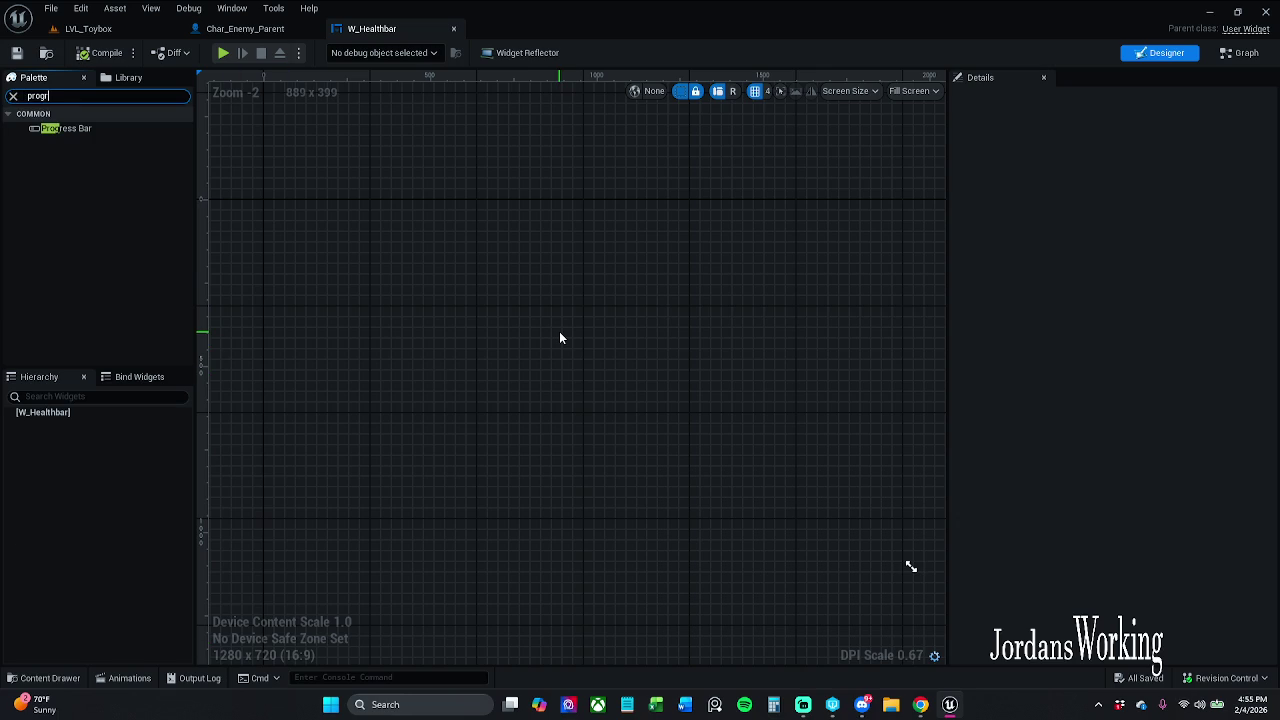
{"action": "mouse_move", "coordinate": [119, 128]}
{"action": "left_mouse_down"}
{"action": "mouse_move", "coordinate": [498, 244]}
{"action": "mouse_move", "coordinate": [489, 251]}
{"action": "left_mouse_up"}
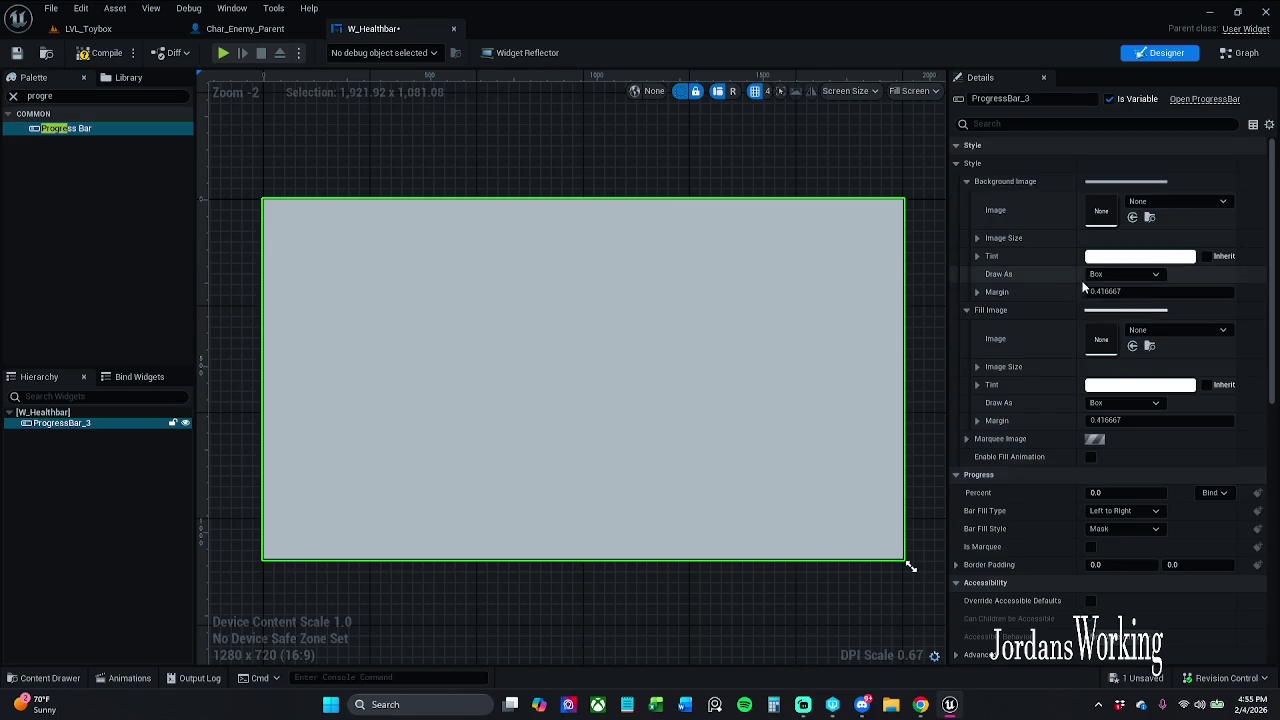
Delete ProgressBar_3, undo the deletion, then wrap it in a Canvas Panel
{"action": "left_click", "coordinate": [13, 95]}
{"action": "type", "text": "can"}
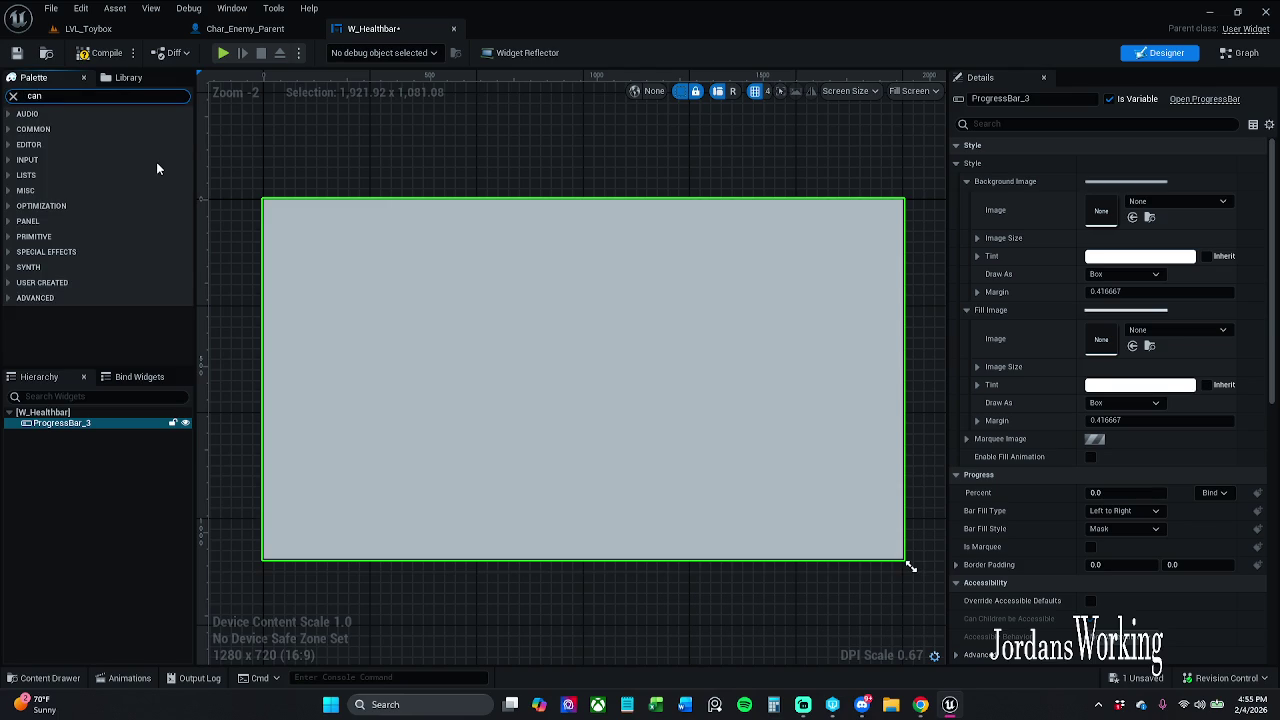
{"action": "left_click", "coordinate": [105, 423]}
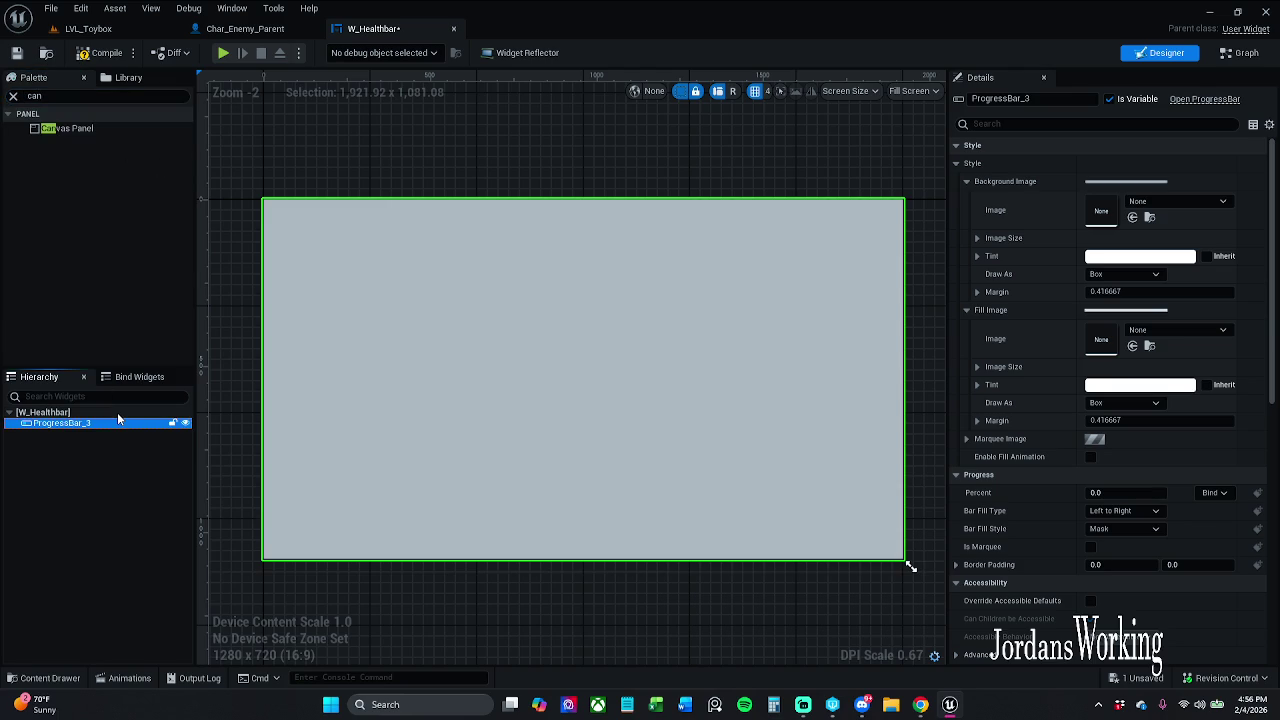
{"action": "key", "text": "Delete"}
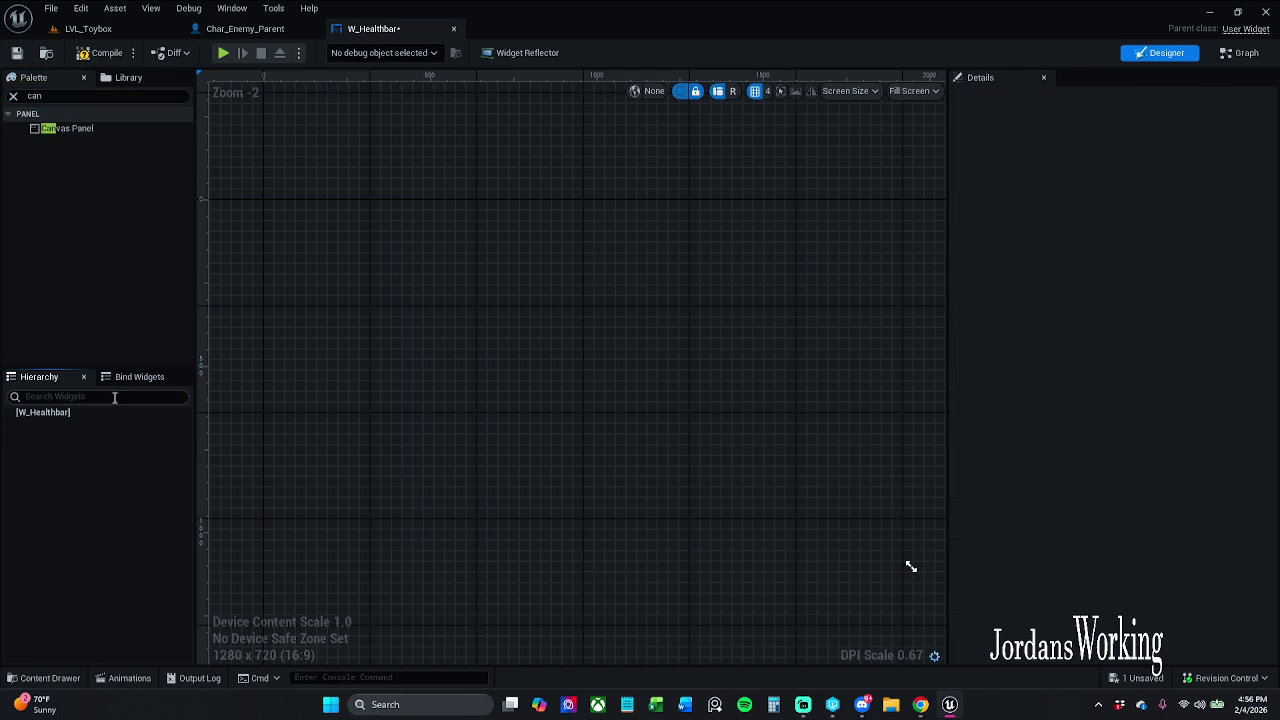
{"action": "key", "text": "ctrl+z"}
{"action": "left_click", "coordinate": [109, 424]}
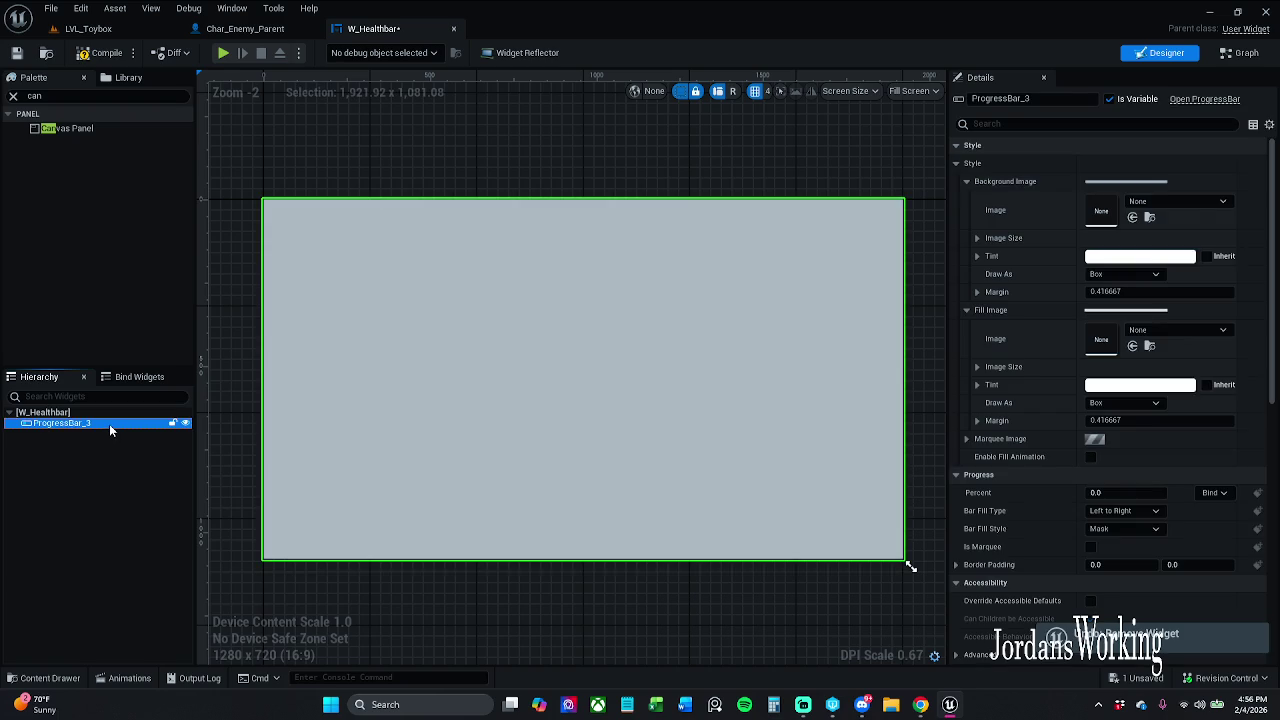
{"action": "right_click", "coordinate": [109, 424]}
{"action": "mouse_move", "coordinate": [150, 551]}
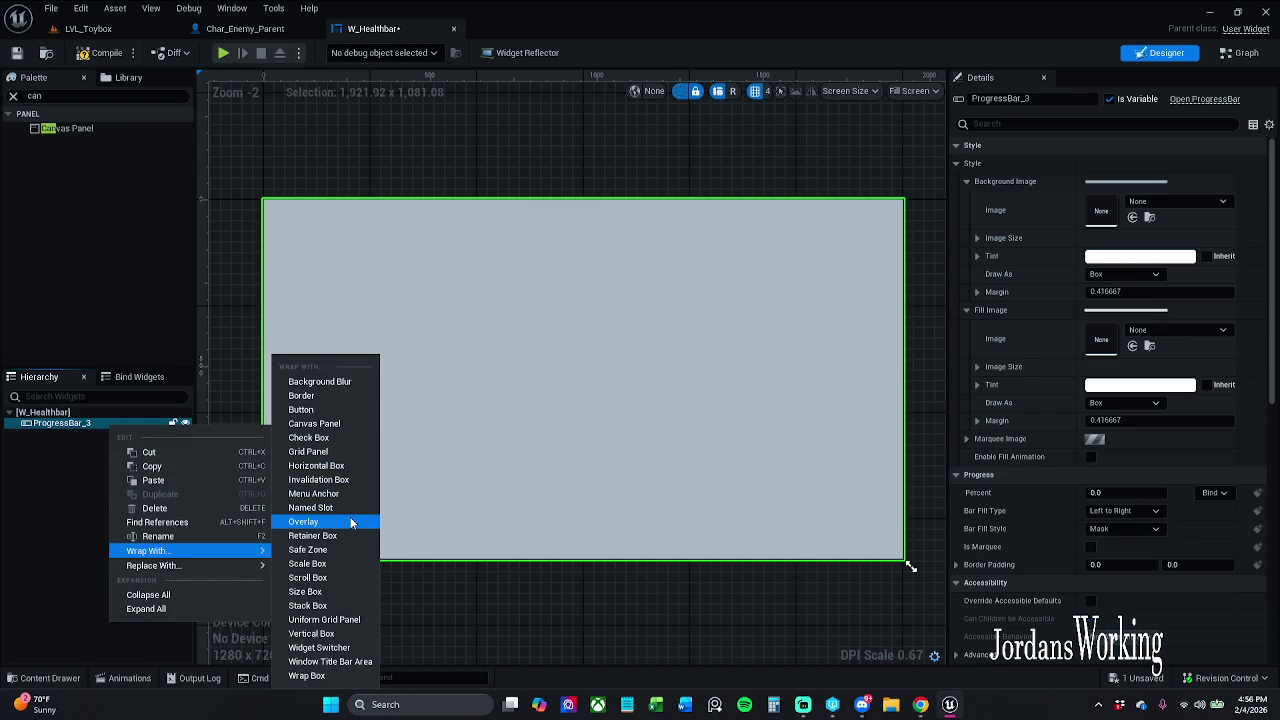
{"action": "left_click", "coordinate": [339, 422]}
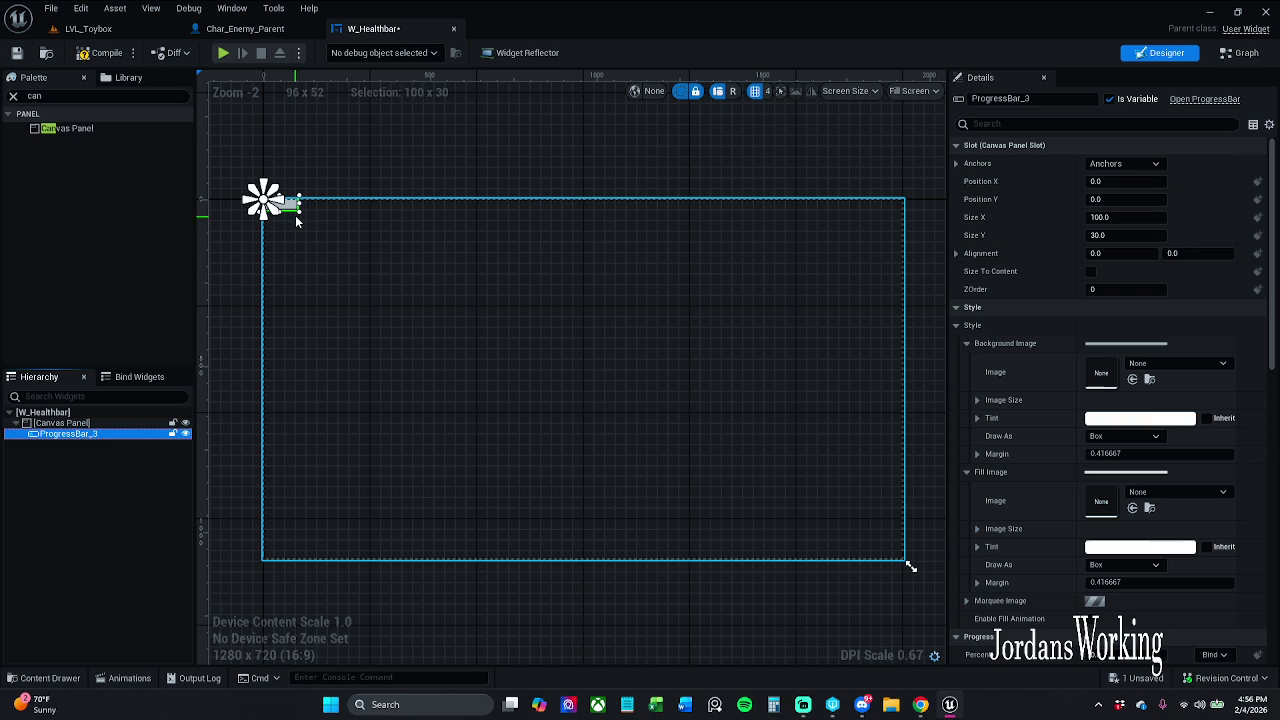
Move ProgressBar_3 to the canvas centre and make it wider and taller
{"action": "mouse_move", "coordinate": [297, 205]}
{"action": "left_mouse_down"}
{"action": "mouse_move", "coordinate": [450, 293]}
{"action": "mouse_move", "coordinate": [580, 336]}
{"action": "mouse_move", "coordinate": [577, 355]}
{"action": "mouse_move", "coordinate": [623, 337]}
{"action": "mouse_move", "coordinate": [703, 341]}
{"action": "mouse_move", "coordinate": [648, 354]}
{"action": "left_mouse_up"}
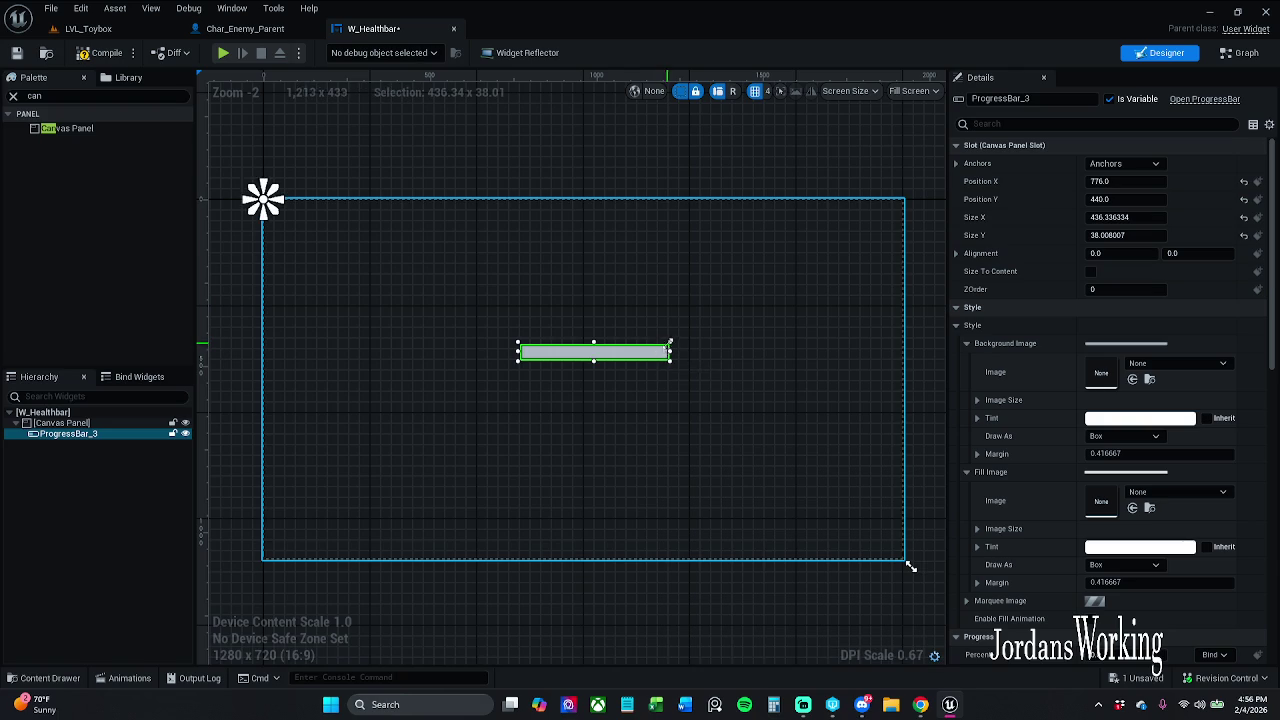
{"action": "left_click", "coordinate": [522, 350]}
{"action": "left_click", "coordinate": [521, 351]}
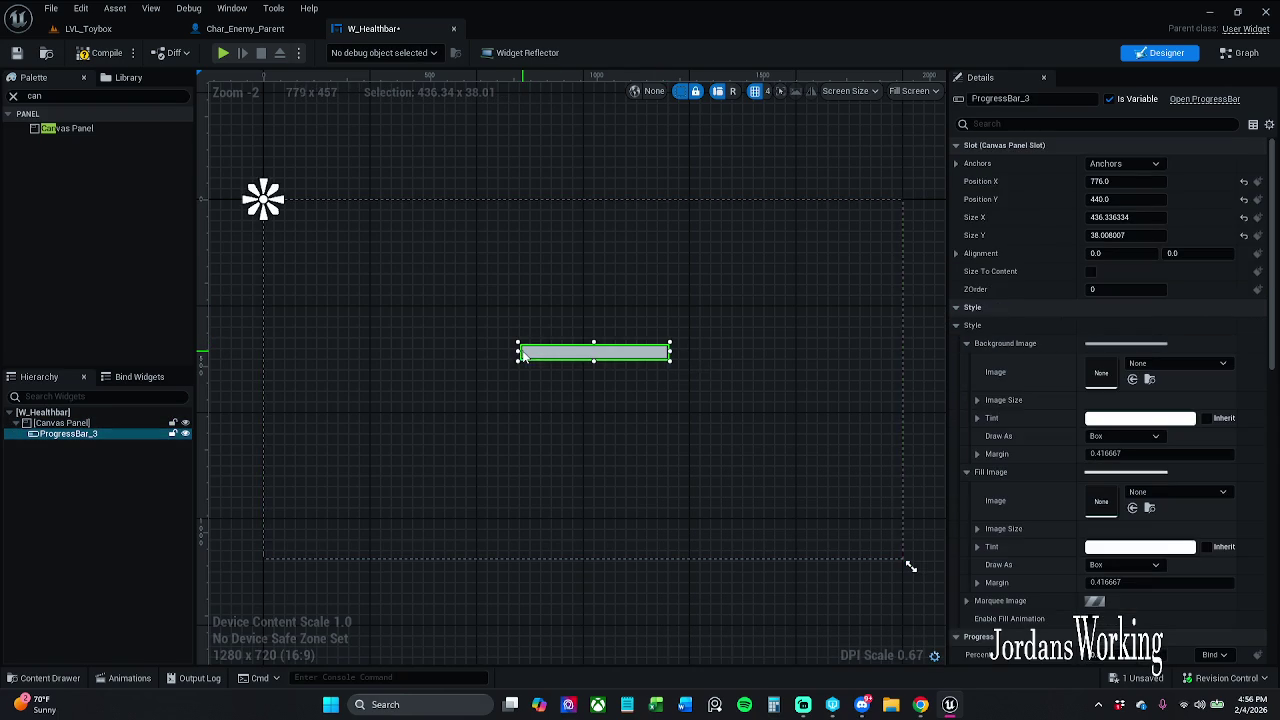
{"action": "left_click_drag", "start_coordinate": [515, 342], "coordinate": [505, 346]}
{"action": "left_click_drag", "start_coordinate": [612, 356], "coordinate": [601, 356]}
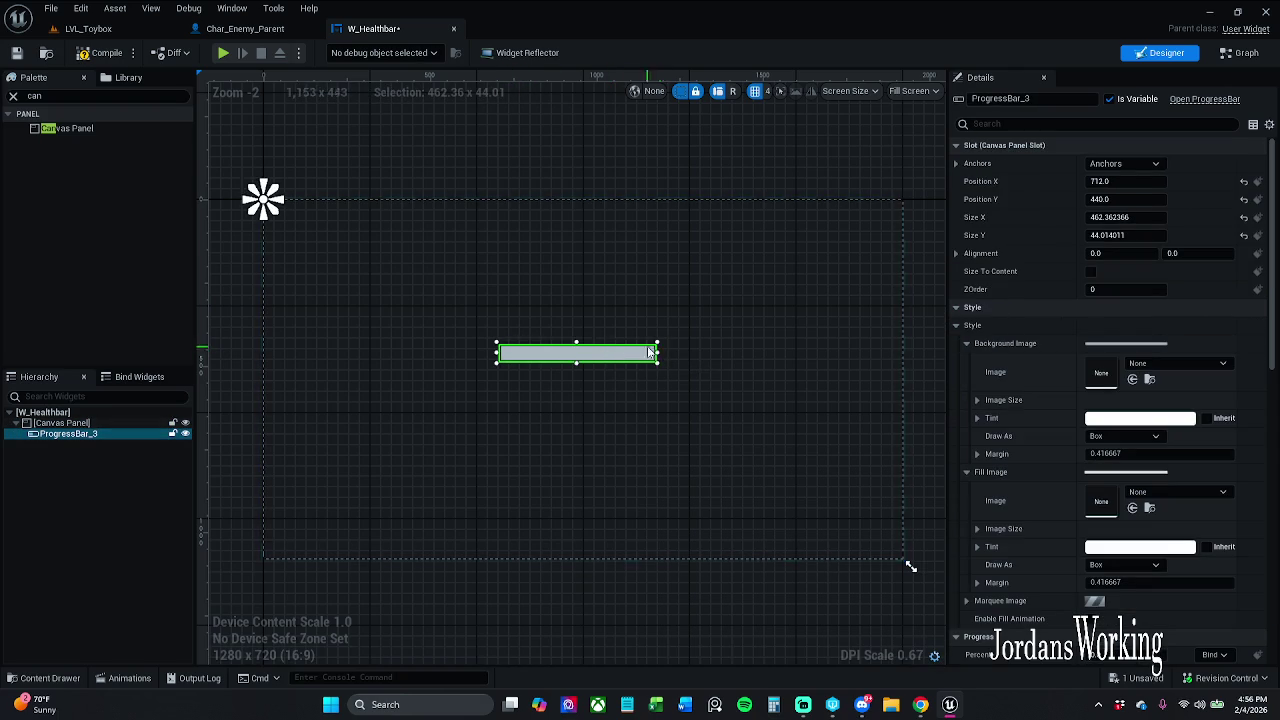
Anchor the progress bar to the centre, fine-tune its position, and compile the widget
{"action": "left_click", "coordinate": [1130, 164]}
{"action": "left_click", "coordinate": [1155, 244]}
{"action": "scroll", "coordinate": [591, 361], "scroll_direction": "up", "scroll_amount": 3}
{"action": "mouse_move", "coordinate": [595, 358]}
{"action": "left_mouse_down"}
{"action": "mouse_move", "coordinate": [594, 380]}
{"action": "mouse_move", "coordinate": [596, 352]}
{"action": "left_mouse_up"}
{"action": "scroll", "coordinate": [594, 380], "scroll_direction": "up", "scroll_amount": 4}
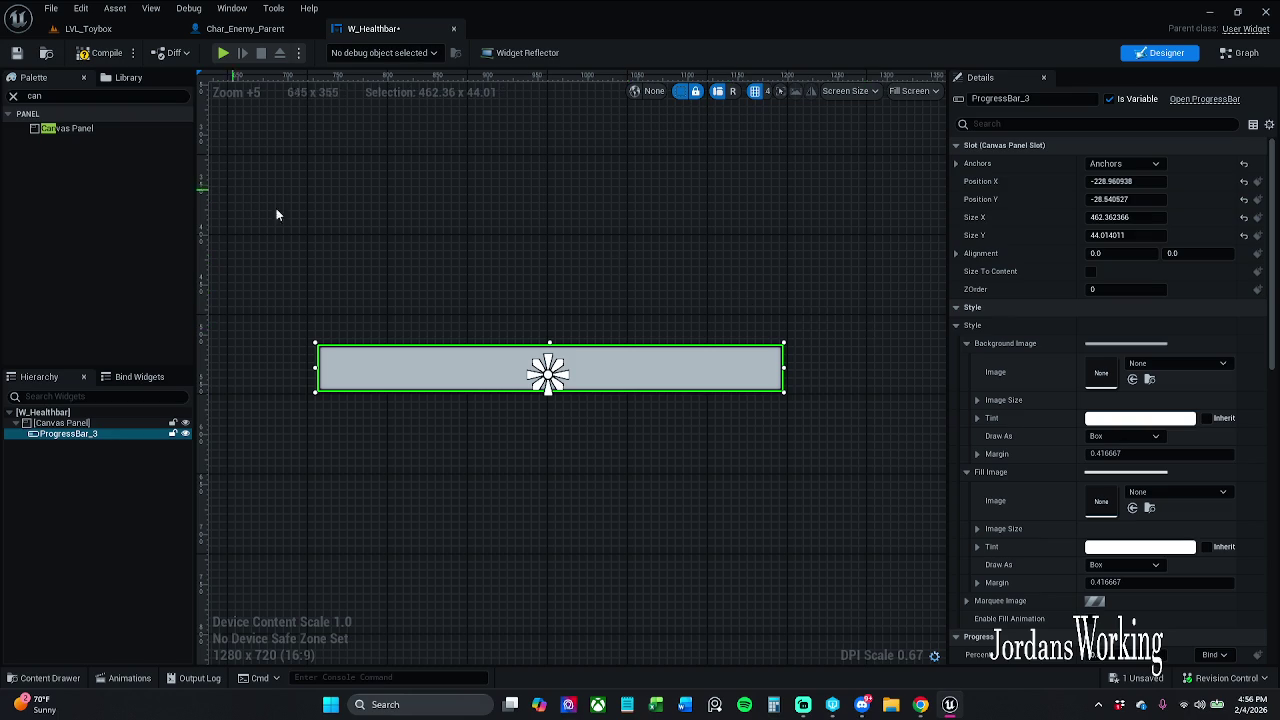
{"action": "left_click", "coordinate": [615, 308]}
{"action": "left_click", "coordinate": [57, 56]}
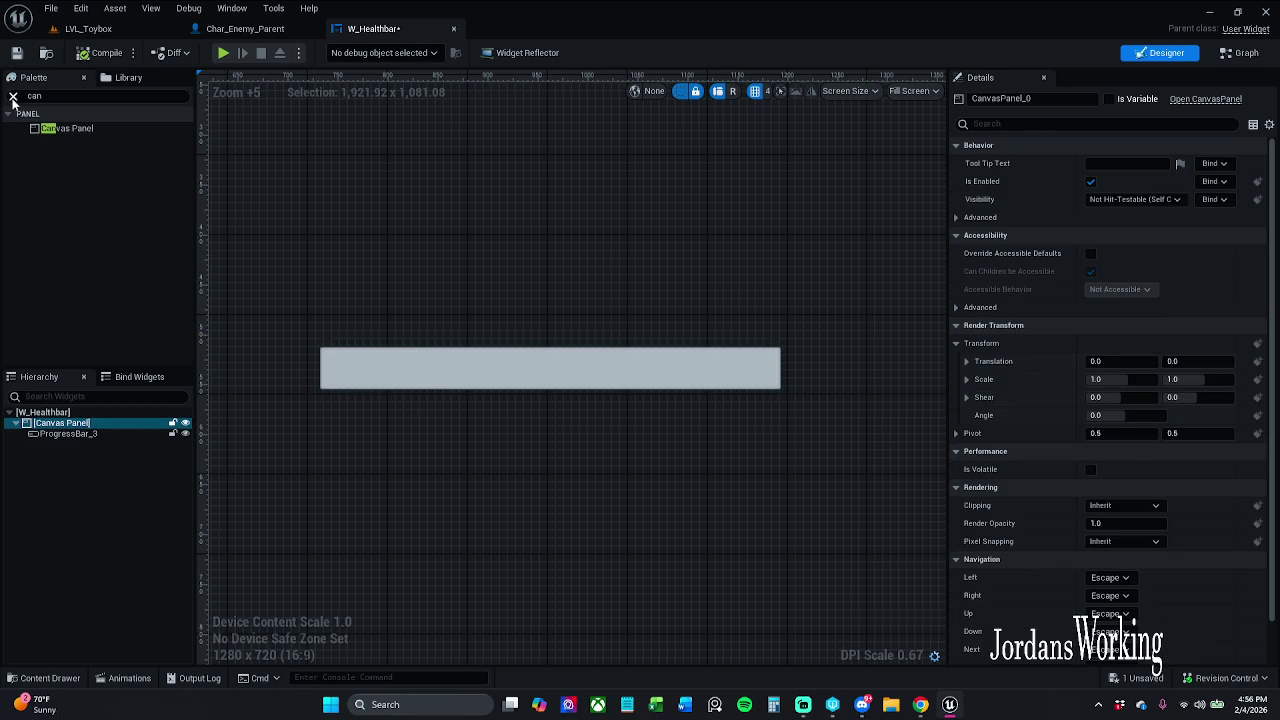
{"action": "left_click", "coordinate": [13, 97]}
{"action": "left_click", "coordinate": [90, 434]}
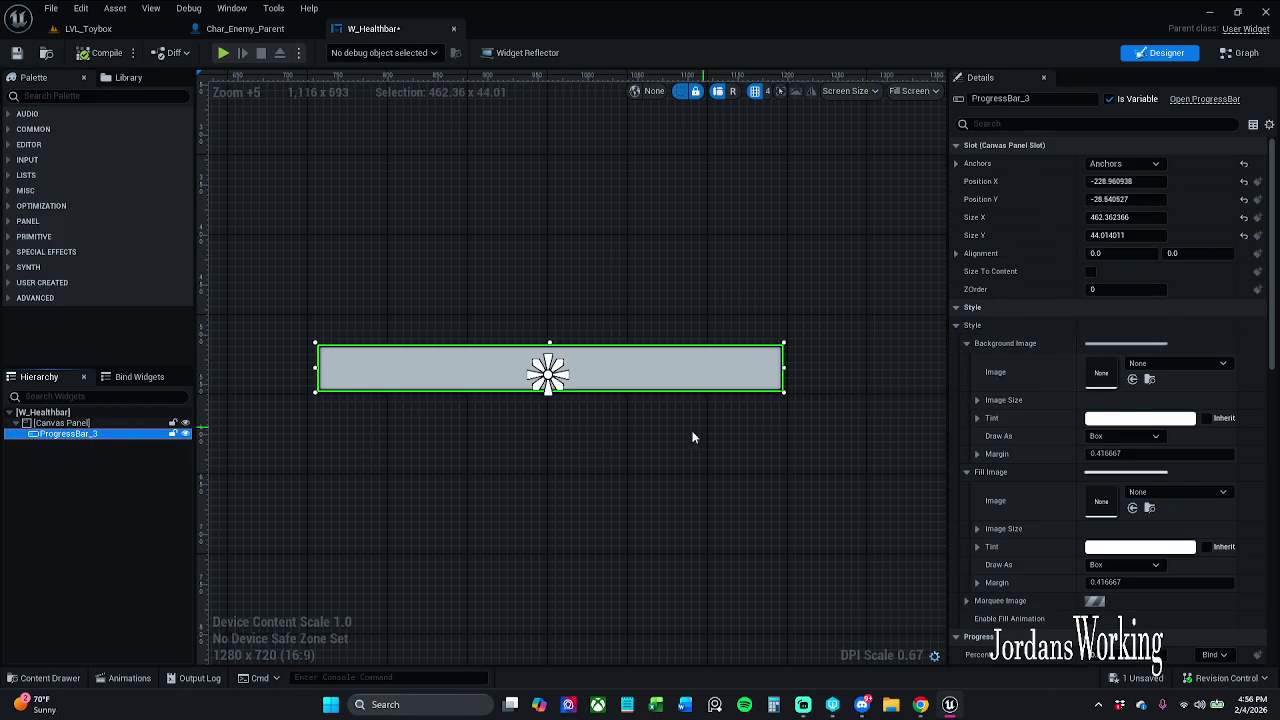
Rename the progress bar to pbHealth
{"action": "key", "text": "F2"}
{"action": "key", "text": "End"}
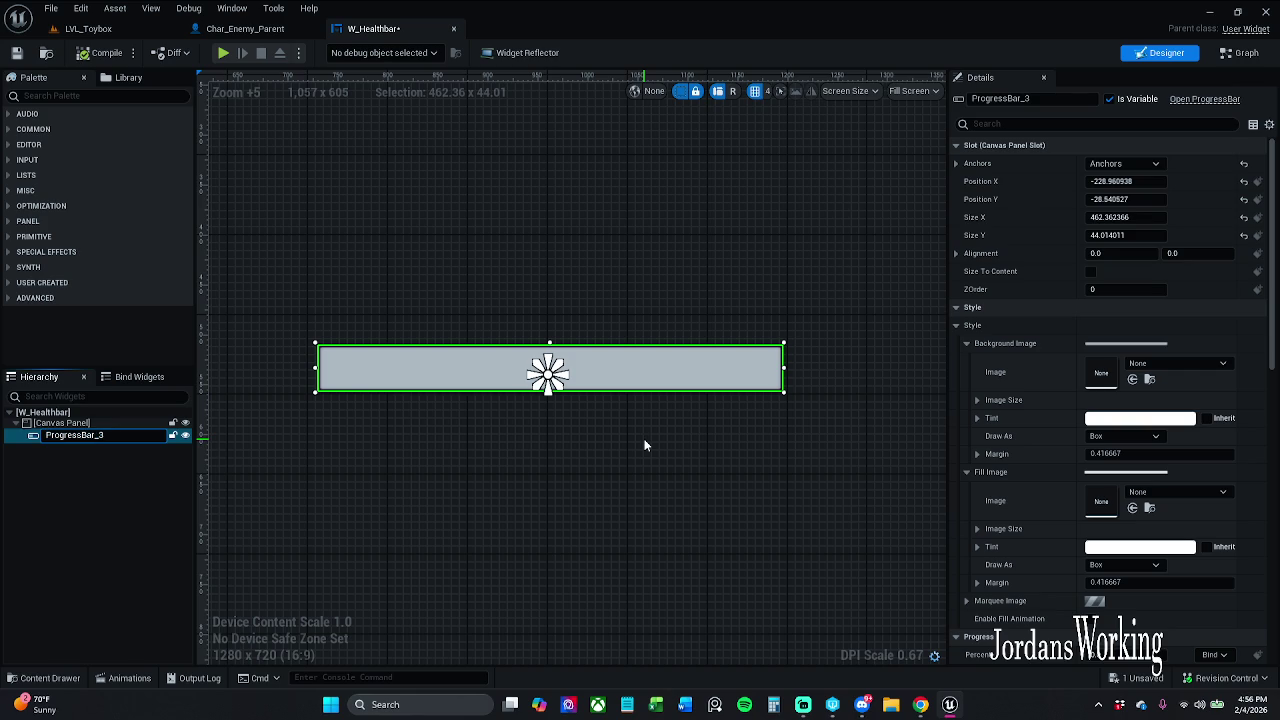
{"action": "key", "text": "BackSpace"}
{"action": "key", "text": "BackSpace"}
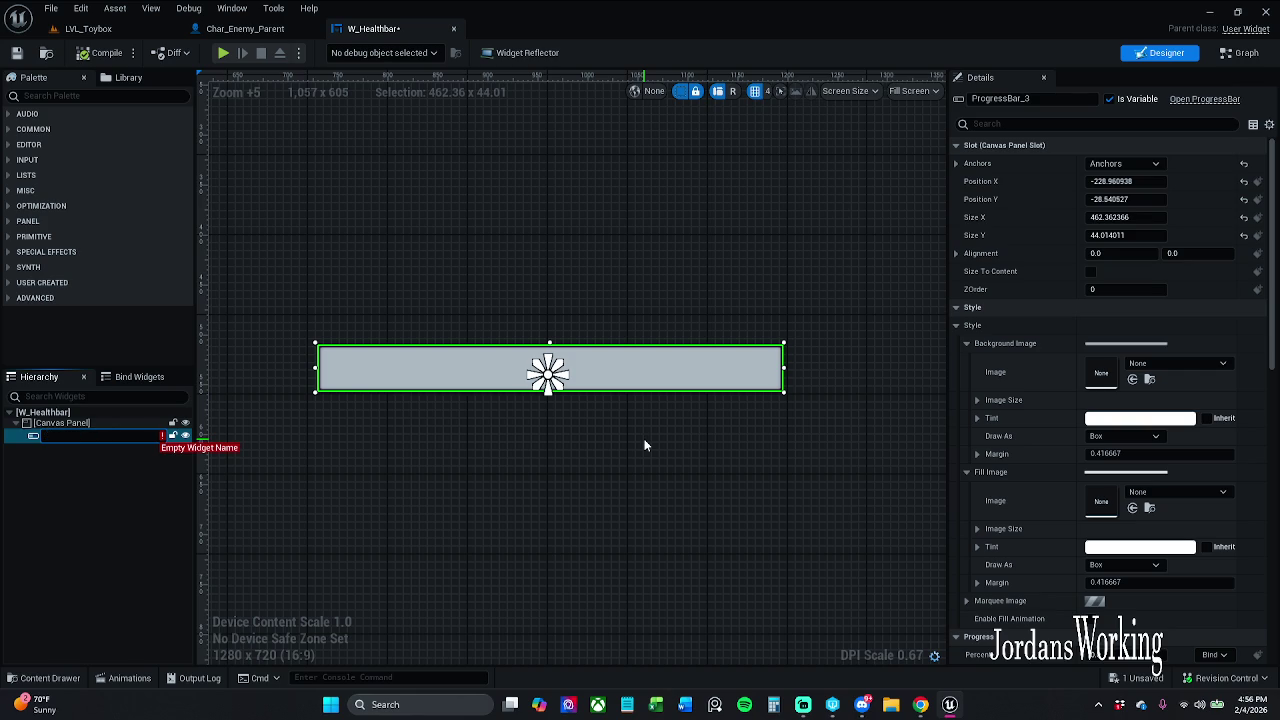
{"action": "type", "text": "pbHealth"}
{"action": "key", "text": "Return"}
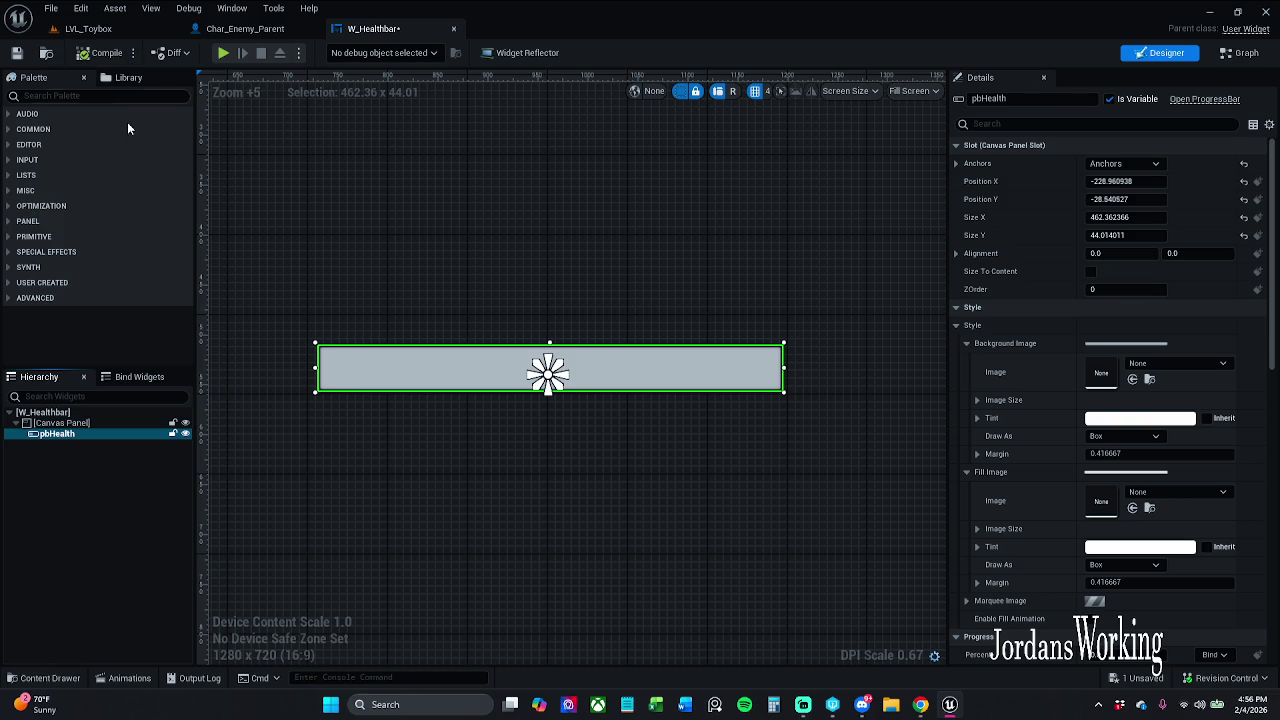
Resize pbHealth to about 462 x 50, keeping it centred at -228.96, -26.01
{"action": "left_click_drag", "start_coordinate": [577, 385], "coordinate": [580, 395]}
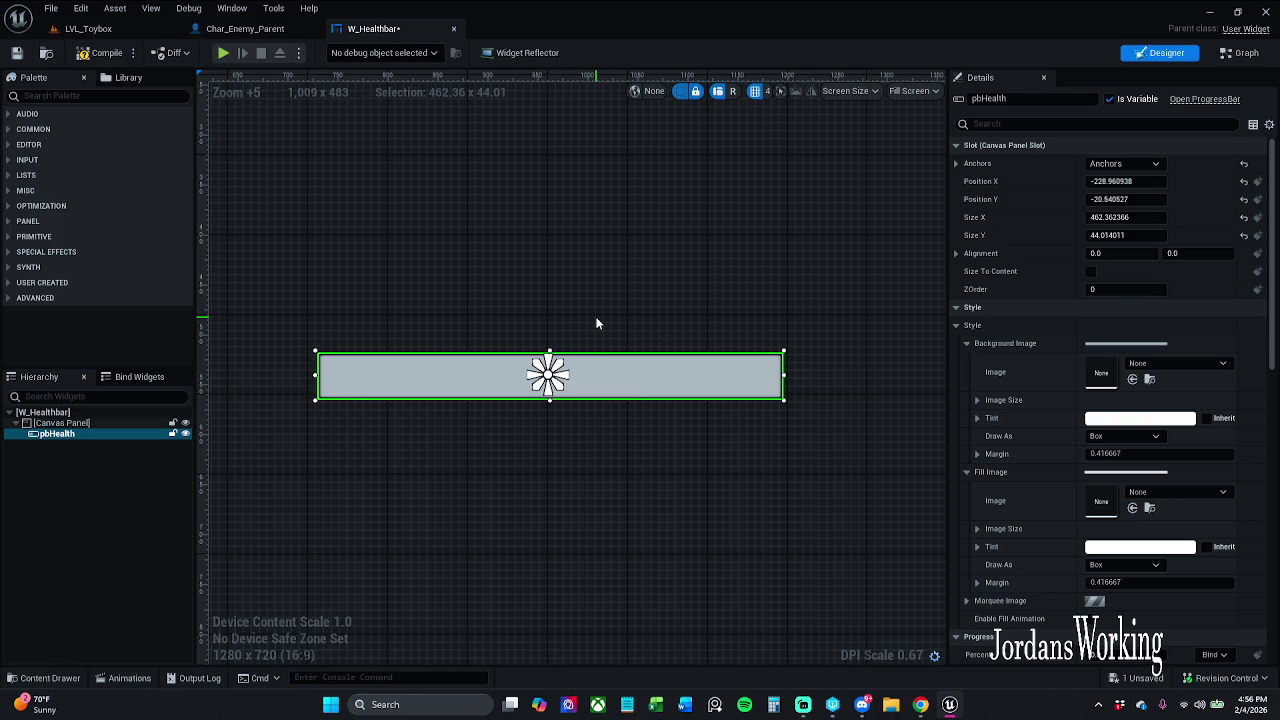
{"action": "key", "text": "Up"}
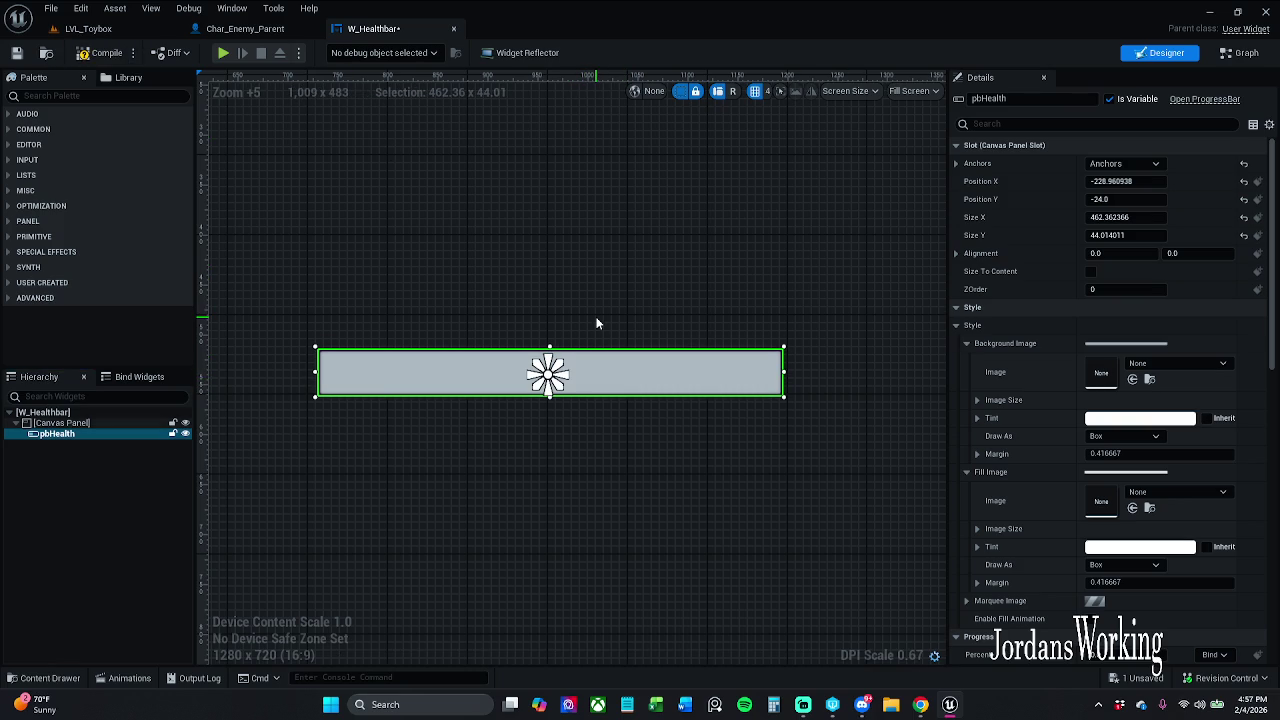
{"action": "key", "text": "Down"}
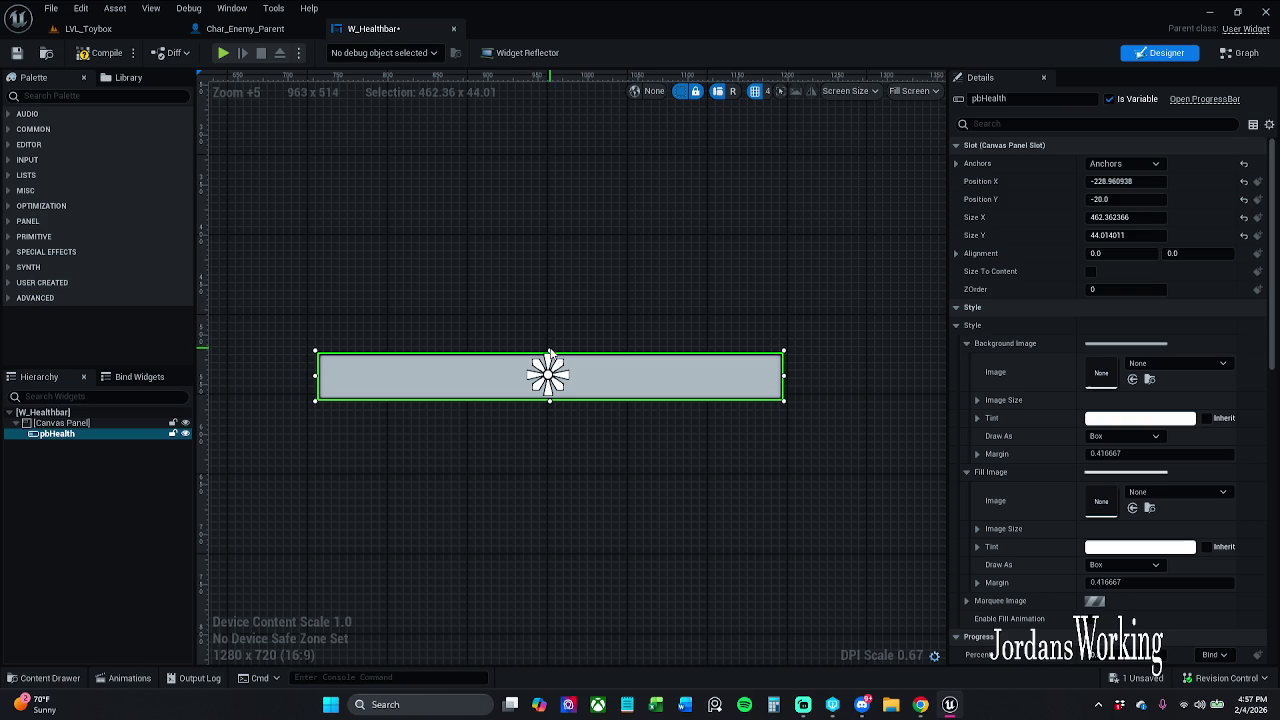
{"action": "left_click_drag", "start_coordinate": [550, 351], "coordinate": [551, 343]}
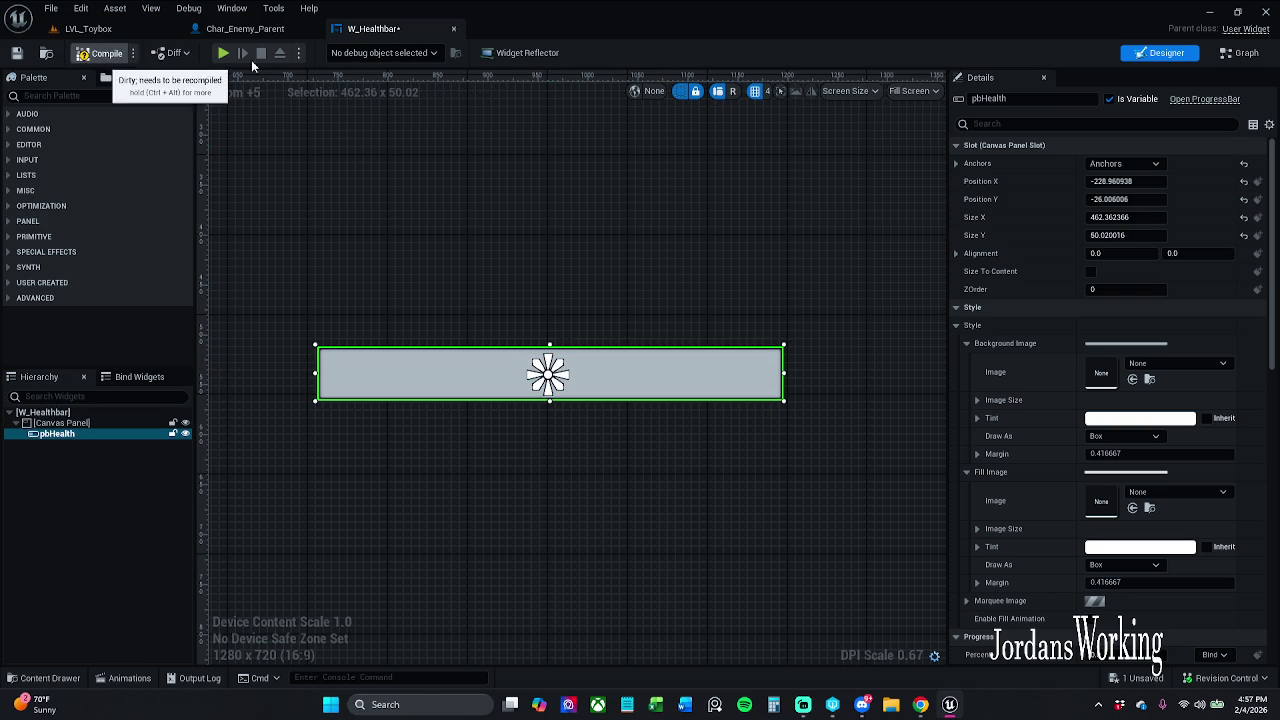
{"action": "left_click", "coordinate": [1090, 273]}
{"action": "left_click", "coordinate": [1090, 273]}
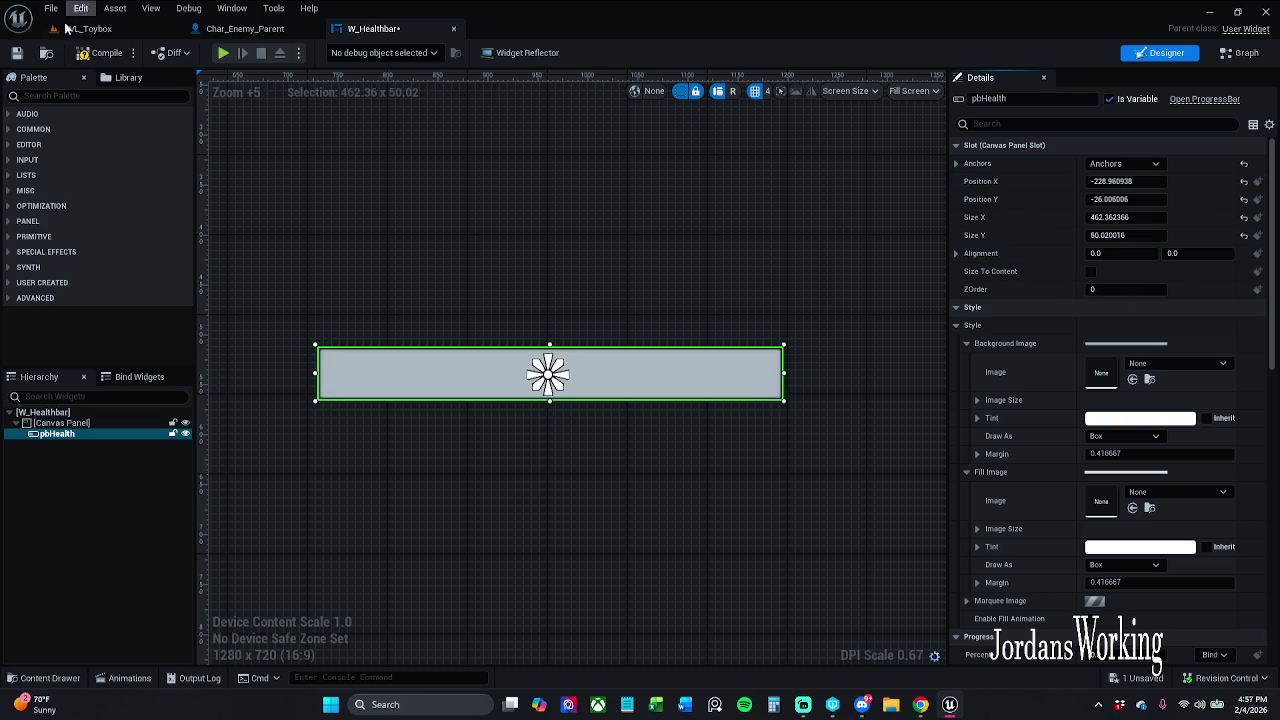
{"action": "left_click", "coordinate": [1154, 181]}
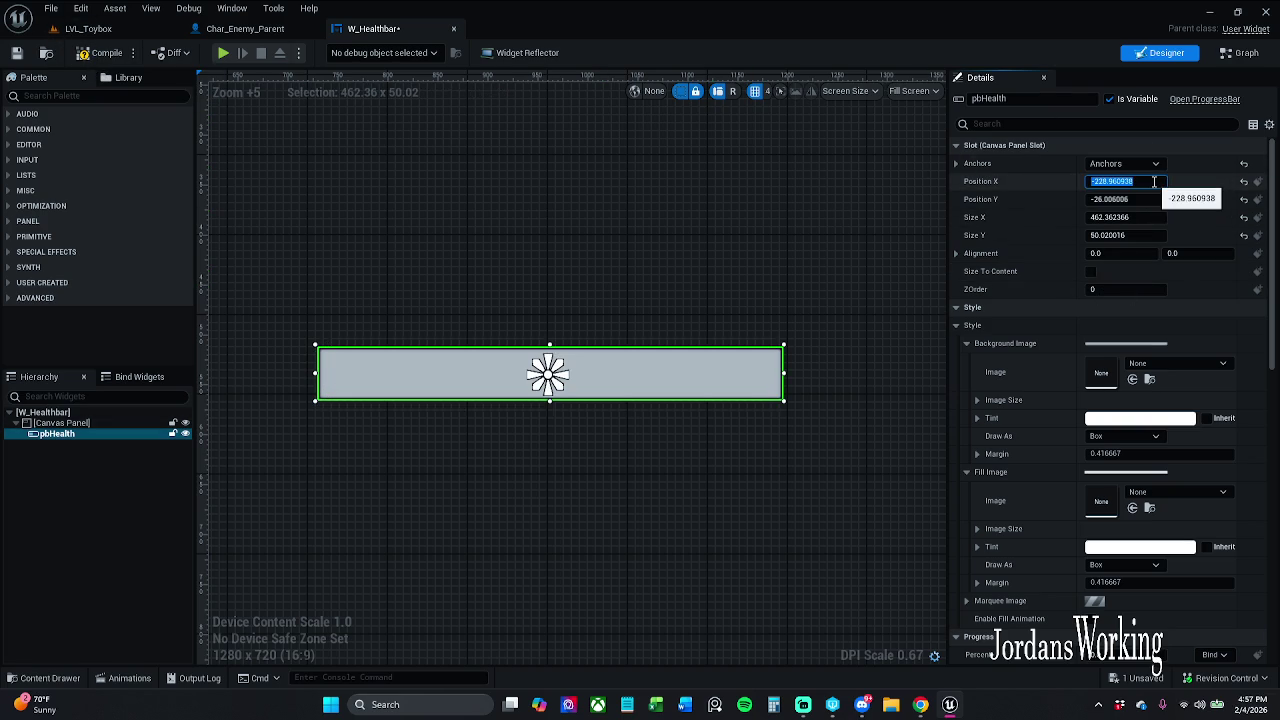
{"action": "type", "text": "0"}
{"action": "key", "text": "Return"}
{"action": "key", "text": "Tab"}
{"action": "type", "text": "0"}
{"action": "key", "text": "Return"}
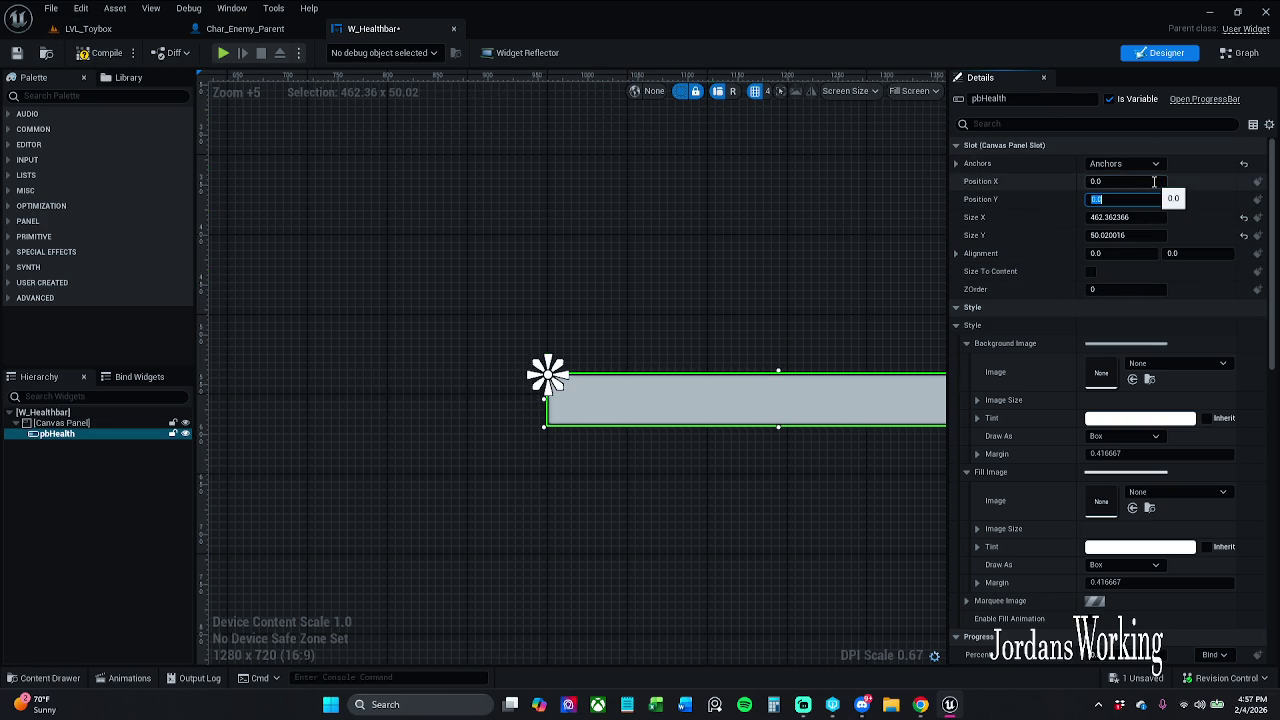
{"action": "left_click_drag", "start_coordinate": [763, 202], "coordinate": [775, 215]}
{"action": "key", "text": "ctrl+z"}
{"action": "key", "text": "ctrl+z"}
Save the W_Healthbar widget
{"action": "left_click", "coordinate": [16, 59]}
{"action": "scroll", "coordinate": [656, 272], "scroll_direction": "down", "scroll_amount": 1}
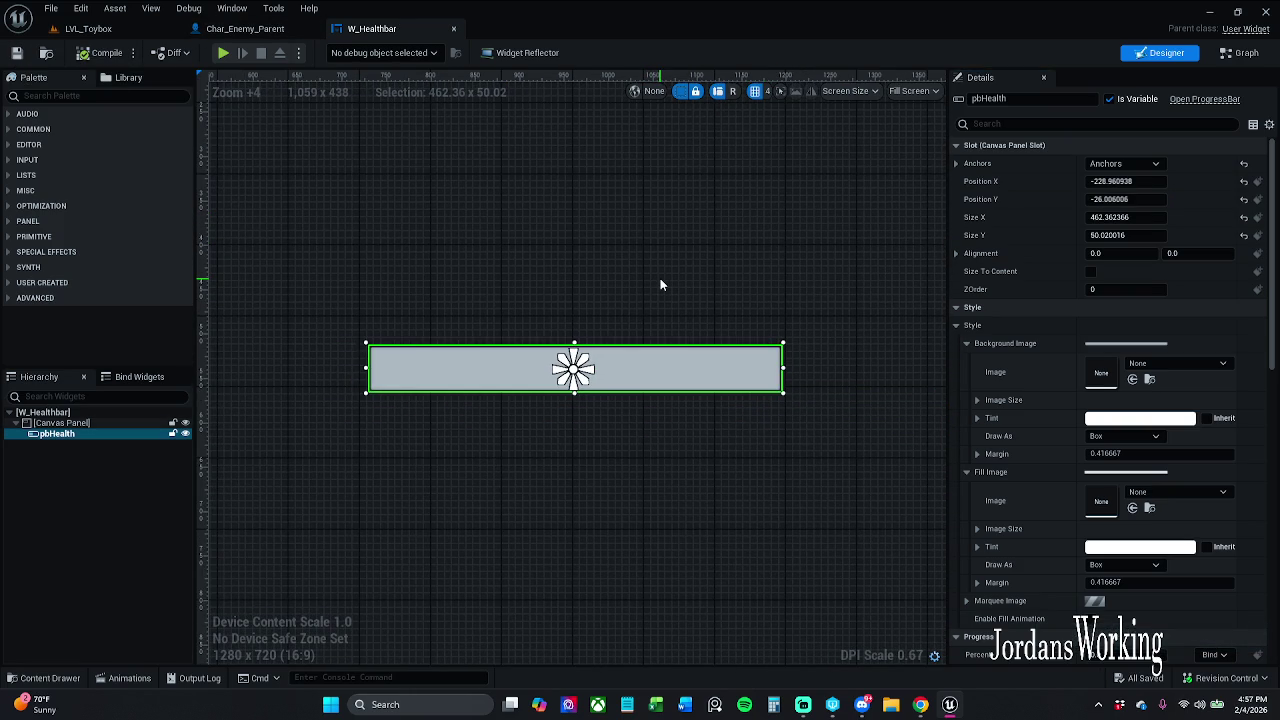
{"action": "left_click", "coordinate": [1122, 437]}
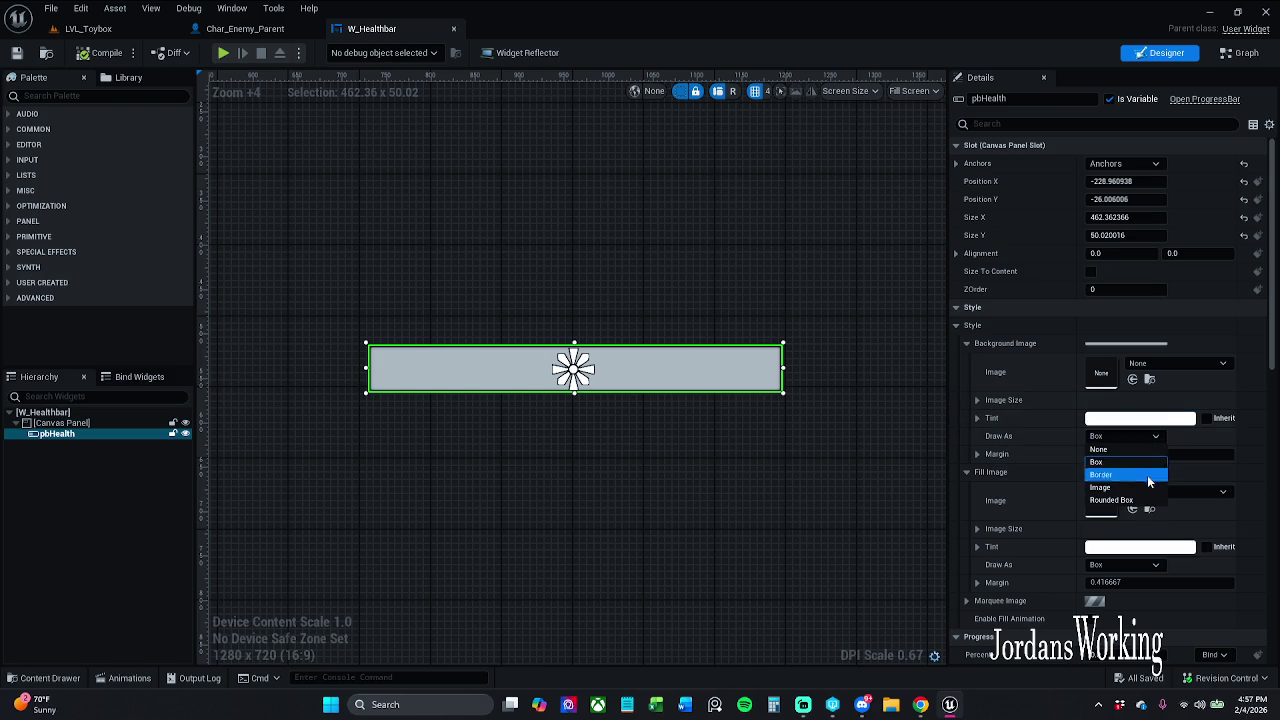
Set pbHealth's background image Draw As to Rounded Box and save W_Healthbar
{"action": "left_click", "coordinate": [1111, 500]}
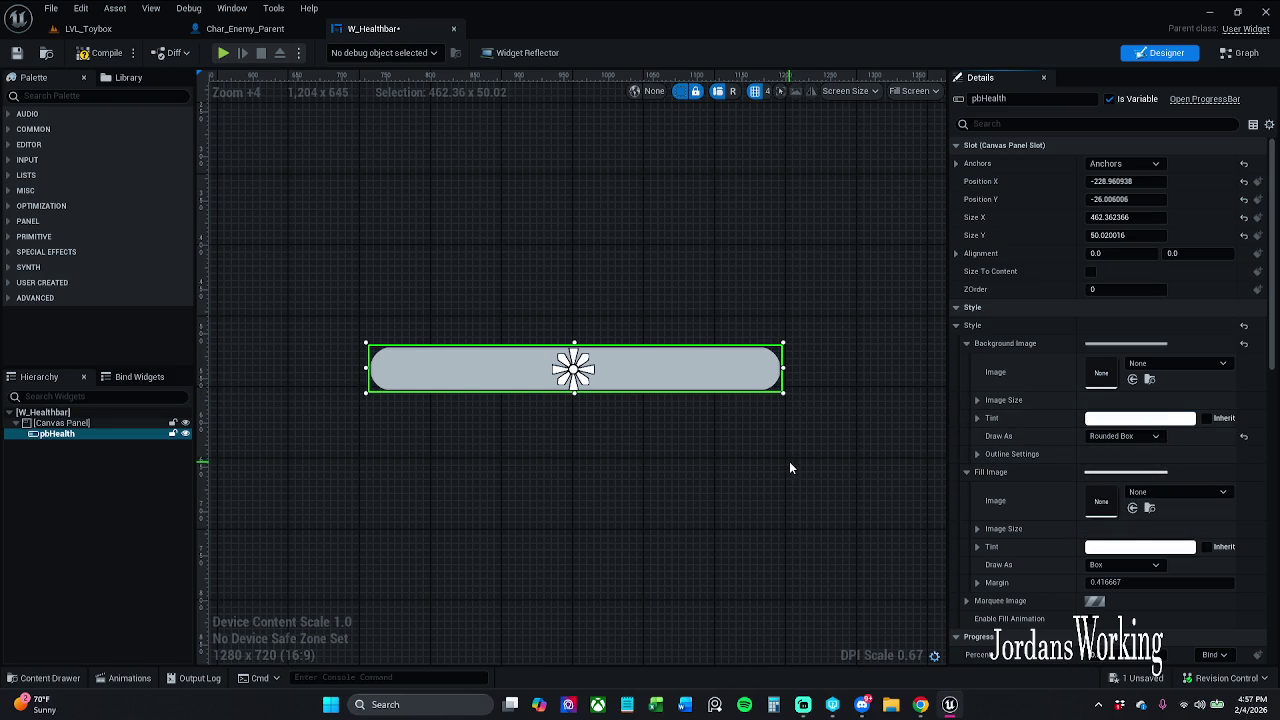
{"action": "left_click", "coordinate": [566, 258]}
{"action": "left_click", "coordinate": [16, 52]}
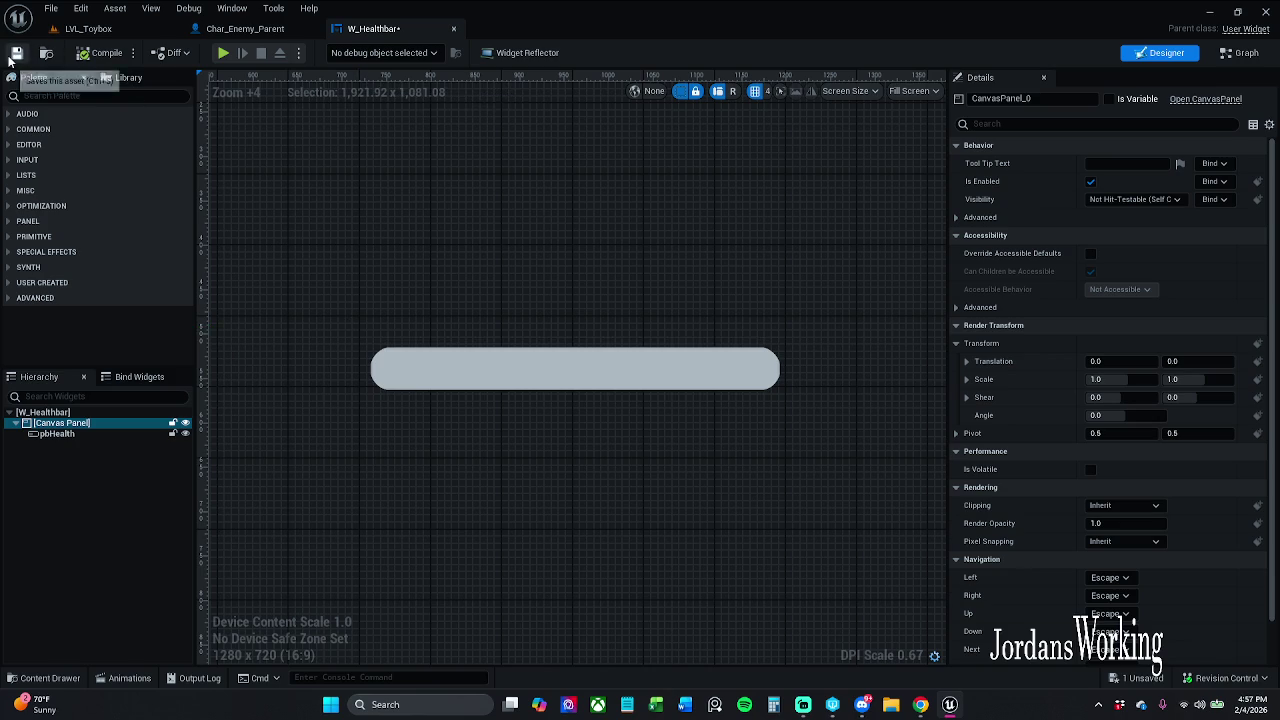
{"action": "left_click", "coordinate": [594, 378]}
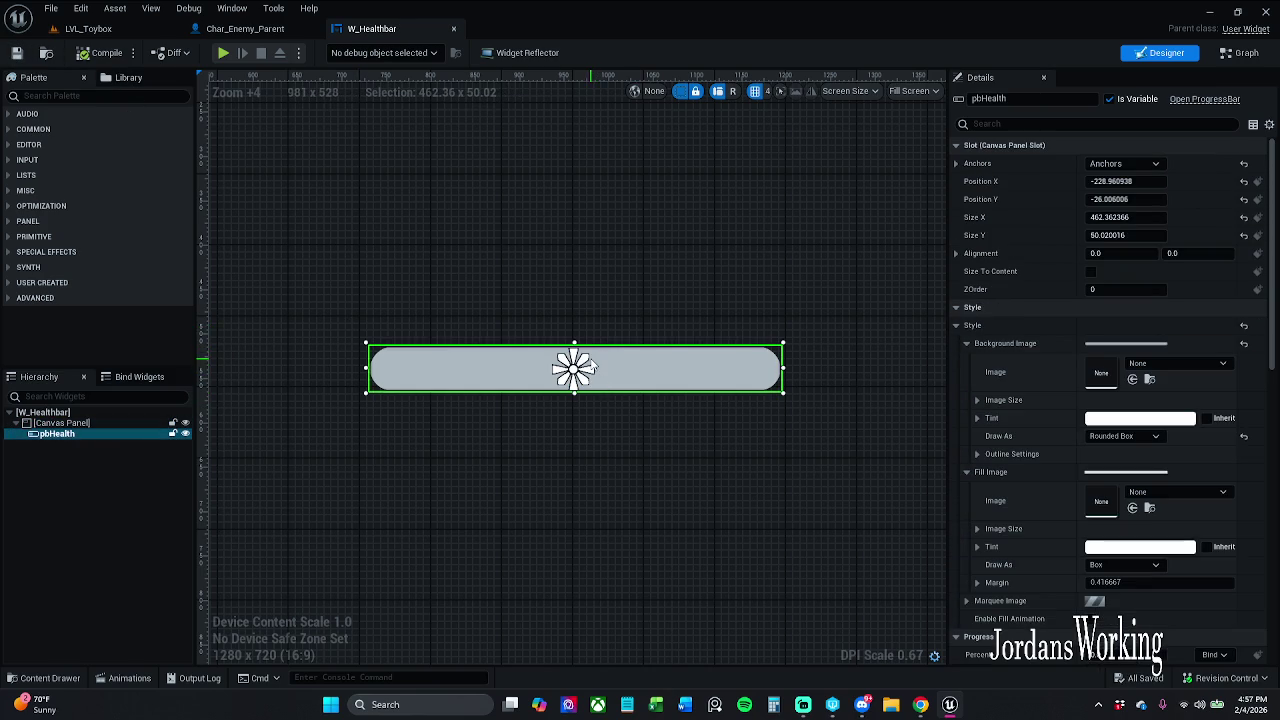
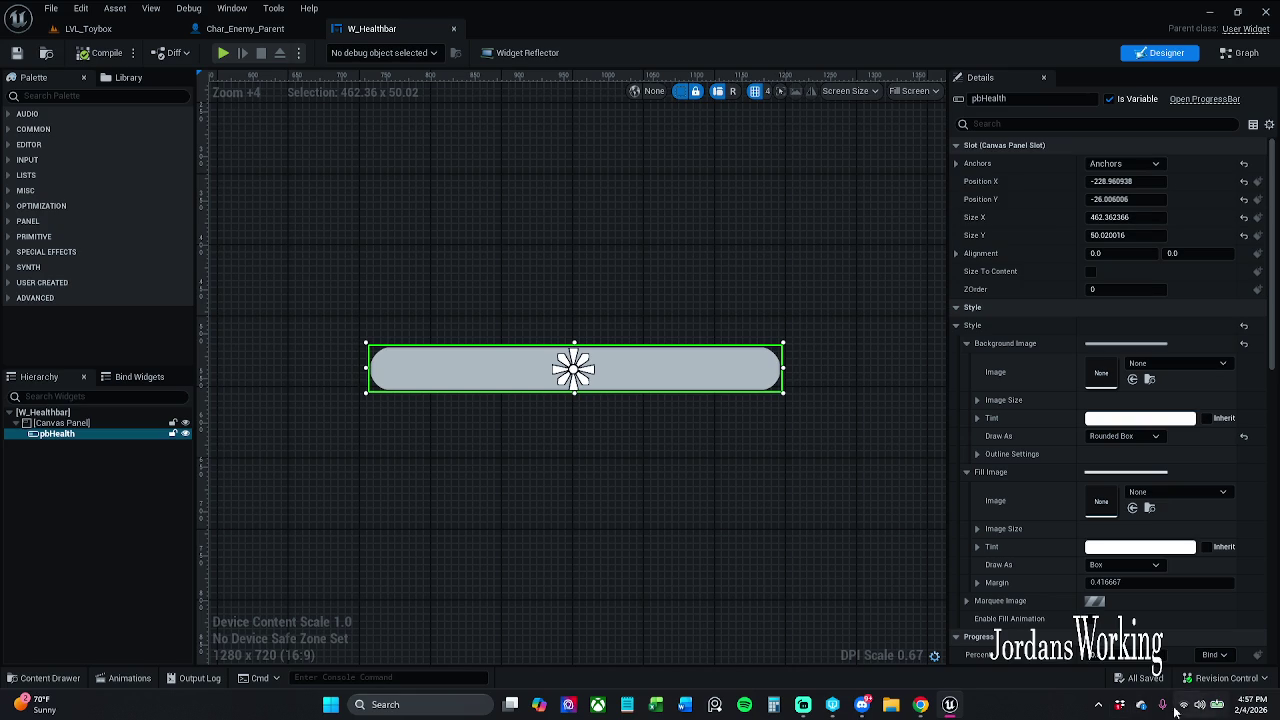
Set pbHealth's Percent to about 0.7 and create a new binding function for it
{"action": "mouse_move", "coordinate": [1120, 656]}
{"action": "left_mouse_down"}
{"action": "mouse_move", "coordinate": [1195, 656]}
{"action": "mouse_move", "coordinate": [1180, 660]}
{"action": "left_mouse_up"}
{"action": "left_click", "coordinate": [1210, 656]}
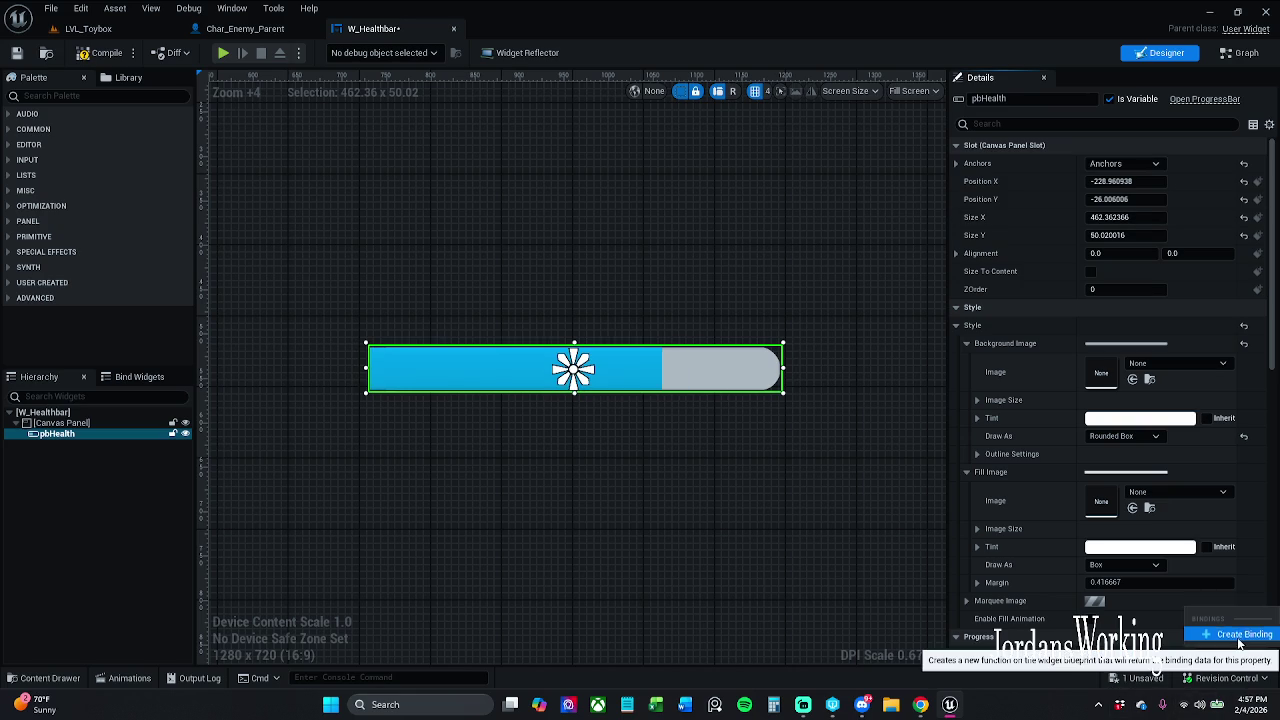
{"action": "left_click", "coordinate": [1226, 628]}
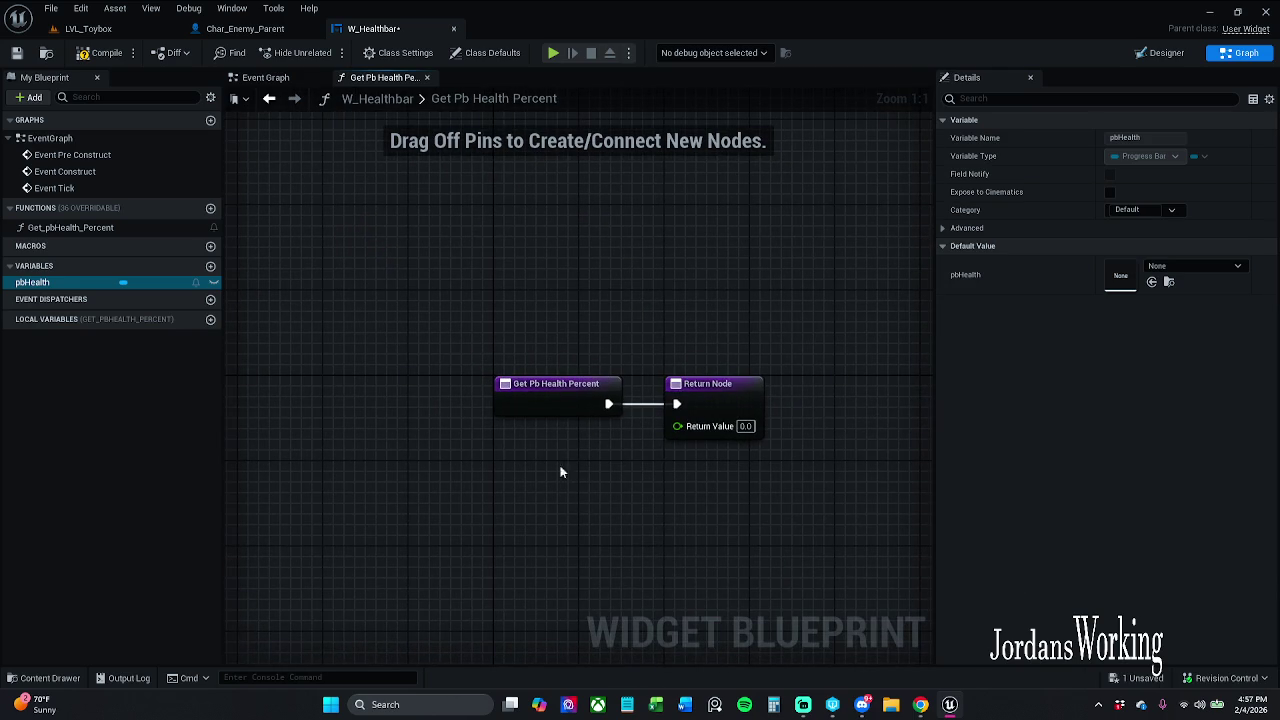
Select the Return Node in the new Get Pb Health Percent function graph
{"action": "mouse_move", "coordinate": [674, 427]}
{"action": "left_mouse_down"}
{"action": "mouse_move", "coordinate": [646, 442]}
{"action": "mouse_move", "coordinate": [641, 476]}
{"action": "left_mouse_up"}
{"action": "left_click", "coordinate": [512, 328]}
{"action": "left_click", "coordinate": [716, 388]}
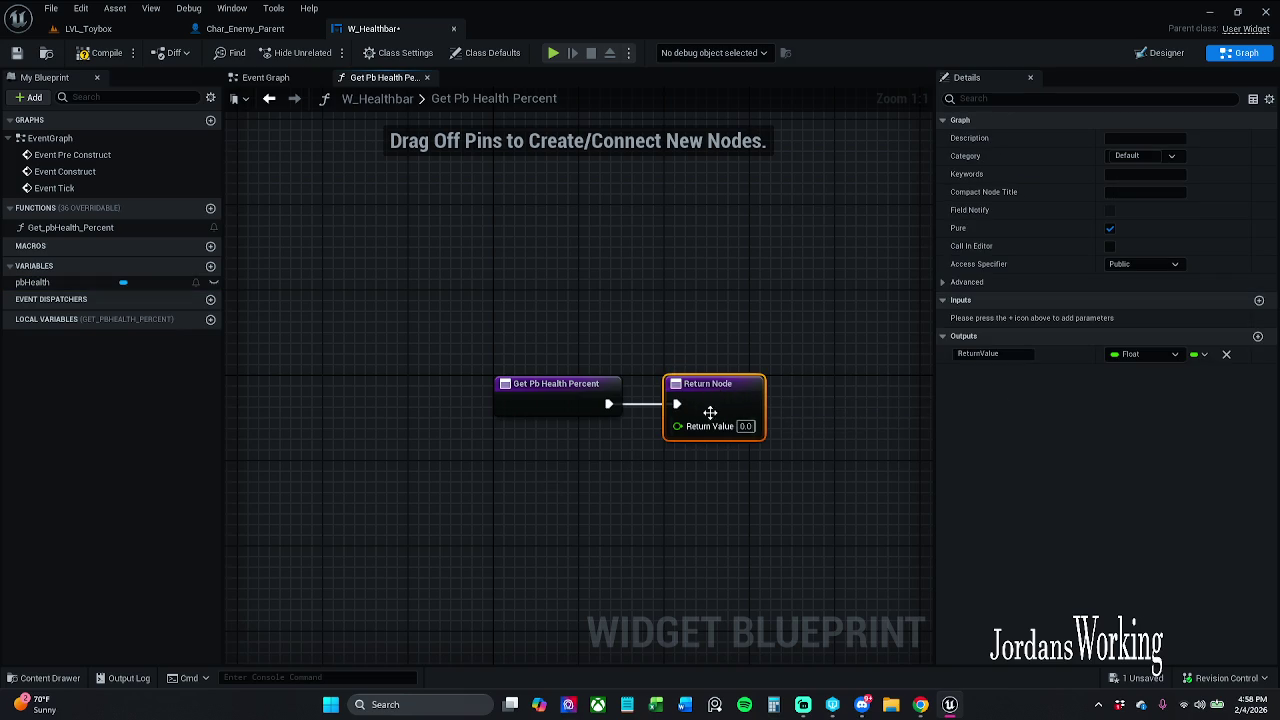
Back in the Designer, remove the Percent binding, leaving Percent at 0.712
{"action": "left_click", "coordinate": [1160, 52]}
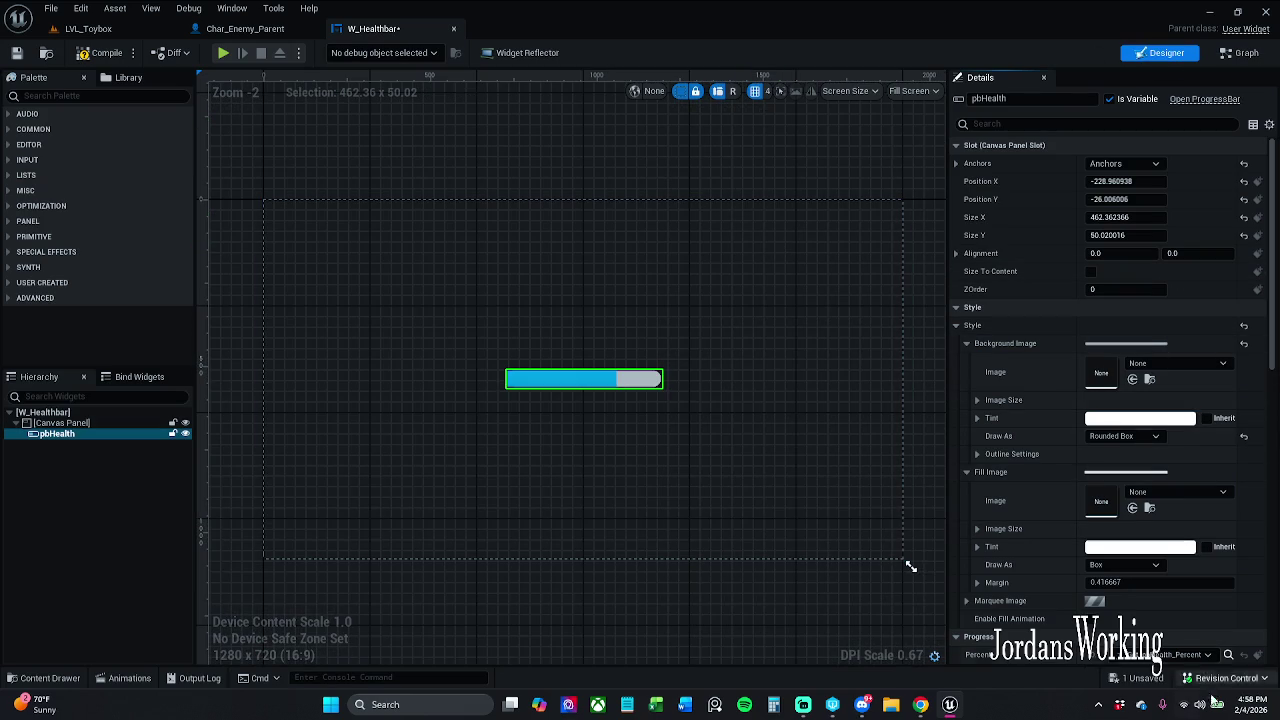
{"action": "scroll", "coordinate": [1193, 630], "scroll_direction": "down", "scroll_amount": 1}
{"action": "left_click", "coordinate": [1190, 612]}
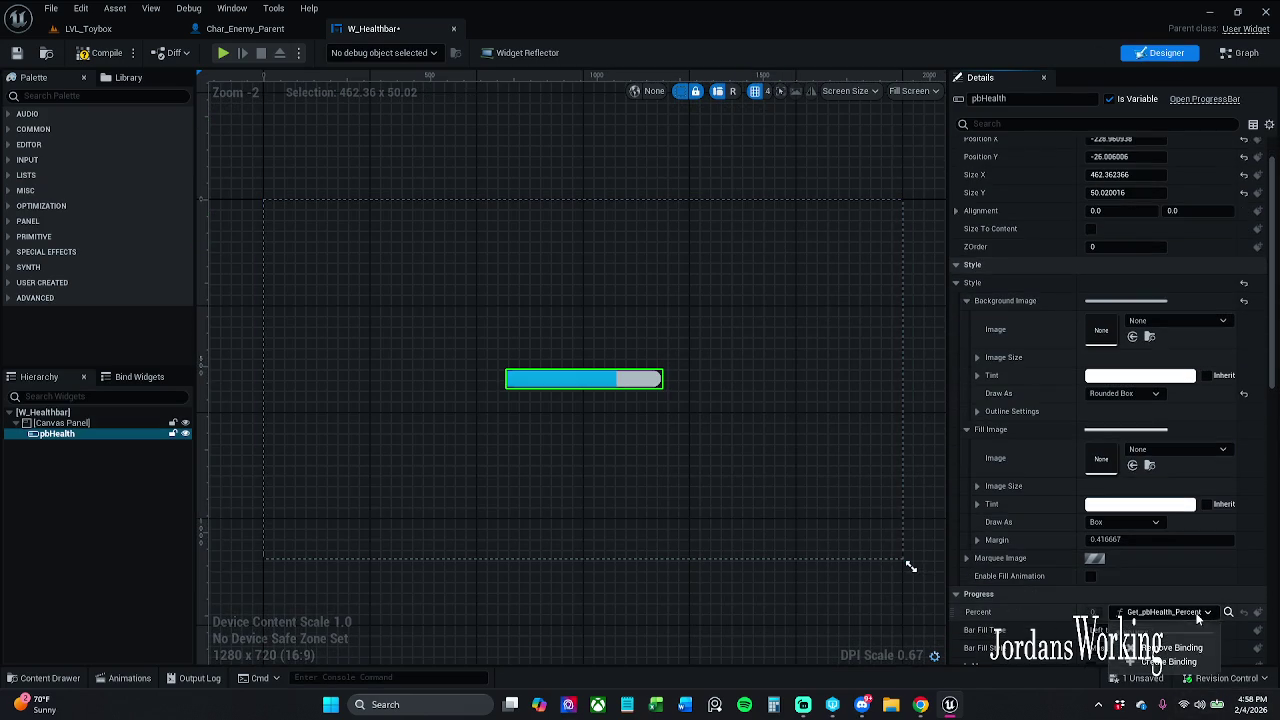
{"action": "left_click", "coordinate": [1160, 660]}
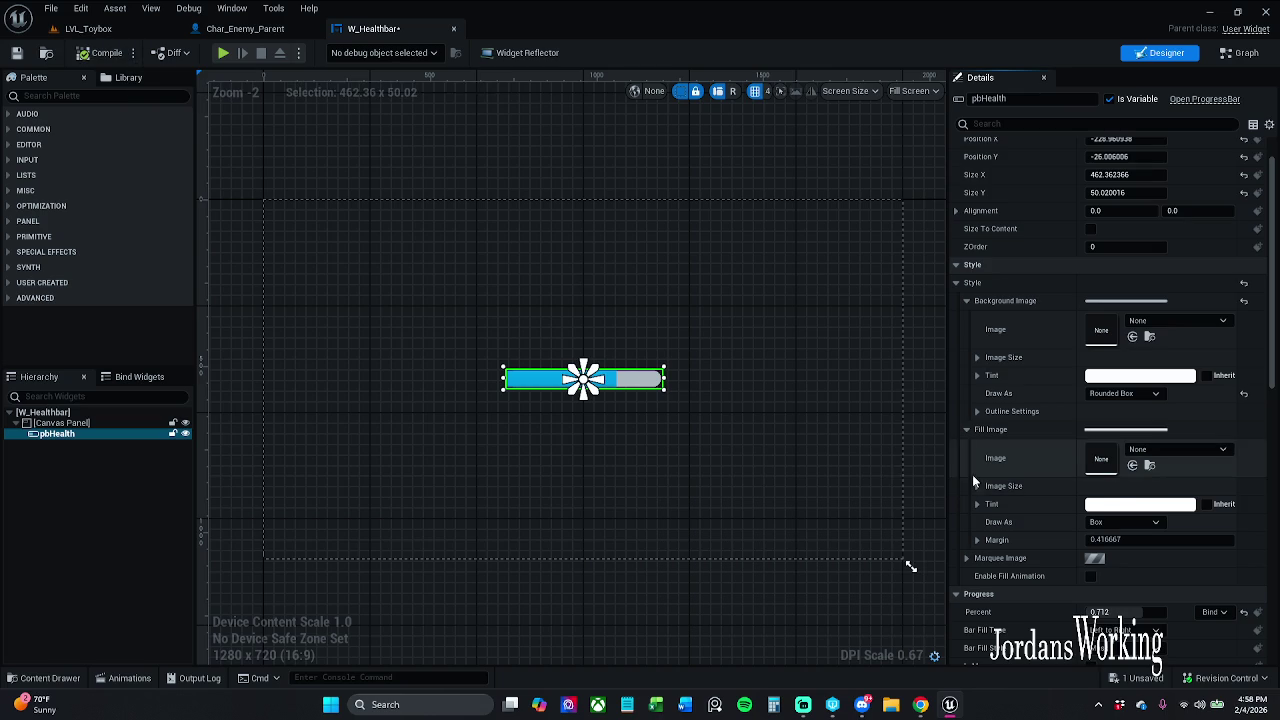
{"action": "scroll", "coordinate": [1124, 494], "scroll_direction": "up", "scroll_amount": 1}
{"action": "scroll", "coordinate": [1123, 493], "scroll_direction": "down", "scroll_amount": 6}
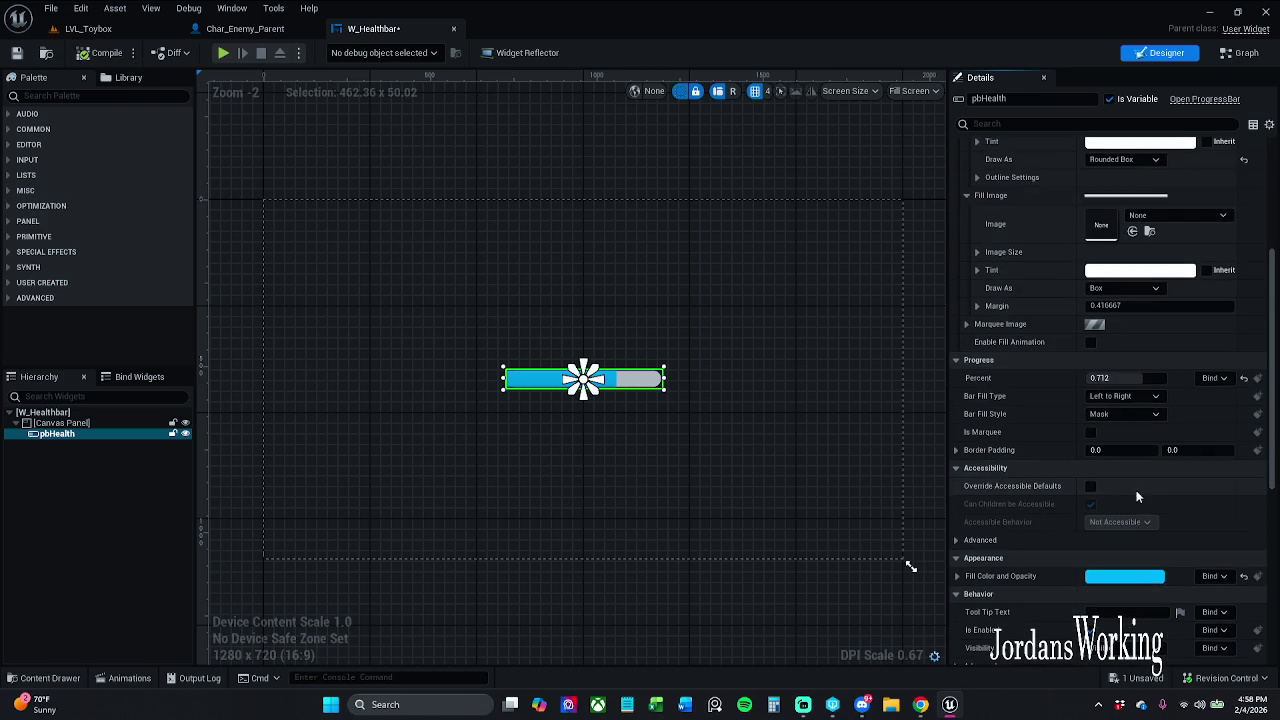
Change pbHealth's Fill Color and Opacity from blue to dark red (R 0.458333)
{"action": "left_click", "coordinate": [1125, 577]}
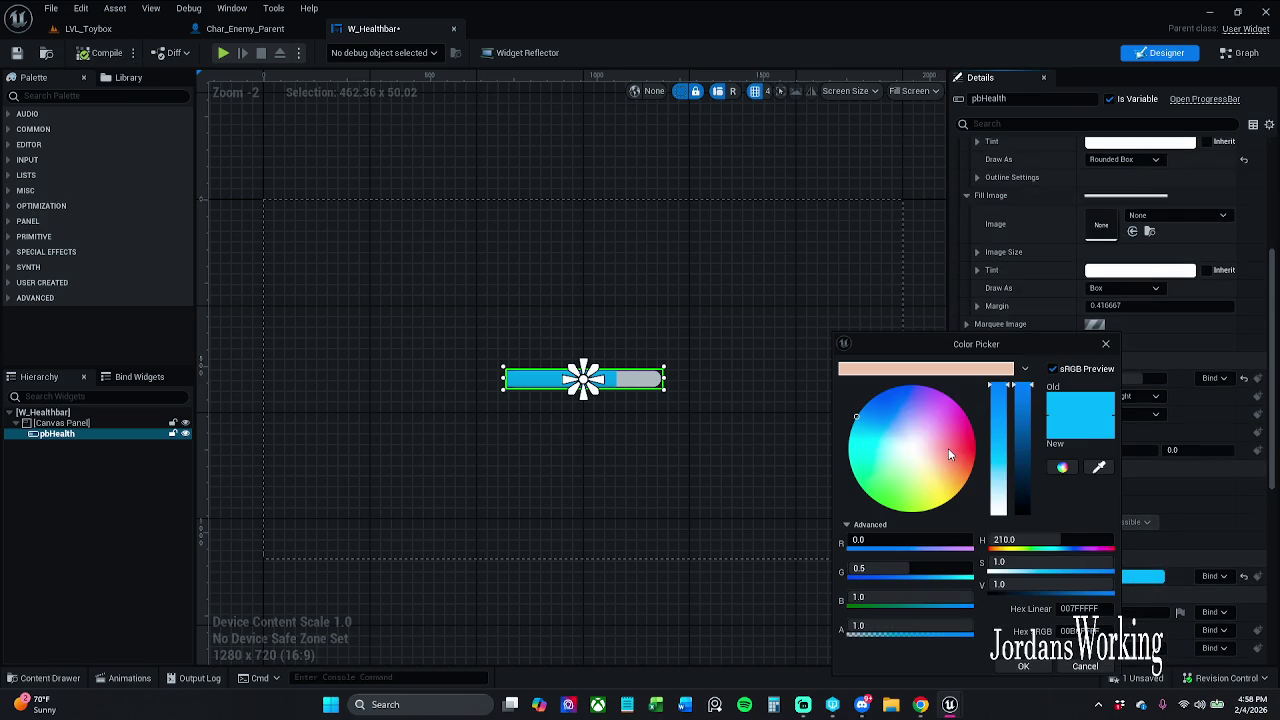
{"action": "left_click_drag", "start_coordinate": [951, 455], "coordinate": [1003, 457]}
{"action": "left_click", "coordinate": [928, 571]}
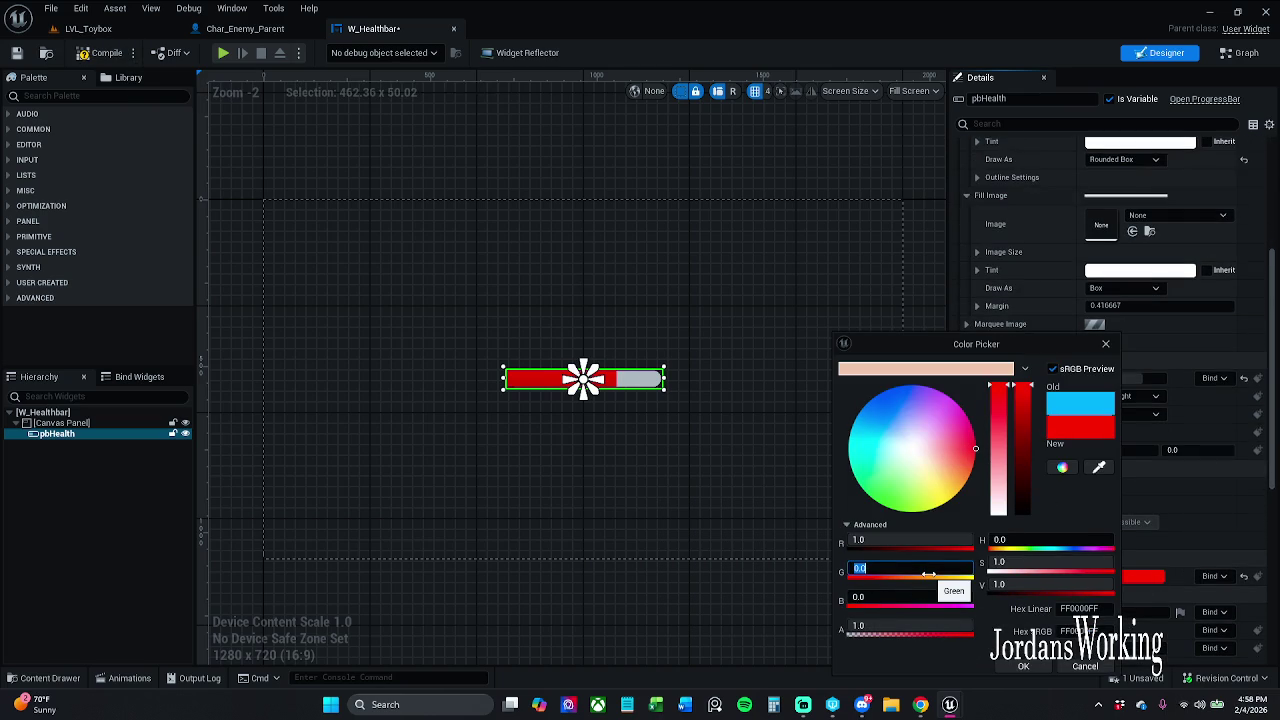
{"action": "left_click", "coordinate": [1022, 666]}
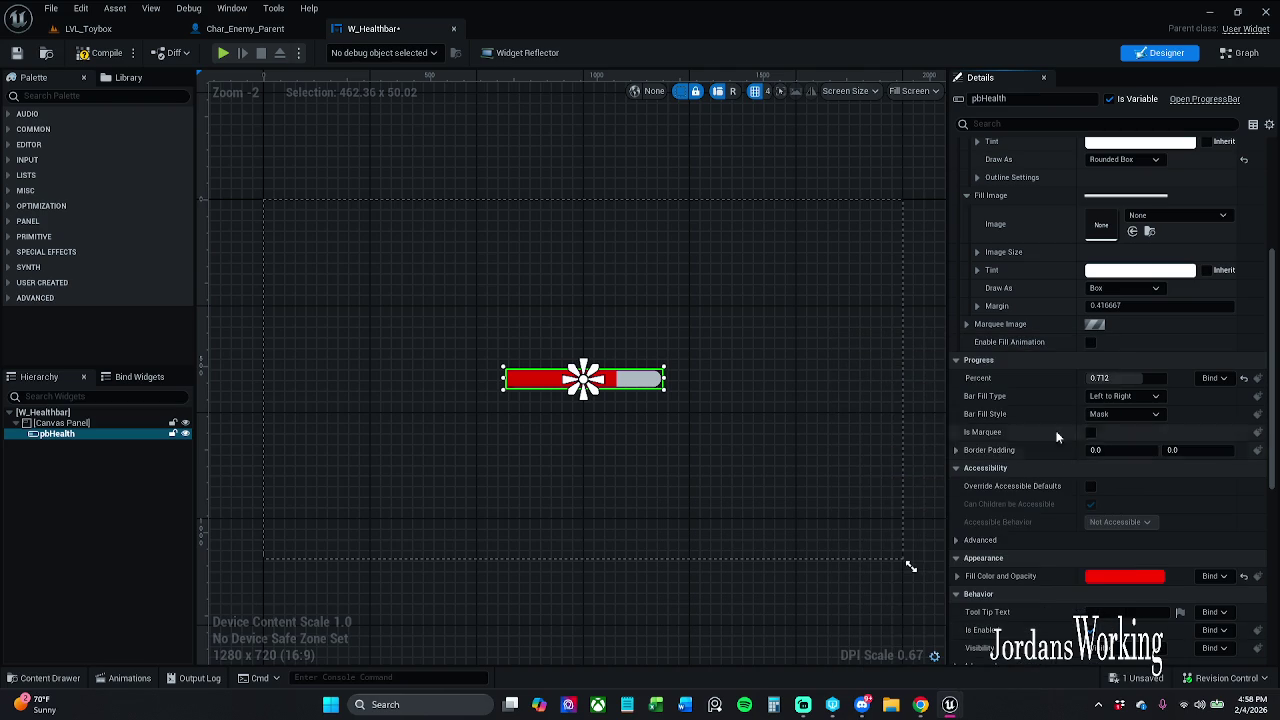
{"action": "left_click", "coordinate": [1140, 577]}
{"action": "left_click_drag", "start_coordinate": [1047, 417], "coordinate": [1057, 457]}
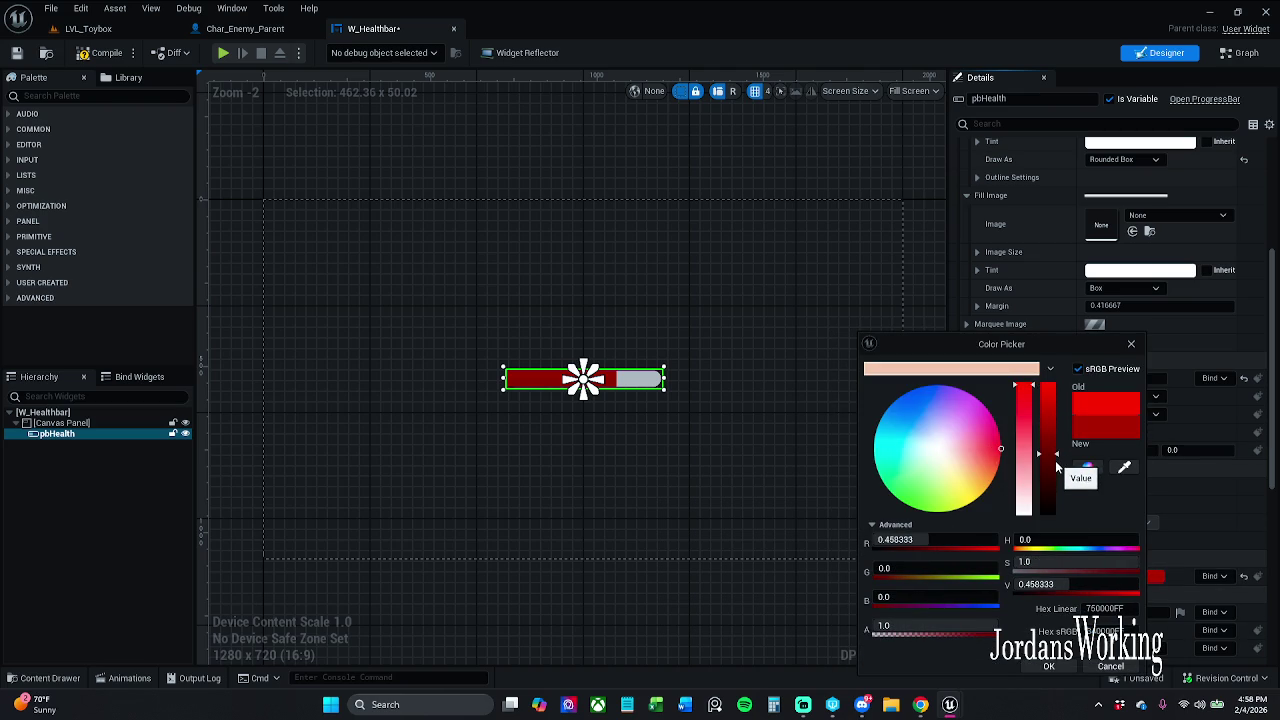
{"action": "left_click", "coordinate": [1049, 666]}
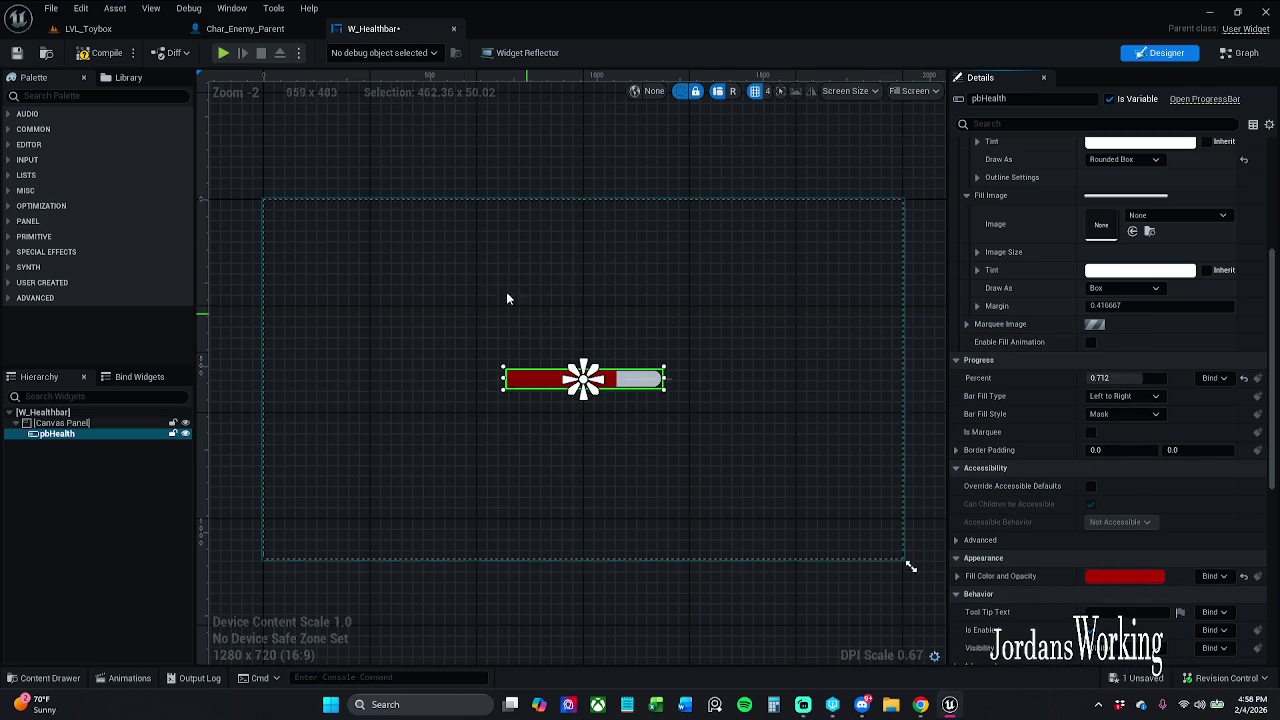
Compile and save W_Healthbar, then reselect the pbHealth progress bar
{"action": "left_click", "coordinate": [102, 60]}
{"action": "left_click", "coordinate": [22, 55]}
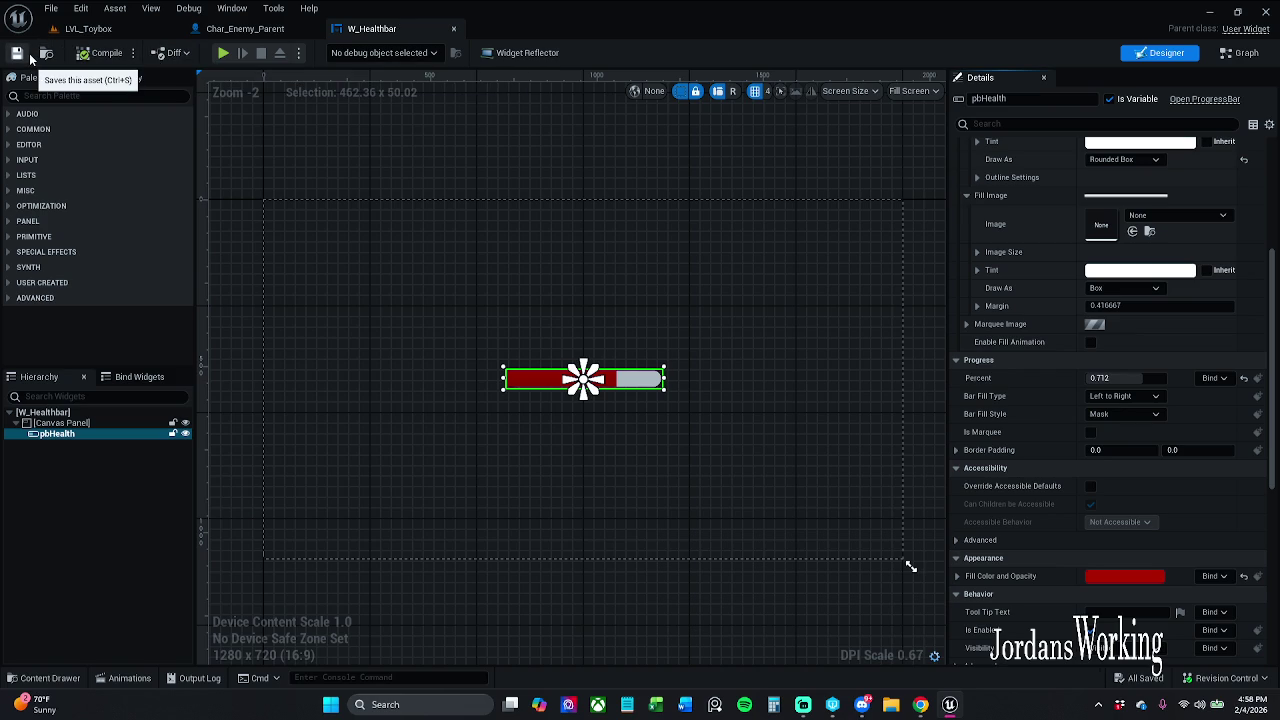
{"action": "left_click", "coordinate": [600, 180]}
{"action": "scroll", "coordinate": [612, 383], "scroll_direction": "up", "scroll_amount": 1}
{"action": "scroll", "coordinate": [614, 380], "scroll_direction": "up", "scroll_amount": 2}
{"action": "left_click", "coordinate": [614, 374]}
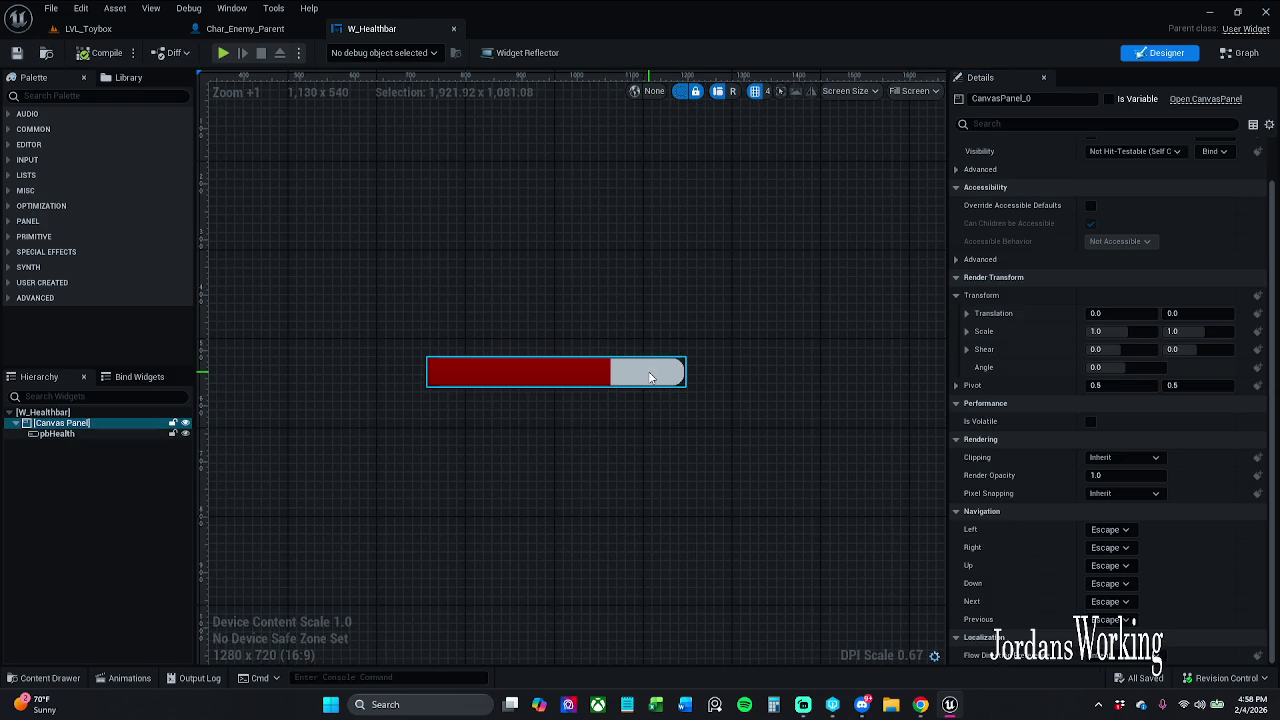
{"action": "left_click", "coordinate": [77, 437]}
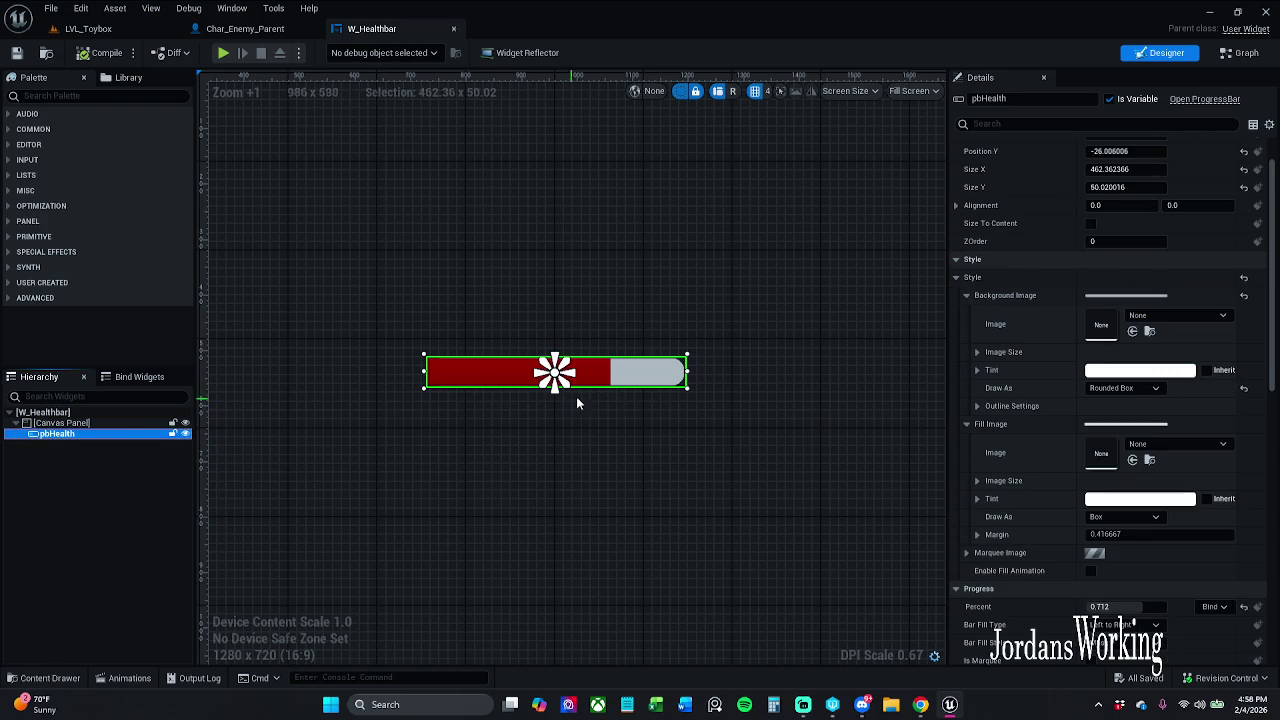
{"action": "left_click", "coordinate": [108, 425]}
{"action": "left_click", "coordinate": [148, 434]}
{"action": "left_click", "coordinate": [712, 372]}
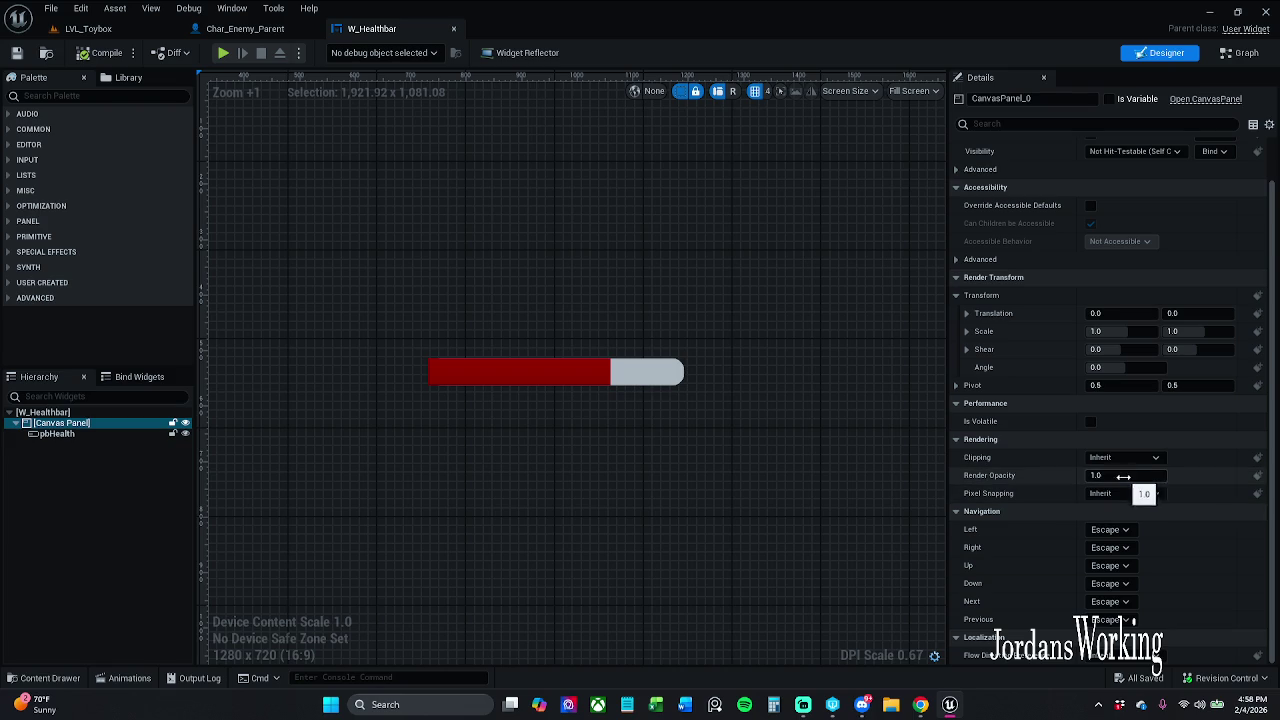
{"action": "scroll", "coordinate": [1096, 396], "scroll_direction": "up", "scroll_amount": 2}
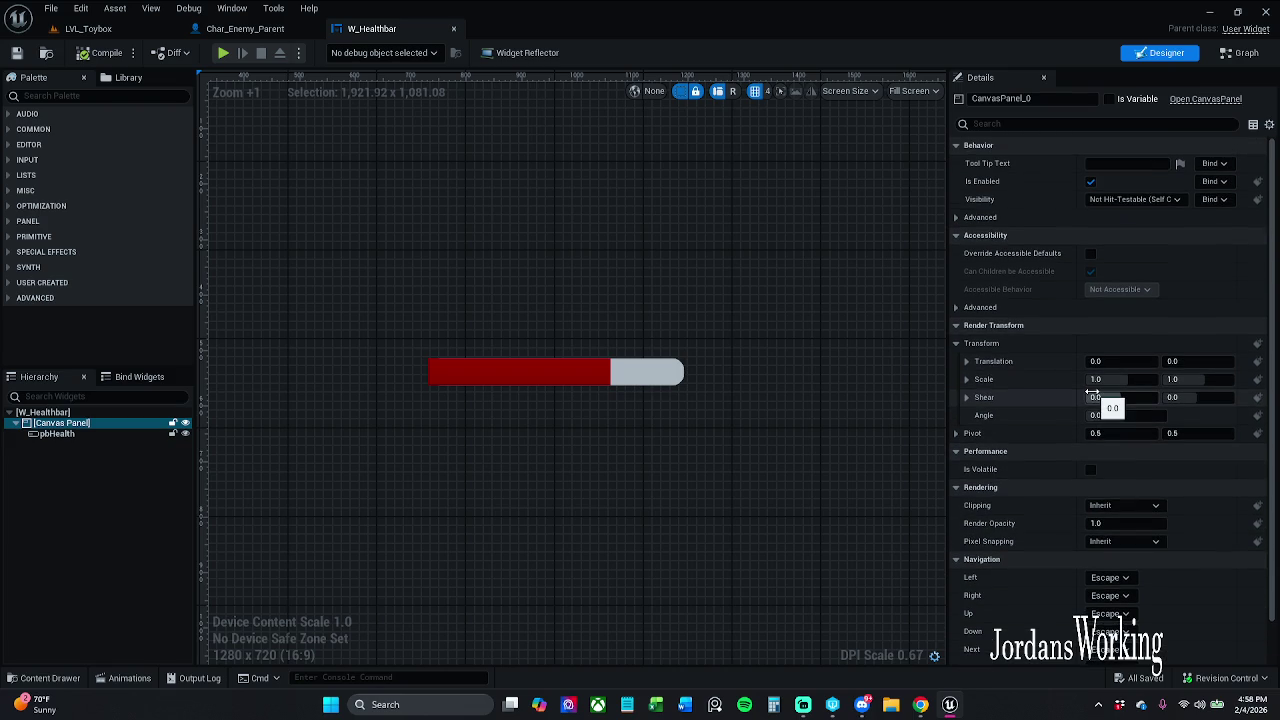
{"action": "left_click", "coordinate": [120, 434]}
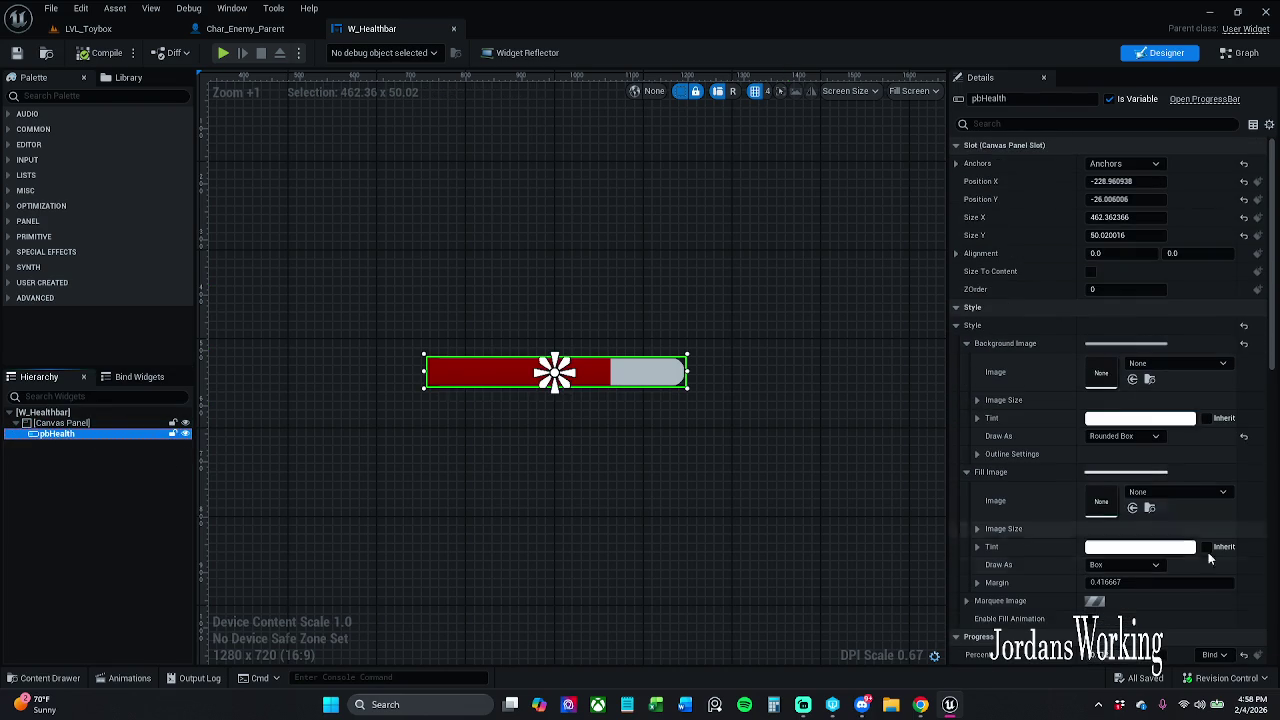
Fill the bar to Percent 1.0 and draw the fill image as a Rounded Box
{"action": "mouse_move", "coordinate": [1120, 654]}
{"action": "left_mouse_down"}
{"action": "mouse_move", "coordinate": [1085, 654]}
{"action": "mouse_move", "coordinate": [1160, 654]}
{"action": "left_mouse_up"}
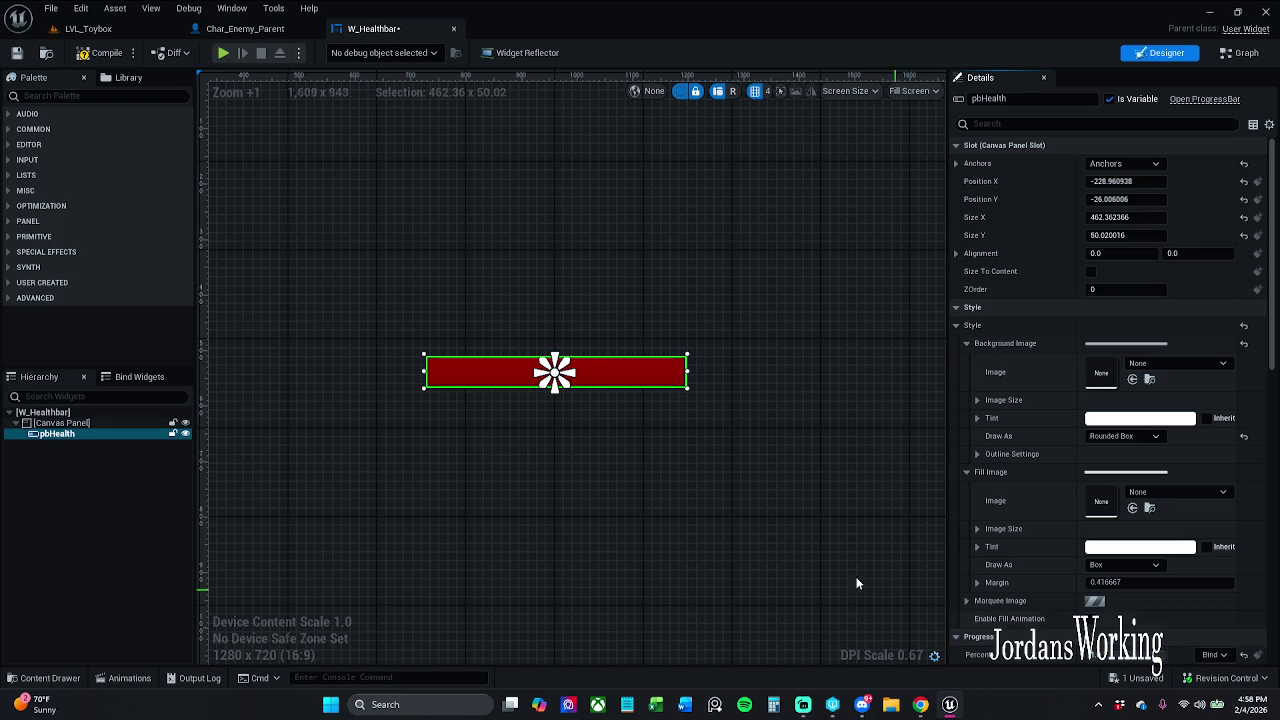
{"action": "left_click", "coordinate": [753, 539]}
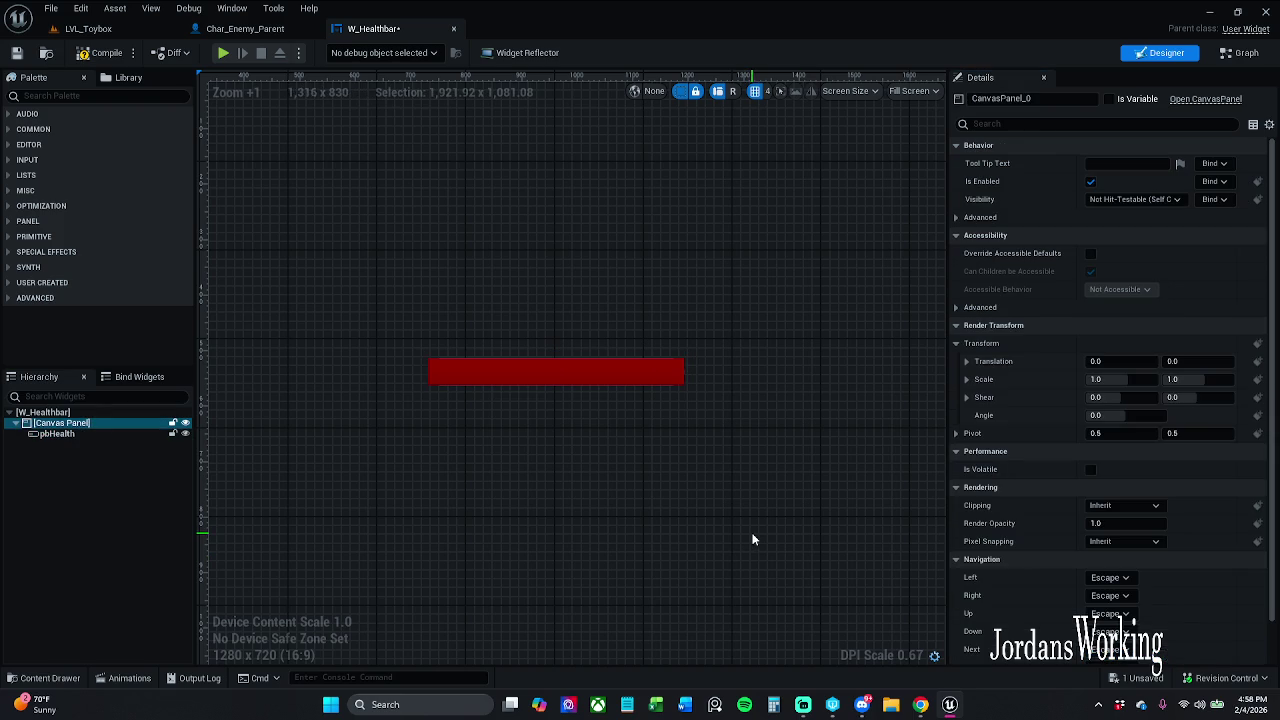
{"action": "left_click", "coordinate": [677, 374]}
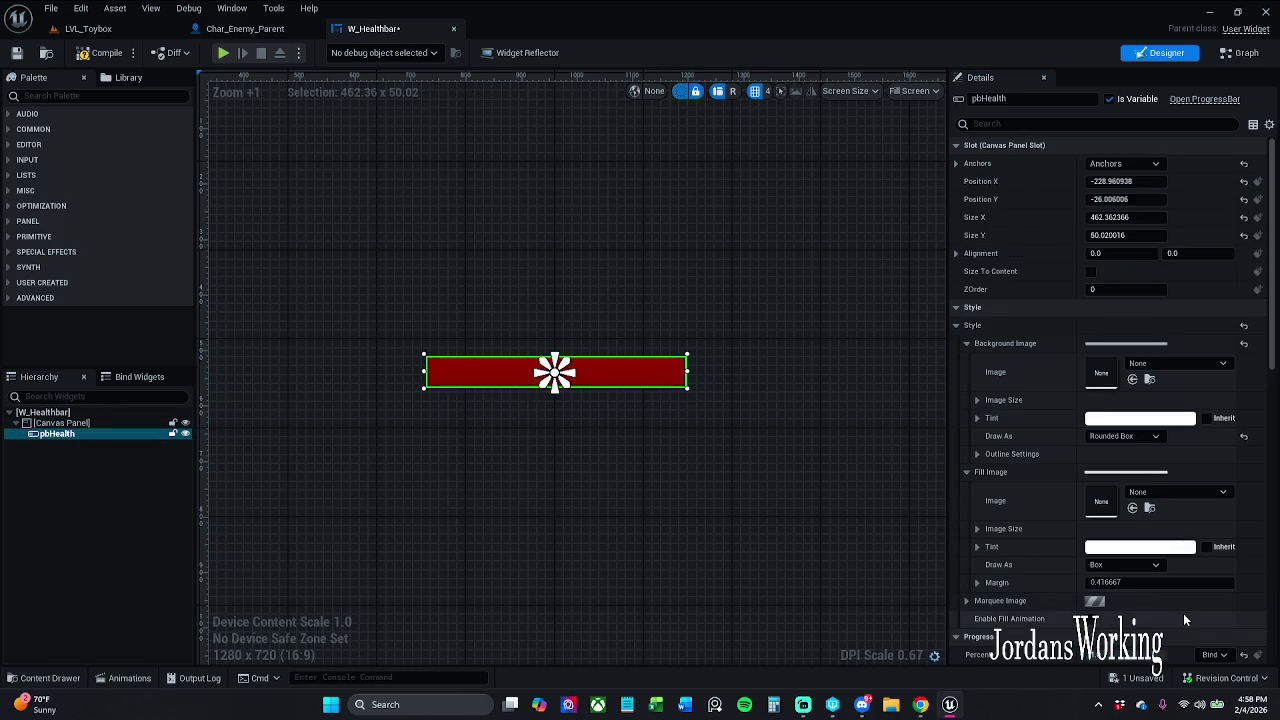
{"action": "left_click", "coordinate": [1141, 566]}
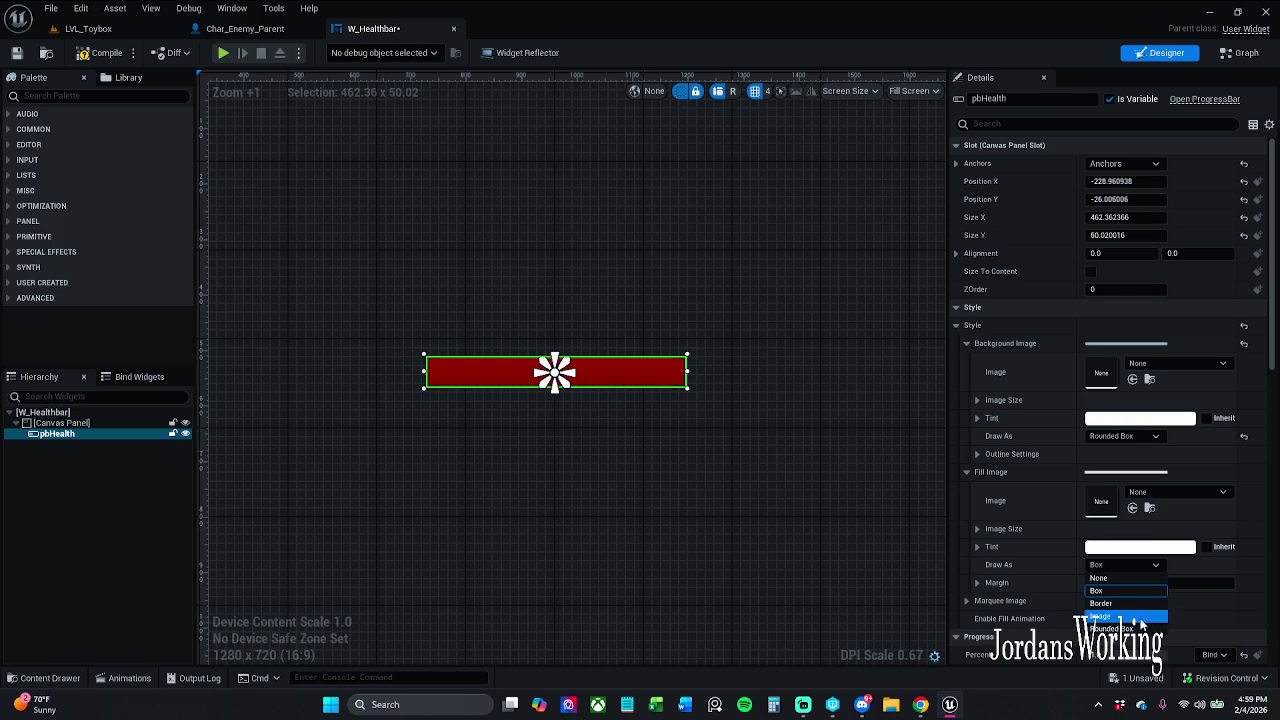
{"action": "left_click", "coordinate": [1125, 628]}
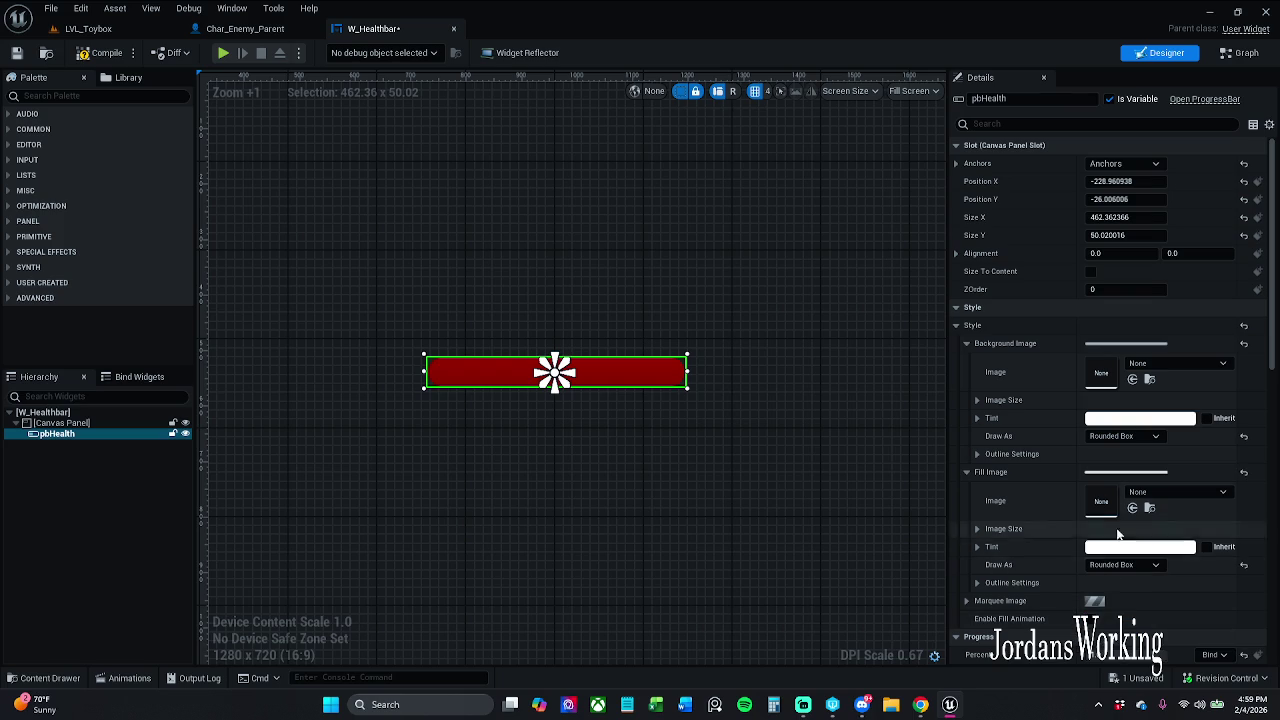
{"action": "scroll", "coordinate": [1145, 467], "scroll_direction": "down", "scroll_amount": 3}
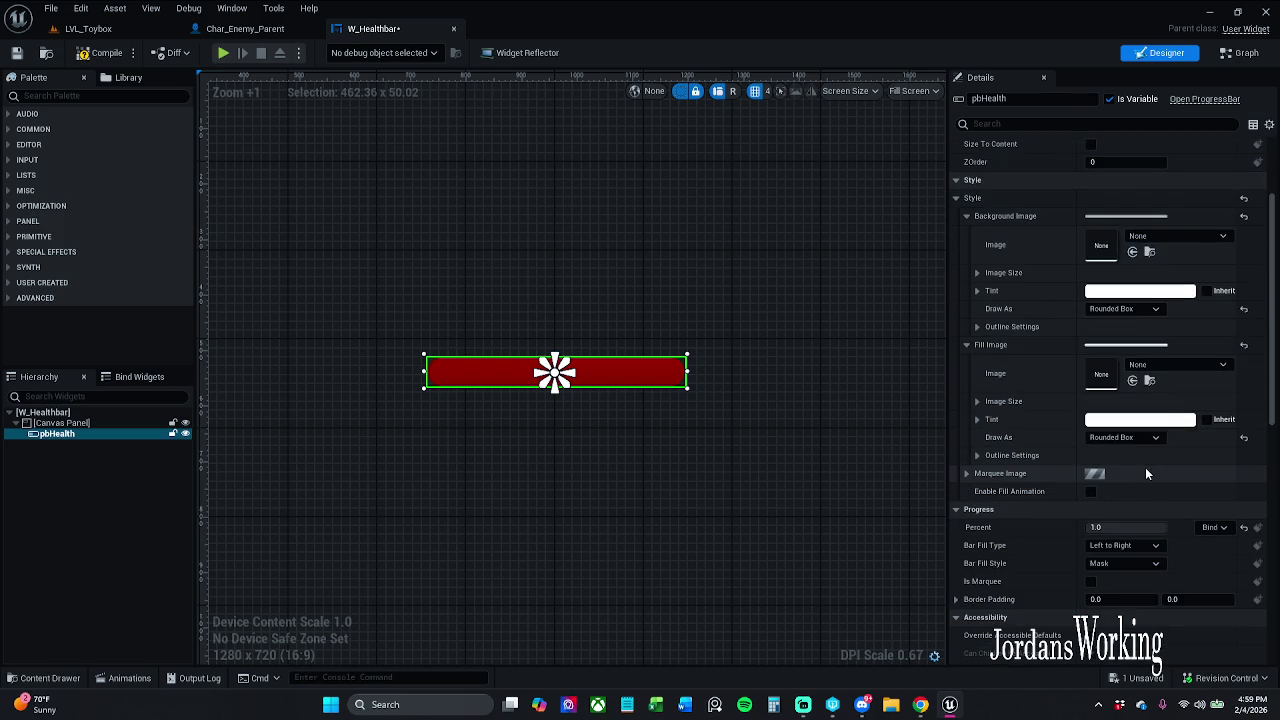
{"action": "scroll", "coordinate": [1146, 473], "scroll_direction": "up", "scroll_amount": 1}
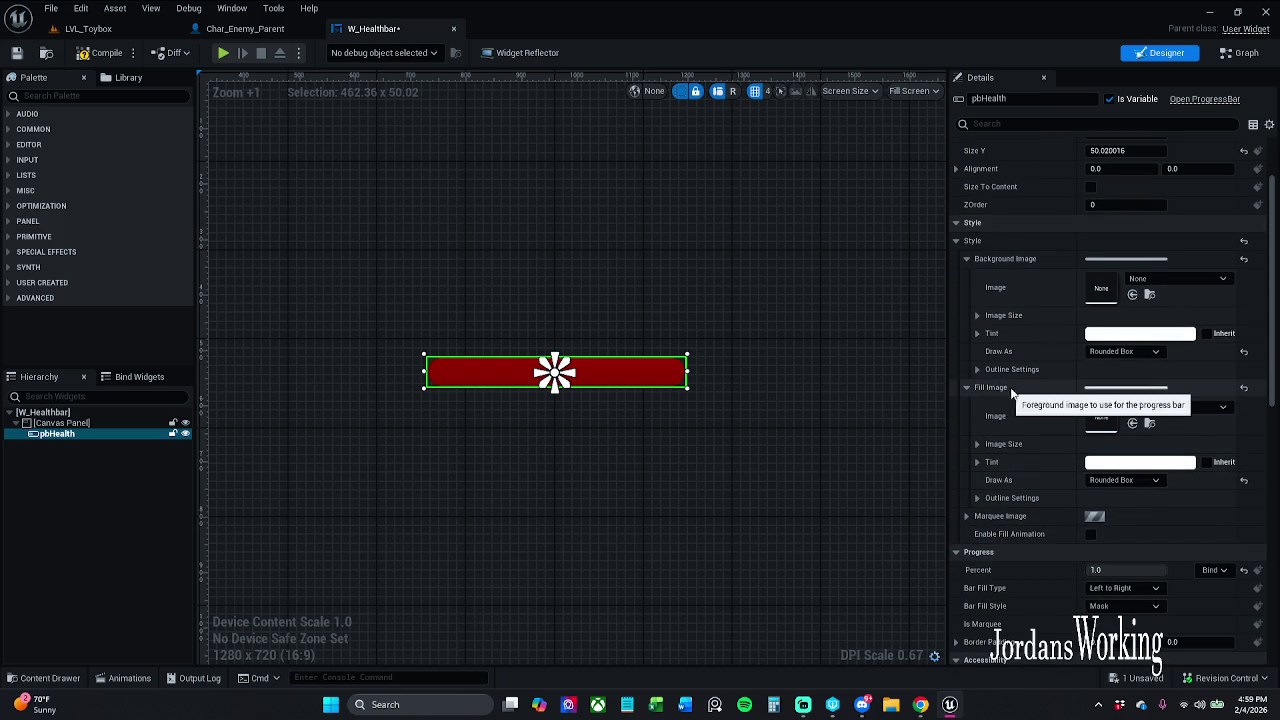
{"action": "left_click", "coordinate": [730, 414]}
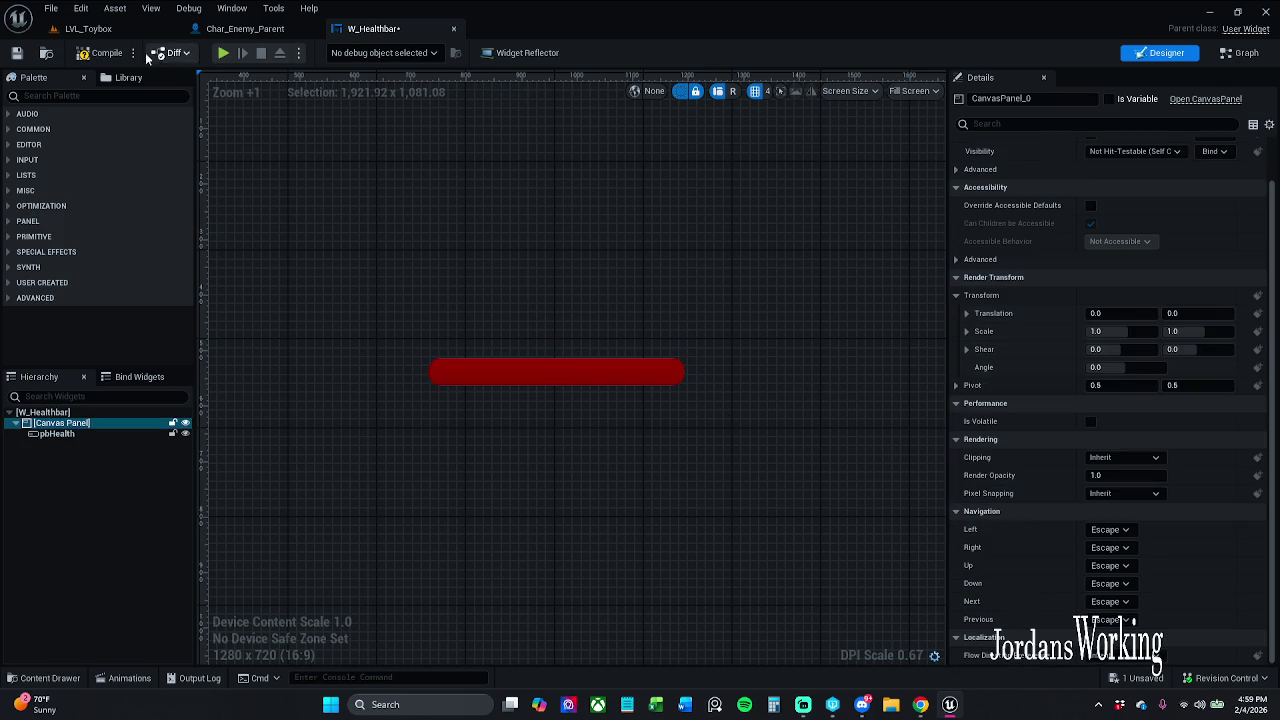
Save W_Healthbar and return to the Graph editor
{"action": "left_click", "coordinate": [16, 53]}
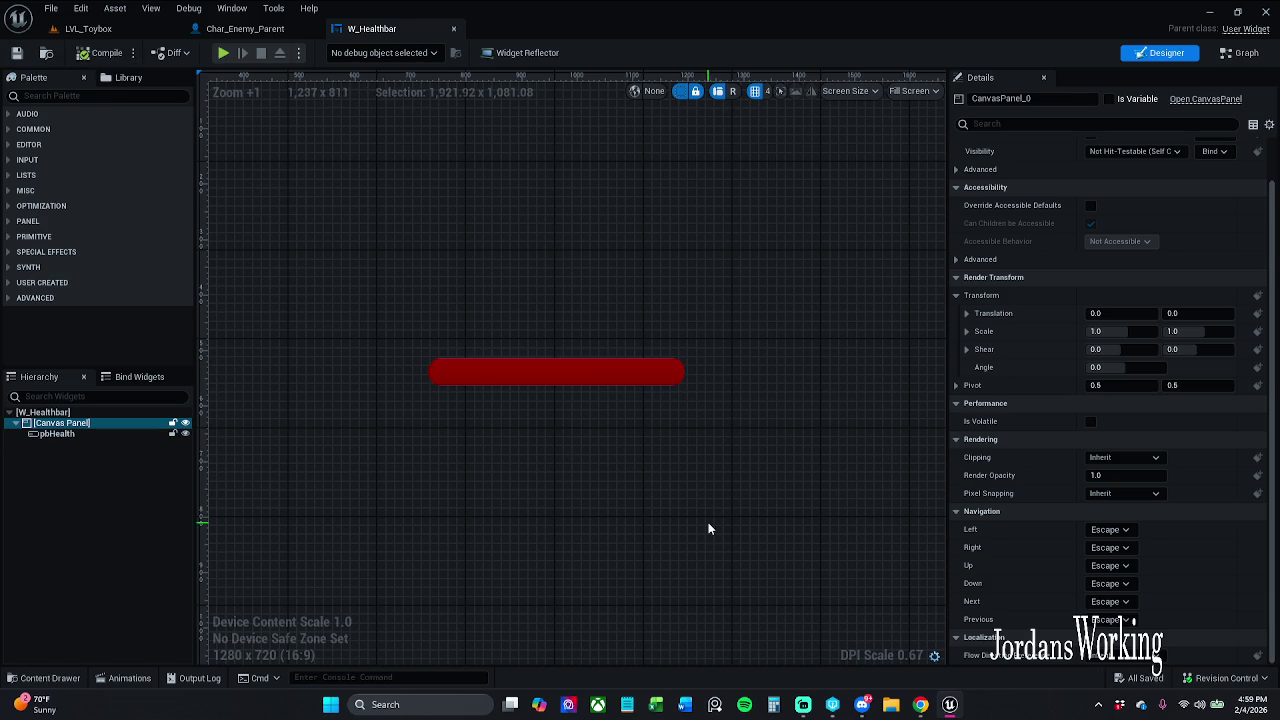
{"action": "left_click", "coordinate": [681, 375]}
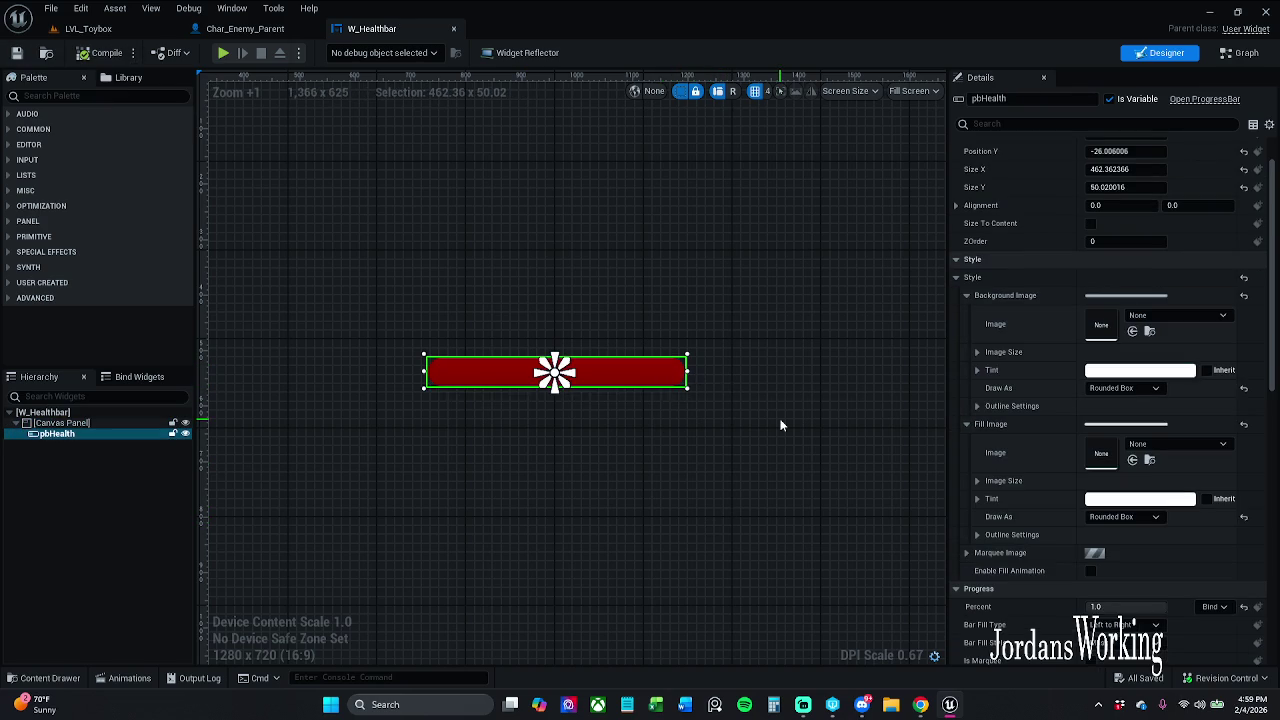
{"action": "scroll", "coordinate": [1108, 291], "scroll_direction": "up", "scroll_amount": 2}
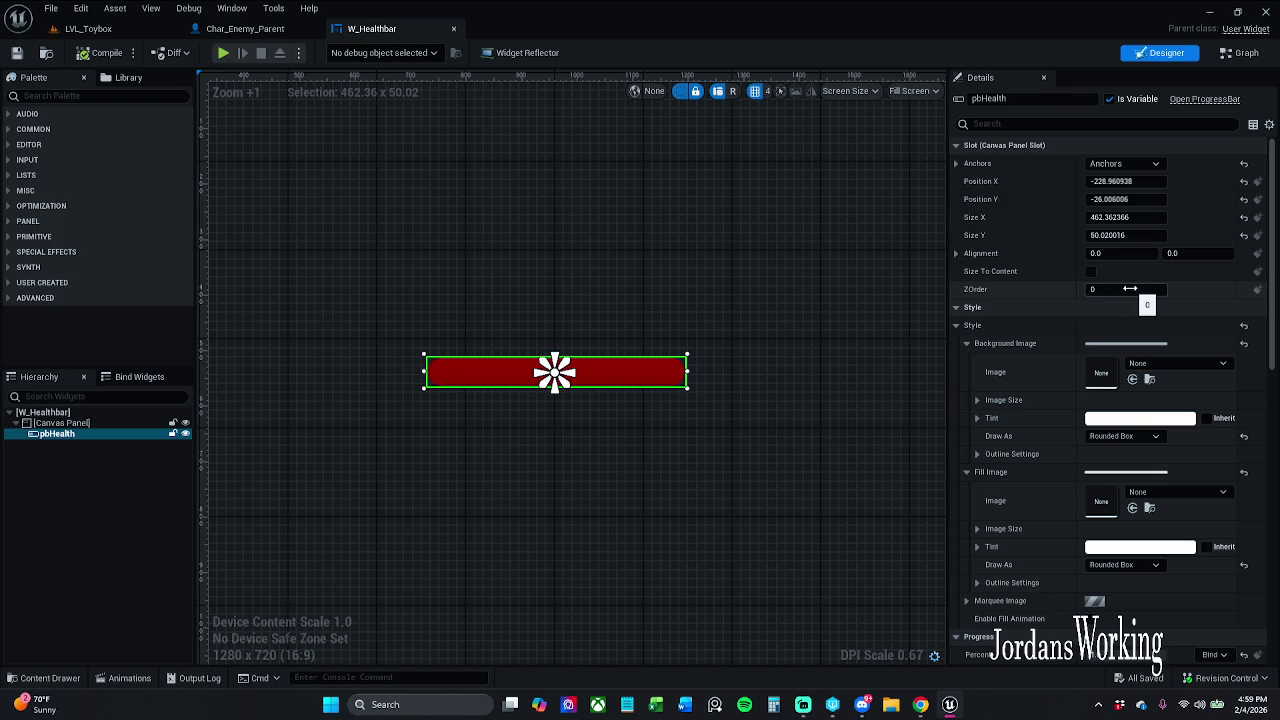
{"action": "left_click", "coordinate": [1241, 55]}
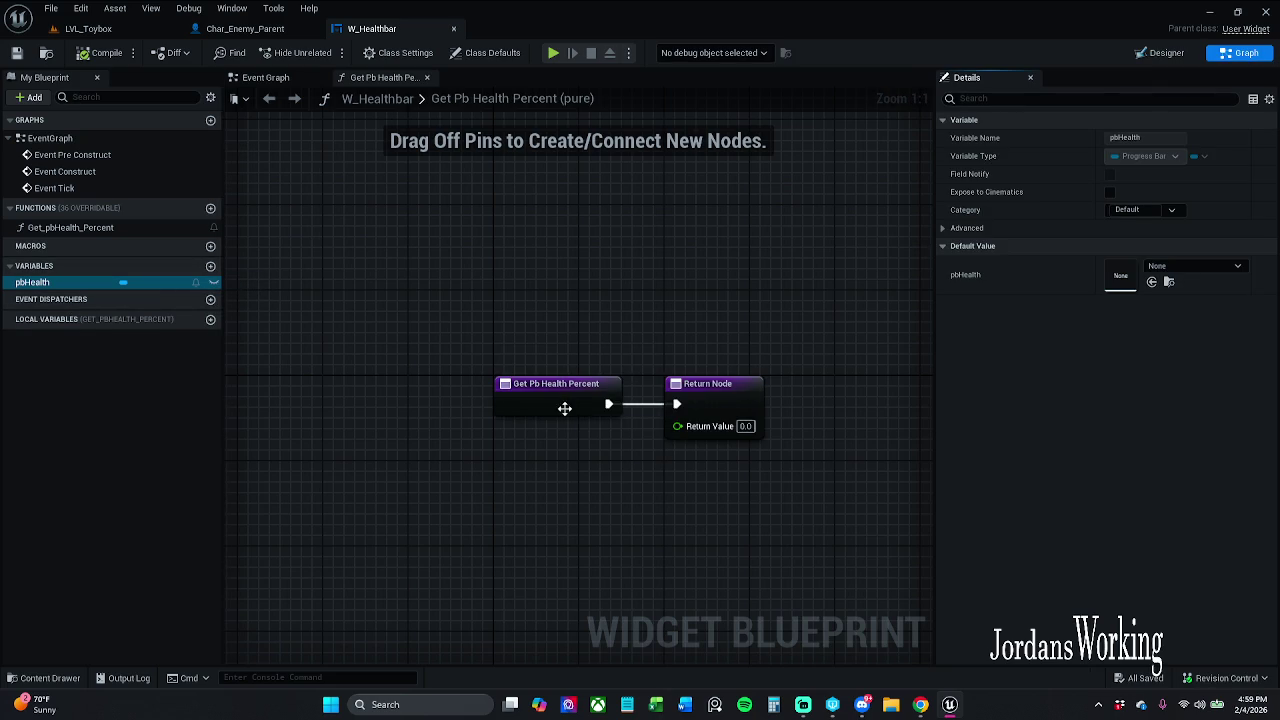
Promote the function's Return Value to a new variable, NewVar
{"action": "left_click_drag", "start_coordinate": [677, 426], "coordinate": [623, 480]}
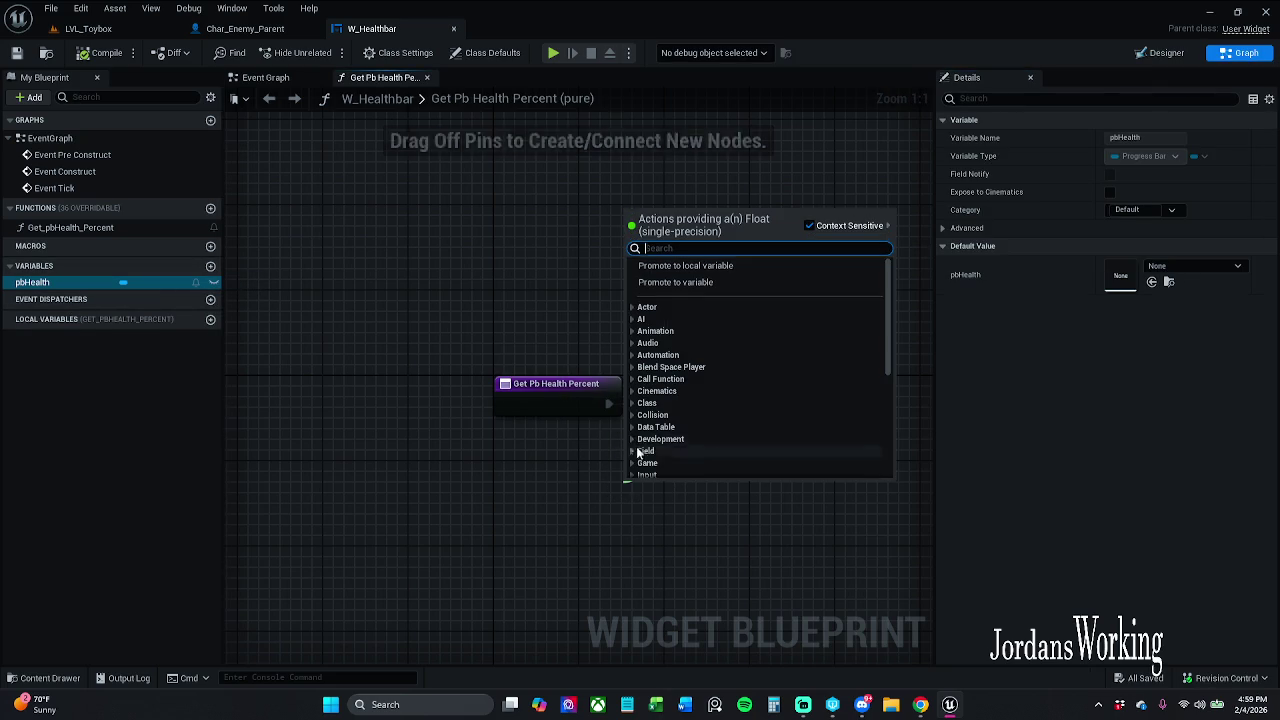
{"action": "left_click", "coordinate": [718, 283]}
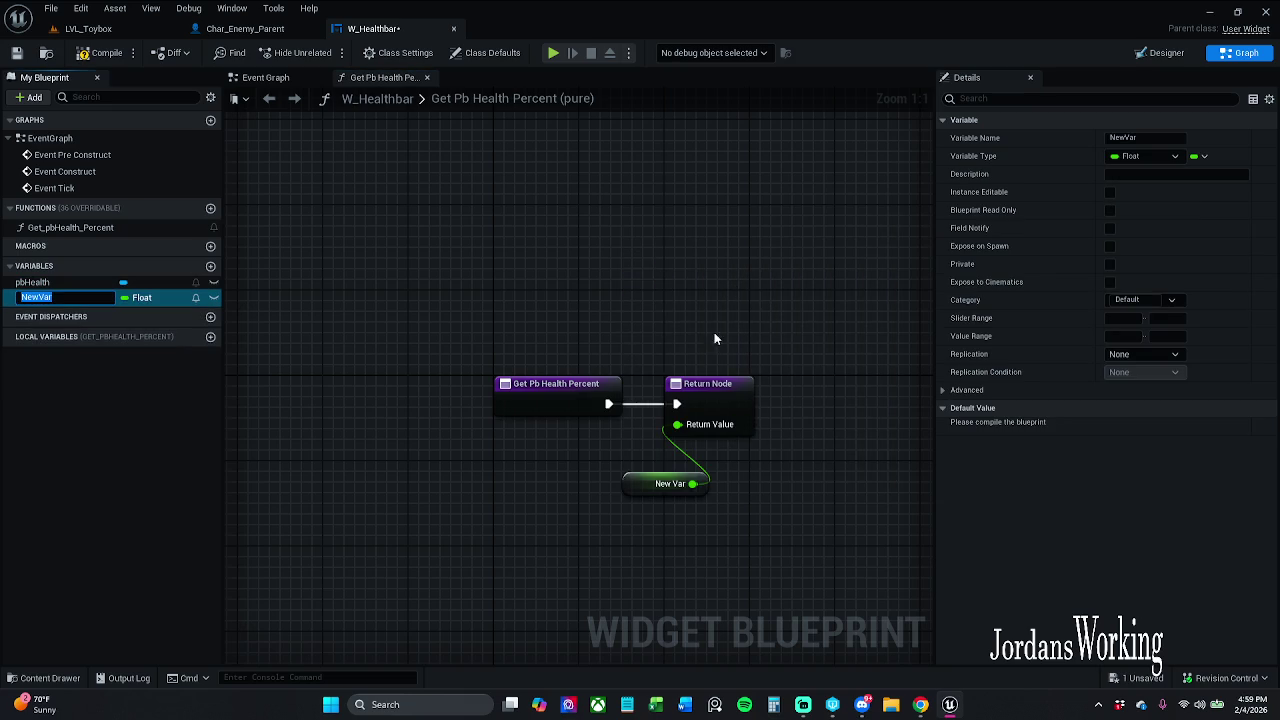
{"action": "left_click_drag", "start_coordinate": [624, 494], "coordinate": [626, 483]}
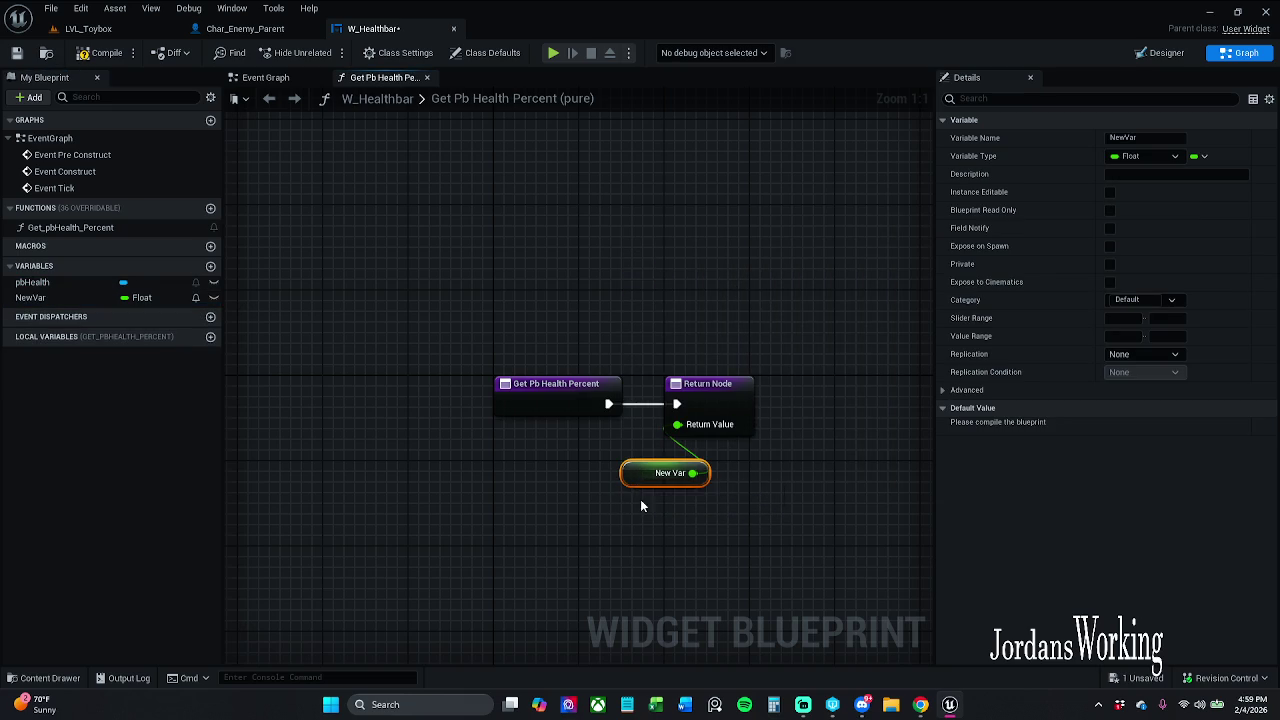
{"action": "left_click", "coordinate": [643, 536]}
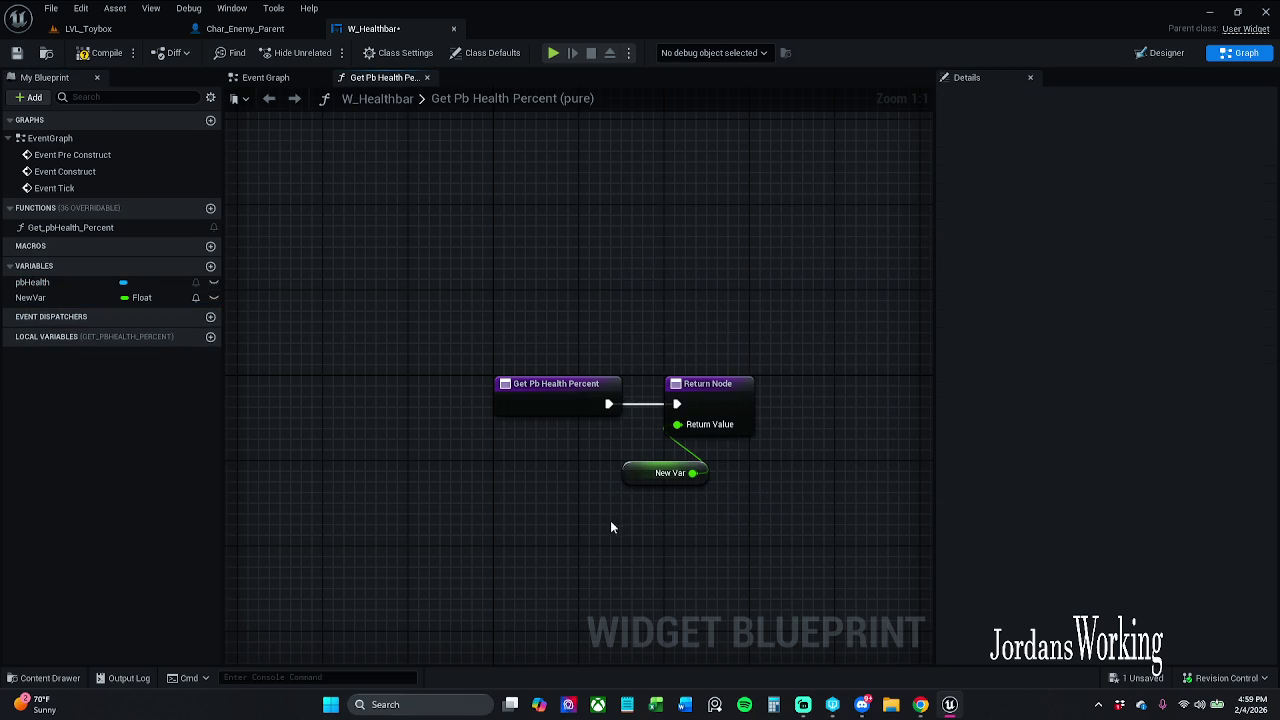
{"action": "left_click_drag", "start_coordinate": [613, 525], "coordinate": [750, 460]}
{"action": "left_click_drag", "start_coordinate": [674, 480], "coordinate": [698, 525]}
{"action": "left_click", "coordinate": [637, 474]}
Delete an accidental NewLocalVar and reconnect New Var to the Return Value
{"action": "left_click_drag", "start_coordinate": [677, 424], "coordinate": [606, 482]}
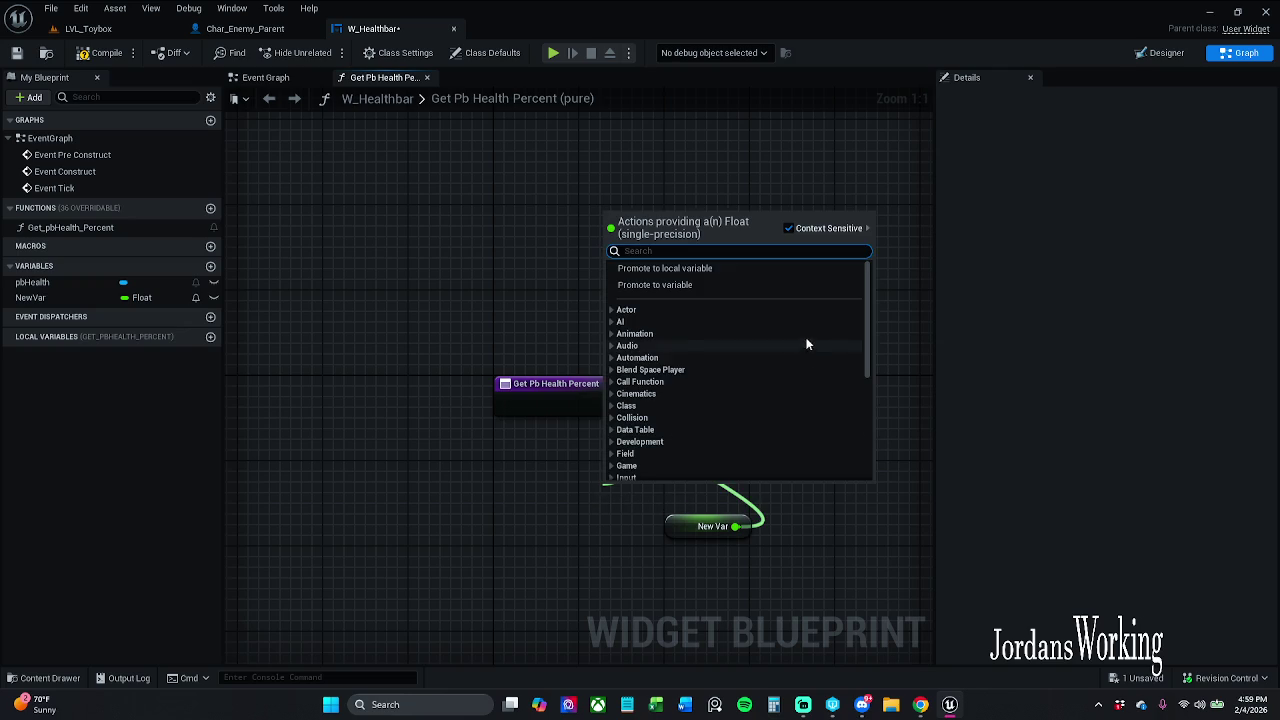
{"action": "left_click", "coordinate": [730, 268]}
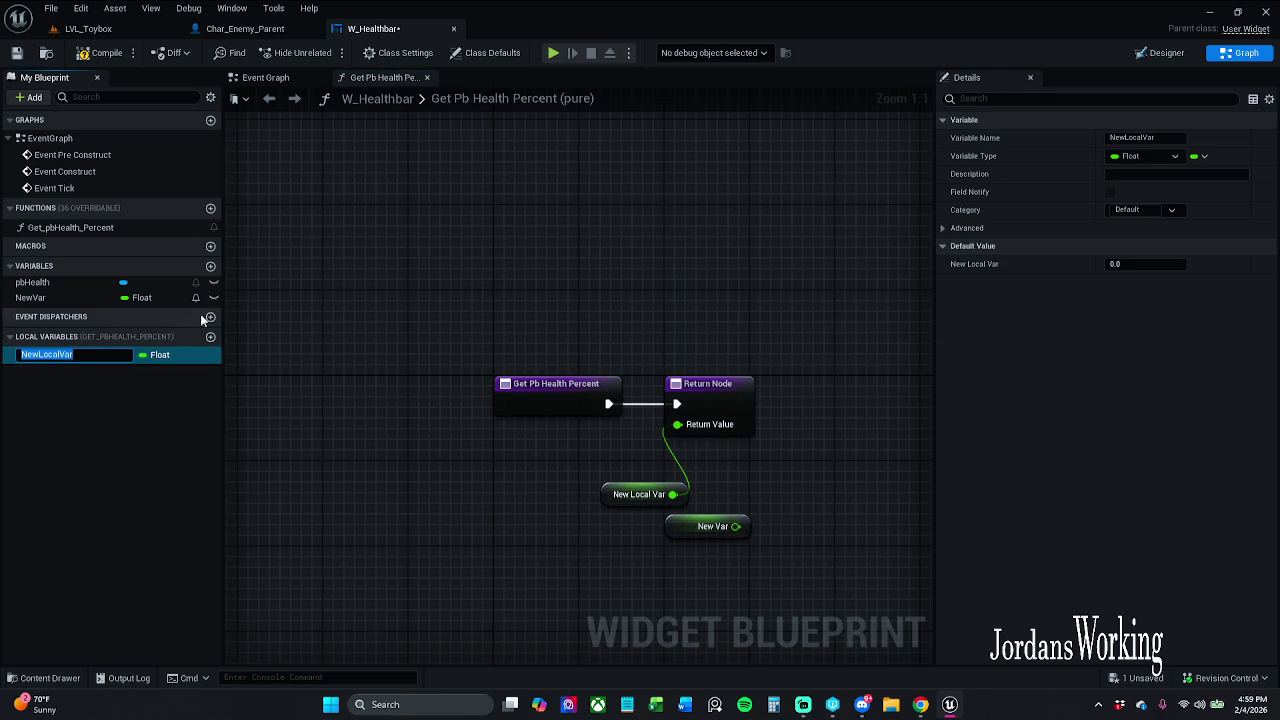
{"action": "left_click", "coordinate": [80, 299]}
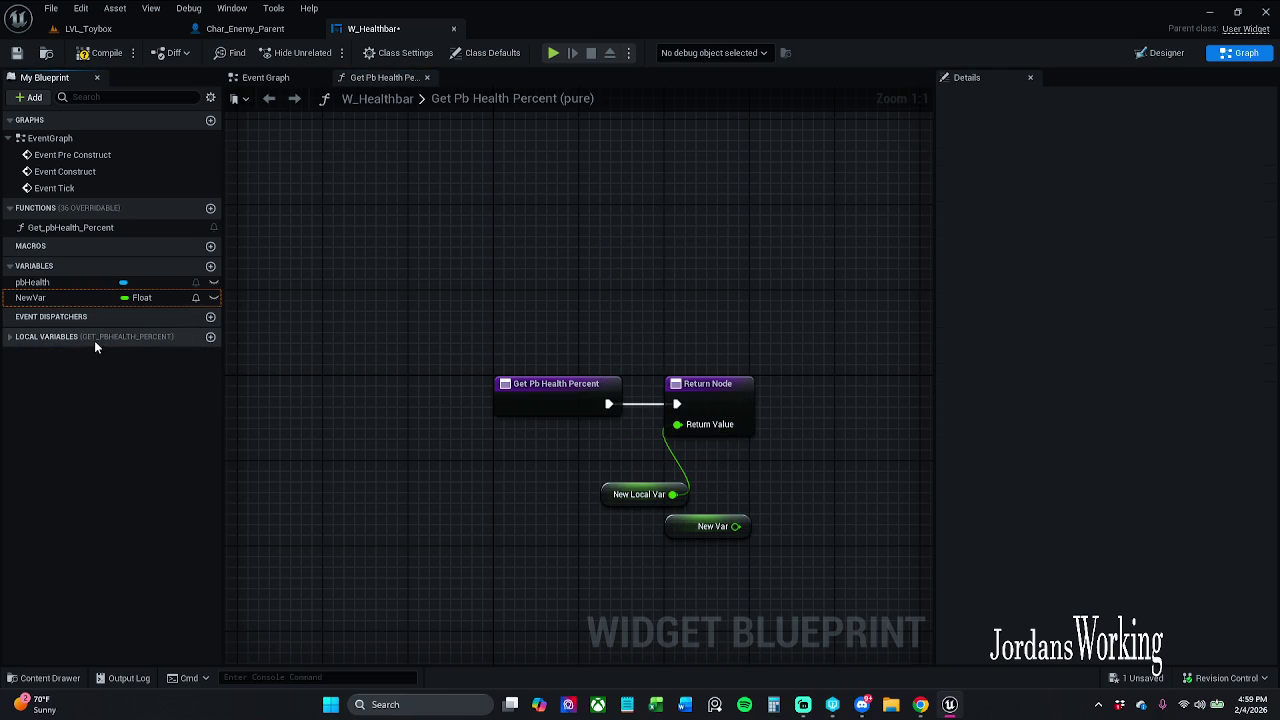
{"action": "left_click", "coordinate": [97, 358]}
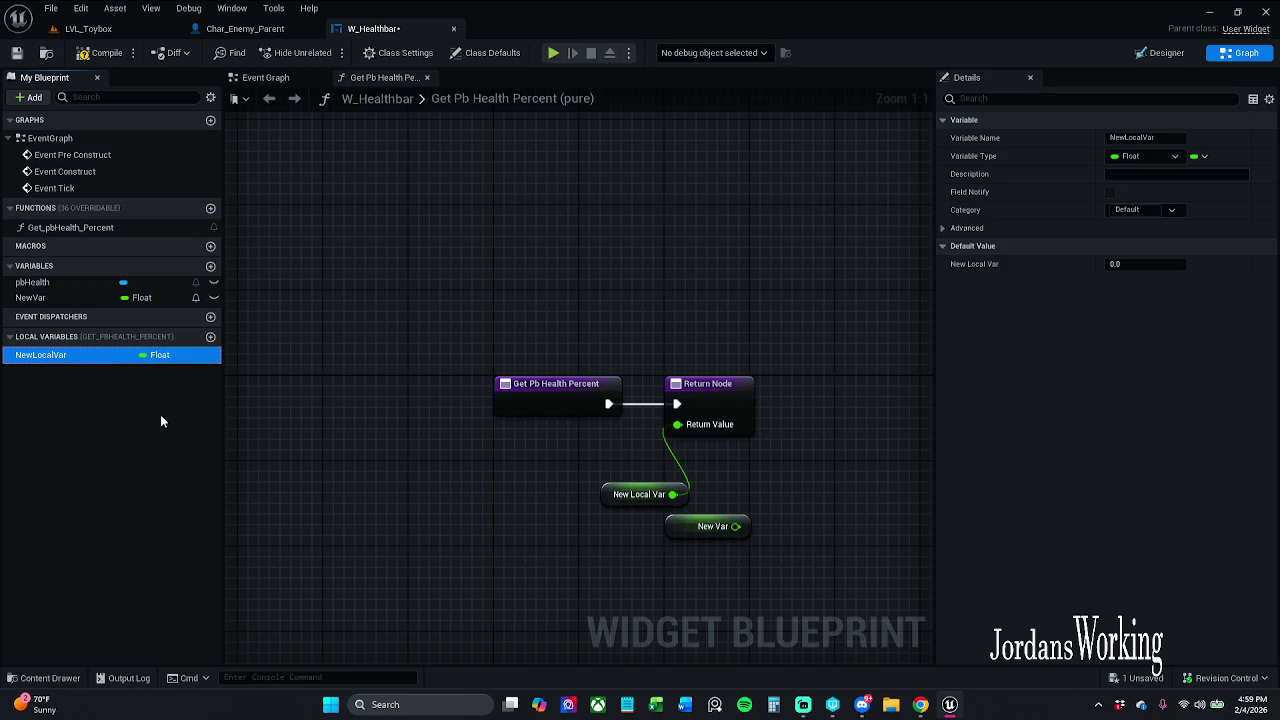
{"action": "key", "text": "Delete"}
{"action": "mouse_move", "coordinate": [740, 526]}
{"action": "left_mouse_down"}
{"action": "mouse_move", "coordinate": [737, 468]}
{"action": "mouse_move", "coordinate": [678, 426]}
{"action": "left_mouse_up"}
{"action": "mouse_move", "coordinate": [700, 526]}
{"action": "left_mouse_down"}
{"action": "mouse_move", "coordinate": [655, 515]}
{"action": "mouse_move", "coordinate": [618, 481]}
{"action": "left_mouse_up"}
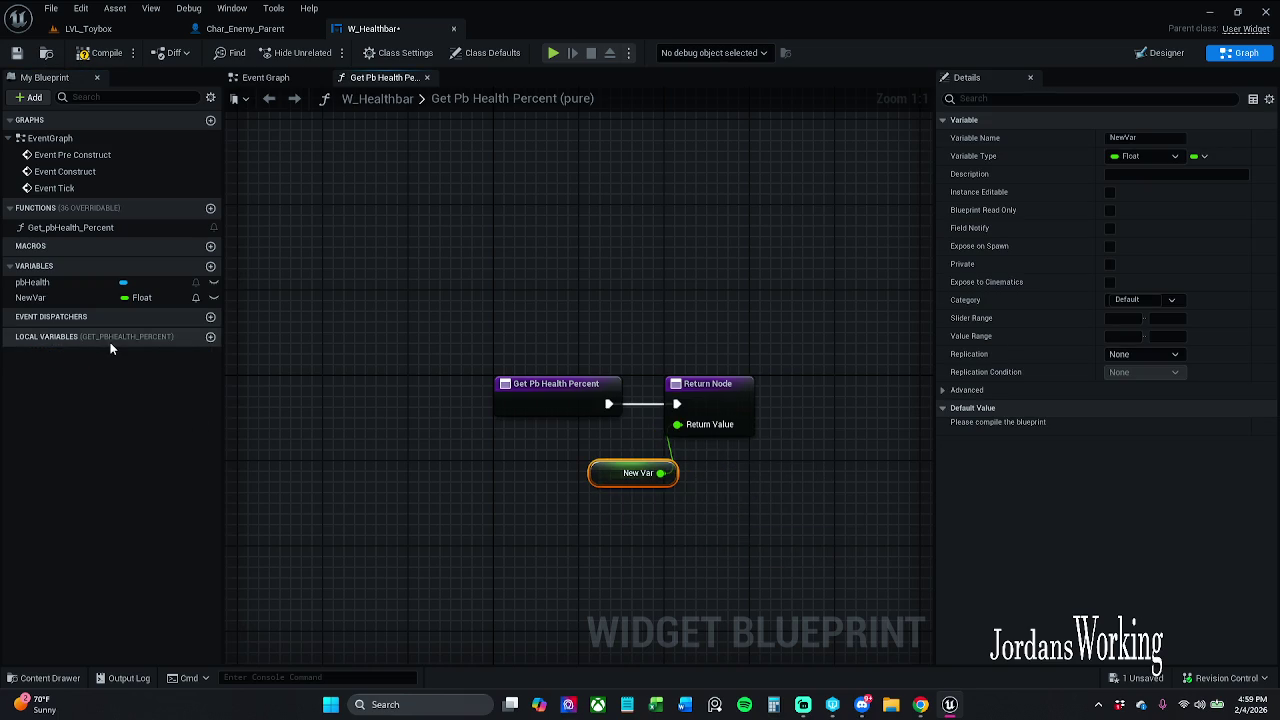
Rename NewVar to health, then compile and save W_Healthbar
{"action": "left_click", "coordinate": [44, 298]}
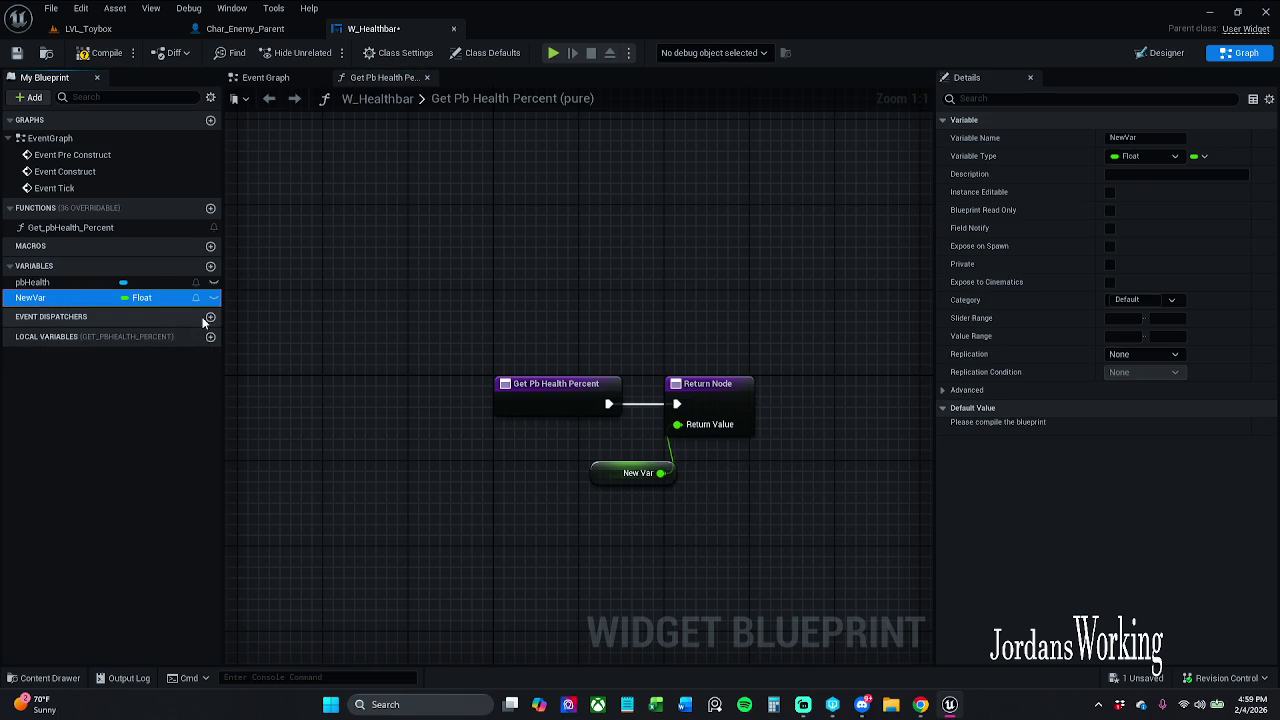
{"action": "key", "text": "F2"}
{"action": "type", "text": "health"}
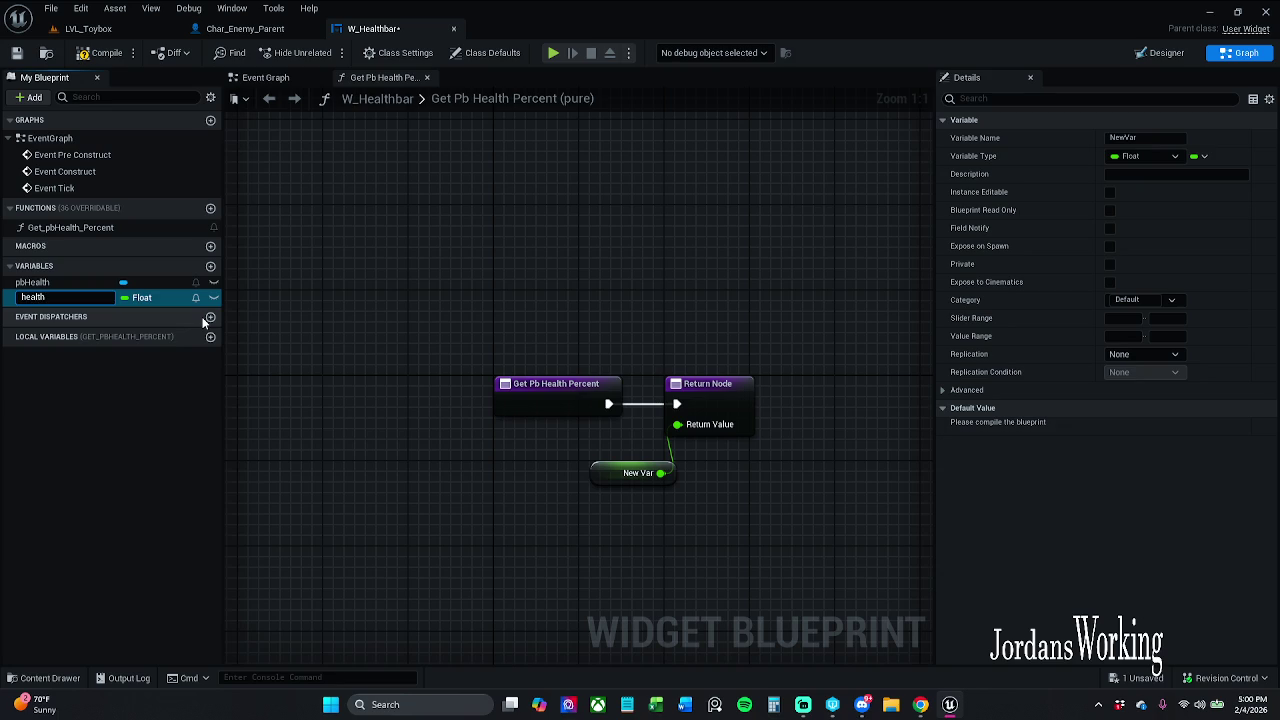
{"action": "key", "text": "Return"}
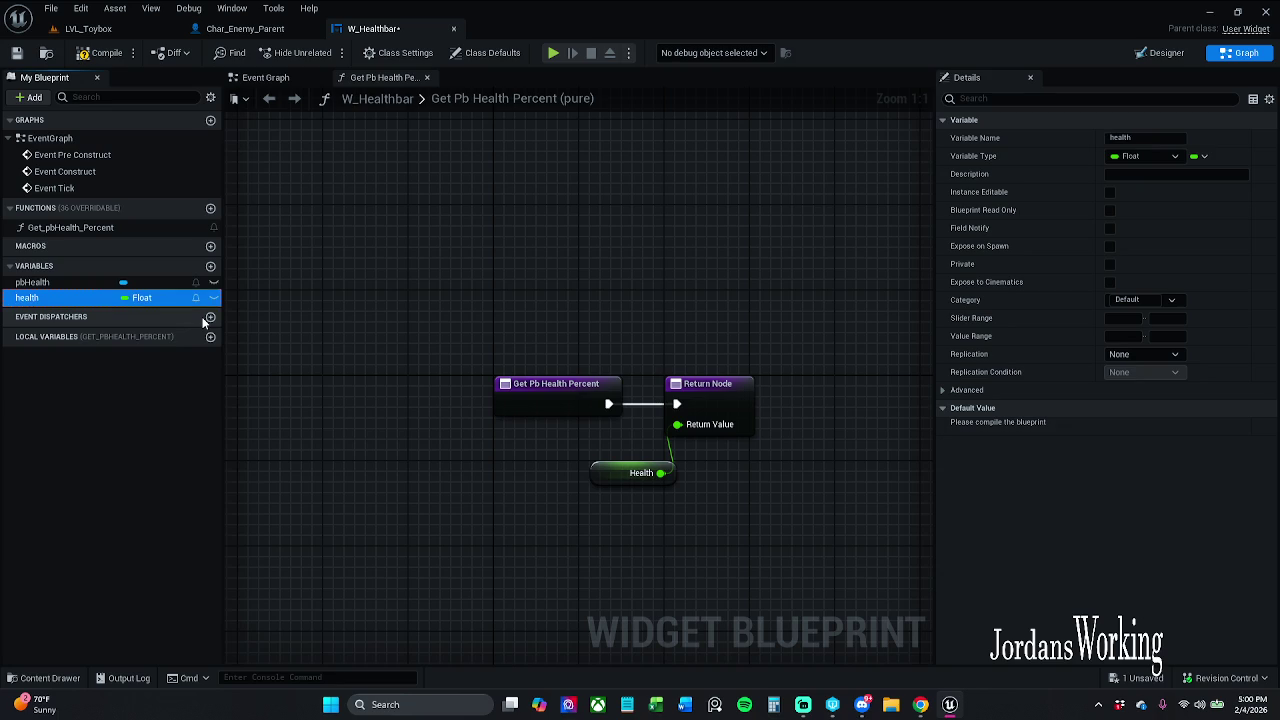
{"action": "left_click", "coordinate": [98, 53]}
{"action": "key", "text": "ctrl+s"}
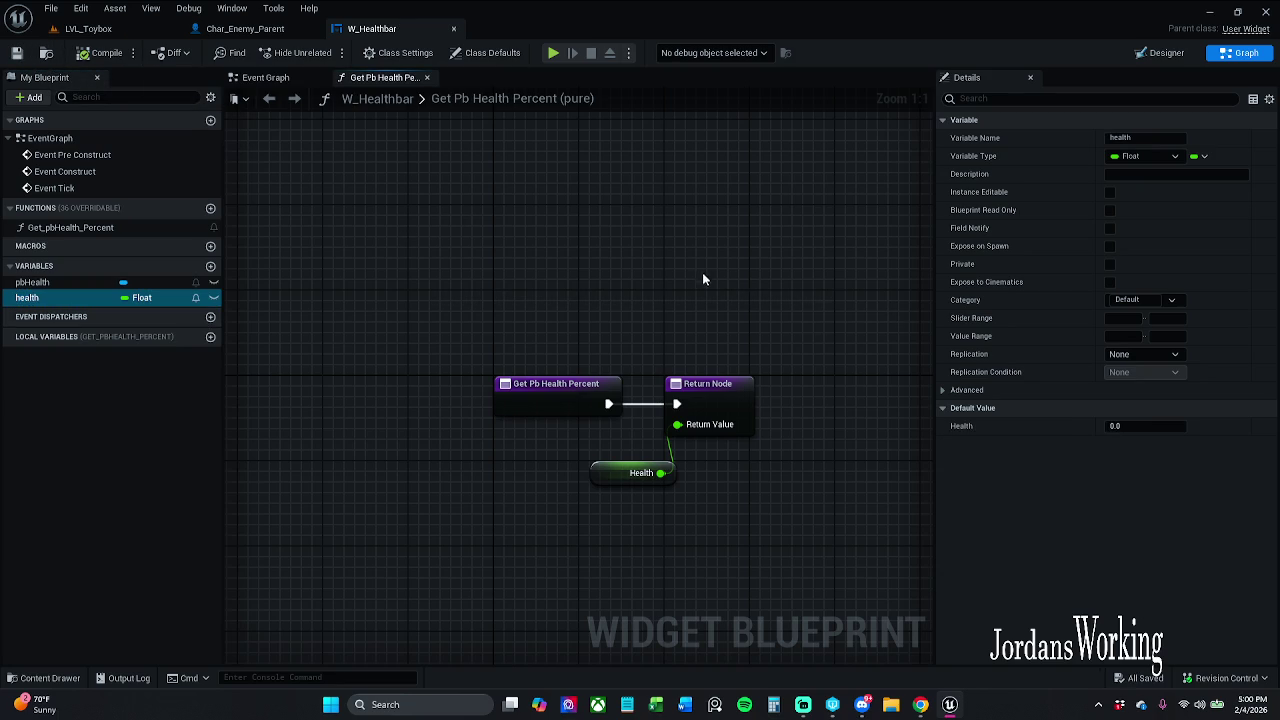
Bind pbHealth's Percent to the health variable in the Designer
{"action": "left_click", "coordinate": [1160, 53]}
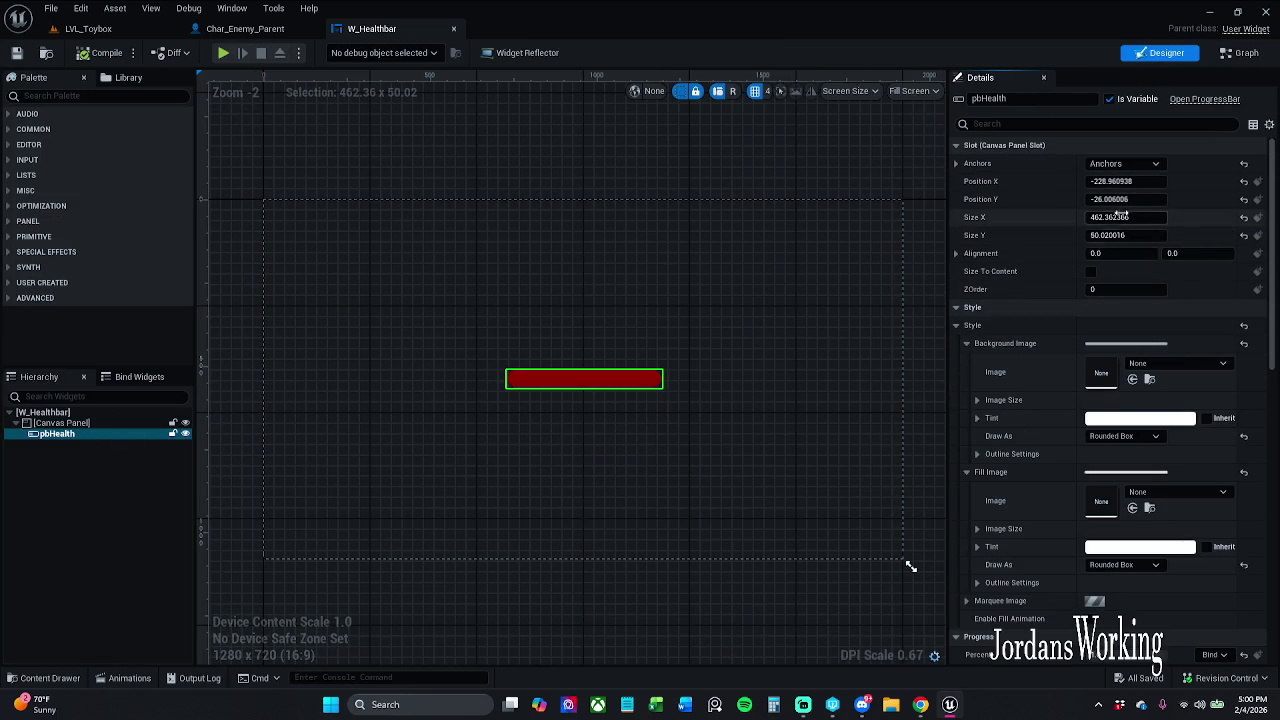
{"action": "left_click", "coordinate": [1218, 655]}
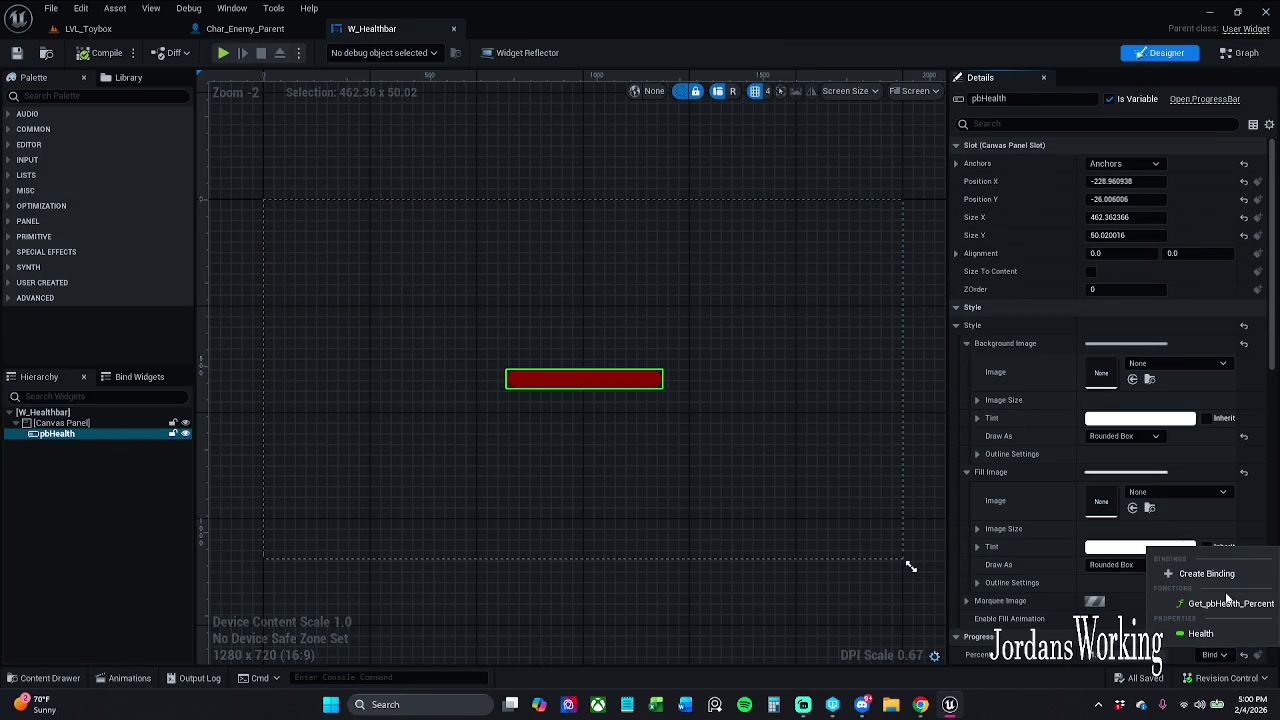
{"action": "left_click", "coordinate": [1228, 636]}
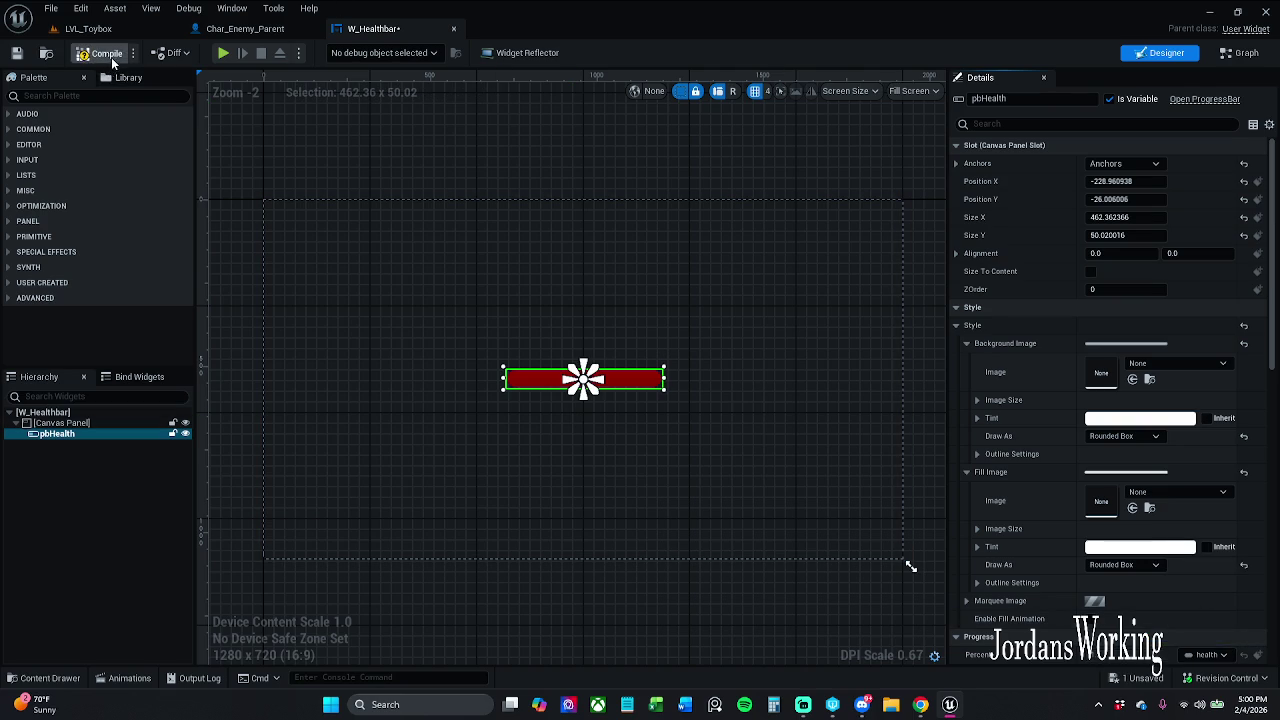
Set the health variable's default value to 1.0
{"action": "left_click", "coordinate": [1240, 52]}
{"action": "left_click_drag", "start_coordinate": [662, 512], "coordinate": [612, 480]}
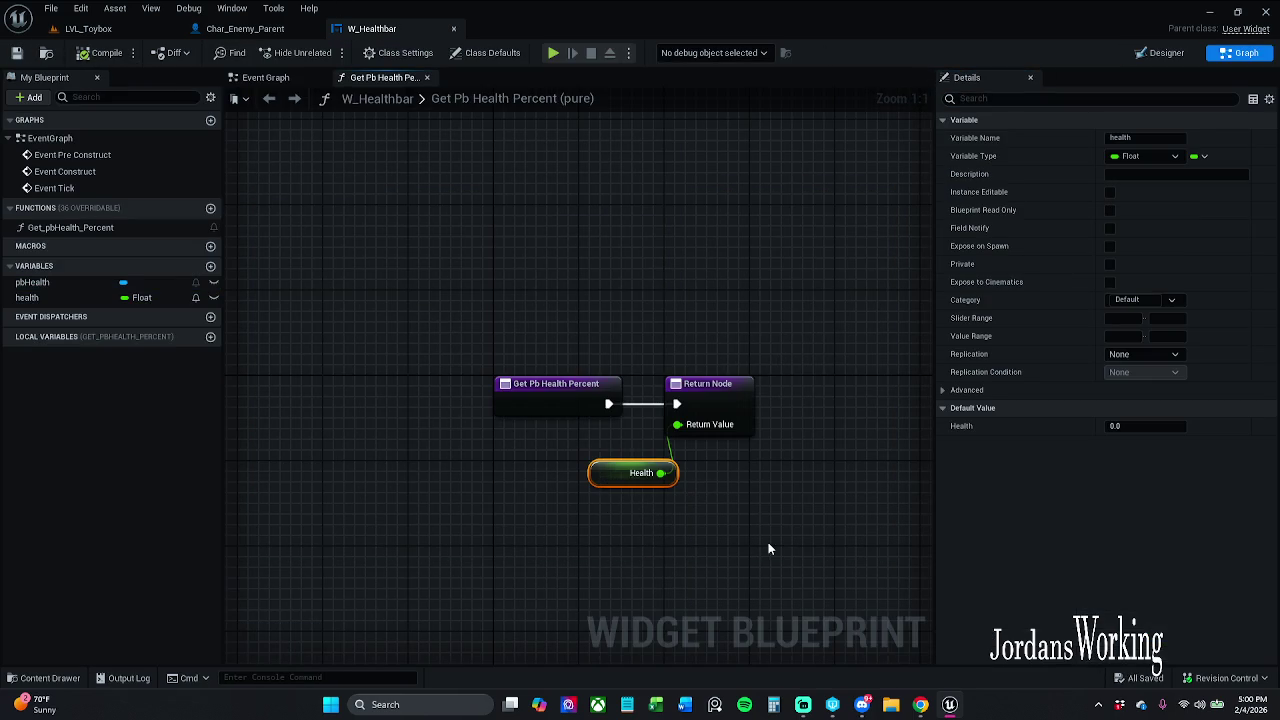
{"action": "left_click", "coordinate": [1163, 53]}
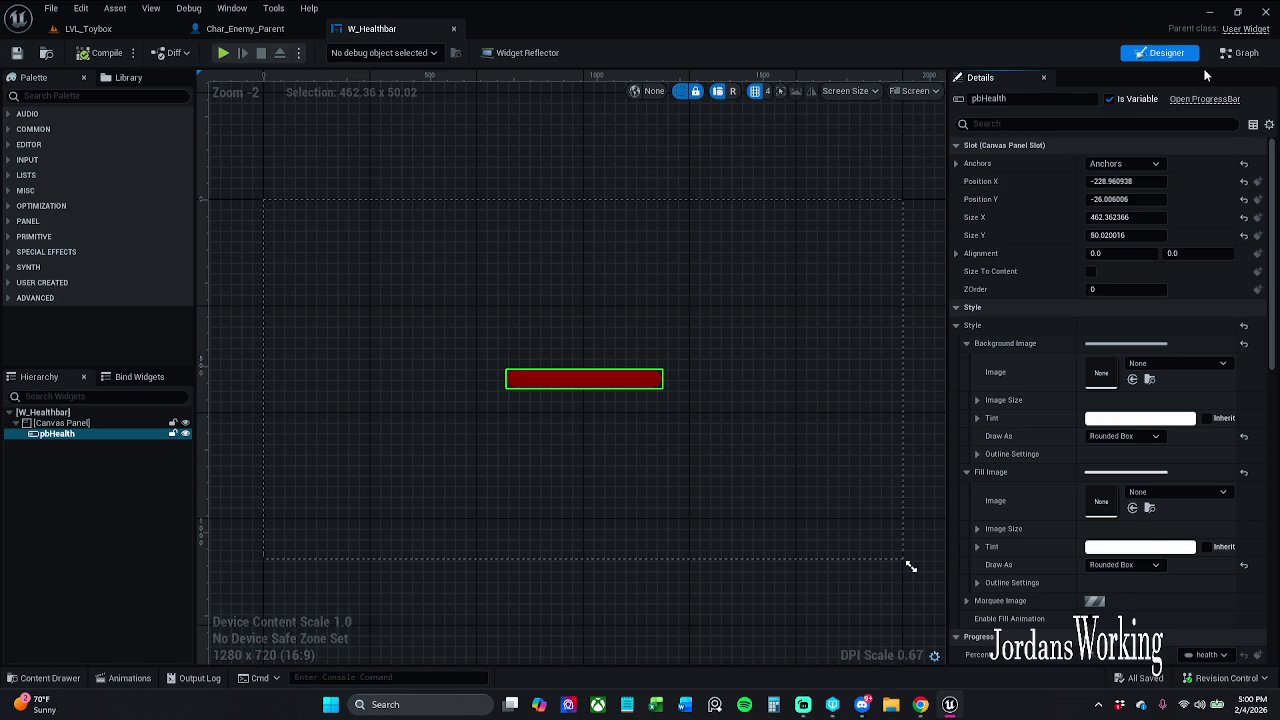
{"action": "left_click", "coordinate": [1224, 56]}
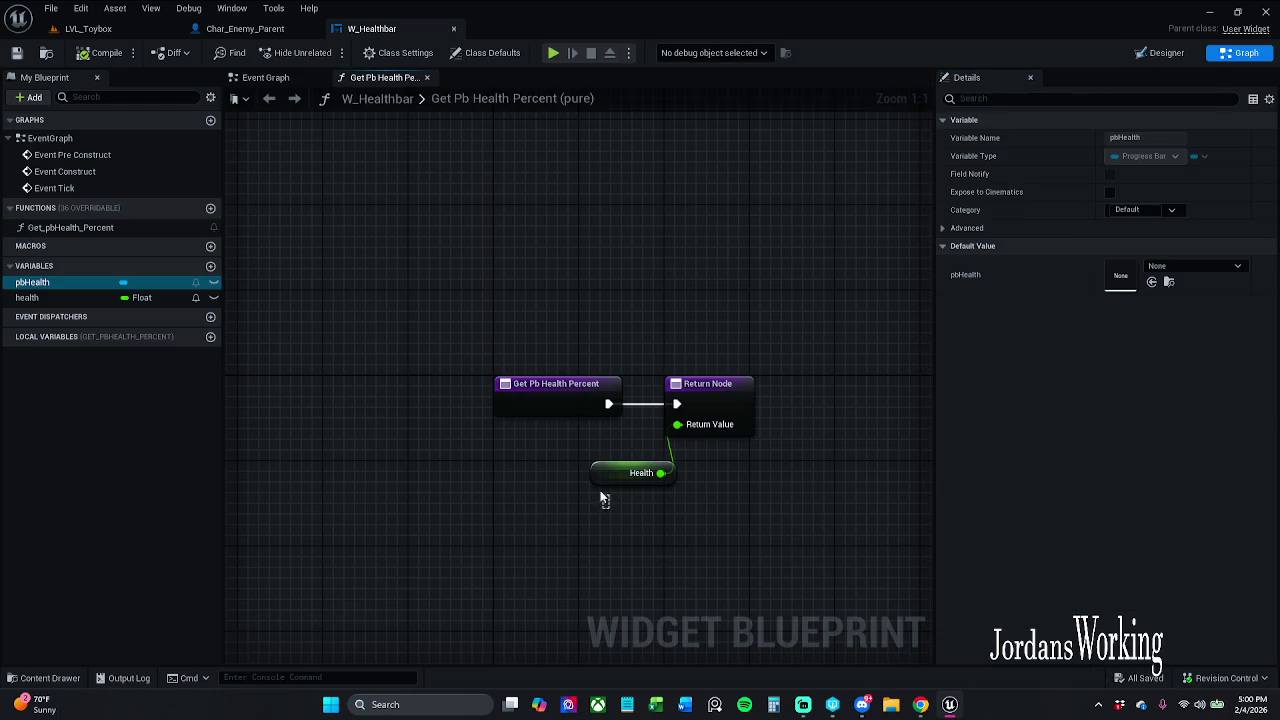
{"action": "left_click", "coordinate": [620, 472]}
{"action": "left_click", "coordinate": [1143, 426]}
{"action": "type", "text": "1"}
{"action": "key", "text": "Return"}
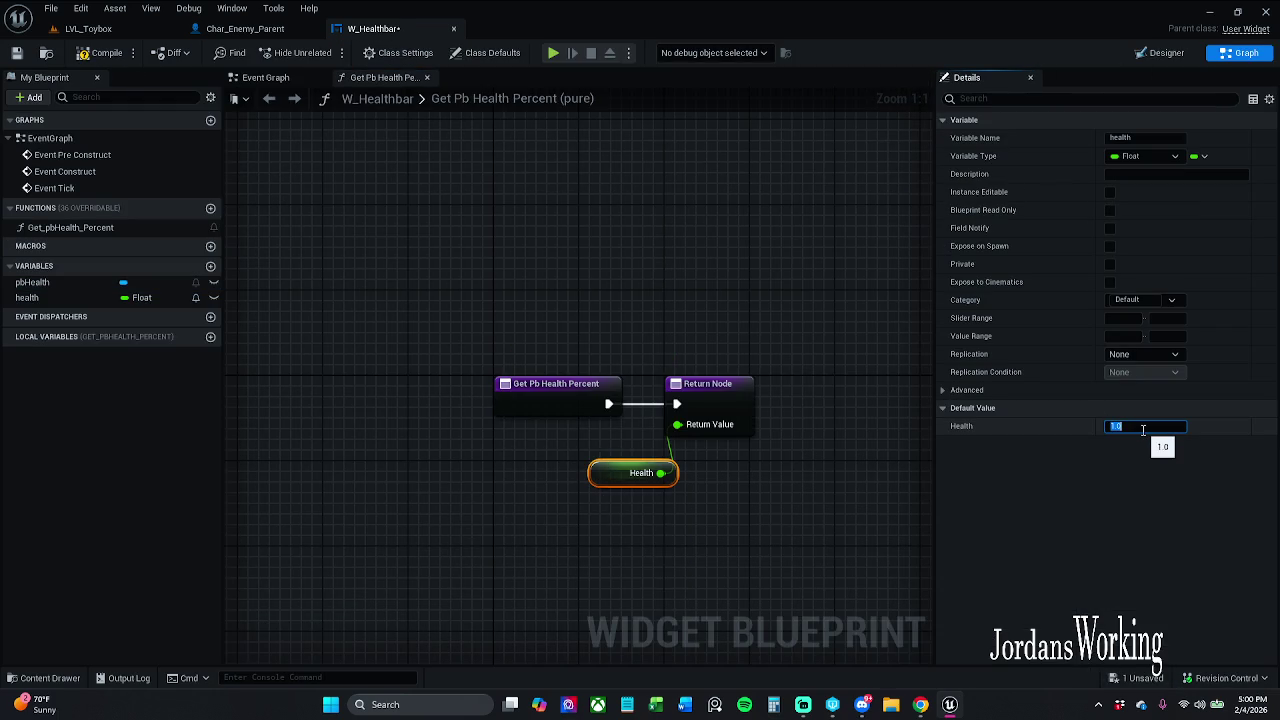
Reset the health variable's default value to 0.0
{"action": "left_click", "coordinate": [88, 28]}
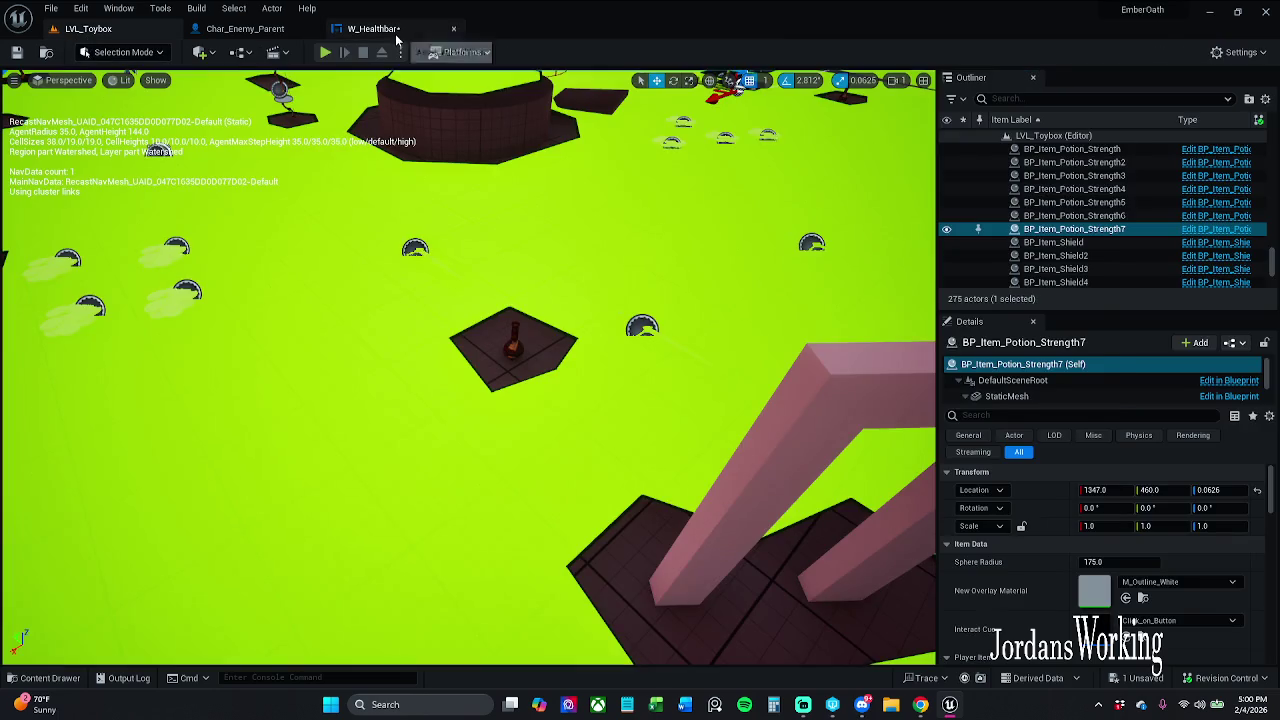
{"action": "left_click", "coordinate": [373, 28]}
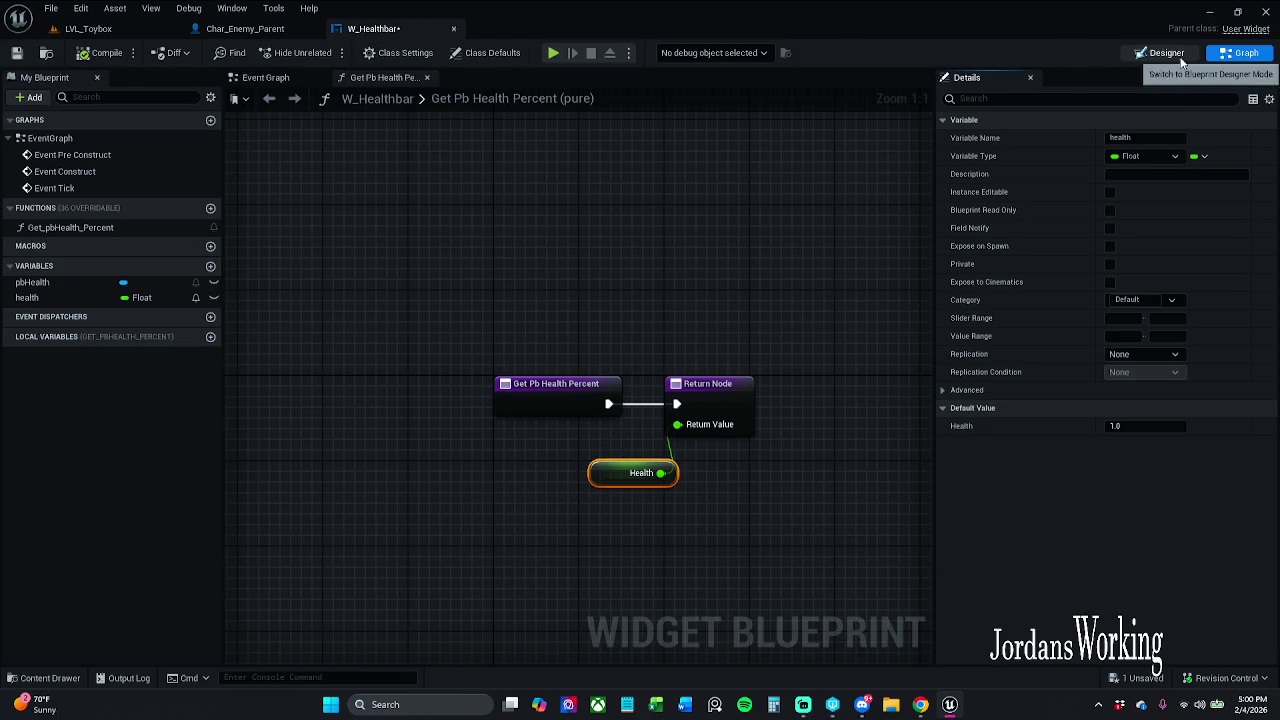
{"action": "left_click", "coordinate": [1162, 53]}
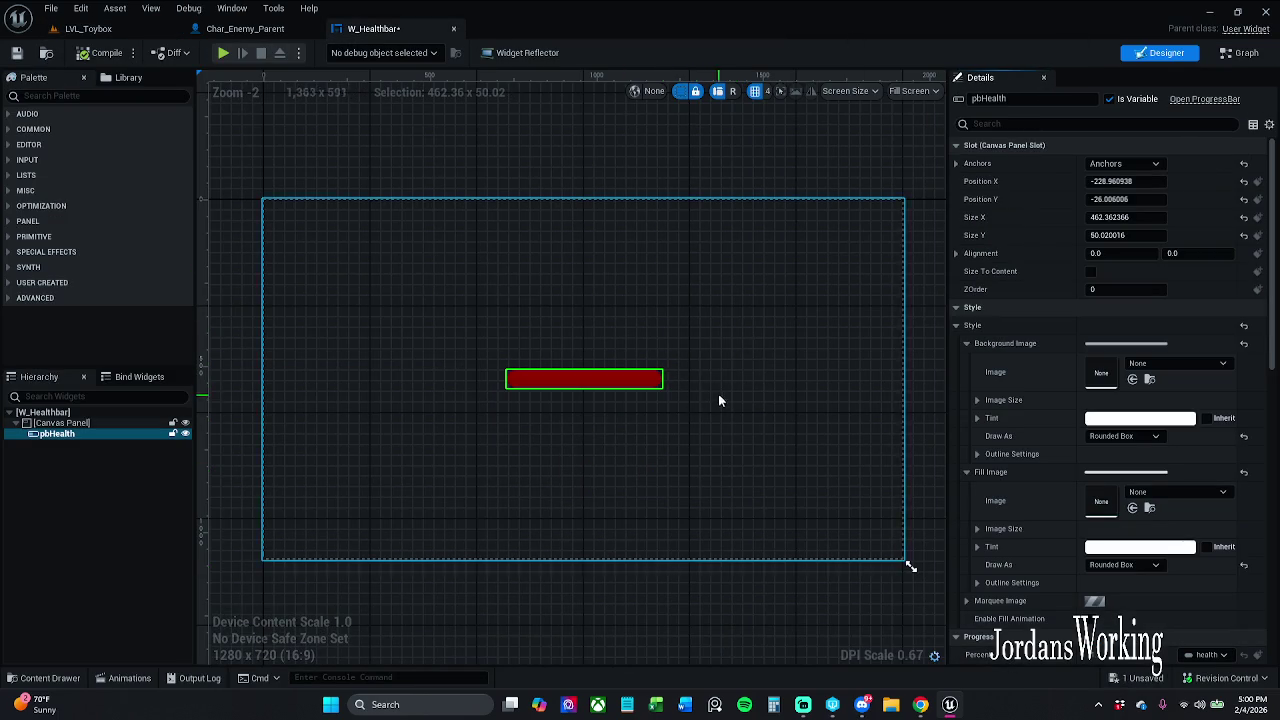
{"action": "scroll", "coordinate": [1080, 543], "scroll_direction": "down", "scroll_amount": 2}
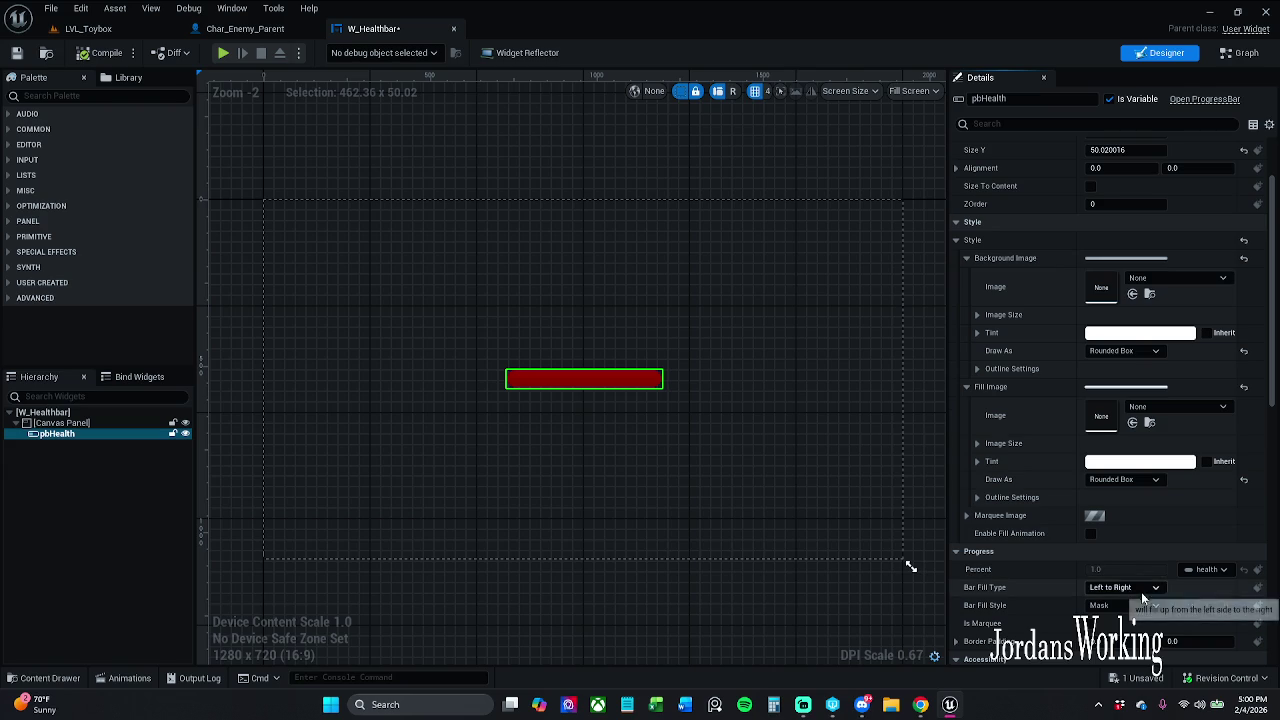
{"action": "left_click", "coordinate": [1240, 52]}
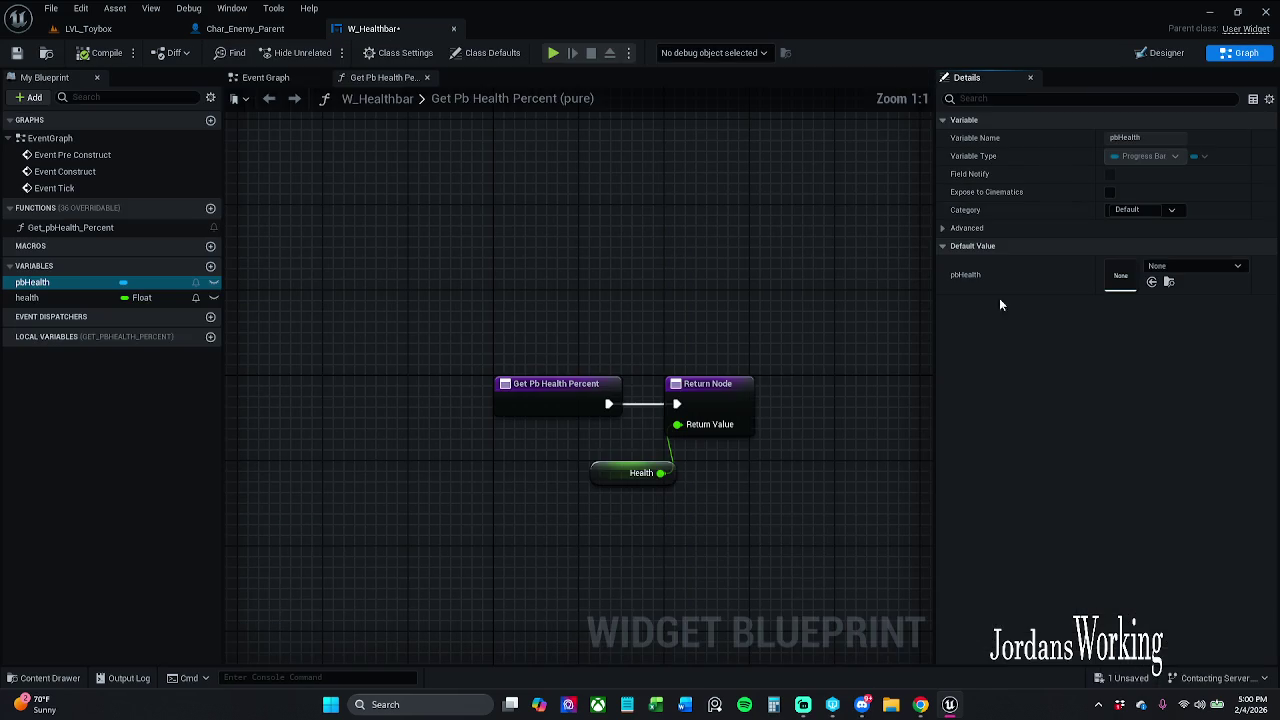
{"action": "left_click", "coordinate": [605, 473]}
{"action": "left_click", "coordinate": [1158, 428]}
{"action": "key", "text": "Return"}
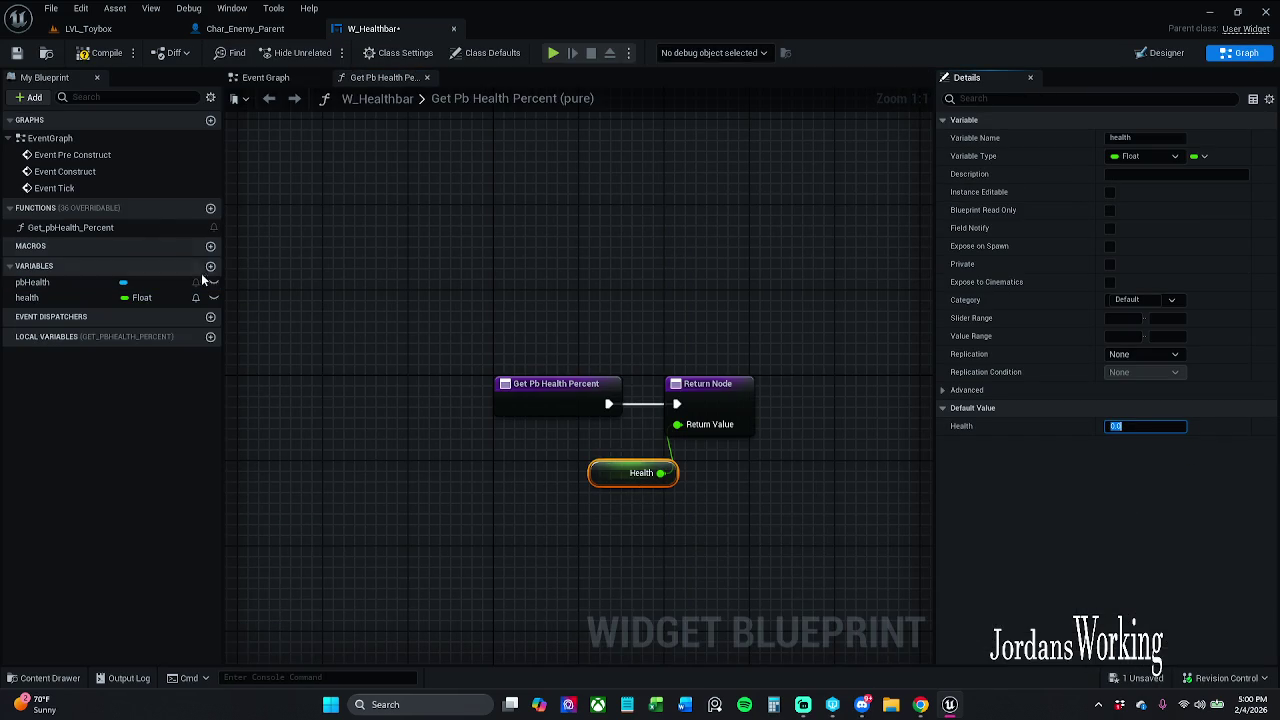
Compile, then keep Bar Fill Style Mask and Bar Fill Type Left to Right
{"action": "left_click", "coordinate": [84, 55]}
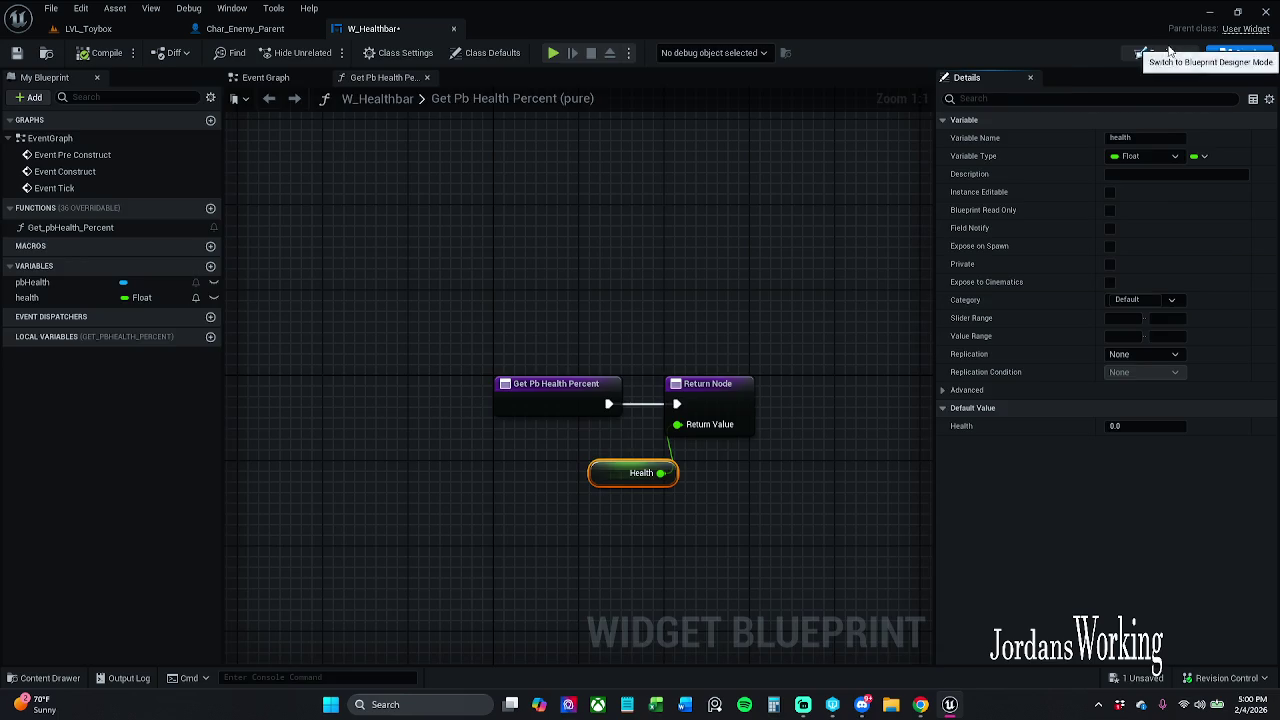
{"action": "left_click", "coordinate": [1160, 53]}
{"action": "scroll", "coordinate": [1040, 535], "scroll_direction": "down", "scroll_amount": 3}
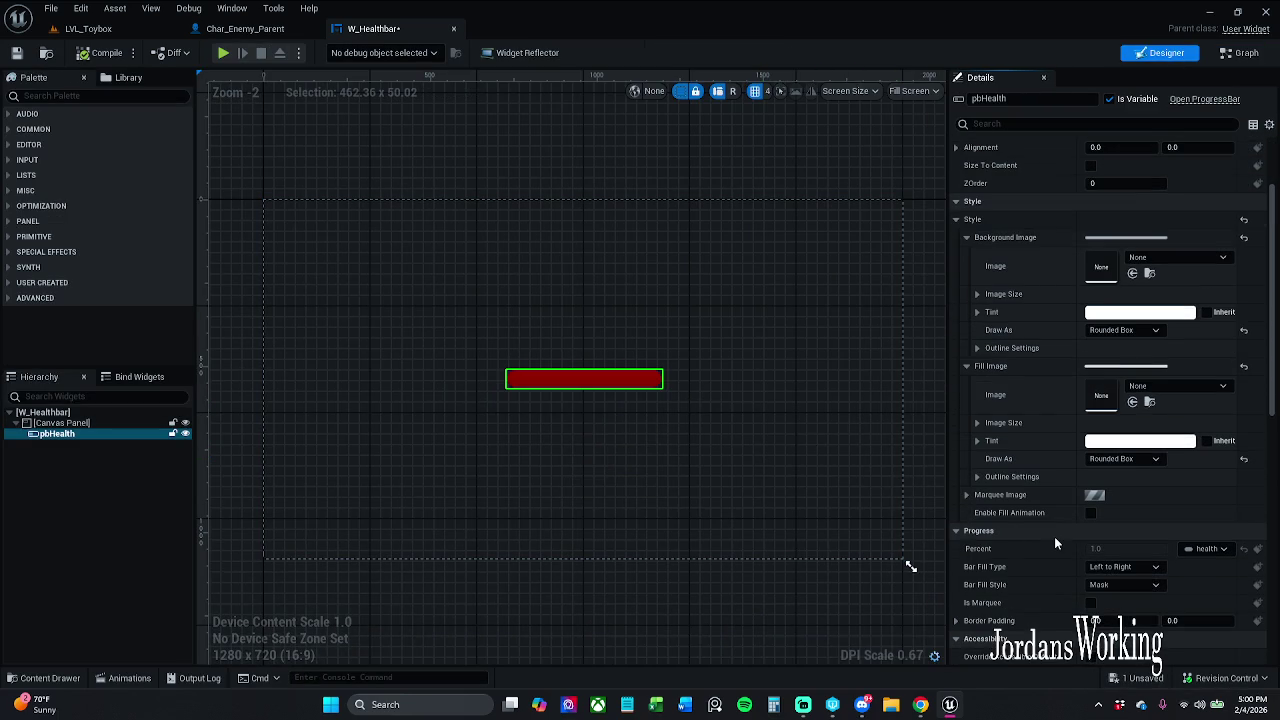
{"action": "left_click", "coordinate": [1119, 587]}
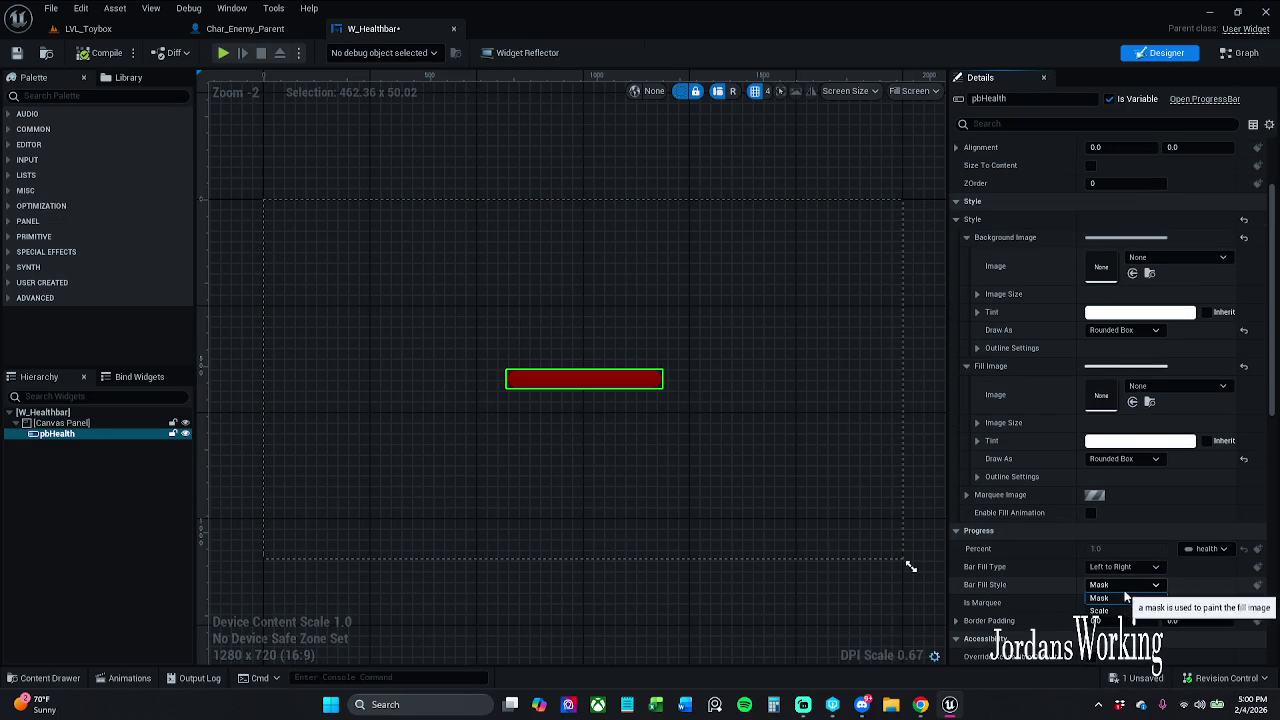
{"action": "left_click", "coordinate": [1133, 595]}
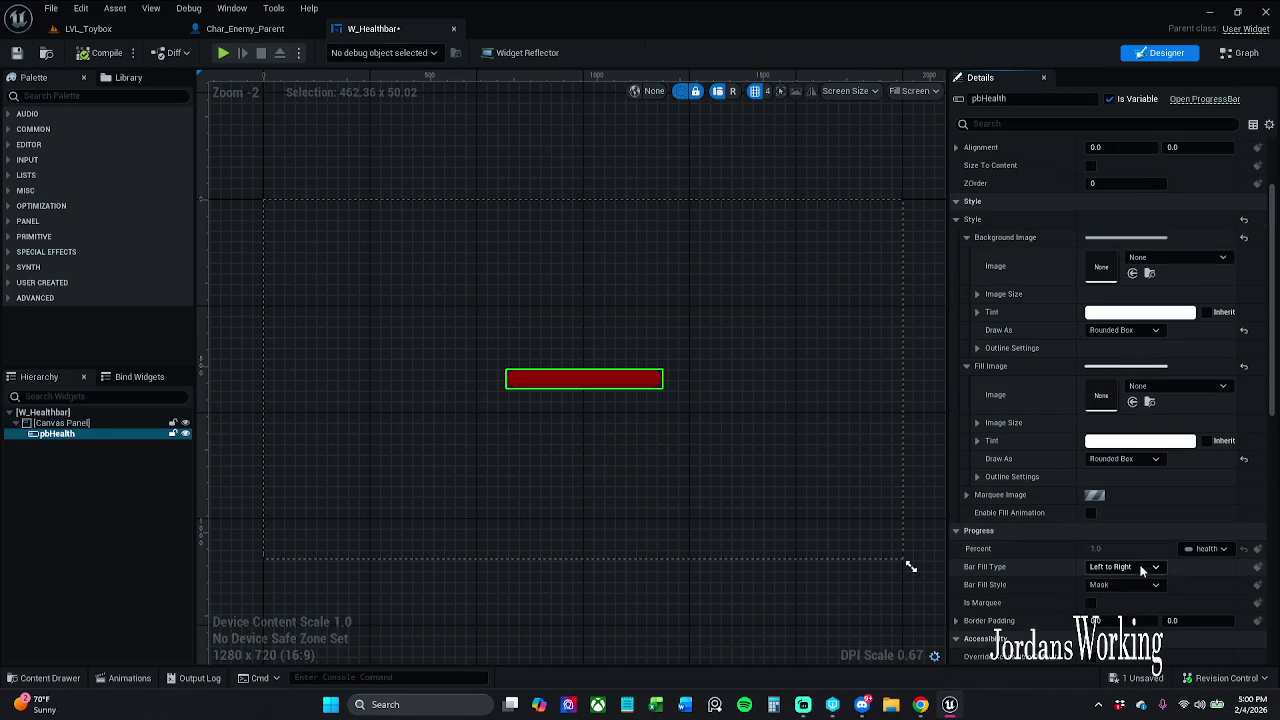
{"action": "left_click", "coordinate": [1140, 567]}
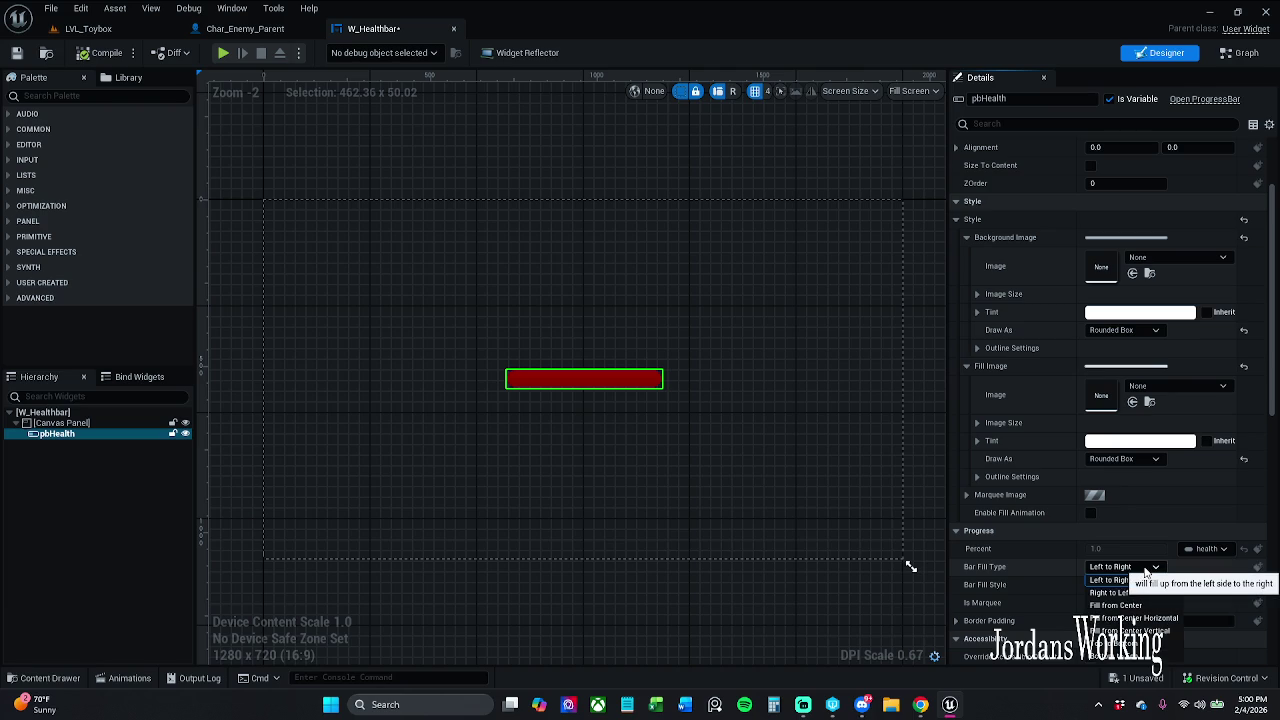
{"action": "left_click", "coordinate": [1145, 568]}
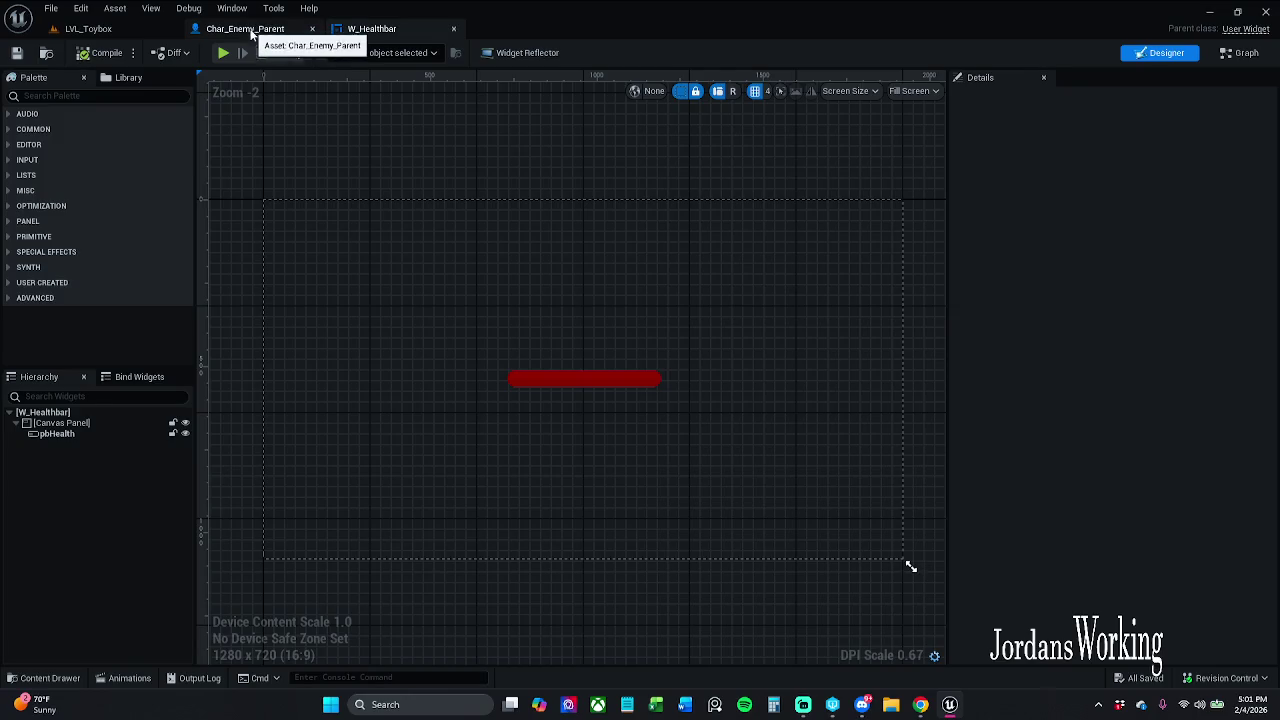
Open Char_Enemy_Parent and look over its event graph
{"action": "left_click", "coordinate": [245, 28]}
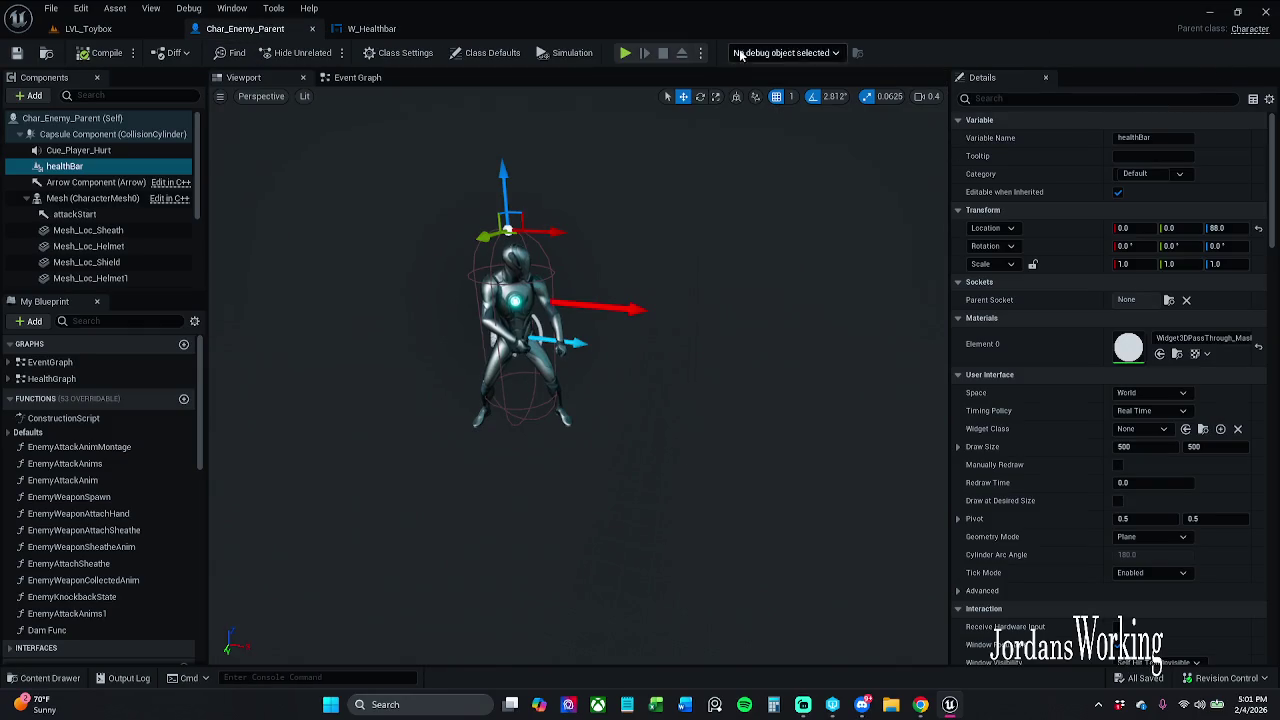
{"action": "left_click", "coordinate": [340, 77]}
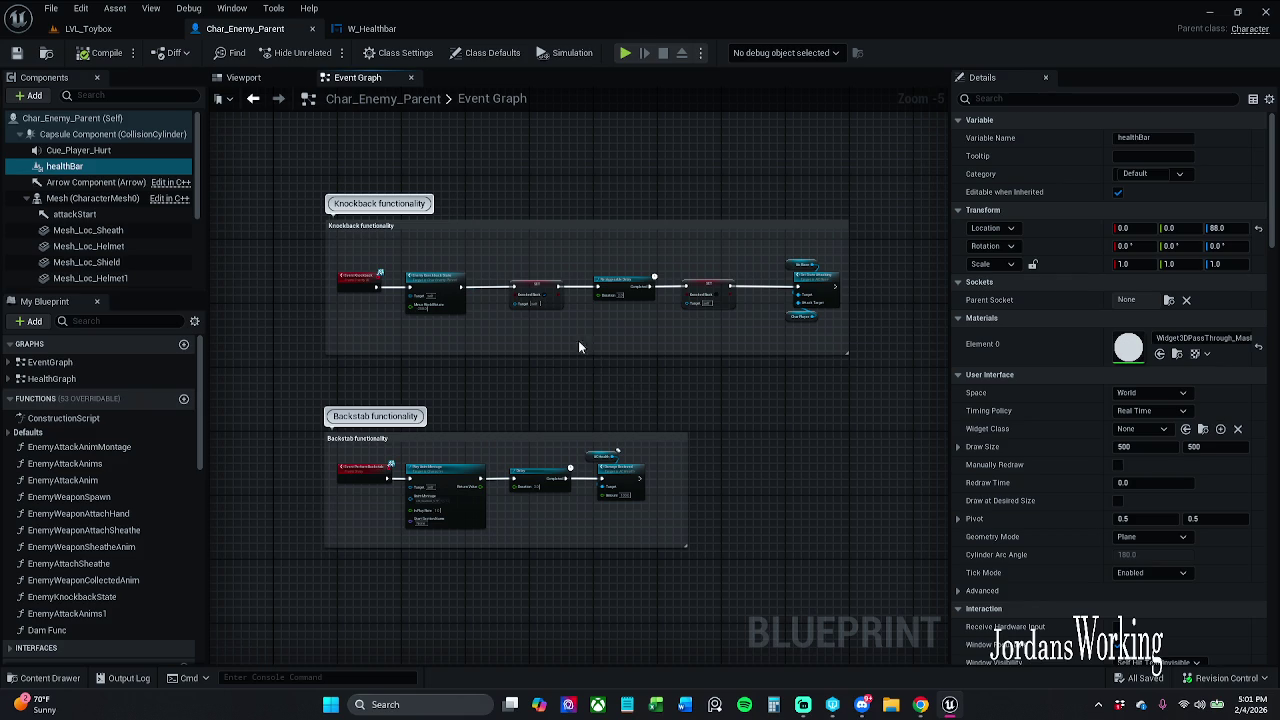
{"action": "scroll", "coordinate": [631, 389], "scroll_direction": "down", "scroll_amount": 7}
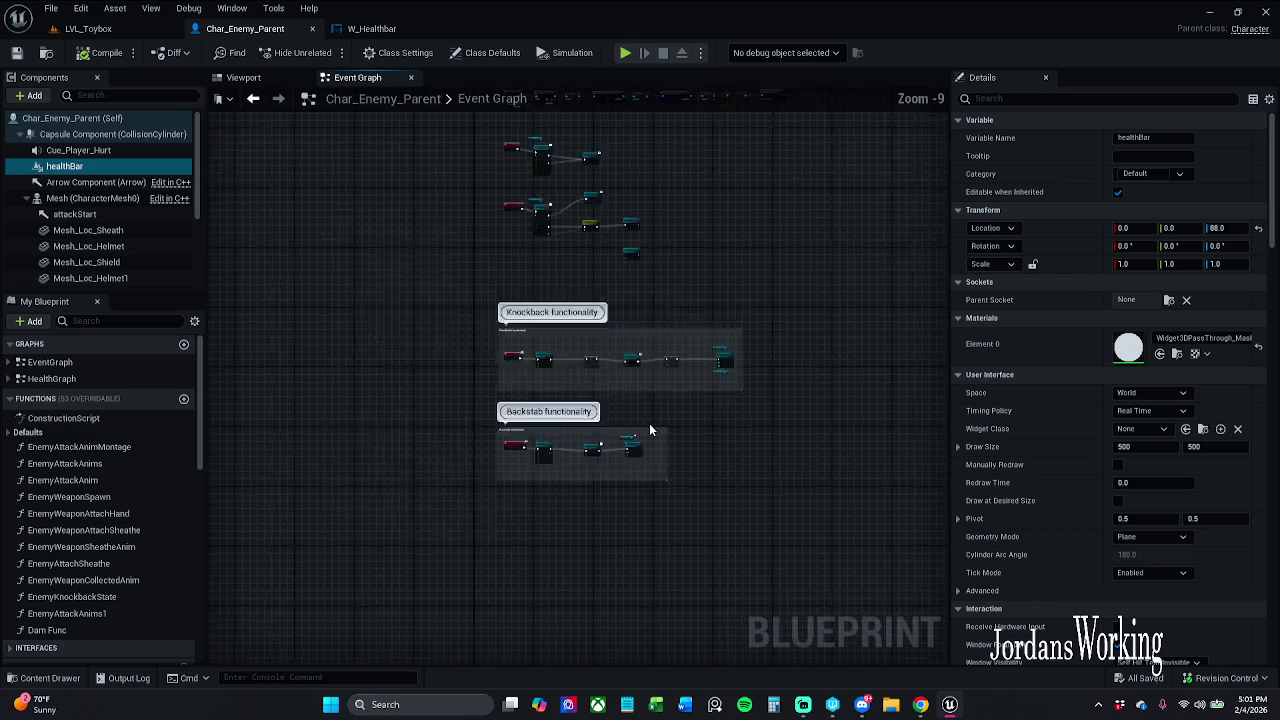
{"action": "left_click_drag", "start_coordinate": [673, 404], "coordinate": [606, 537]}
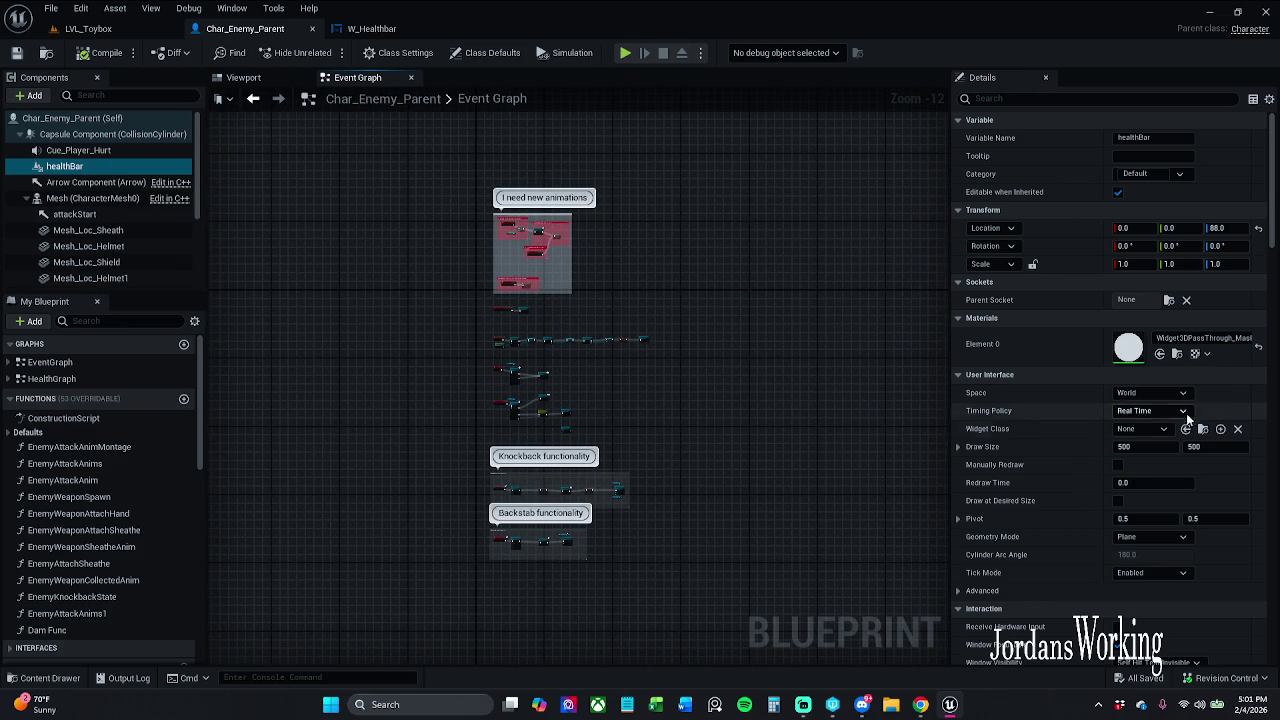
Set the healthBar component's Widget Class to W_Healthbar, found by searching 'w he'
{"action": "left_click", "coordinate": [1150, 429]}
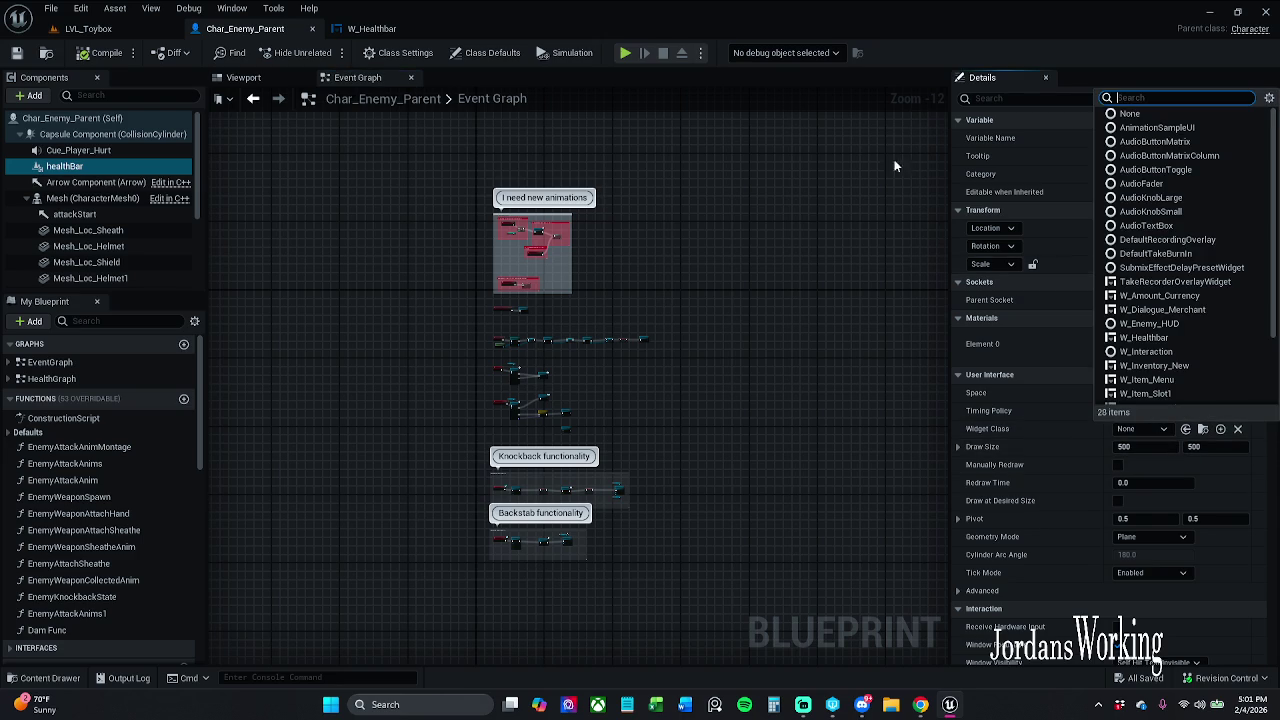
{"action": "left_click", "coordinate": [270, 78]}
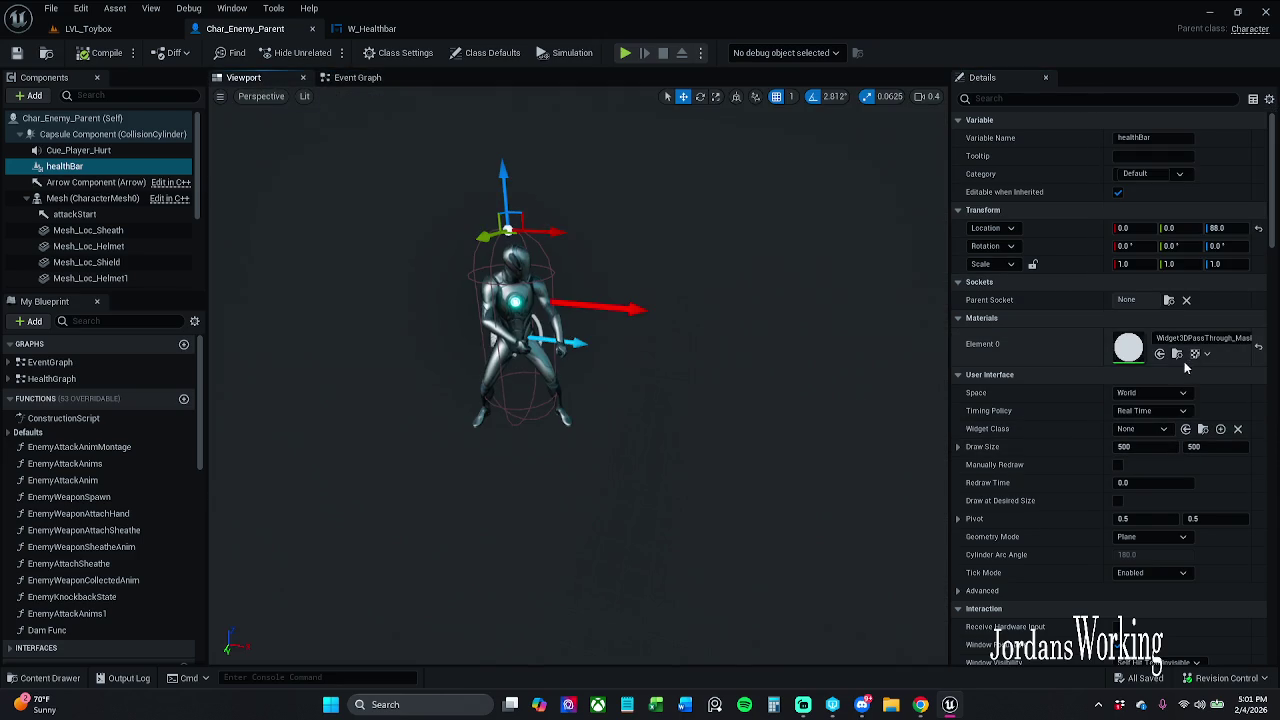
{"action": "left_click", "coordinate": [1150, 433]}
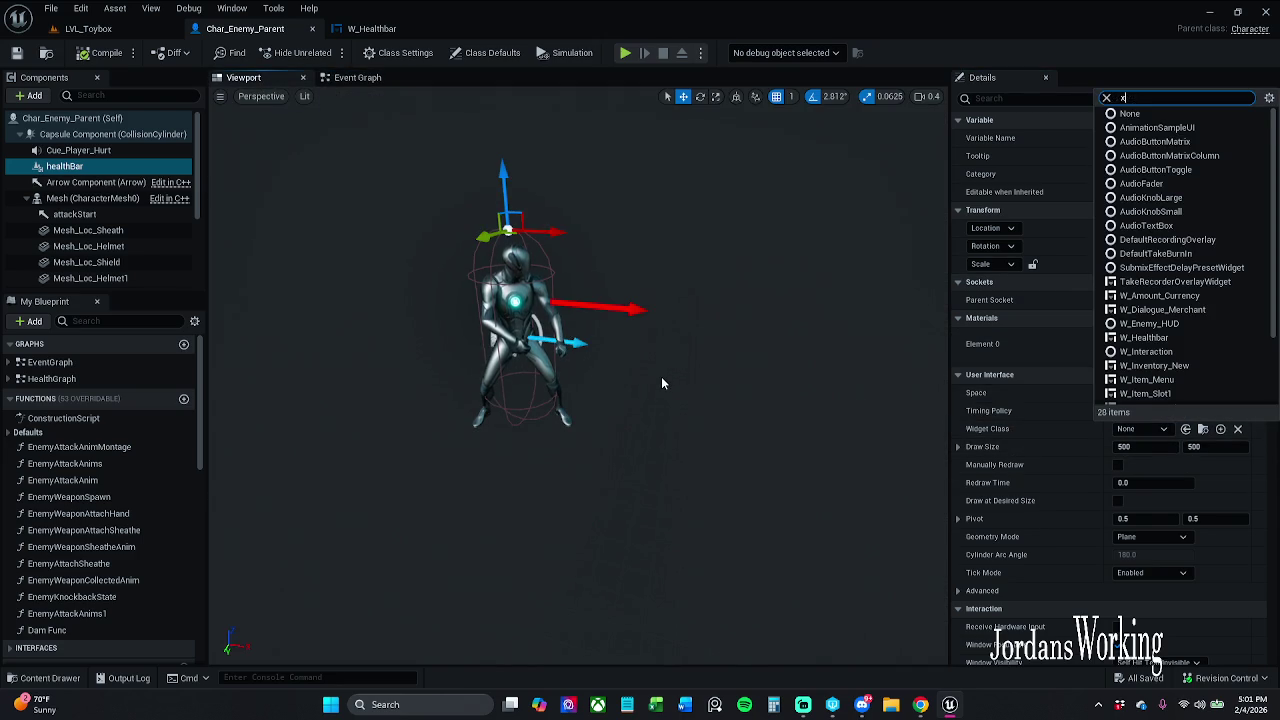
{"action": "type", "text": "x"}
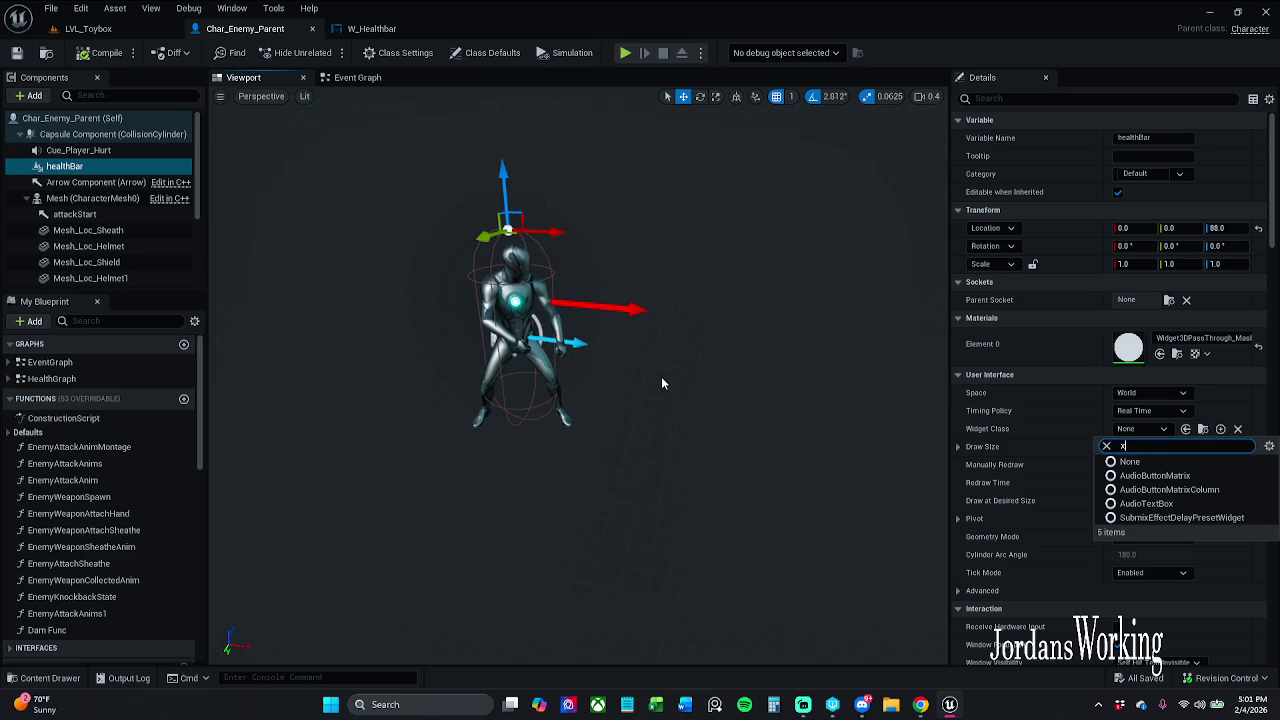
{"action": "key", "text": "BackSpace"}
{"action": "type", "text": "w"}
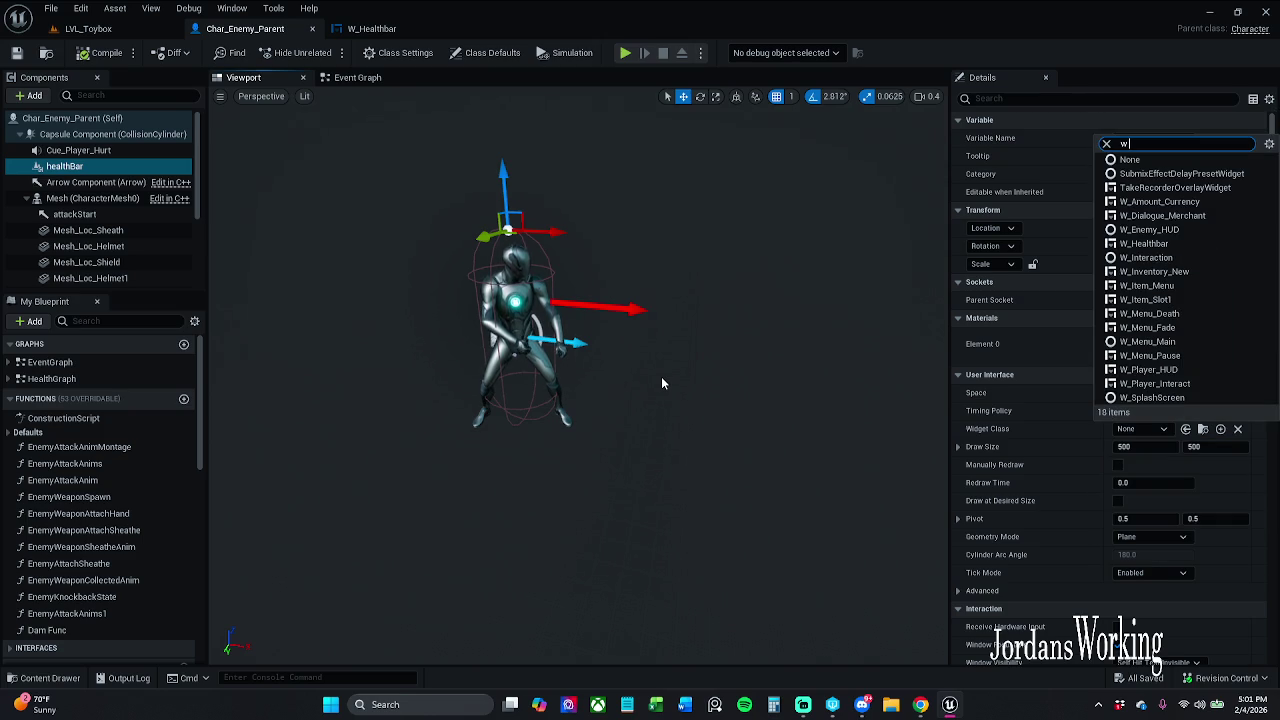
{"action": "type", "text": " he"}
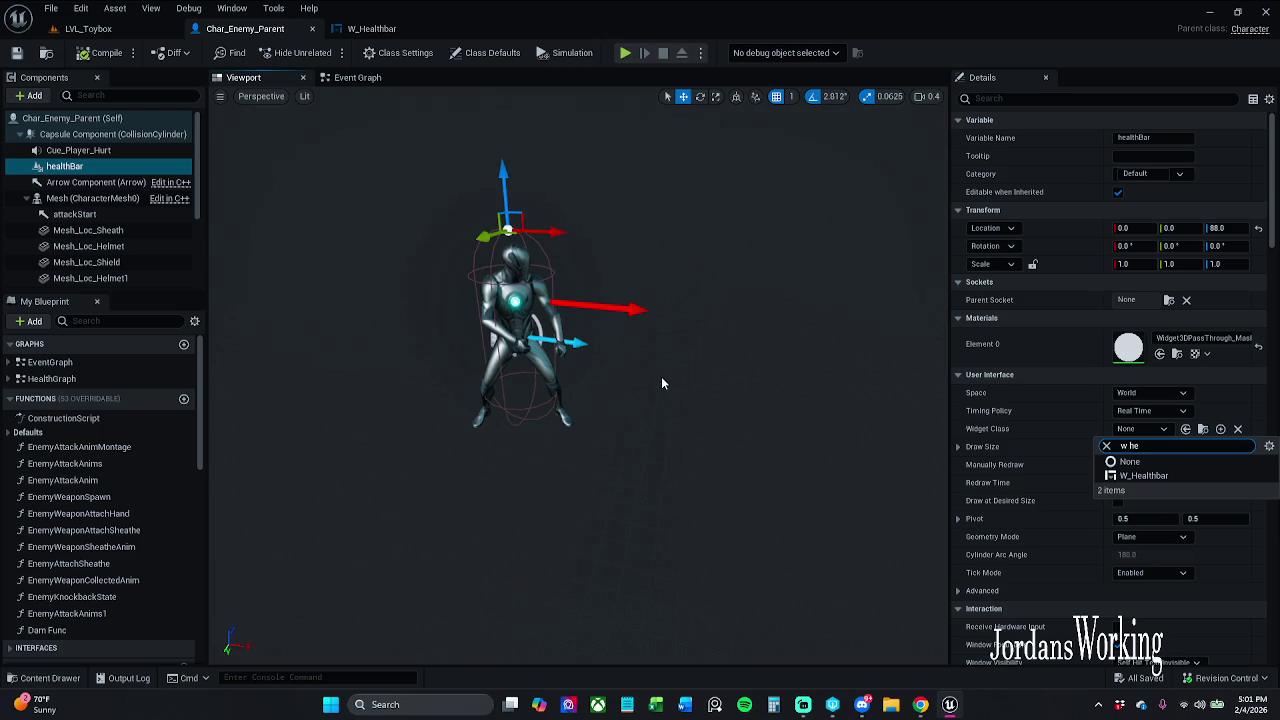
{"action": "left_click", "coordinate": [1168, 476]}
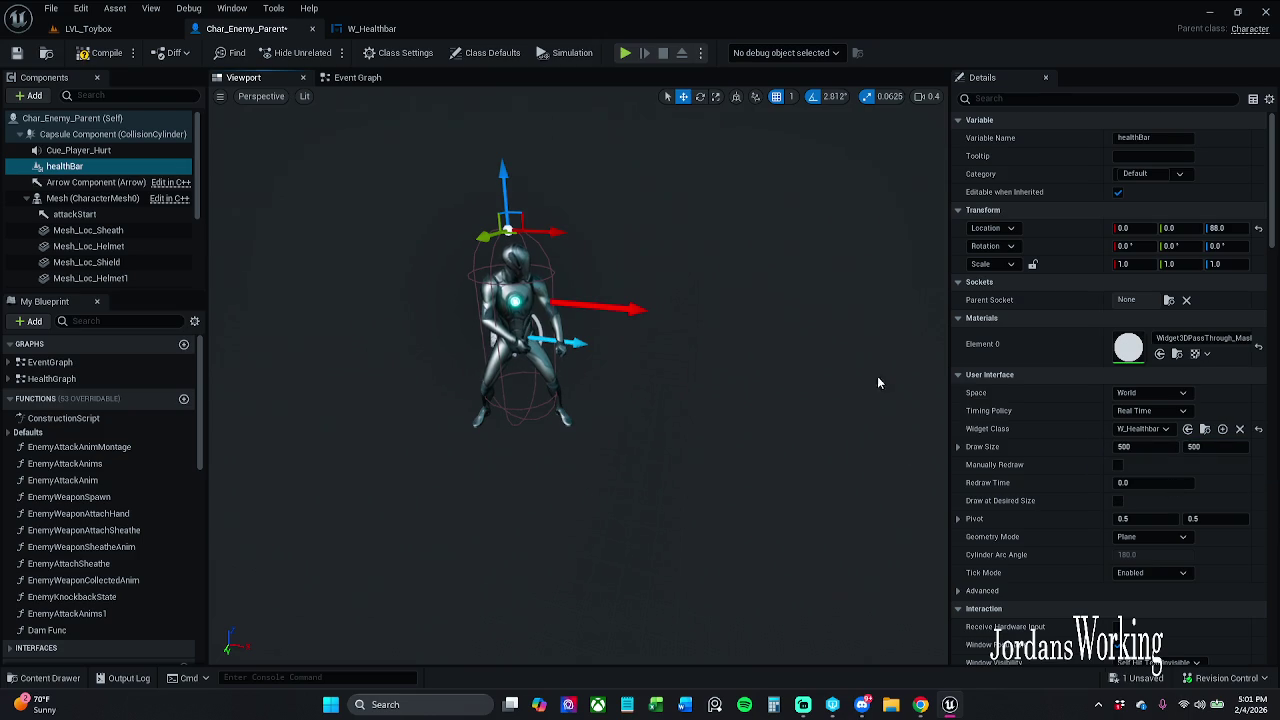
{"action": "mouse_move", "coordinate": [565, 317]}
{"action": "left_mouse_down"}
{"action": "mouse_move", "coordinate": [718, 306]}
{"action": "mouse_move", "coordinate": [714, 316]}
{"action": "left_mouse_up"}
Scale the healthBar widget narrower and thinner
{"action": "key", "text": "r"}
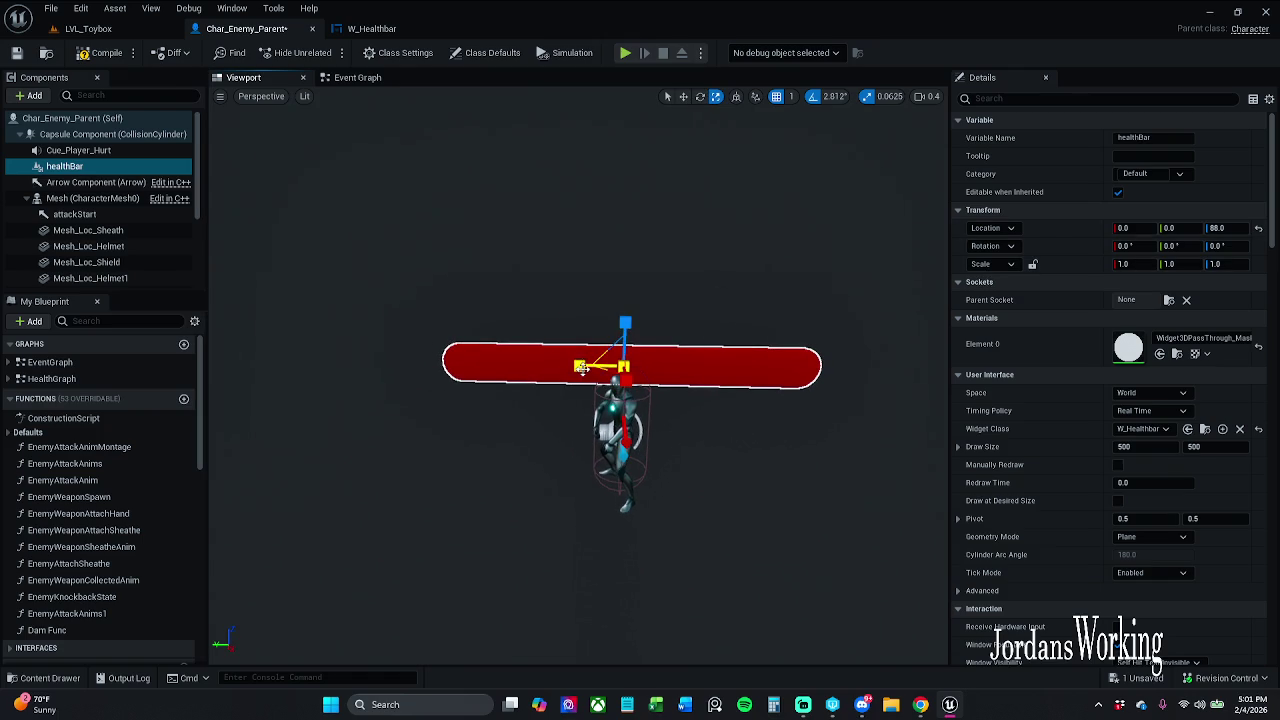
{"action": "left_click_drag", "start_coordinate": [580, 366], "coordinate": [615, 366]}
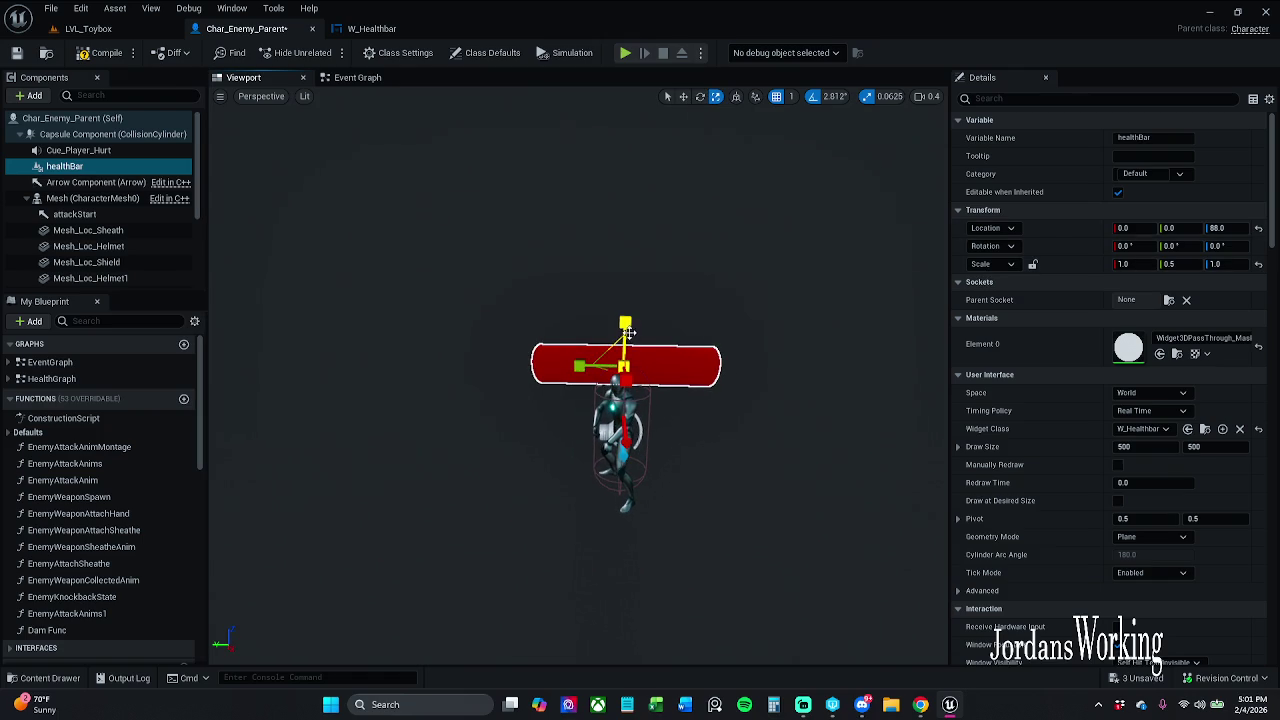
{"action": "mouse_move", "coordinate": [625, 322]}
{"action": "left_mouse_down"}
{"action": "mouse_move", "coordinate": [625, 348]}
{"action": "mouse_move", "coordinate": [594, 369]}
{"action": "left_mouse_up"}
Place the bar above the enemy's head at 7, 6, 92, shrink it slightly, compile and save
{"action": "key", "text": "w"}
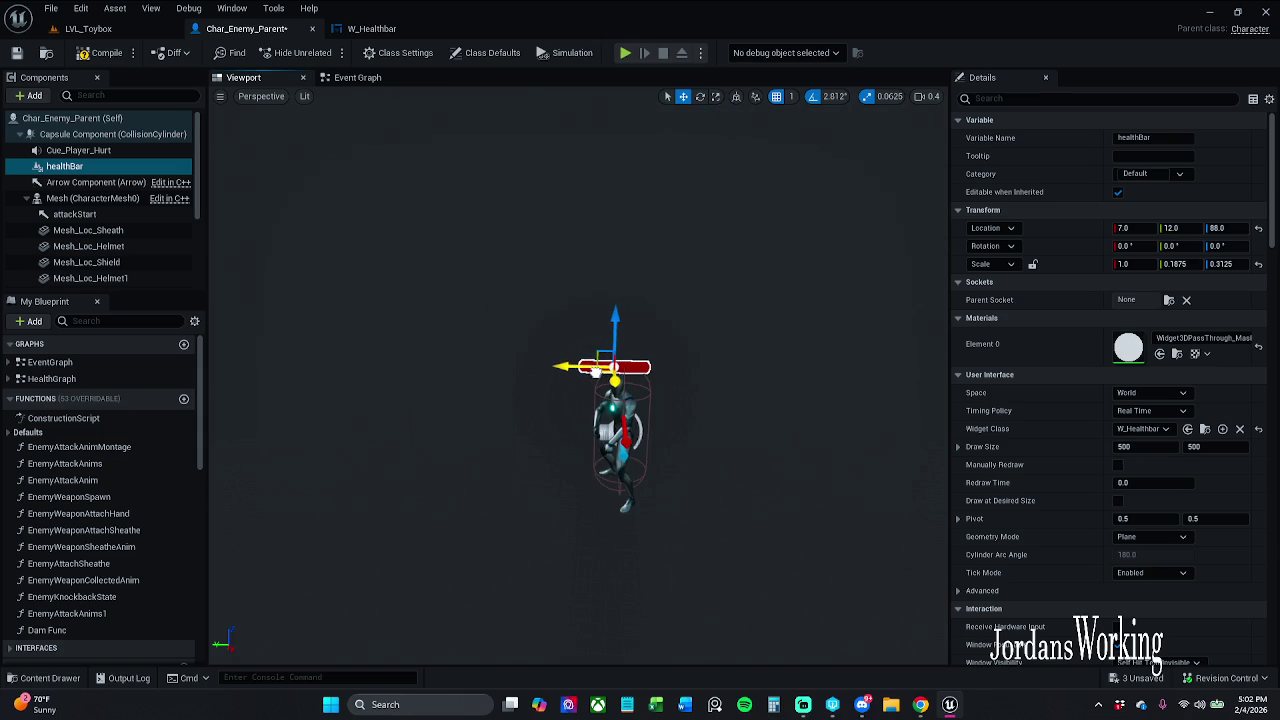
{"action": "key", "text": "f"}
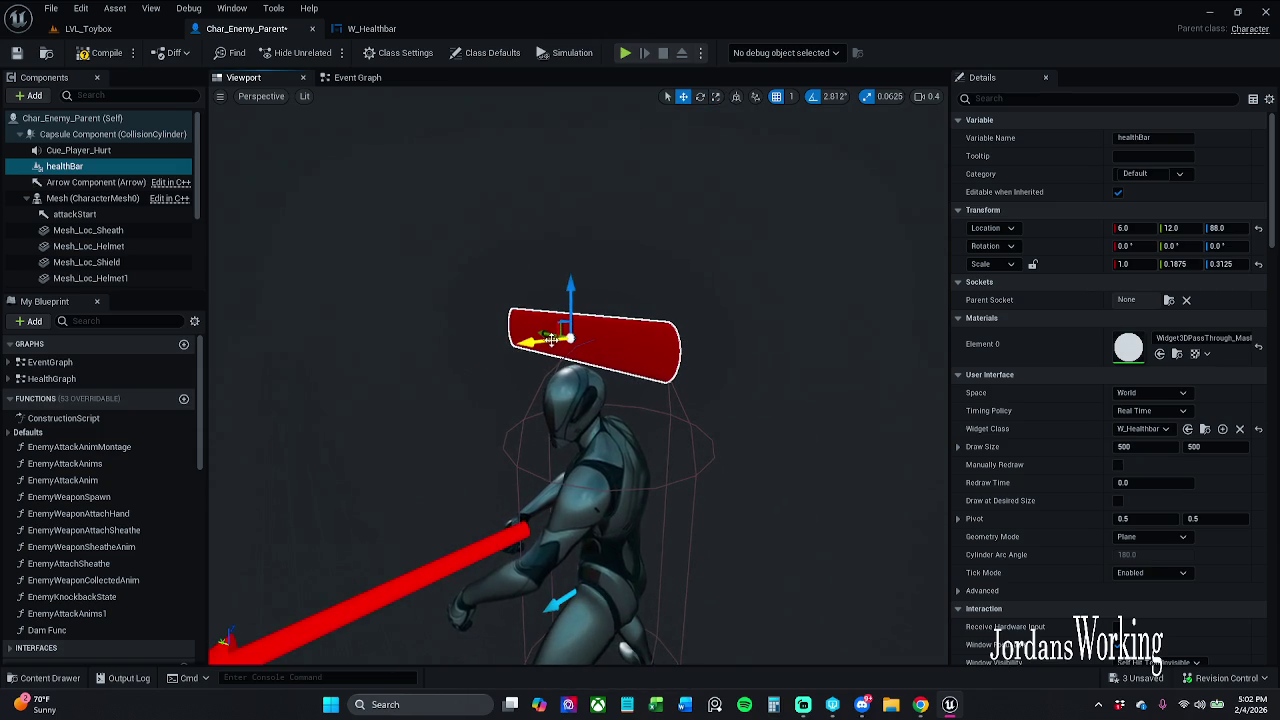
{"action": "mouse_move", "coordinate": [551, 340]}
{"action": "left_mouse_down"}
{"action": "mouse_move", "coordinate": [580, 296]}
{"action": "mouse_move", "coordinate": [500, 300]}
{"action": "left_mouse_up"}
{"action": "key", "text": "r"}
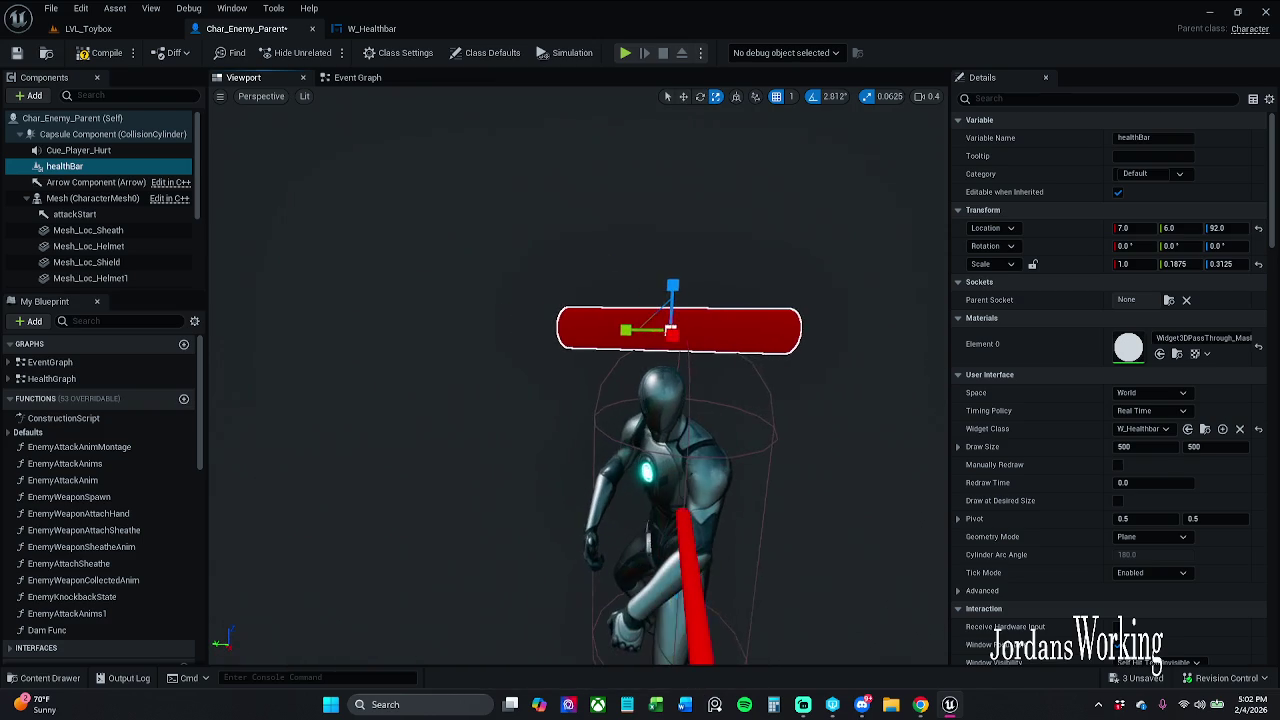
{"action": "mouse_move", "coordinate": [672, 331]}
{"action": "left_mouse_down"}
{"action": "mouse_move", "coordinate": [700, 320]}
{"action": "mouse_move", "coordinate": [655, 340]}
{"action": "mouse_move", "coordinate": [710, 325]}
{"action": "mouse_move", "coordinate": [580, 330]}
{"action": "mouse_move", "coordinate": [583, 320]}
{"action": "left_mouse_up"}
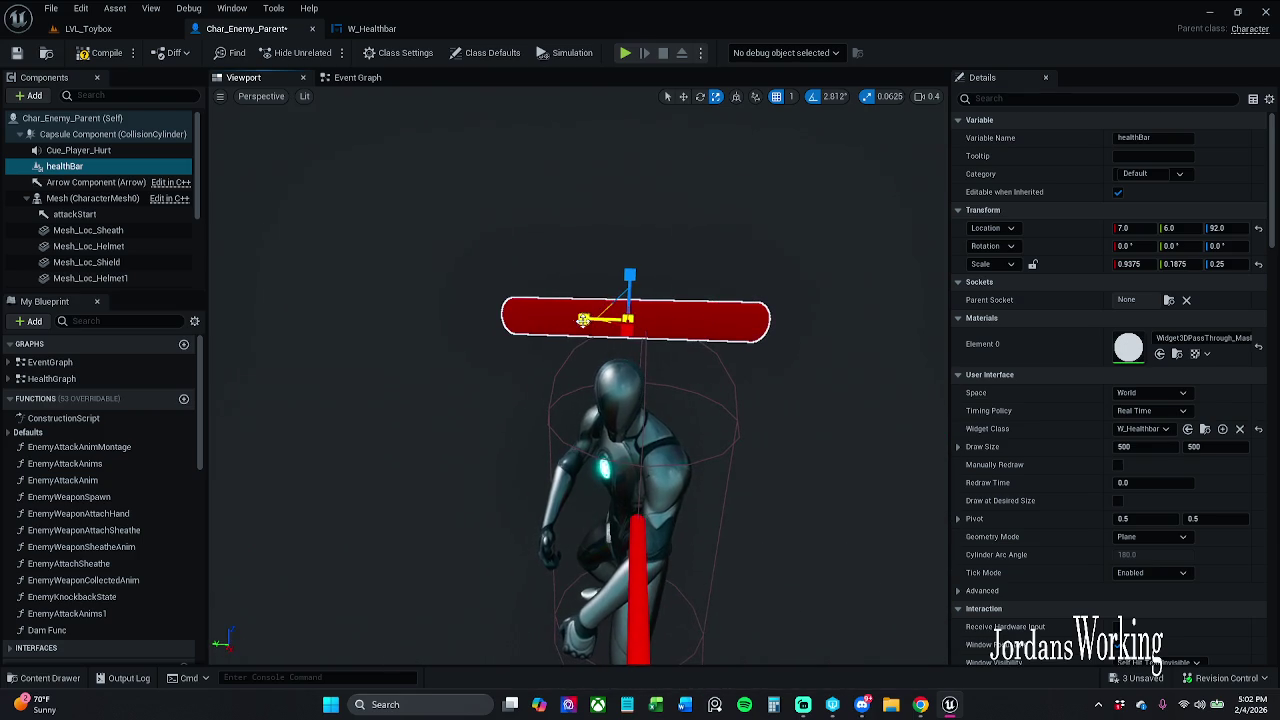
{"action": "left_click", "coordinate": [104, 54]}
{"action": "key", "text": "ctrl+s"}
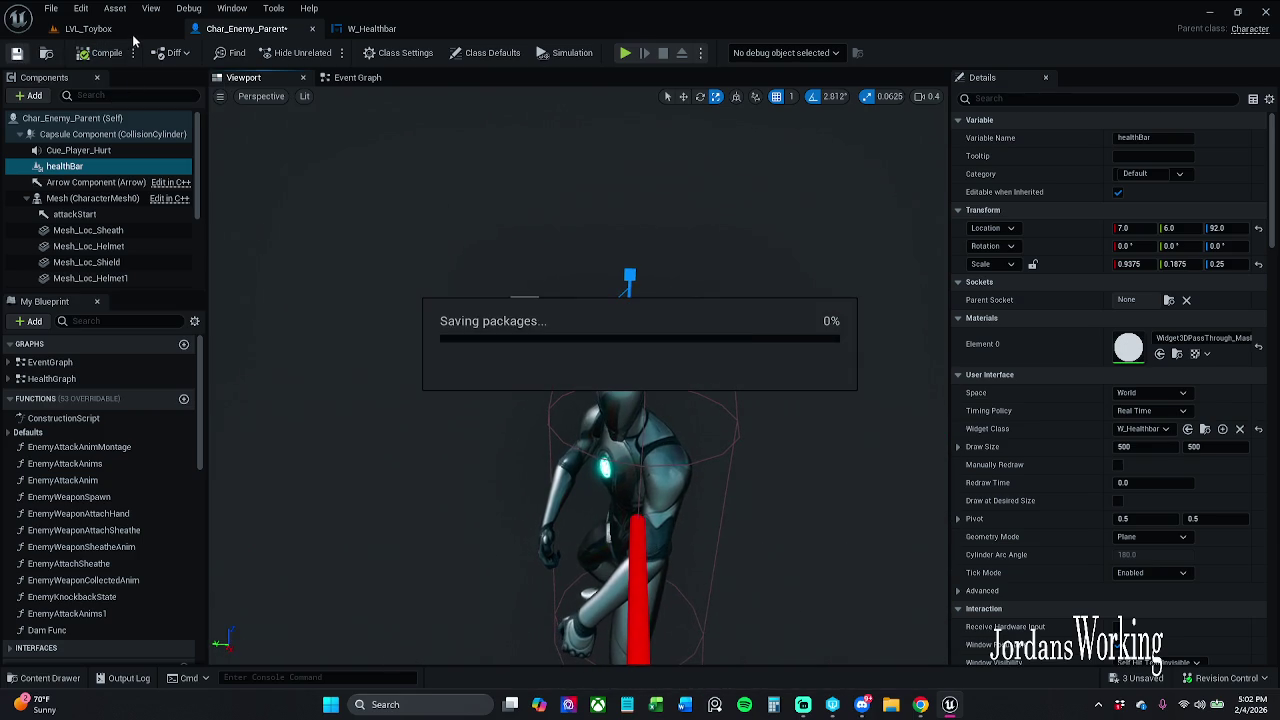
Play-test LVL_Toybox, running up to the enemies to check their bars, then reopen W_Healthbar
{"action": "left_click", "coordinate": [140, 30]}
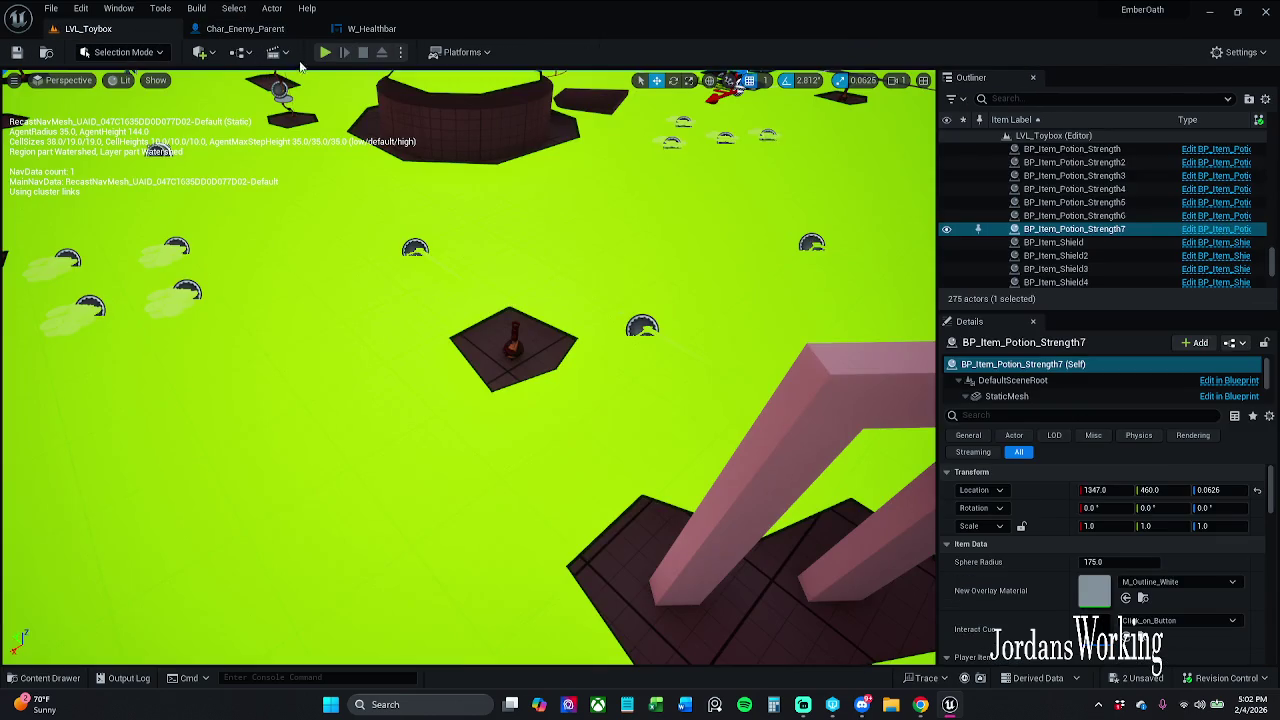
{"action": "left_click", "coordinate": [327, 55]}
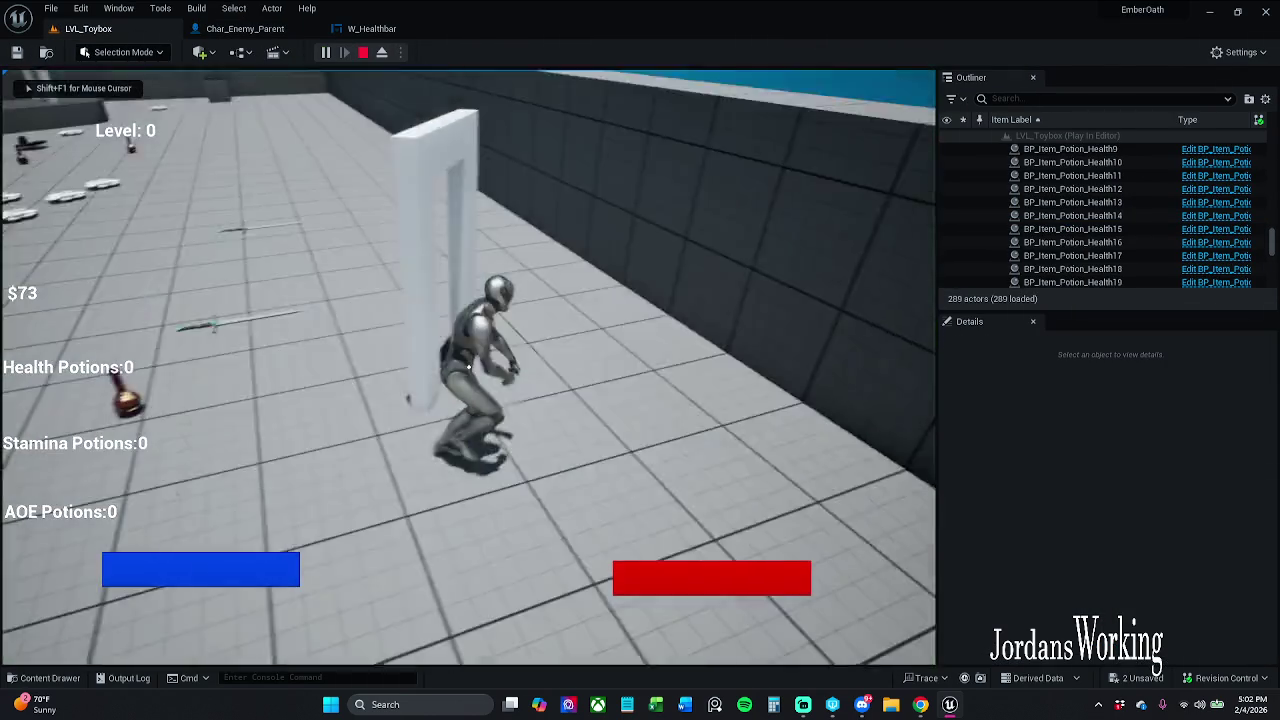
{"action": "key", "text": "w"}
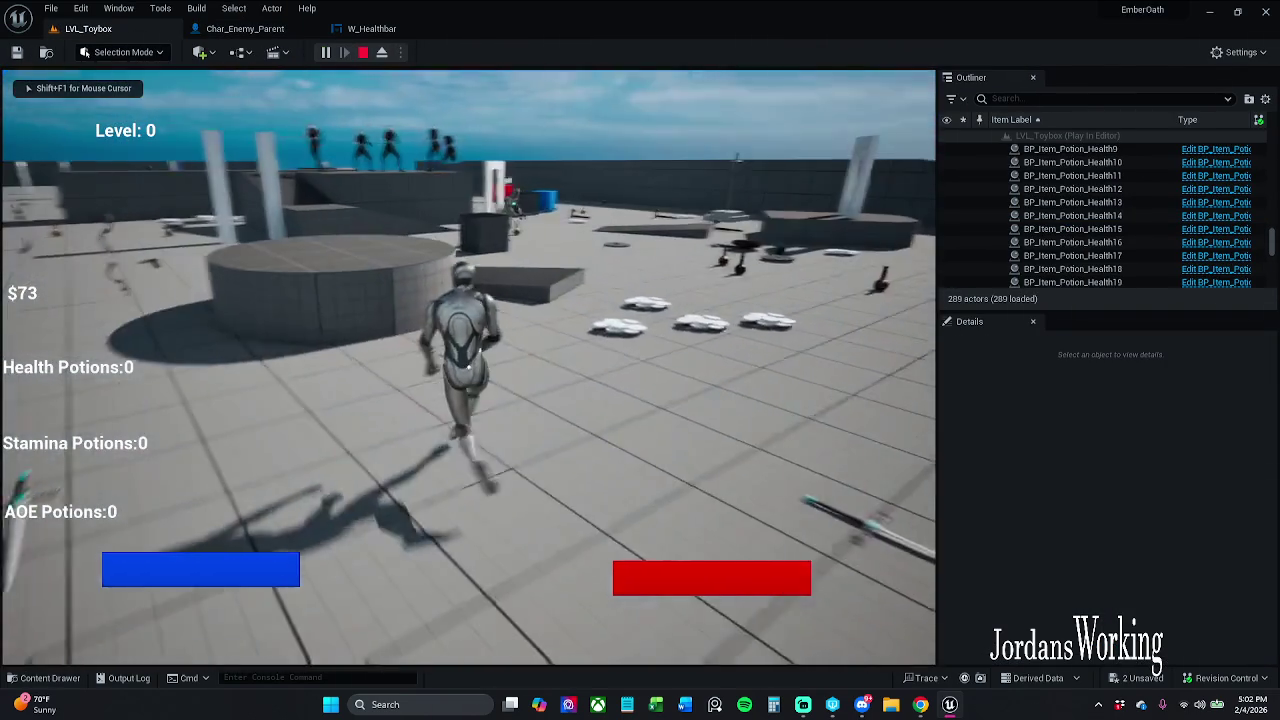
{"action": "key", "text": "w"}
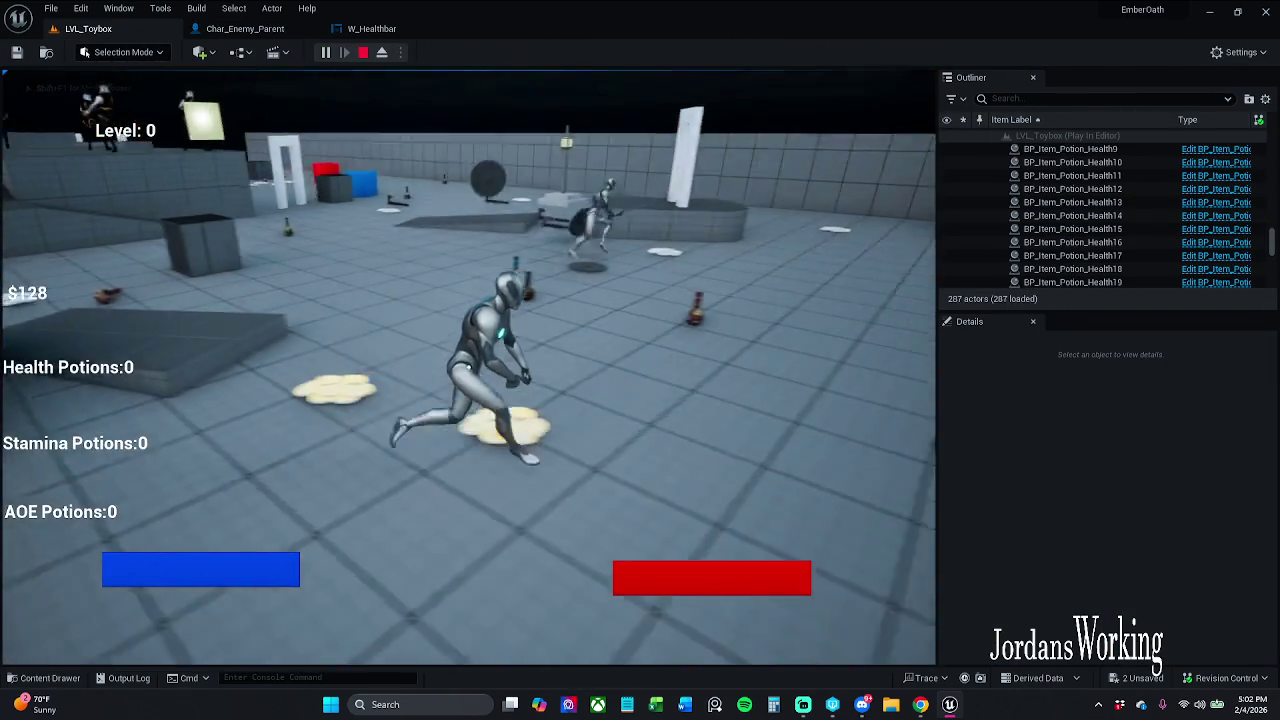
{"action": "key", "text": "w"}
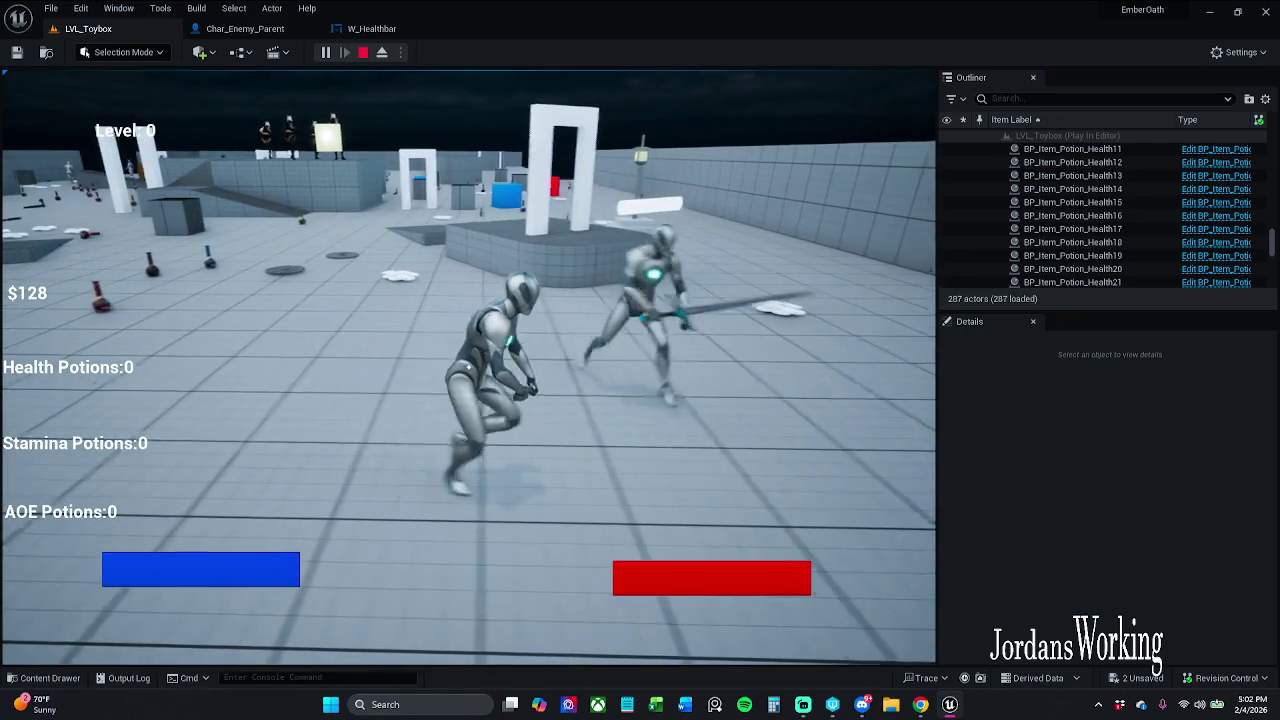
{"action": "key", "text": "Escape"}
{"action": "left_click", "coordinate": [371, 28]}
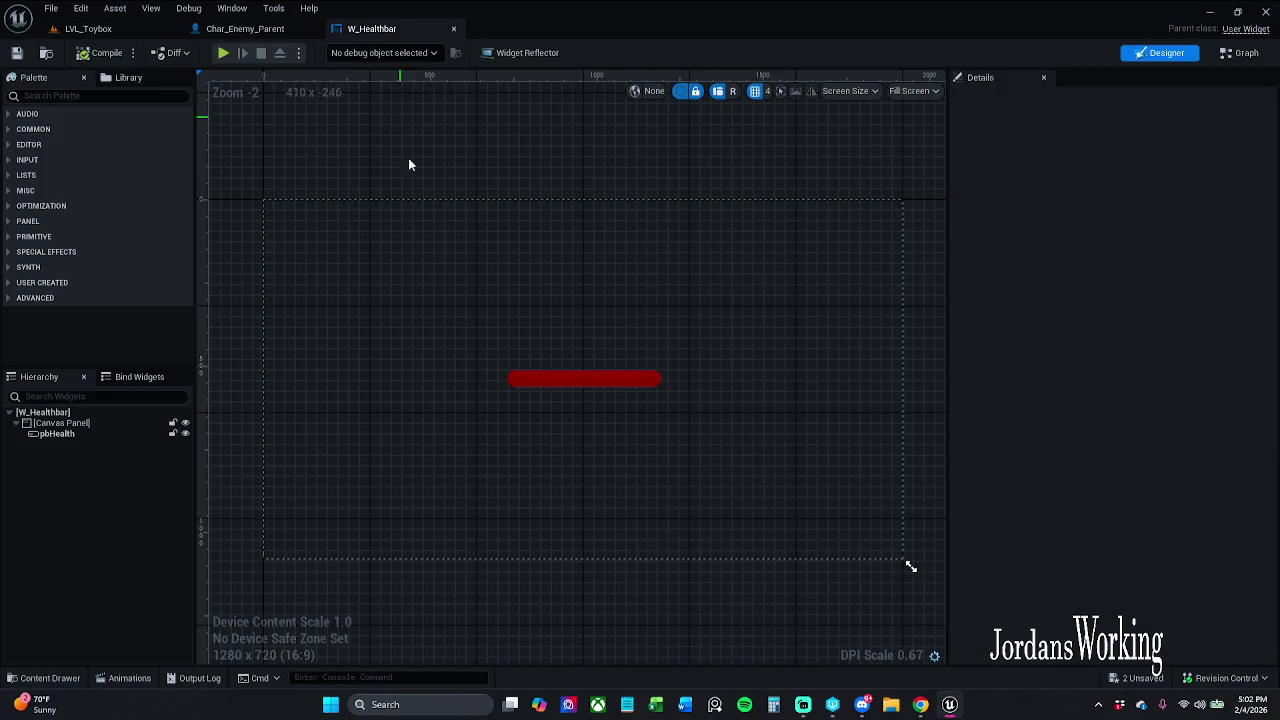
Open Get_pbHealth_Percent from pbHealth's Percent binding and select its entry node
{"action": "left_click", "coordinate": [245, 28]}
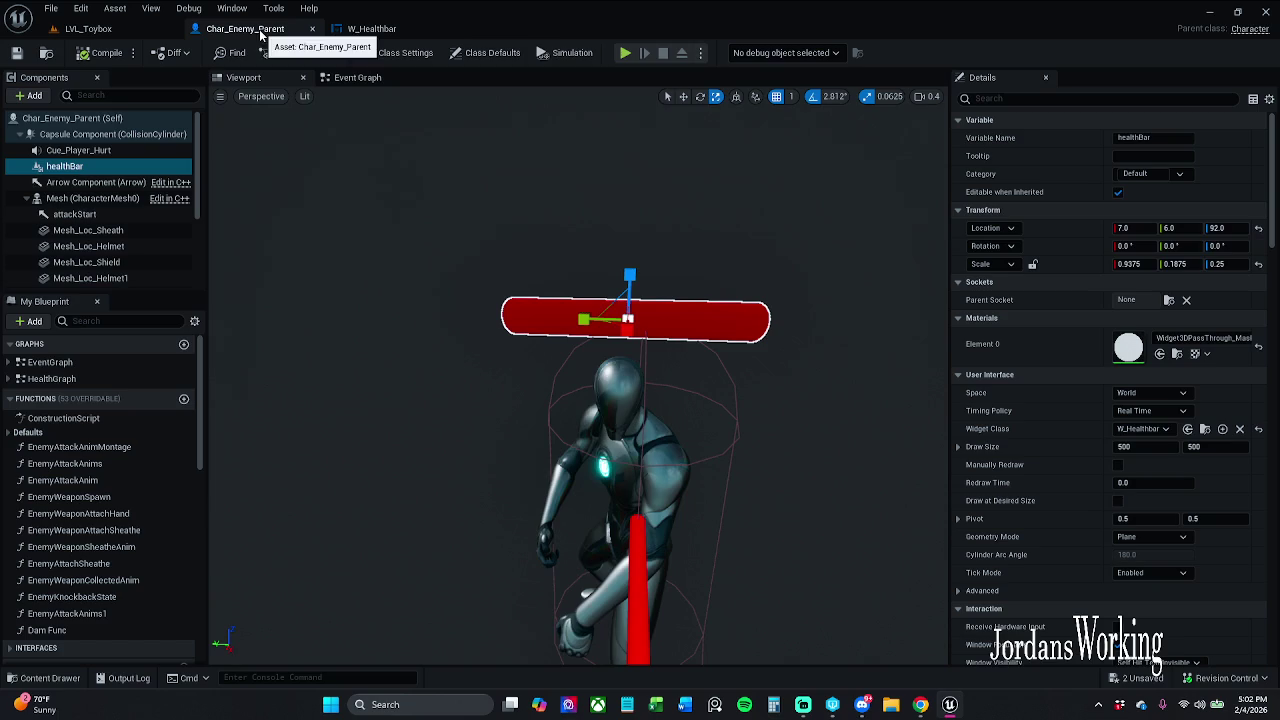
{"action": "left_click", "coordinate": [371, 28]}
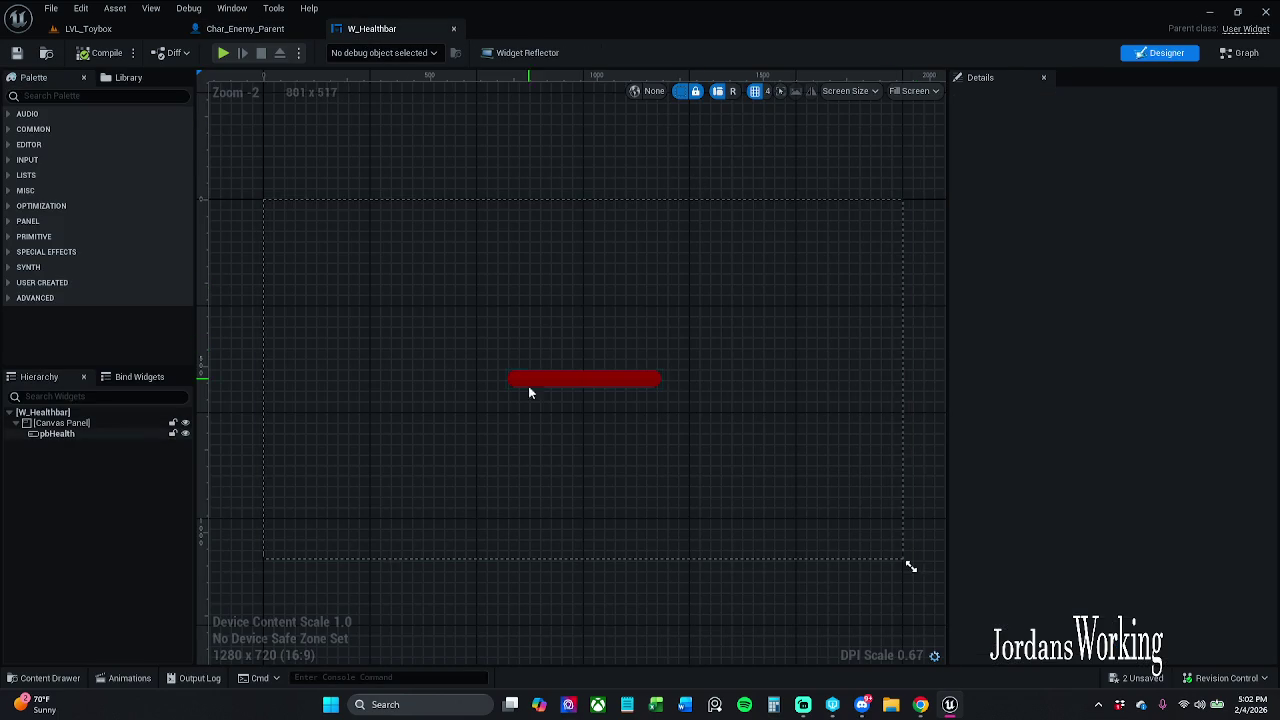
{"action": "left_click", "coordinate": [70, 434]}
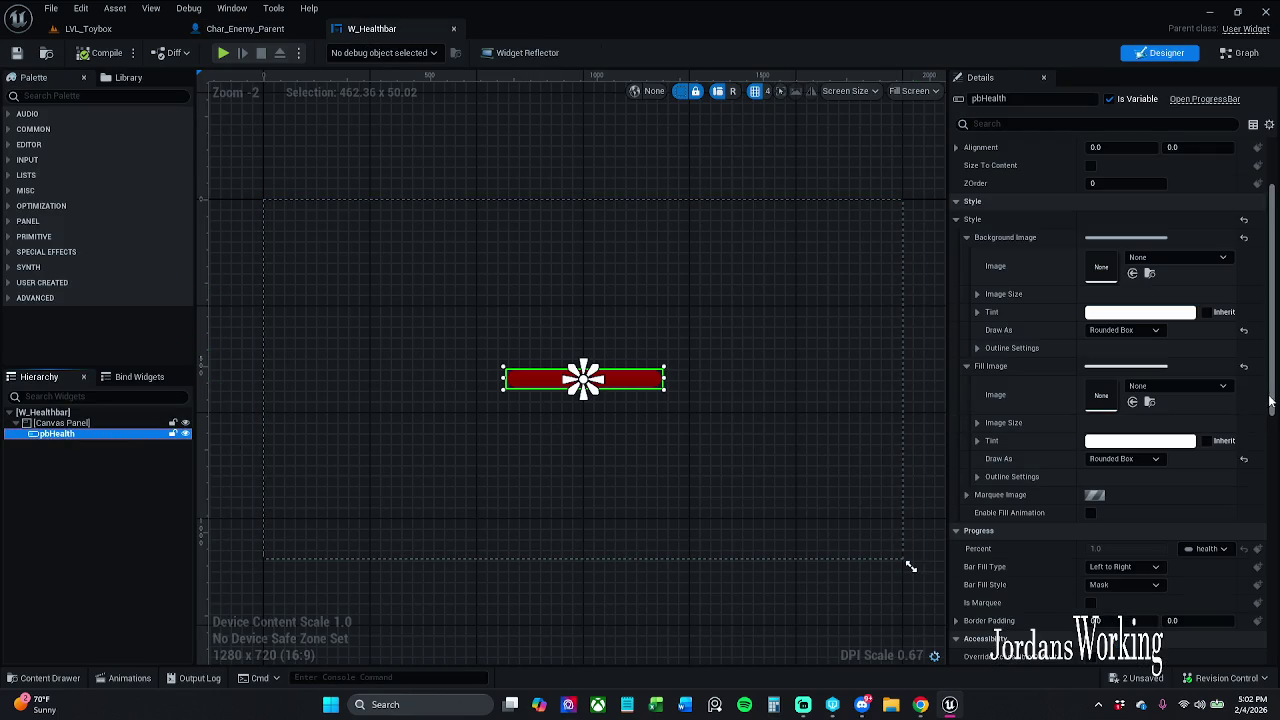
{"action": "left_click", "coordinate": [1214, 549]}
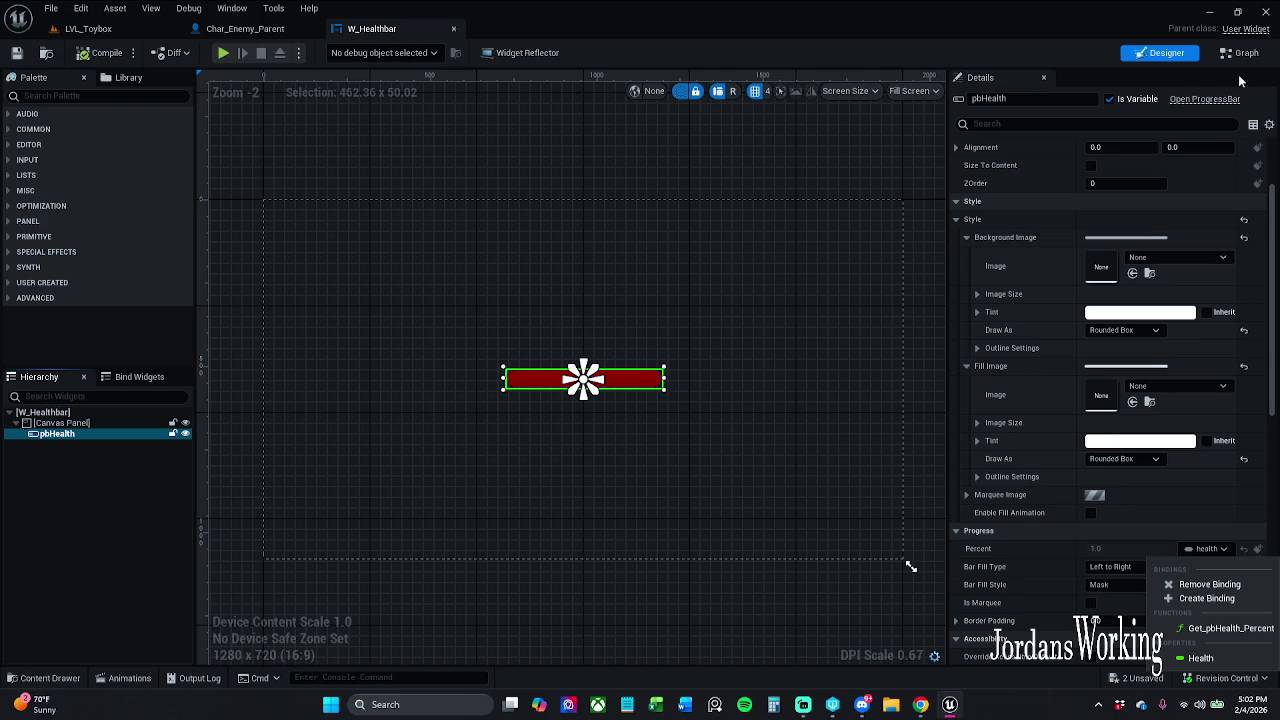
{"action": "left_click", "coordinate": [1230, 628]}
{"action": "left_click", "coordinate": [551, 385]}
Rename the binding function to Get Health Percent, compile the widget, and return to Char_Enemy_Parent
{"action": "left_click", "coordinate": [1134, 137]}
{"action": "key", "text": "BackSpace"}
{"action": "key", "text": "BackSpace"}
{"action": "key", "text": "BackSpace"}
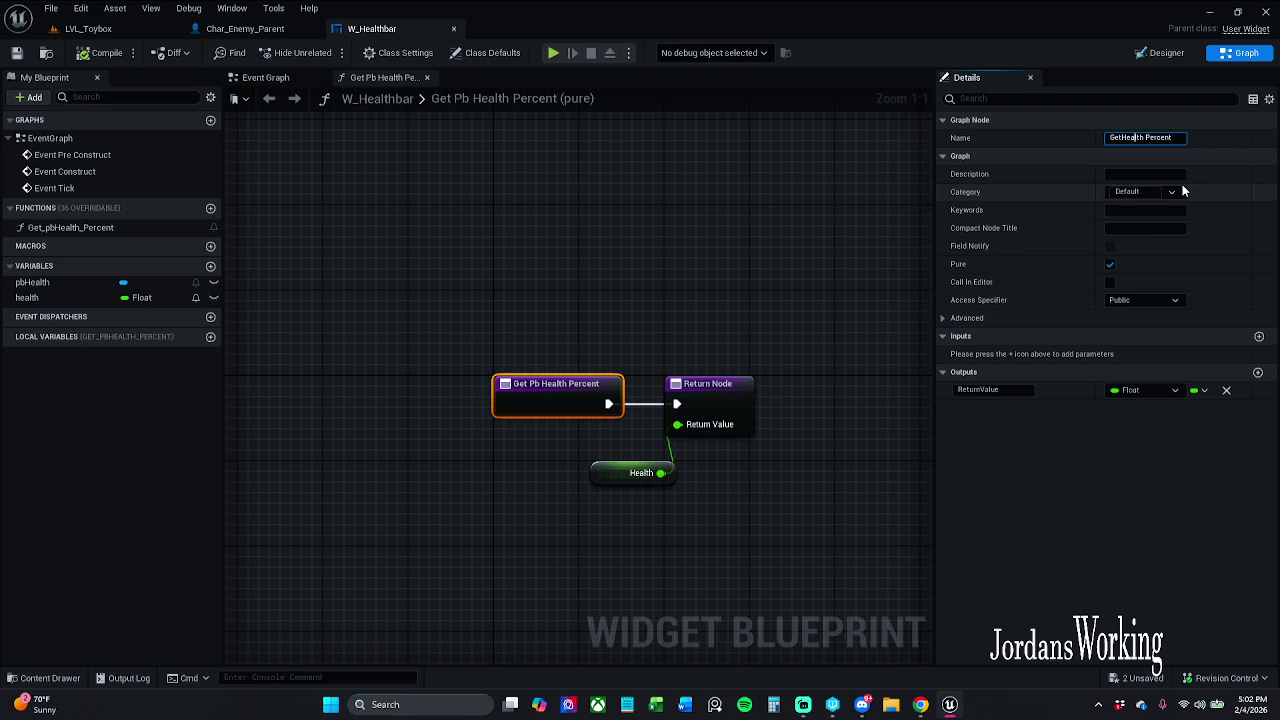
{"action": "key", "text": "BackSpace"}
{"action": "key", "text": "Home"}
{"action": "key", "text": "Delete"}
{"action": "key", "text": "Delete"}
{"action": "key", "text": "Delete"}
{"action": "type", "text": "Get"}
{"action": "key", "text": "Return"}
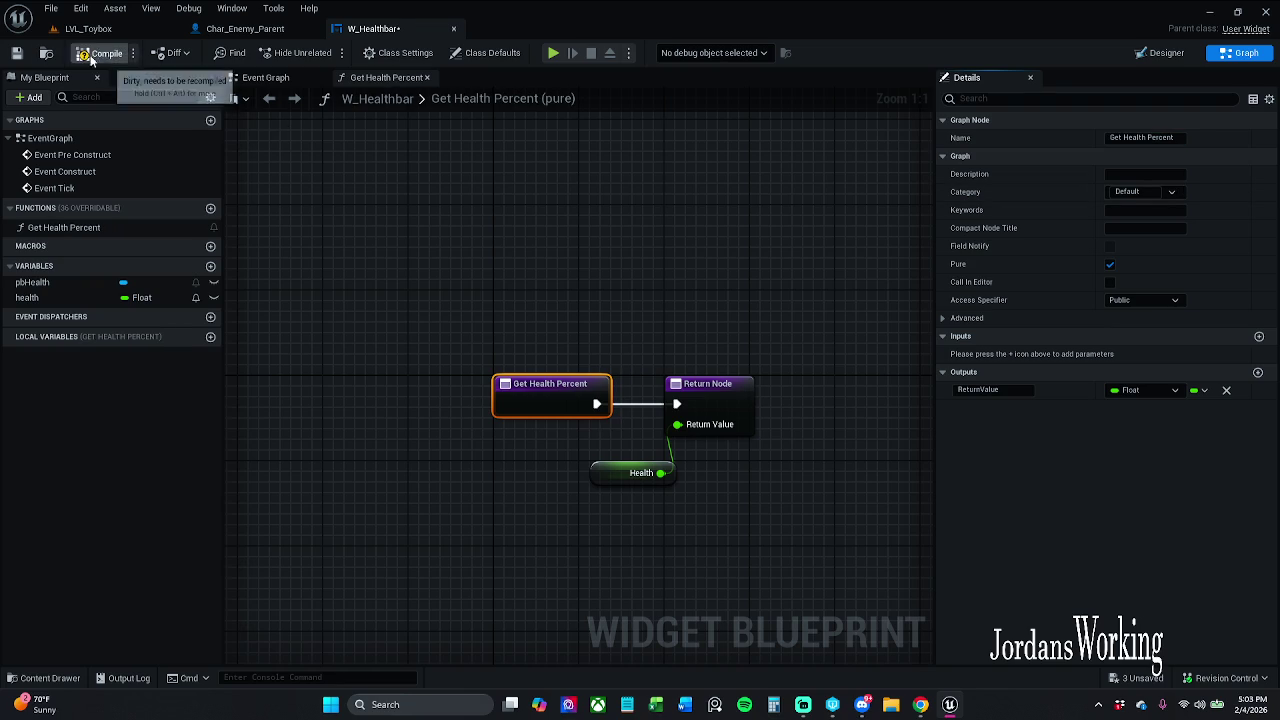
{"action": "left_click", "coordinate": [16, 52]}
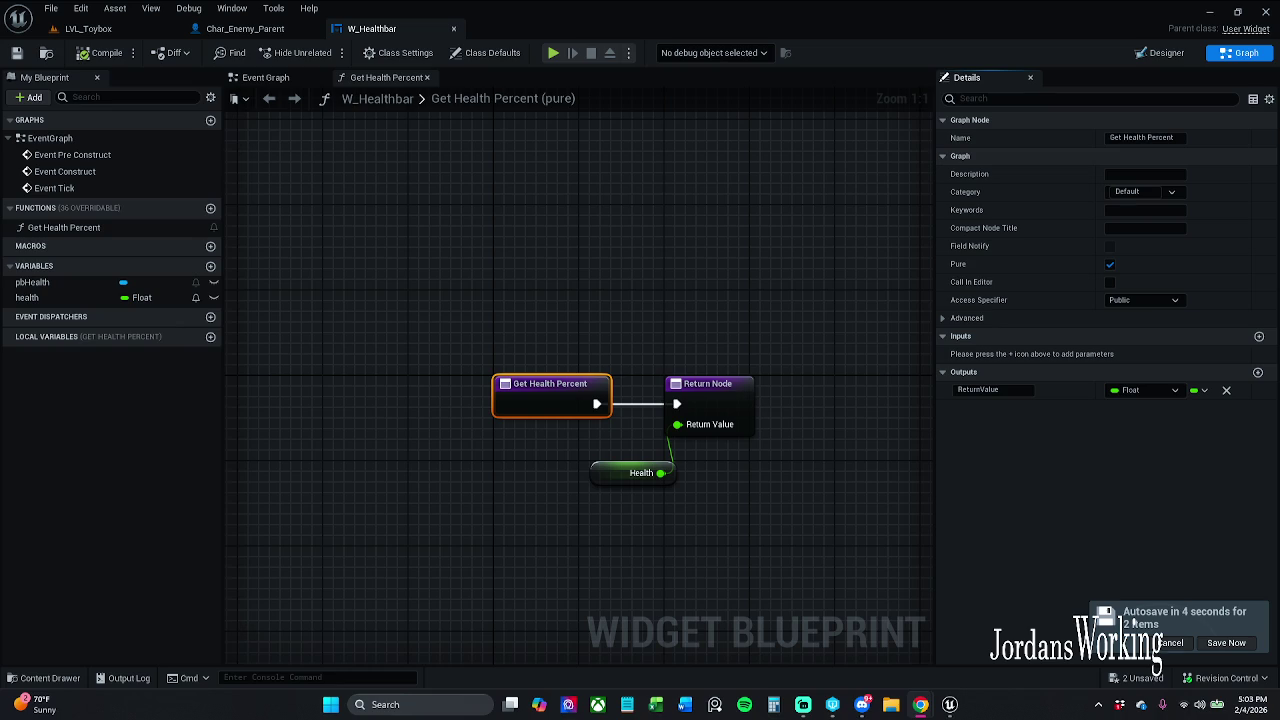
{"action": "left_click", "coordinate": [243, 28]}
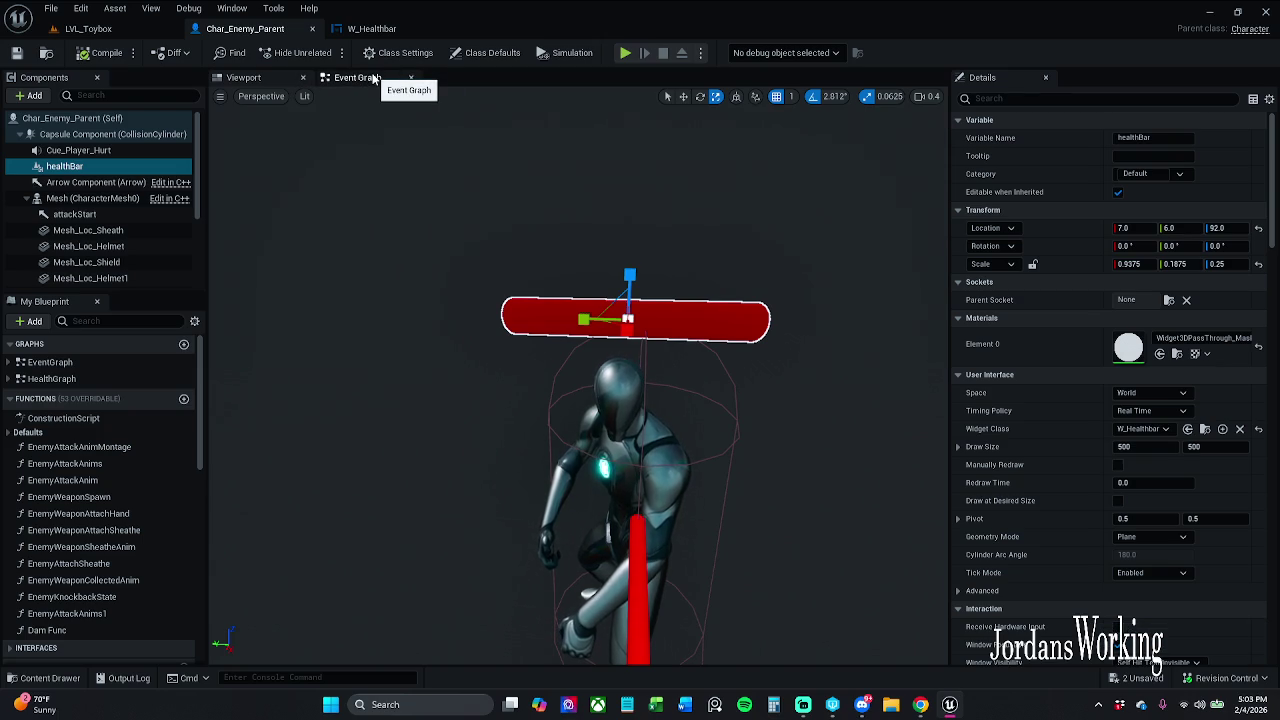
Bring up the Char_Enemy_Parent blueprint's Event Graph
{"action": "left_click", "coordinate": [372, 28]}
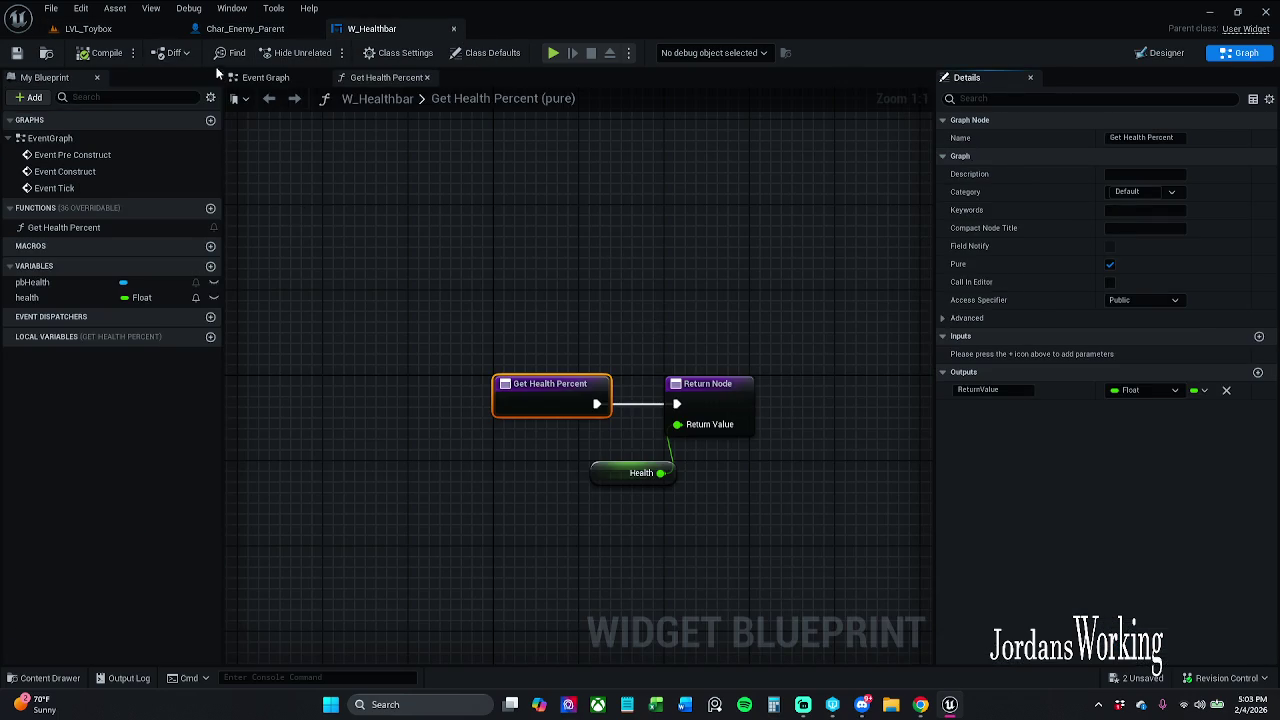
{"action": "left_click", "coordinate": [88, 28]}
{"action": "left_click", "coordinate": [245, 28]}
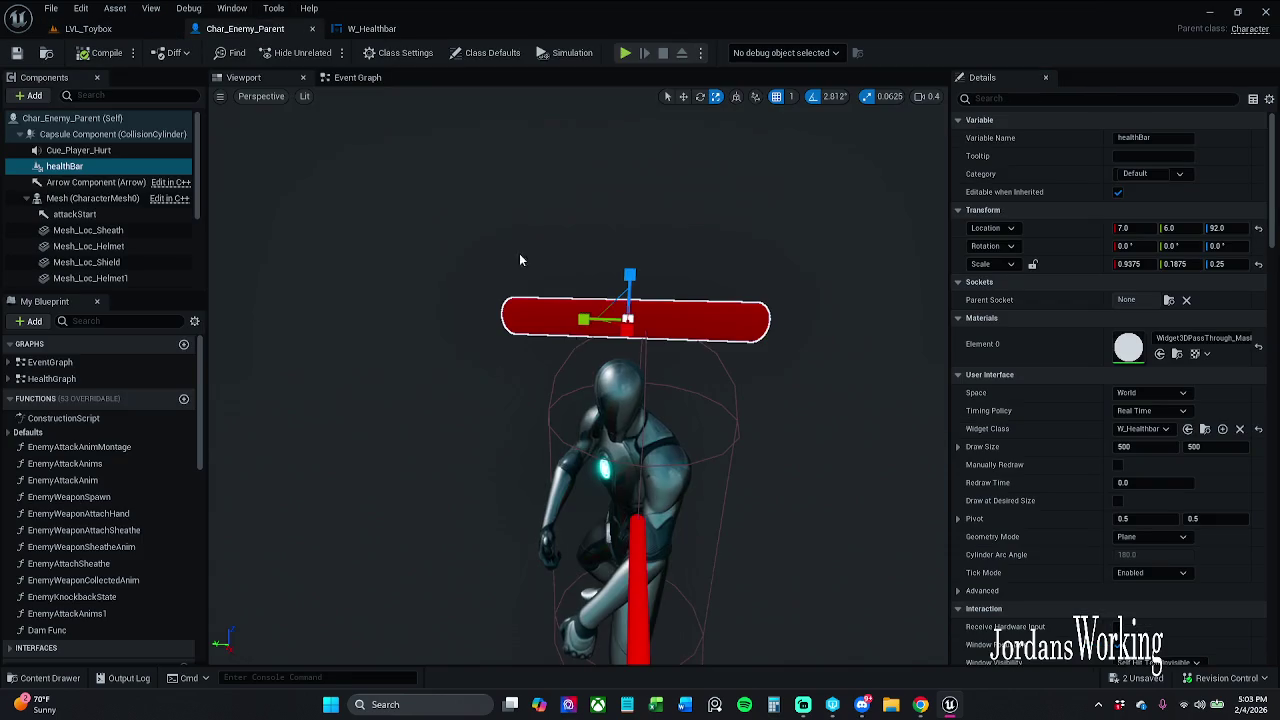
{"action": "left_click", "coordinate": [355, 78]}
{"action": "scroll", "coordinate": [593, 412], "scroll_direction": "up", "scroll_amount": 1}
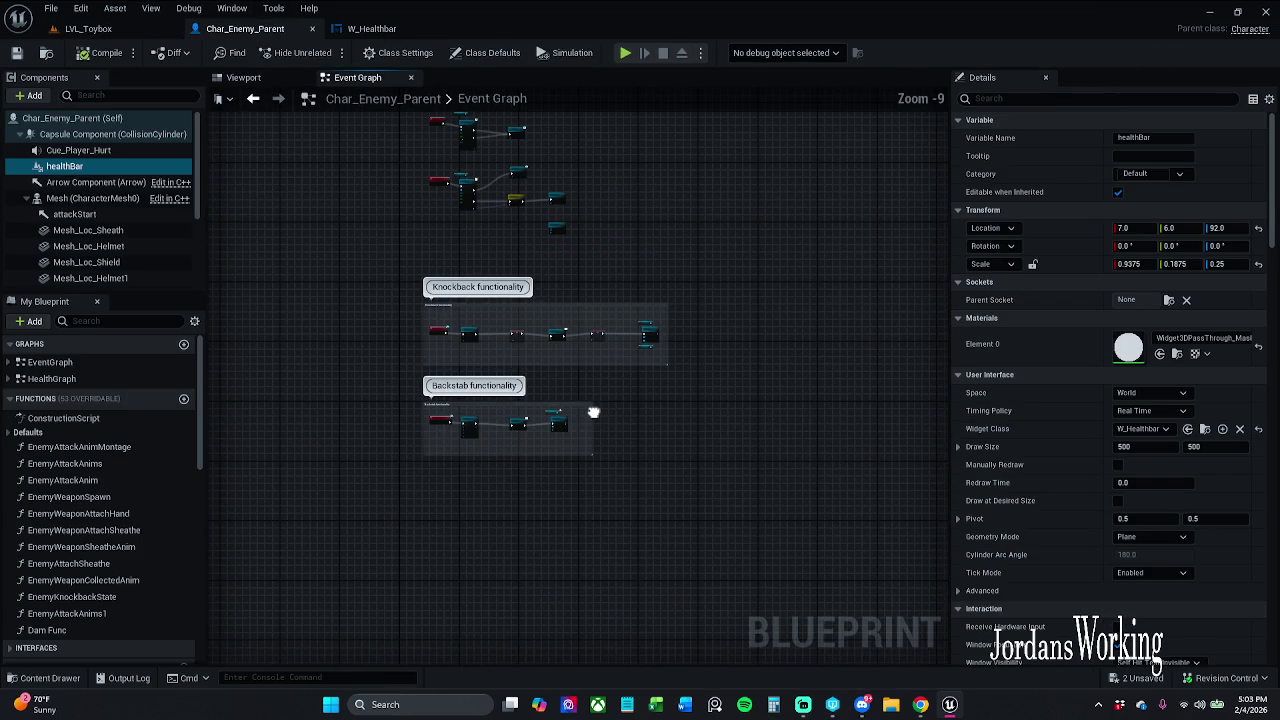
{"action": "scroll", "coordinate": [543, 393], "scroll_direction": "up", "scroll_amount": 4}
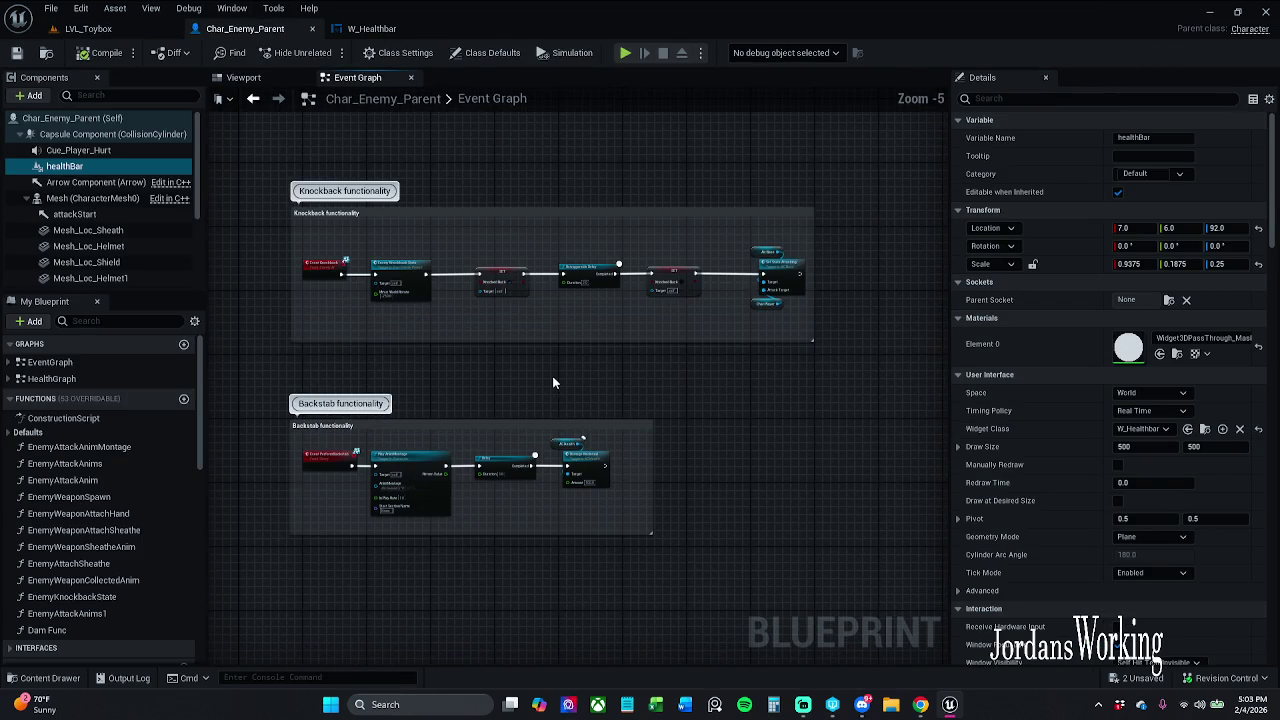
Drag the healthBar component into the graph as a Health Bar getter node
{"action": "left_click_drag", "start_coordinate": [84, 168], "coordinate": [785, 168]}
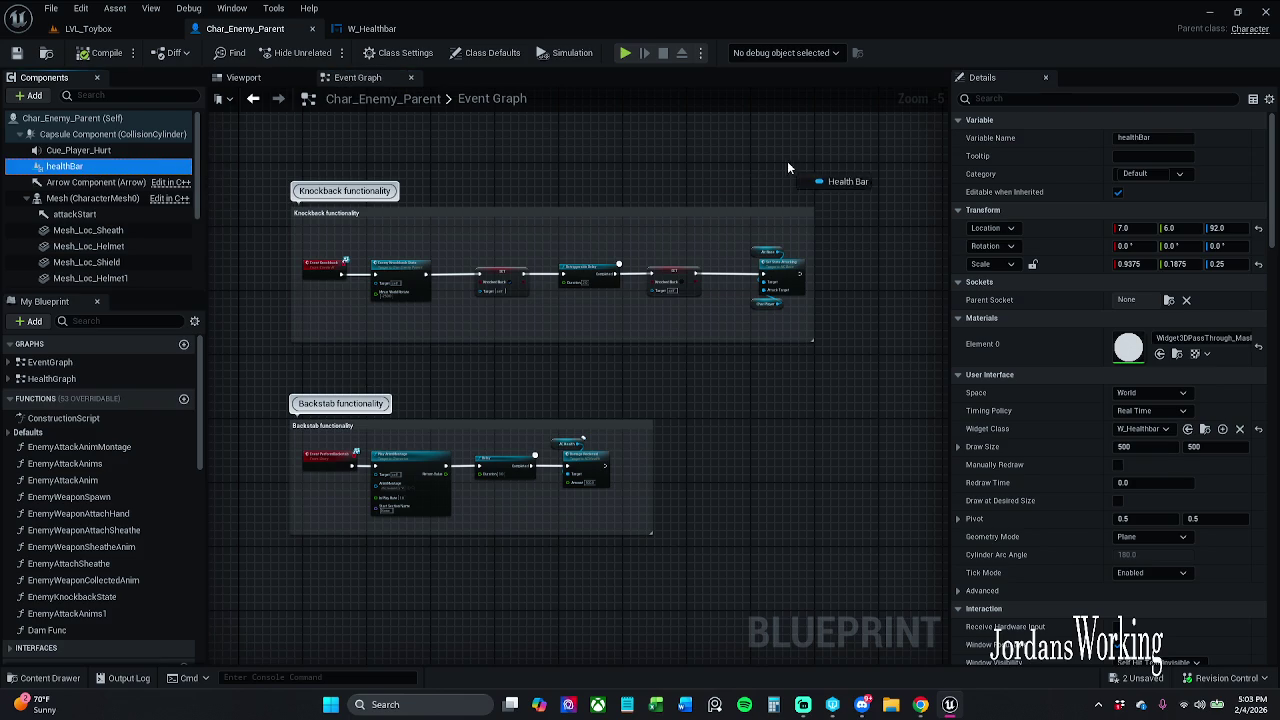
{"action": "left_click_drag", "start_coordinate": [896, 222], "coordinate": [640, 250]}
{"action": "scroll", "coordinate": [640, 255], "scroll_direction": "up", "scroll_amount": 5}
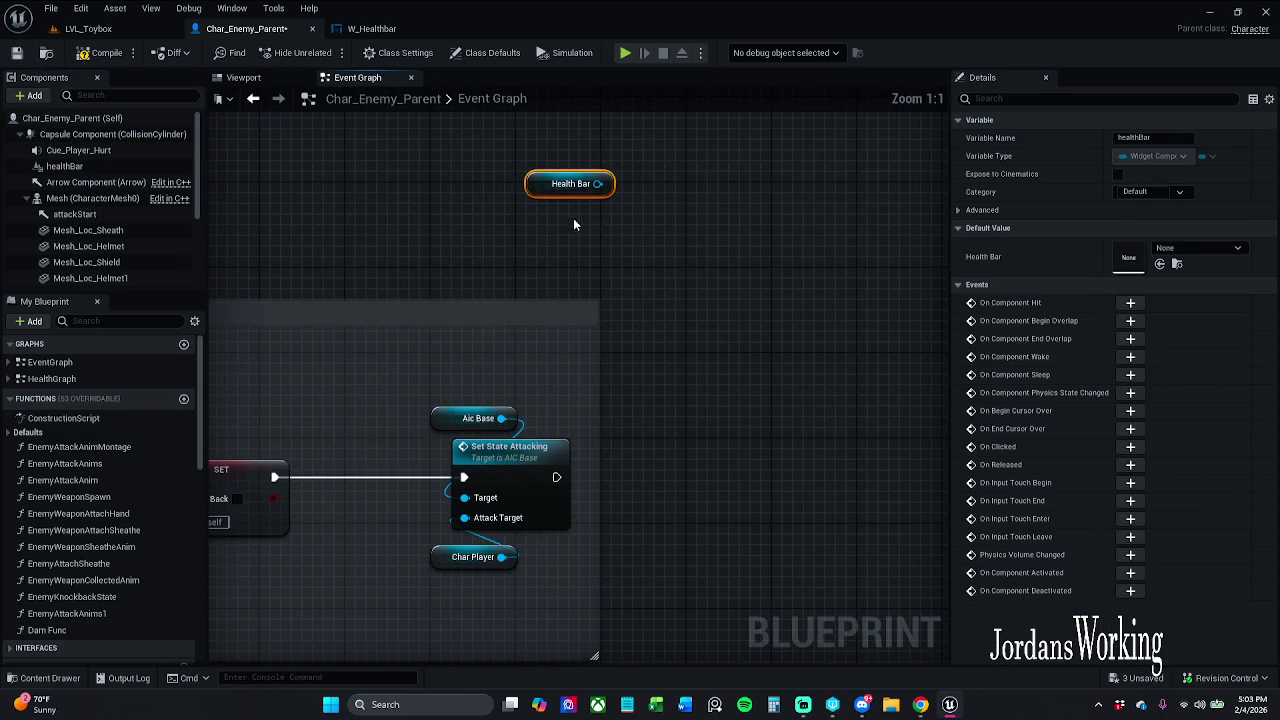
{"action": "left_click_drag", "start_coordinate": [541, 190], "coordinate": [669, 254]}
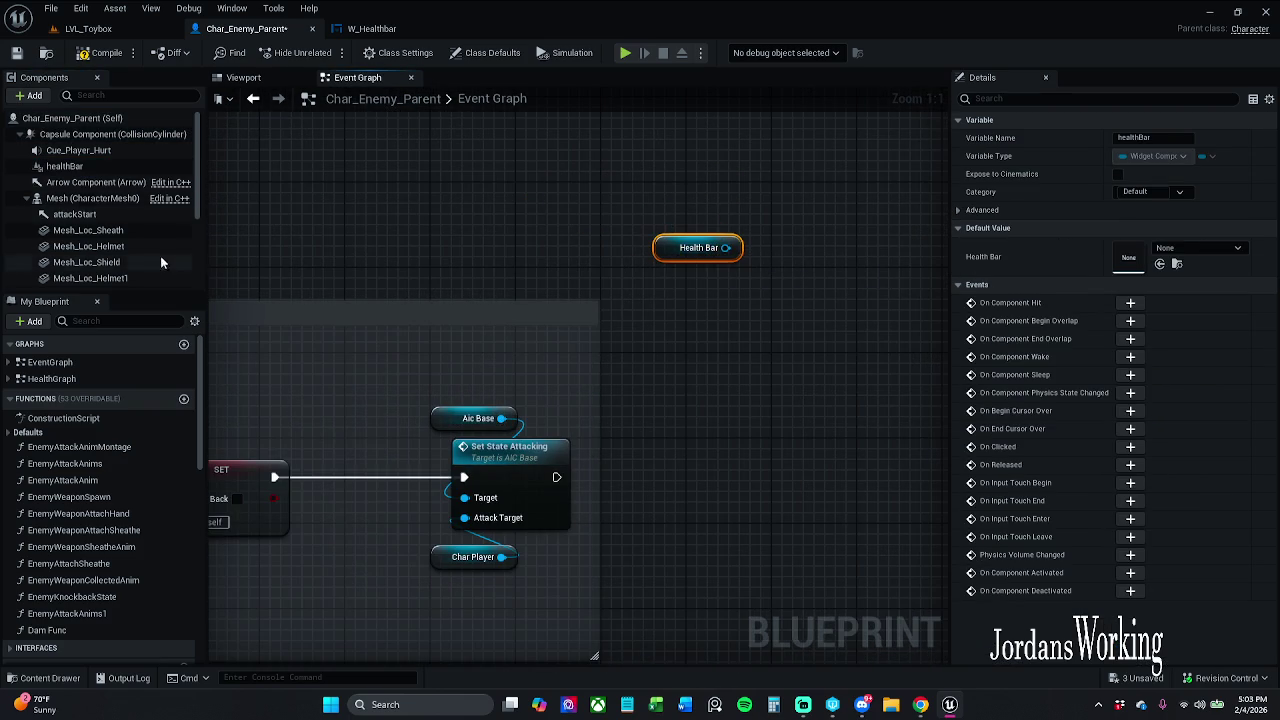
{"action": "left_click", "coordinate": [84, 170]}
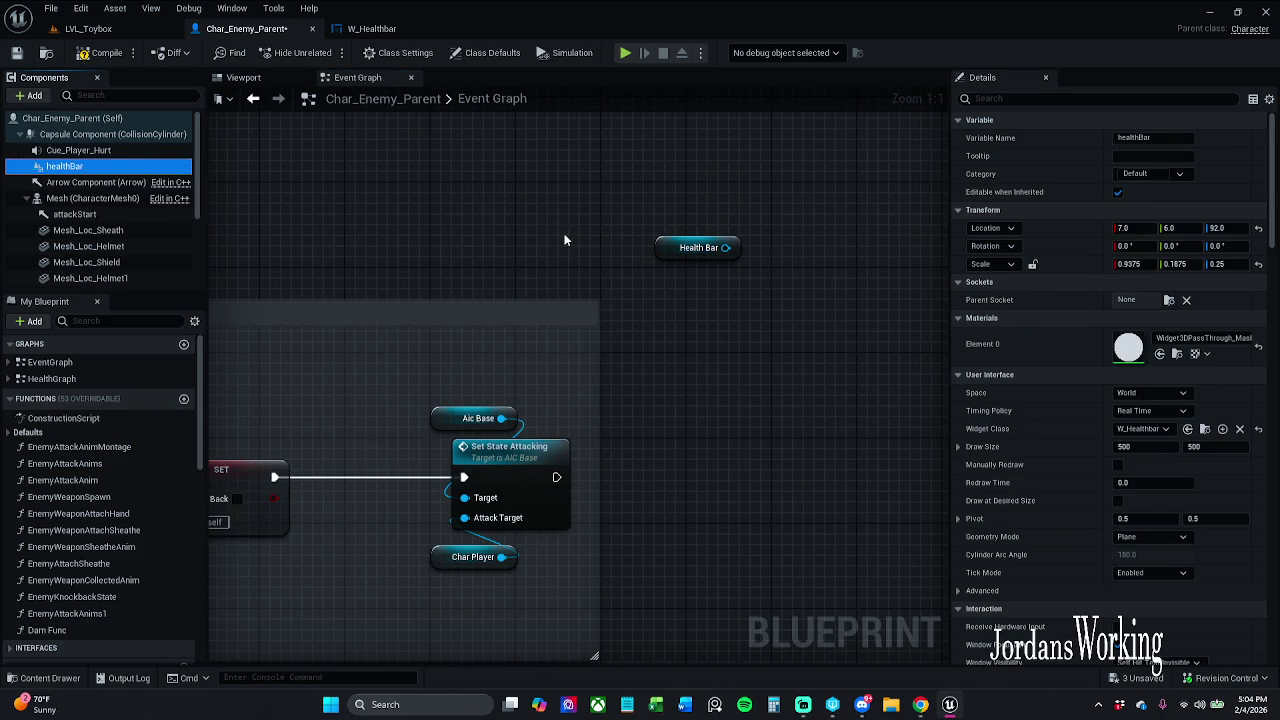
Search 'set health' from the Health Bar pin, then delete the unwanted SET Health Bar node it added
{"action": "mouse_move", "coordinate": [660, 286]}
{"action": "left_mouse_down"}
{"action": "mouse_move", "coordinate": [669, 352]}
{"action": "mouse_move", "coordinate": [636, 346]}
{"action": "left_mouse_up"}
{"action": "type", "text": "set"}
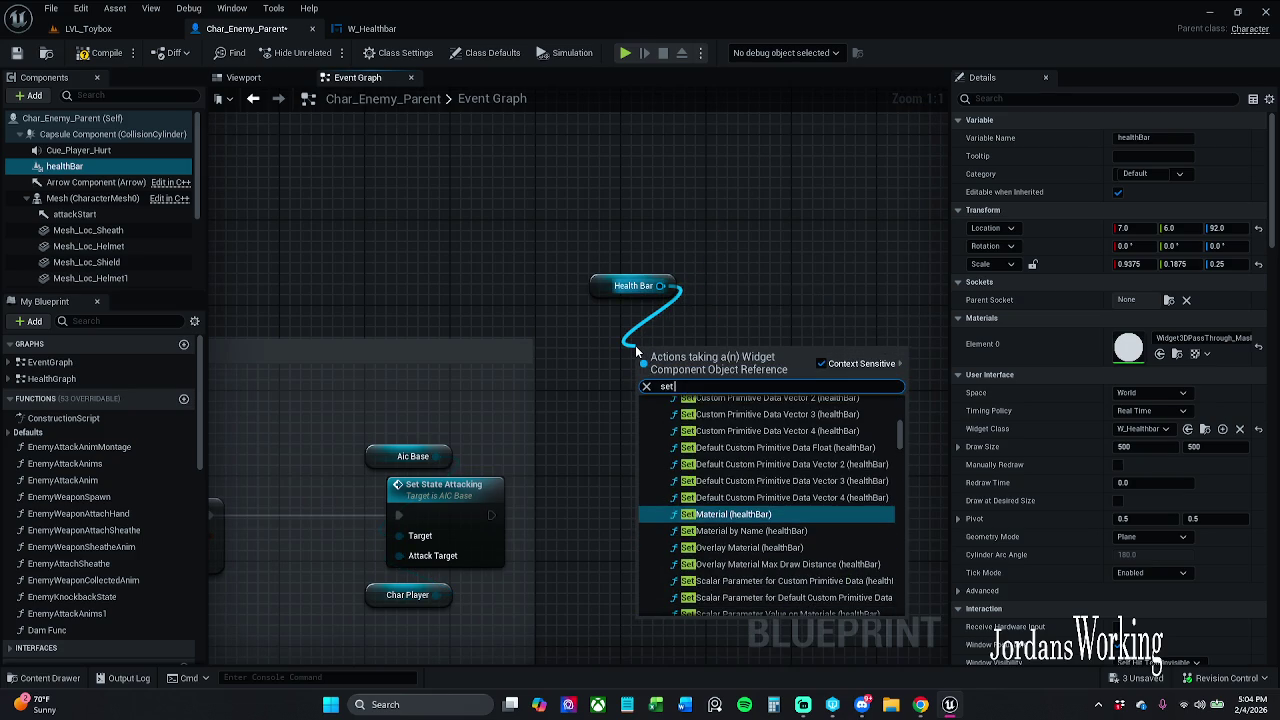
{"action": "type", "text": " health"}
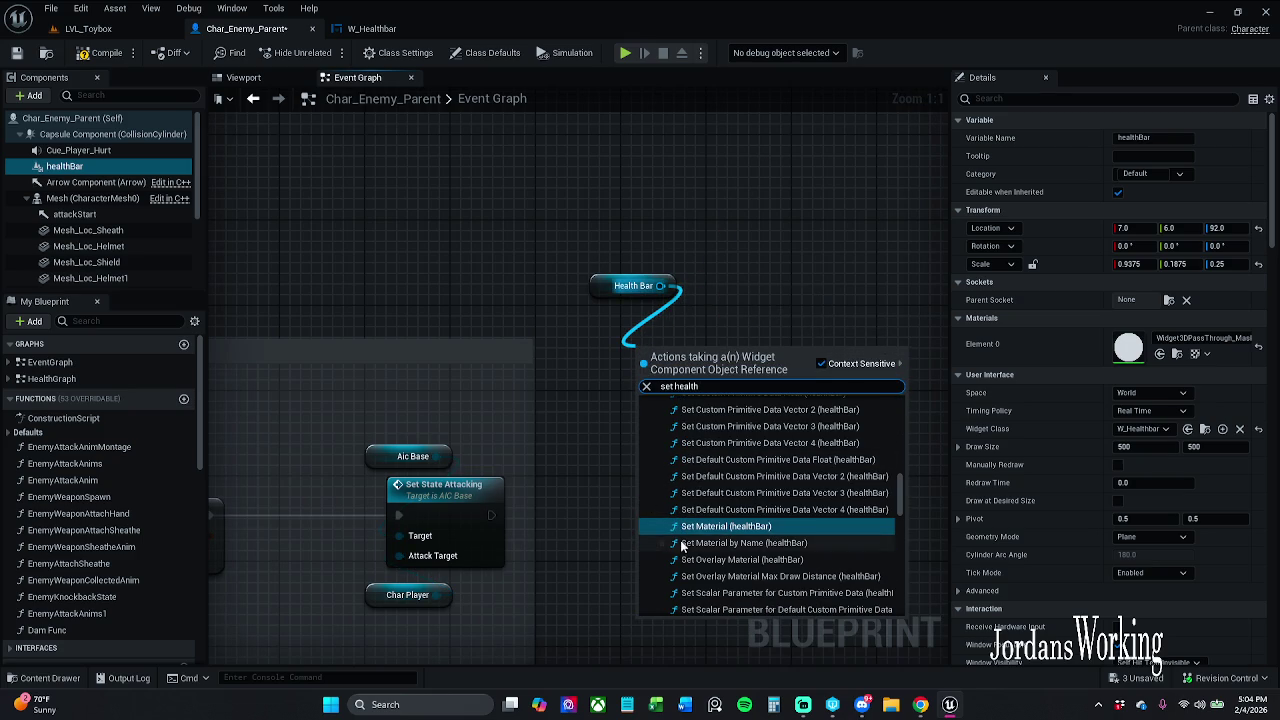
{"action": "scroll", "coordinate": [793, 510], "scroll_direction": "down", "scroll_amount": 5}
{"action": "scroll", "coordinate": [796, 515], "scroll_direction": "down", "scroll_amount": 10}
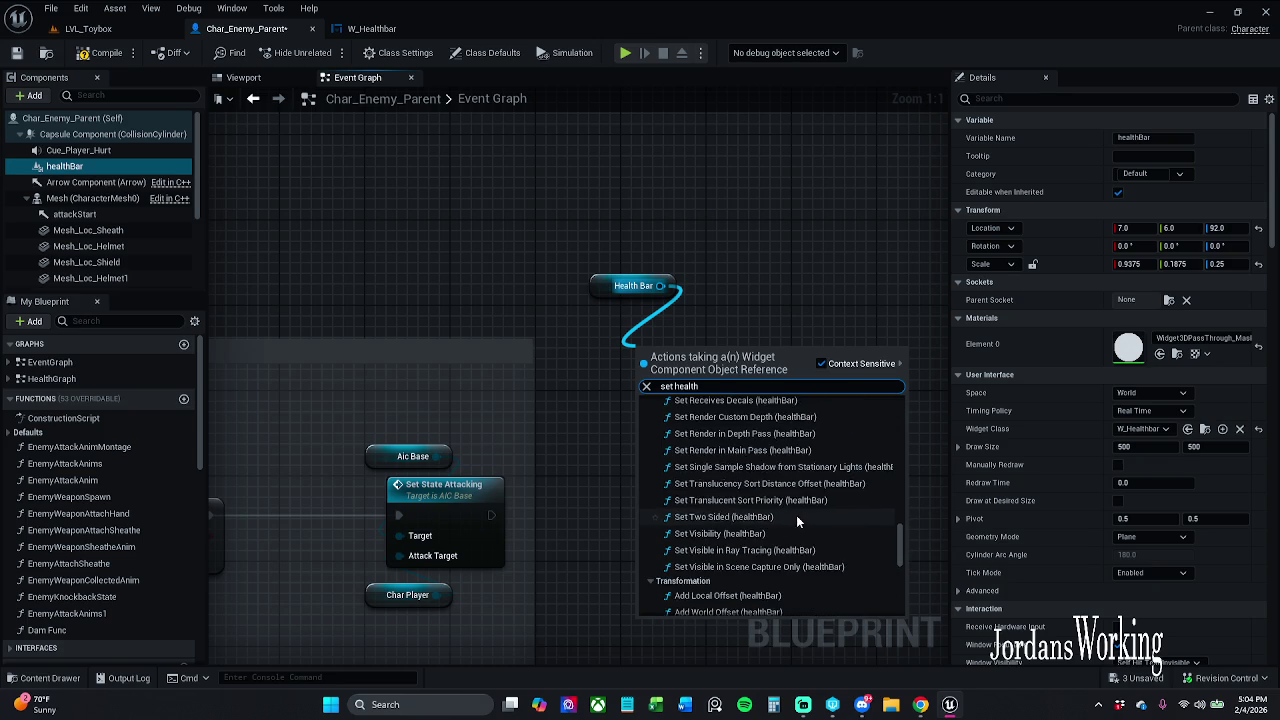
{"action": "scroll", "coordinate": [798, 527], "scroll_direction": "down", "scroll_amount": 2}
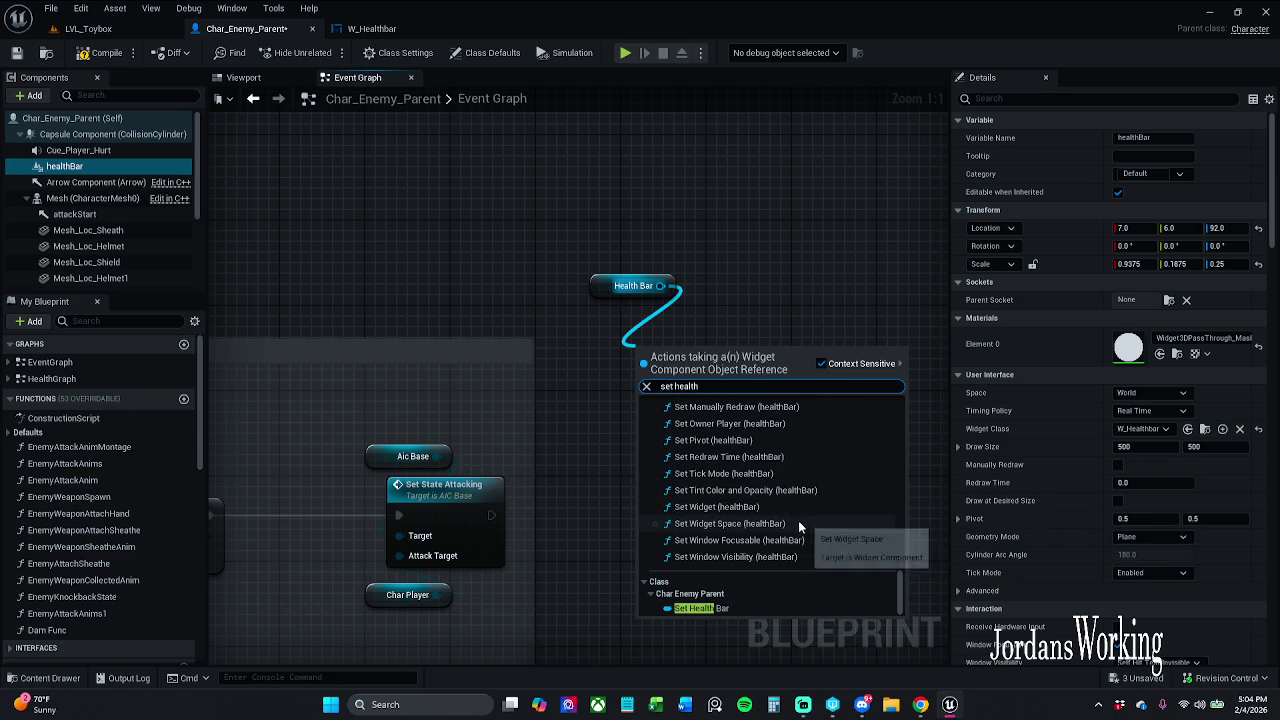
{"action": "left_click", "coordinate": [725, 610]}
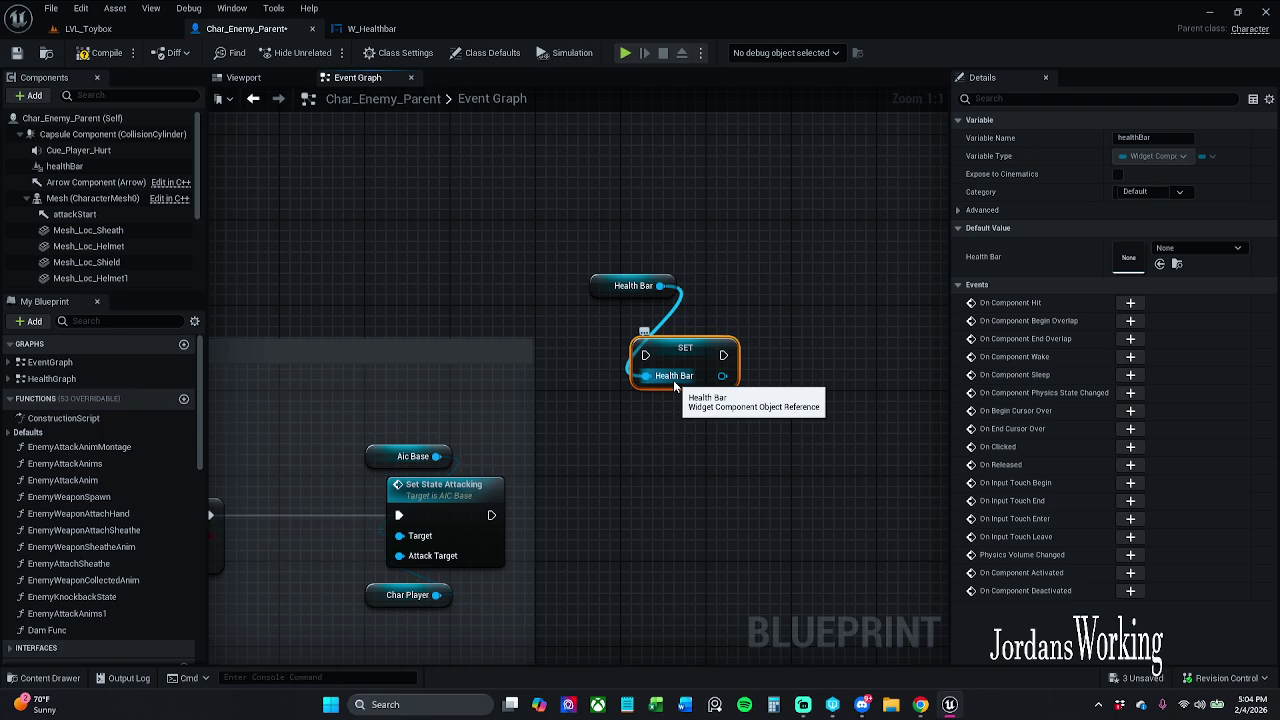
{"action": "key", "text": "Delete"}
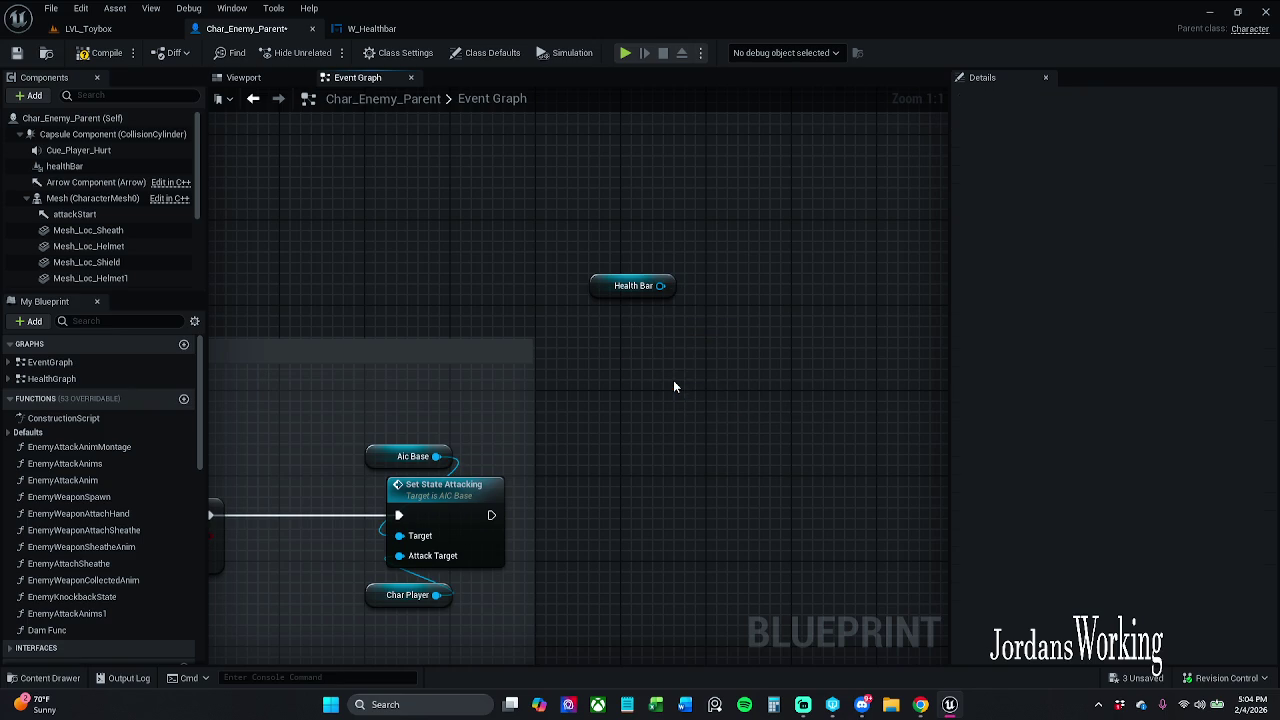
Browse the Health Bar pin's 'set' actions and briefly check the W_Healthbar blueprint
{"action": "left_click_drag", "start_coordinate": [657, 285], "coordinate": [653, 332]}
{"action": "type", "text": "set"}
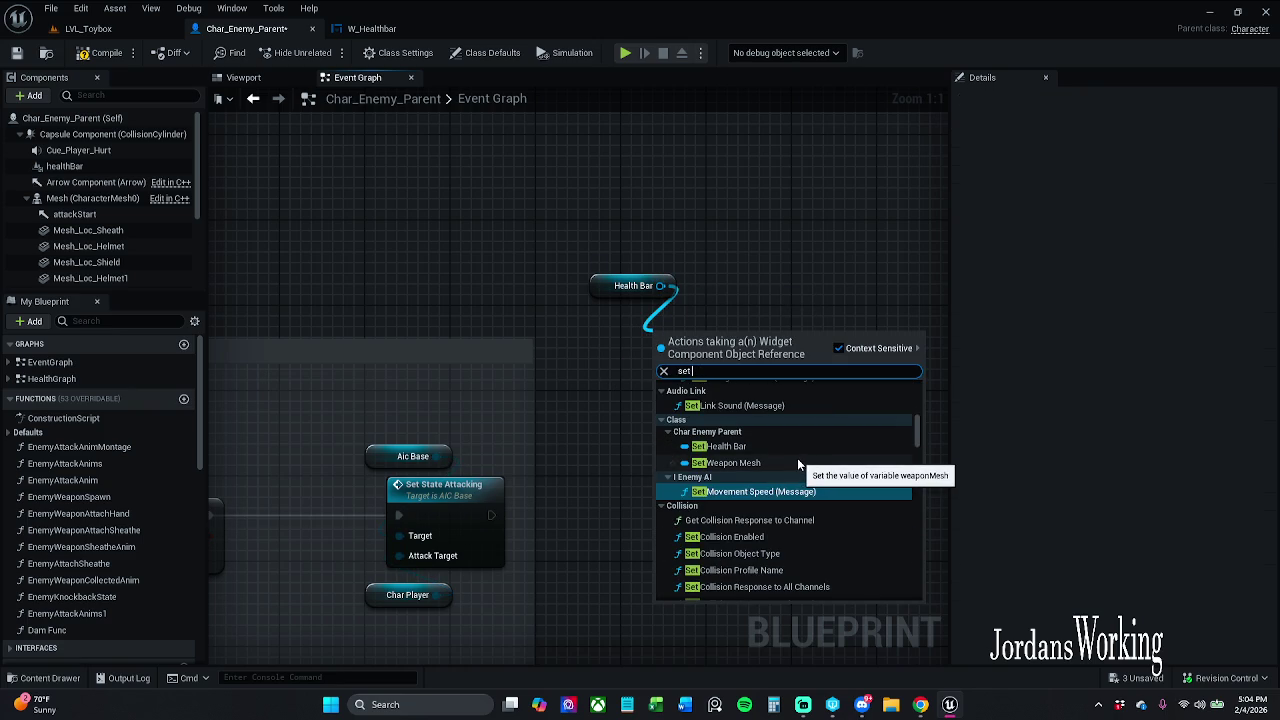
{"action": "scroll", "coordinate": [798, 462], "scroll_direction": "up", "scroll_amount": 1}
{"action": "scroll", "coordinate": [797, 463], "scroll_direction": "up", "scroll_amount": 8}
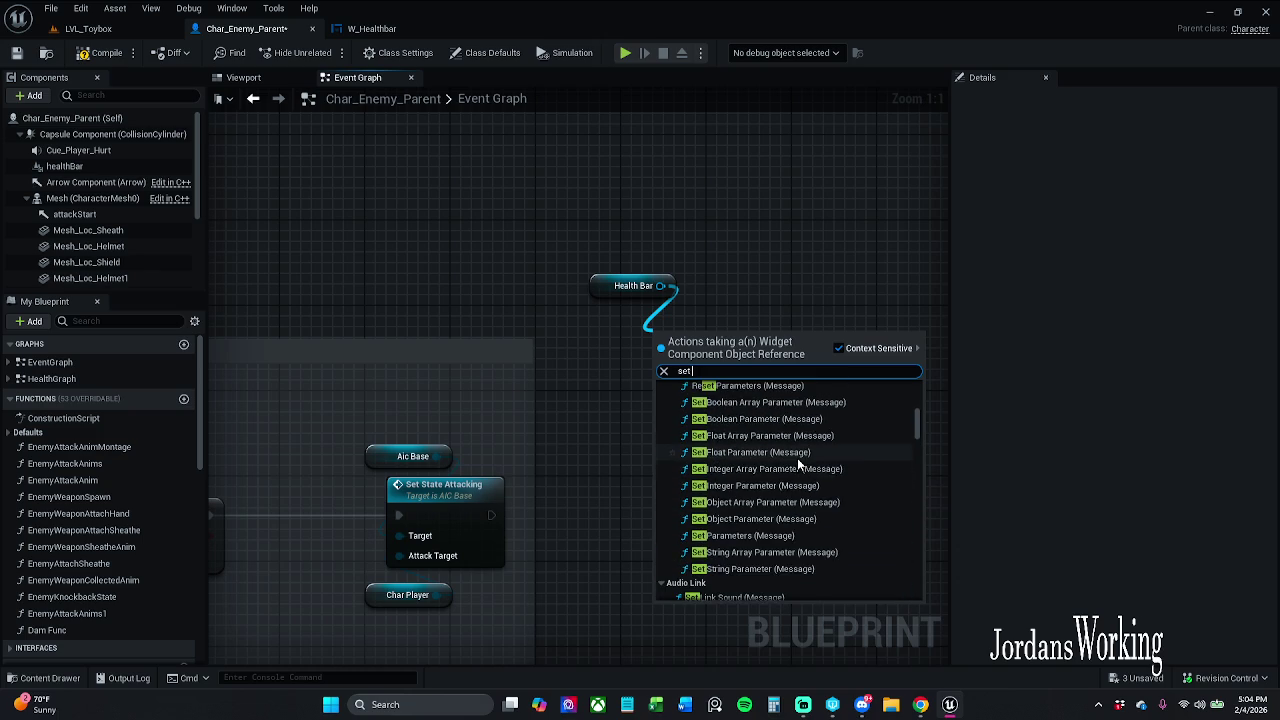
{"action": "scroll", "coordinate": [798, 463], "scroll_direction": "up", "scroll_amount": 15}
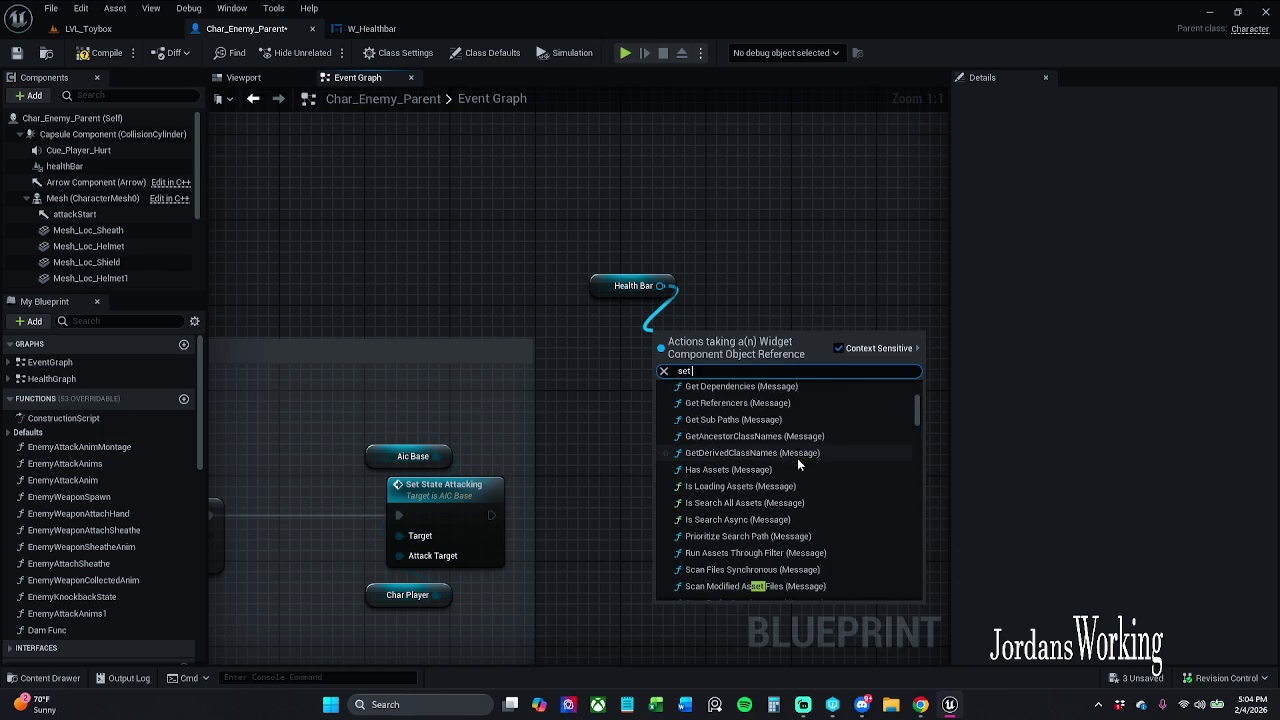
{"action": "left_click", "coordinate": [372, 28]}
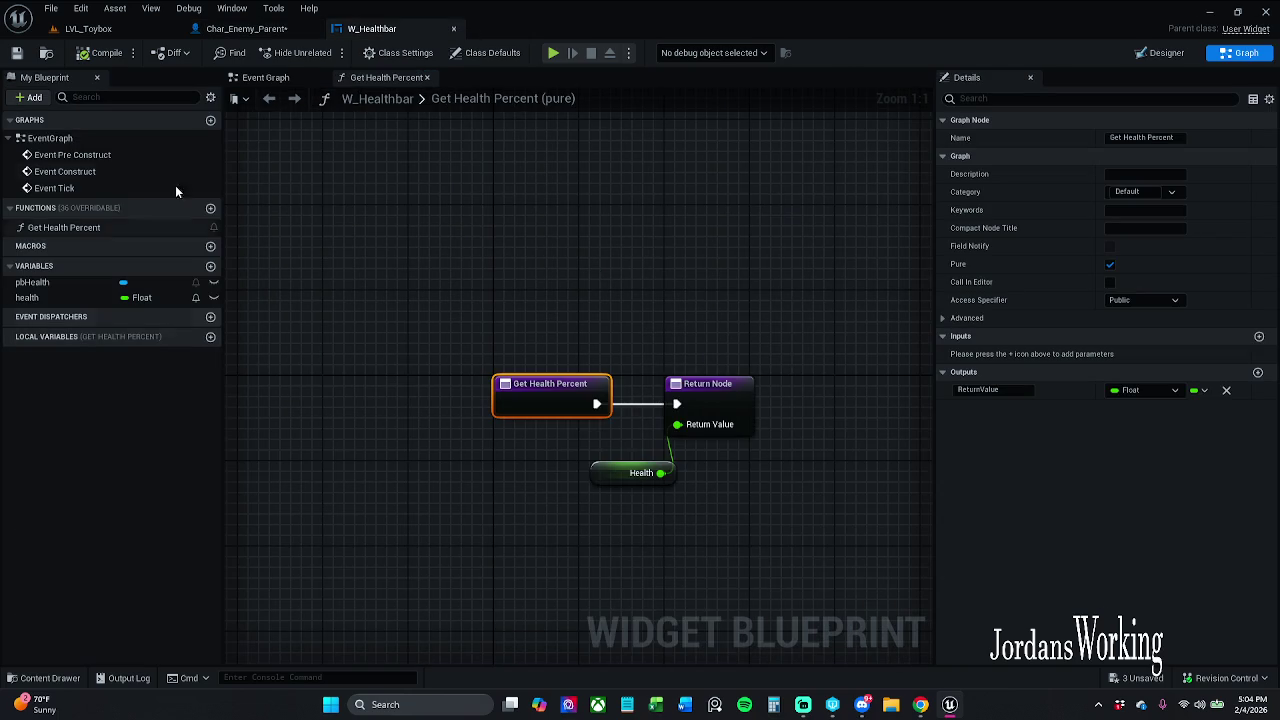
{"action": "left_click", "coordinate": [256, 29]}
Add another SET Health Bar node via 'set health', then select and delete it
{"action": "left_click_drag", "start_coordinate": [660, 286], "coordinate": [664, 330]}
{"action": "type", "text": "set health"}
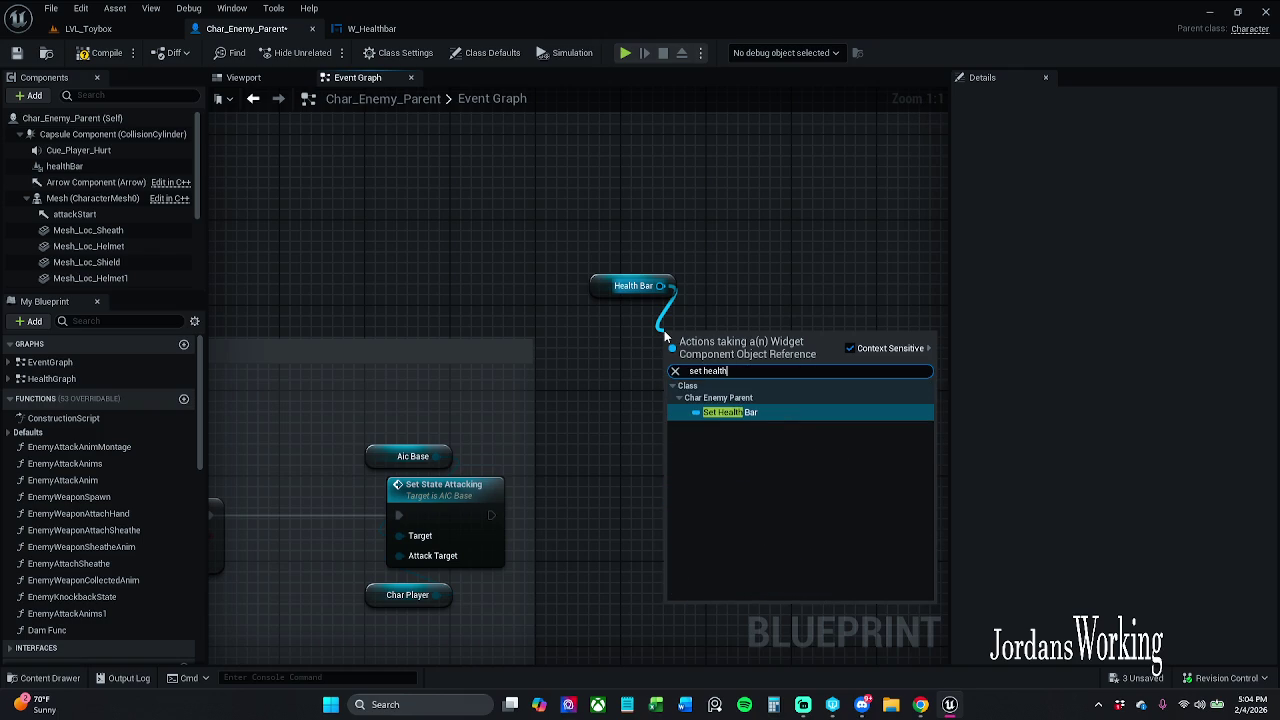
{"action": "key", "text": "Return"}
{"action": "left_click", "coordinate": [744, 330]}
{"action": "left_click_drag", "start_coordinate": [744, 330], "coordinate": [703, 388]}
{"action": "key", "text": "Delete"}
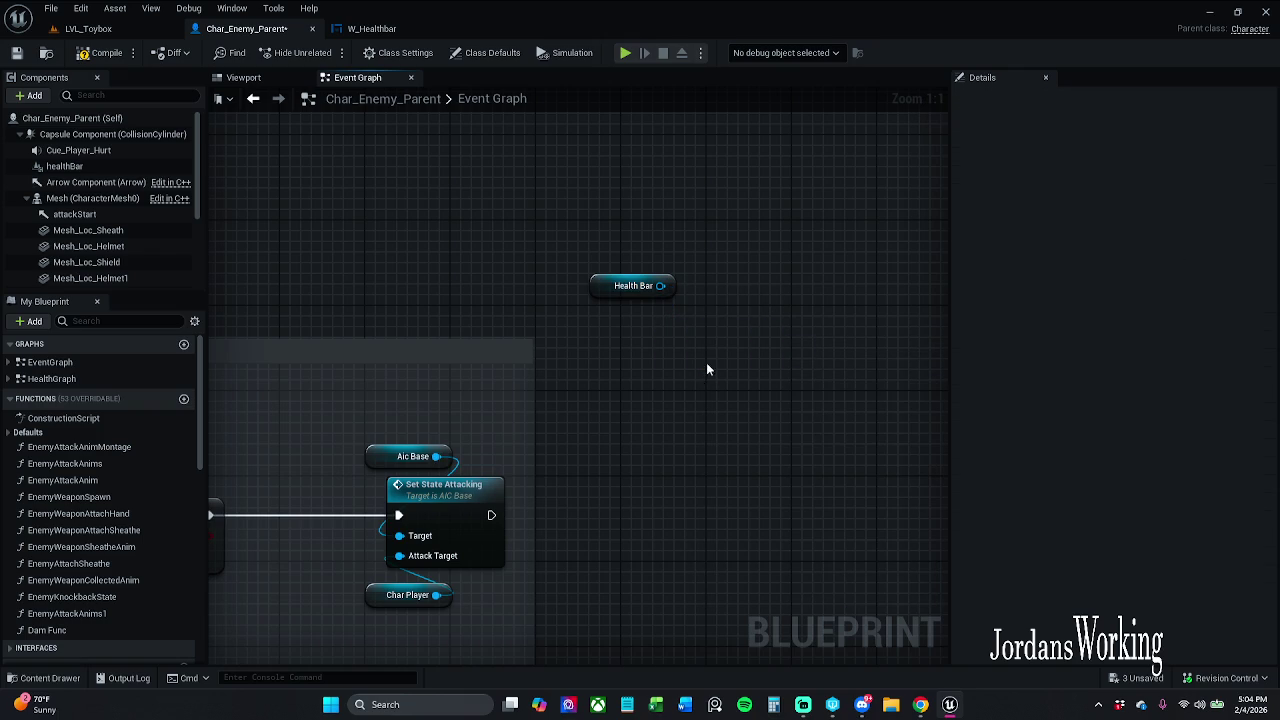
With Context Sensitive off, add W_Healthbar's SET Health node from the Health Bar pin
{"action": "left_click_drag", "start_coordinate": [660, 286], "coordinate": [644, 360]}
{"action": "type", "text": "set"}
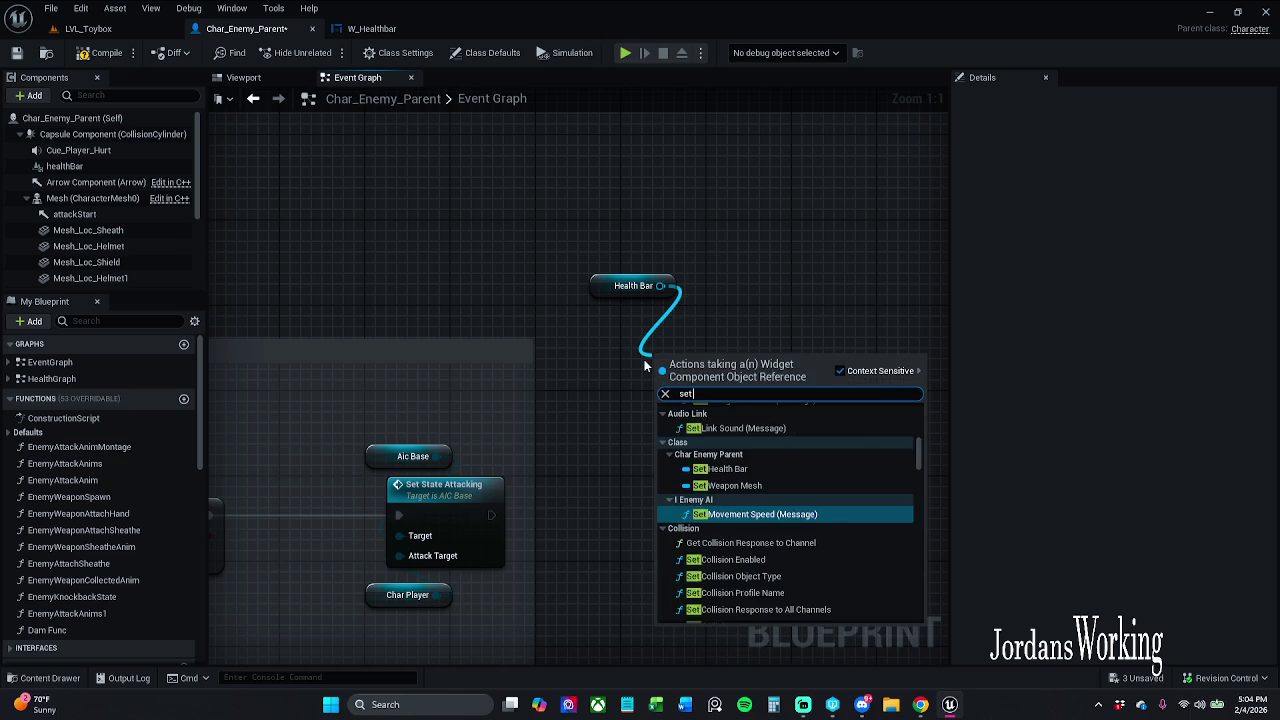
{"action": "type", "text": " health"}
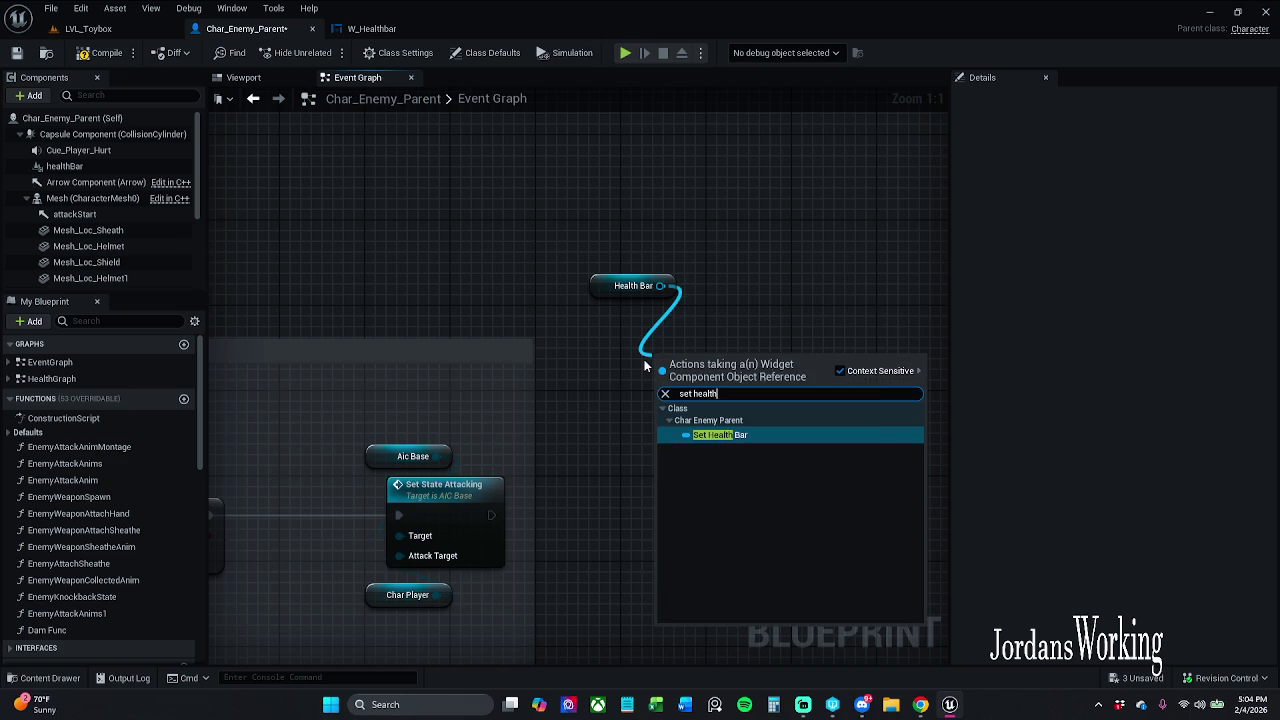
{"action": "left_click", "coordinate": [862, 370]}
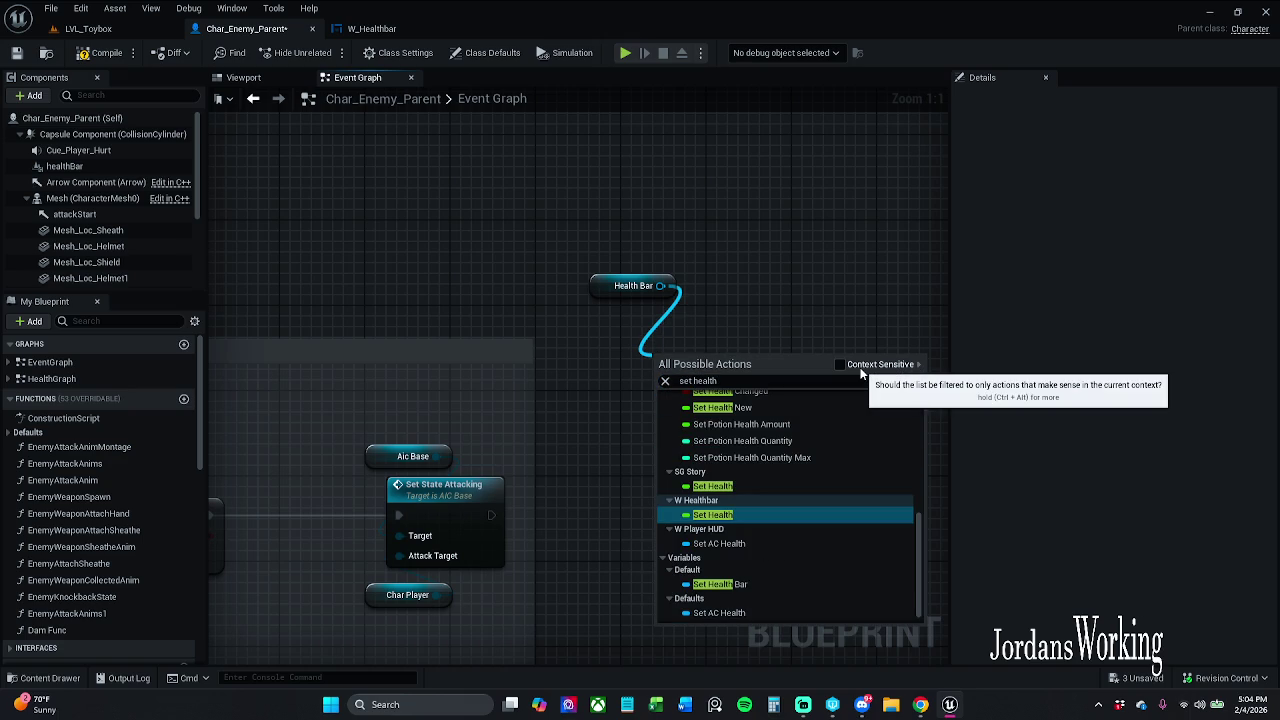
{"action": "left_click", "coordinate": [725, 514]}
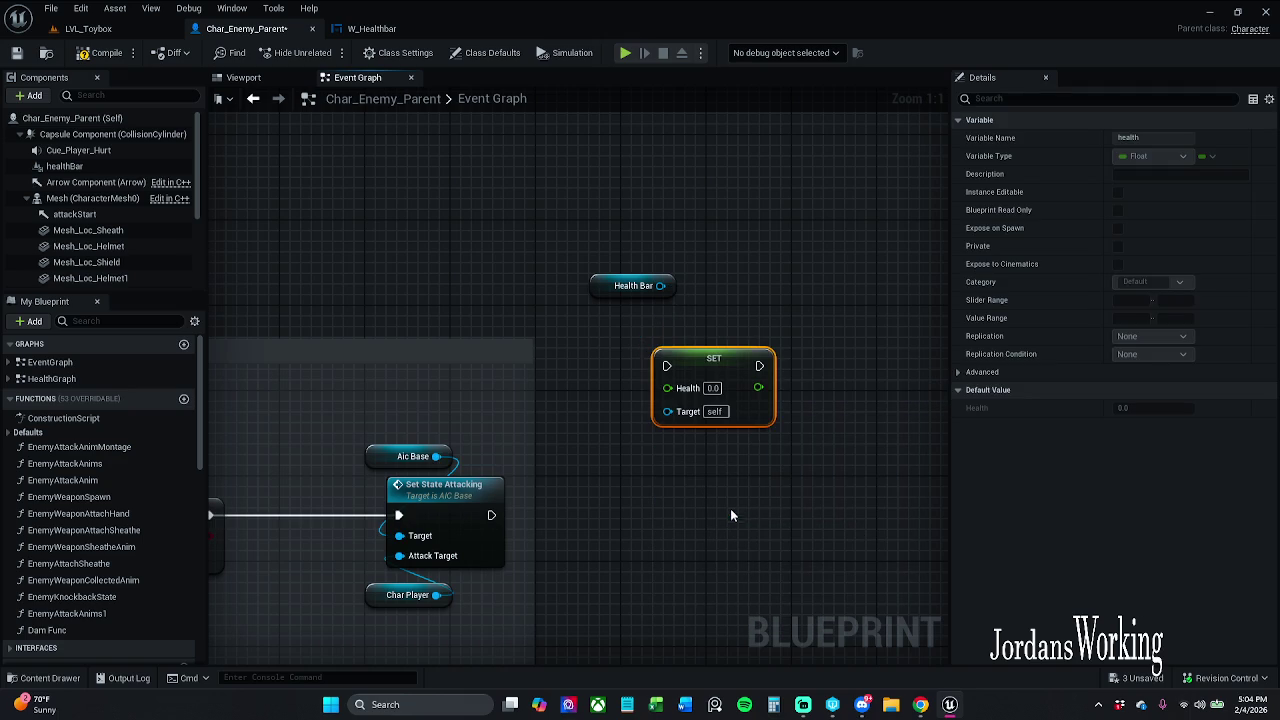
Move the SET Health node down and delete the Health Bar getter node
{"action": "mouse_move", "coordinate": [718, 377]}
{"action": "left_mouse_down"}
{"action": "mouse_move", "coordinate": [726, 485]}
{"action": "mouse_move", "coordinate": [773, 526]}
{"action": "left_mouse_up"}
{"action": "left_click", "coordinate": [742, 445]}
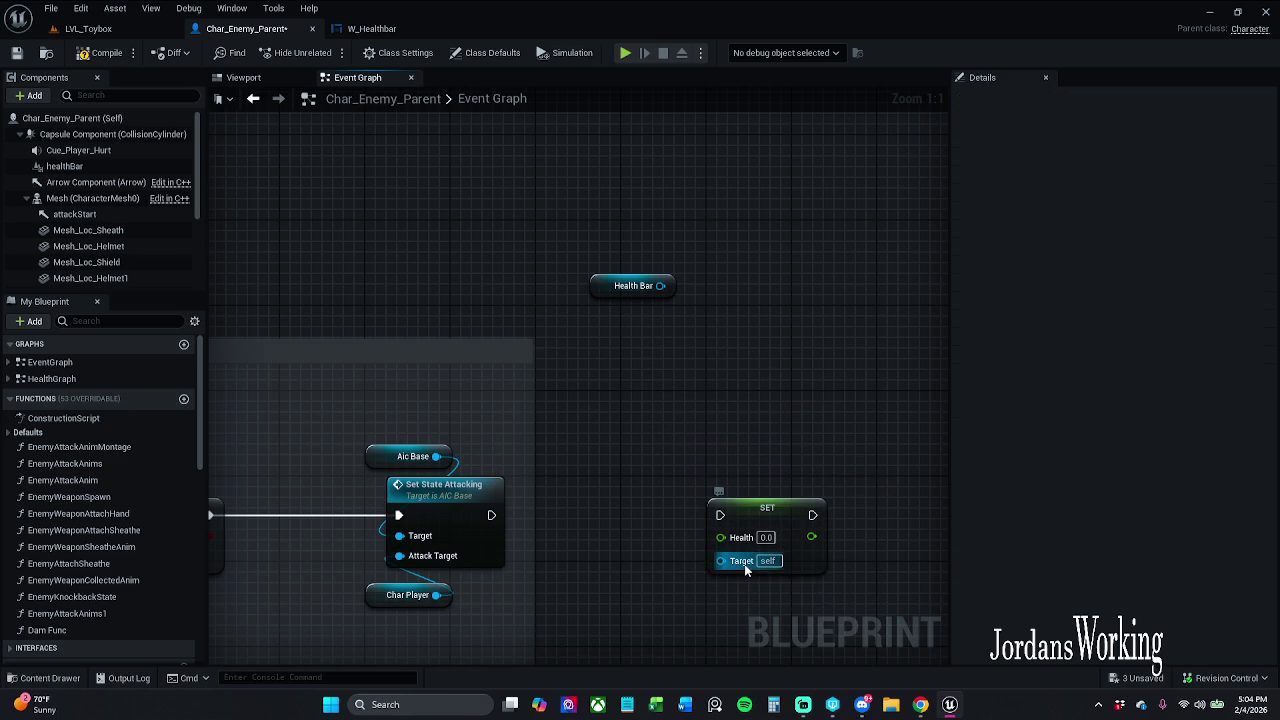
{"action": "mouse_move", "coordinate": [745, 568]}
{"action": "left_mouse_down"}
{"action": "mouse_move", "coordinate": [689, 356]}
{"action": "mouse_move", "coordinate": [694, 321]}
{"action": "mouse_move", "coordinate": [680, 318]}
{"action": "left_mouse_up"}
{"action": "left_click", "coordinate": [633, 285]}
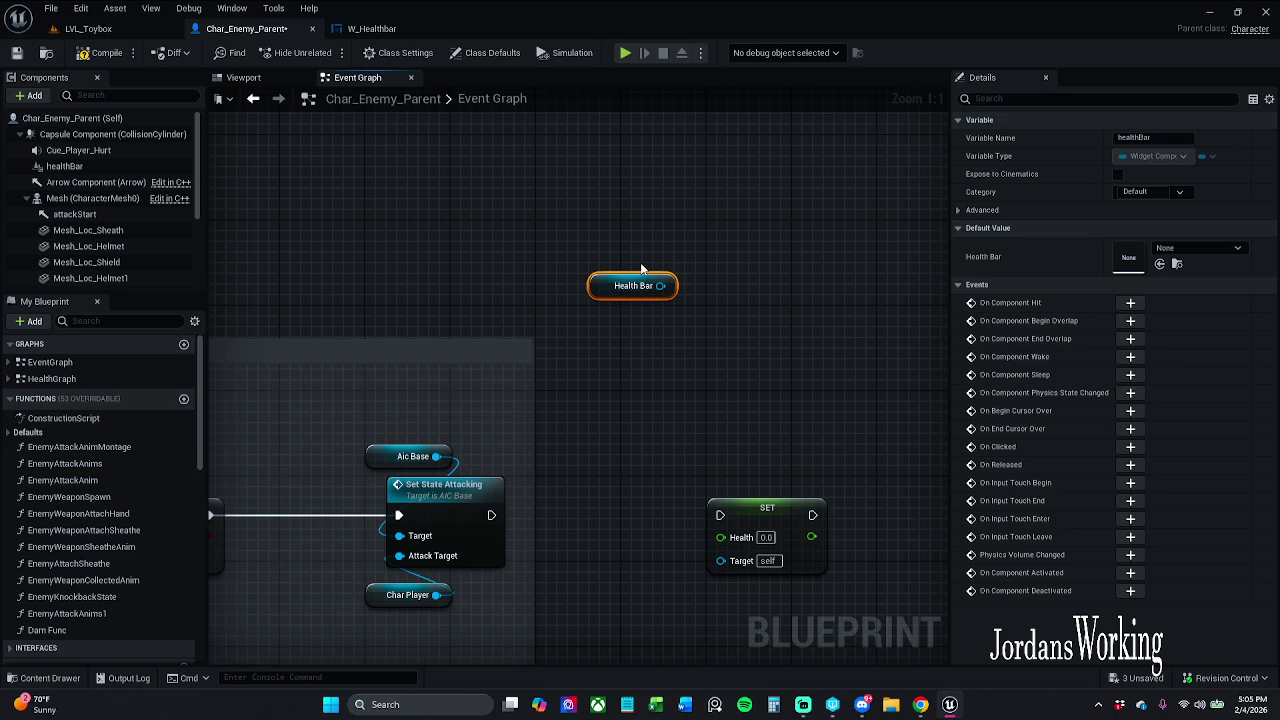
{"action": "key", "text": "Delete"}
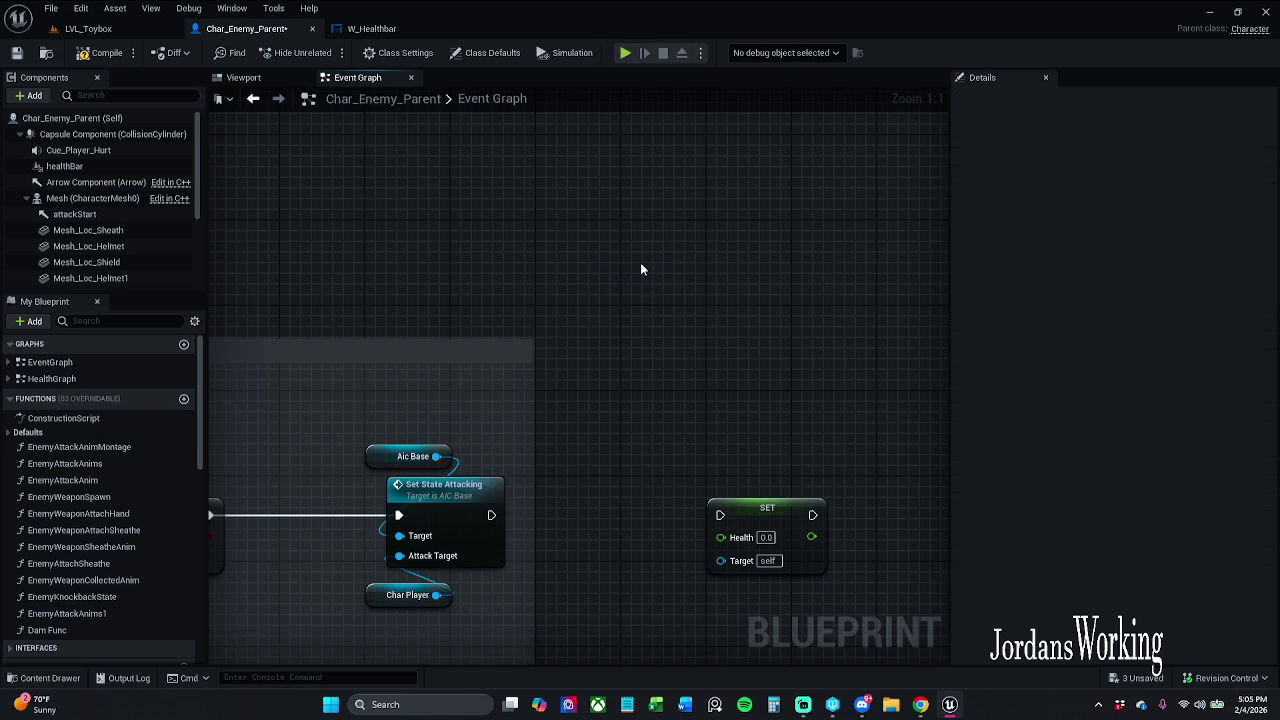
Pan to the Enemy Weapon Spawn node and place SET Health right after it
{"action": "scroll", "coordinate": [642, 269], "scroll_direction": "down", "scroll_amount": 4}
{"action": "scroll", "coordinate": [707, 565], "scroll_direction": "down", "scroll_amount": 8}
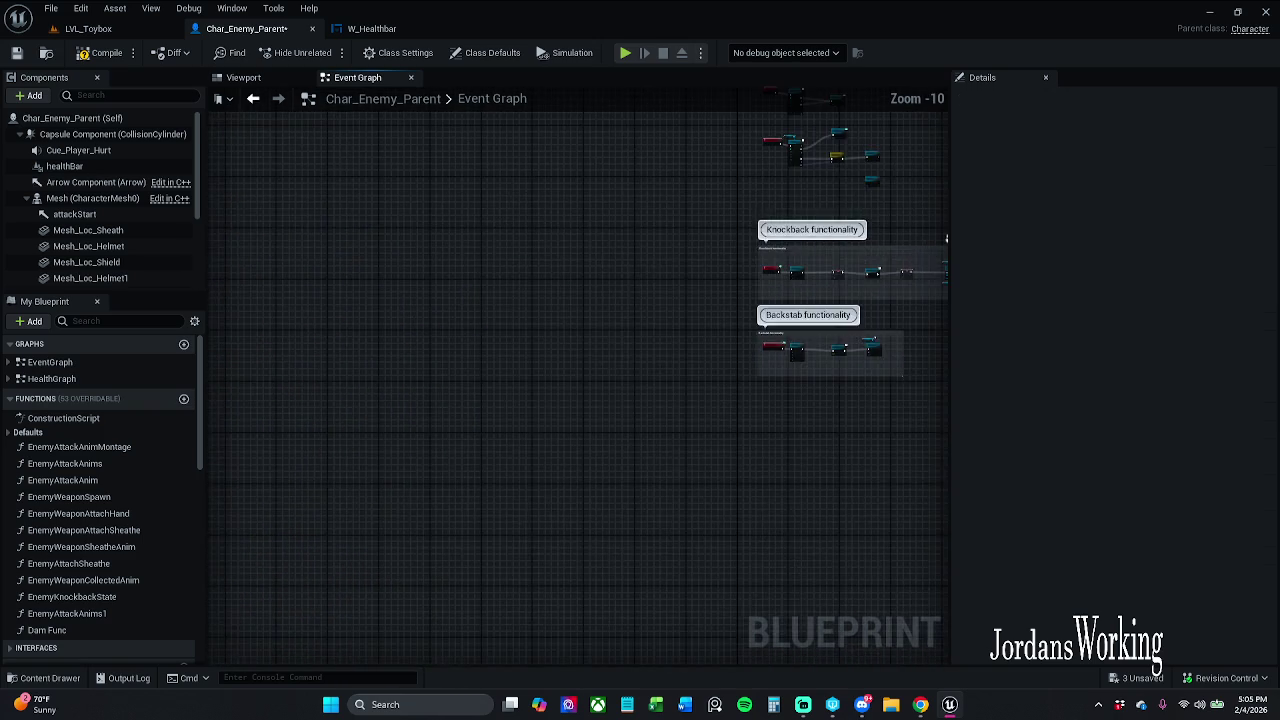
{"action": "mouse_move", "coordinate": [666, 240]}
{"action": "left_mouse_down"}
{"action": "mouse_move", "coordinate": [660, 583]}
{"action": "mouse_move", "coordinate": [657, 417]}
{"action": "mouse_move", "coordinate": [624, 375]}
{"action": "left_mouse_up"}
{"action": "scroll", "coordinate": [558, 391], "scroll_direction": "up", "scroll_amount": 10}
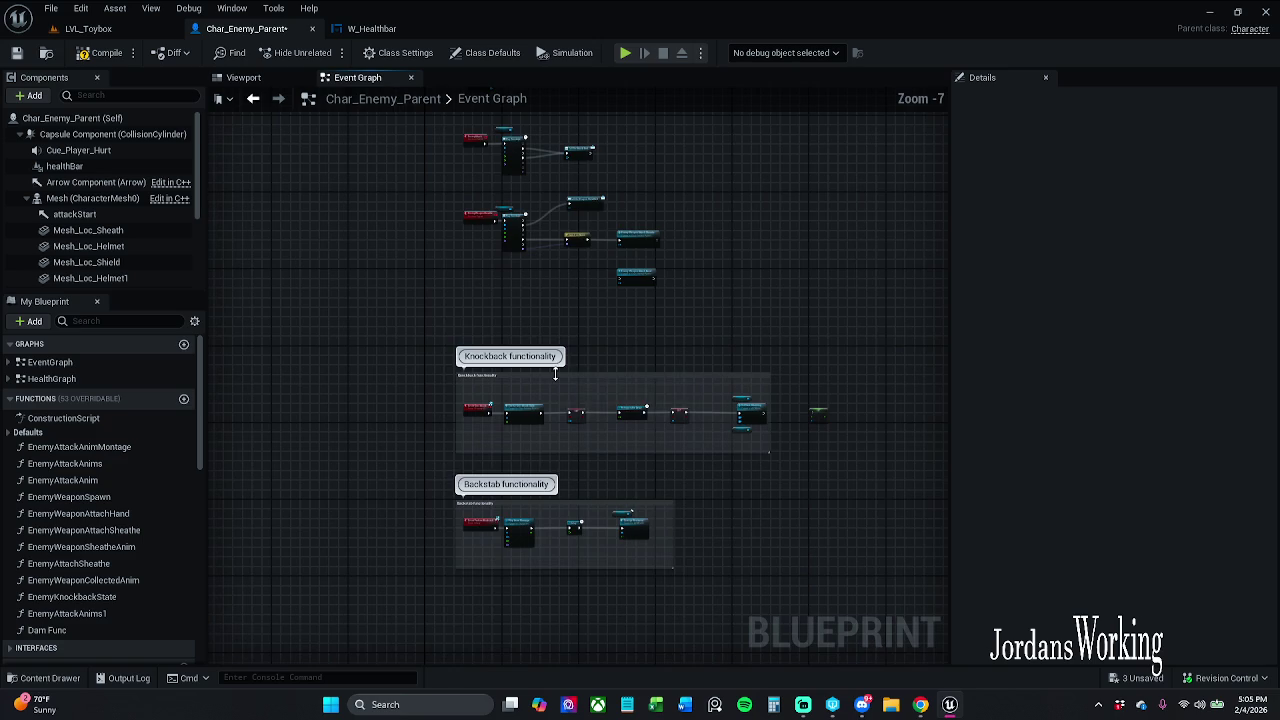
{"action": "left_click_drag", "start_coordinate": [540, 405], "coordinate": [540, 135]}
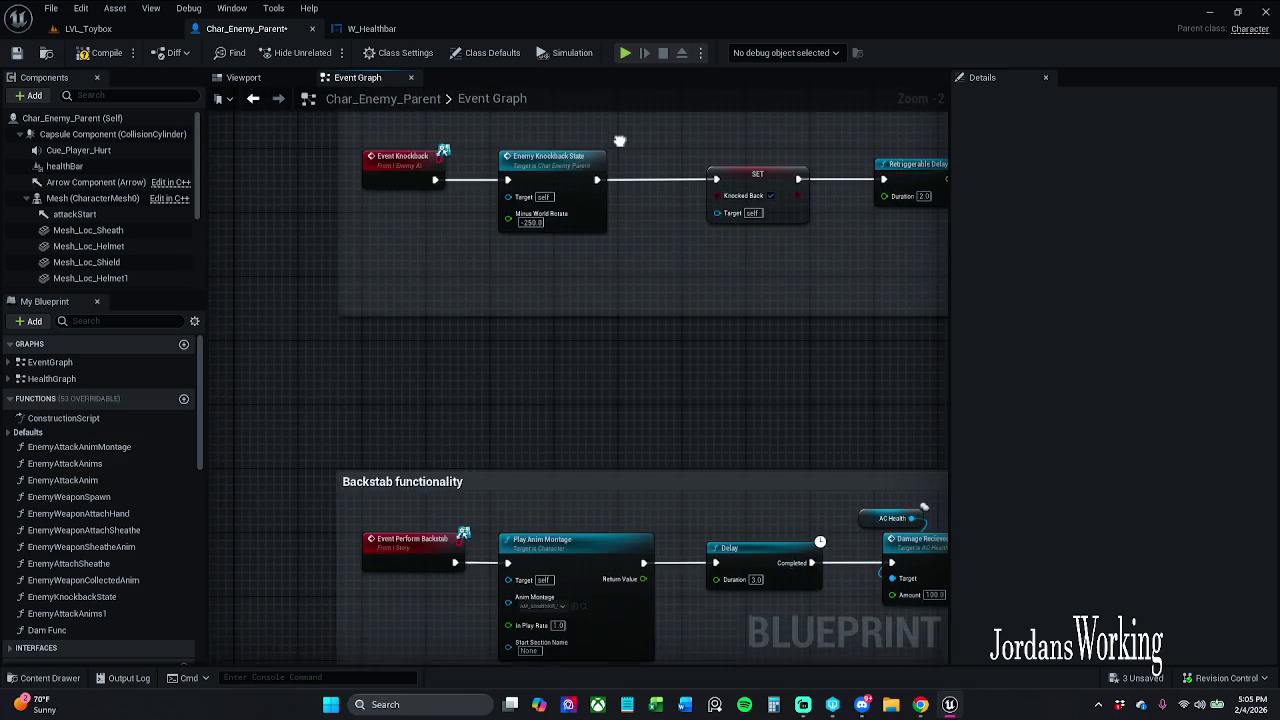
{"action": "scroll", "coordinate": [468, 336], "scroll_direction": "down", "scroll_amount": 4}
{"action": "mouse_move", "coordinate": [468, 336]}
{"action": "left_mouse_down"}
{"action": "mouse_move", "coordinate": [536, 578]}
{"action": "mouse_move", "coordinate": [407, 515]}
{"action": "left_mouse_up"}
{"action": "left_click_drag", "start_coordinate": [460, 150], "coordinate": [460, 206]}
{"action": "scroll", "coordinate": [365, 211], "scroll_direction": "up", "scroll_amount": 5}
{"action": "scroll", "coordinate": [365, 211], "scroll_direction": "up", "scroll_amount": 1}
{"action": "mouse_move", "coordinate": [365, 211]}
{"action": "left_mouse_down"}
{"action": "mouse_move", "coordinate": [497, 208]}
{"action": "mouse_move", "coordinate": [497, 450]}
{"action": "mouse_move", "coordinate": [300, 440]}
{"action": "mouse_move", "coordinate": [293, 453]}
{"action": "mouse_move", "coordinate": [1113, 450]}
{"action": "mouse_move", "coordinate": [694, 201]}
{"action": "mouse_move", "coordinate": [447, 219]}
{"action": "left_mouse_up"}
Wire Enemy Weapon Spawn's execution output into SET Health and nudge the node into place
{"action": "left_click", "coordinate": [382, 214]}
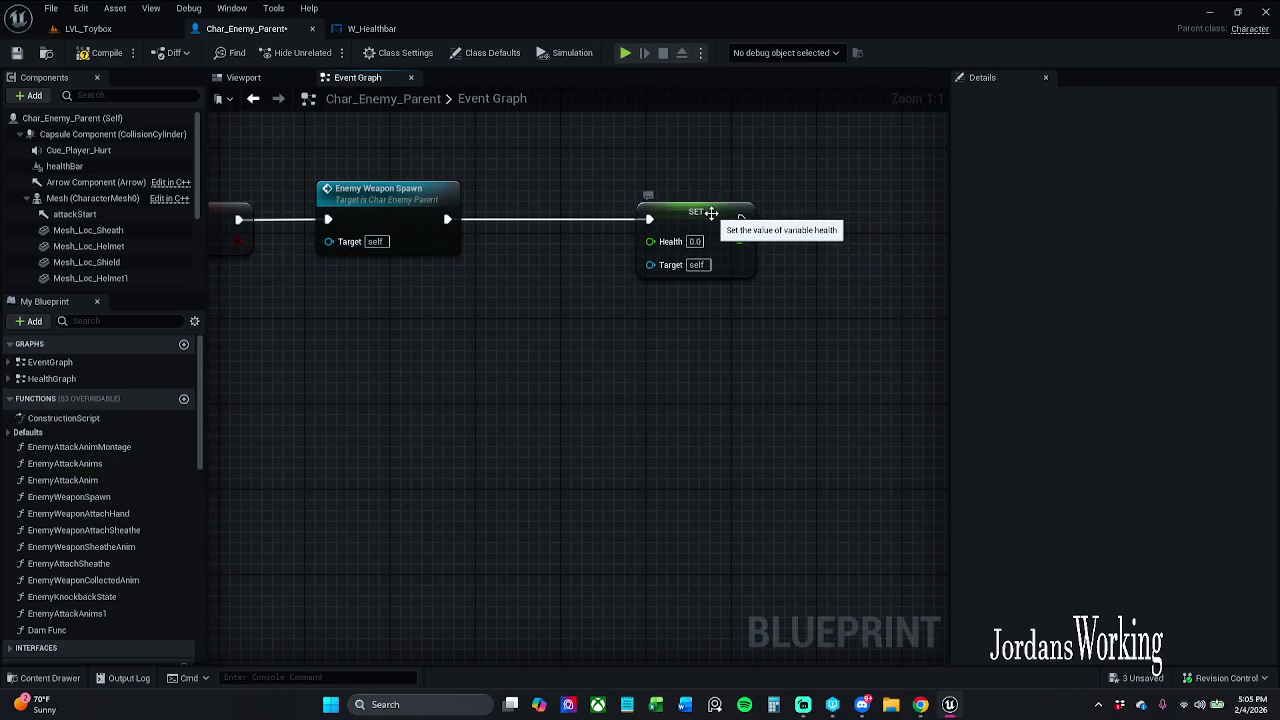
{"action": "left_click_drag", "start_coordinate": [705, 199], "coordinate": [740, 212]}
{"action": "left_click", "coordinate": [697, 304]}
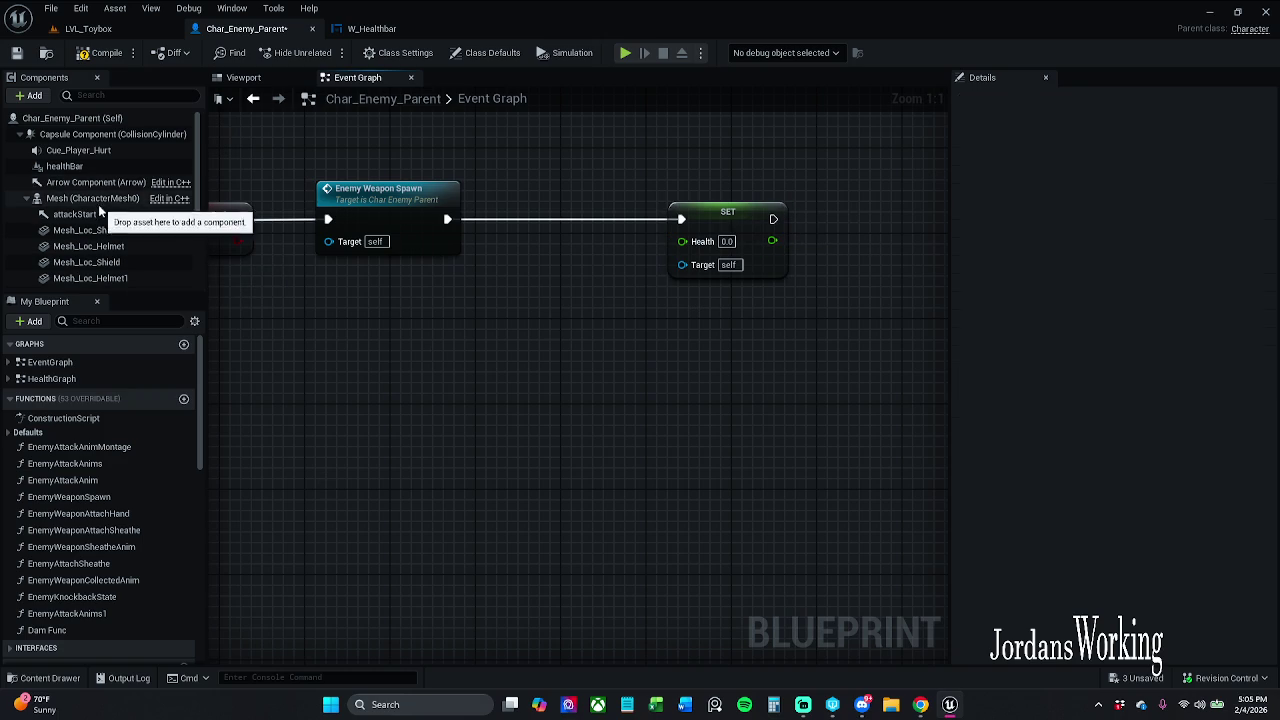
{"action": "scroll", "coordinate": [99, 208], "scroll_direction": "down", "scroll_amount": 3}
{"action": "scroll", "coordinate": [101, 240], "scroll_direction": "down", "scroll_amount": 1}
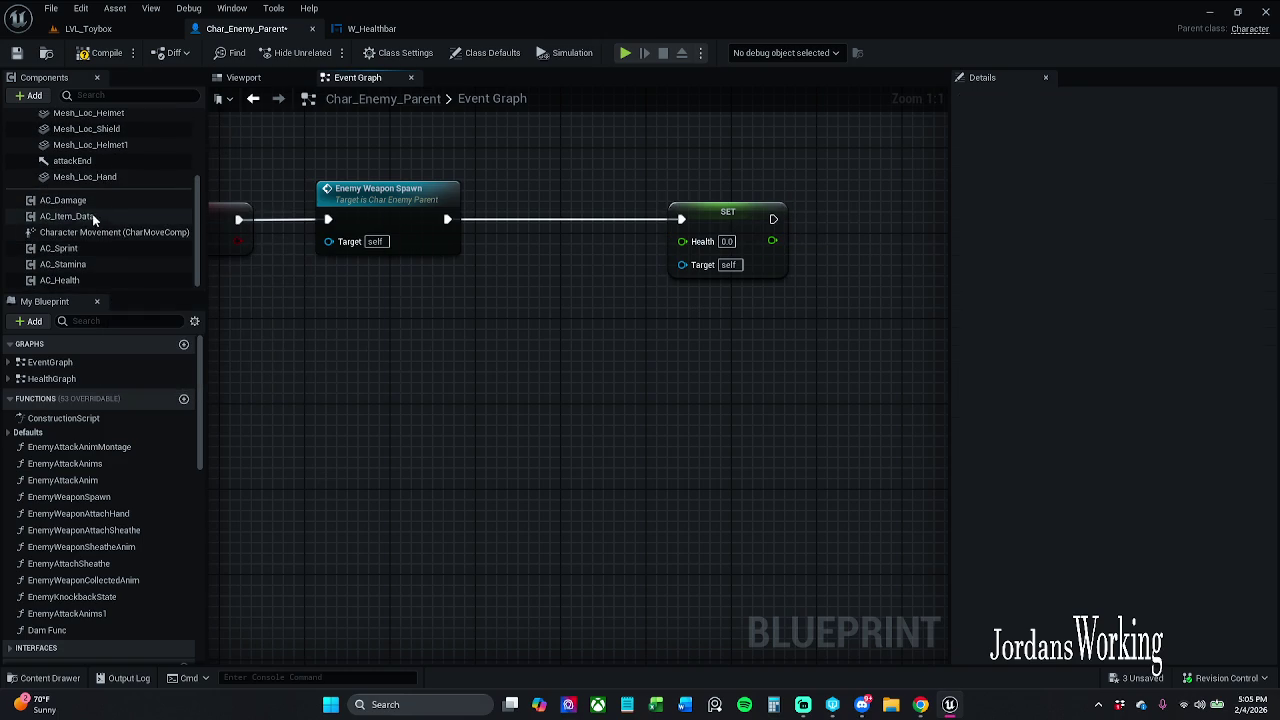
Add an AC Health getter and, from its 'get health' search, a Get Owner node
{"action": "left_click", "coordinate": [65, 280]}
{"action": "mouse_move", "coordinate": [224, 302]}
{"action": "left_mouse_down"}
{"action": "mouse_move", "coordinate": [509, 313]}
{"action": "mouse_move", "coordinate": [584, 362]}
{"action": "mouse_move", "coordinate": [524, 366]}
{"action": "left_mouse_up"}
{"action": "type", "text": "get hea"}
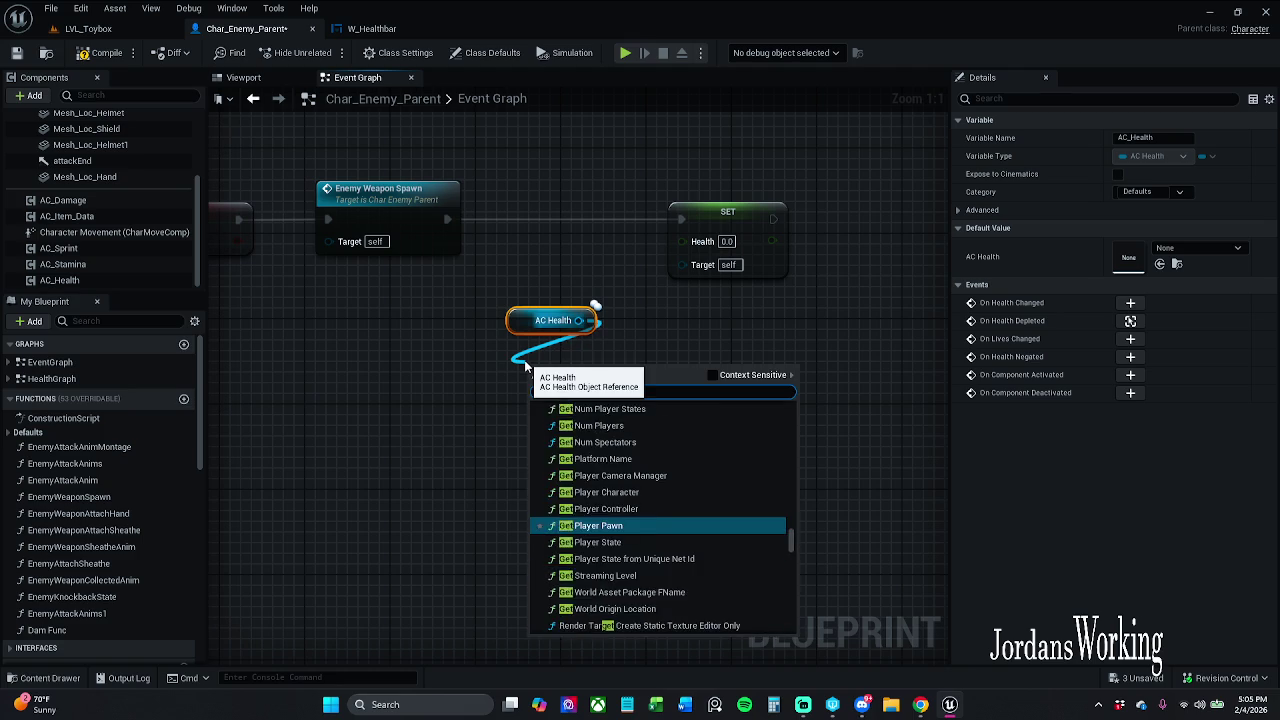
{"action": "type", "text": "lth"}
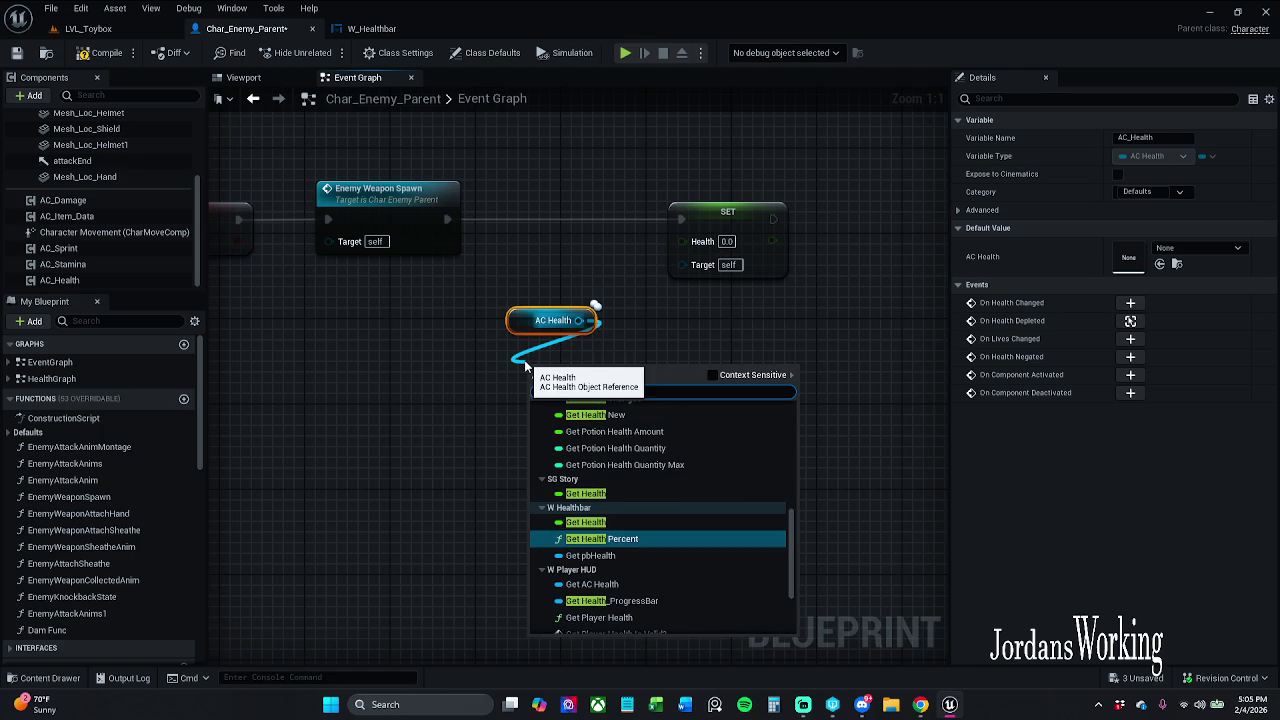
{"action": "key", "text": "Up"}
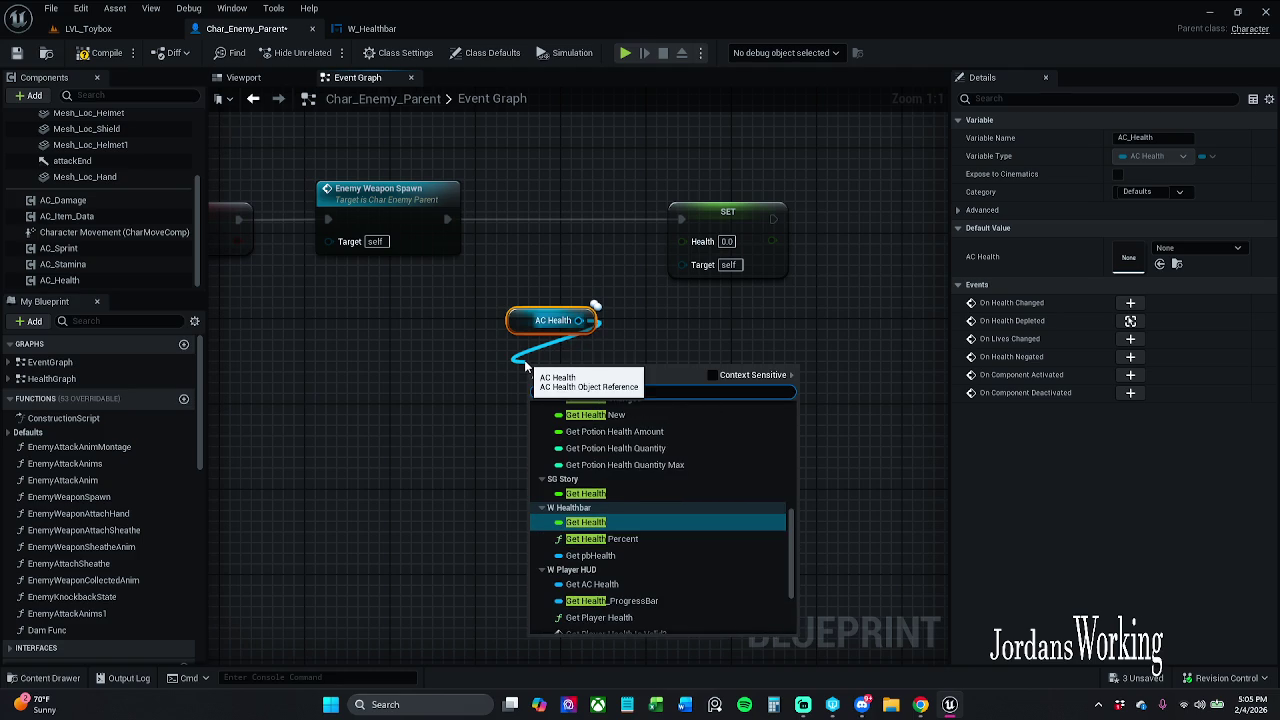
{"action": "left_click", "coordinate": [712, 377]}
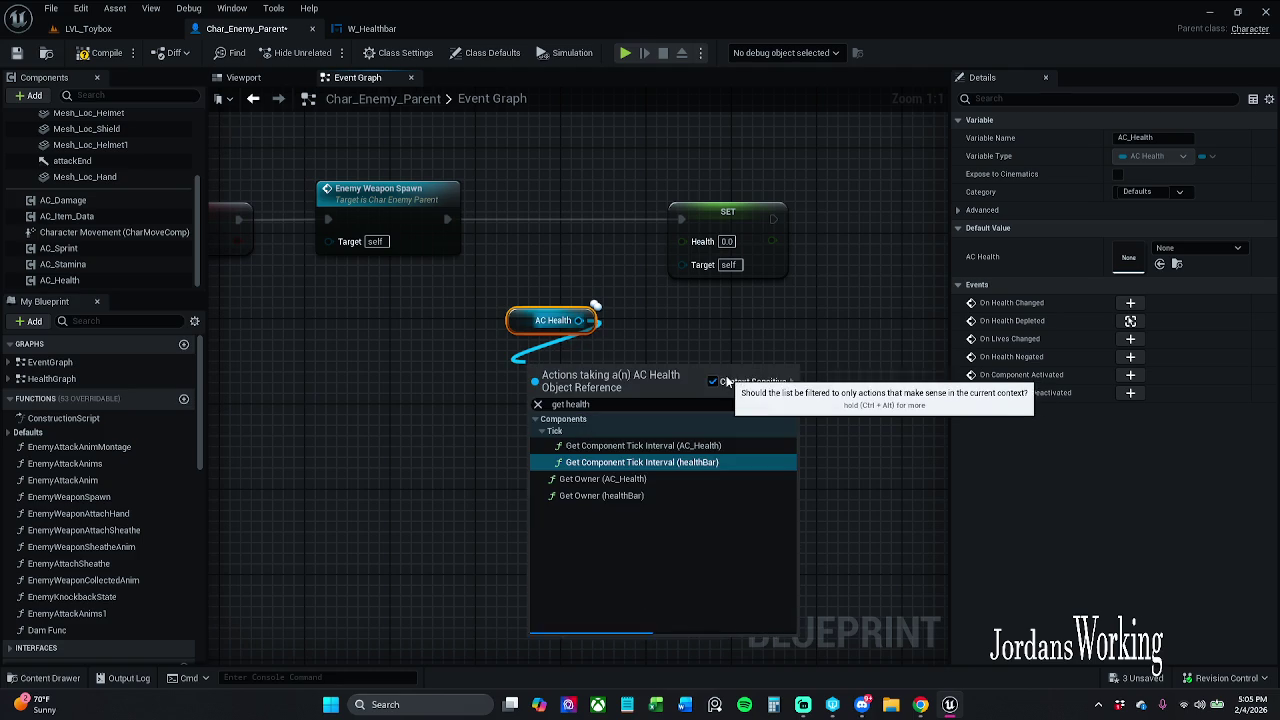
{"action": "left_click", "coordinate": [640, 479]}
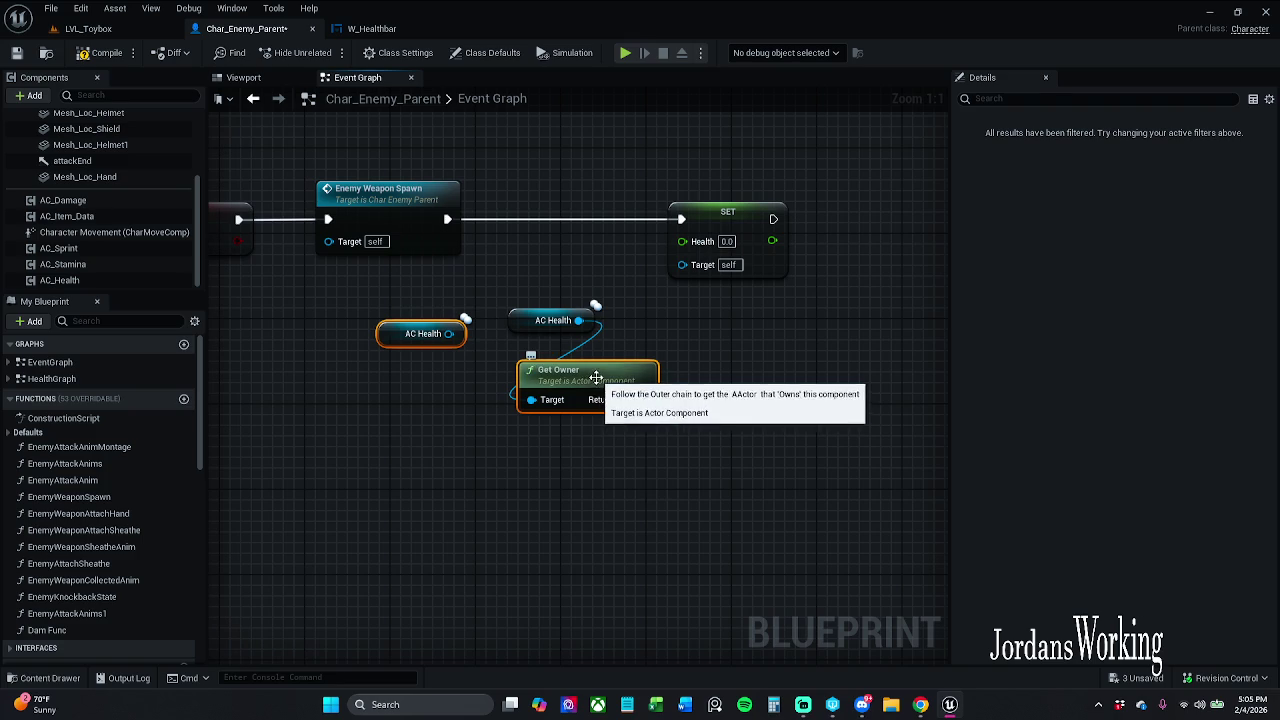
Try wiring Get Owner to SET's Target, cancel the incompatible link, and delete Get Owner
{"action": "mouse_move", "coordinate": [643, 399]}
{"action": "left_mouse_down"}
{"action": "mouse_move", "coordinate": [696, 334]}
{"action": "mouse_move", "coordinate": [683, 270]}
{"action": "mouse_move", "coordinate": [684, 547]}
{"action": "mouse_move", "coordinate": [658, 463]}
{"action": "left_mouse_up"}
{"action": "key", "text": "Escape"}
{"action": "left_click", "coordinate": [600, 375]}
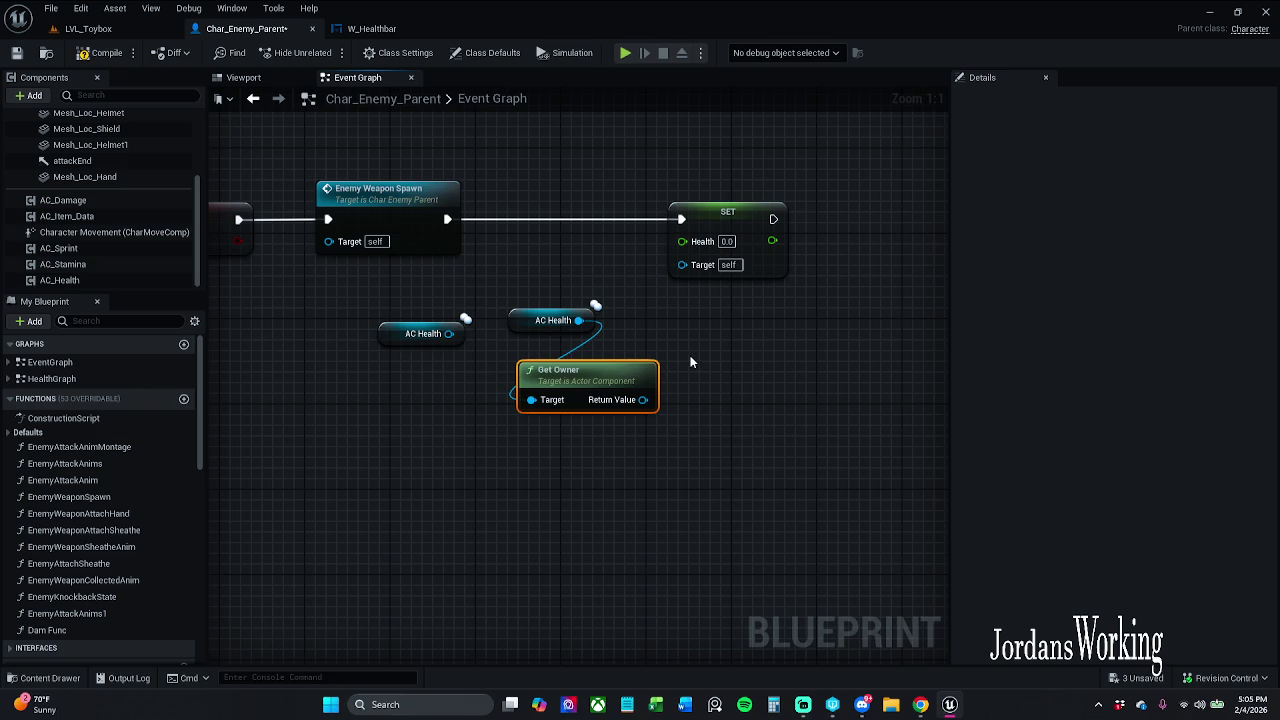
{"action": "key", "text": "Delete"}
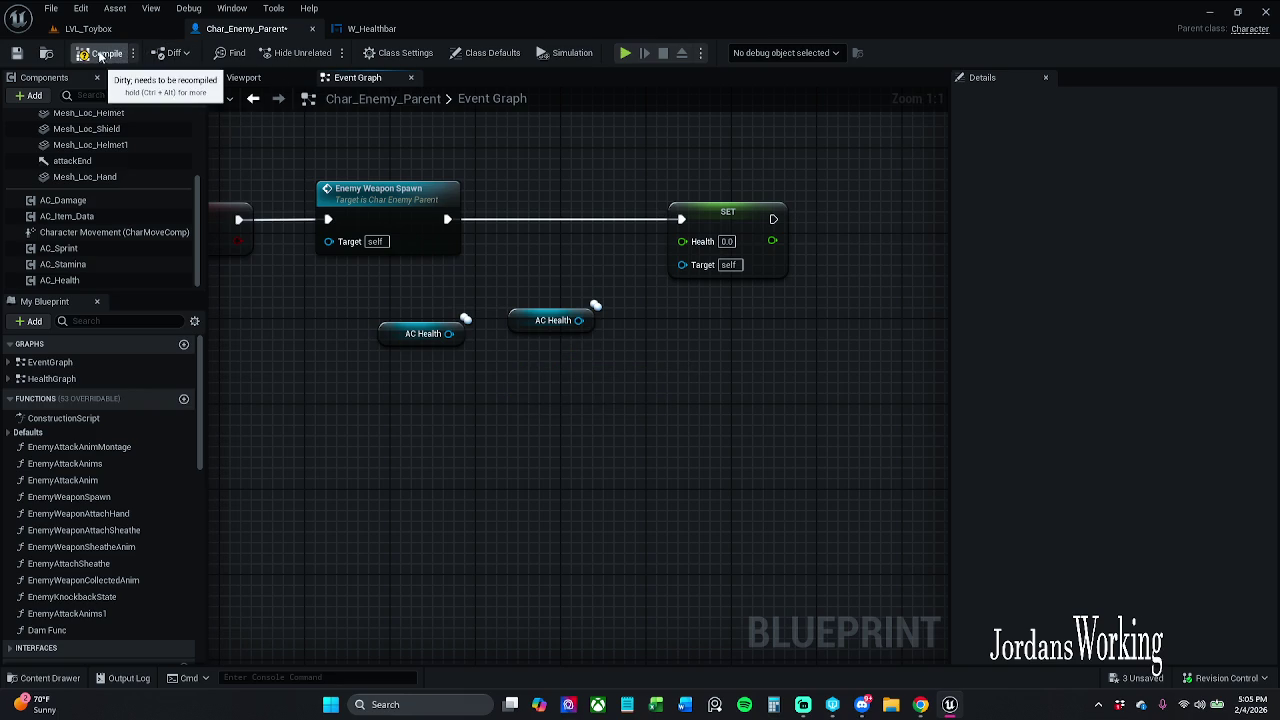
Compile the enemy blueprint and fix the SET node's error from its context menu
{"action": "left_click", "coordinate": [100, 53]}
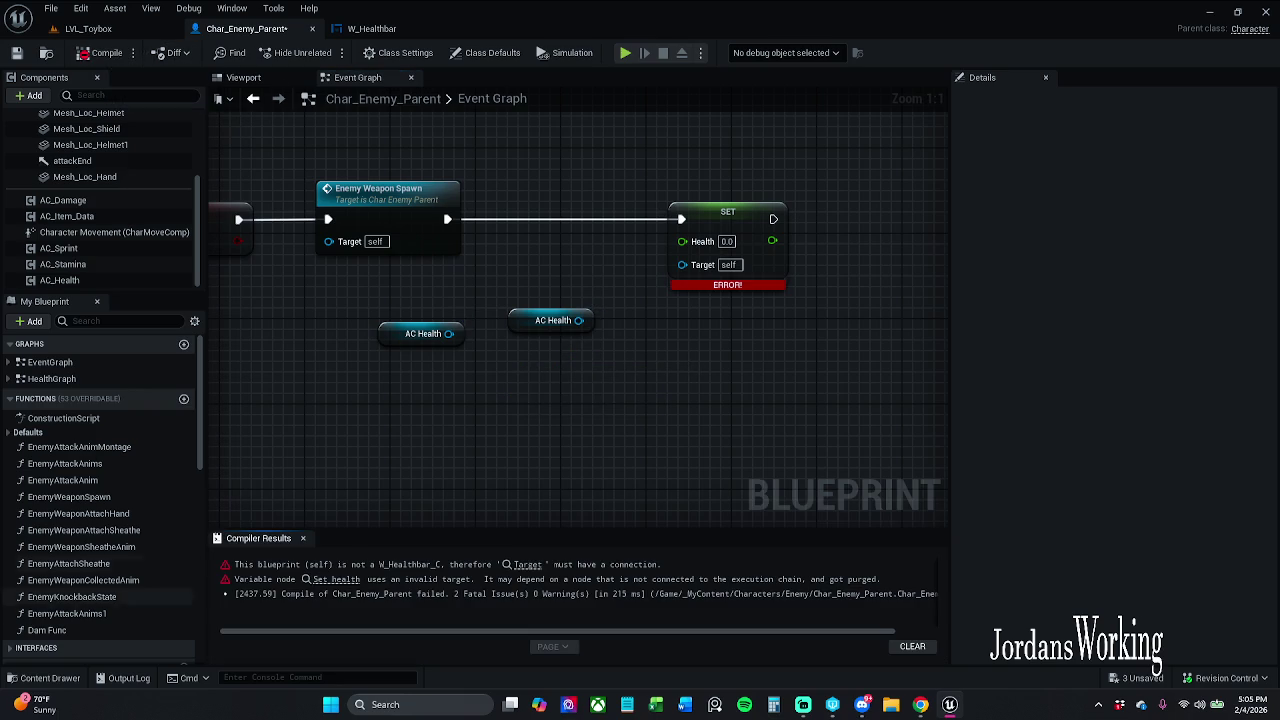
{"action": "left_click", "coordinate": [303, 538]}
{"action": "left_click", "coordinate": [737, 228]}
{"action": "right_click", "coordinate": [737, 228]}
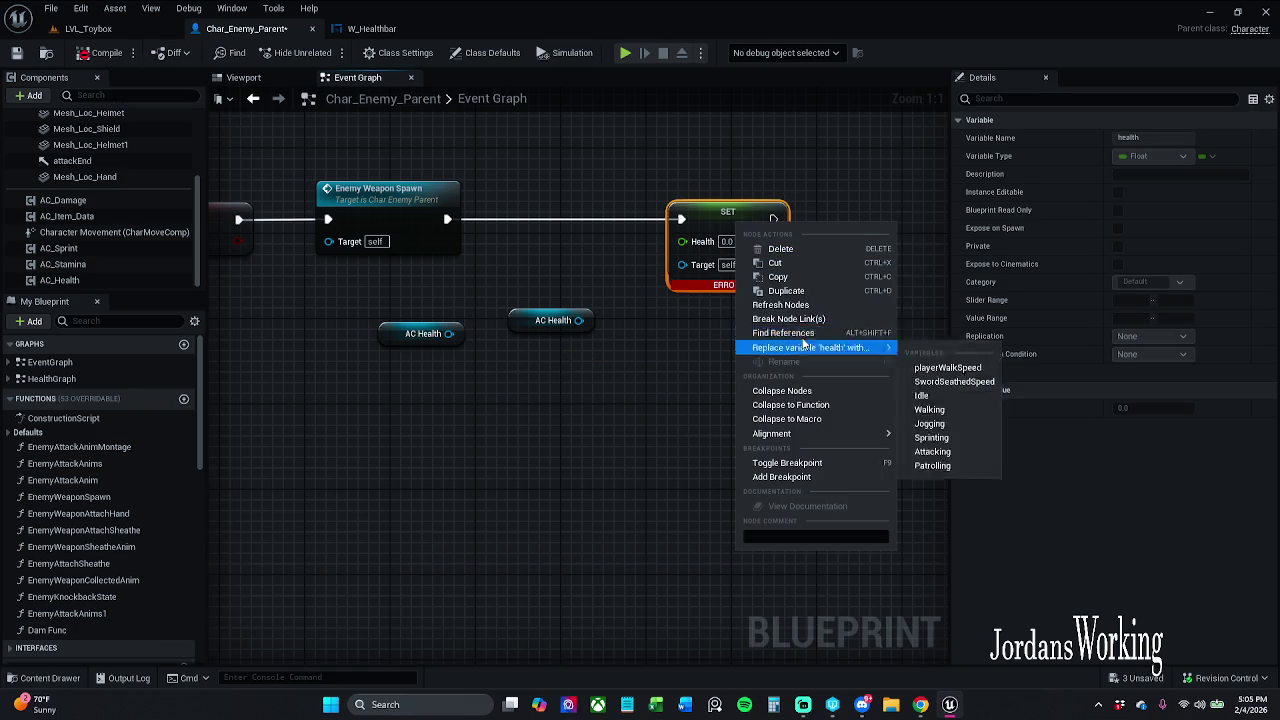
{"action": "left_click", "coordinate": [800, 303]}
Open AC_Health from the Content Drawer's Blueprints > ActorComponents folder
{"action": "left_click", "coordinate": [45, 679]}
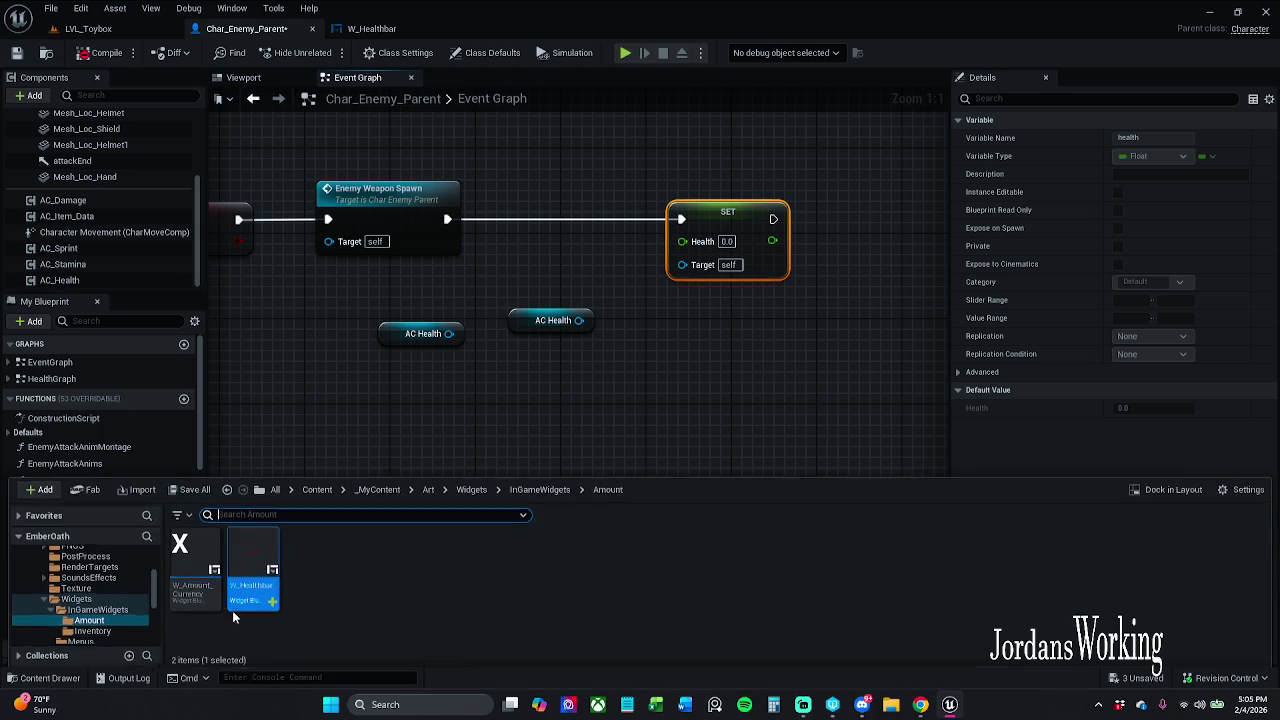
{"action": "left_click", "coordinate": [379, 490]}
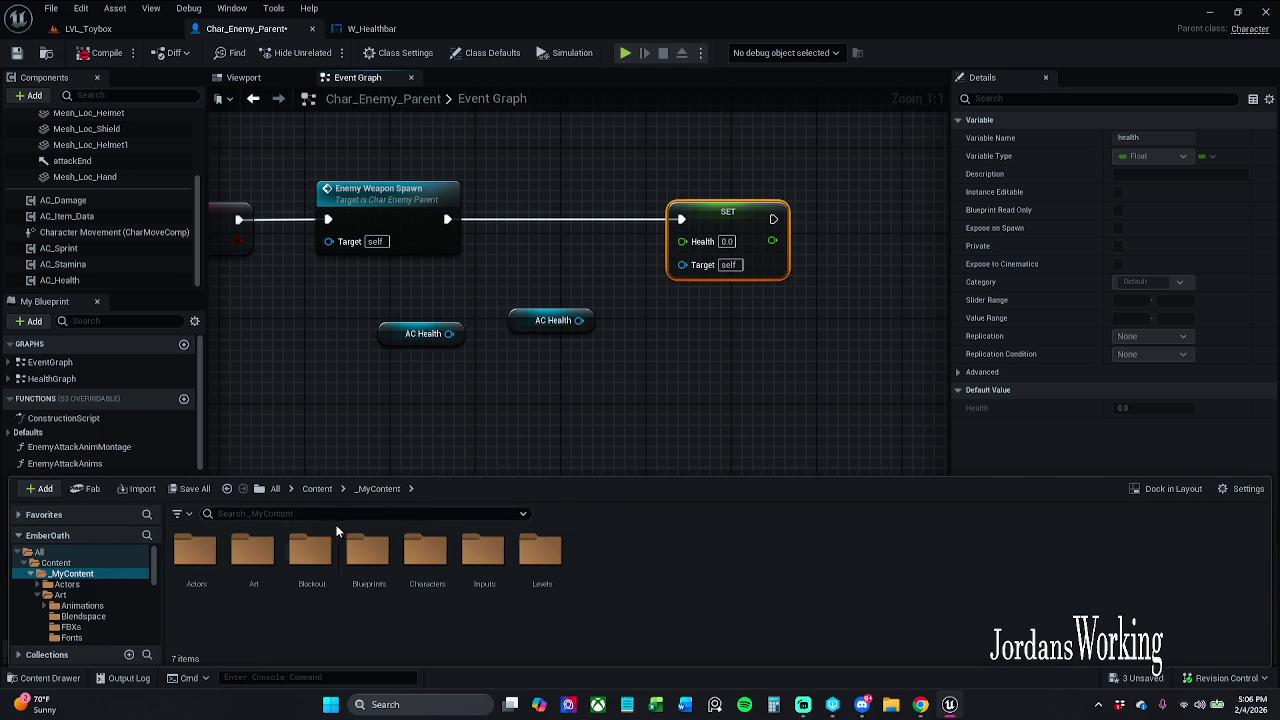
{"action": "double_click", "coordinate": [253, 585]}
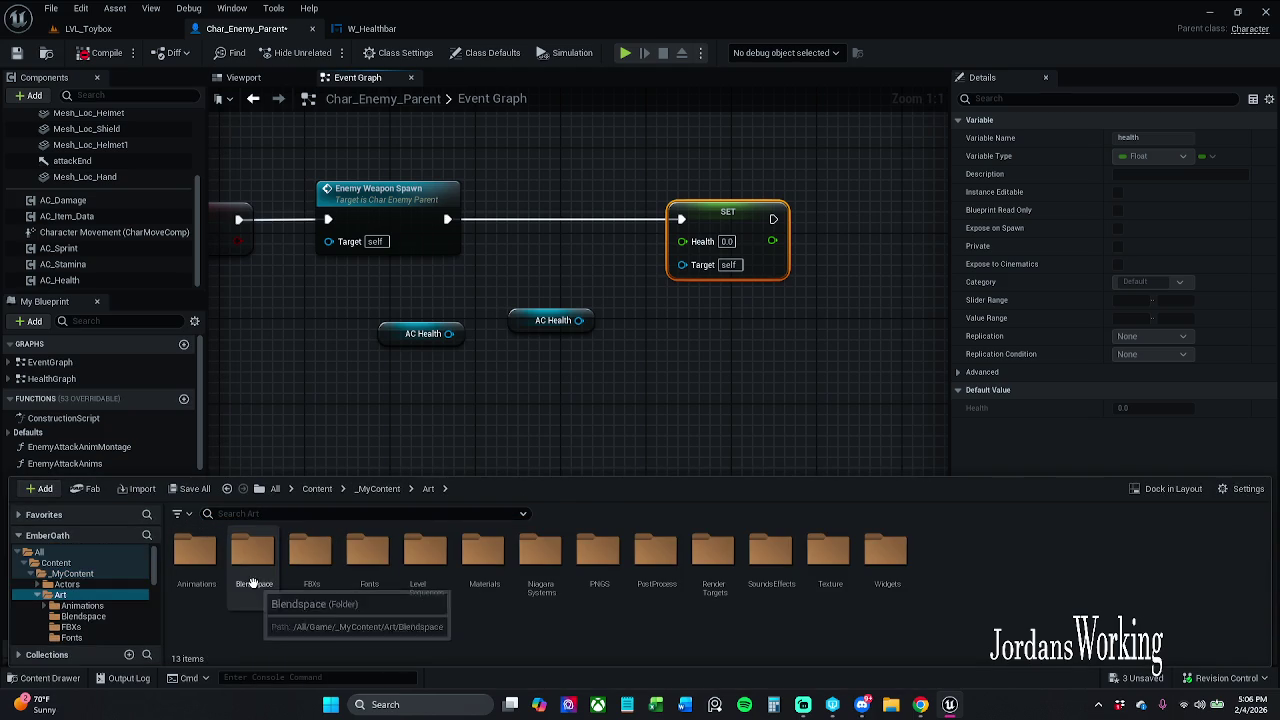
{"action": "left_click", "coordinate": [378, 489]}
{"action": "double_click", "coordinate": [369, 582]}
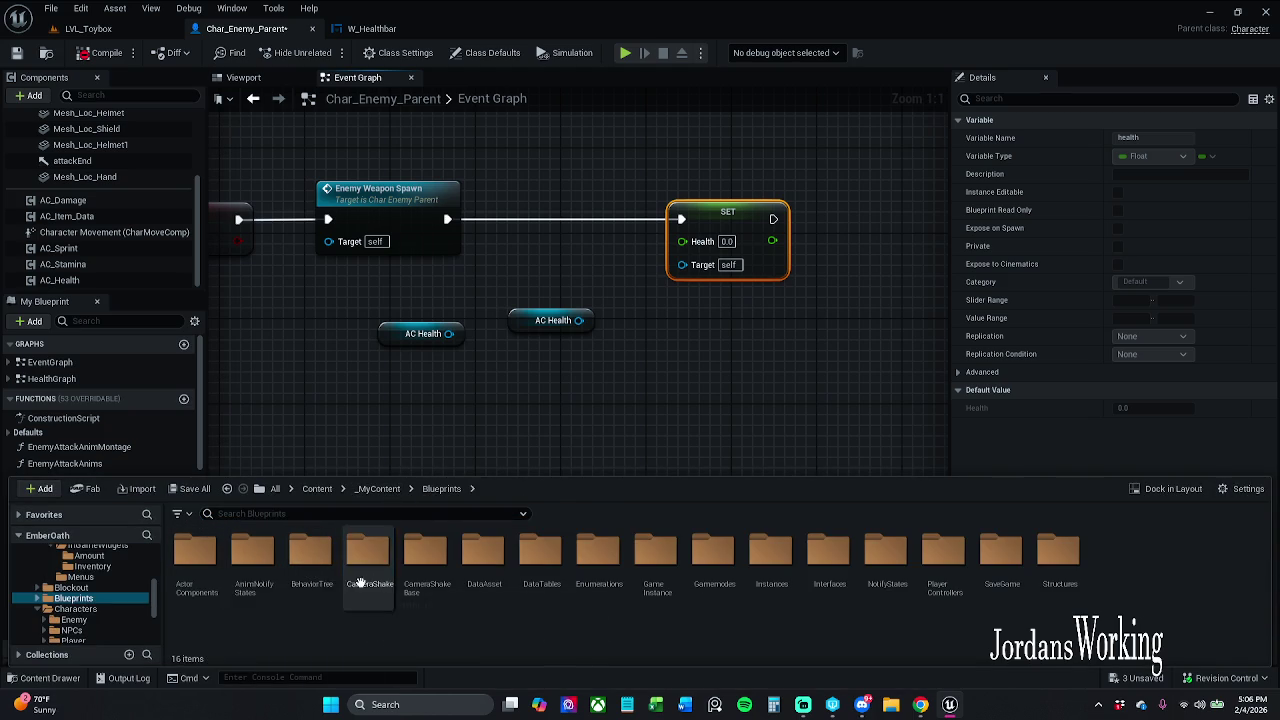
{"action": "double_click", "coordinate": [196, 584]}
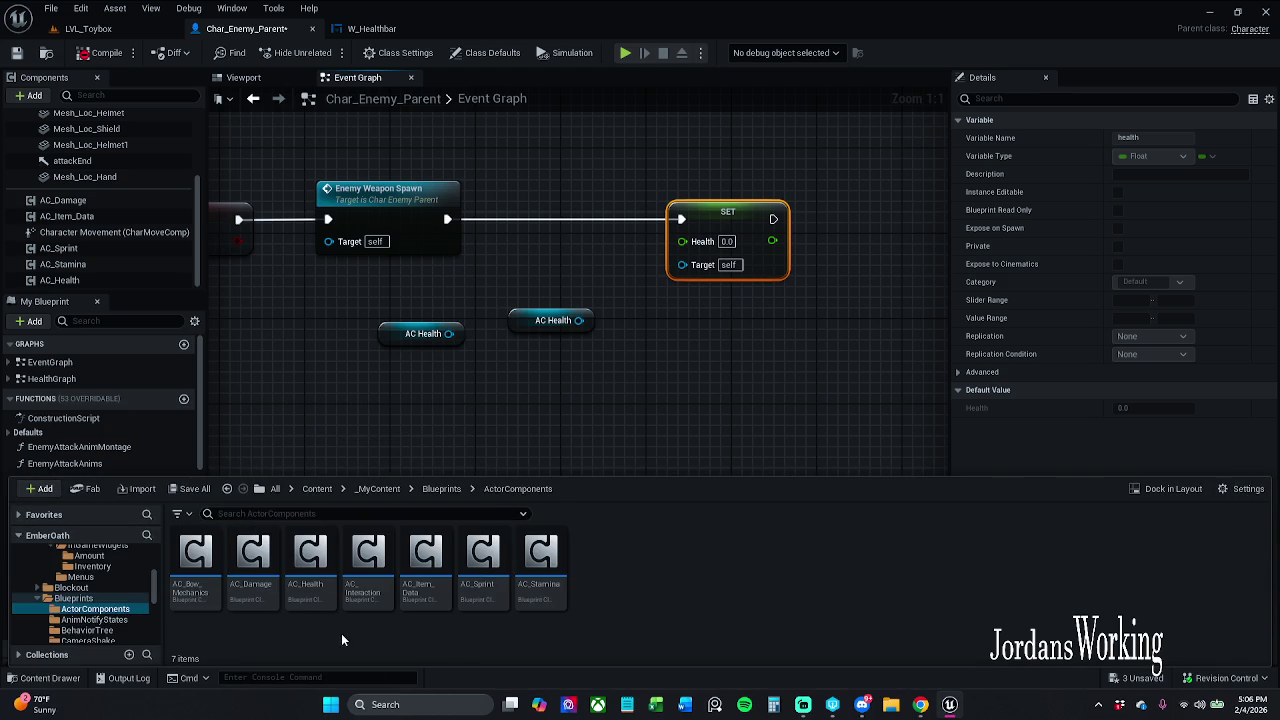
{"action": "double_click", "coordinate": [305, 560]}
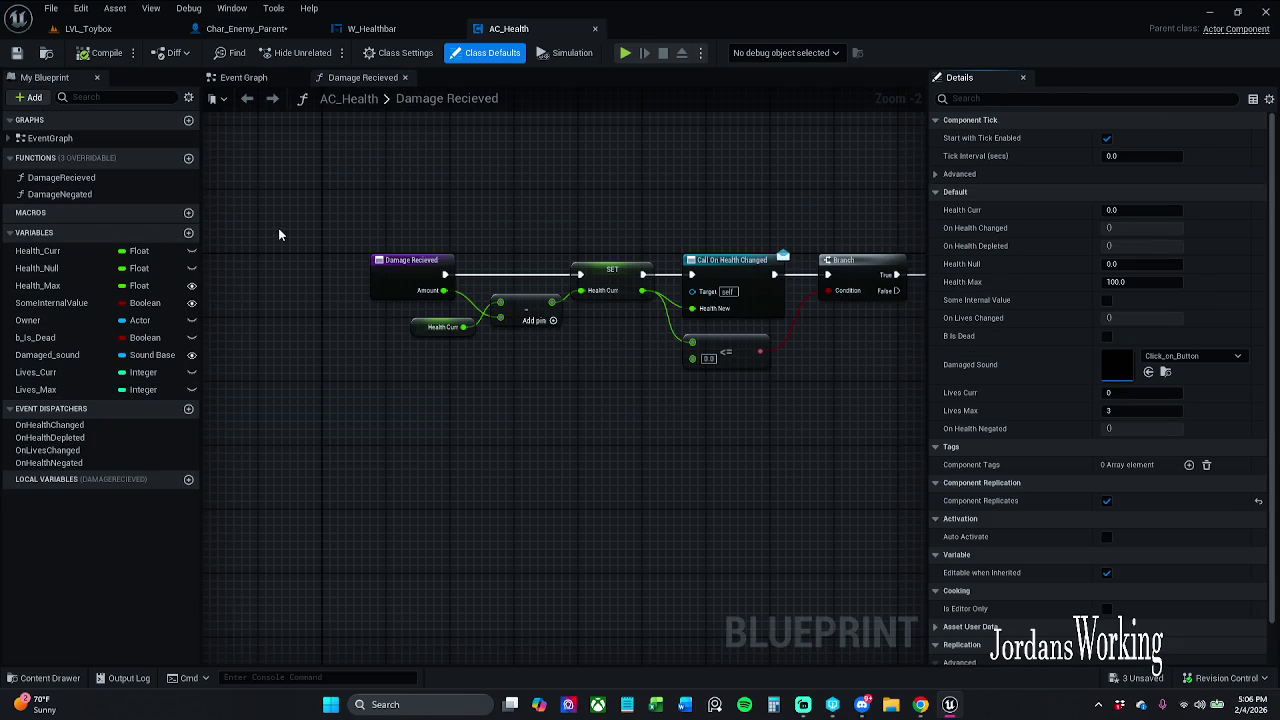
Rename Health_Curr and Health_Null to camelCase healthCurr and healthNull
{"action": "left_click", "coordinate": [75, 265]}
{"action": "double_click", "coordinate": [68, 252]}
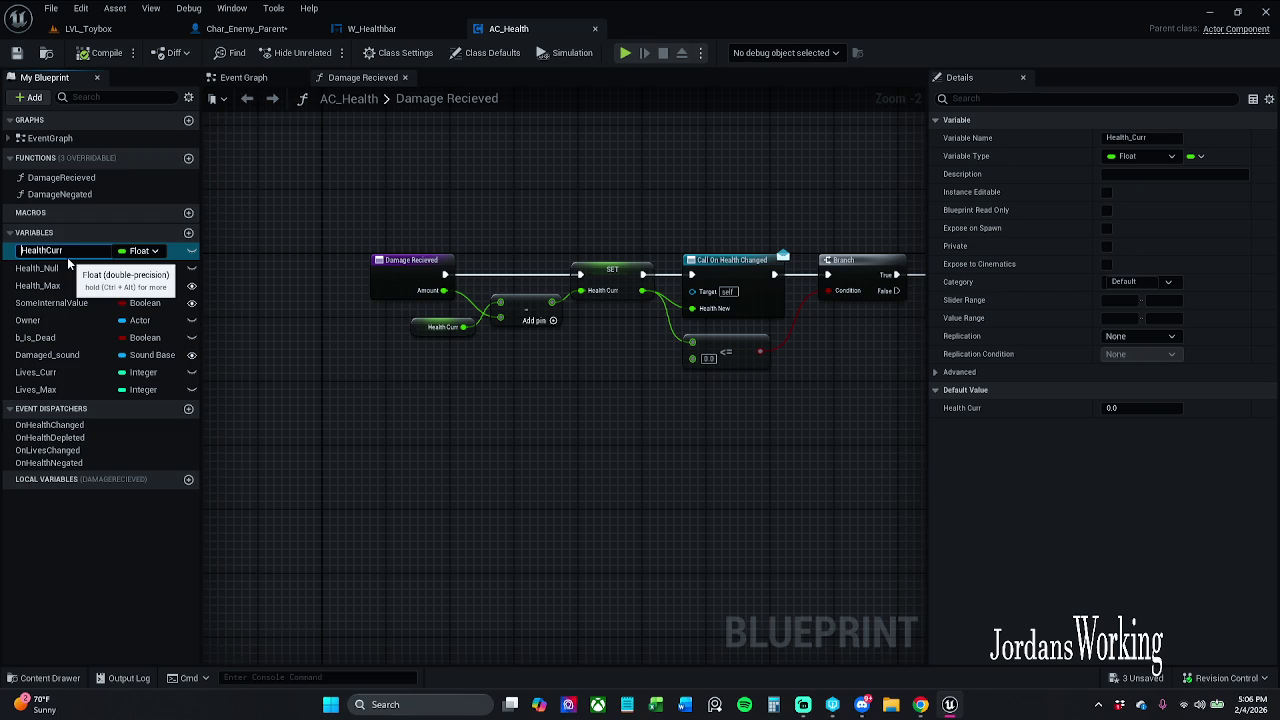
{"action": "type", "text": "h"}
{"action": "key", "text": "Return"}
{"action": "left_click", "coordinate": [58, 269]}
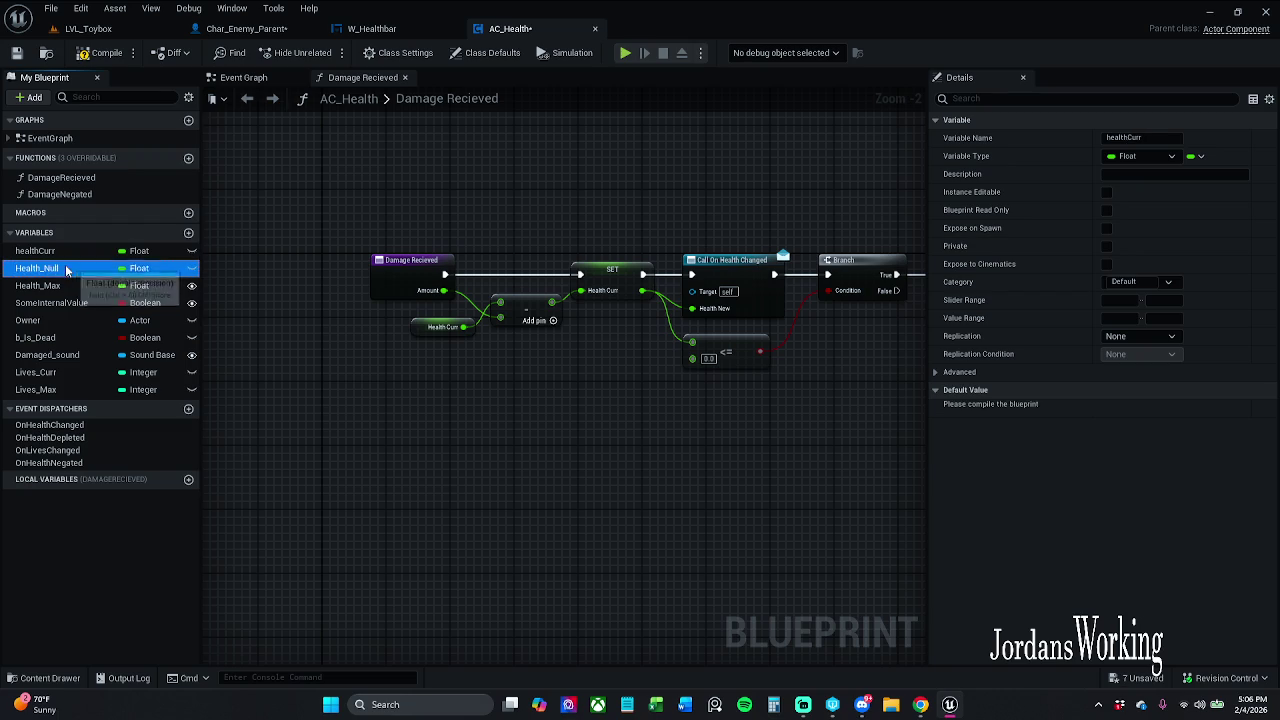
{"action": "left_click", "coordinate": [57, 270]}
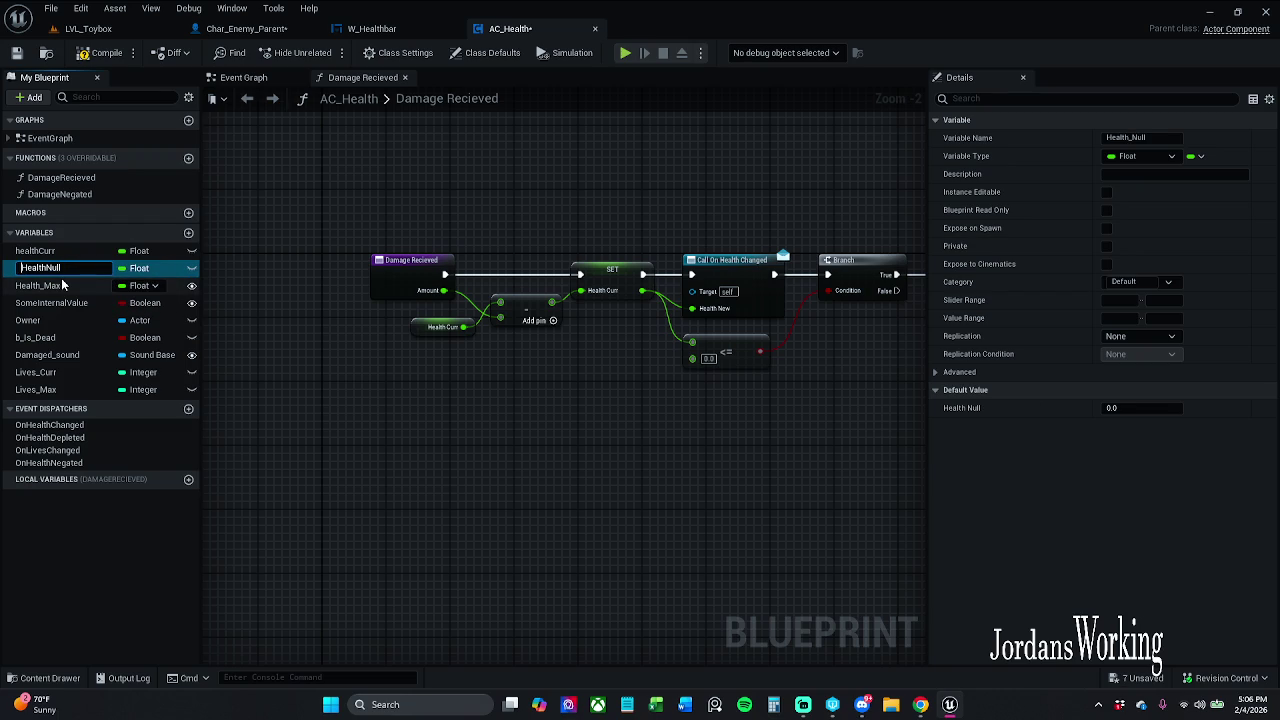
{"action": "key", "text": "Delete"}
{"action": "type", "text": "h"}
{"action": "key", "text": "Return"}
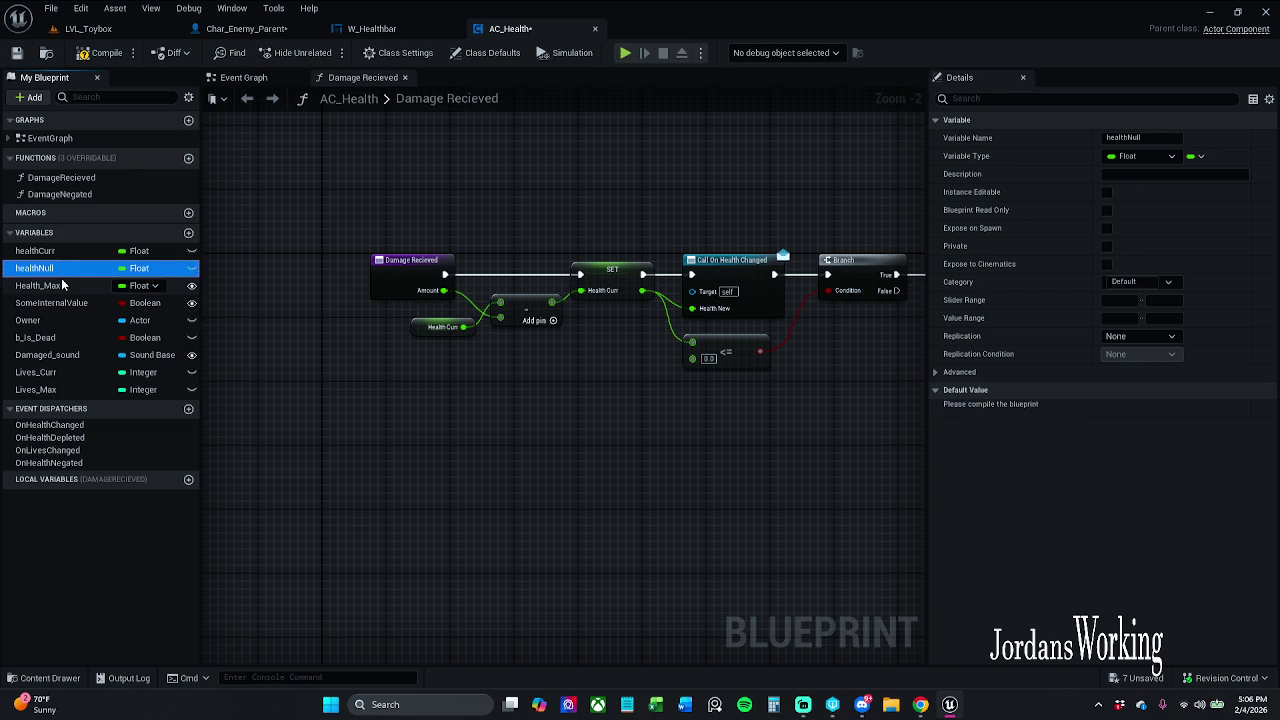
Rename Health_Max, SomeInternalValue, Owner and b_Is_Dead, giving someInternalValue and bIsDead
{"action": "left_click", "coordinate": [61, 286]}
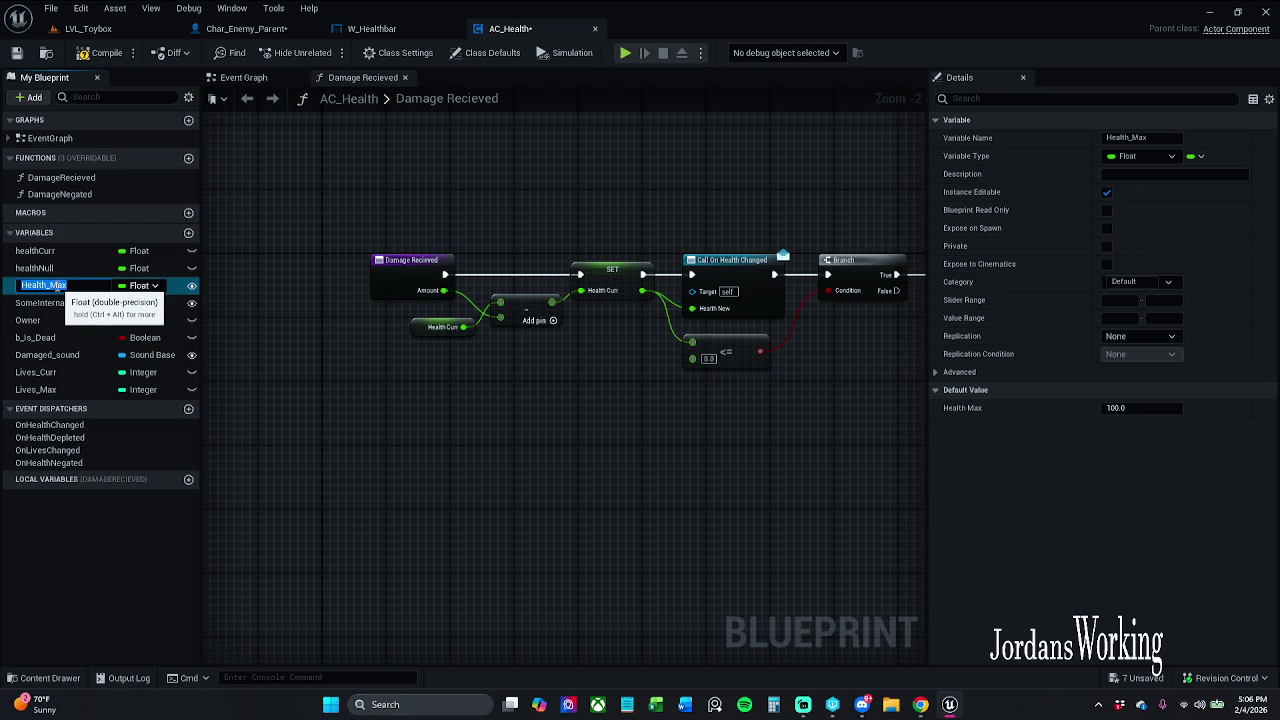
{"action": "left_click", "coordinate": [53, 286]}
{"action": "type", "text": "h"}
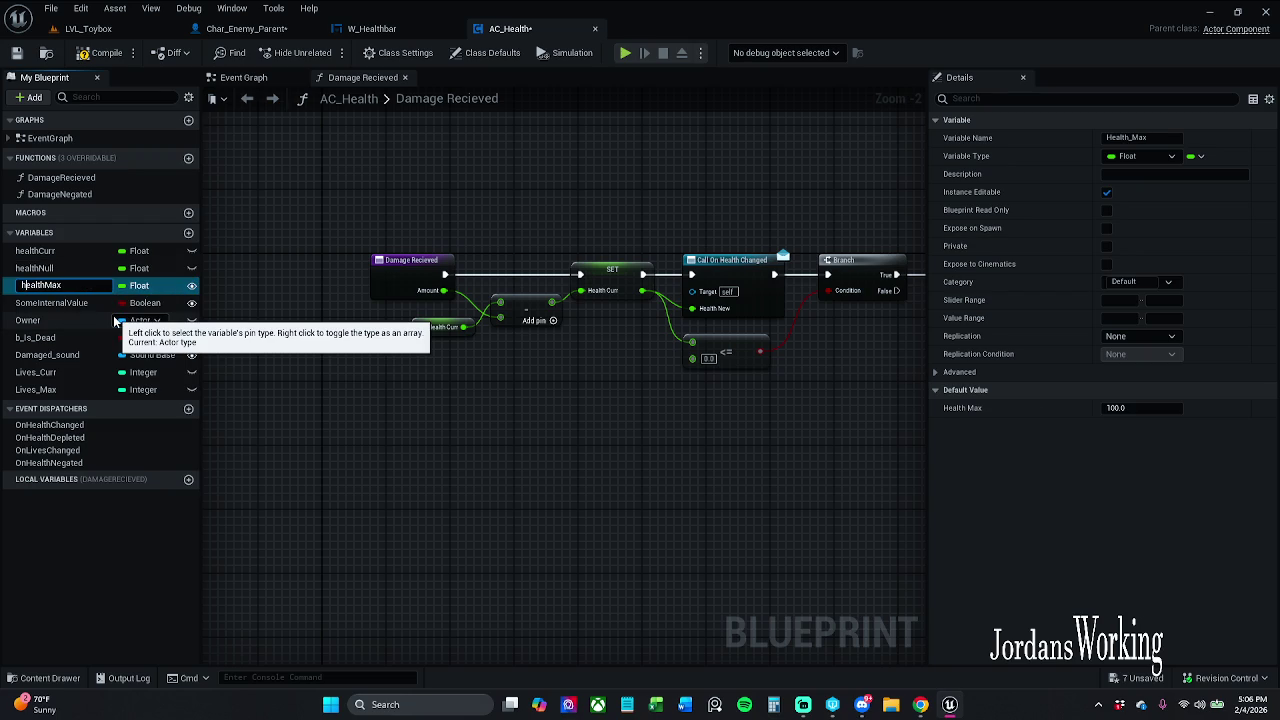
{"action": "left_click", "coordinate": [78, 305]}
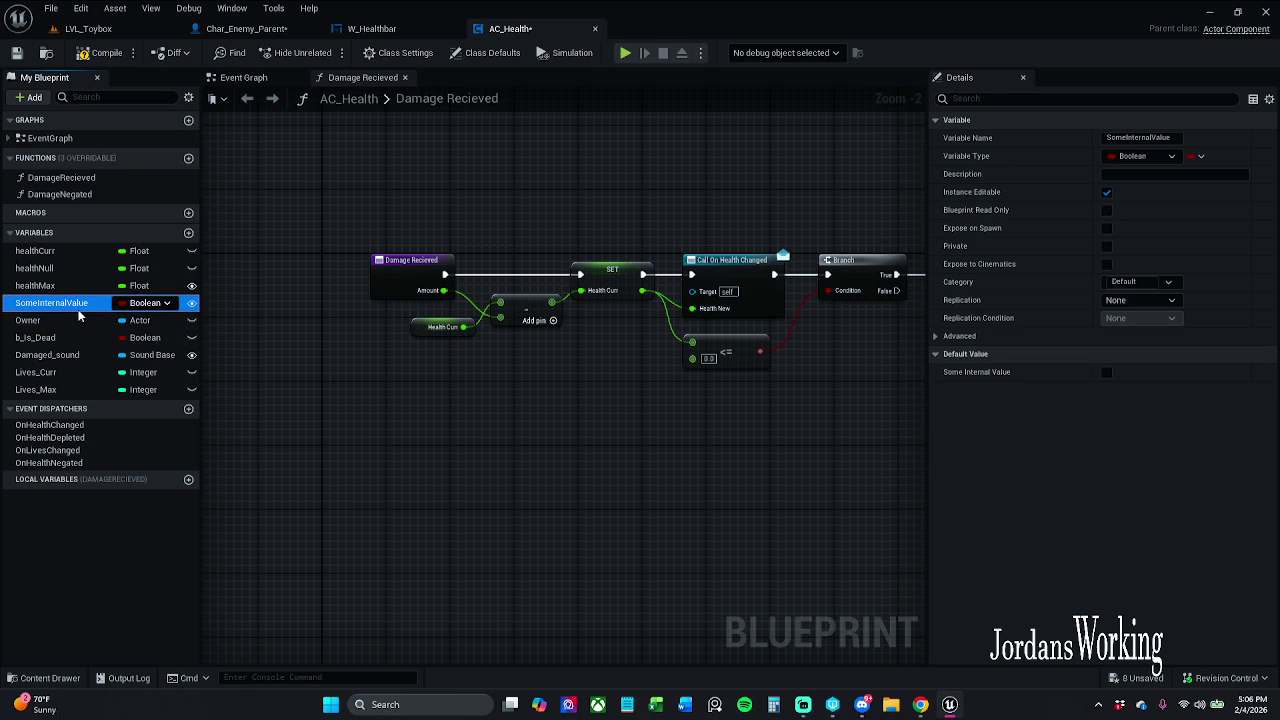
{"action": "left_click", "coordinate": [78, 309]}
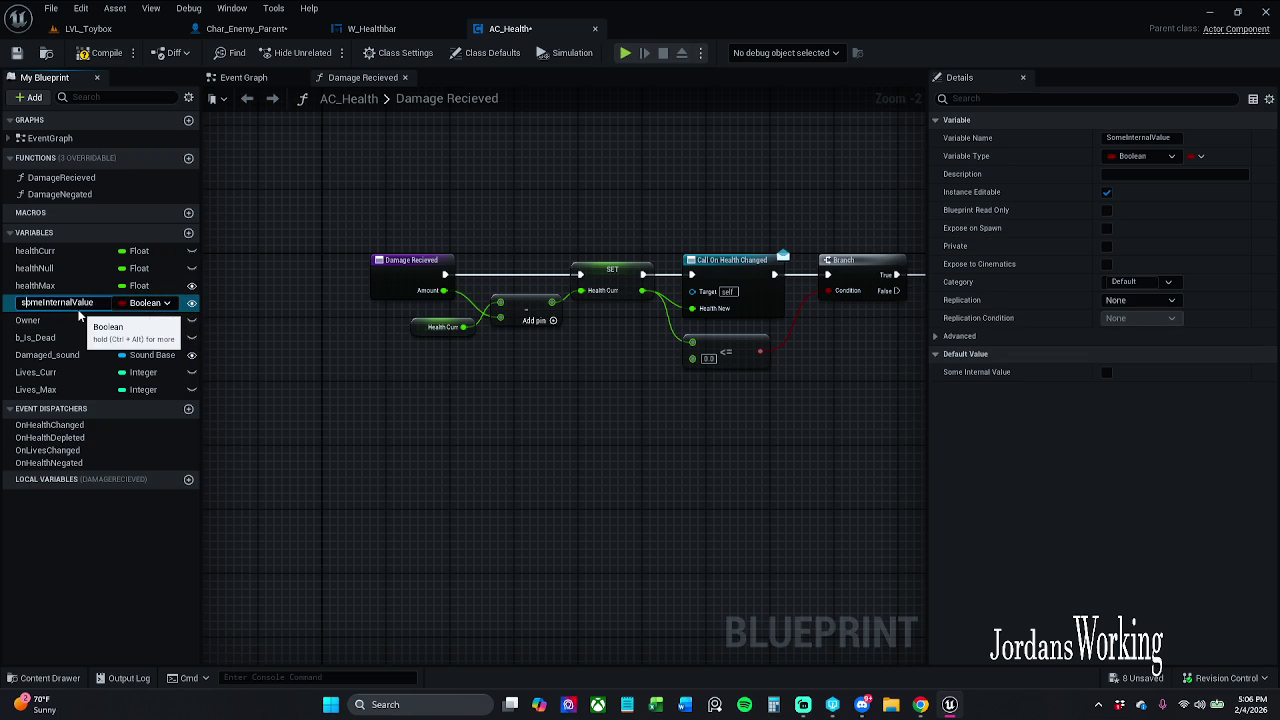
{"action": "key", "text": "Return"}
{"action": "double_click", "coordinate": [80, 320]}
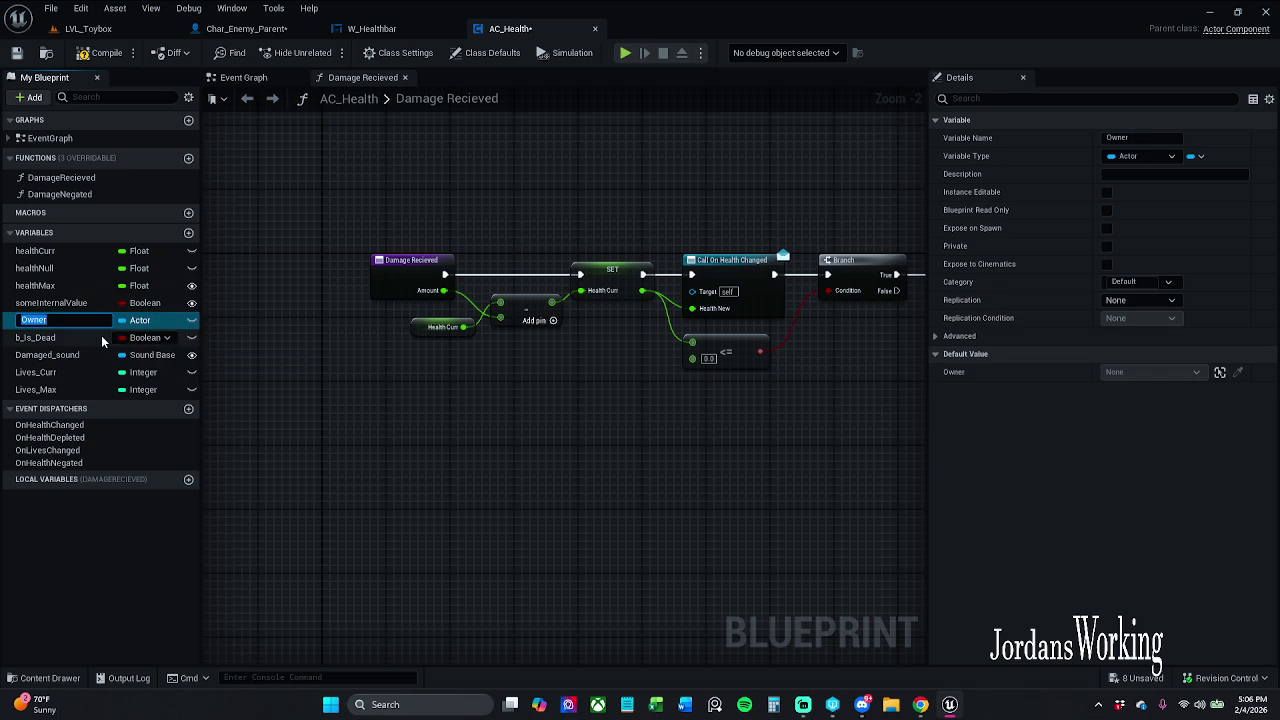
{"action": "double_click", "coordinate": [82, 341]}
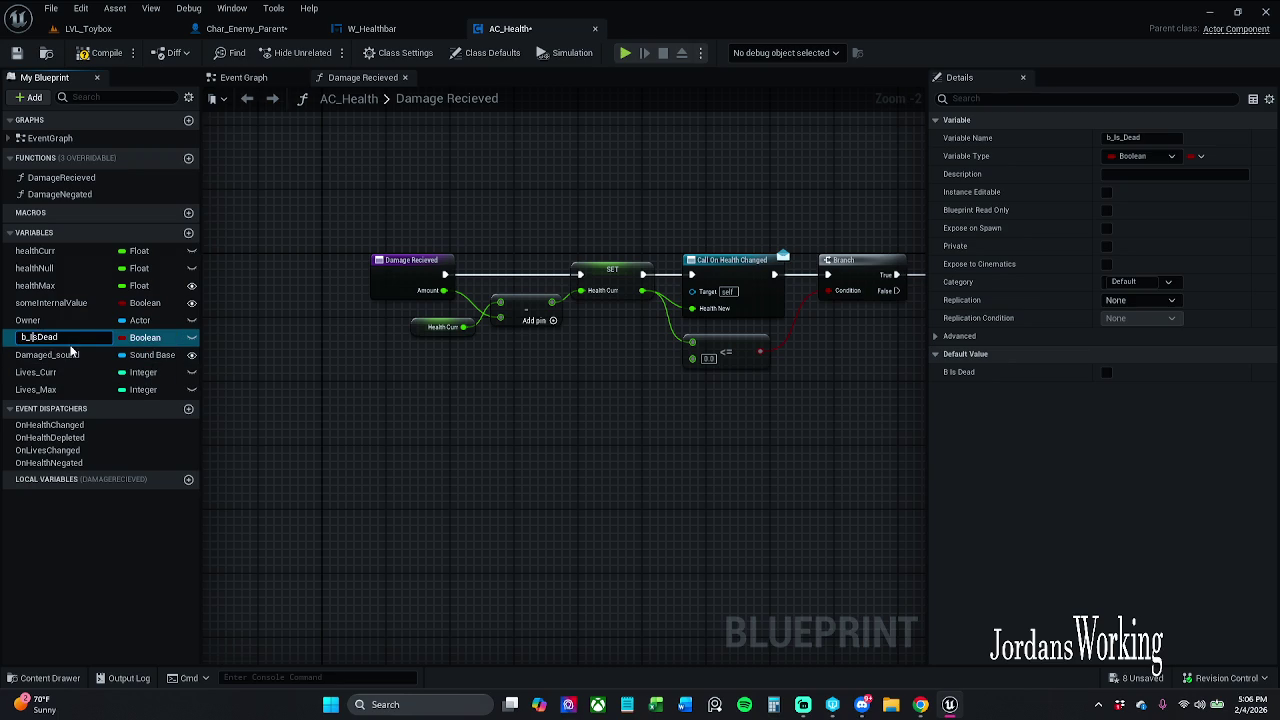
{"action": "key", "text": "Return"}
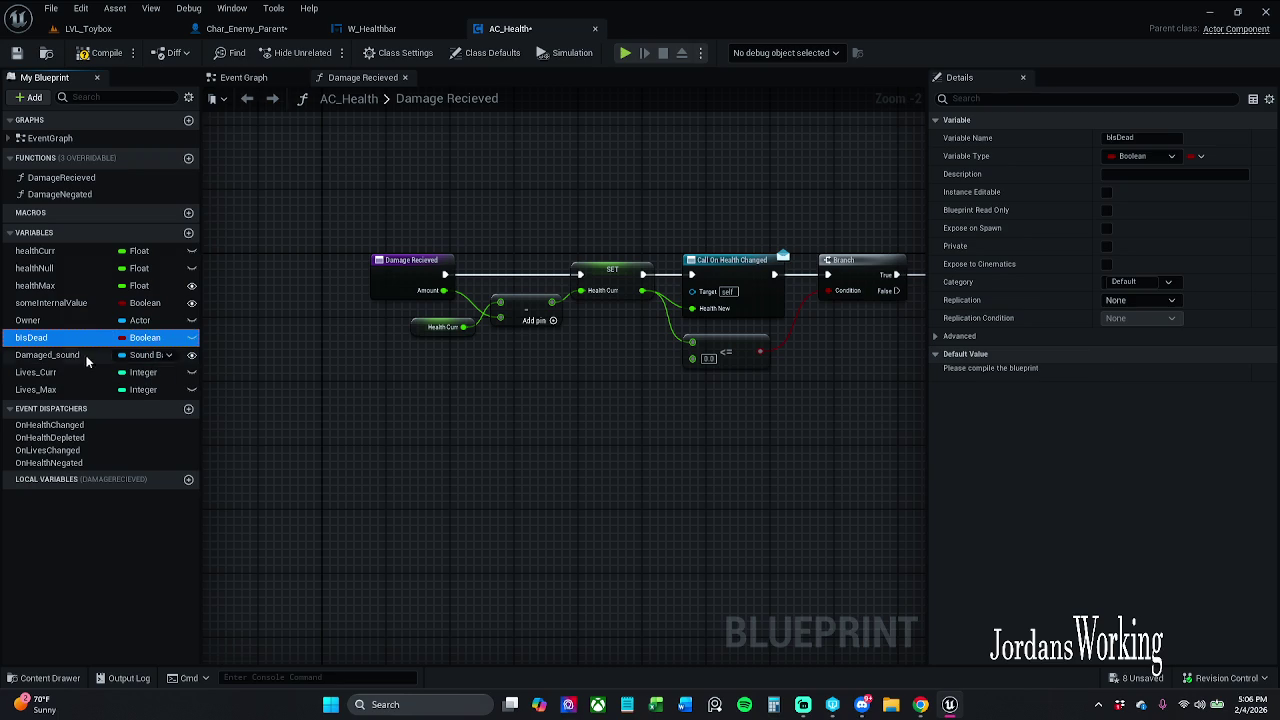
Rename Damaged_sound to DamagedSound, and Lives_Curr and Lives_Max to livesCurr and livesMax
{"action": "double_click", "coordinate": [68, 355]}
{"action": "left_click", "coordinate": [73, 358]}
{"action": "key", "text": "Return"}
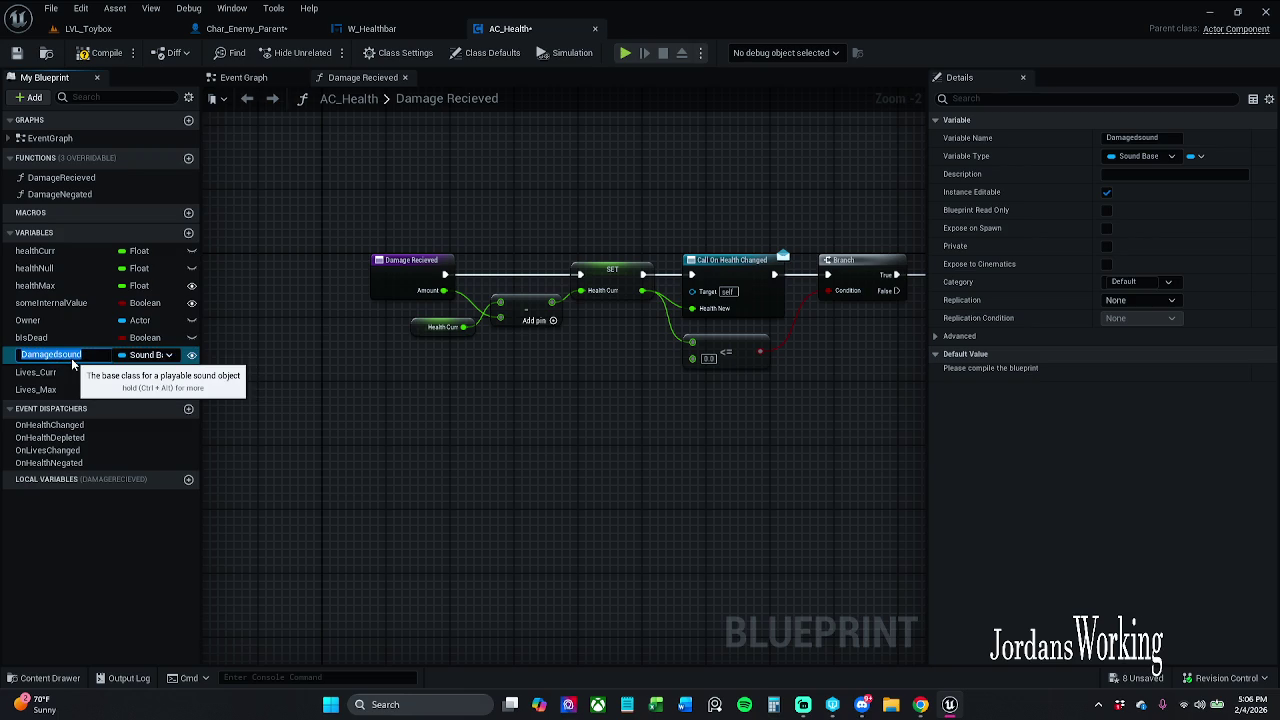
{"action": "left_click", "coordinate": [66, 355]}
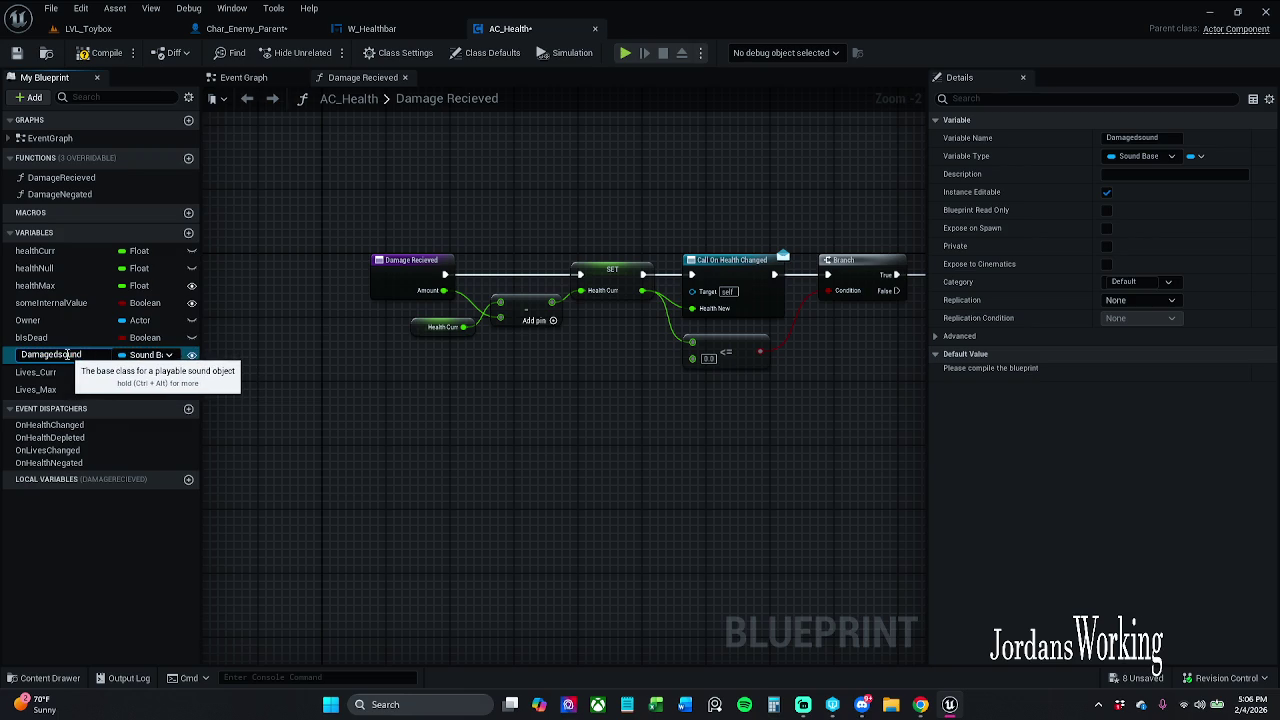
{"action": "type", "text": "S"}
{"action": "key", "text": "Return"}
{"action": "key", "text": "Return"}
{"action": "left_click", "coordinate": [45, 372]}
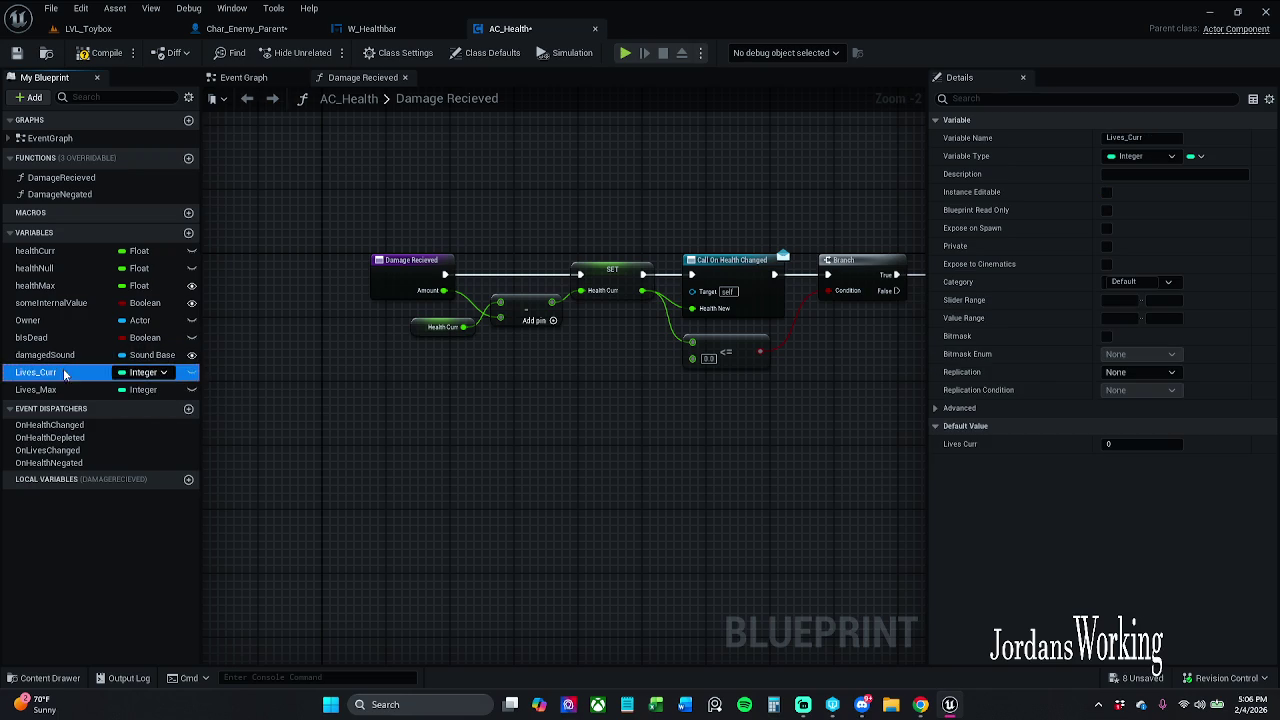
{"action": "left_click", "coordinate": [52, 374]}
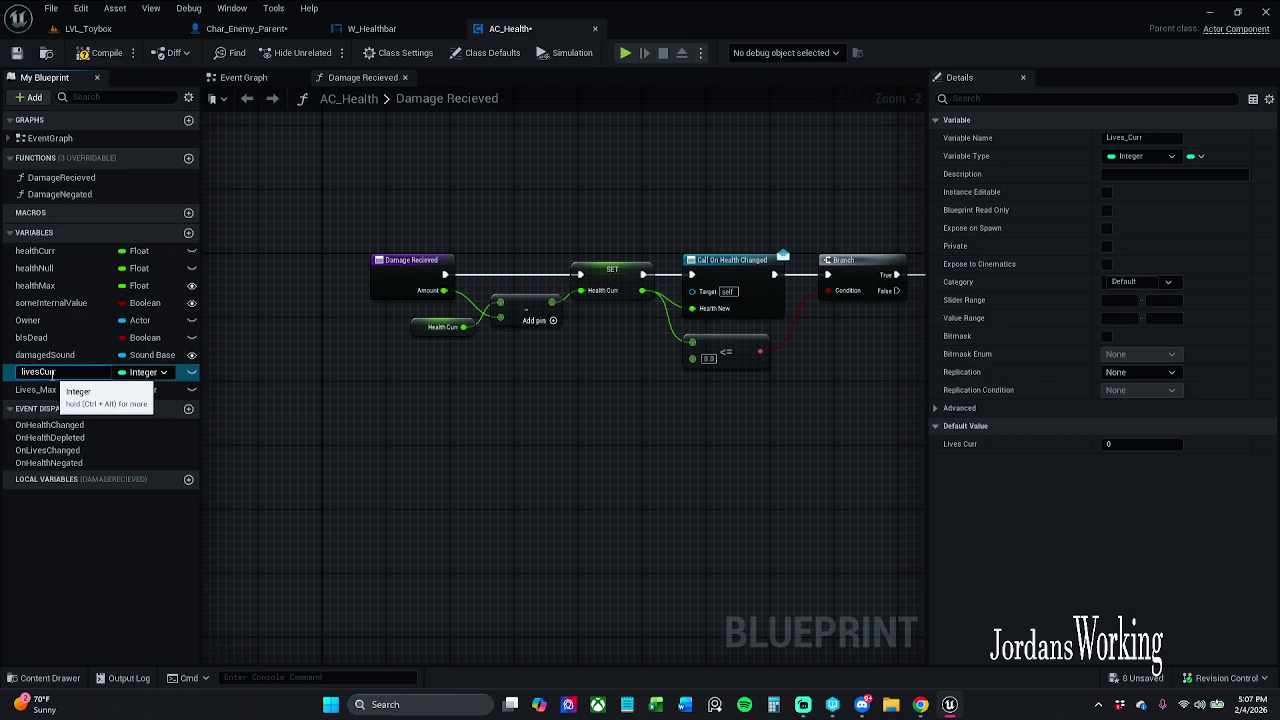
{"action": "key", "text": "Return"}
{"action": "left_click", "coordinate": [45, 389]}
{"action": "left_click", "coordinate": [50, 390]}
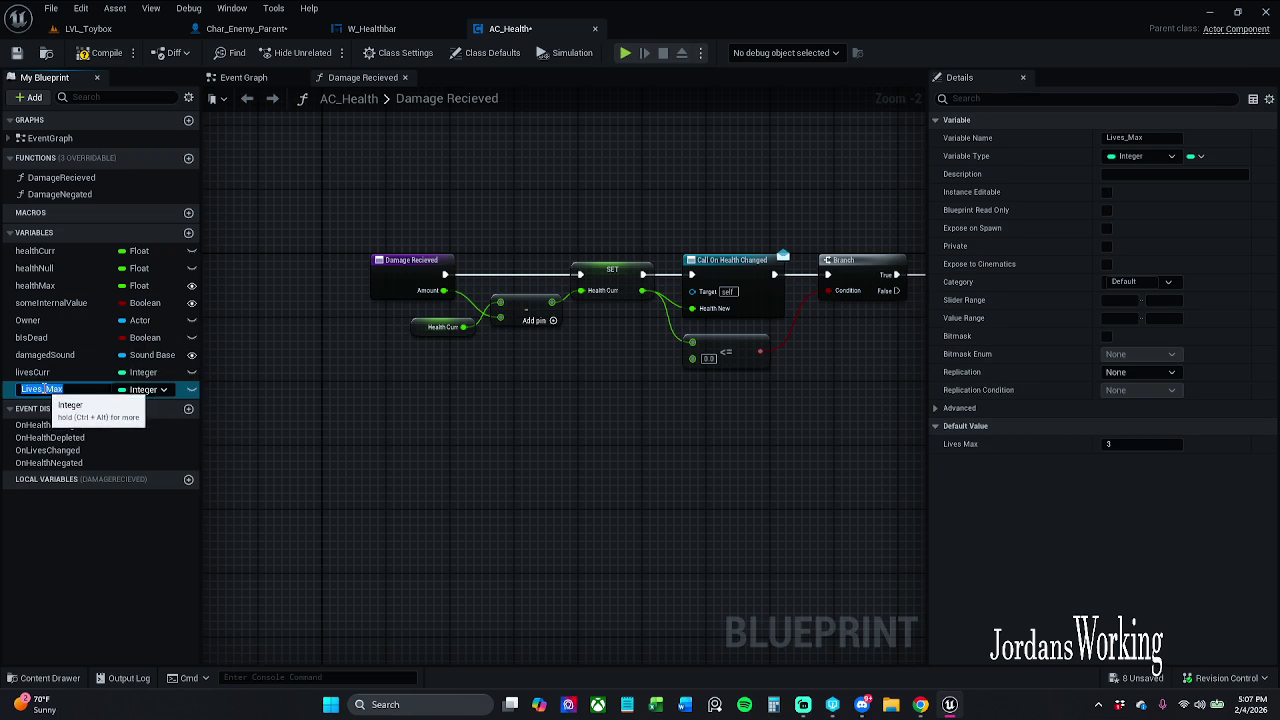
{"action": "left_click", "coordinate": [61, 390]}
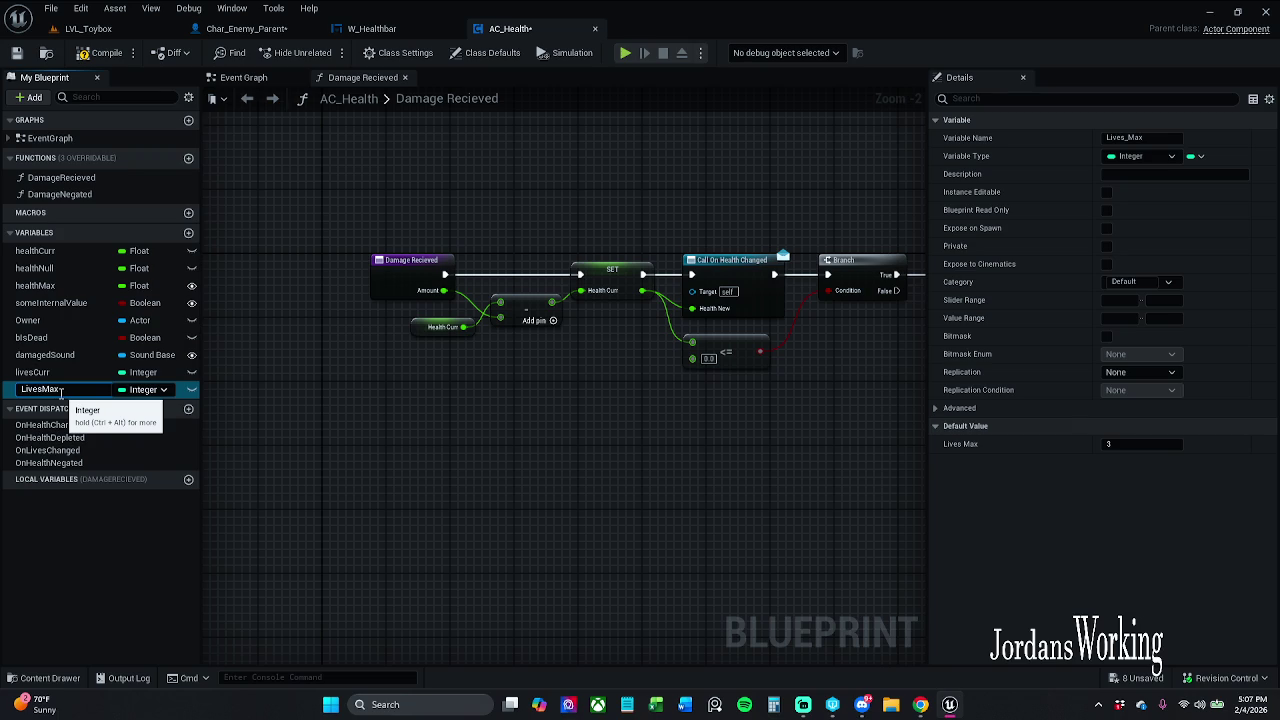
{"action": "type", "text": "l"}
{"action": "key", "text": "Return"}
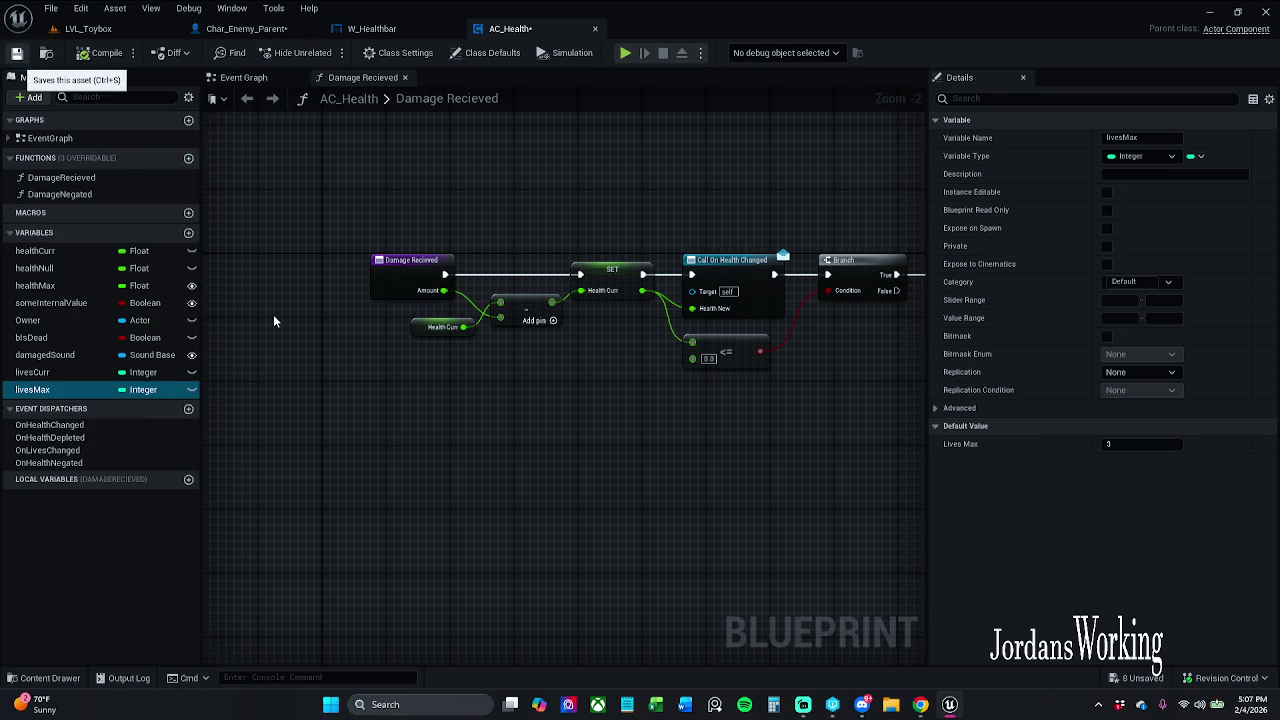
Save AC_Health, checking out the asset via Check Out Selected
{"action": "key", "text": "ctrl+s"}
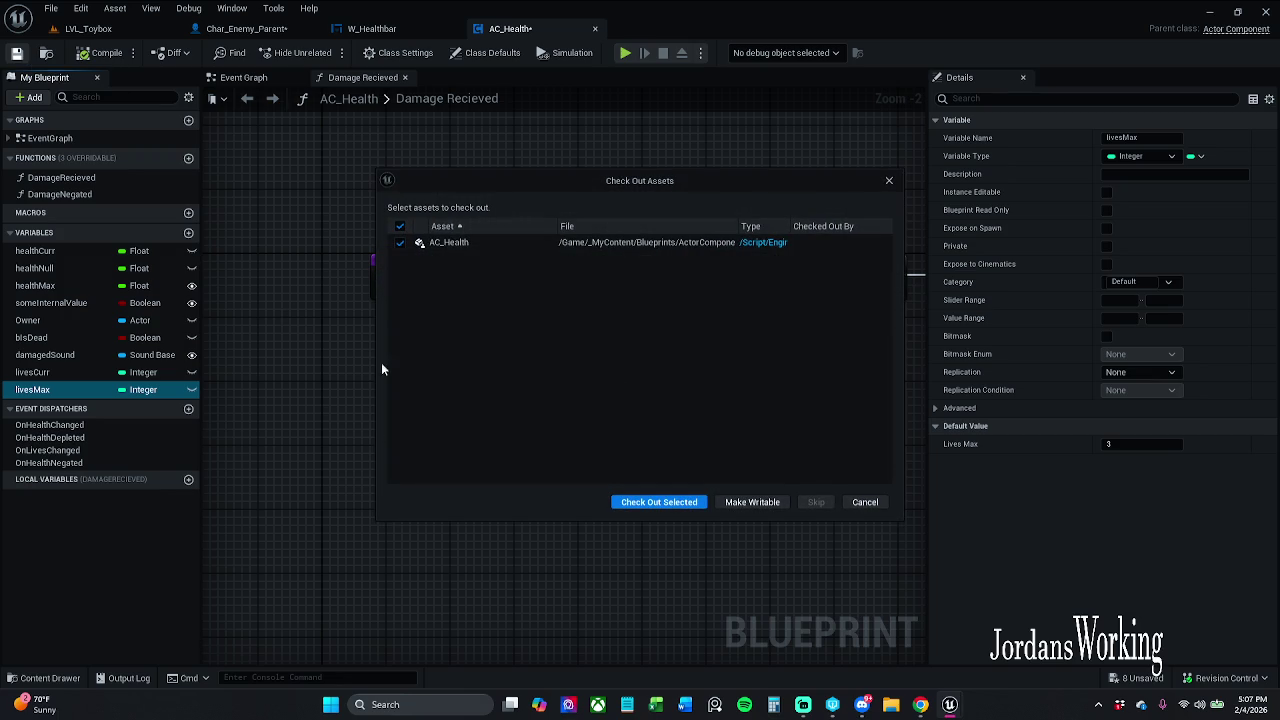
{"action": "left_click", "coordinate": [690, 507]}
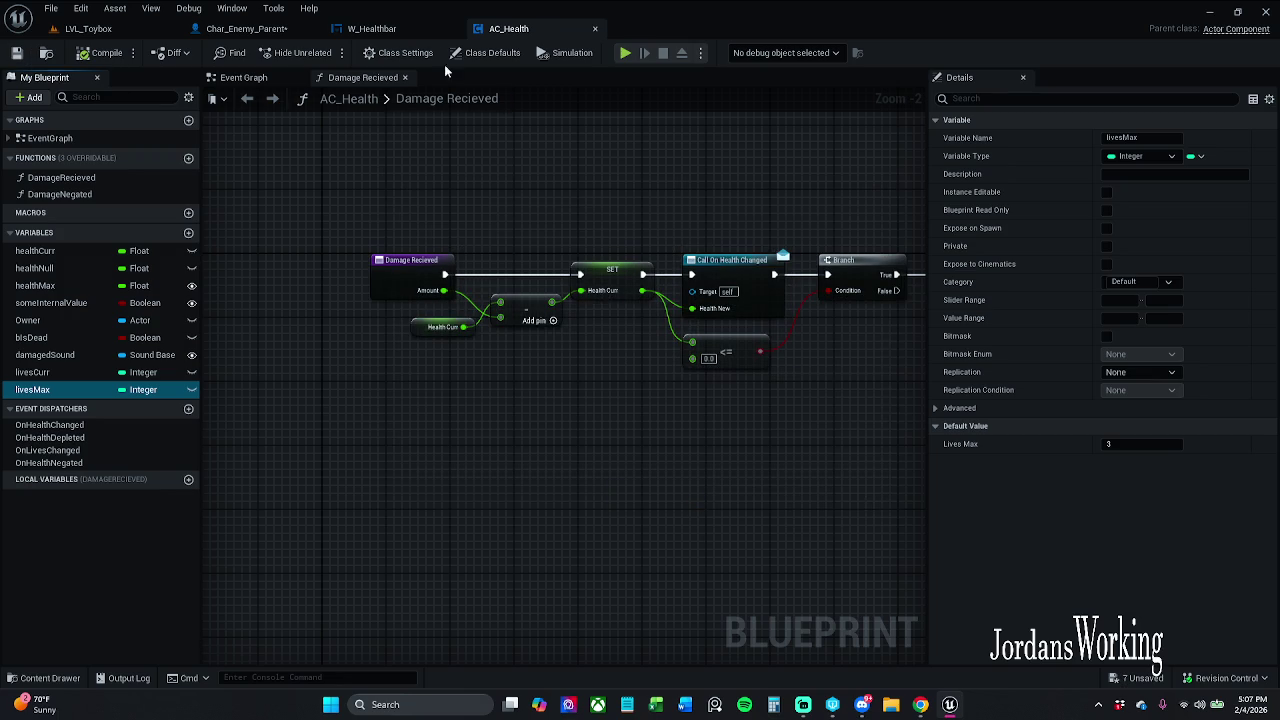
{"action": "left_click", "coordinate": [408, 34]}
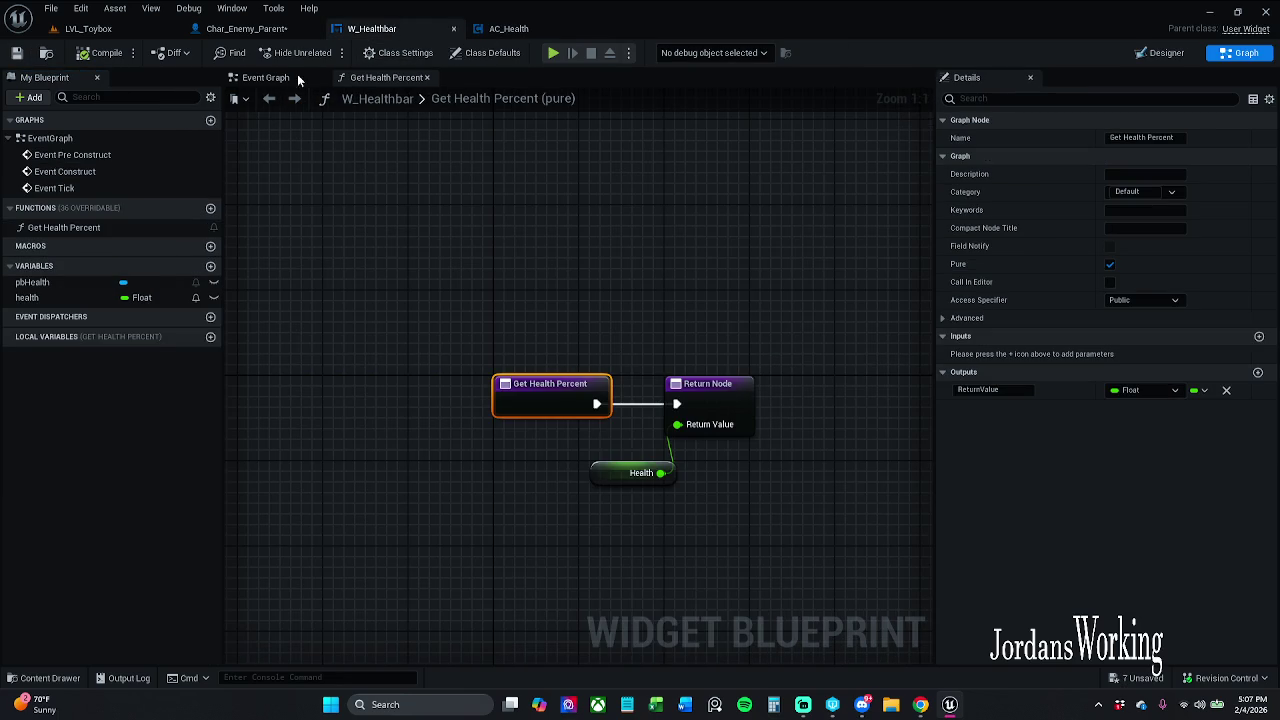
In Char_Enemy_Parent's Event Graph, delete the duplicate AC Health node
{"action": "left_click", "coordinate": [251, 30]}
{"action": "left_click_drag", "start_coordinate": [578, 320], "coordinate": [545, 375]}
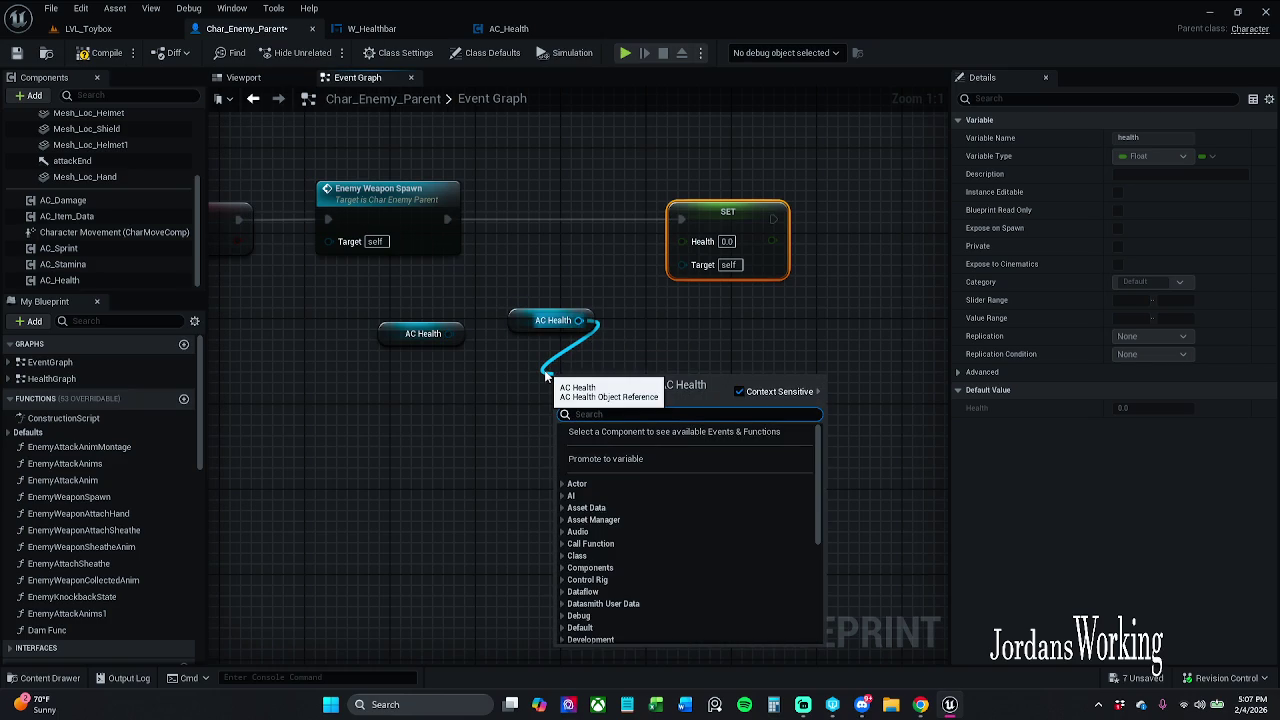
{"action": "left_click", "coordinate": [678, 282]}
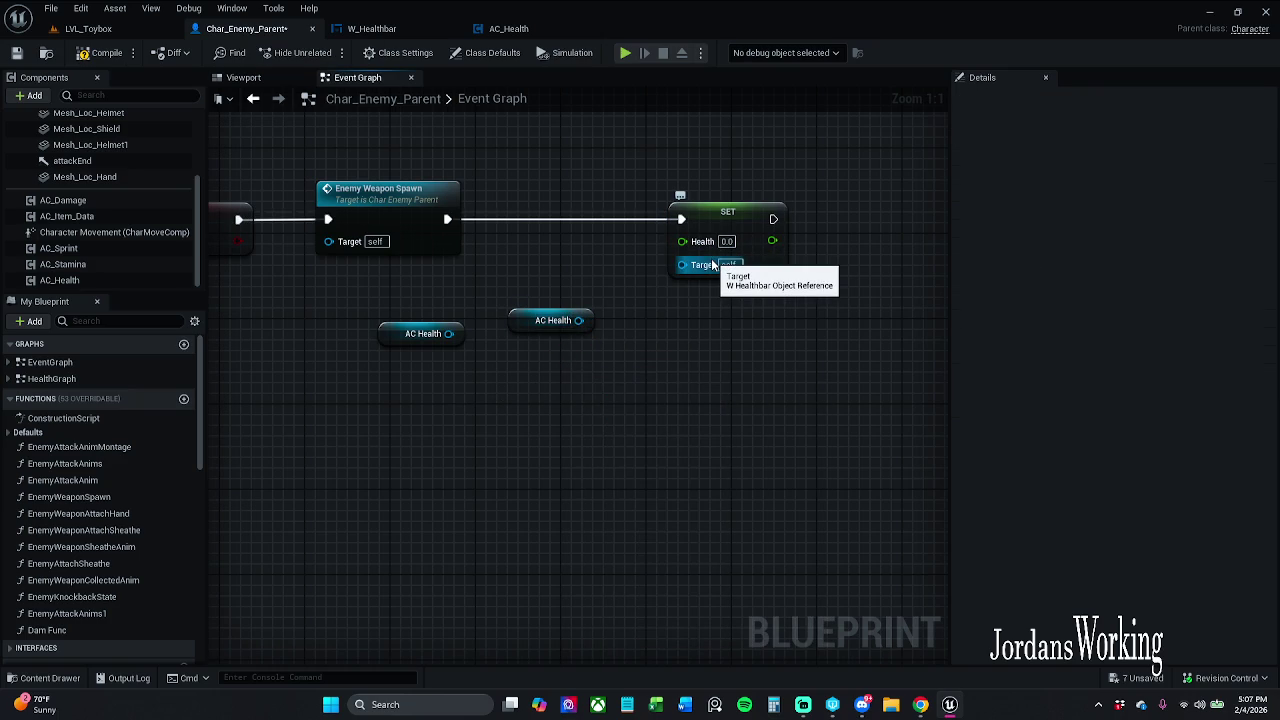
{"action": "mouse_move", "coordinate": [579, 320]}
{"action": "left_mouse_down"}
{"action": "mouse_move", "coordinate": [561, 367]}
{"action": "mouse_move", "coordinate": [536, 376]}
{"action": "left_mouse_up"}
{"action": "left_click", "coordinate": [547, 345]}
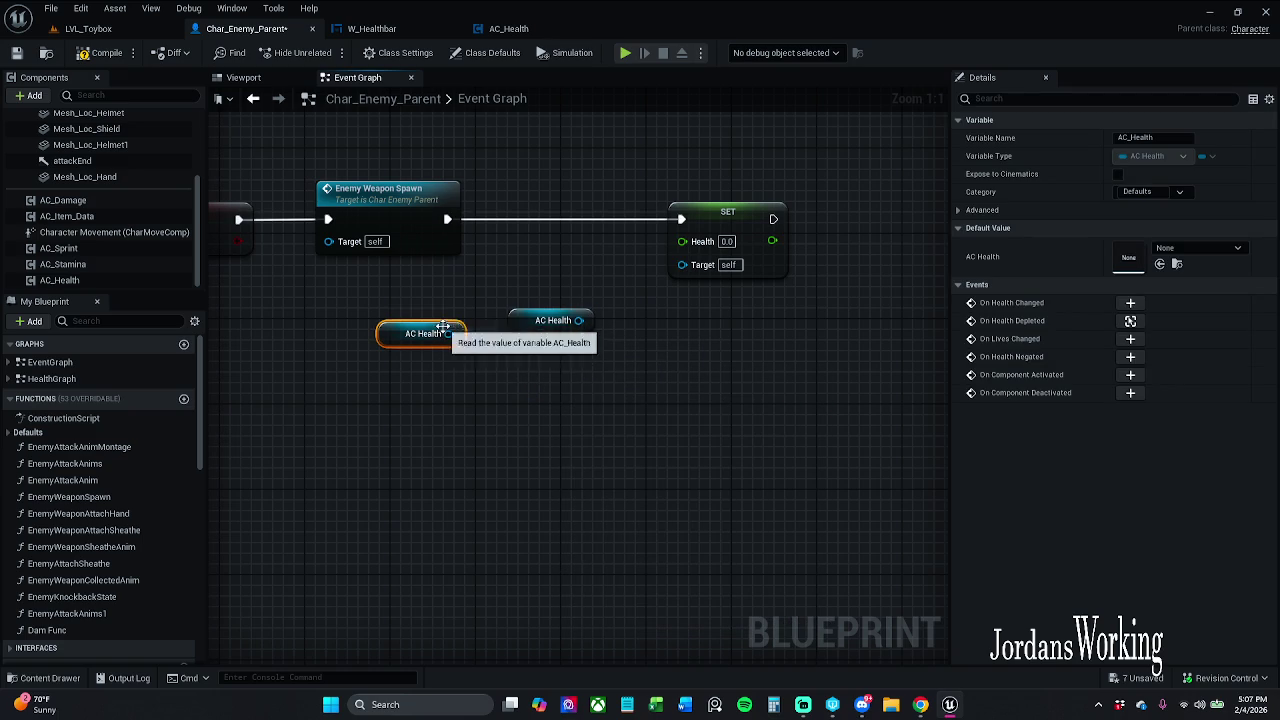
{"action": "left_click", "coordinate": [553, 320]}
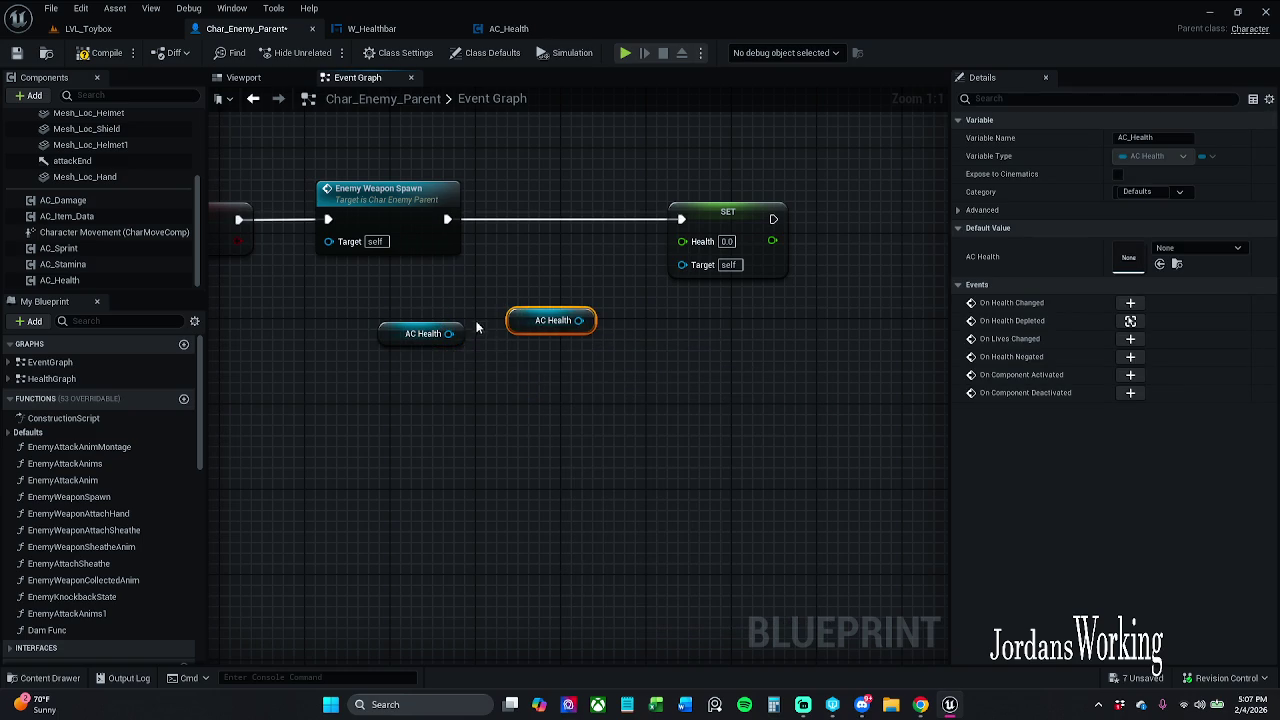
{"action": "key", "text": "Delete"}
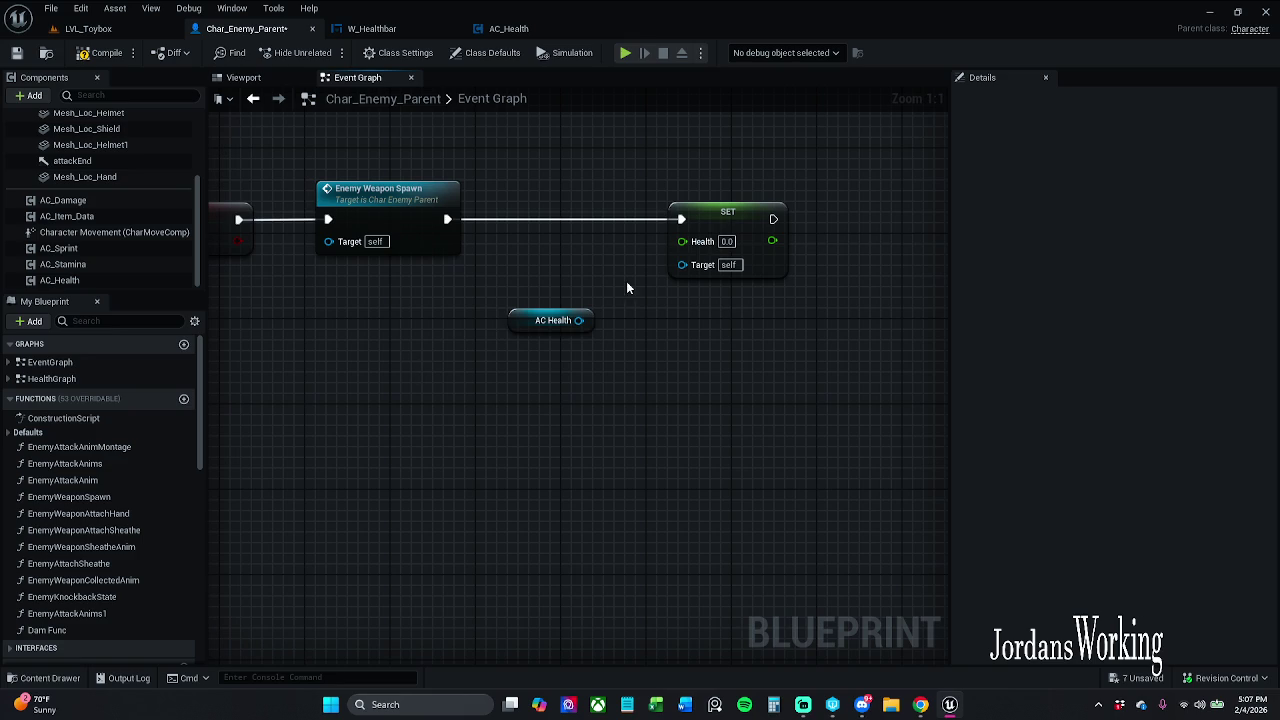
Add a Get Health Curr node from AC Health and wire it into SET's Health input
{"action": "mouse_move", "coordinate": [578, 320]}
{"action": "left_mouse_down"}
{"action": "mouse_move", "coordinate": [580, 358]}
{"action": "mouse_move", "coordinate": [552, 357]}
{"action": "left_mouse_up"}
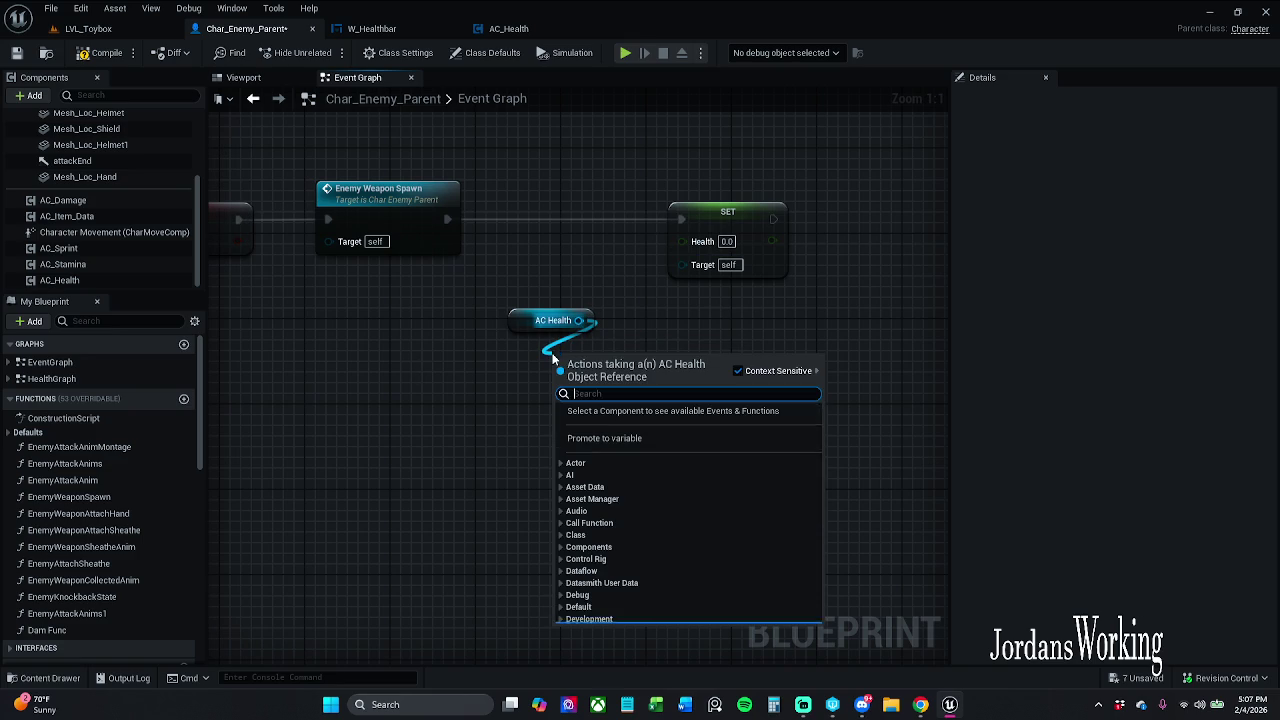
{"action": "type", "text": "get s"}
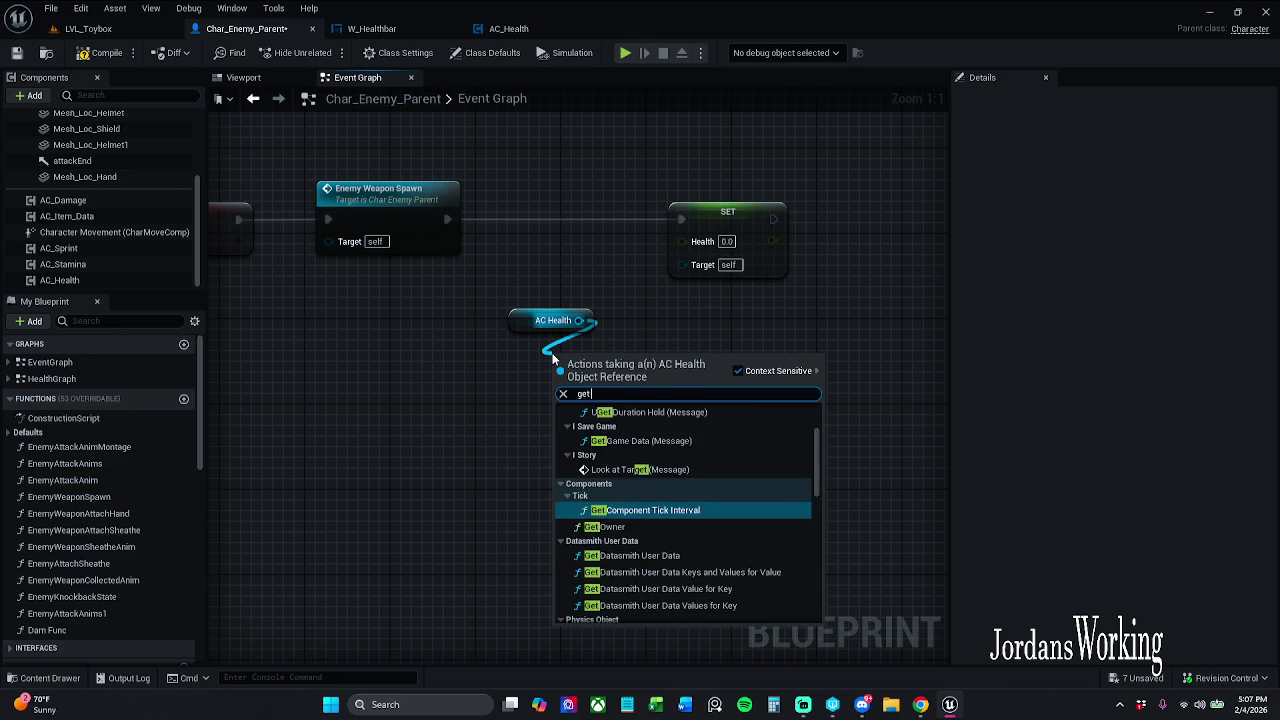
{"action": "key", "text": "BackSpace"}
{"action": "type", "text": "heal"}
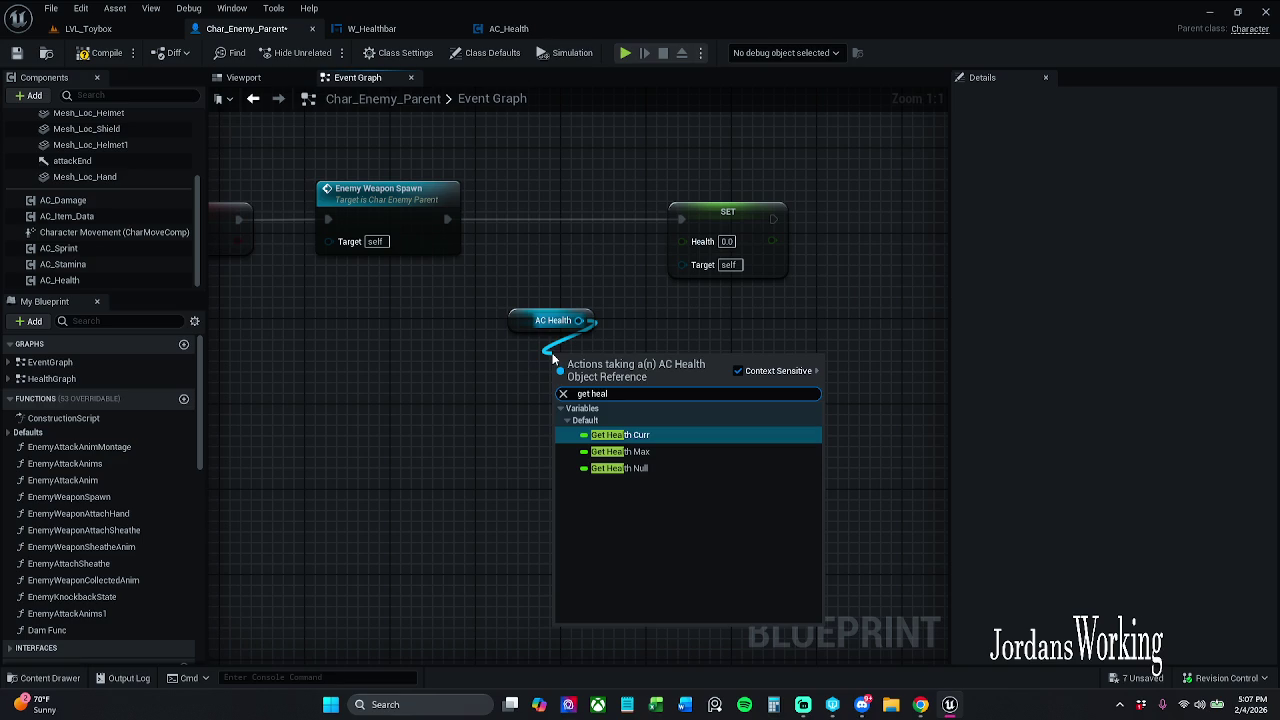
{"action": "key", "text": "Return"}
{"action": "left_click_drag", "start_coordinate": [676, 363], "coordinate": [681, 241]}
{"action": "mouse_move", "coordinate": [505, 293]}
{"action": "left_mouse_down"}
{"action": "mouse_move", "coordinate": [609, 371]}
{"action": "mouse_move", "coordinate": [622, 160]}
{"action": "left_mouse_up"}
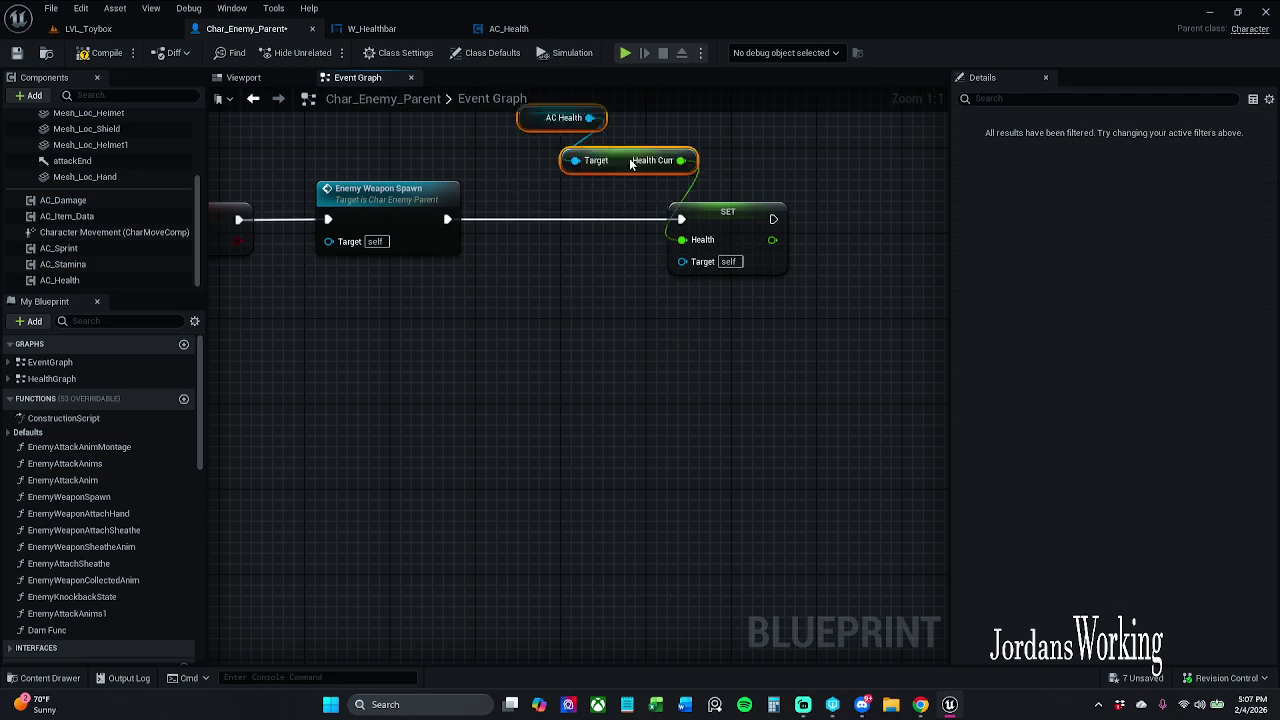
Shift the Health Curr getter and SET nodes rightward after Enemy Weapon Spawn
{"action": "mouse_move", "coordinate": [501, 285]}
{"action": "left_mouse_down"}
{"action": "mouse_move", "coordinate": [577, 409]}
{"action": "mouse_move", "coordinate": [507, 338]}
{"action": "mouse_move", "coordinate": [733, 431]}
{"action": "left_mouse_up"}
{"action": "left_click_drag", "start_coordinate": [700, 390], "coordinate": [828, 384]}
{"action": "left_click", "coordinate": [500, 416]}
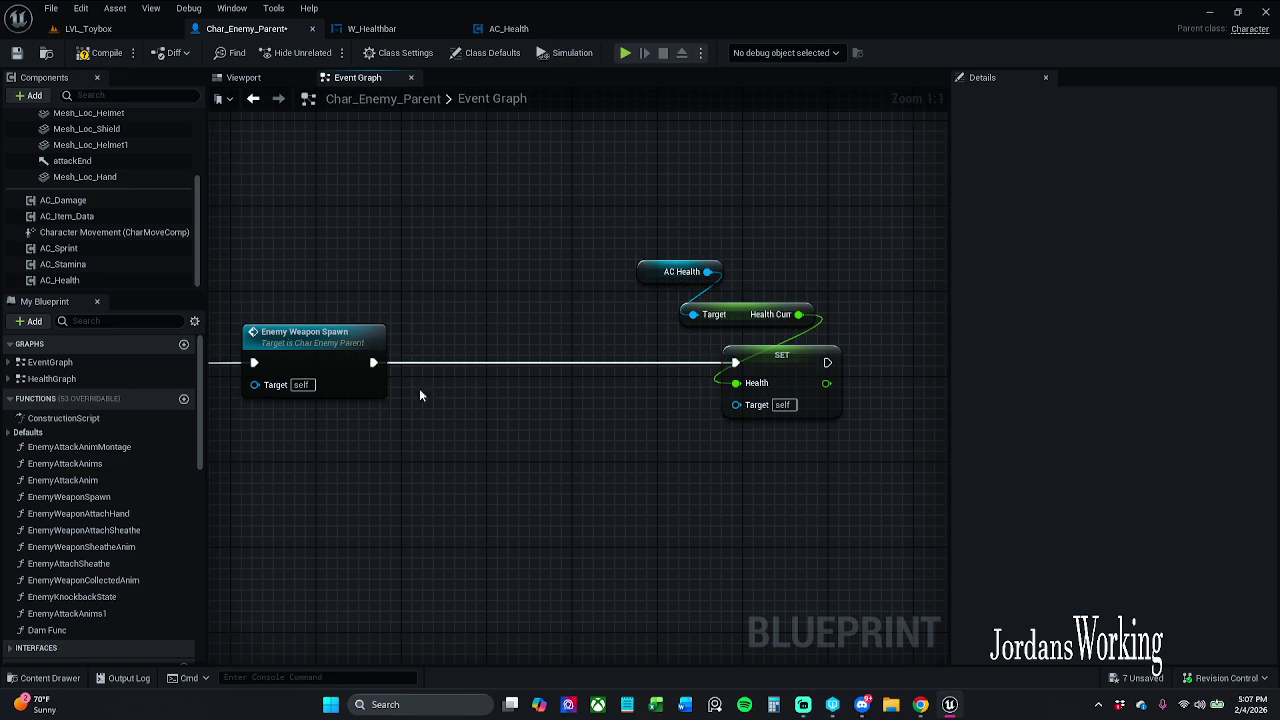
{"action": "mouse_move", "coordinate": [371, 362]}
{"action": "left_mouse_down"}
{"action": "mouse_move", "coordinate": [434, 359]}
{"action": "mouse_move", "coordinate": [440, 346]}
{"action": "left_mouse_up"}
Add a Create Widget node after Enemy Weapon Spawn and set its Class to W_Healthbar
{"action": "type", "text": "cre"}
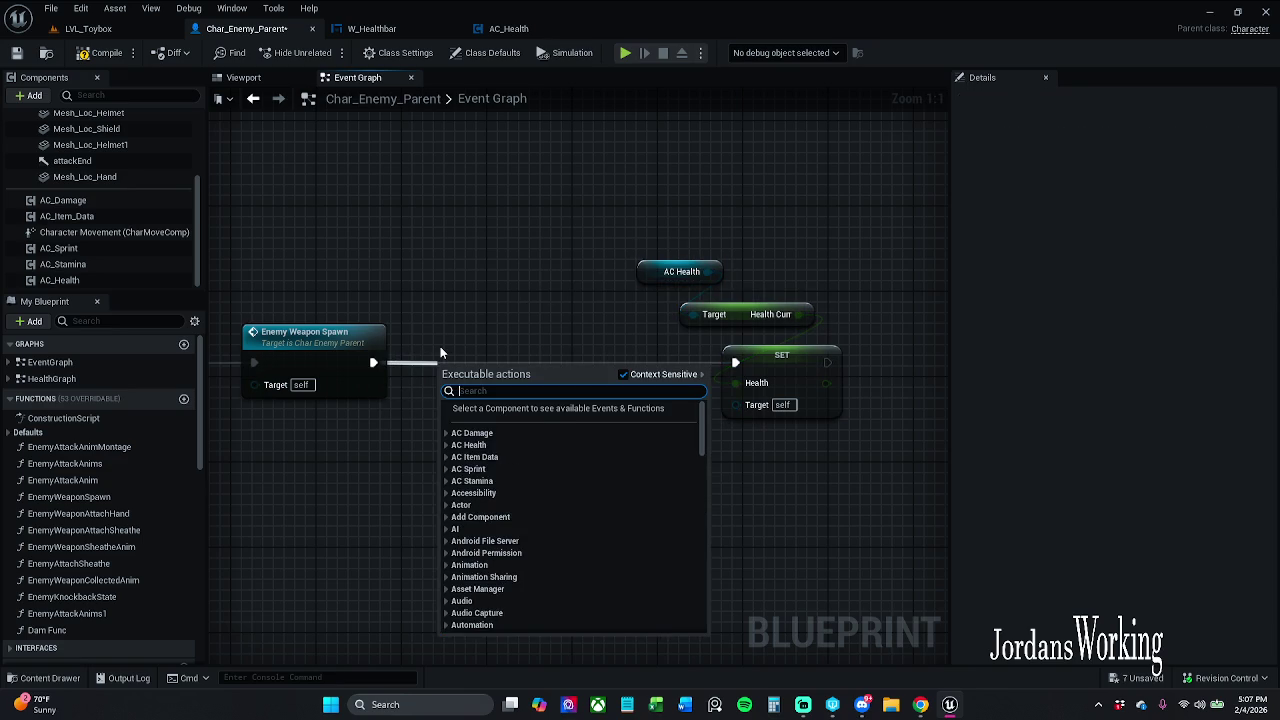
{"action": "type", "text": "ate widget"}
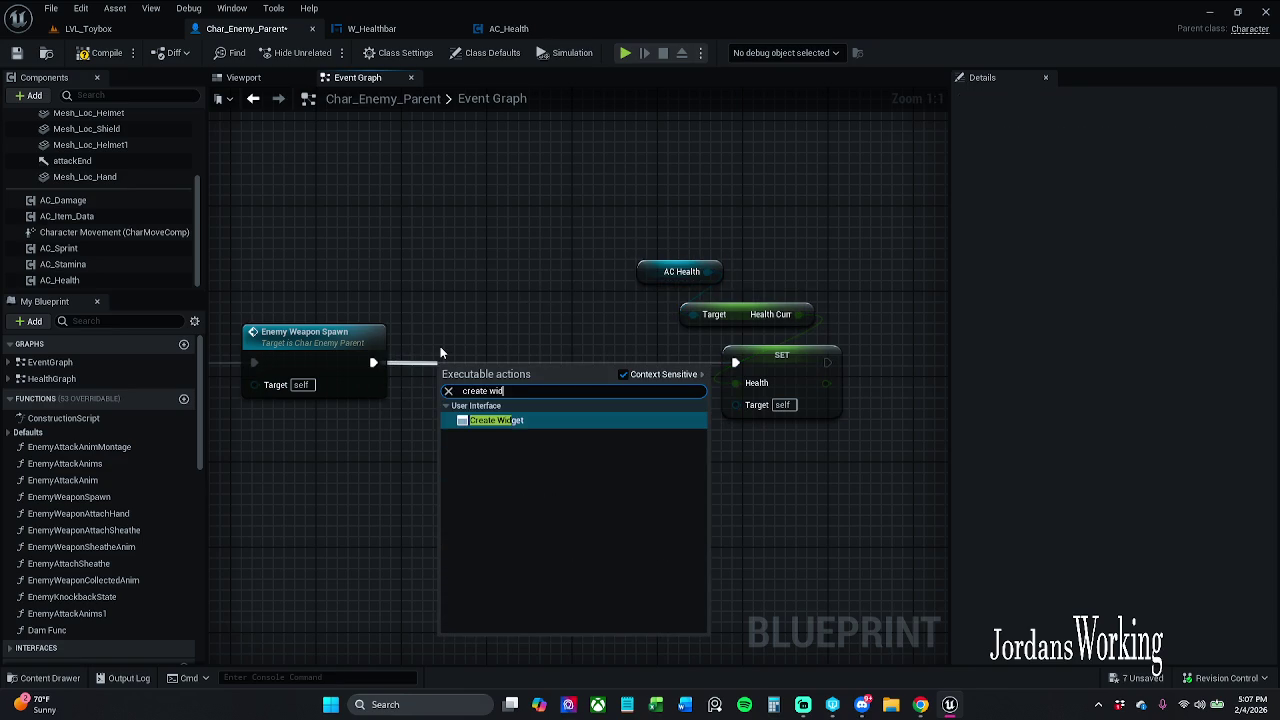
{"action": "key", "text": "Return"}
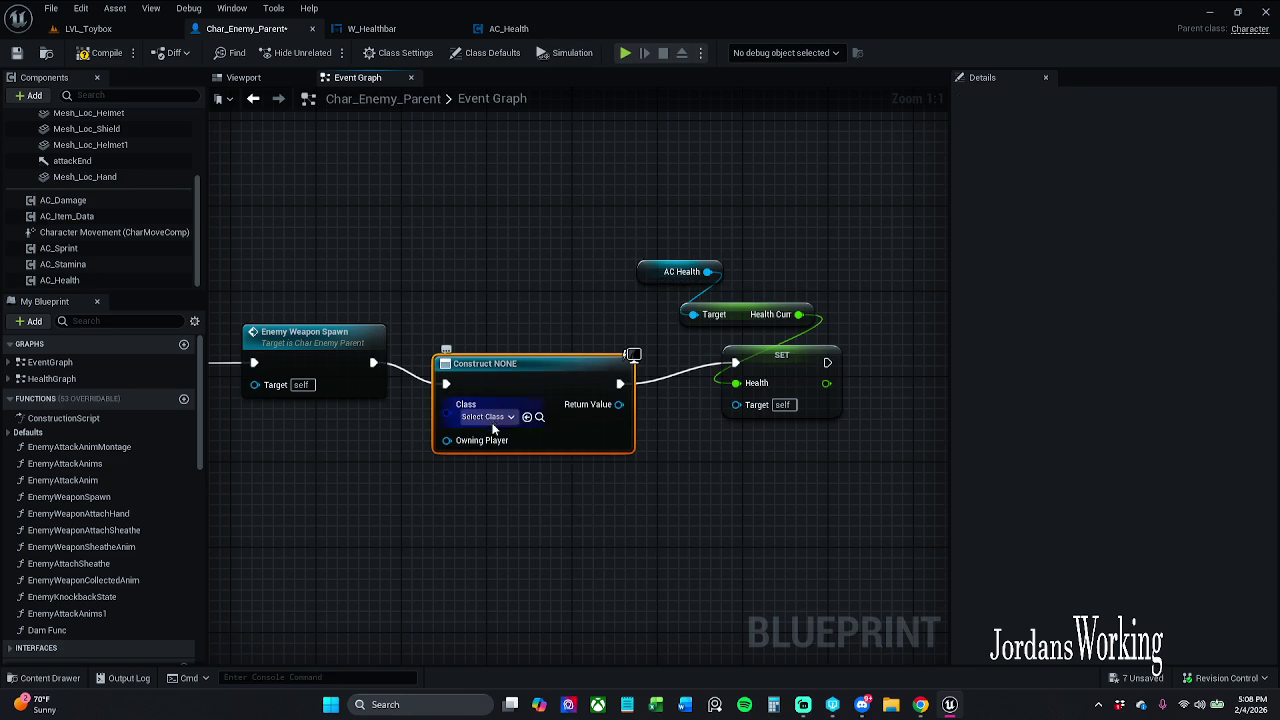
{"action": "left_click_drag", "start_coordinate": [491, 426], "coordinate": [502, 405]}
{"action": "left_click", "coordinate": [495, 395]}
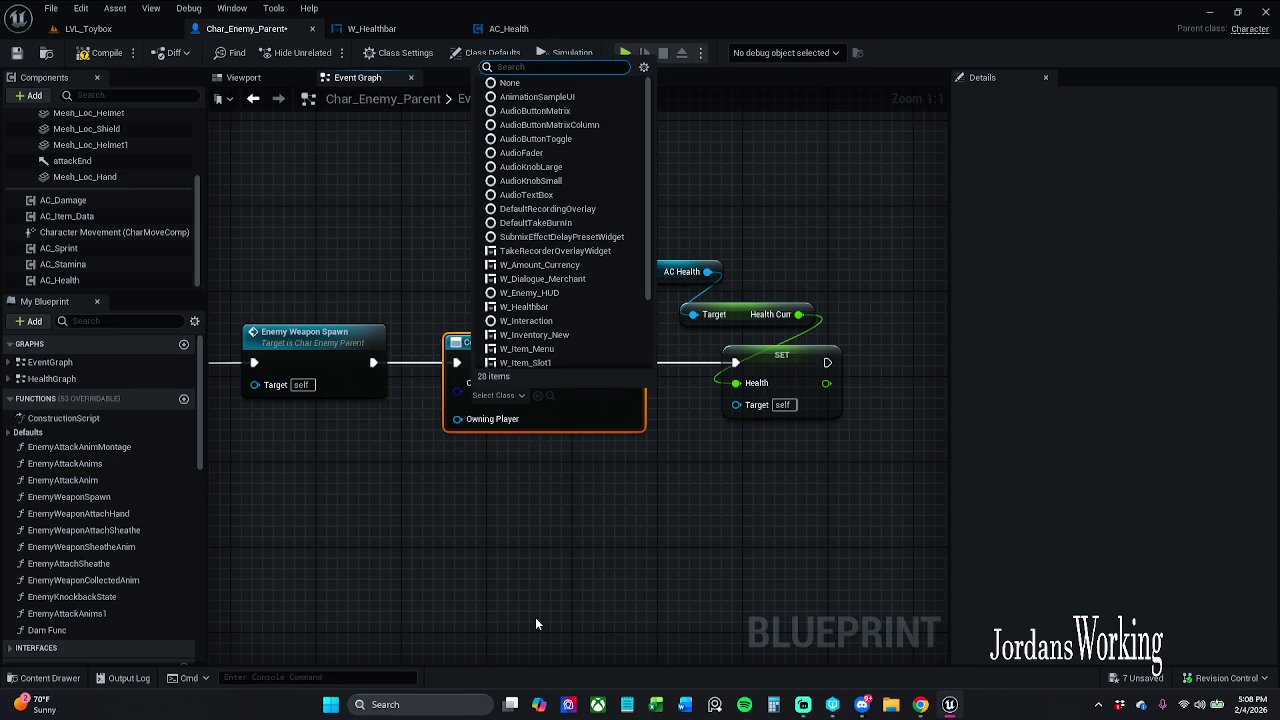
{"action": "type", "text": "wheak"}
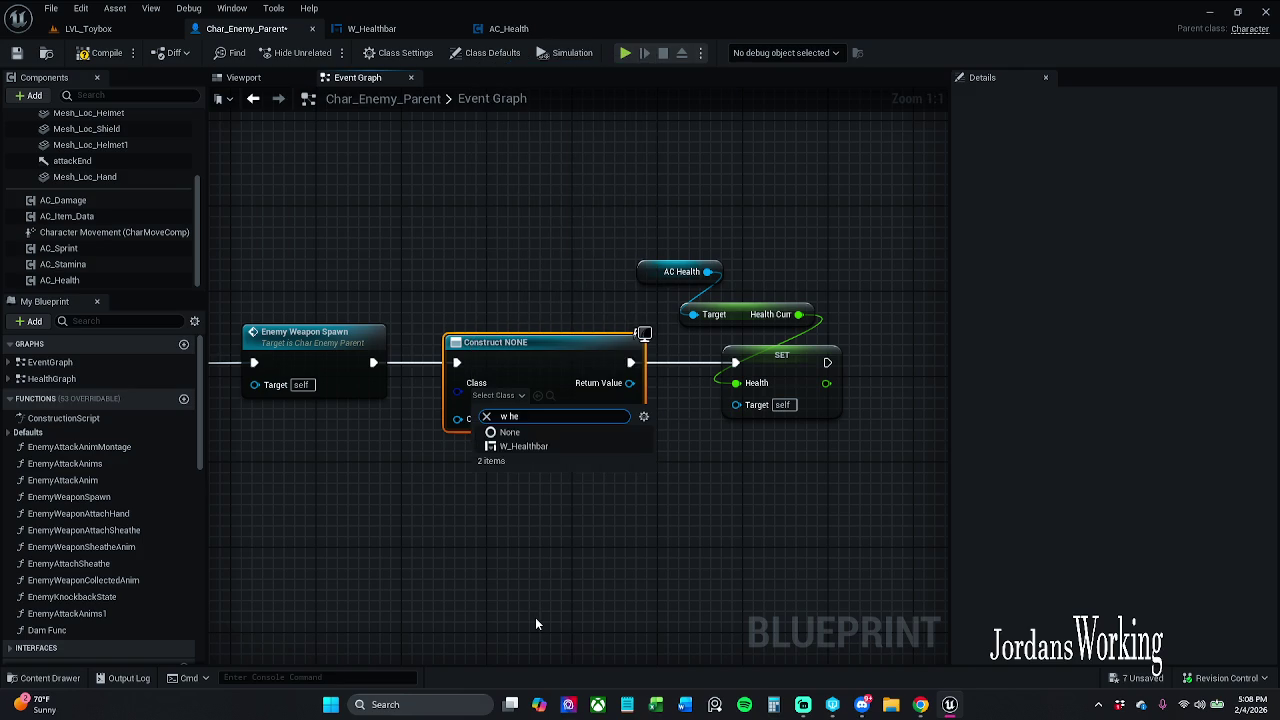
{"action": "key", "text": "BackSpace"}
{"action": "type", "text": "l"}
{"action": "key", "text": "BackSpace"}
{"action": "type", "text": "l"}
{"action": "left_click", "coordinate": [563, 447]}
Wire the widget's Return Value into SET's Target, then compile and save the enemy blueprint
{"action": "left_click", "coordinate": [100, 53]}
{"action": "mouse_move", "coordinate": [675, 426]}
{"action": "left_mouse_down"}
{"action": "mouse_move", "coordinate": [539, 416]}
{"action": "mouse_move", "coordinate": [612, 401]}
{"action": "left_mouse_up"}
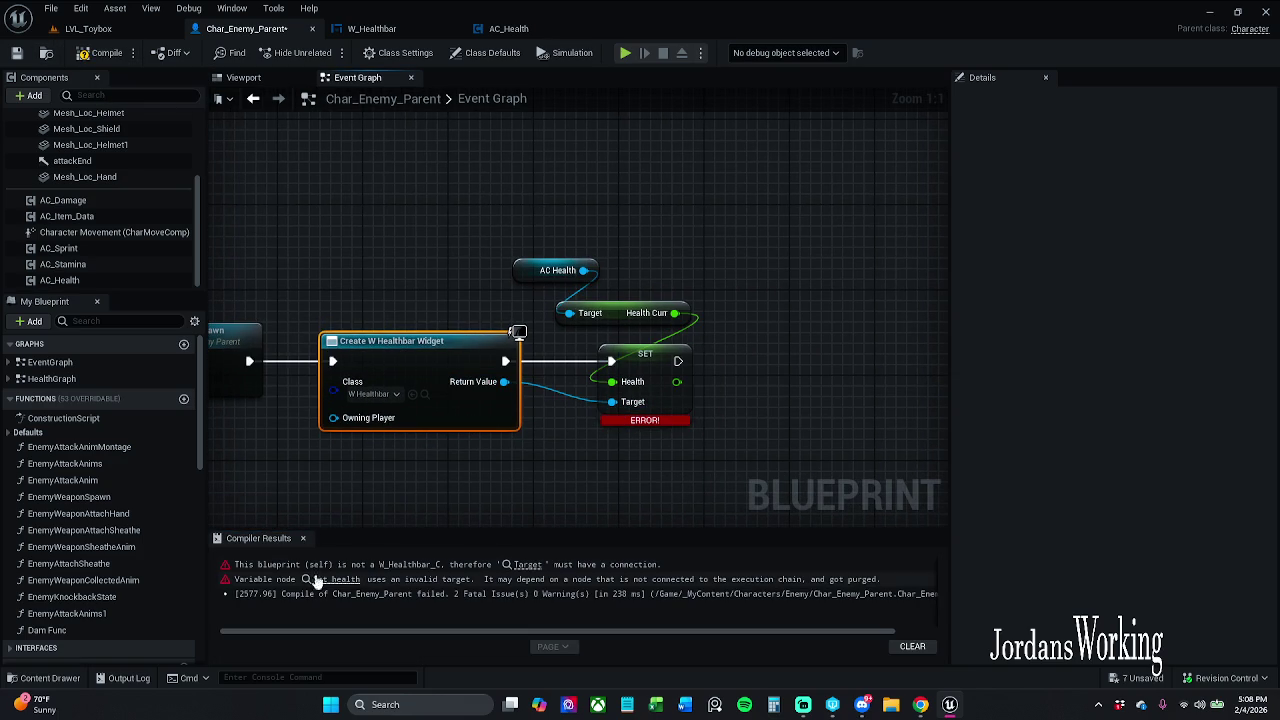
{"action": "left_click", "coordinate": [303, 540]}
{"action": "left_click", "coordinate": [100, 53]}
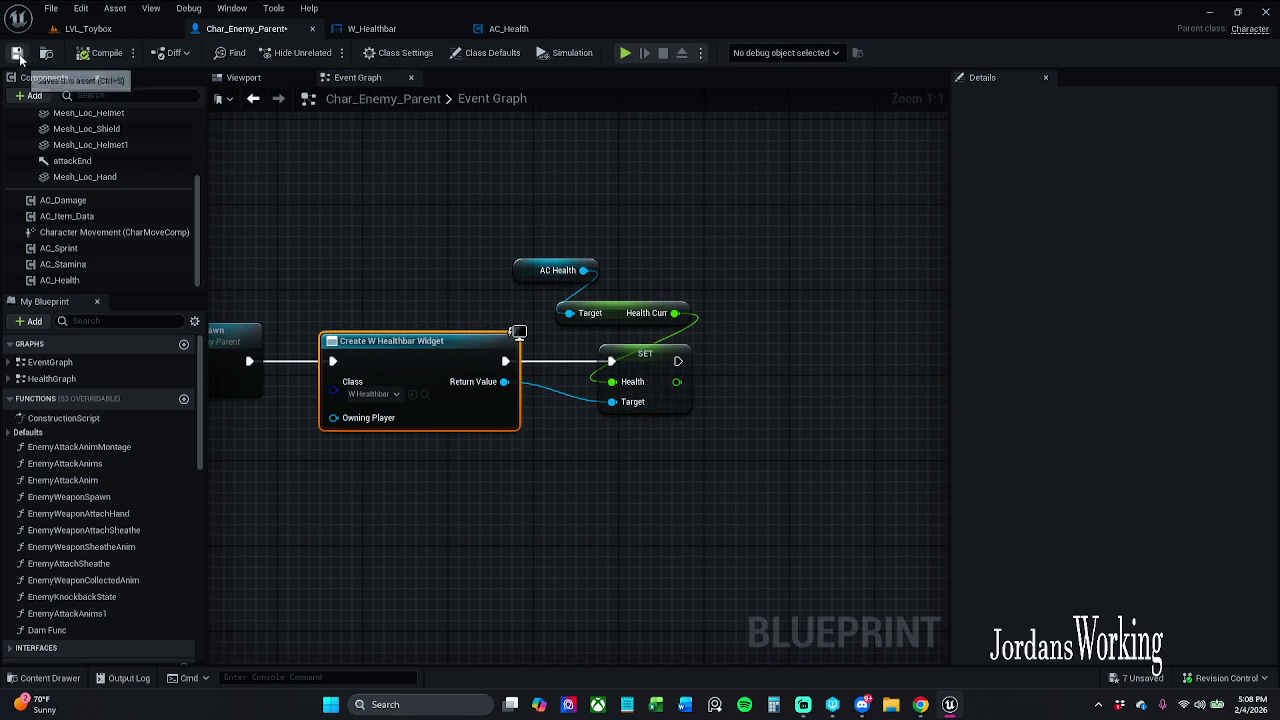
{"action": "left_click", "coordinate": [17, 53]}
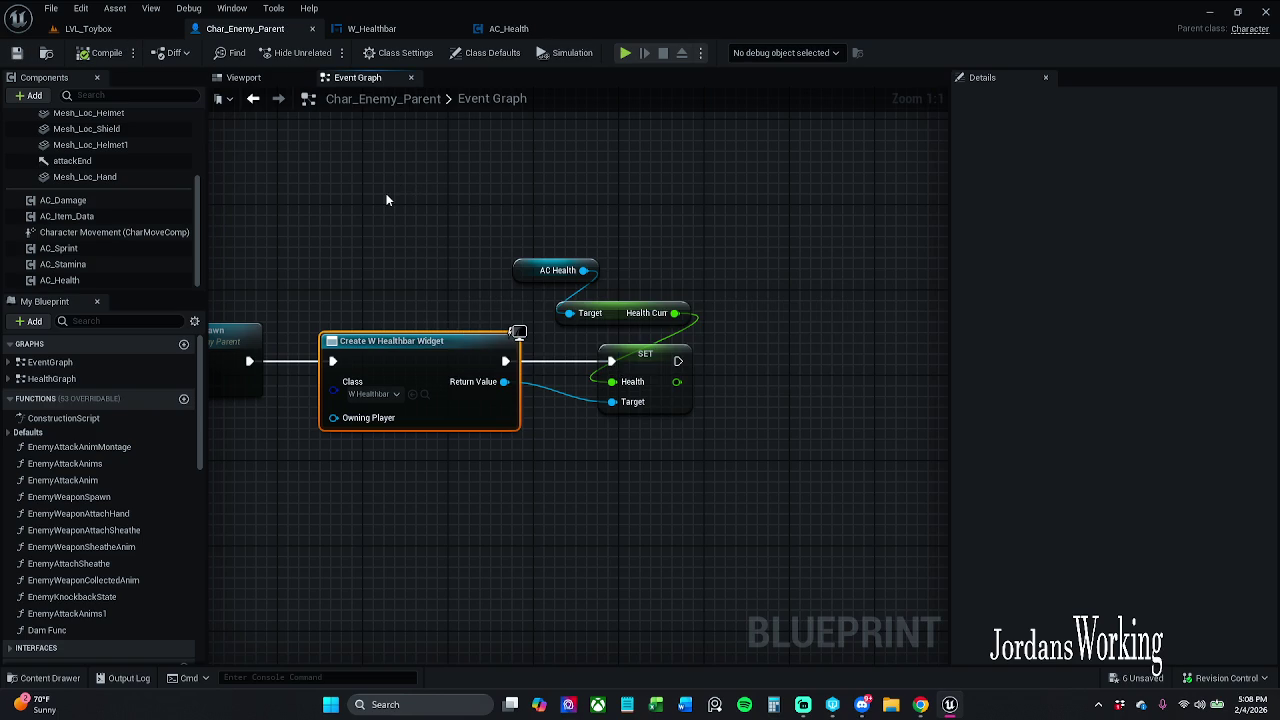
Play-test LVL_Toybox by running up to and attacking an enemy, then return to AC_Health
{"action": "left_click", "coordinate": [95, 28]}
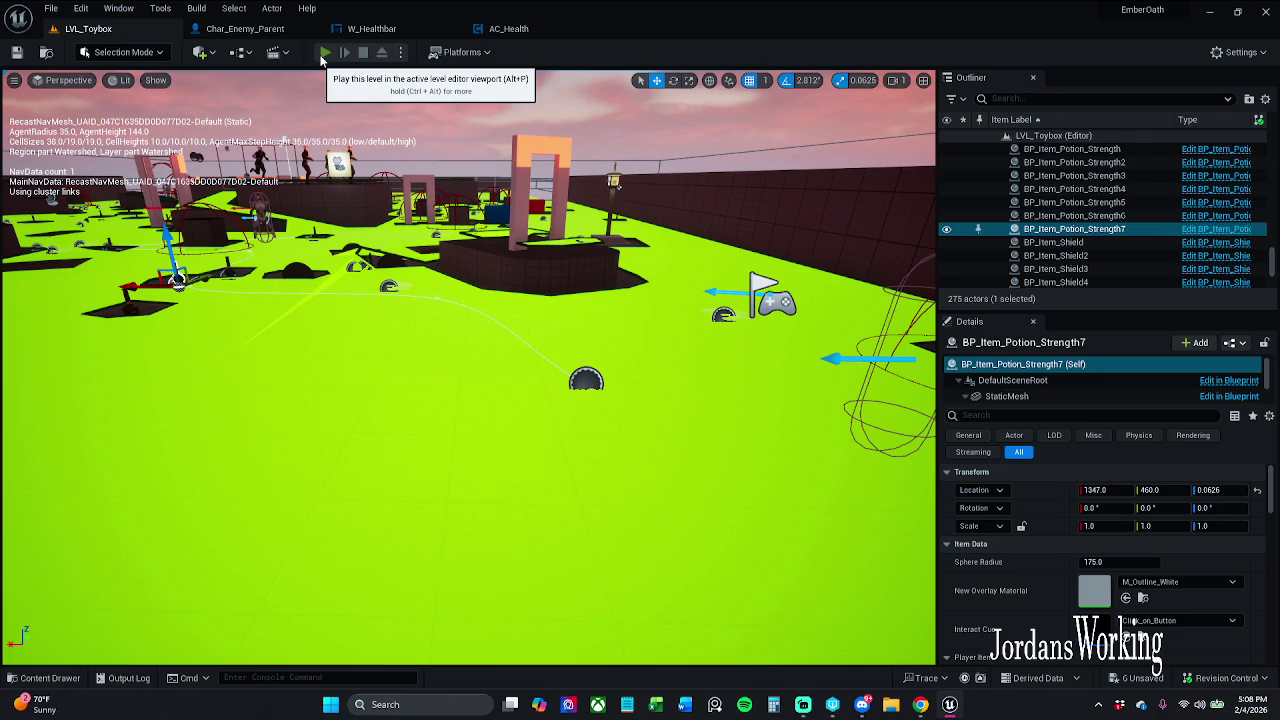
{"action": "left_click", "coordinate": [324, 54]}
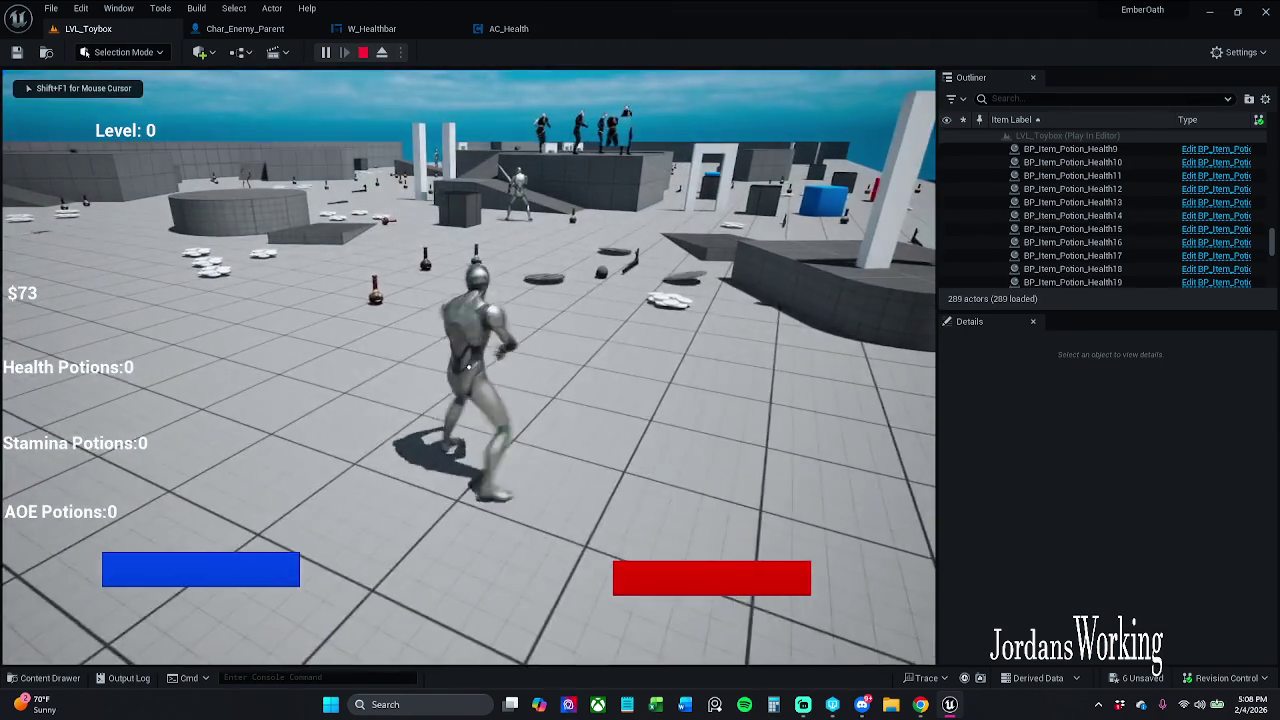
{"action": "key", "text": "w"}
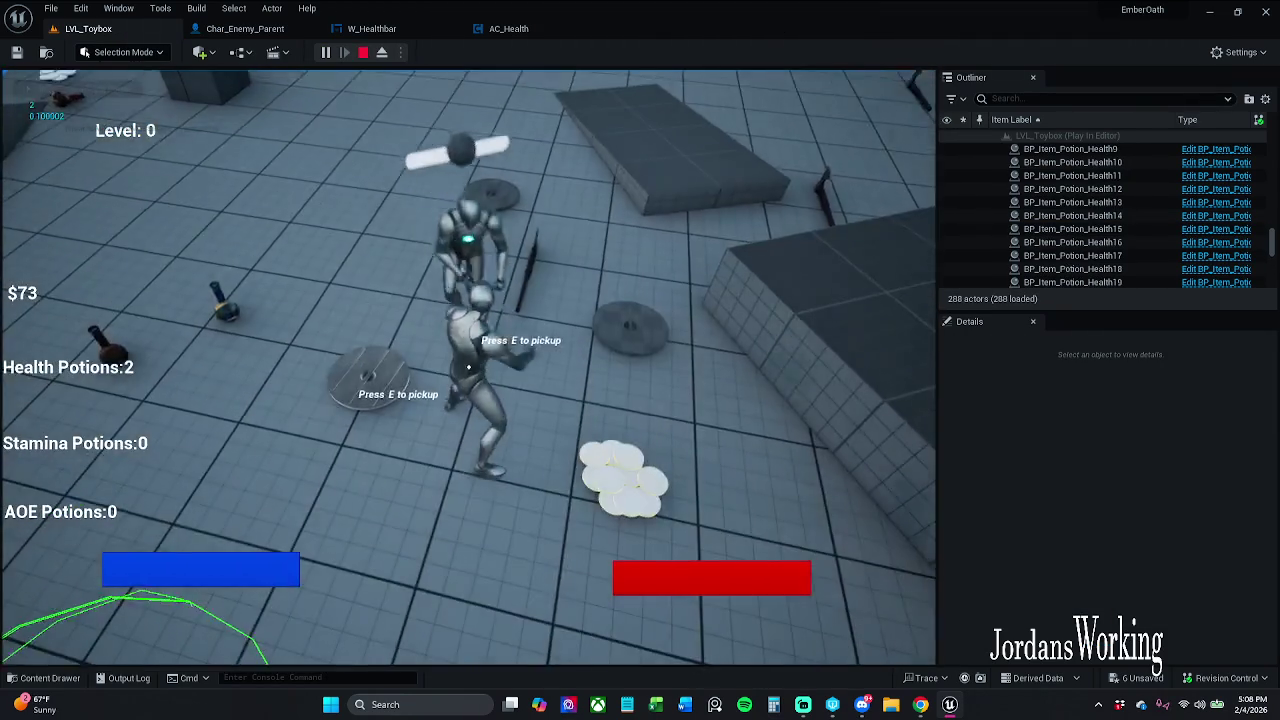
{"action": "left_click", "coordinate": [468, 367]}
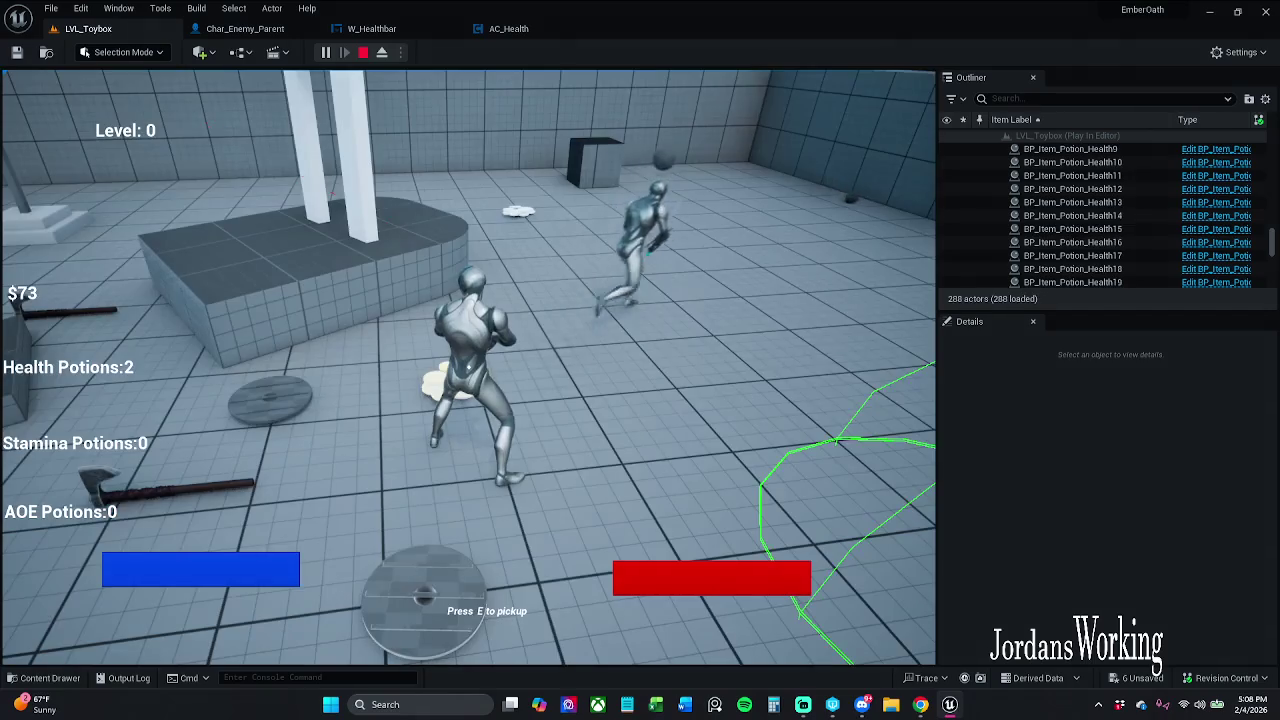
{"action": "key", "text": "Escape"}
{"action": "left_click", "coordinate": [508, 28]}
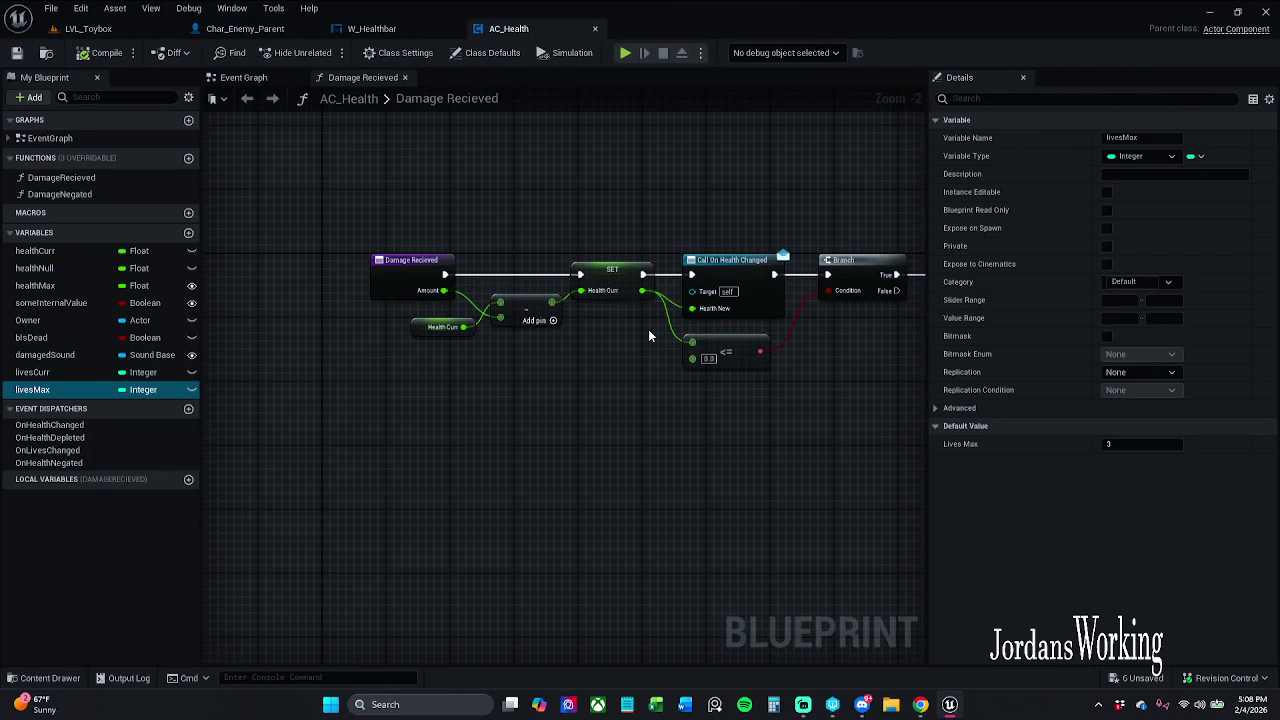
Default W_Healthbar's Health variable to 0.5, compile and save, then switch to Char_Enemy_Parent
{"action": "left_click", "coordinate": [392, 28]}
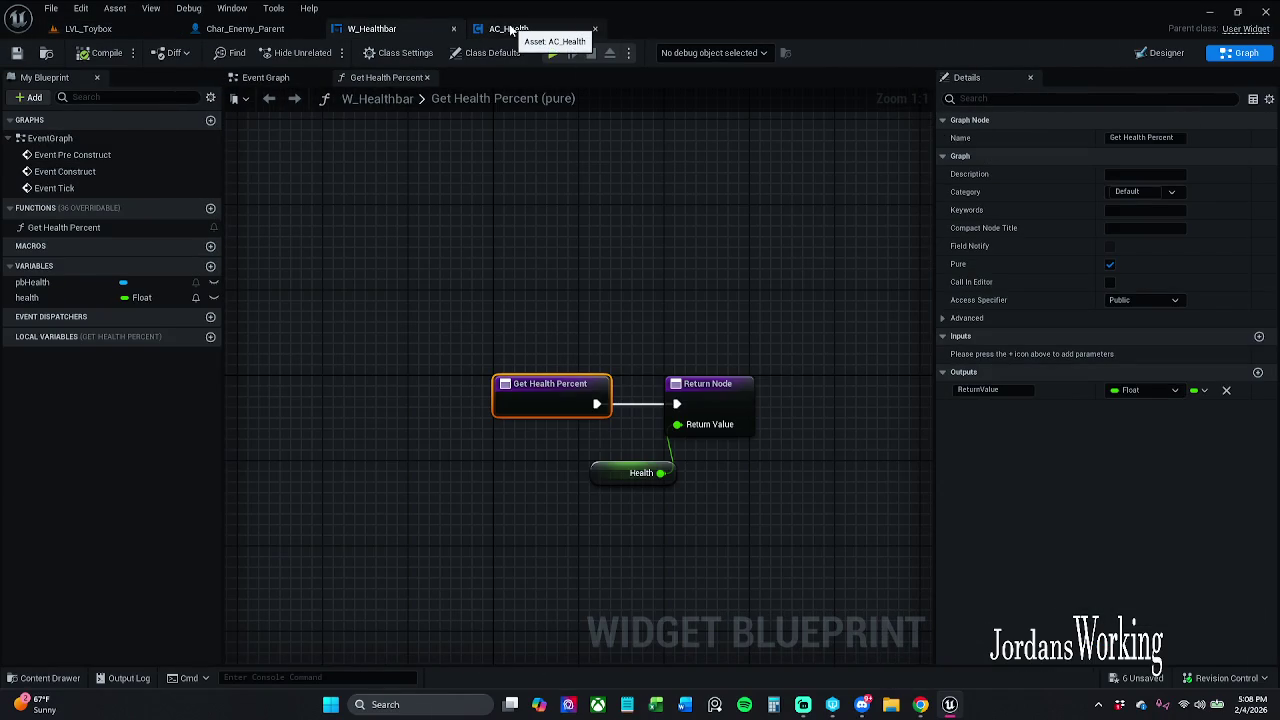
{"action": "left_click", "coordinate": [625, 470]}
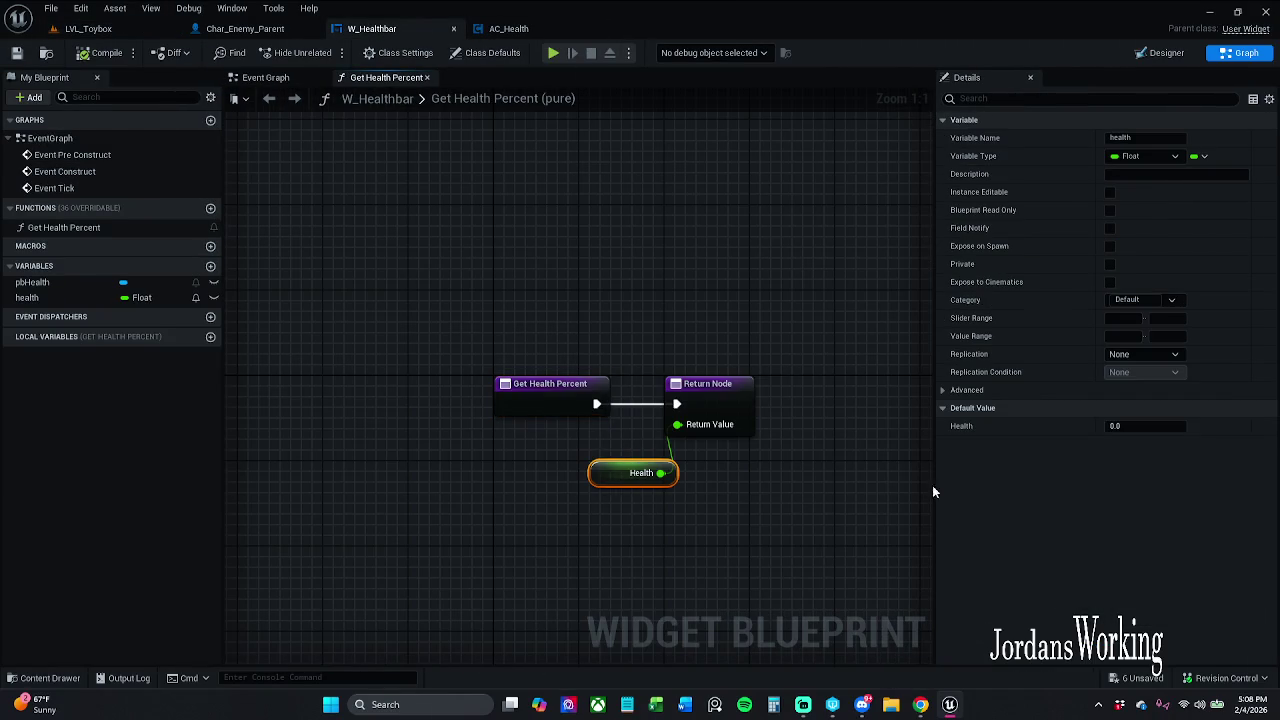
{"action": "left_click", "coordinate": [1136, 427]}
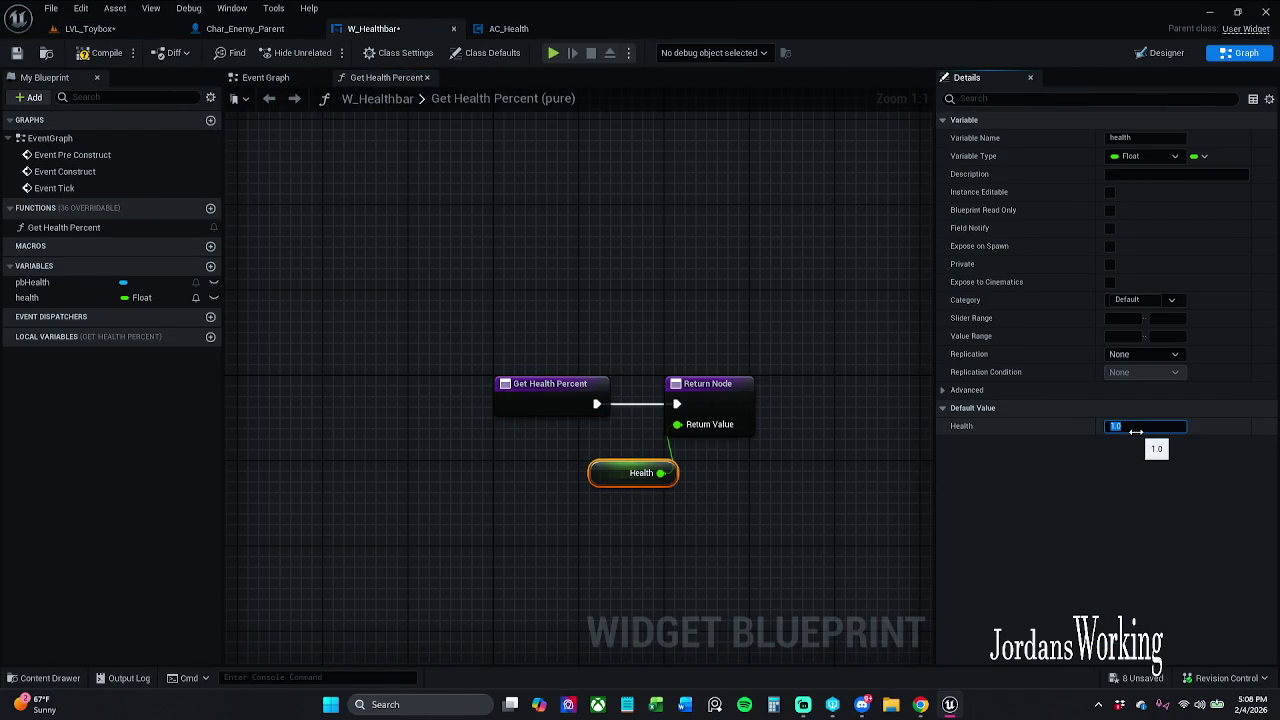
{"action": "key", "text": "Return"}
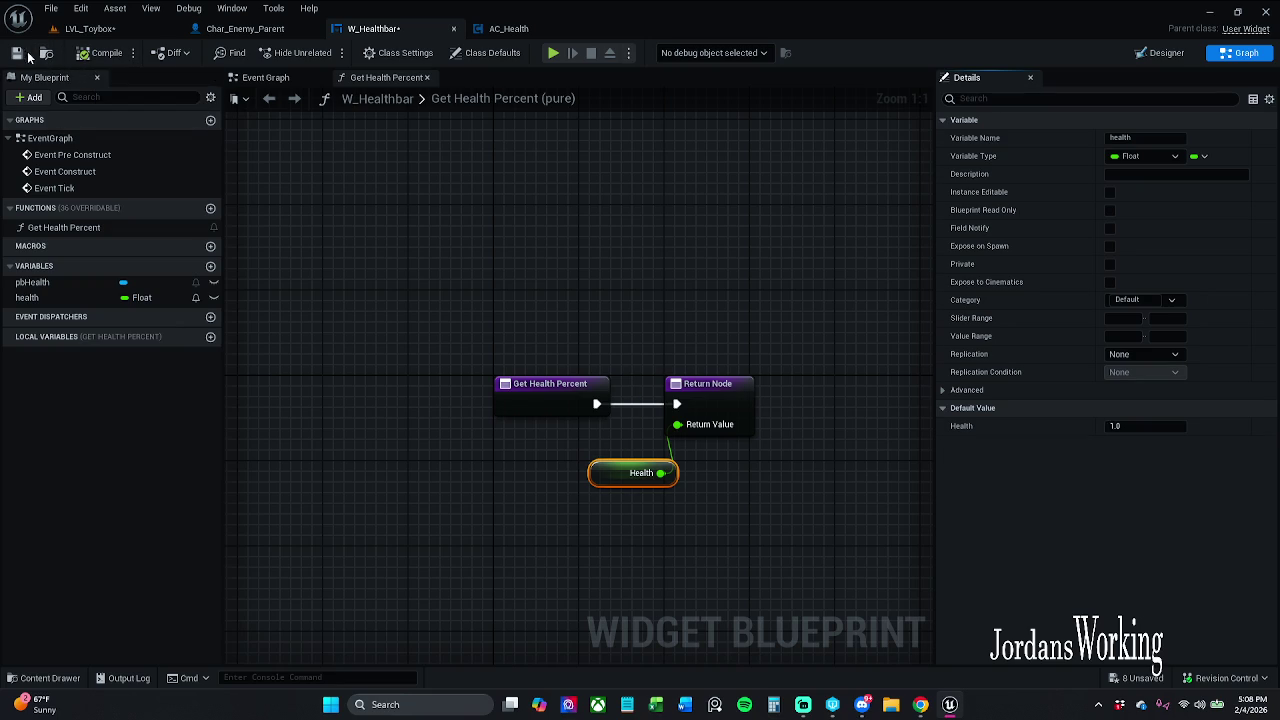
{"action": "left_click", "coordinate": [120, 54]}
{"action": "left_click", "coordinate": [16, 52]}
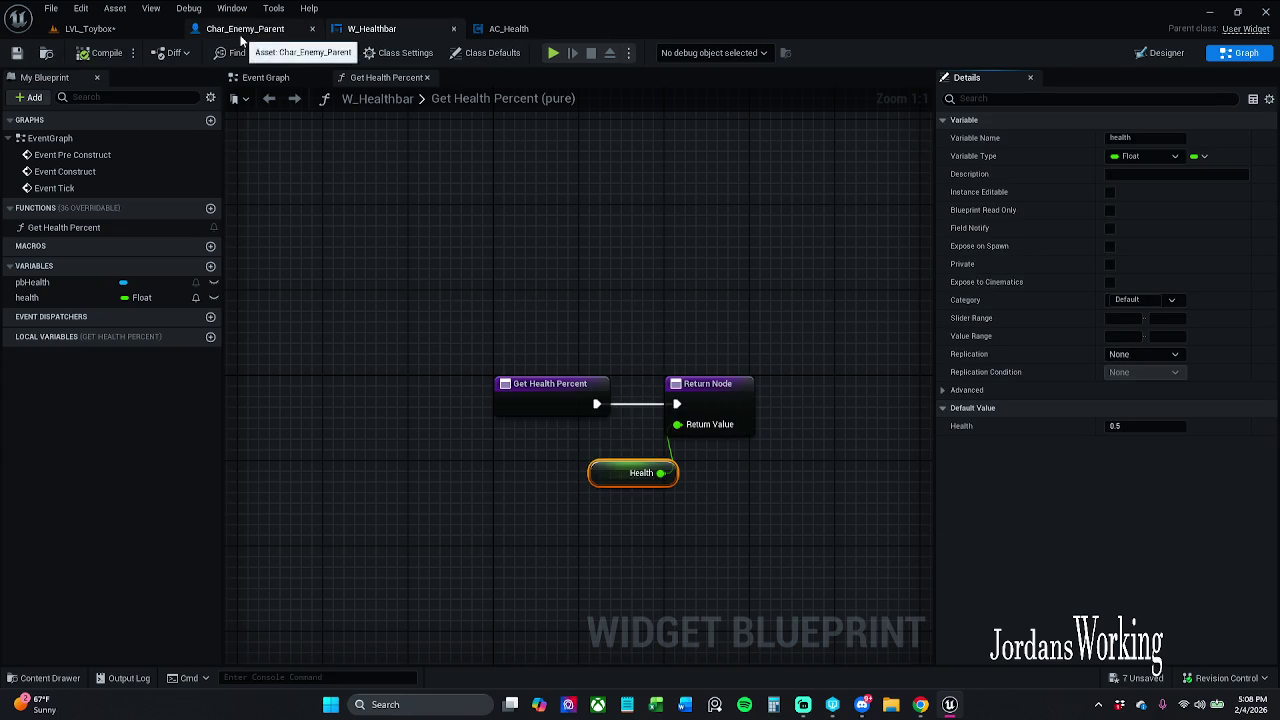
{"action": "left_click", "coordinate": [245, 28]}
{"action": "scroll", "coordinate": [480, 278], "scroll_direction": "down", "scroll_amount": 2}
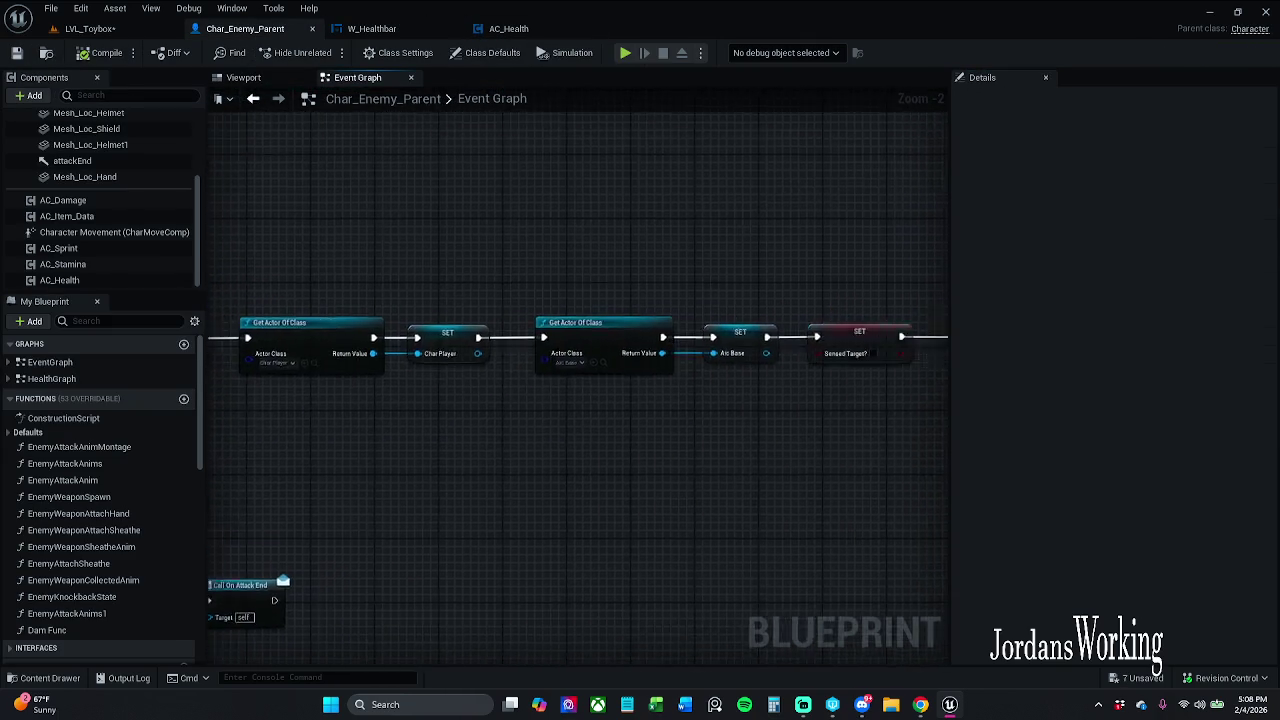
Refresh the Set Health node in Char_Enemy_Parent and save the blueprint
{"action": "scroll", "coordinate": [528, 252], "scroll_direction": "up", "scroll_amount": 2}
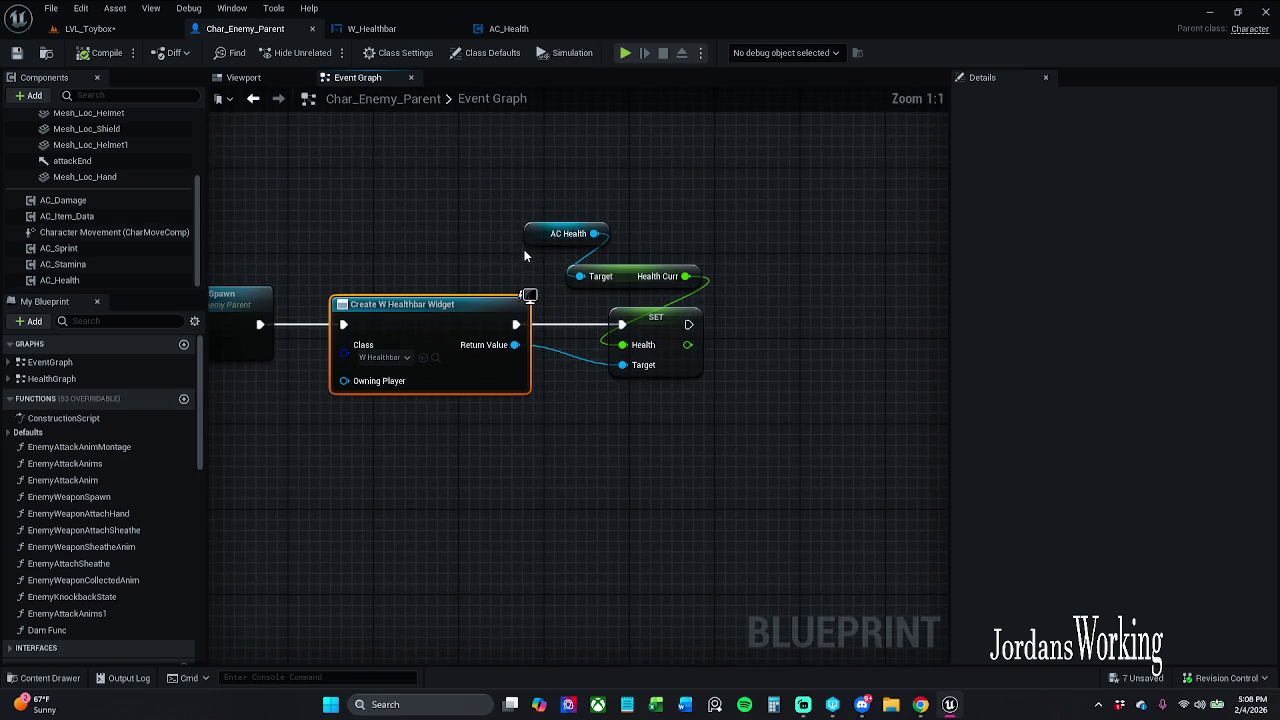
{"action": "scroll", "coordinate": [475, 268], "scroll_direction": "down", "scroll_amount": 10}
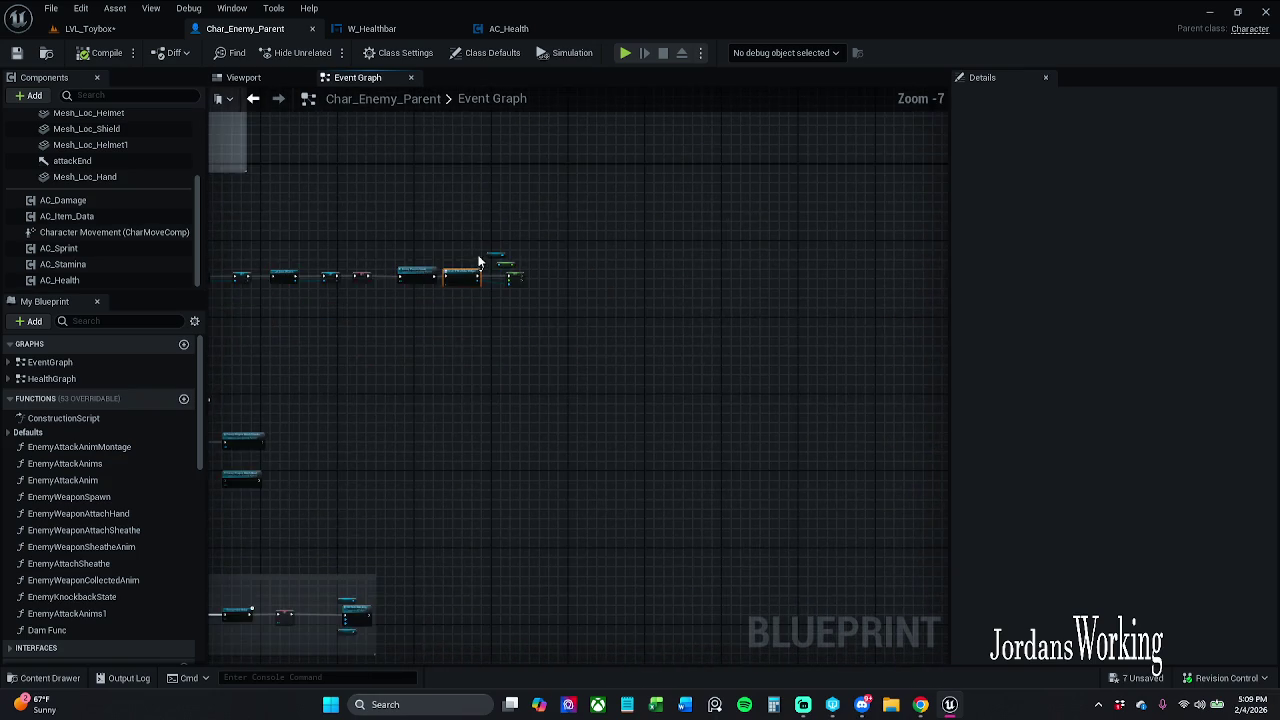
{"action": "left_click_drag", "start_coordinate": [557, 338], "coordinate": [871, 200]}
{"action": "scroll", "coordinate": [580, 290], "scroll_direction": "up", "scroll_amount": 6}
{"action": "right_click", "coordinate": [658, 310]}
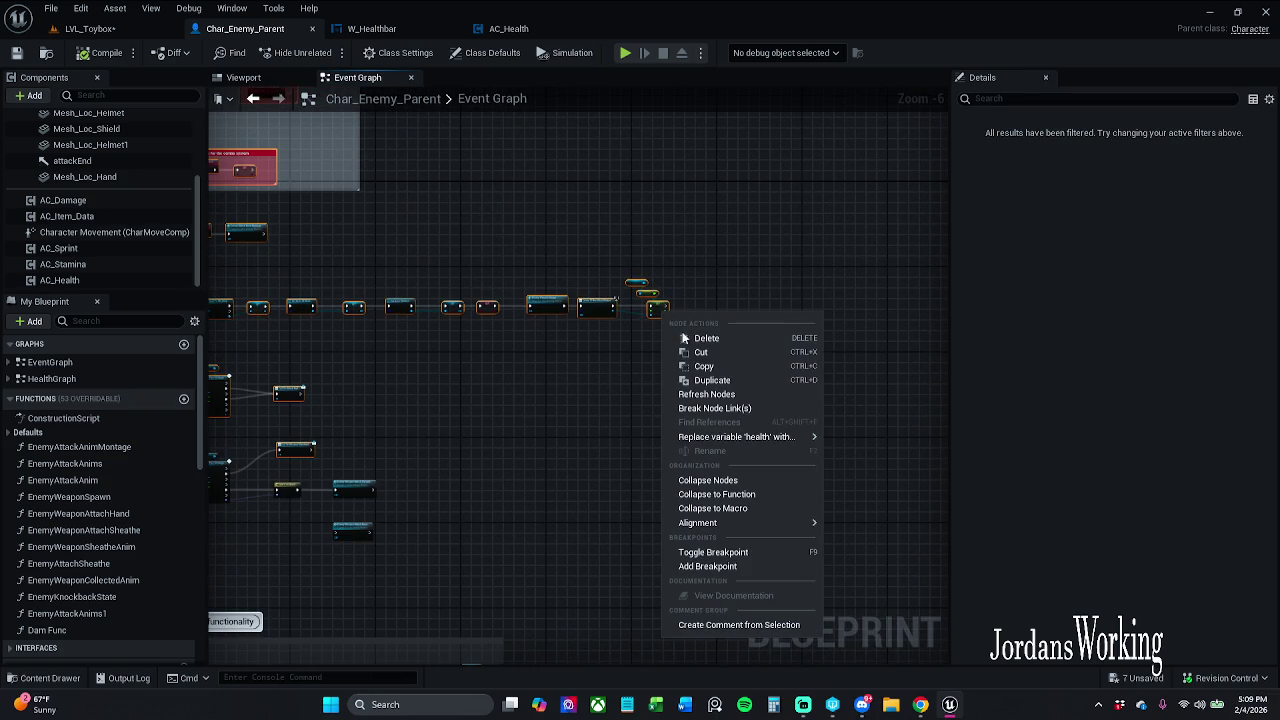
{"action": "left_click", "coordinate": [695, 395]}
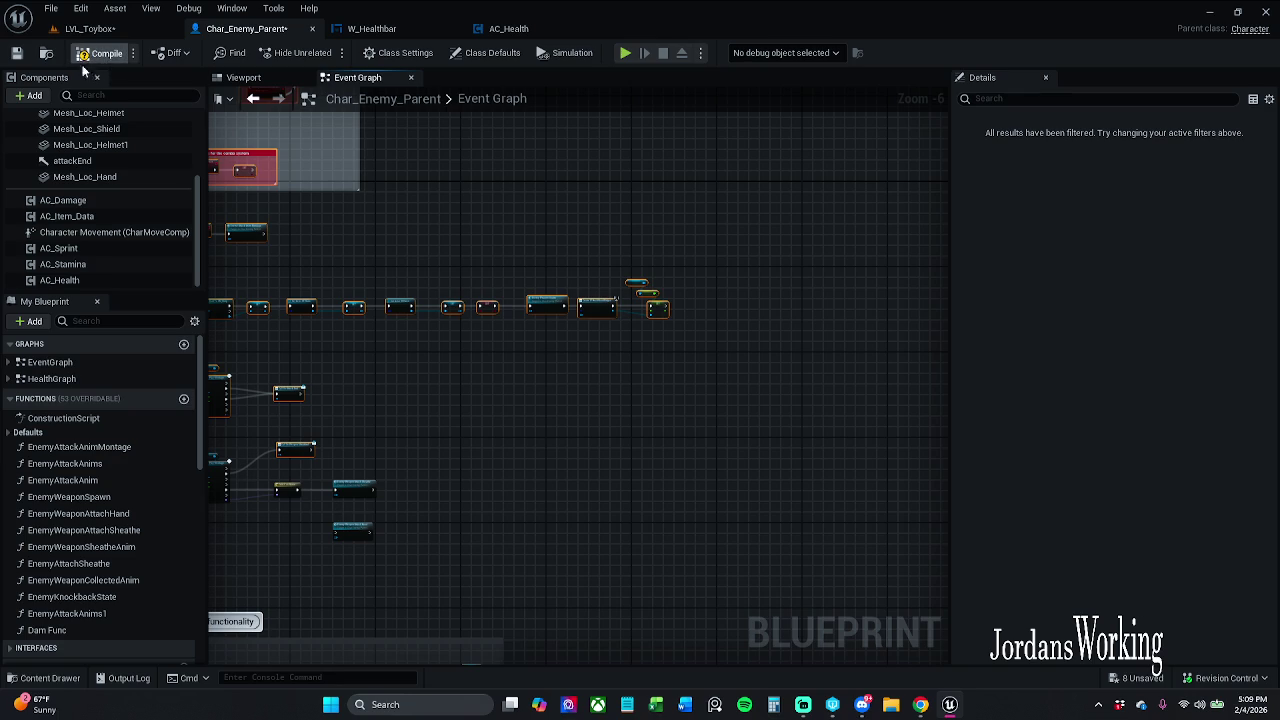
{"action": "left_click", "coordinate": [16, 54]}
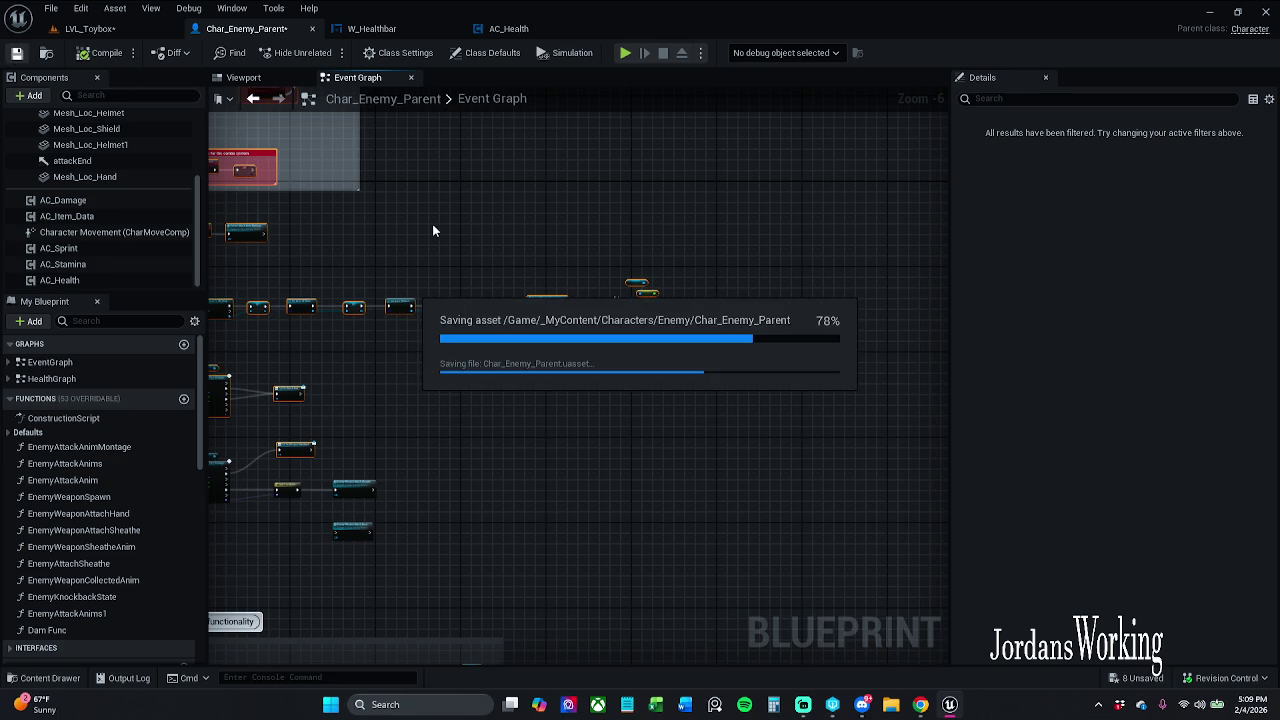
Try a Get Owning Player node on Create Widget's Owning Player, compile, then delete it after errors
{"action": "scroll", "coordinate": [528, 266], "scroll_direction": "up", "scroll_amount": 6}
{"action": "left_click_drag", "start_coordinate": [537, 296], "coordinate": [477, 263]}
{"action": "scroll", "coordinate": [477, 263], "scroll_direction": "down", "scroll_amount": 1}
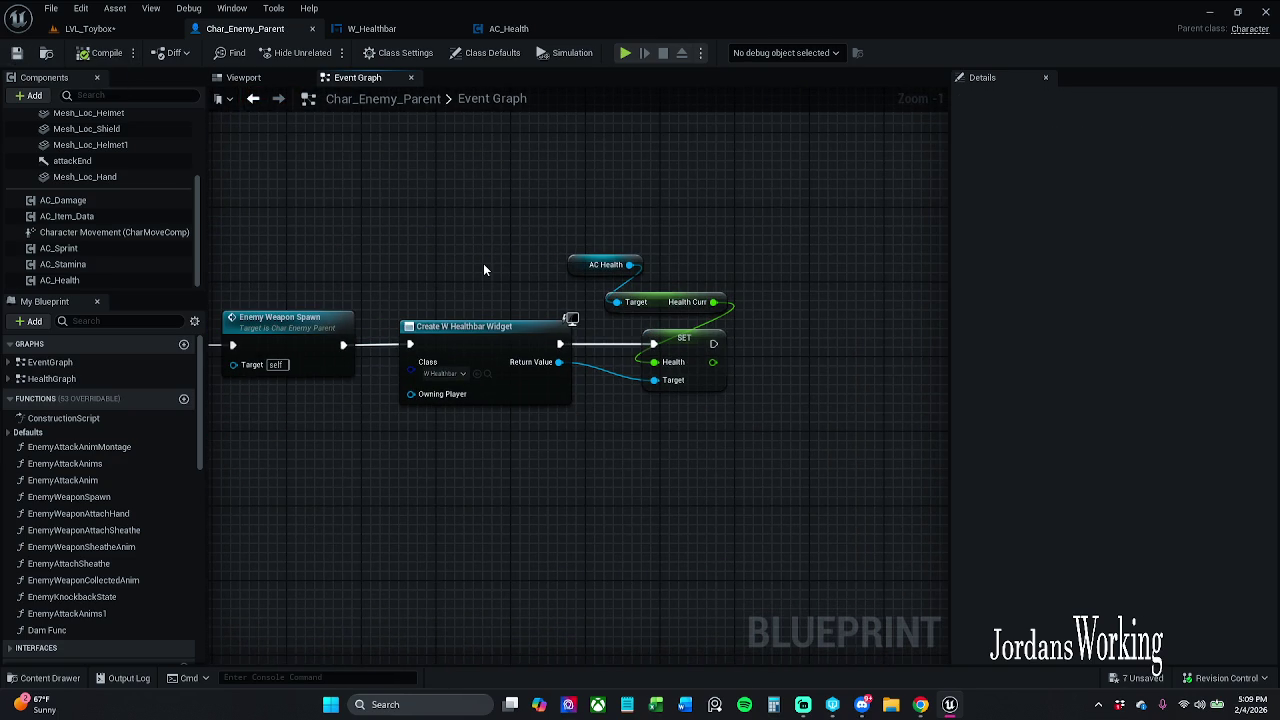
{"action": "left_click_drag", "start_coordinate": [516, 389], "coordinate": [510, 432]}
{"action": "type", "text": "get"}
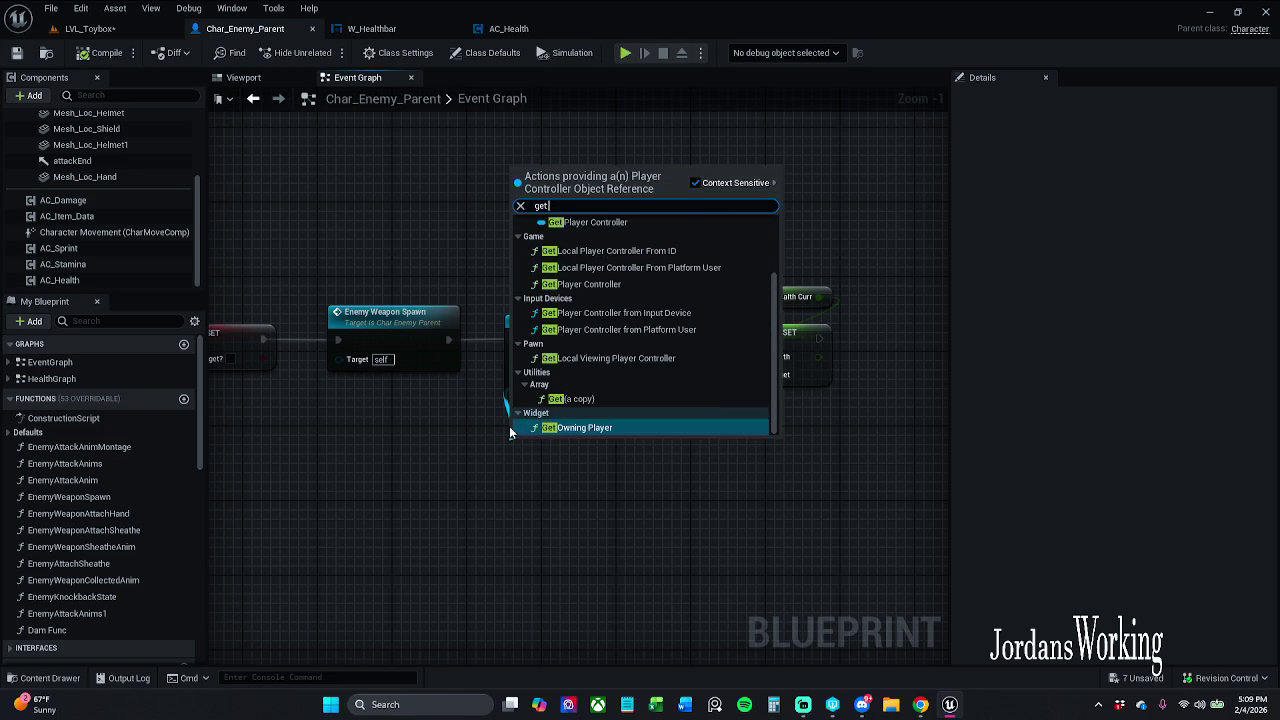
{"action": "key", "text": "Return"}
{"action": "left_click", "coordinate": [104, 56]}
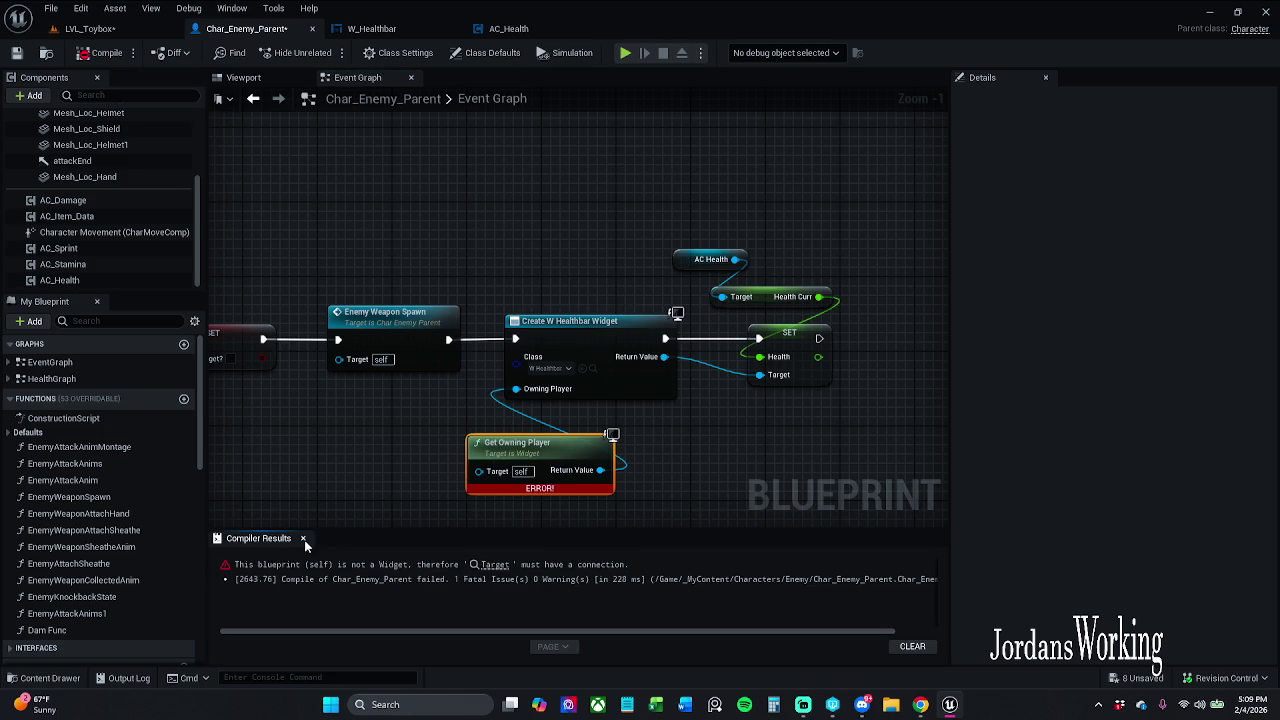
{"action": "left_click", "coordinate": [303, 539]}
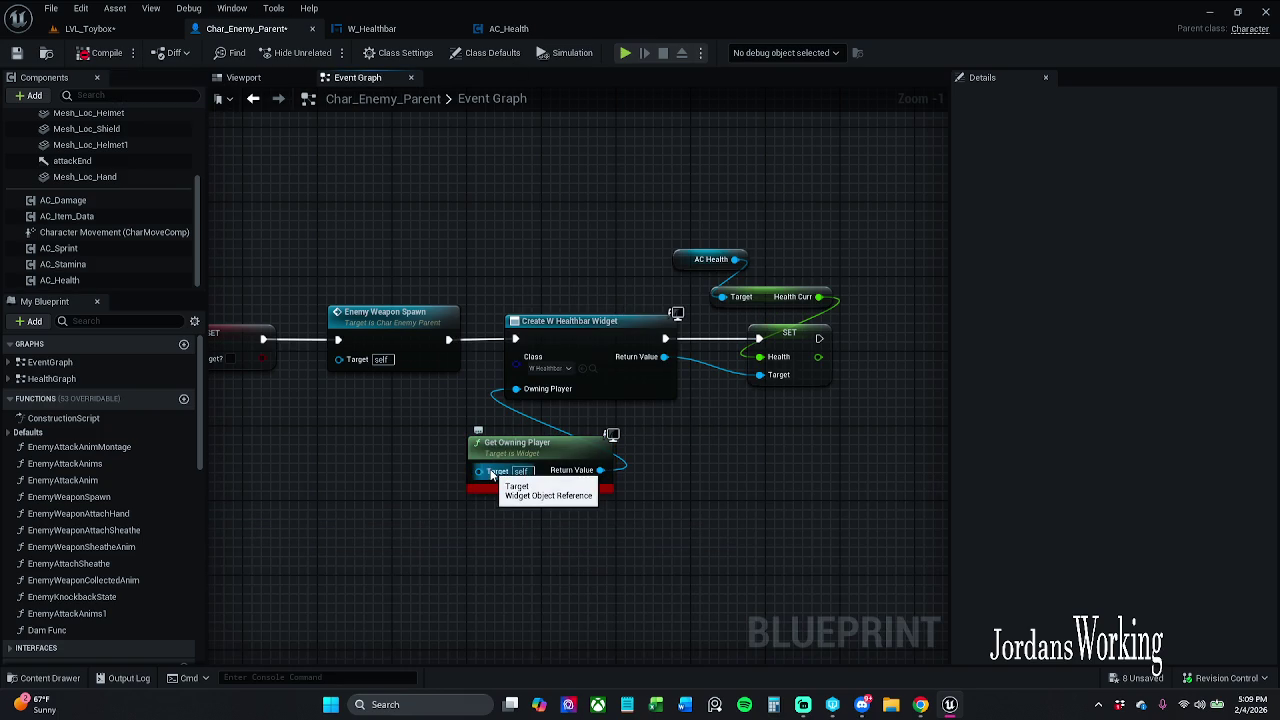
{"action": "left_click", "coordinate": [560, 472]}
{"action": "key", "text": "Delete"}
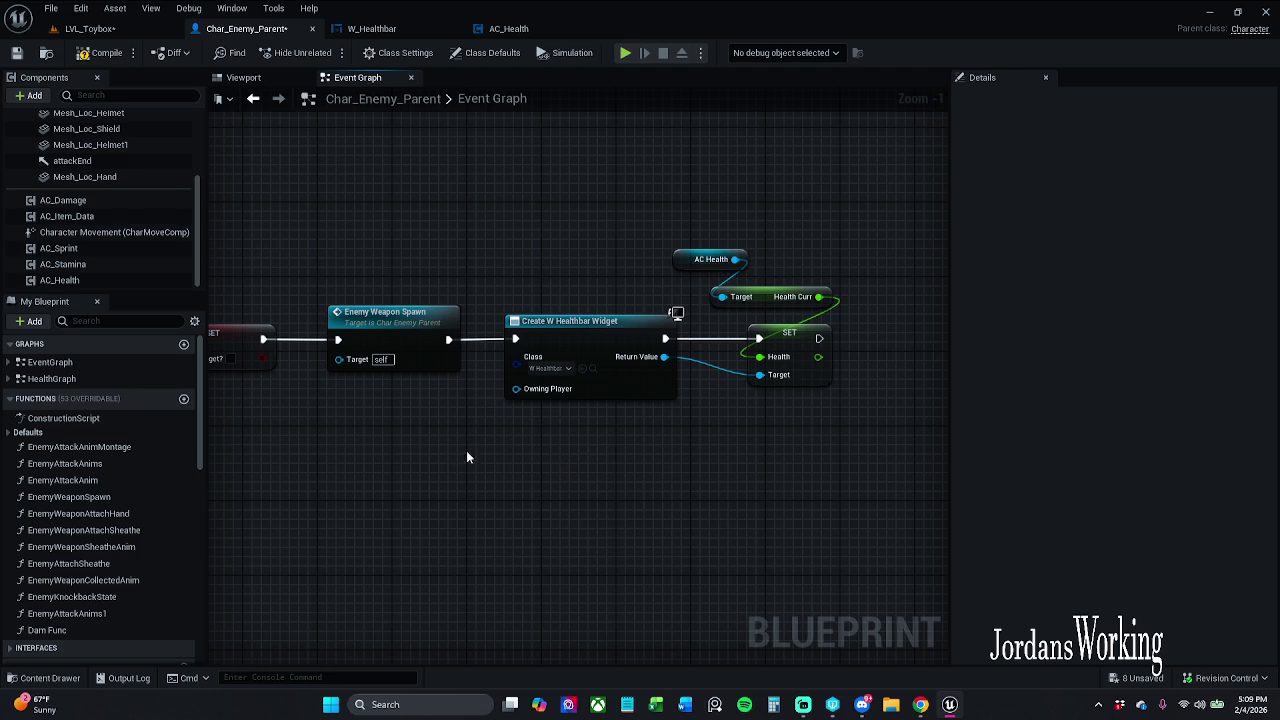
Start another 'get' node search from Owning Player and cancel it without adding anything
{"action": "left_click_drag", "start_coordinate": [516, 388], "coordinate": [494, 428]}
{"action": "type", "text": "get"}
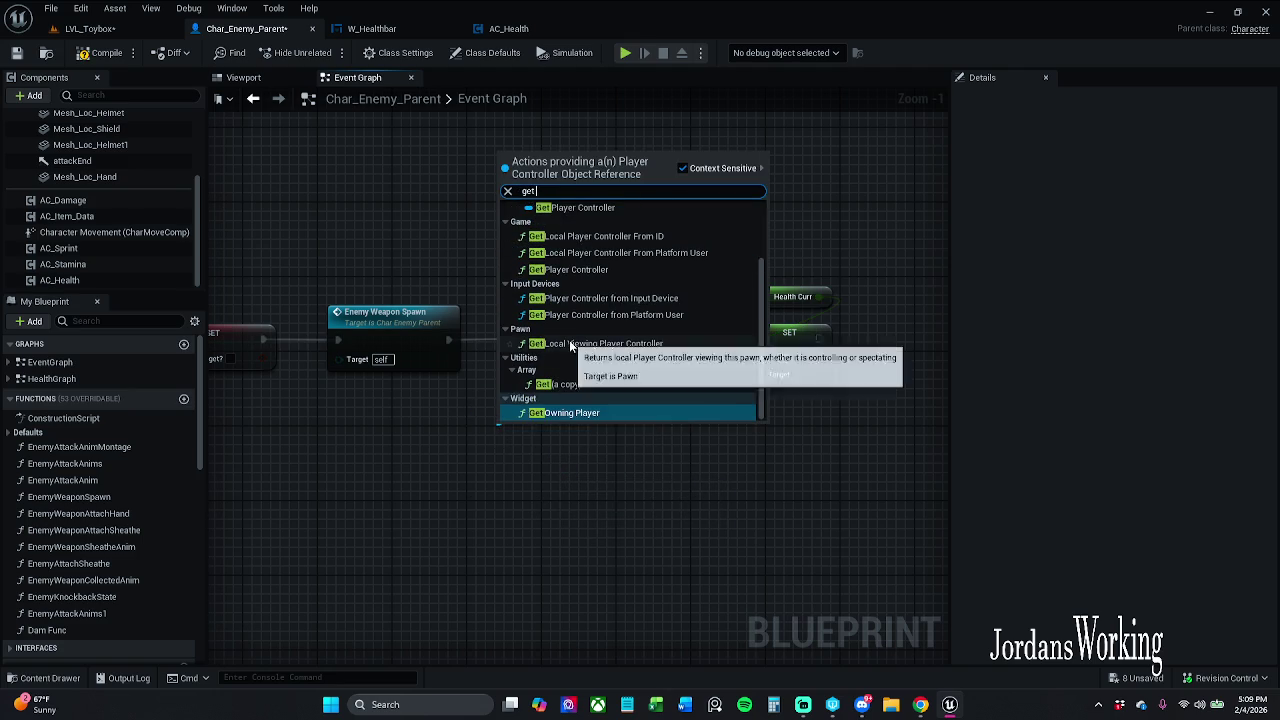
{"action": "scroll", "coordinate": [573, 345], "scroll_direction": "up", "scroll_amount": 3}
{"action": "scroll", "coordinate": [573, 345], "scroll_direction": "down", "scroll_amount": 3}
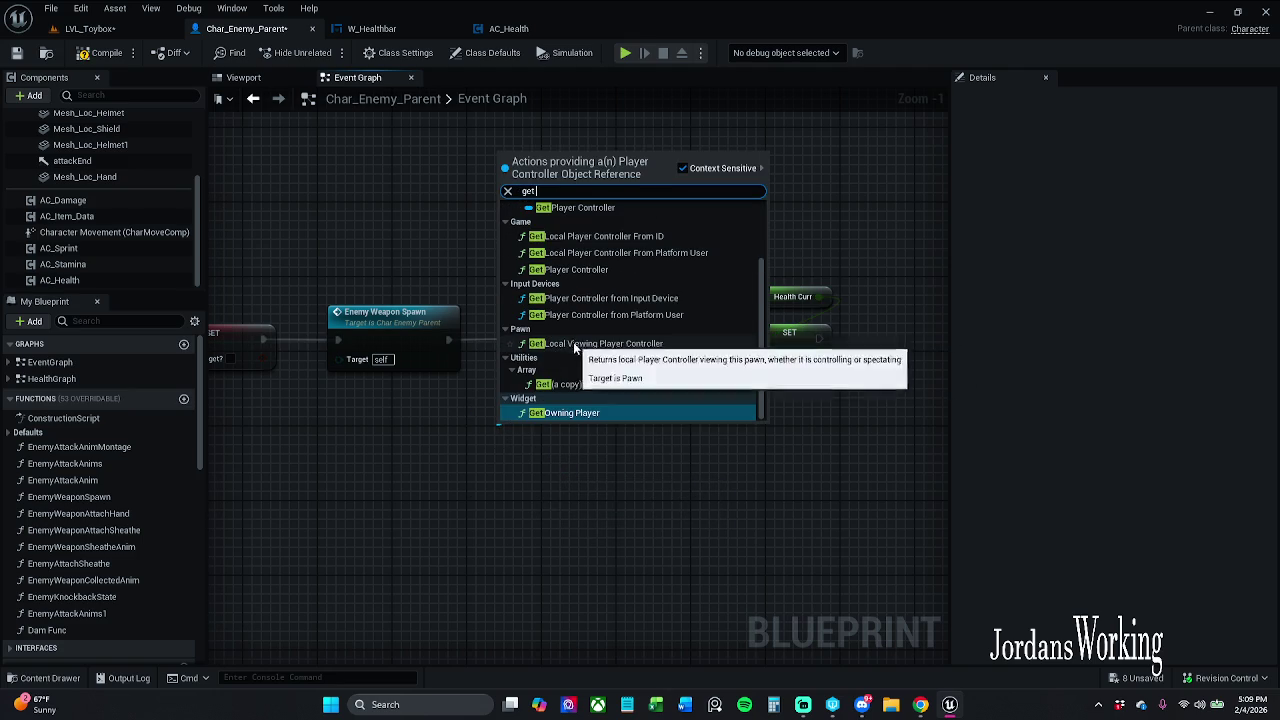
{"action": "key", "text": "Escape"}
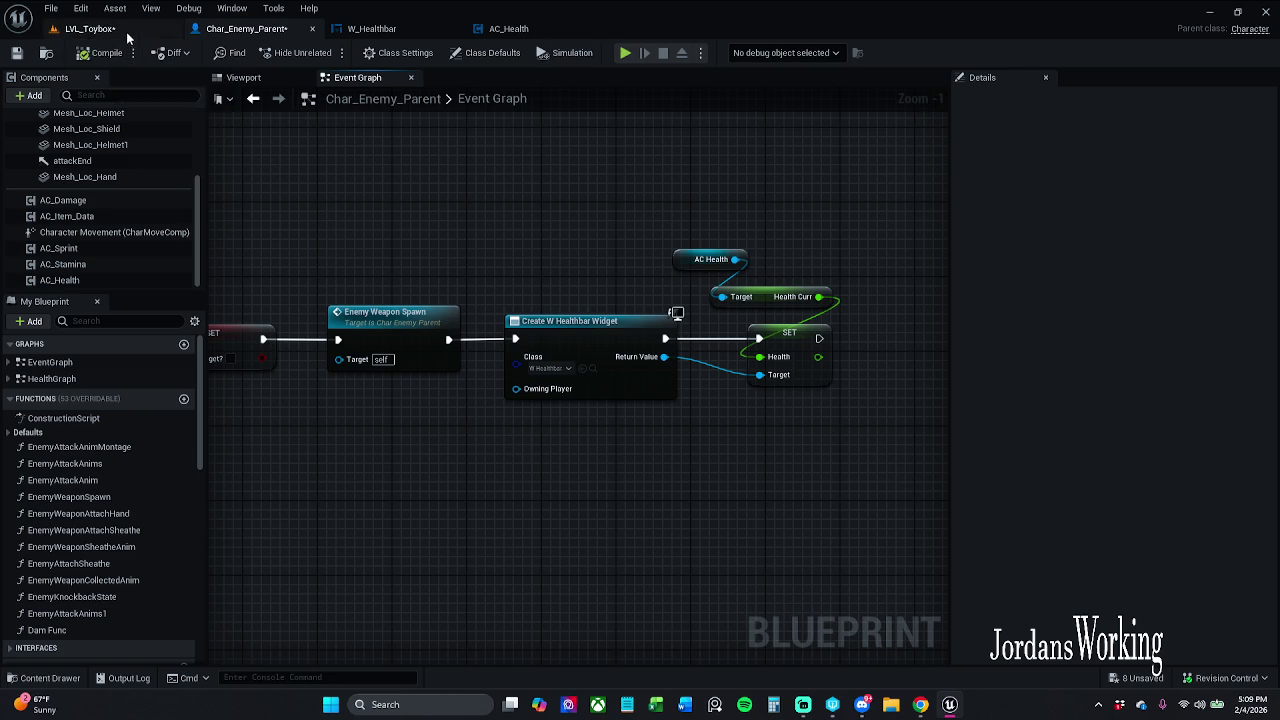
Play-test LVL_Toybox by moving toward and attacking enemies, then go back to Char_Enemy_Parent and save
{"action": "left_click", "coordinate": [88, 28]}
{"action": "left_click", "coordinate": [326, 54]}
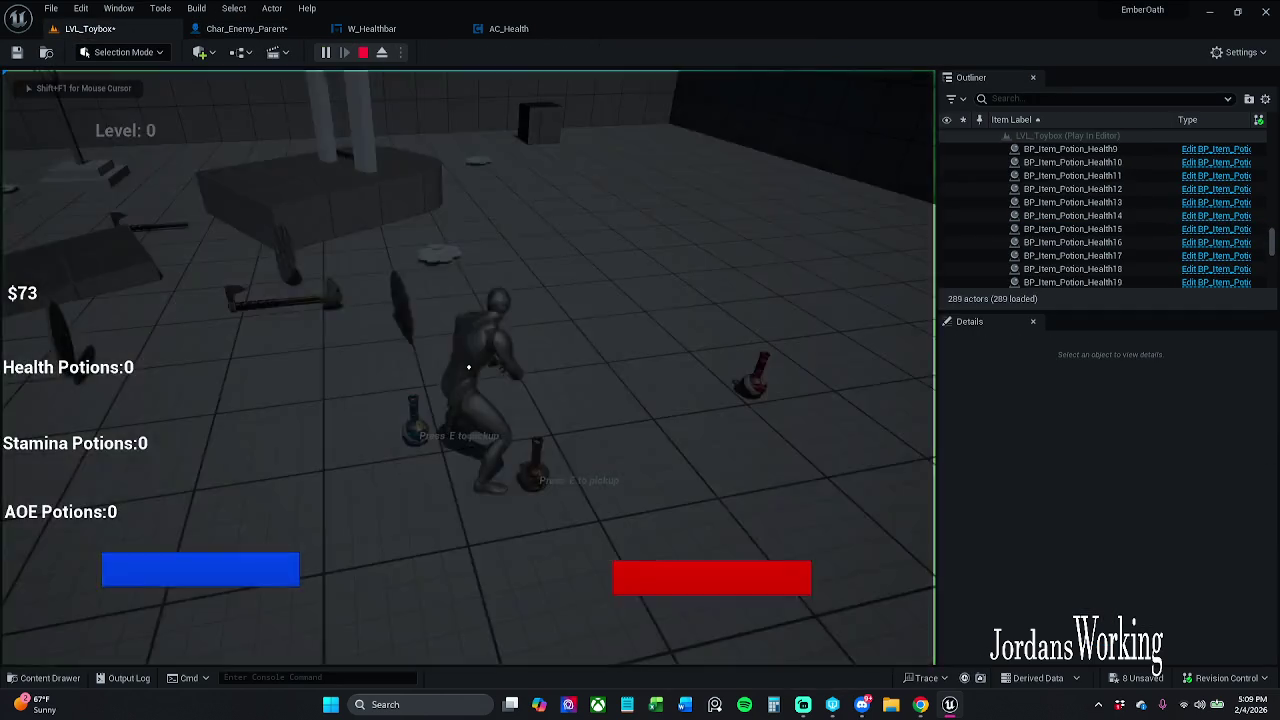
{"action": "key", "text": "w"}
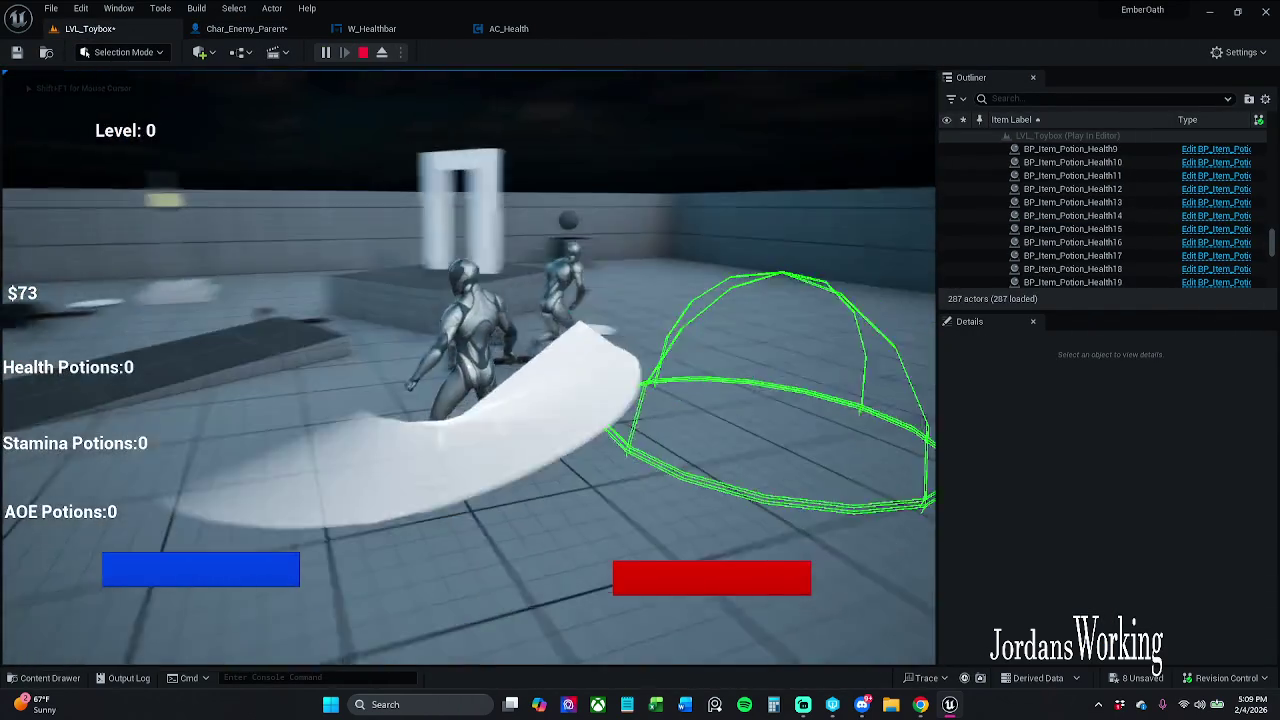
{"action": "key", "text": "shift+F1"}
{"action": "left_click", "coordinate": [363, 53]}
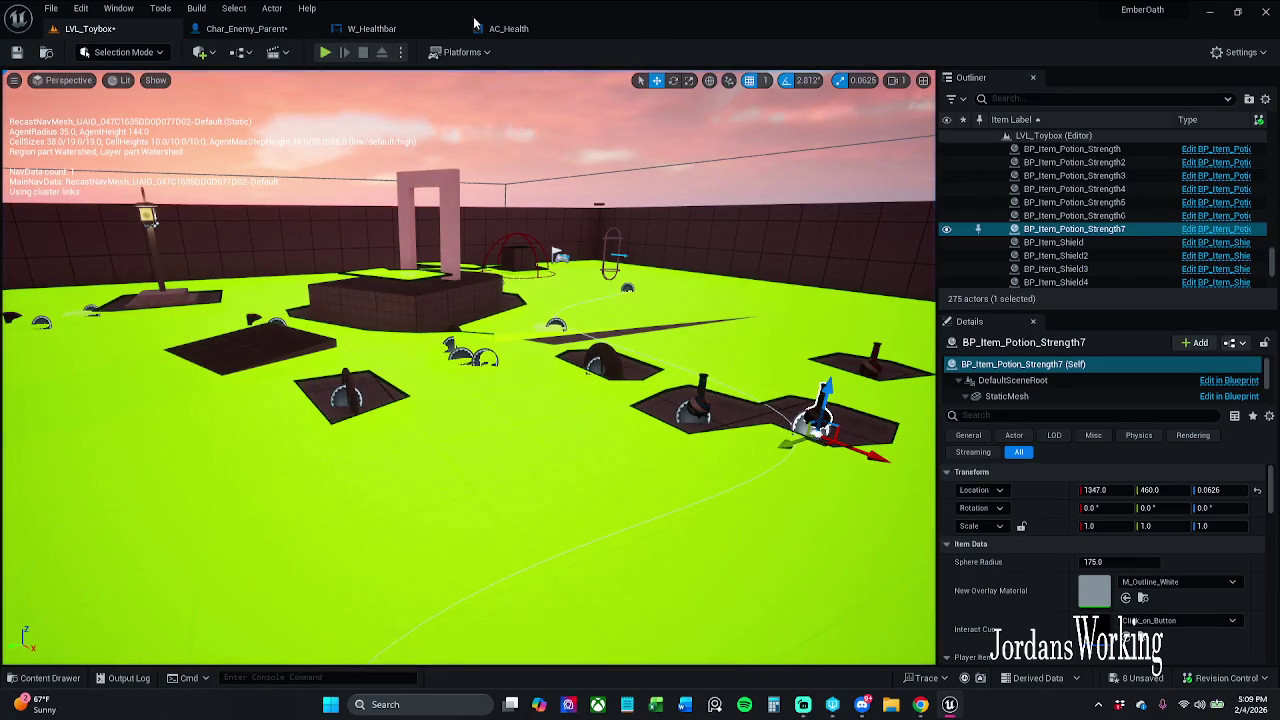
{"action": "left_click", "coordinate": [250, 28]}
{"action": "left_click", "coordinate": [17, 52]}
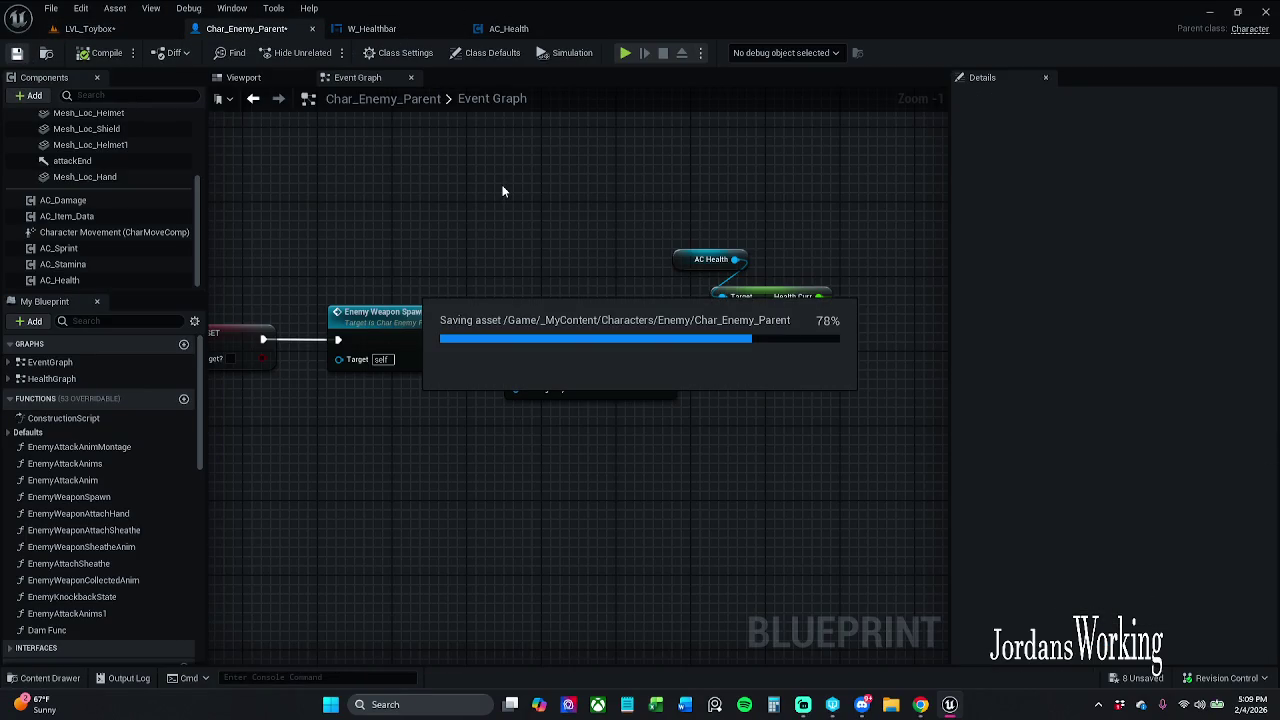
Move the getters above SET, feed AC Health's Health Max into SET Health, and compile
{"action": "left_click_drag", "start_coordinate": [390, 190], "coordinate": [357, 186]}
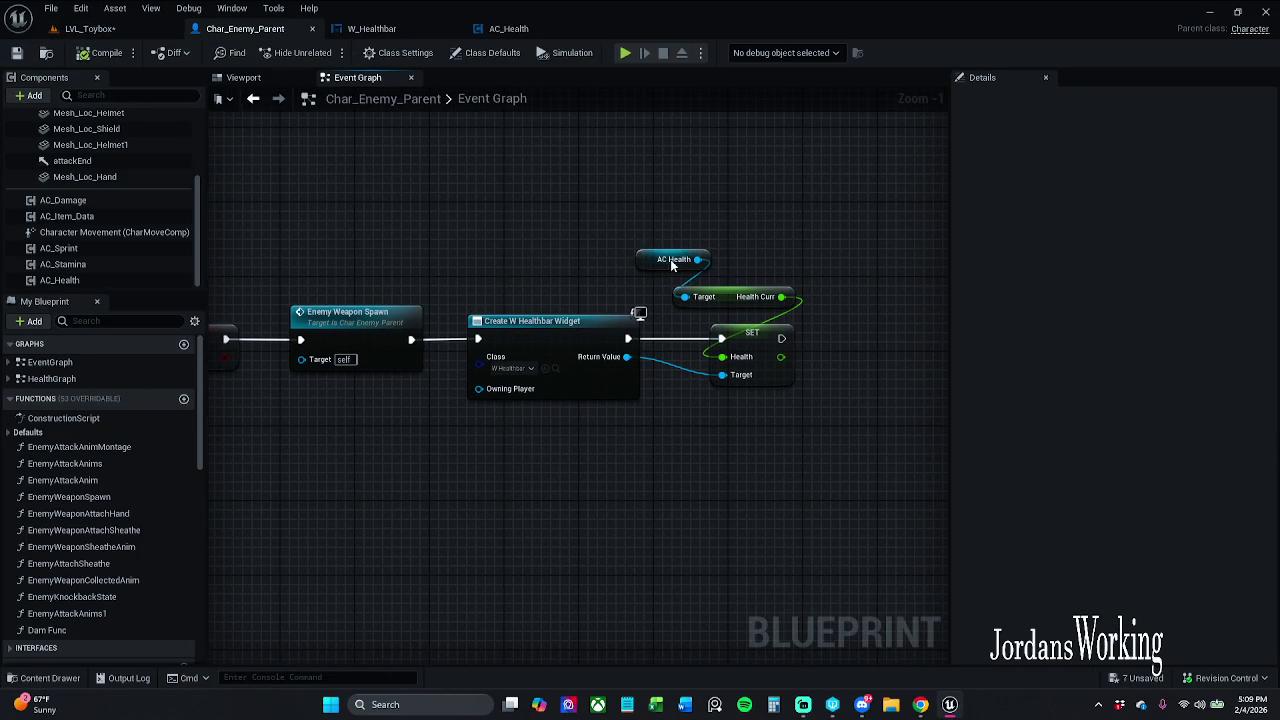
{"action": "mouse_move", "coordinate": [766, 272]}
{"action": "left_mouse_down"}
{"action": "mouse_move", "coordinate": [660, 300]}
{"action": "mouse_move", "coordinate": [728, 288]}
{"action": "mouse_move", "coordinate": [728, 250]}
{"action": "mouse_move", "coordinate": [722, 356]}
{"action": "left_mouse_up"}
{"action": "left_click_drag", "start_coordinate": [745, 249], "coordinate": [808, 212]}
{"action": "left_click", "coordinate": [712, 250]}
{"action": "left_click_drag", "start_coordinate": [688, 212], "coordinate": [676, 259]}
{"action": "type", "text": "get health"}
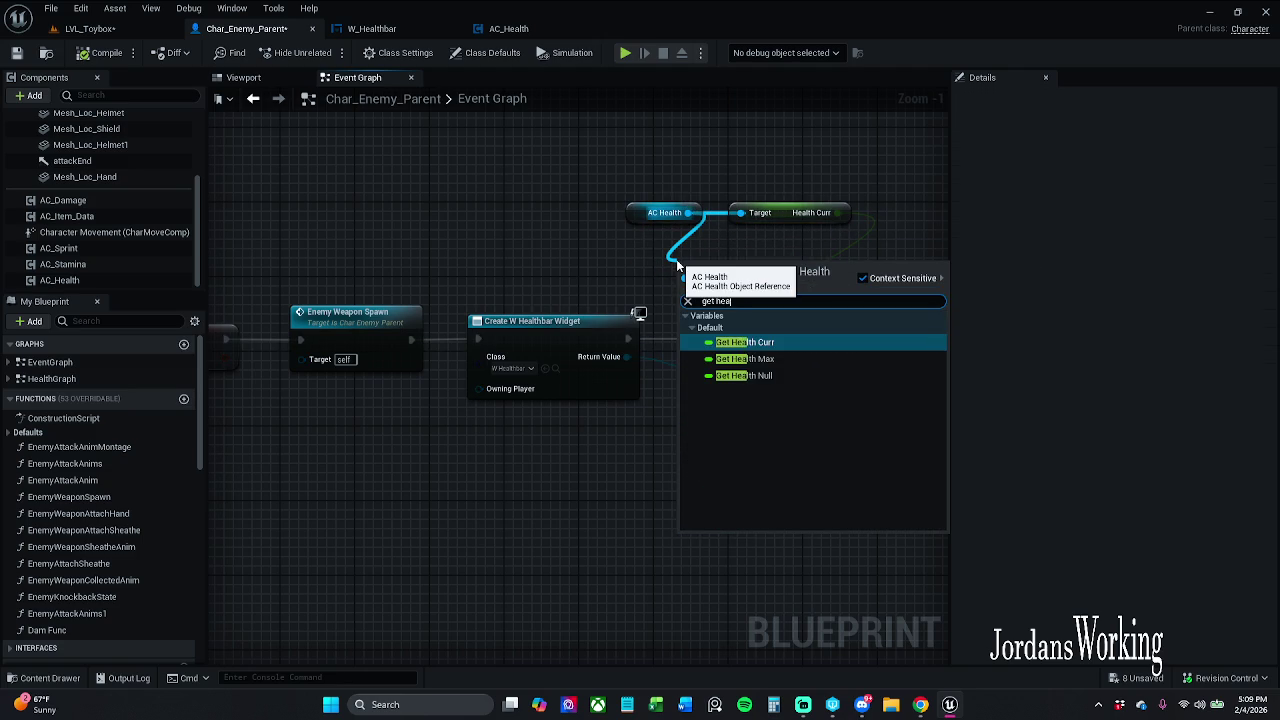
{"action": "key", "text": "Down"}
{"action": "key", "text": "Return"}
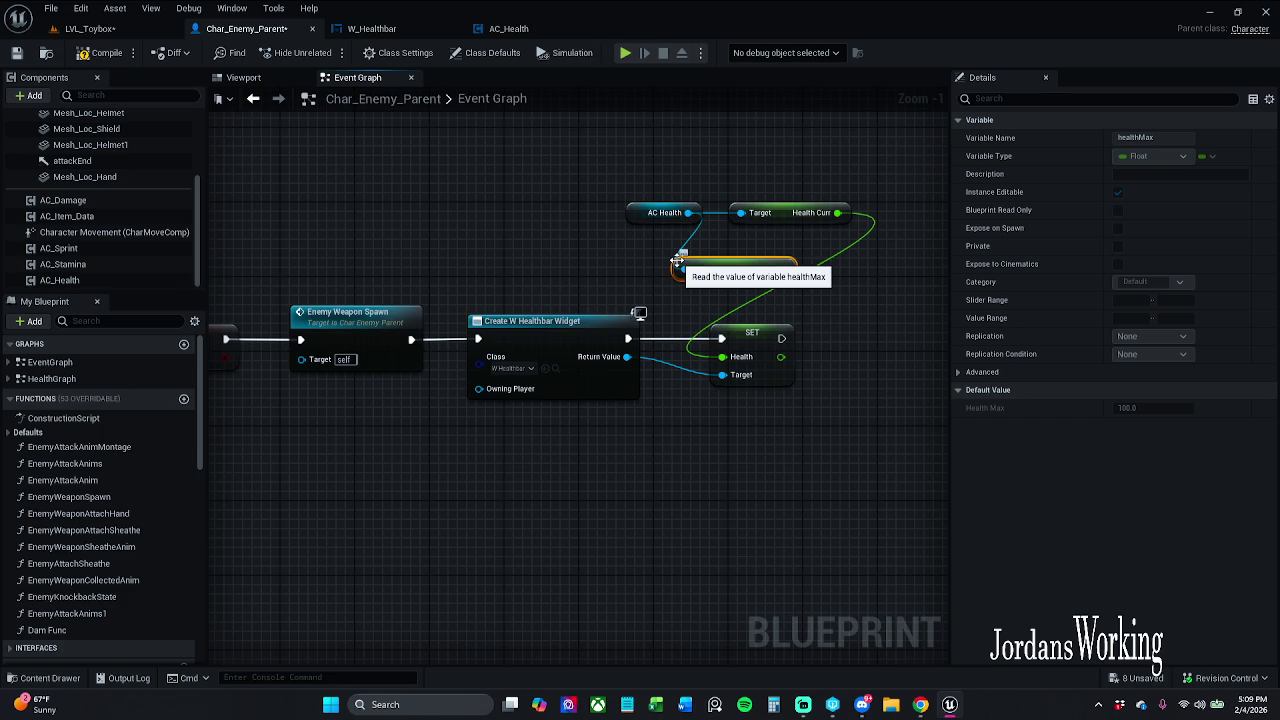
{"action": "left_click", "coordinate": [795, 282]}
{"action": "mouse_move", "coordinate": [781, 269]}
{"action": "left_mouse_down"}
{"action": "mouse_move", "coordinate": [706, 365]}
{"action": "mouse_move", "coordinate": [722, 357]}
{"action": "left_mouse_up"}
{"action": "left_click", "coordinate": [106, 53]}
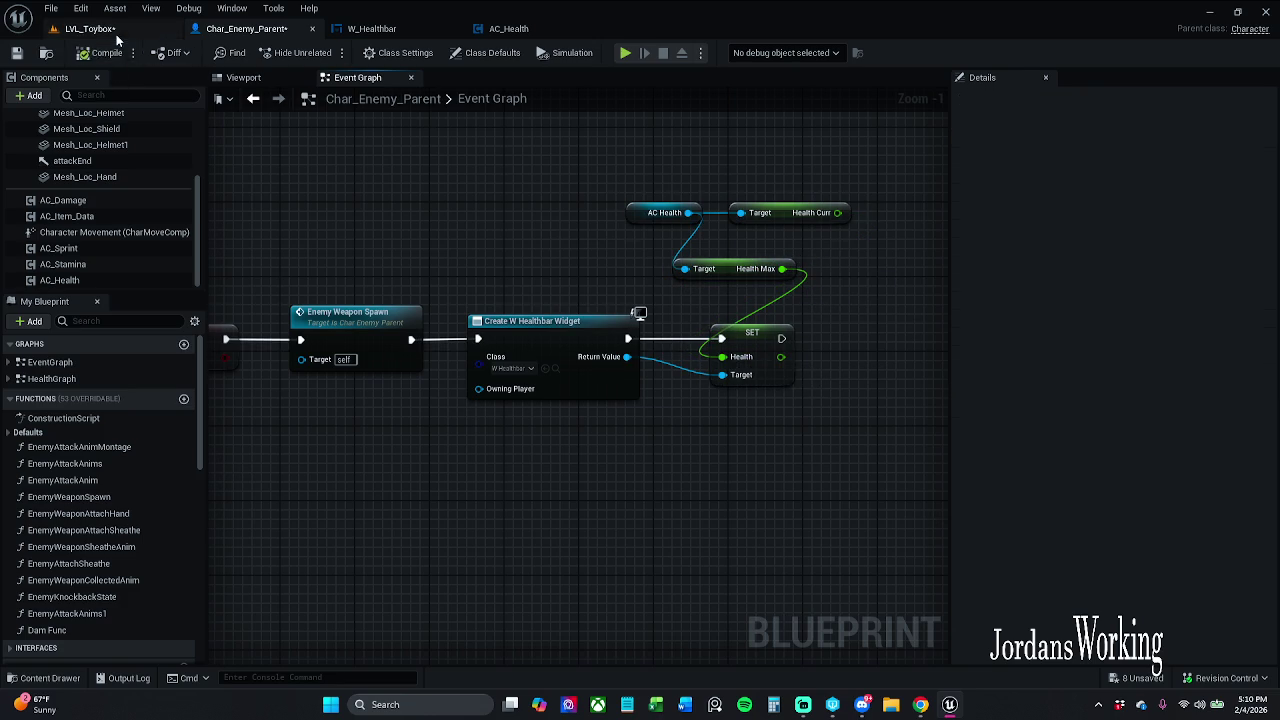
Run a quick LVL_Toybox play-test, then return to the Char_Enemy_Parent event graph
{"action": "left_click", "coordinate": [90, 28]}
{"action": "left_click", "coordinate": [328, 53]}
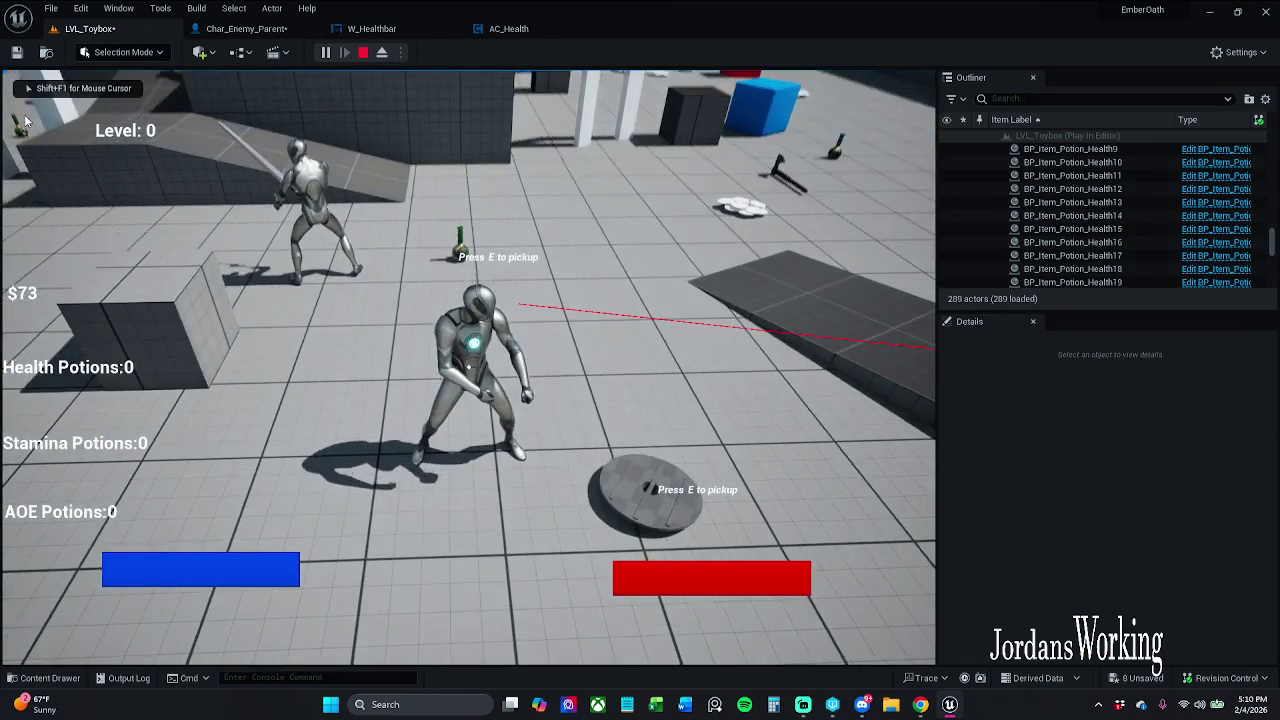
{"action": "key", "text": "Escape"}
{"action": "left_click", "coordinate": [231, 29]}
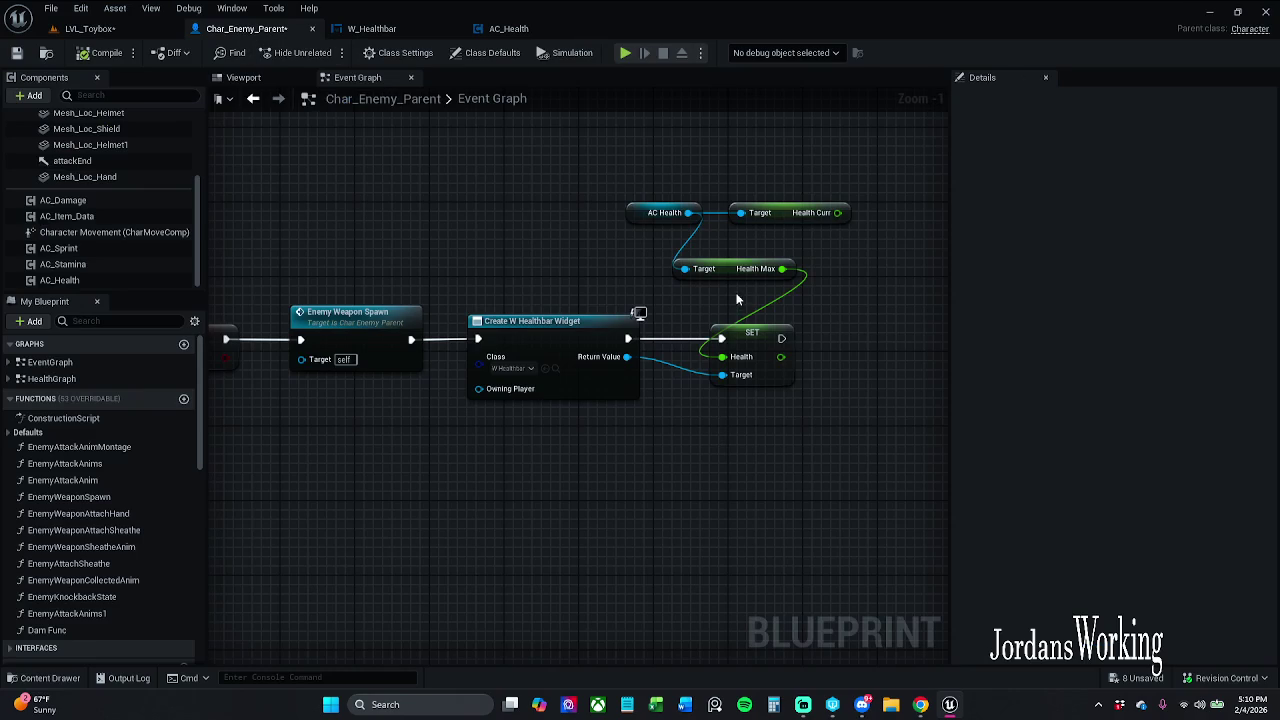
Delete the Health Max getter and wire Health Curr back into SET Health beside the SET node
{"action": "left_click_drag", "start_coordinate": [840, 259], "coordinate": [842, 258]}
{"action": "key", "text": "Delete"}
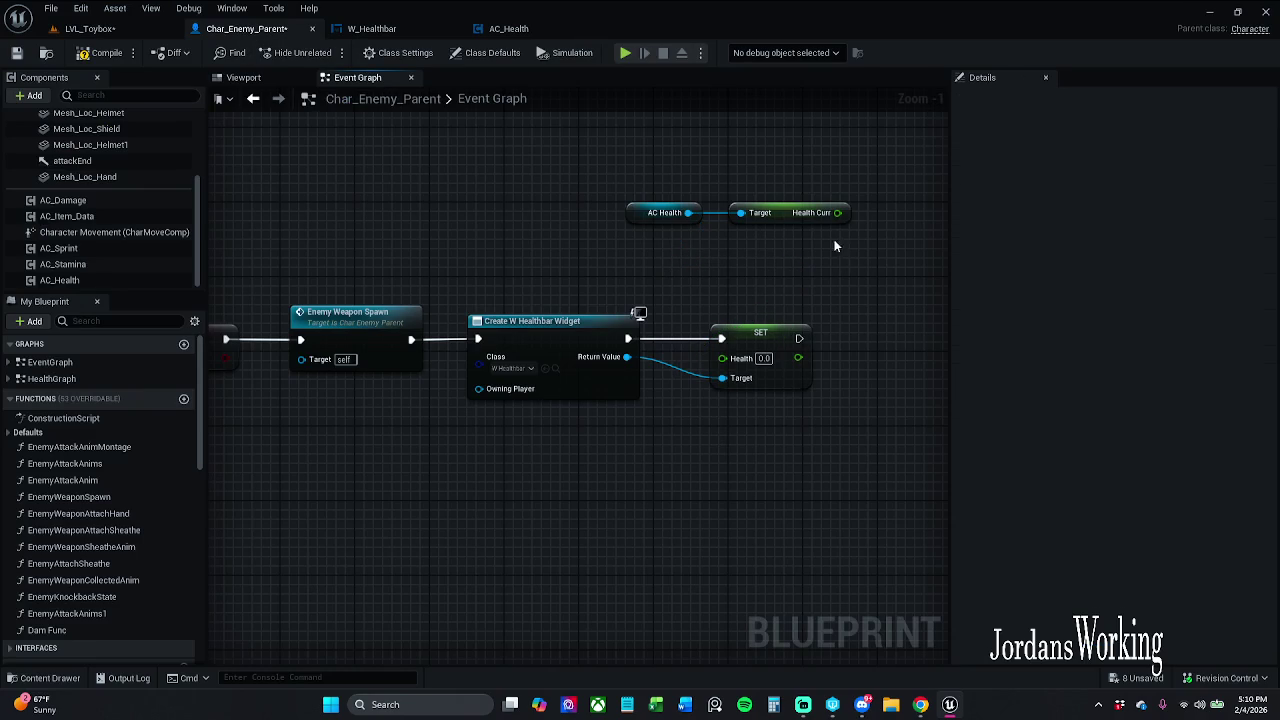
{"action": "mouse_move", "coordinate": [838, 212]}
{"action": "left_mouse_down"}
{"action": "mouse_move", "coordinate": [738, 358]}
{"action": "mouse_move", "coordinate": [722, 357]}
{"action": "left_mouse_up"}
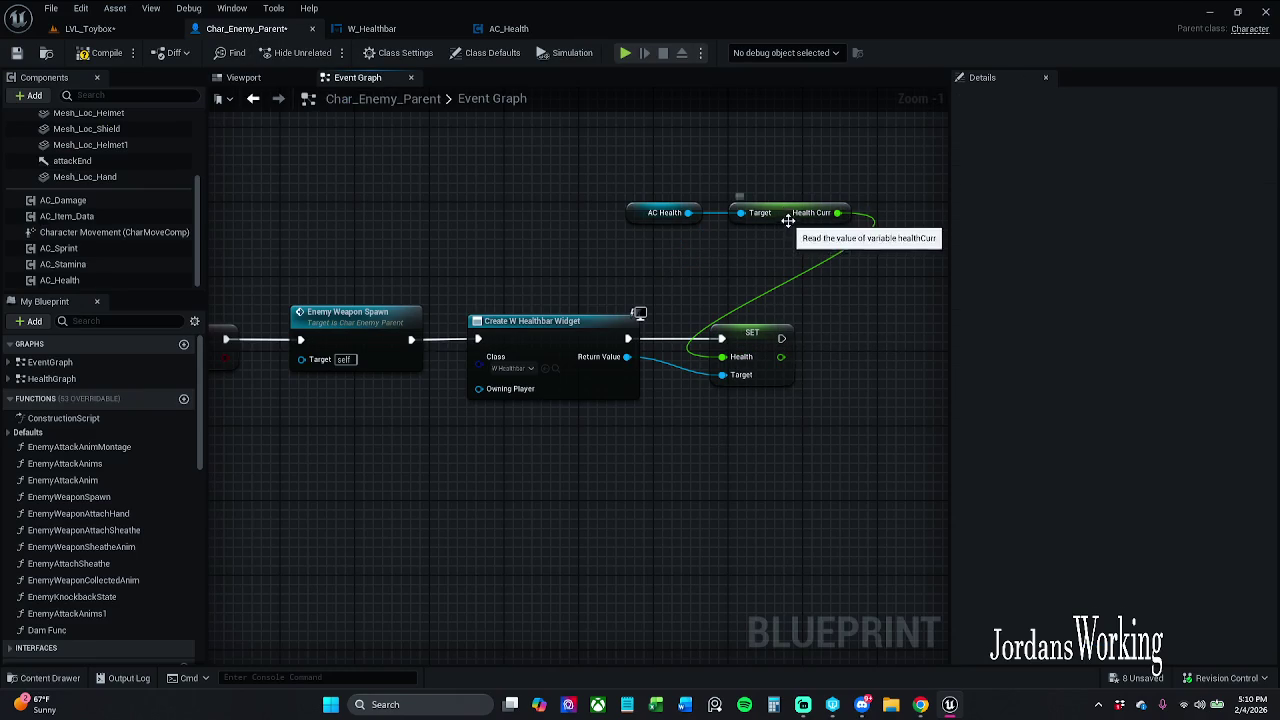
{"action": "left_click", "coordinate": [789, 216]}
{"action": "mouse_move", "coordinate": [789, 218]}
{"action": "left_mouse_down"}
{"action": "mouse_move", "coordinate": [733, 275]}
{"action": "mouse_move", "coordinate": [726, 325]}
{"action": "left_mouse_up"}
Line up the AC Health getter beside Health Curr, then compile and save Char_Enemy_Parent
{"action": "left_click", "coordinate": [644, 226]}
{"action": "mouse_move", "coordinate": [640, 219]}
{"action": "left_mouse_down"}
{"action": "mouse_move", "coordinate": [675, 294]}
{"action": "mouse_move", "coordinate": [798, 330]}
{"action": "mouse_move", "coordinate": [779, 315]}
{"action": "left_mouse_up"}
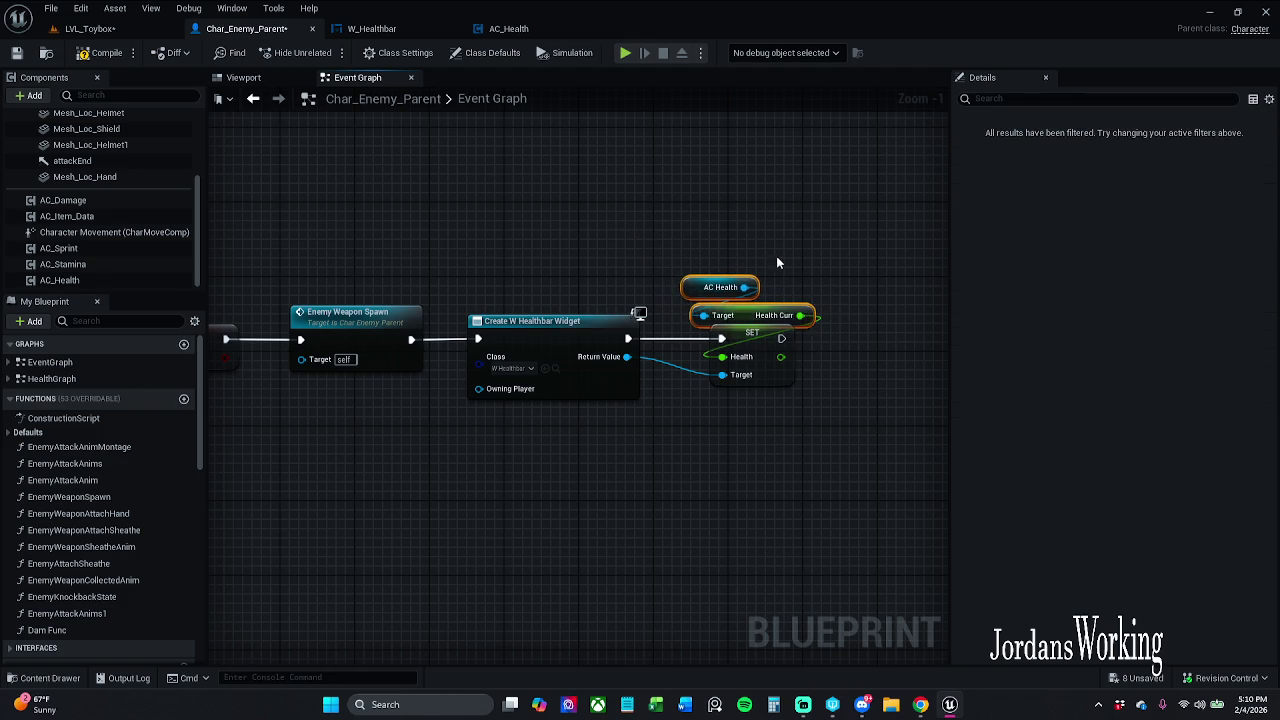
{"action": "left_click_drag", "start_coordinate": [718, 288], "coordinate": [708, 297]}
{"action": "left_click", "coordinate": [700, 248]}
{"action": "left_click", "coordinate": [101, 55]}
{"action": "left_click", "coordinate": [16, 52]}
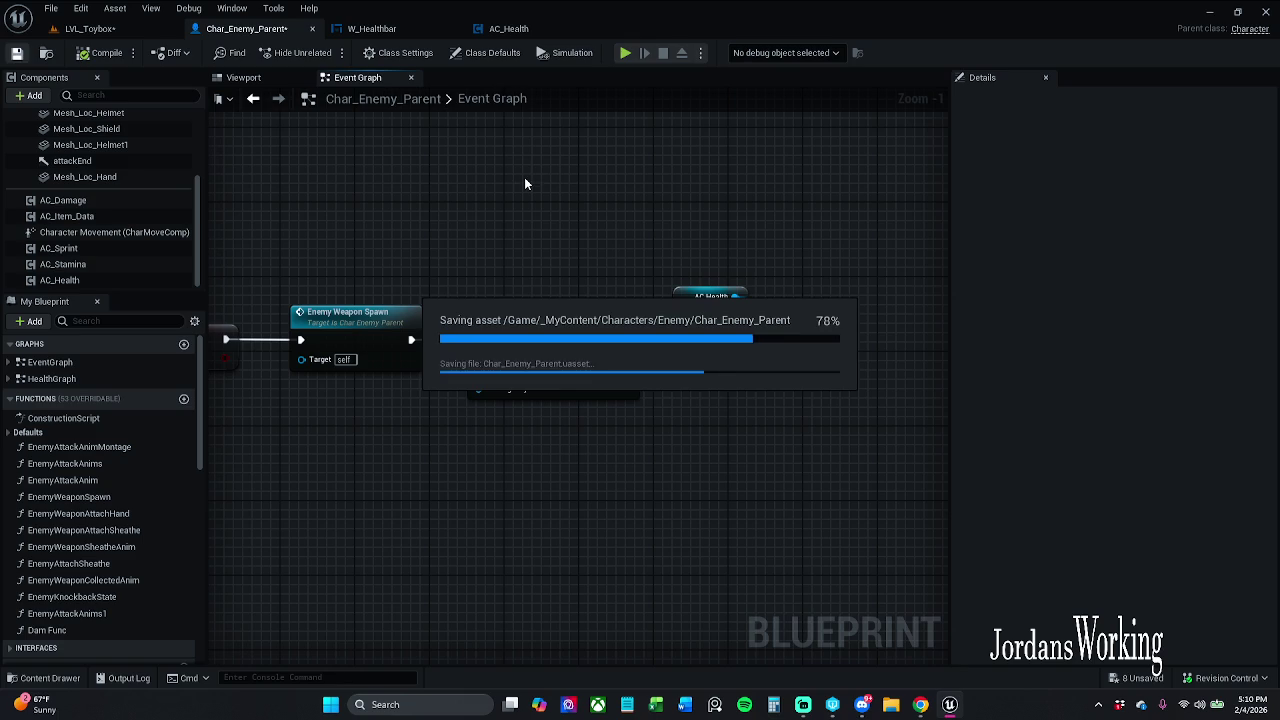
{"action": "left_click", "coordinate": [375, 28]}
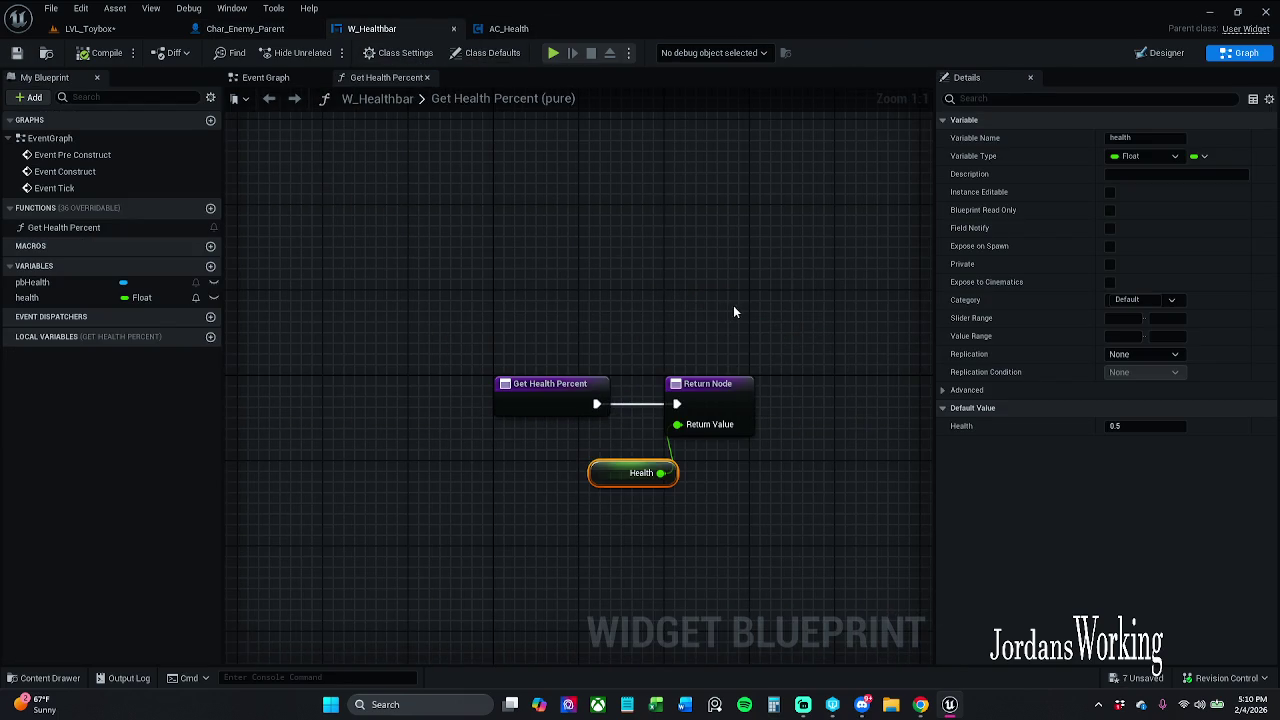
In W_Healthbar's Event Graph, delete the unused Event Pre Construct and Event Tick nodes
{"action": "left_click", "coordinate": [1165, 58]}
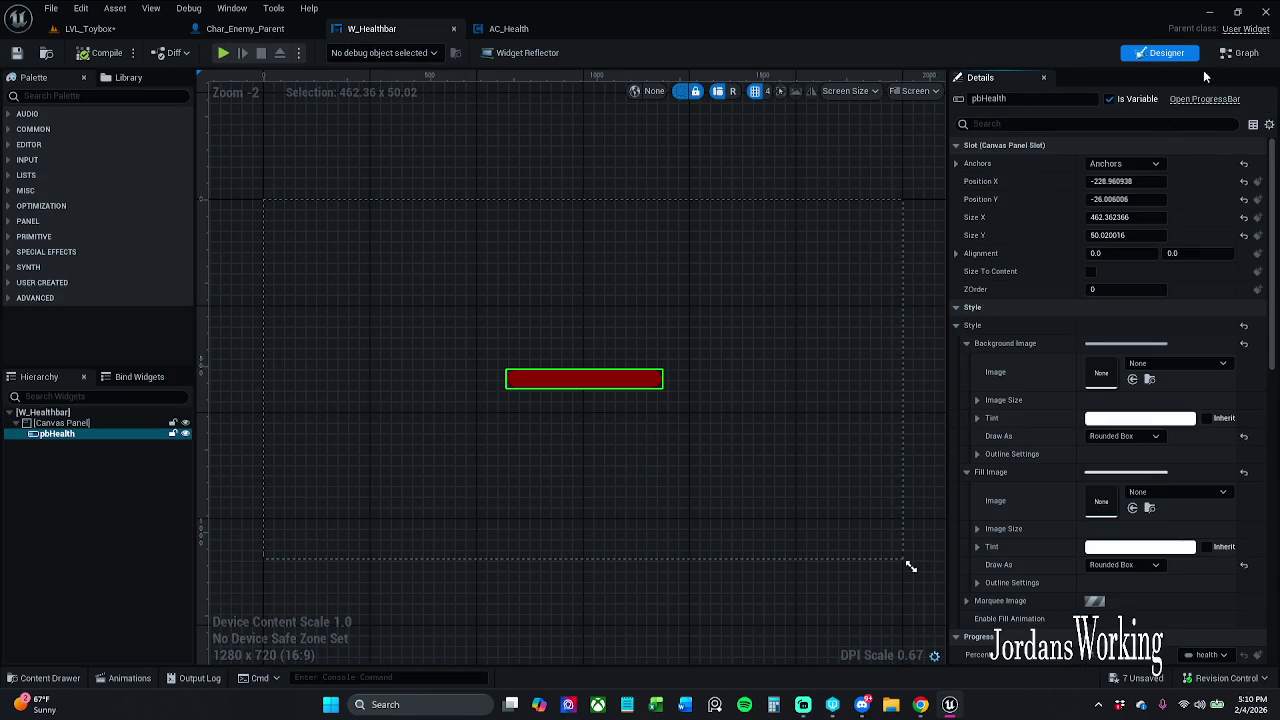
{"action": "left_click", "coordinate": [1242, 54]}
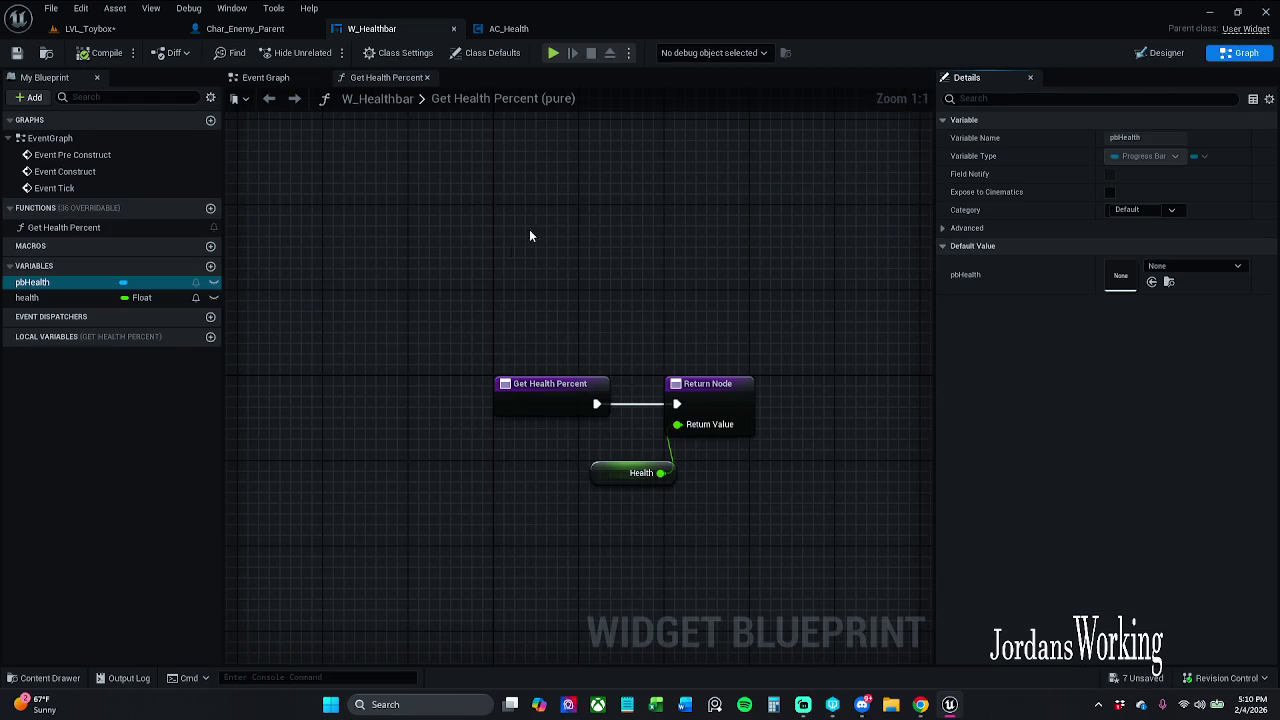
{"action": "left_click", "coordinate": [248, 78]}
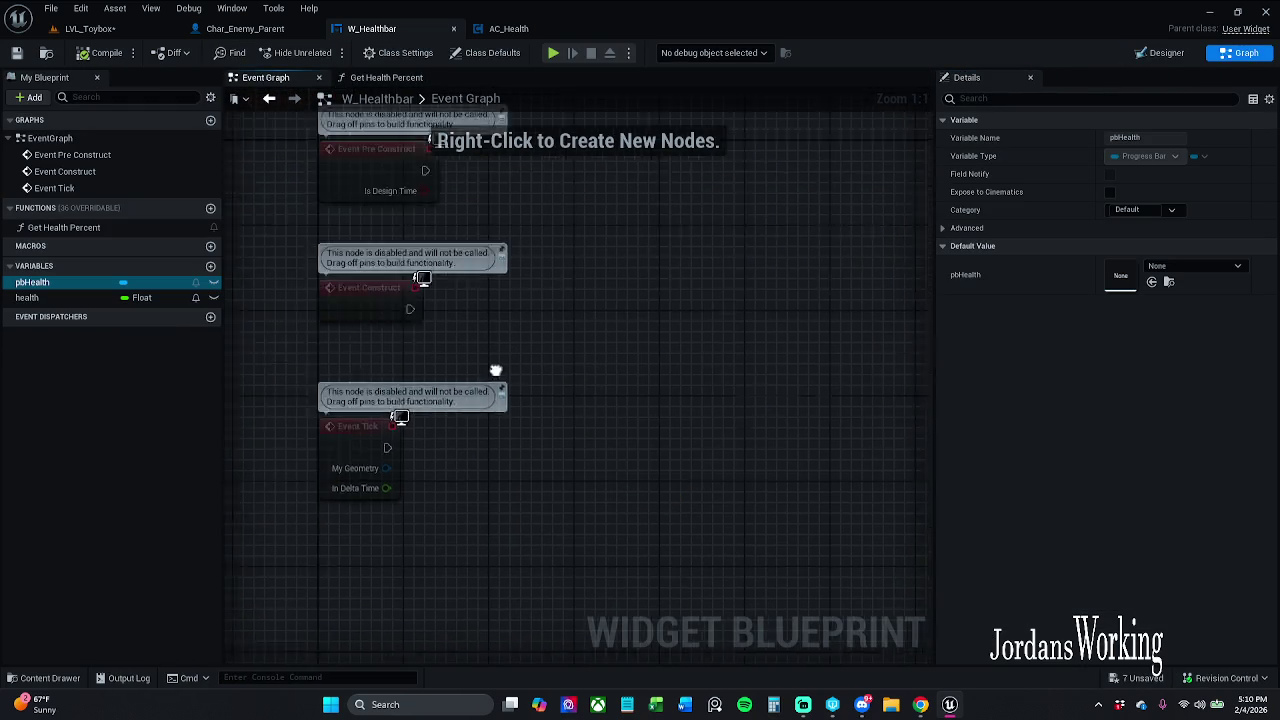
{"action": "left_click", "coordinate": [597, 378]}
{"action": "left_click", "coordinate": [438, 487]}
{"action": "left_click", "coordinate": [377, 215], "text": "ctrl"}
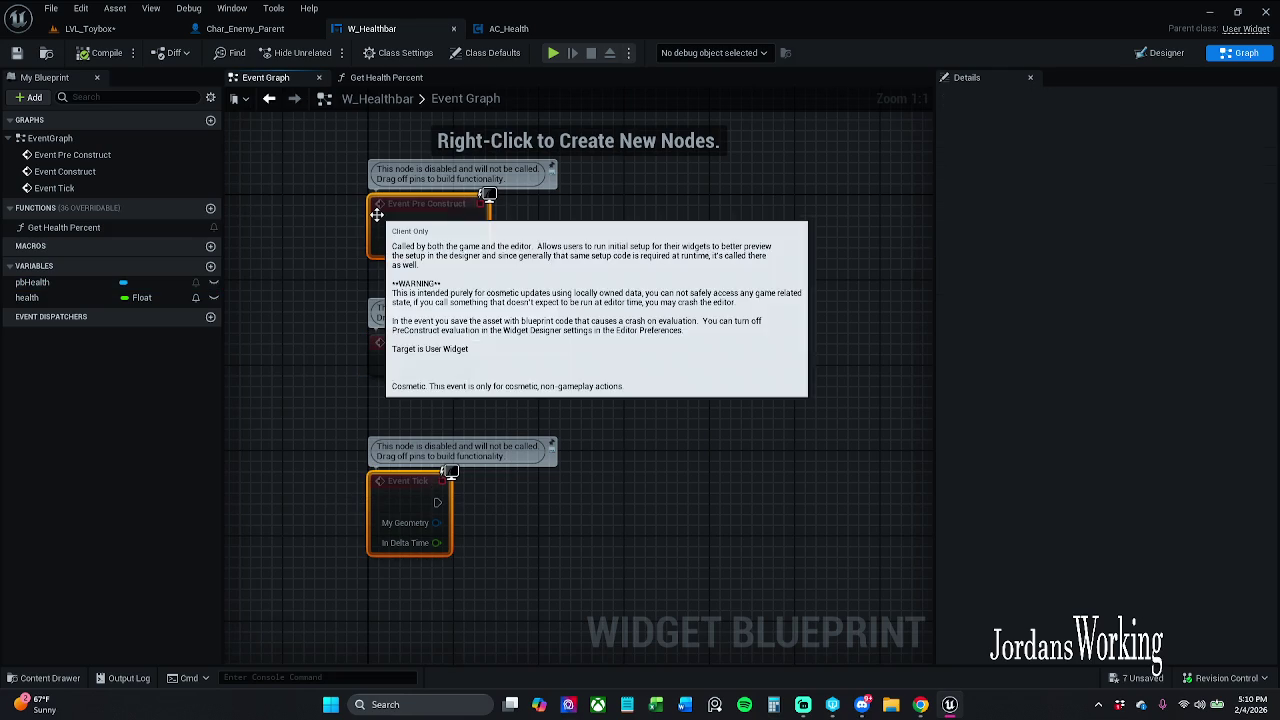
{"action": "key", "text": "Delete"}
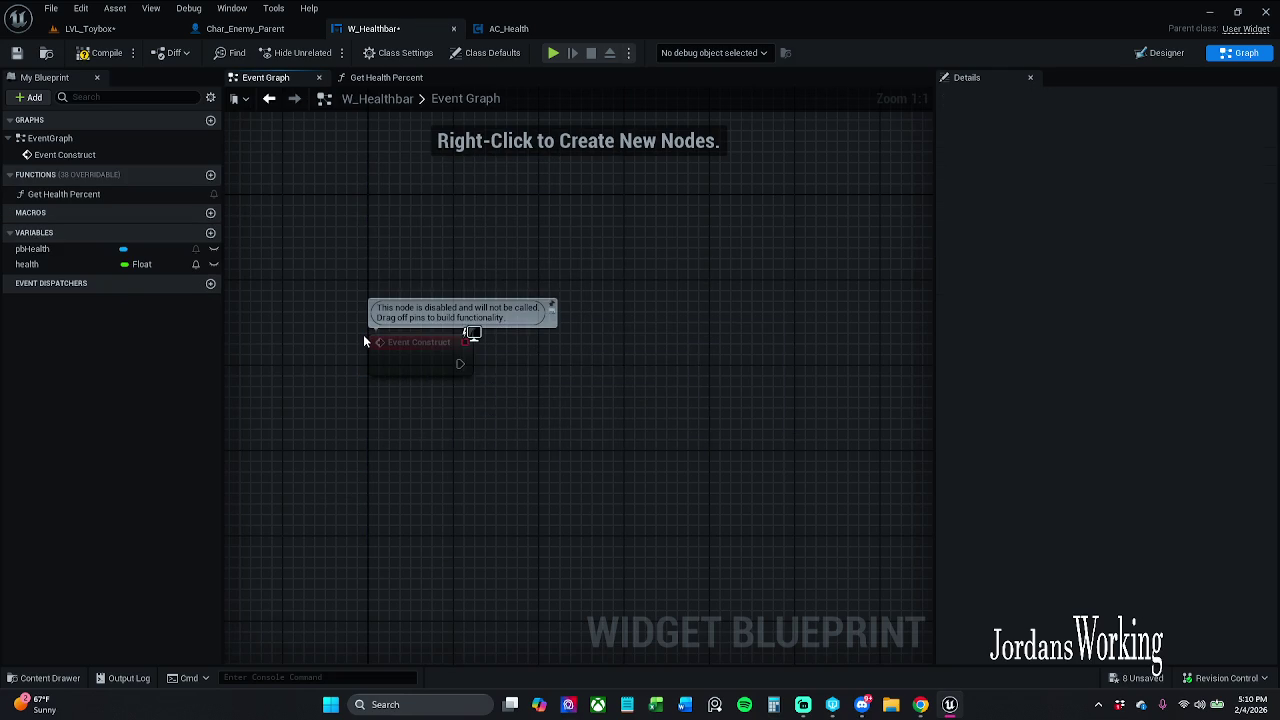
Reposition the remaining Event Construct node and pan the graph view
{"action": "left_click_drag", "start_coordinate": [406, 341], "coordinate": [414, 288]}
{"action": "left_click", "coordinate": [571, 316]}
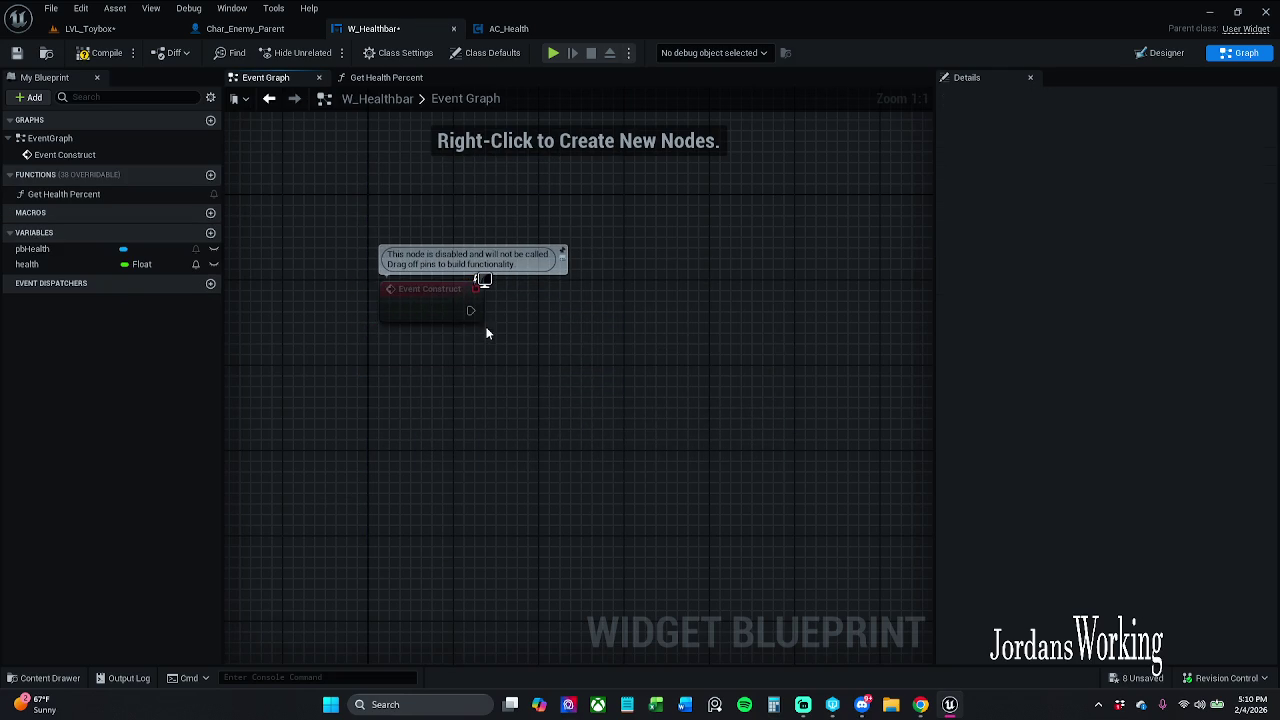
{"action": "left_click", "coordinate": [119, 55]}
{"action": "left_click", "coordinate": [408, 311]}
{"action": "left_click_drag", "start_coordinate": [408, 311], "coordinate": [398, 311]}
{"action": "left_click", "coordinate": [440, 355]}
{"action": "mouse_move", "coordinate": [467, 362]}
{"action": "left_mouse_down"}
{"action": "mouse_move", "coordinate": [408, 403]}
{"action": "mouse_move", "coordinate": [418, 411]}
{"action": "left_mouse_up"}
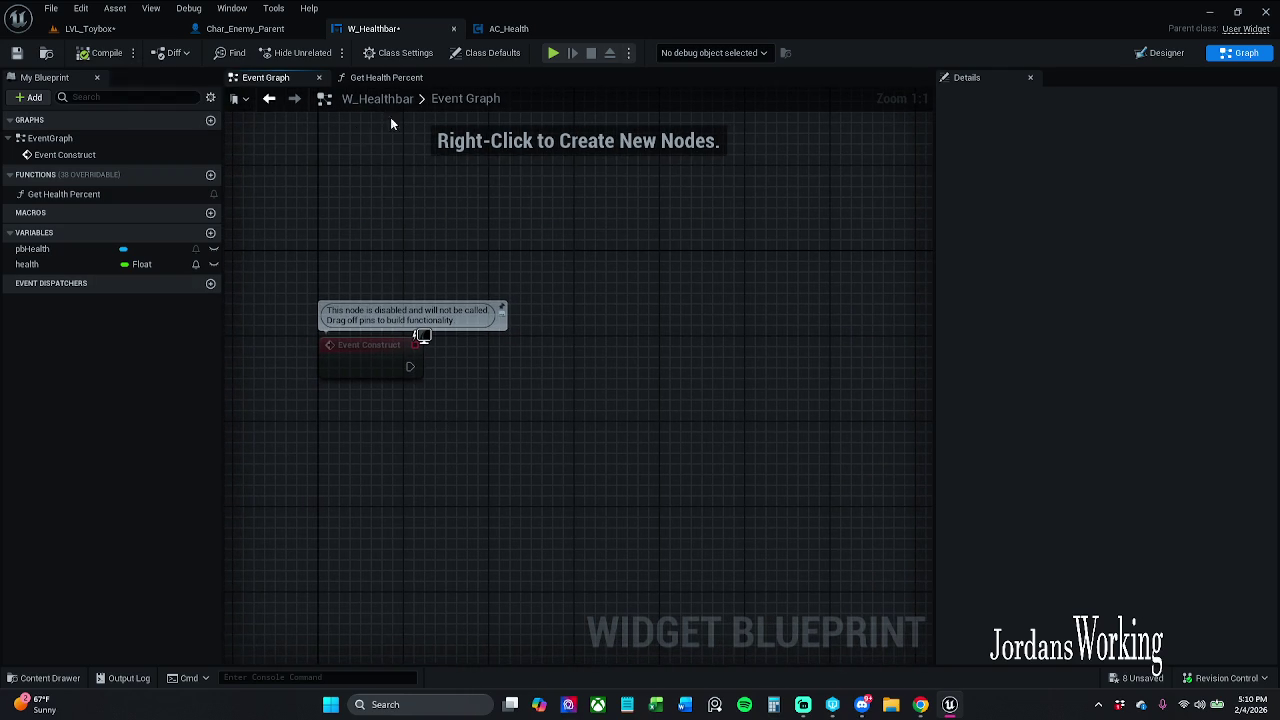
Add a Cast To Char_Enemy_Parent node wired after Event Construct and position it
{"action": "left_click_drag", "start_coordinate": [406, 370], "coordinate": [496, 363]}
{"action": "type", "text": "cast"}
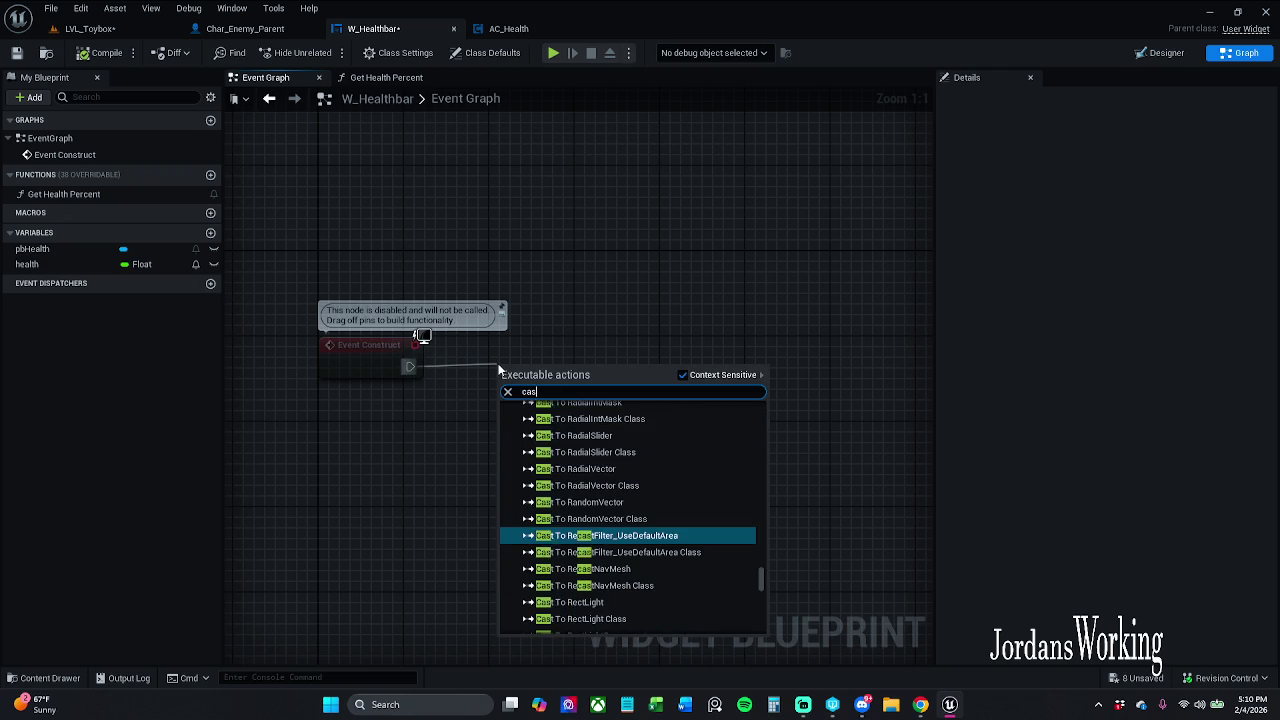
{"action": "type", "text": " to "}
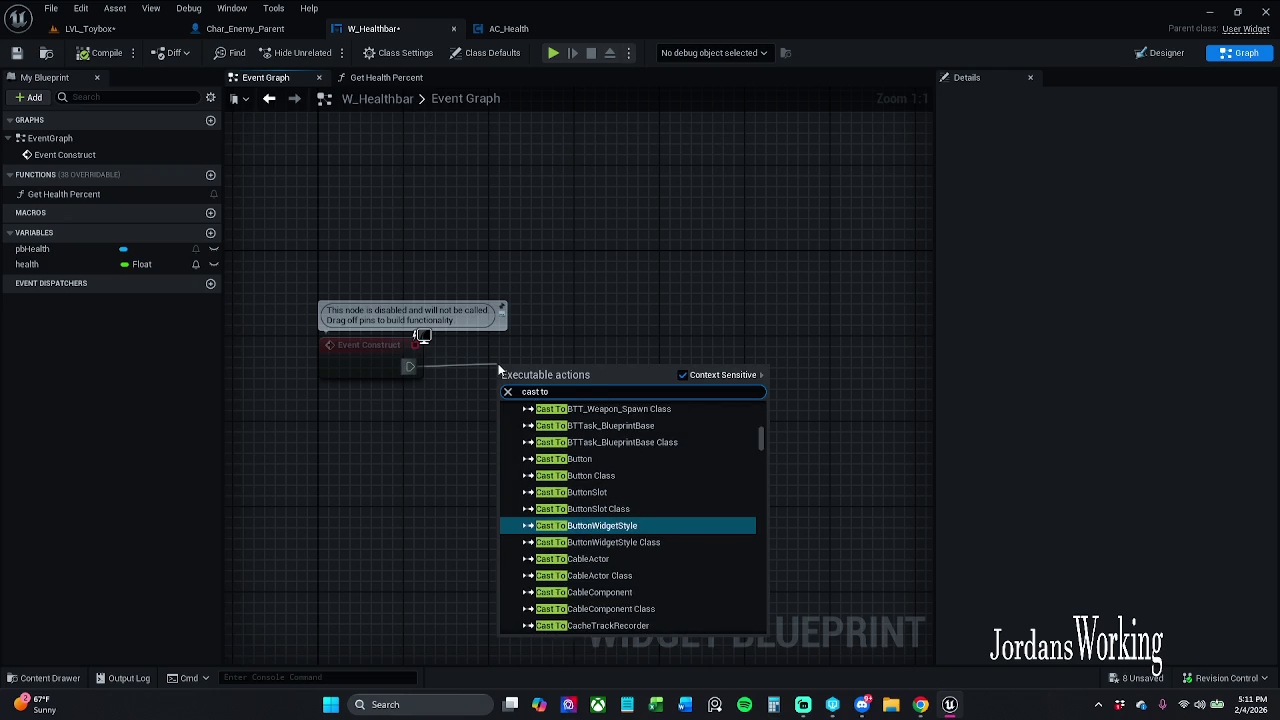
{"action": "type", "text": "ene"}
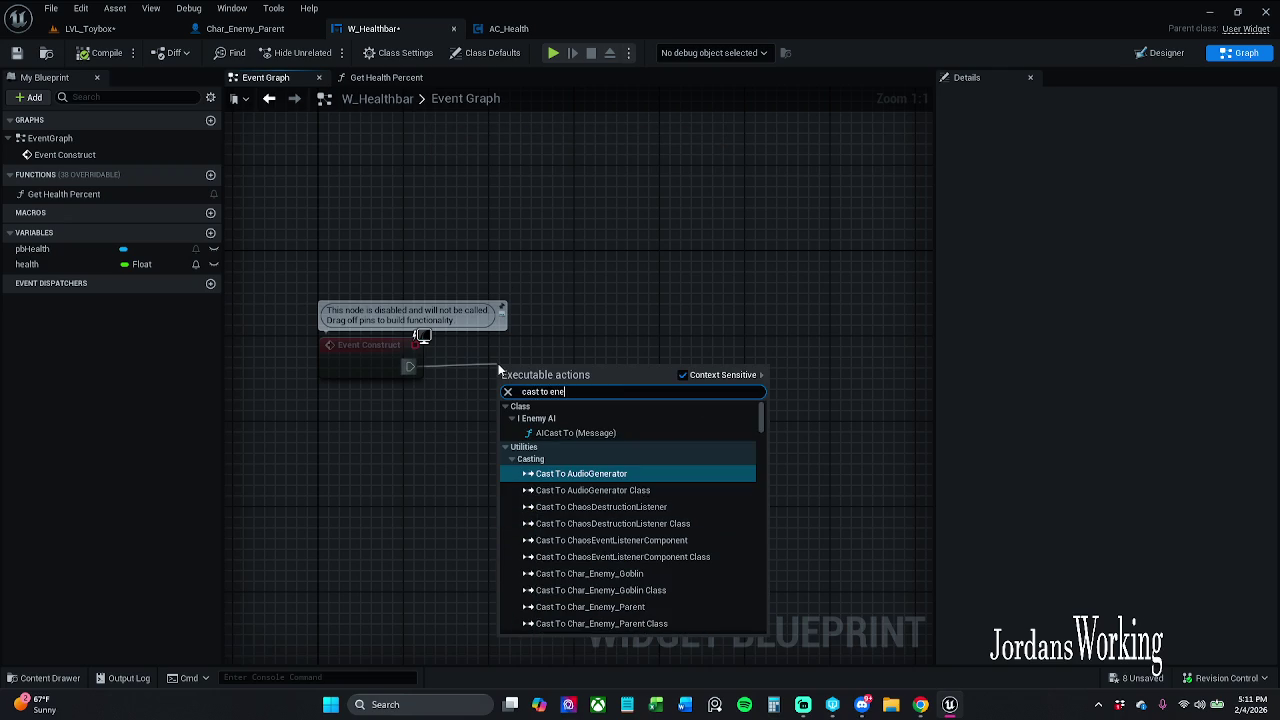
{"action": "key", "text": "BackSpace"}
{"action": "key", "text": "BackSpace"}
{"action": "key", "text": "BackSpace"}
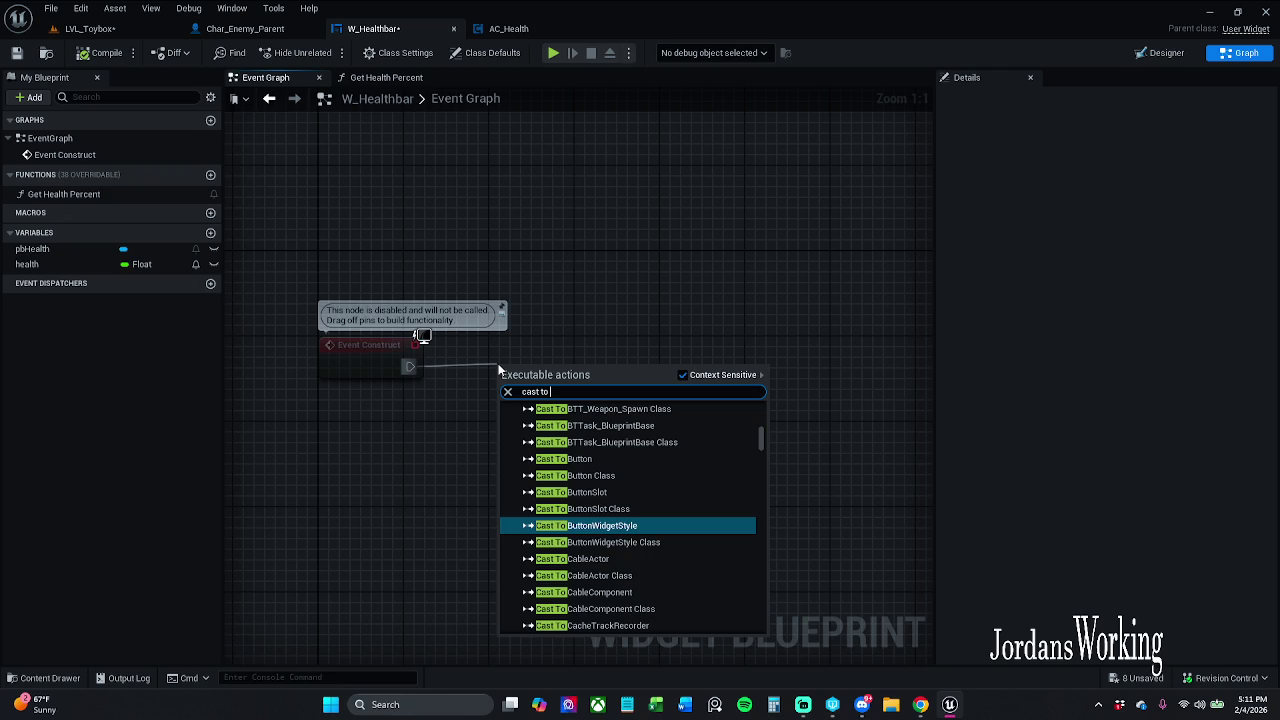
{"action": "type", "text": "char"}
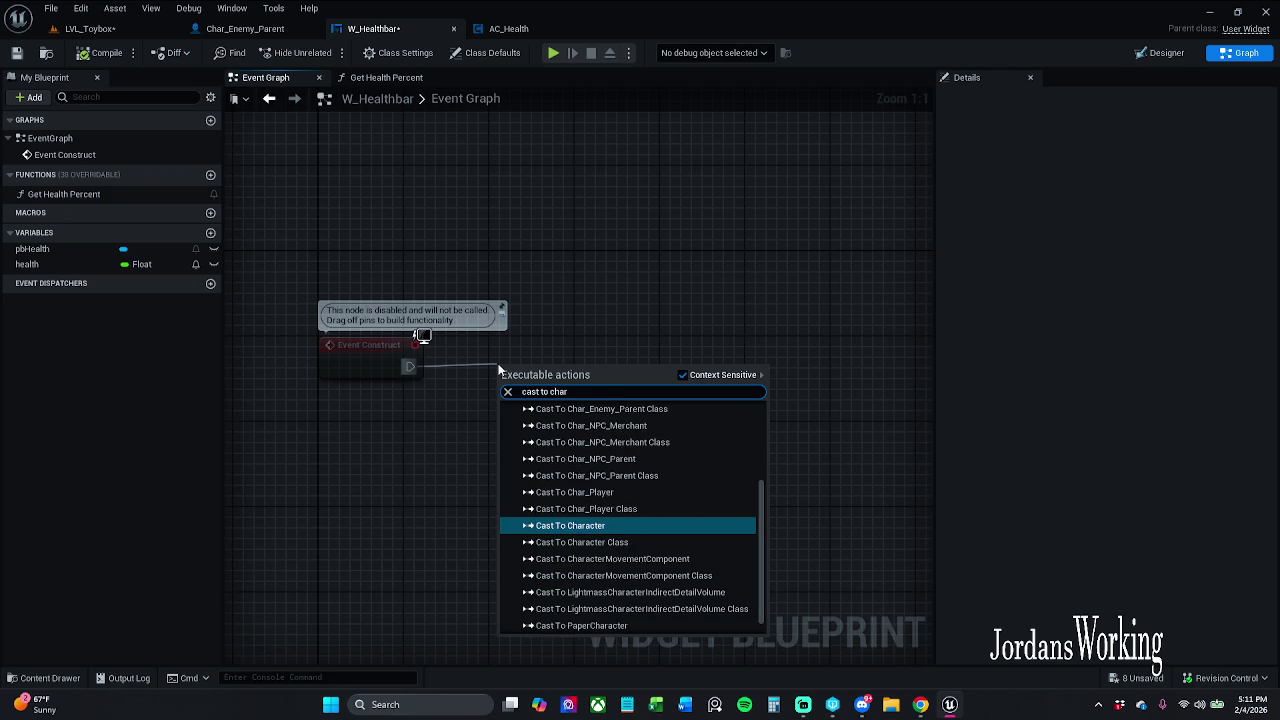
{"action": "type", "text": " ebn"}
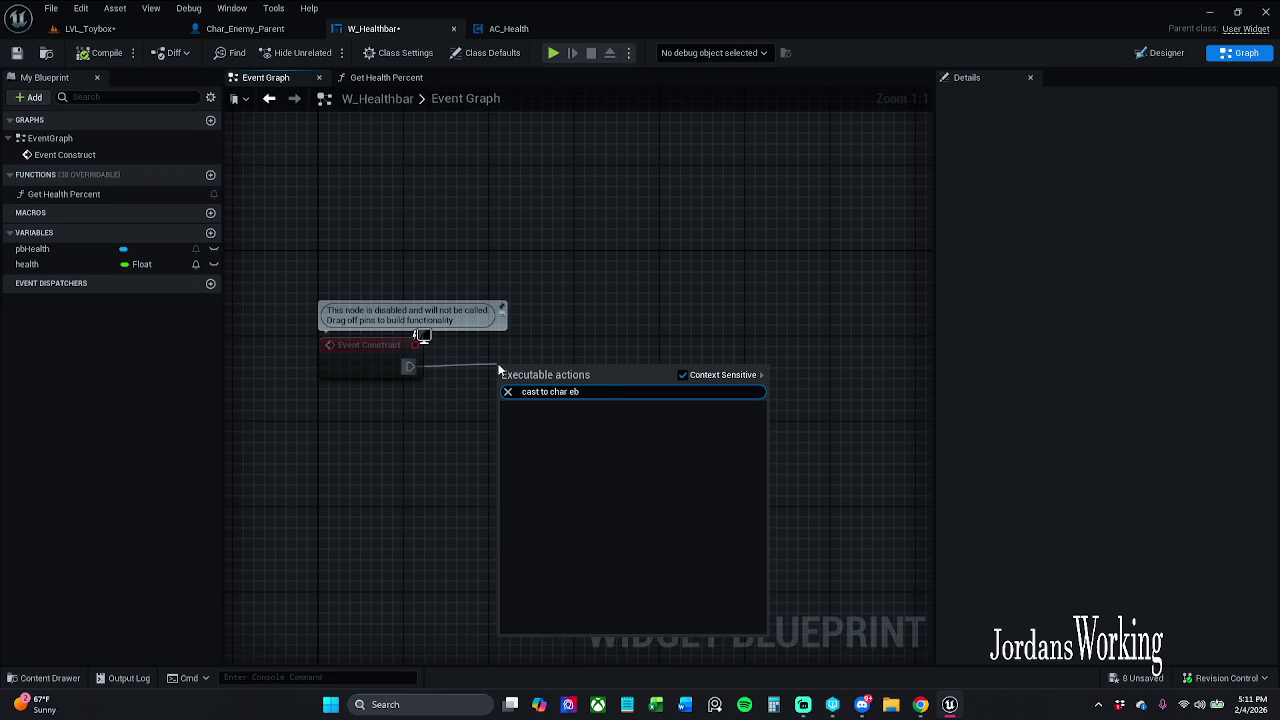
{"action": "key", "text": "BackSpace"}
{"action": "type", "text": "nemy"}
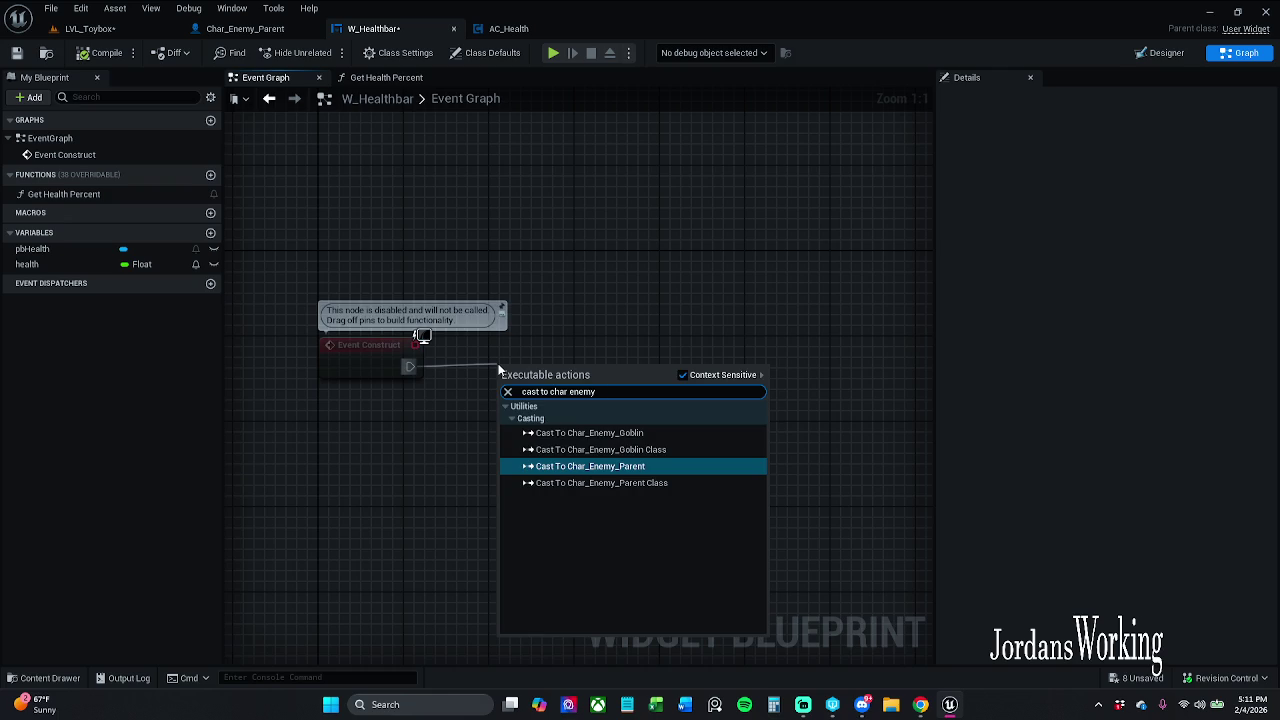
{"action": "key", "text": "Return"}
{"action": "left_click_drag", "start_coordinate": [557, 337], "coordinate": [701, 433]}
{"action": "mouse_move", "coordinate": [586, 389]}
{"action": "left_mouse_down"}
{"action": "mouse_move", "coordinate": [597, 368]}
{"action": "mouse_move", "coordinate": [580, 370]}
{"action": "left_mouse_up"}
{"action": "left_click", "coordinate": [325, 307]}
{"action": "left_click_drag", "start_coordinate": [325, 307], "coordinate": [650, 412]}
{"action": "left_click", "coordinate": [473, 417]}
{"action": "left_click_drag", "start_coordinate": [577, 326], "coordinate": [678, 429]}
Add a Cast To Character node off Event Construct, then delete it as unwanted
{"action": "mouse_move", "coordinate": [410, 364]}
{"action": "left_mouse_down"}
{"action": "mouse_move", "coordinate": [445, 360]}
{"action": "mouse_move", "coordinate": [485, 277]}
{"action": "left_mouse_up"}
{"action": "type", "text": "cast"}
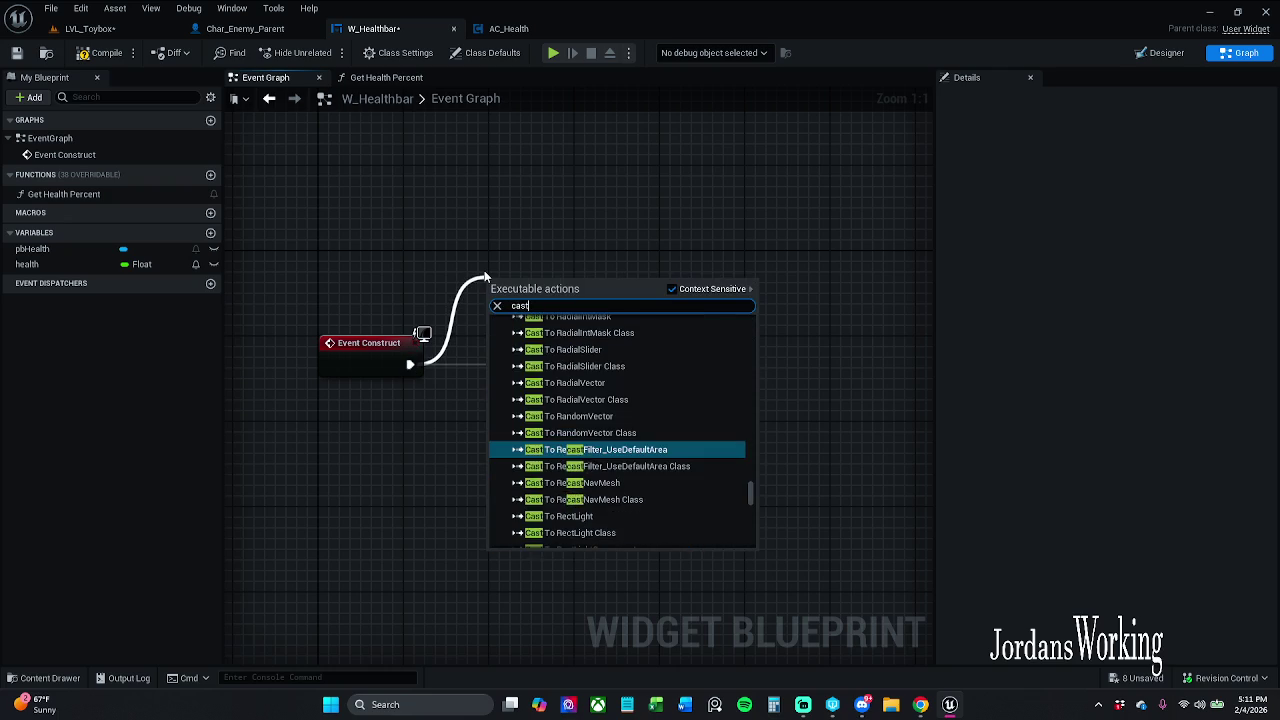
{"action": "type", "text": " to char"}
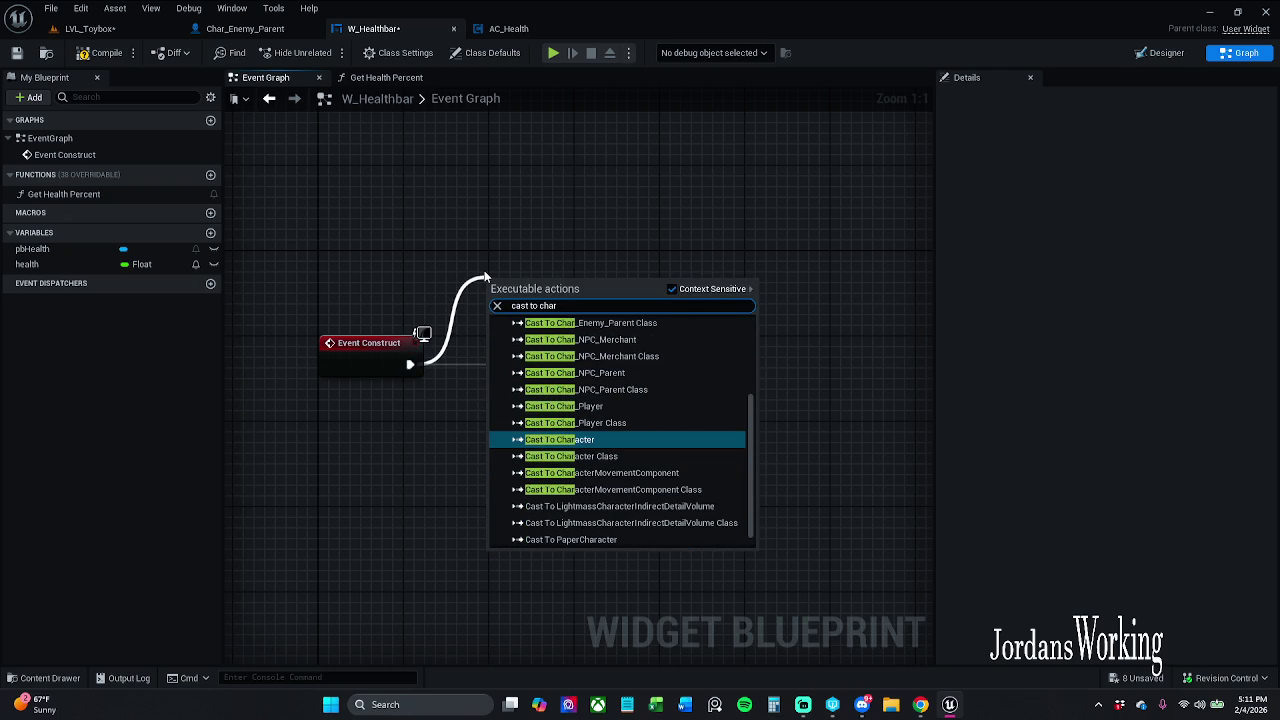
{"action": "key", "text": "Return"}
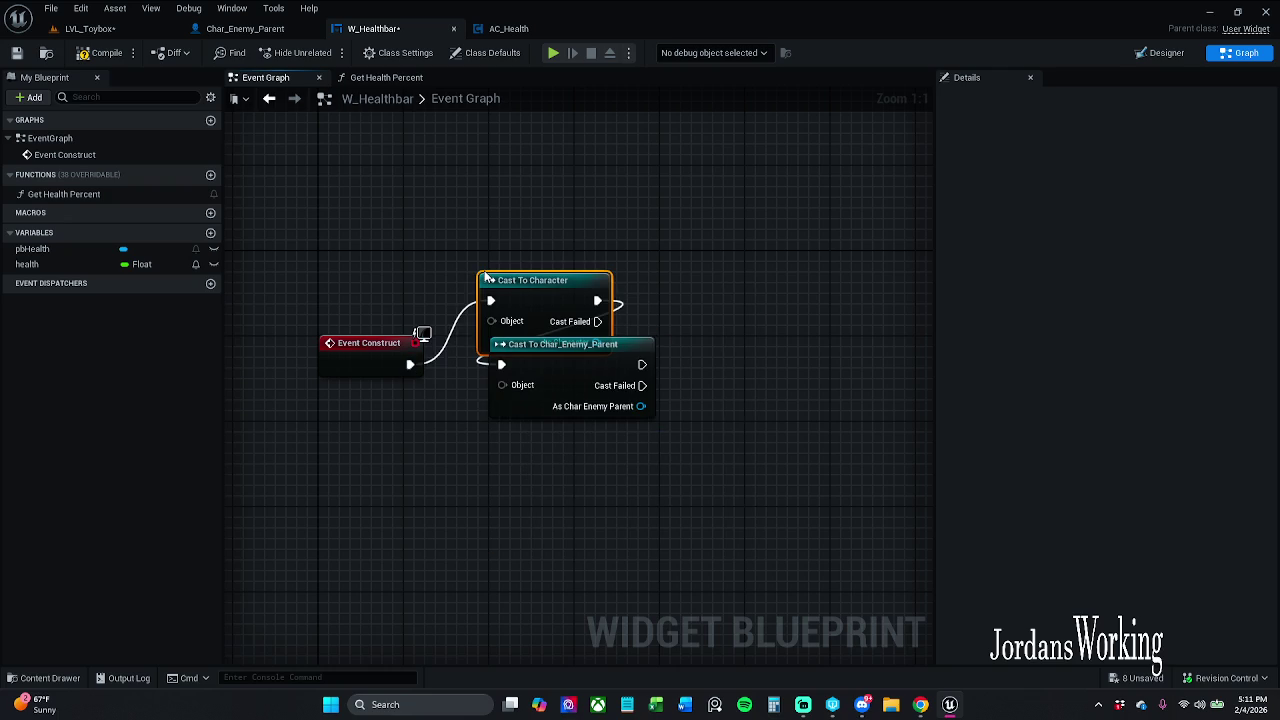
{"action": "key", "text": "Delete"}
Add a Cast To Char_Enemy_Parent Class node from Event Construct and move the object cast lower
{"action": "left_click_drag", "start_coordinate": [410, 364], "coordinate": [454, 256]}
{"action": "type", "text": "ca"}
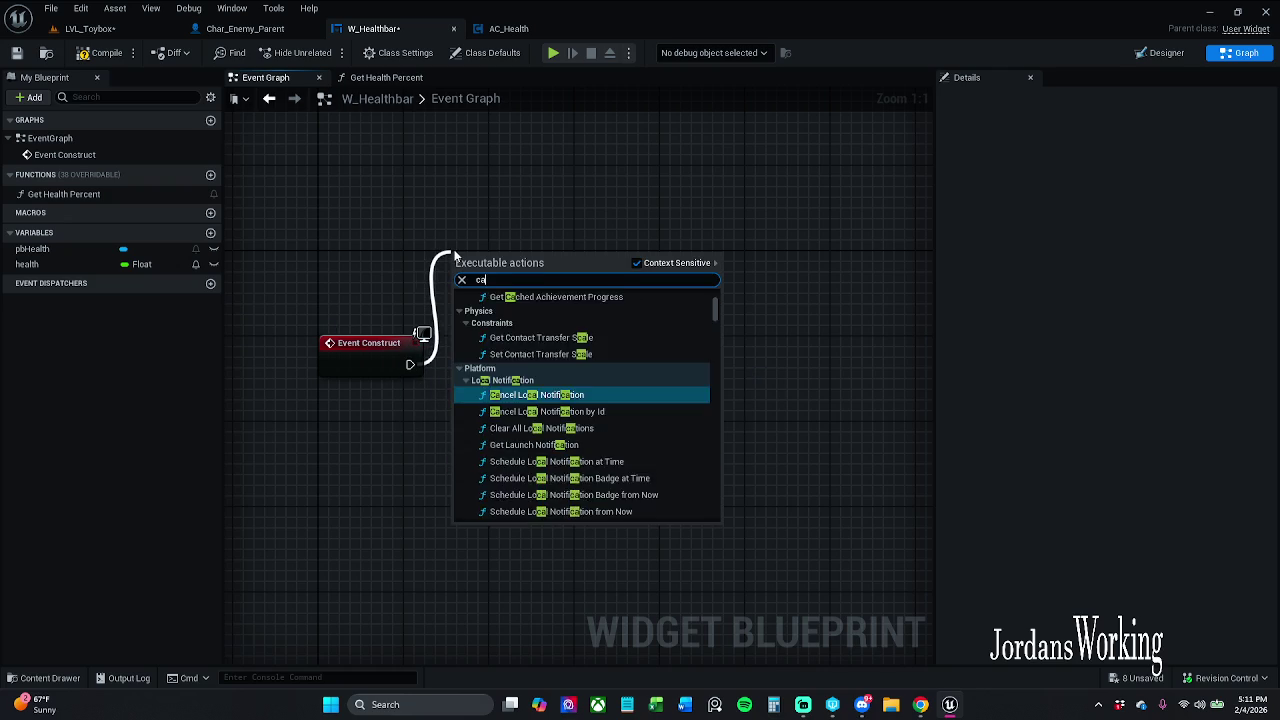
{"action": "type", "text": "st to get"}
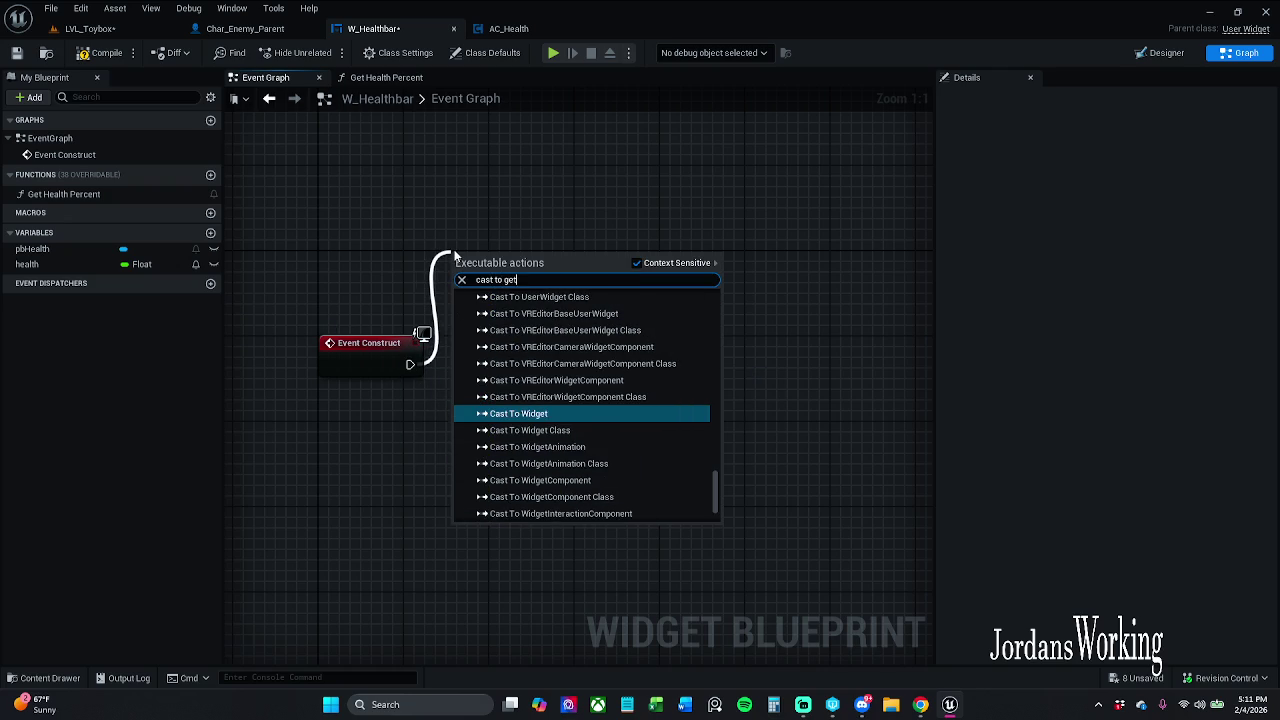
{"action": "key", "text": "BackSpace"}
{"action": "key", "text": "BackSpace"}
{"action": "key", "text": "BackSpace"}
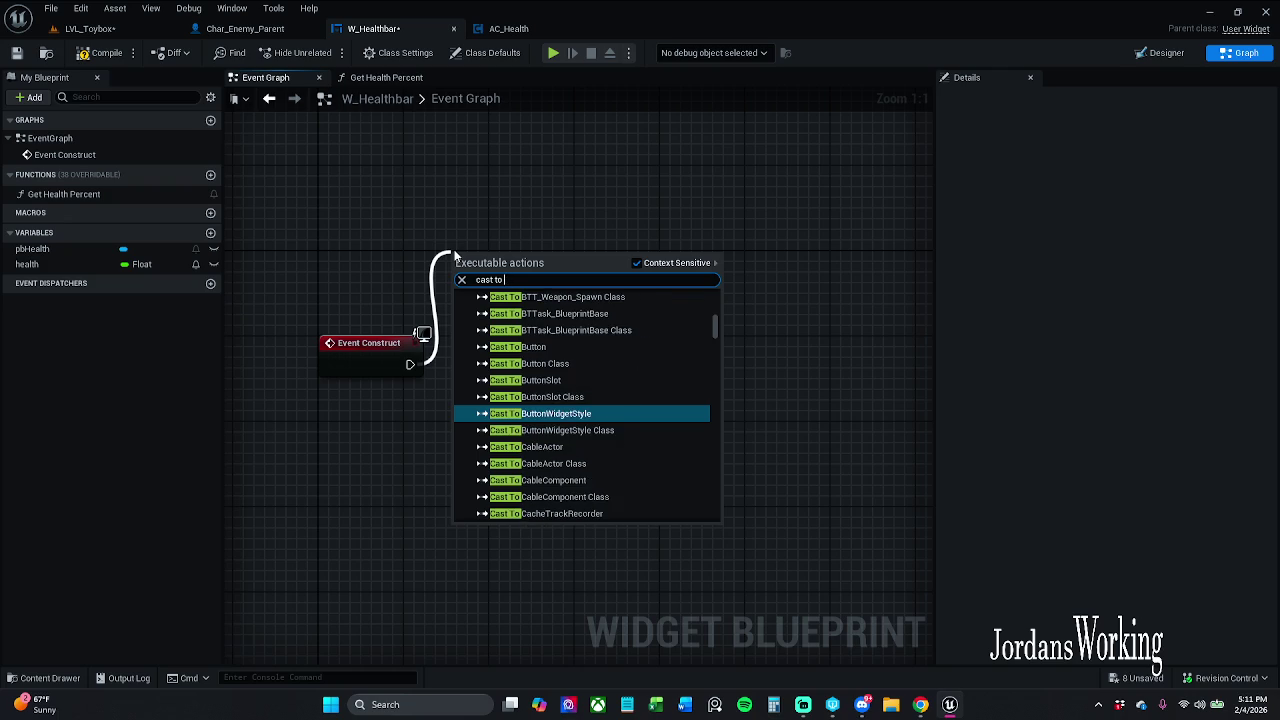
{"action": "type", "text": "char e"}
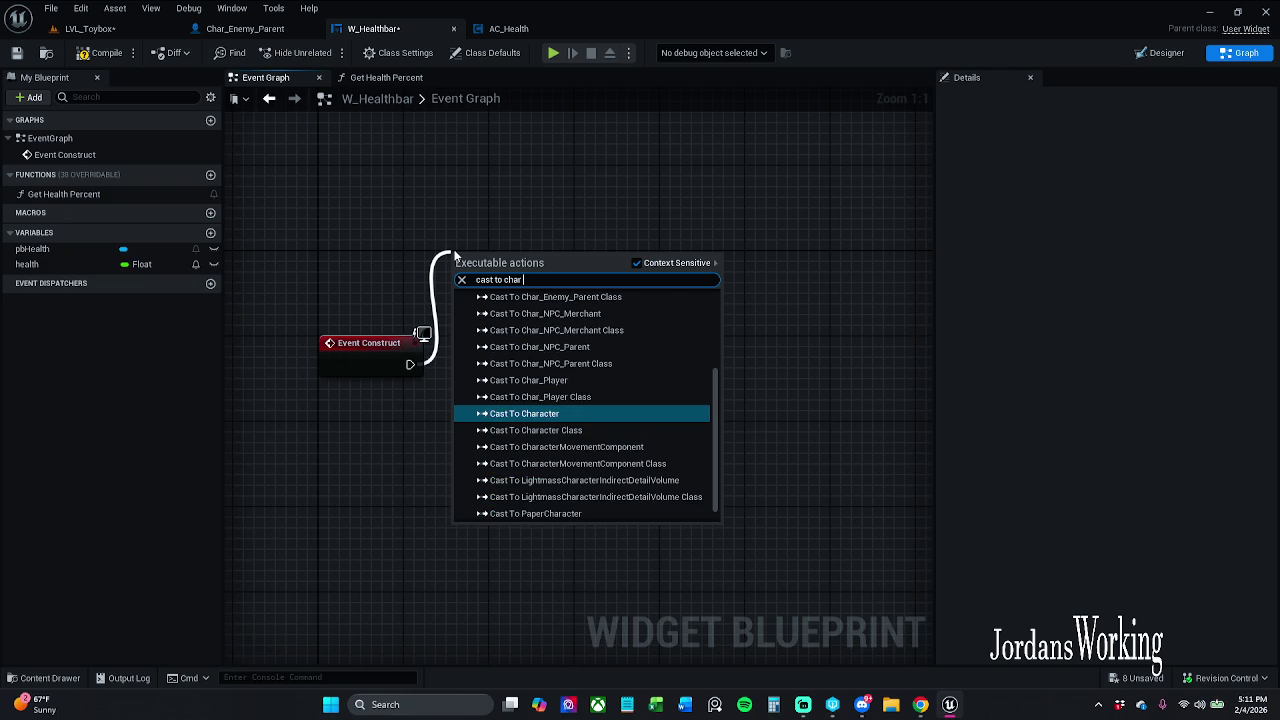
{"action": "type", "text": "nemy"}
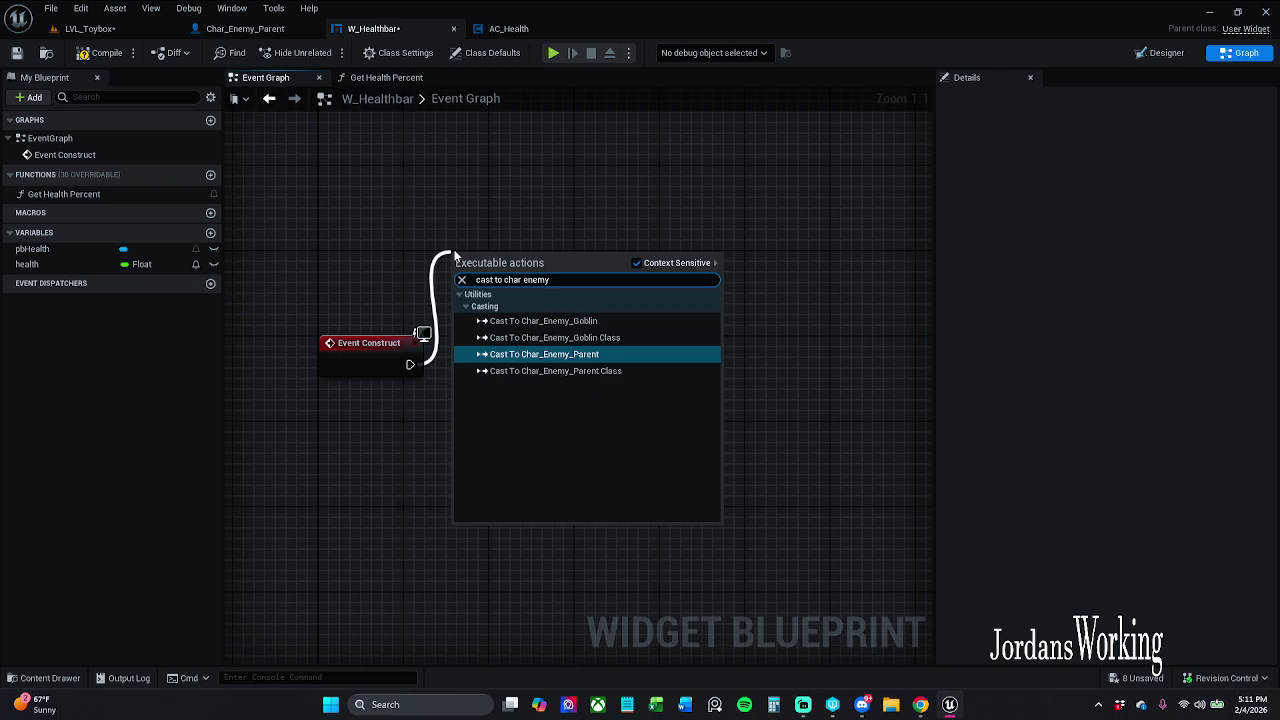
{"action": "left_click", "coordinate": [600, 371]}
{"action": "mouse_move", "coordinate": [576, 357]}
{"action": "left_mouse_down"}
{"action": "mouse_move", "coordinate": [512, 463]}
{"action": "mouse_move", "coordinate": [427, 475]}
{"action": "left_mouse_up"}
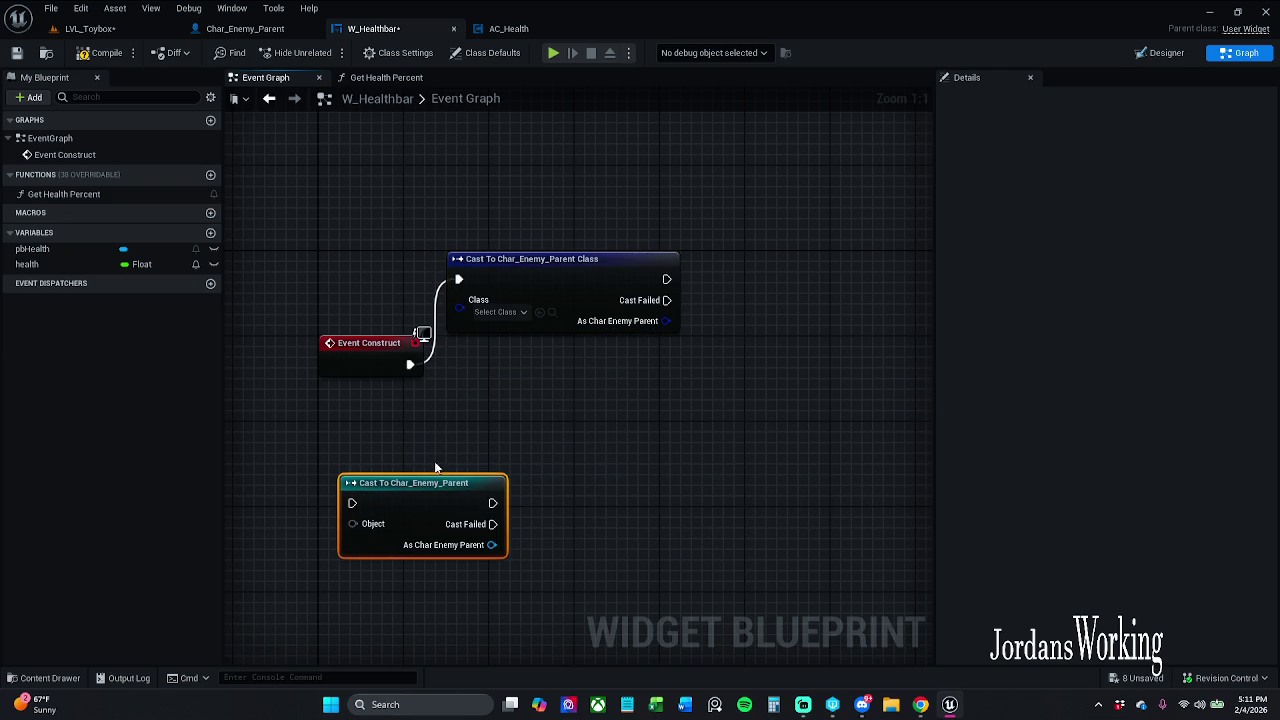
Place the Class cast node after Event Construct and set its Class to Char_Enemy_Parent
{"action": "mouse_move", "coordinate": [520, 290]}
{"action": "left_mouse_down"}
{"action": "mouse_move", "coordinate": [500, 345]}
{"action": "mouse_move", "coordinate": [558, 372]}
{"action": "left_mouse_up"}
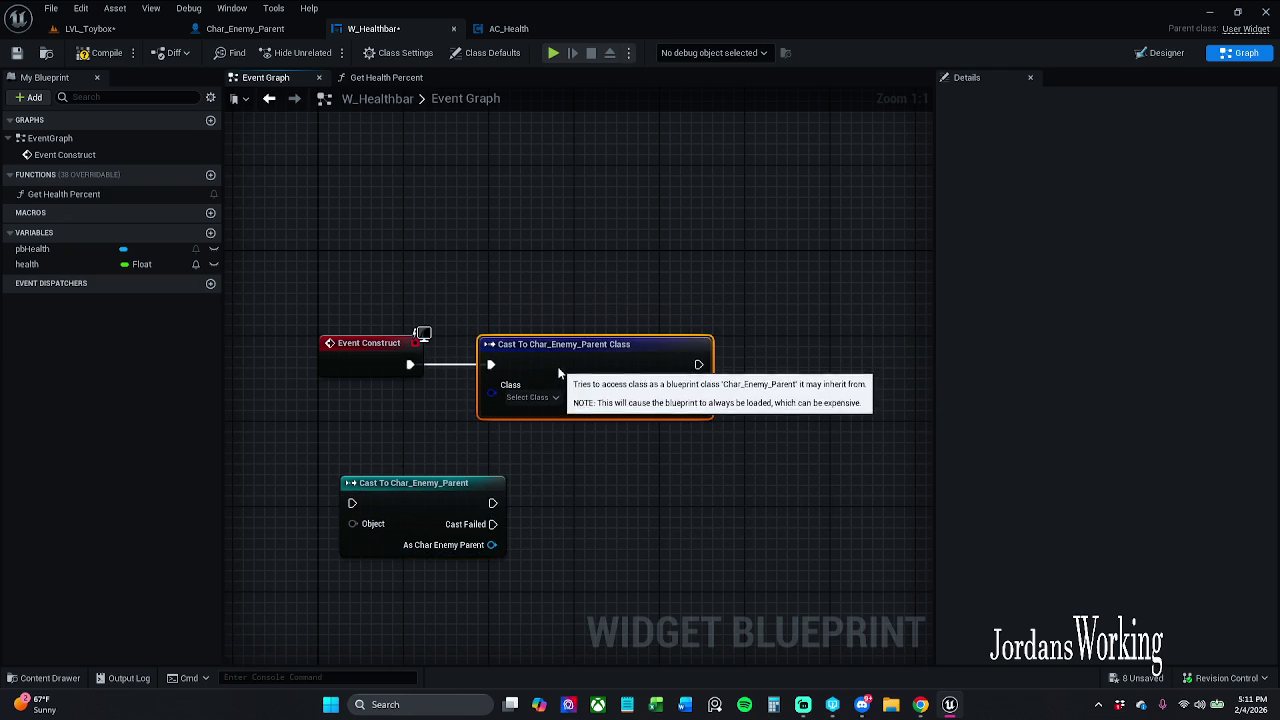
{"action": "left_click_drag", "start_coordinate": [358, 287], "coordinate": [565, 390]}
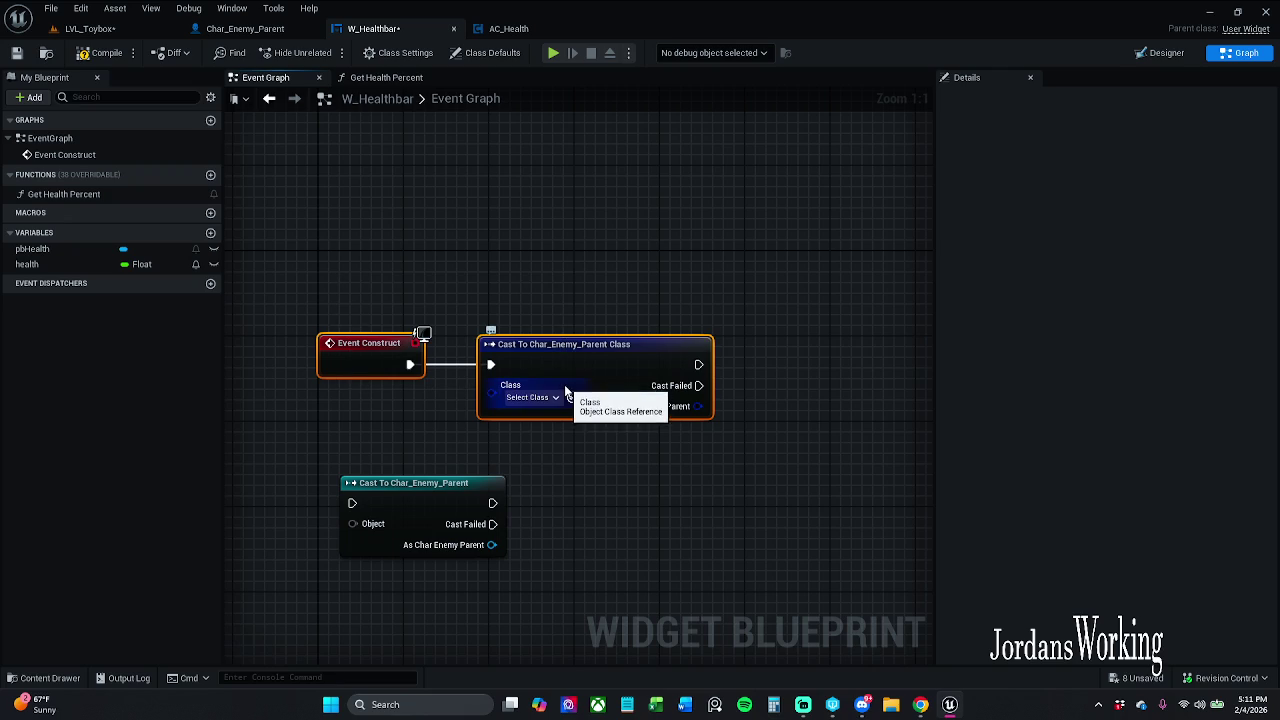
{"action": "left_click", "coordinate": [570, 310]}
{"action": "left_click", "coordinate": [535, 398]}
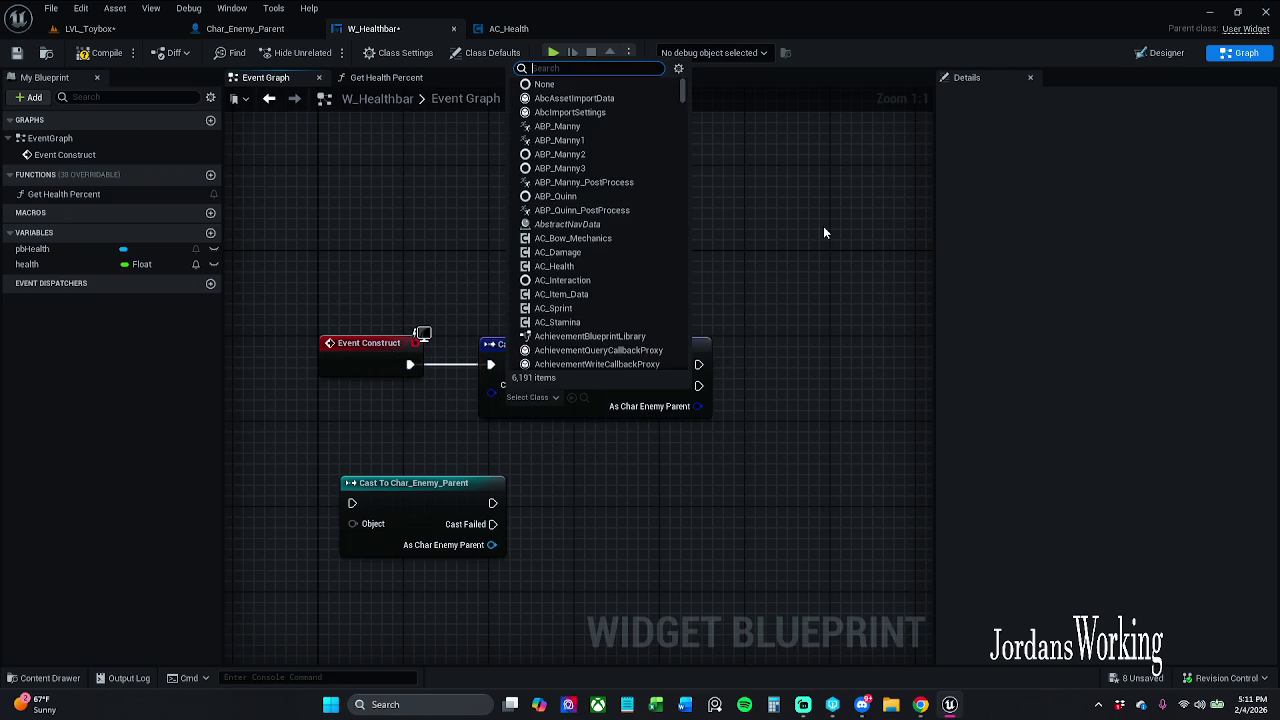
{"action": "type", "text": "bp ene"}
{"action": "key", "text": "BackSpace"}
{"action": "key", "text": "BackSpace"}
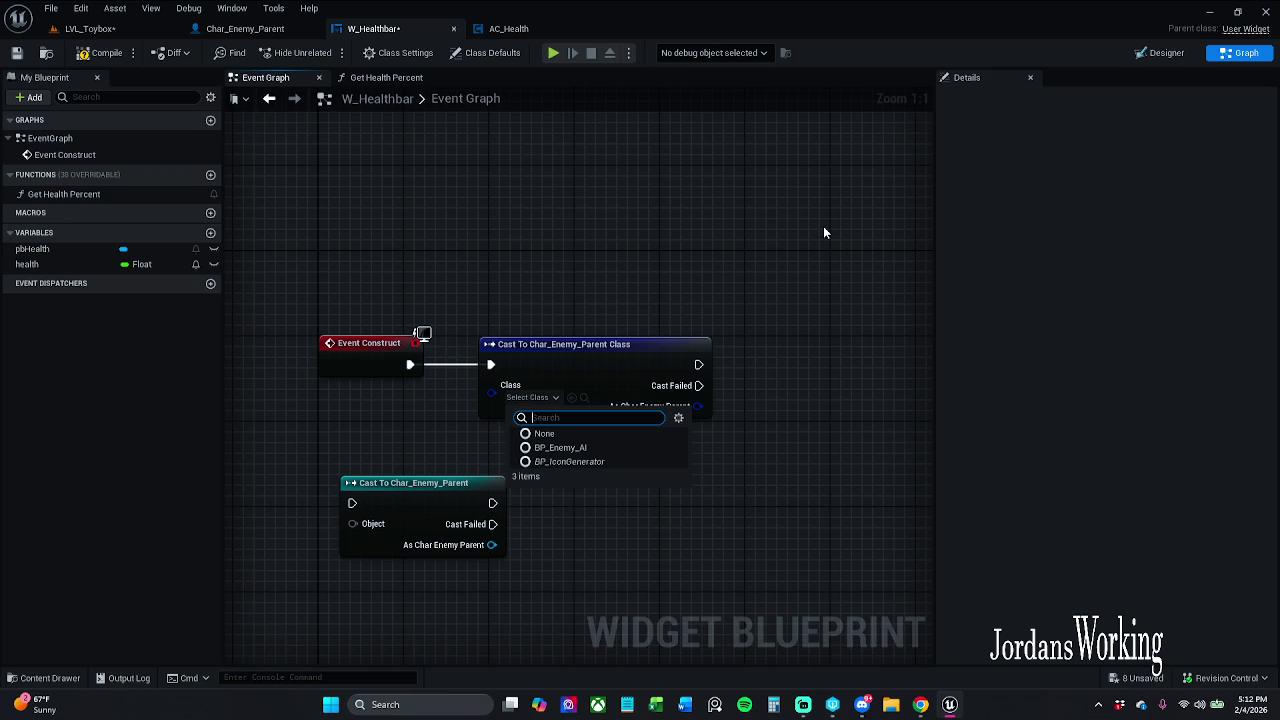
{"action": "type", "text": "char ene"}
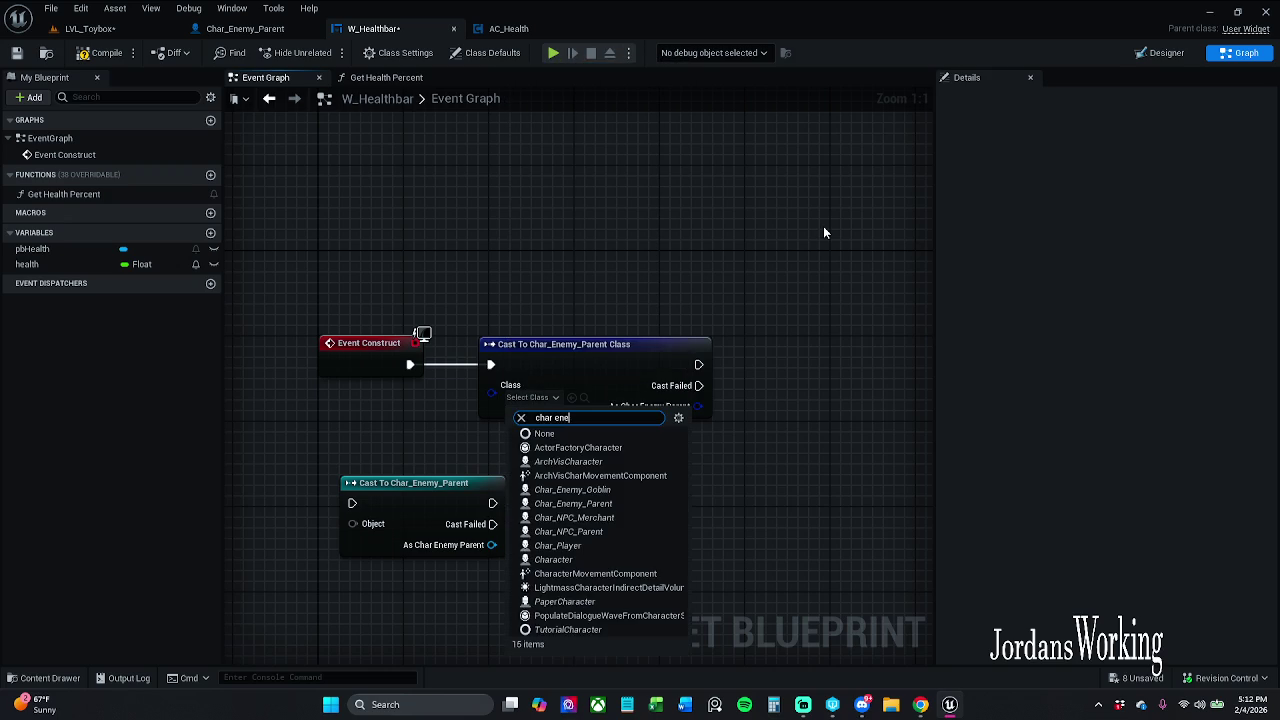
{"action": "left_click", "coordinate": [565, 462]}
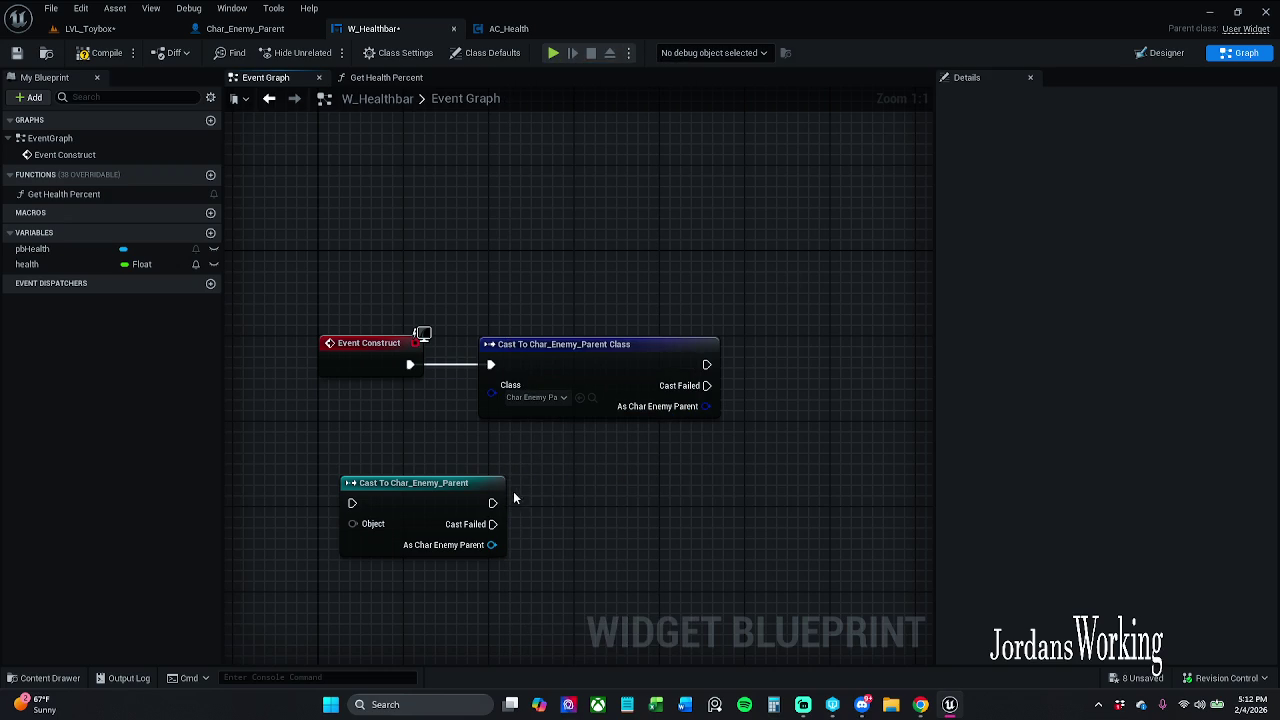
Delete the unused Cast To Char_Enemy_Parent object node and pan the graph
{"action": "mouse_move", "coordinate": [445, 504]}
{"action": "left_mouse_down"}
{"action": "mouse_move", "coordinate": [518, 290]}
{"action": "mouse_move", "coordinate": [603, 214]}
{"action": "left_mouse_up"}
{"action": "key", "text": "Delete"}
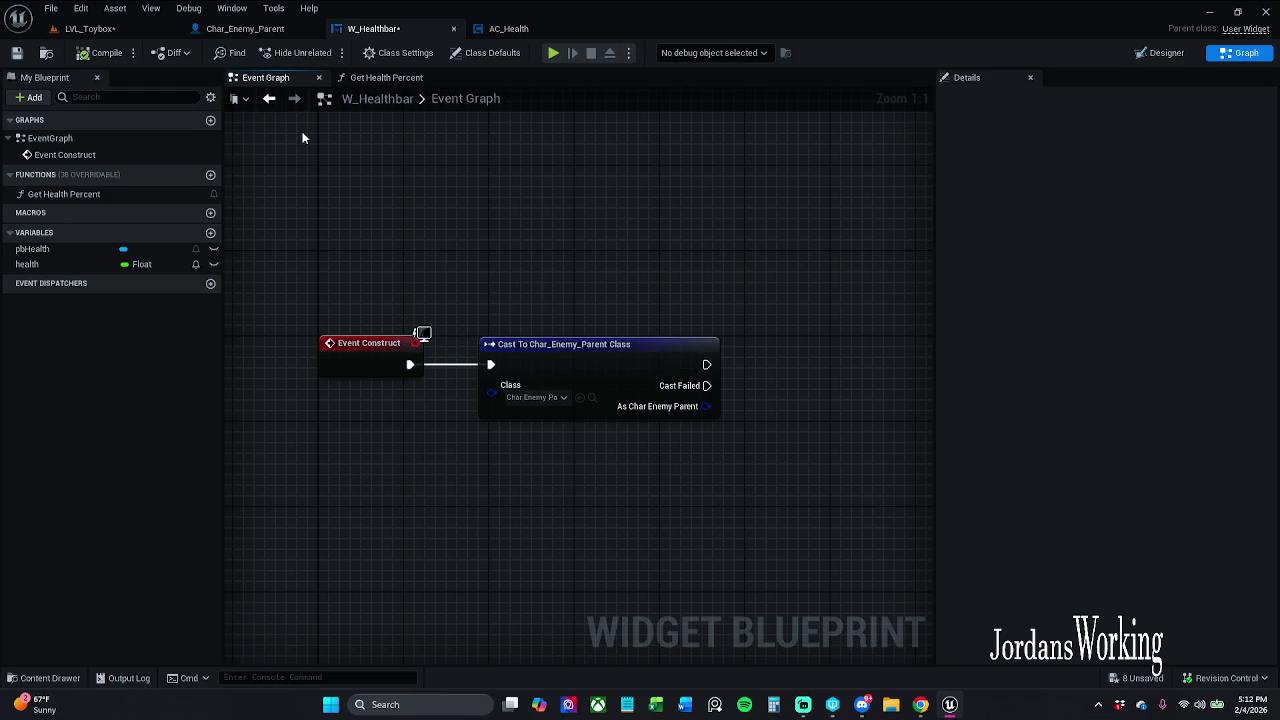
{"action": "left_click_drag", "start_coordinate": [640, 238], "coordinate": [511, 214]}
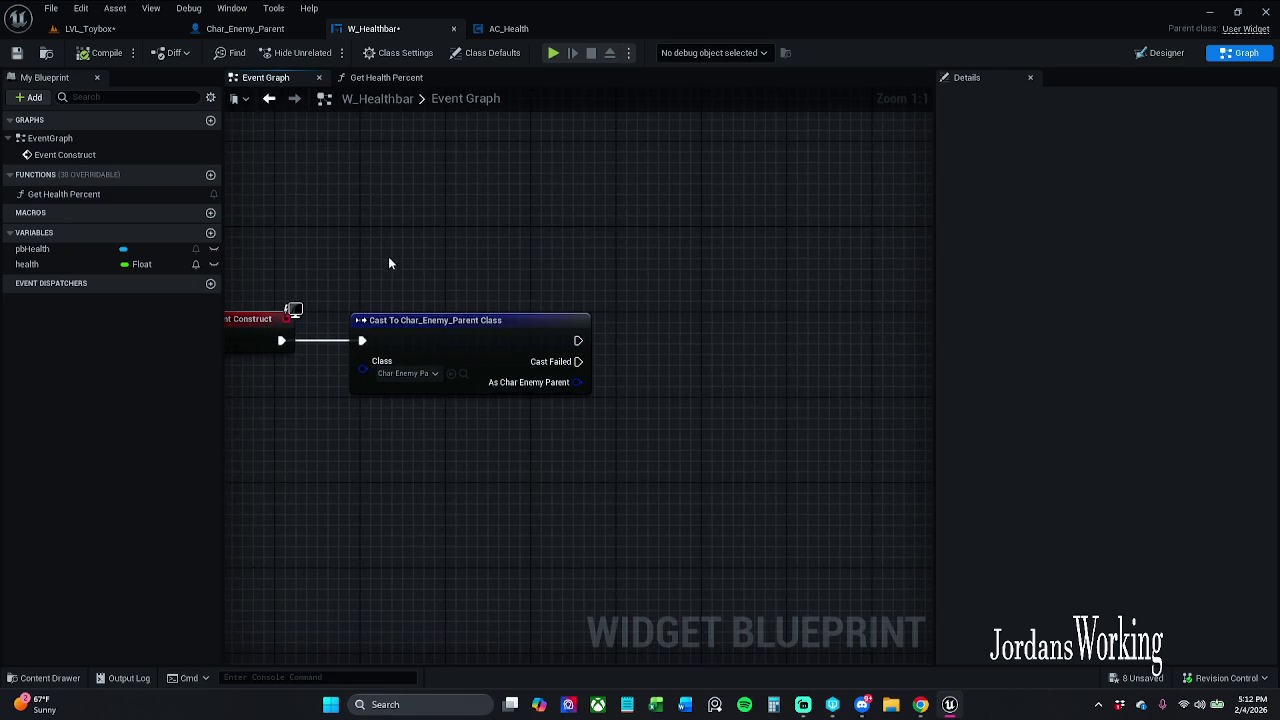
Wire Event Construct into a new Cast To Char_Enemy_Parent node positioned above the Class cast
{"action": "mouse_move", "coordinate": [390, 263]}
{"action": "left_mouse_down"}
{"action": "mouse_move", "coordinate": [672, 376]}
{"action": "mouse_move", "coordinate": [686, 402]}
{"action": "left_mouse_up"}
{"action": "left_click", "coordinate": [688, 433]}
{"action": "mouse_move", "coordinate": [452, 237]}
{"action": "left_mouse_down"}
{"action": "mouse_move", "coordinate": [395, 220]}
{"action": "mouse_move", "coordinate": [429, 217]}
{"action": "mouse_move", "coordinate": [378, 272]}
{"action": "mouse_move", "coordinate": [431, 303]}
{"action": "left_mouse_up"}
{"action": "mouse_move", "coordinate": [337, 348]}
{"action": "left_mouse_down"}
{"action": "mouse_move", "coordinate": [454, 273]}
{"action": "mouse_move", "coordinate": [368, 344]}
{"action": "mouse_move", "coordinate": [334, 353]}
{"action": "mouse_move", "coordinate": [363, 363]}
{"action": "mouse_move", "coordinate": [462, 248]}
{"action": "left_mouse_up"}
{"action": "type", "text": "cast to"}
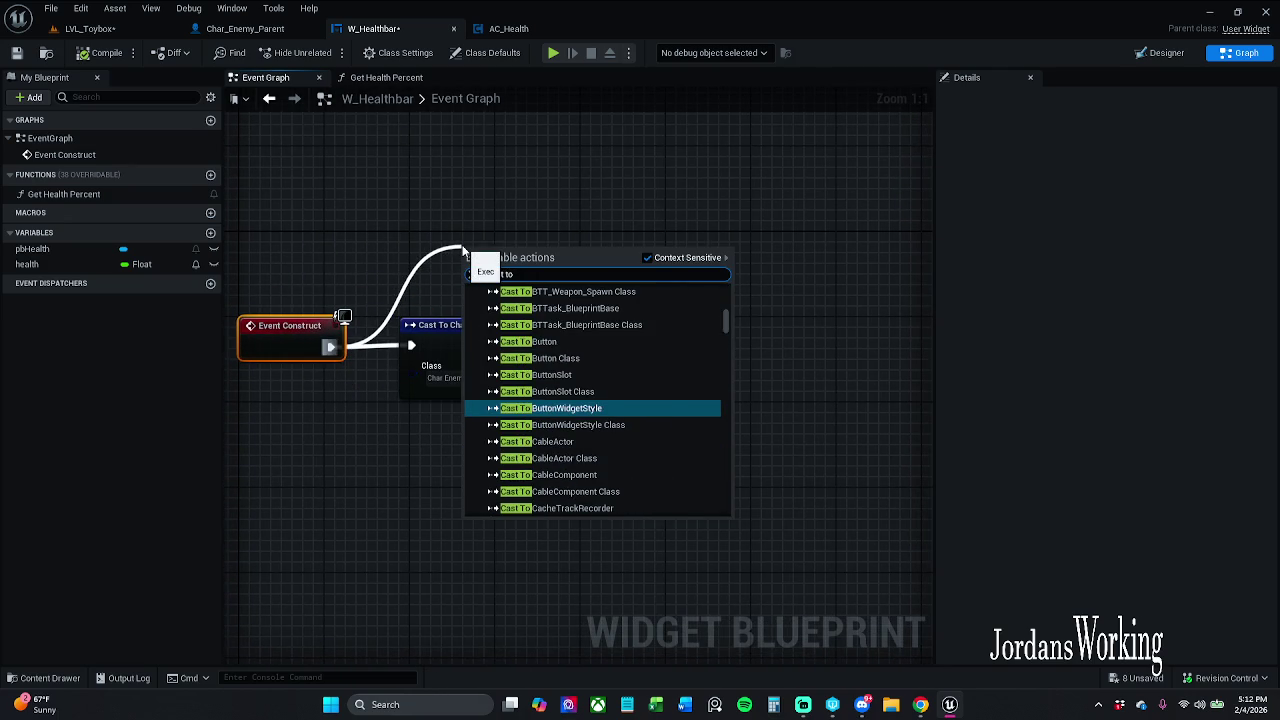
{"action": "type", "text": " chra"}
{"action": "key", "text": "BackSpace"}
{"action": "key", "text": "BackSpace"}
{"action": "key", "text": "BackSpace"}
{"action": "type", "text": "har"}
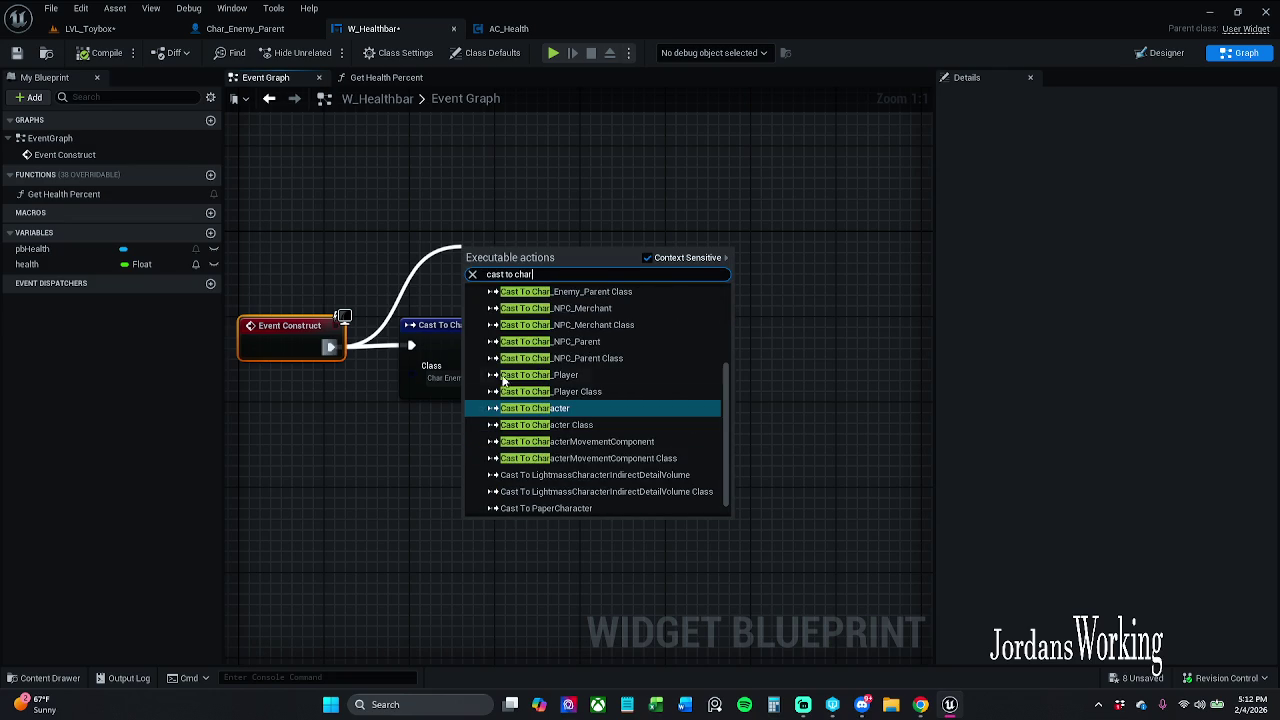
{"action": "scroll", "coordinate": [598, 306], "scroll_direction": "up", "scroll_amount": 1}
{"action": "left_click", "coordinate": [597, 308]}
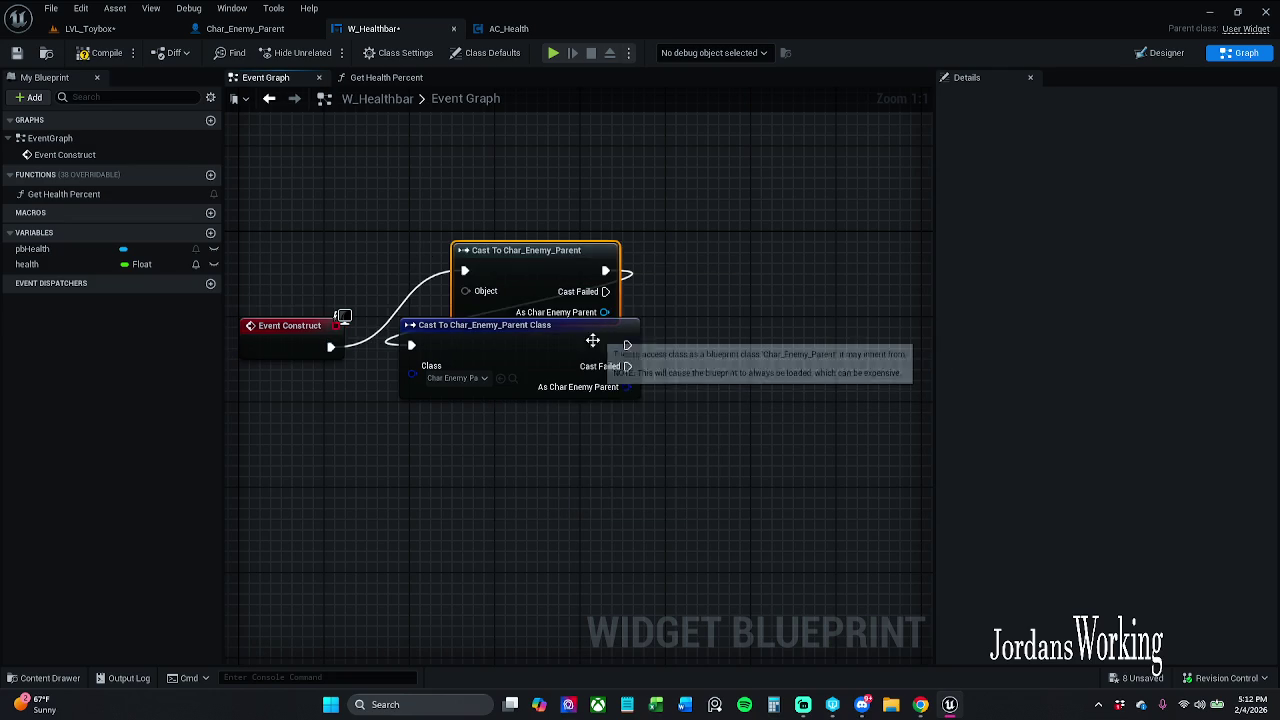
{"action": "left_click_drag", "start_coordinate": [500, 251], "coordinate": [490, 219]}
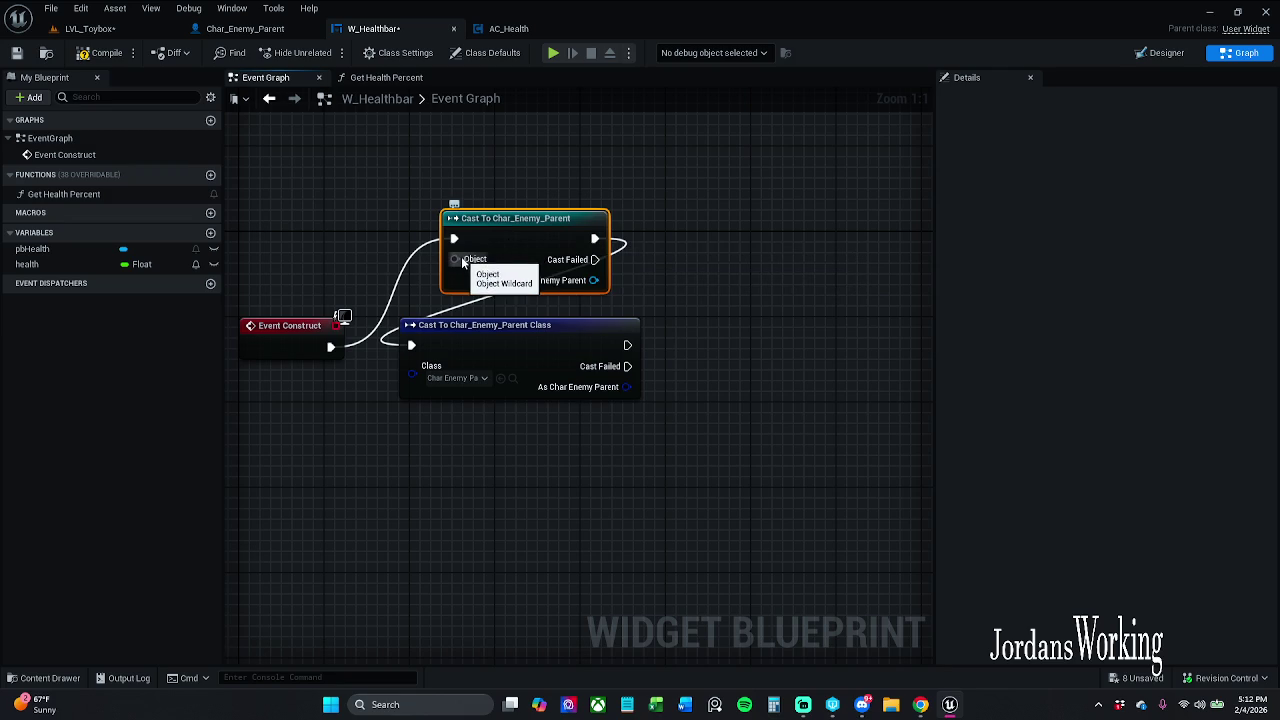
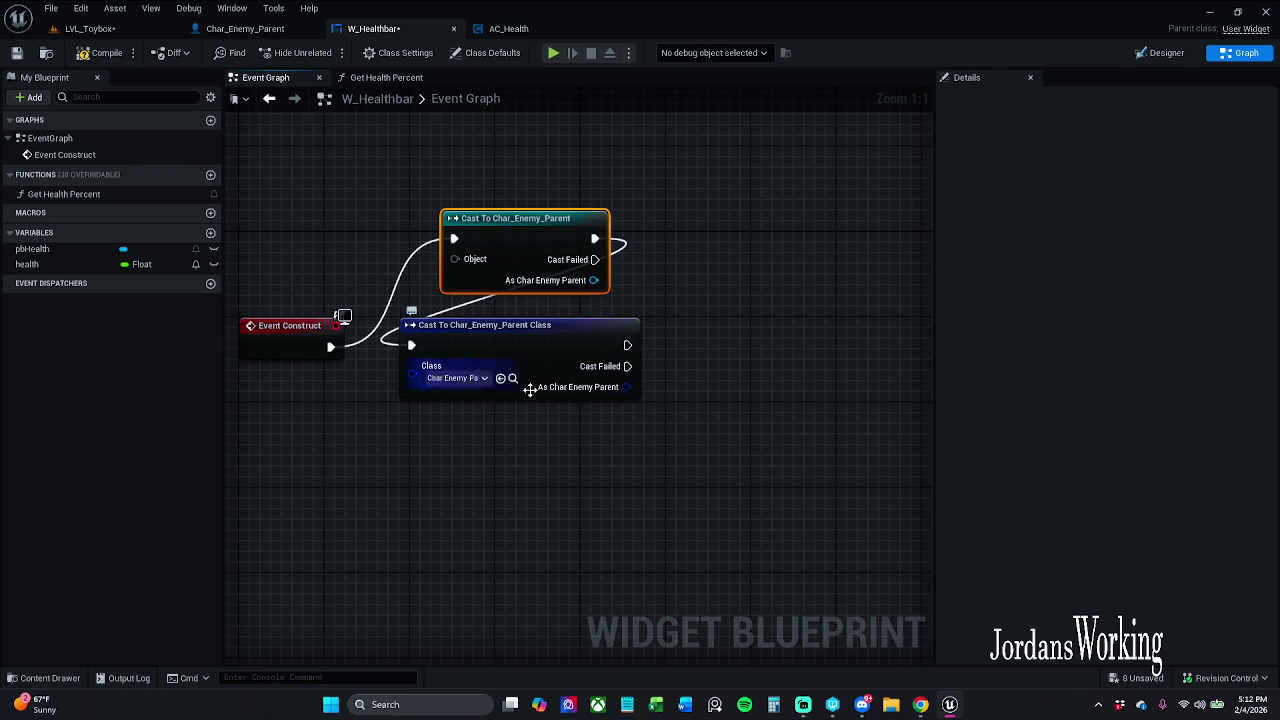
Delete the Cast To Char_Enemy_Parent object node and wire Event Construct into the Class cast node
{"action": "left_click_drag", "start_coordinate": [690, 272], "coordinate": [452, 226]}
{"action": "key", "text": "Delete"}
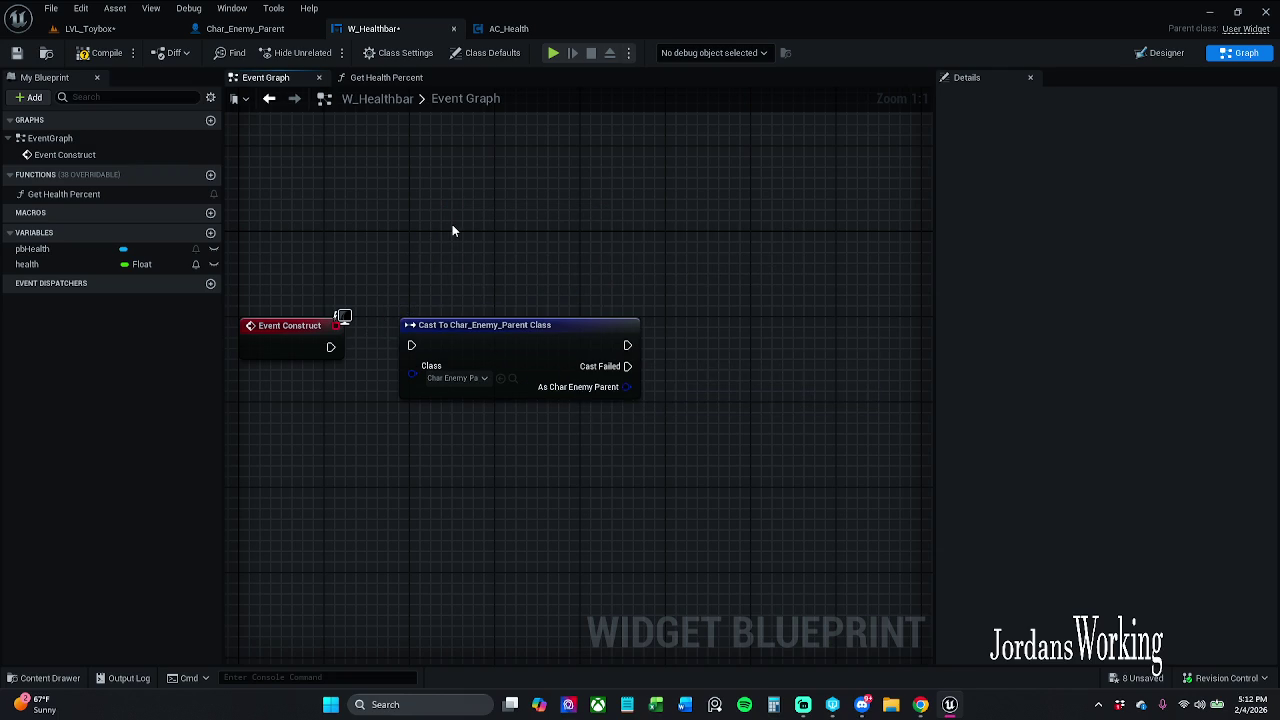
{"action": "mouse_move", "coordinate": [330, 348]}
{"action": "left_mouse_down"}
{"action": "mouse_move", "coordinate": [411, 345]}
{"action": "mouse_move", "coordinate": [424, 320]}
{"action": "left_mouse_up"}
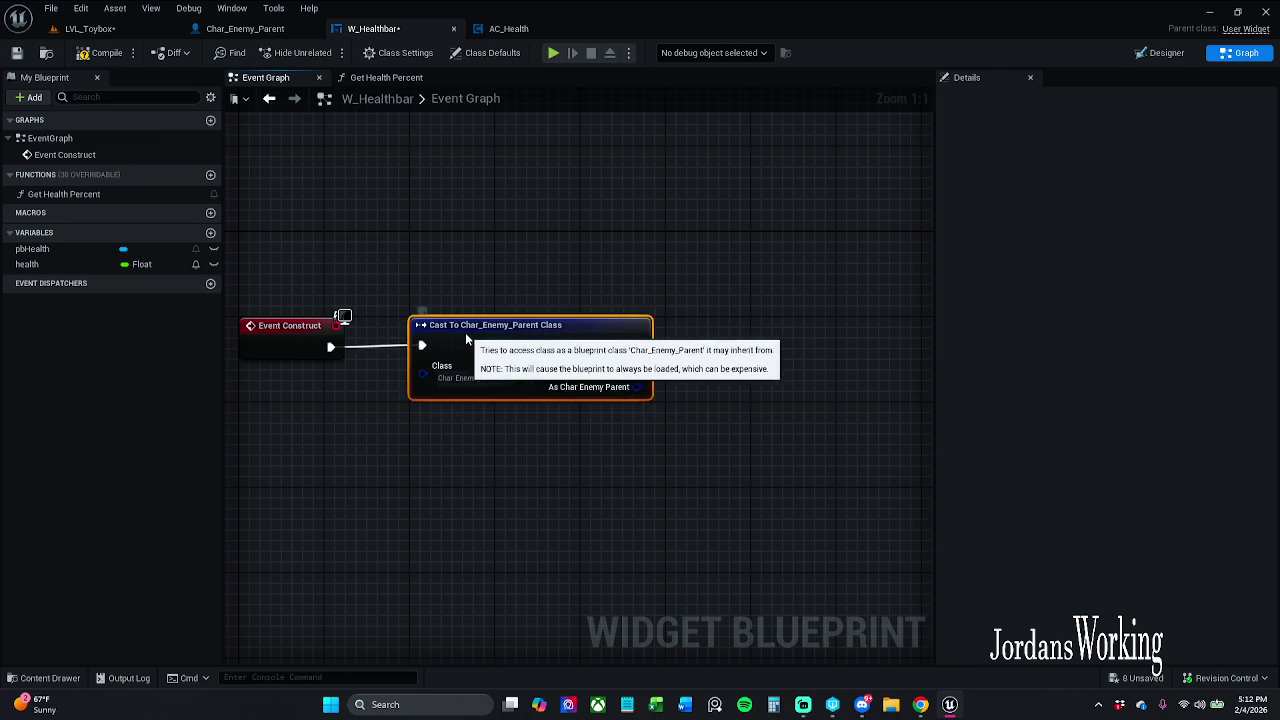
{"action": "left_click_drag", "start_coordinate": [260, 274], "coordinate": [512, 384]}
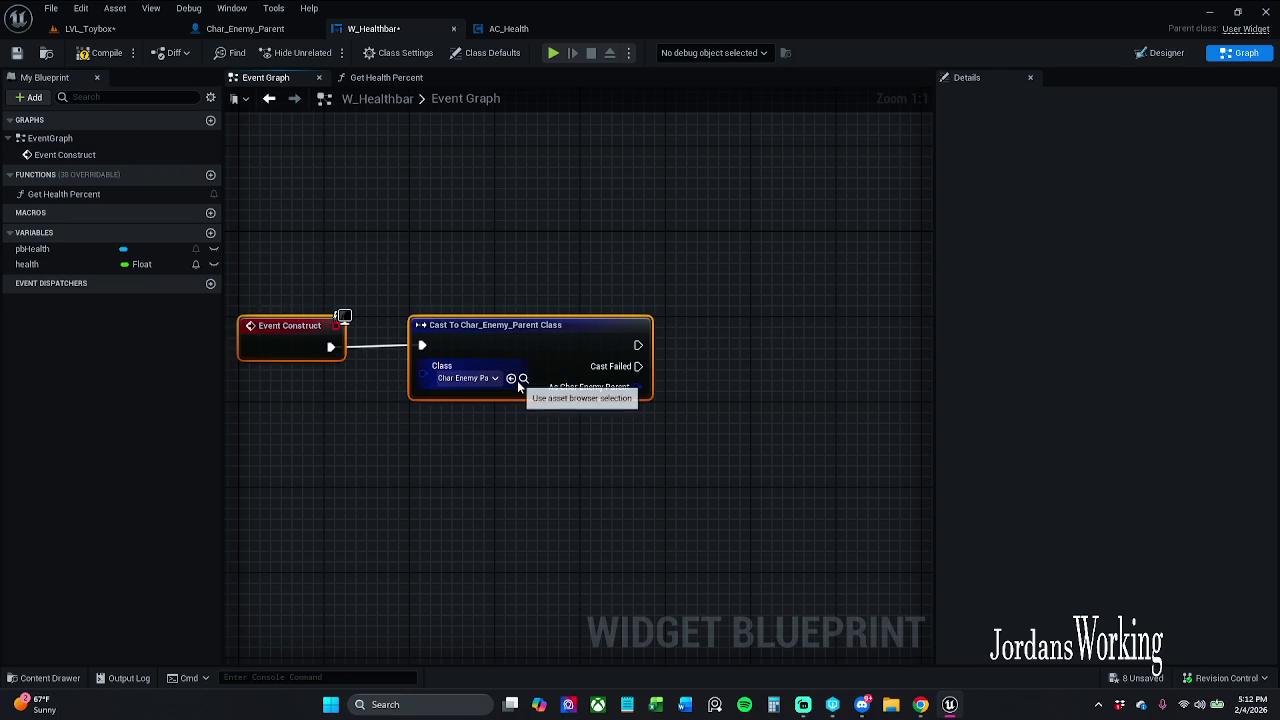
{"action": "left_click", "coordinate": [530, 212]}
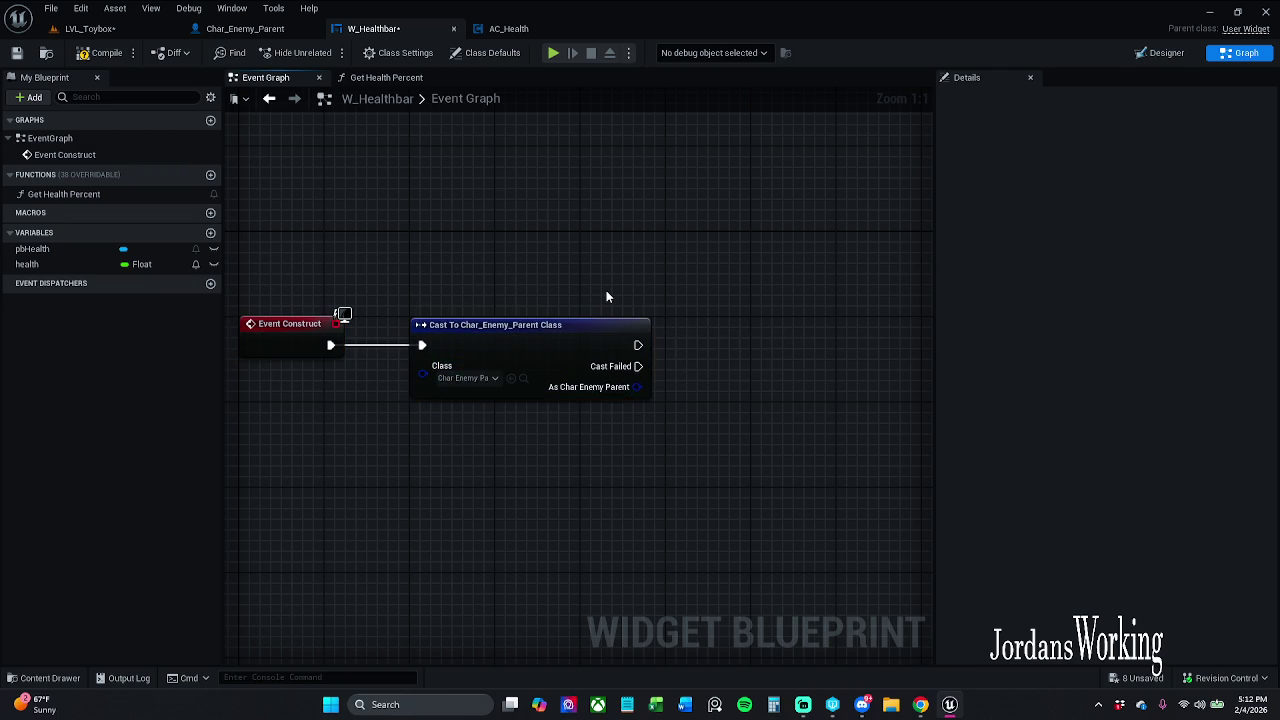
{"action": "left_click_drag", "start_coordinate": [650, 288], "coordinate": [559, 270]}
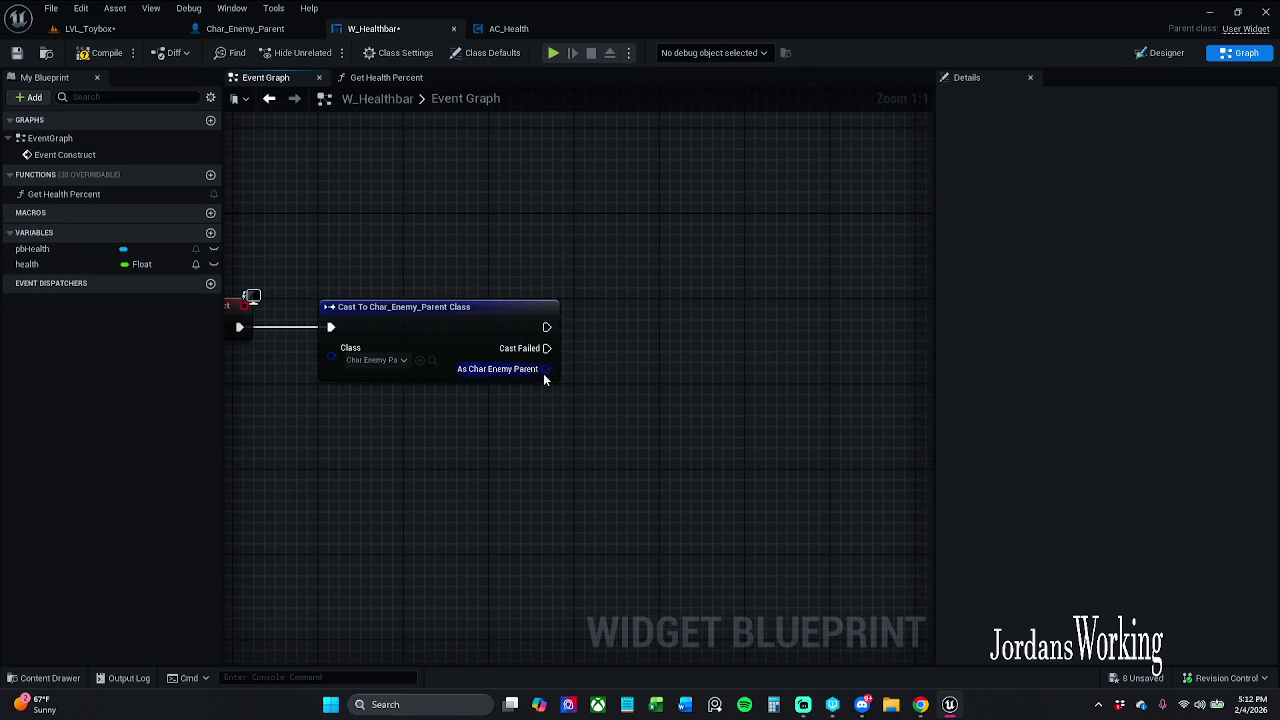
{"action": "left_click", "coordinate": [278, 30]}
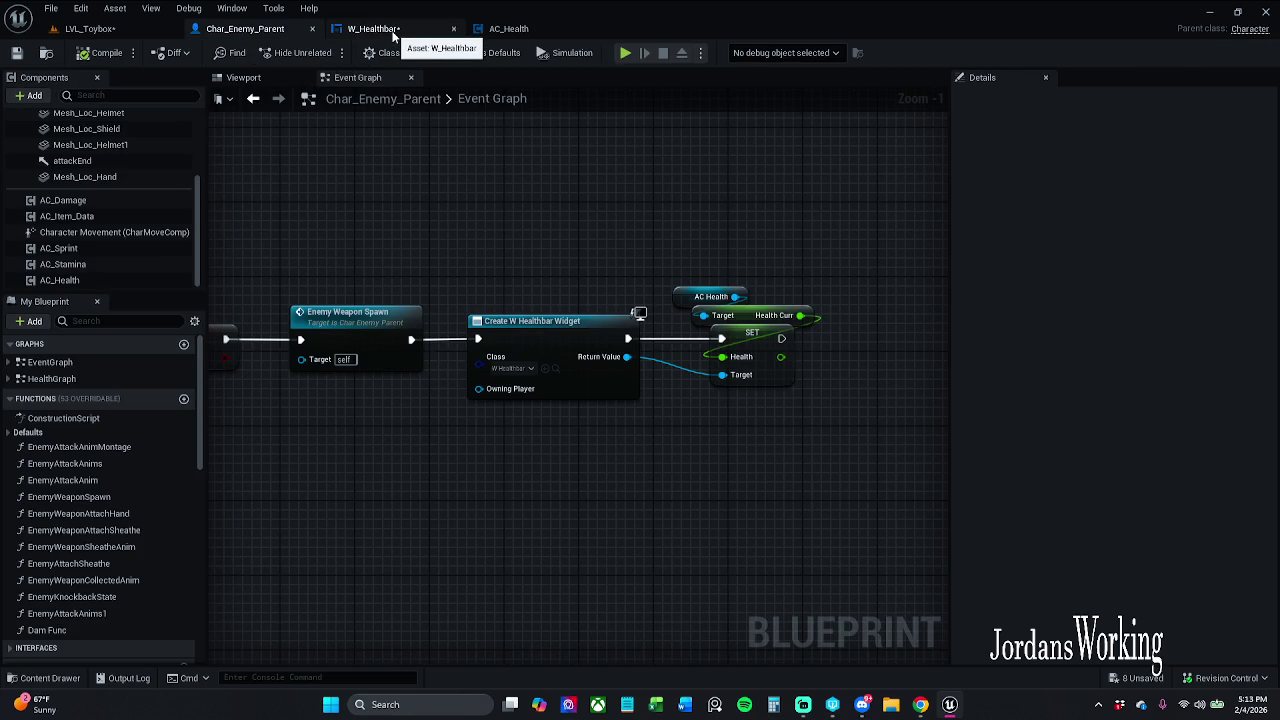
Add a Get Health Curr node from the cast's As Char Enemy Parent output
{"action": "left_click", "coordinate": [393, 35]}
{"action": "left_click_drag", "start_coordinate": [546, 369], "coordinate": [575, 404]}
{"action": "type", "text": "get h"}
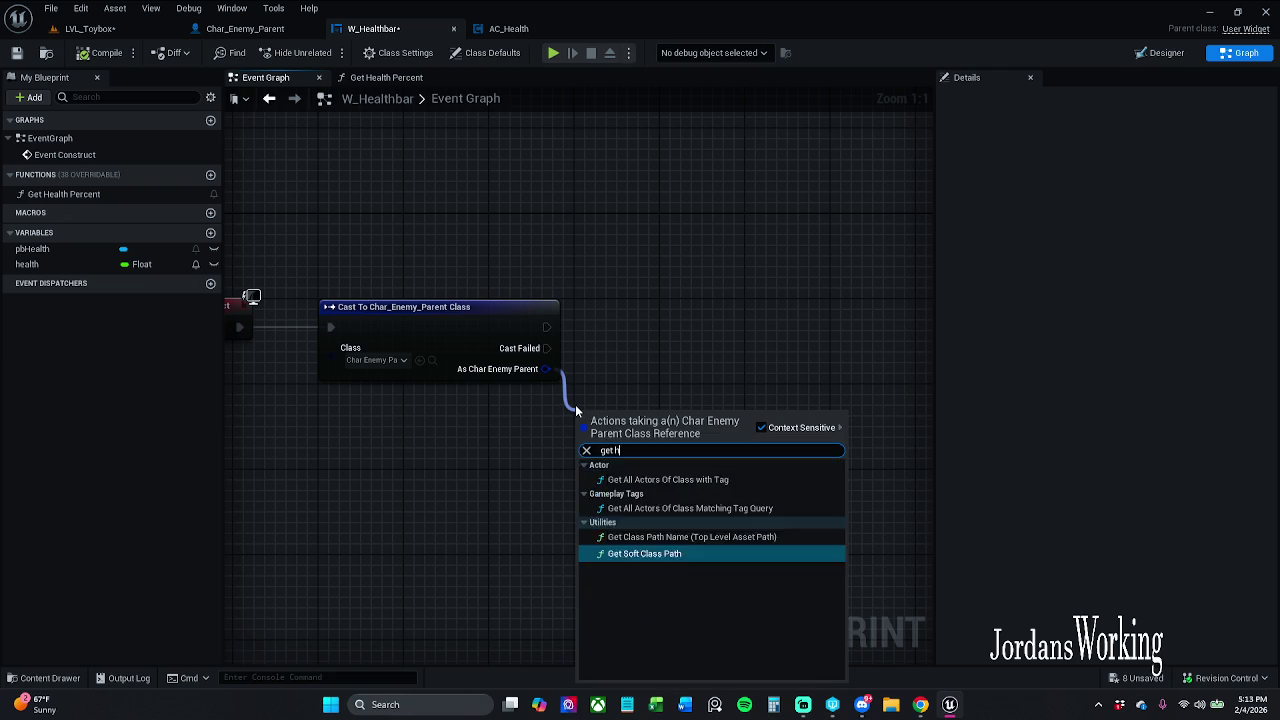
{"action": "type", "text": "ealth"}
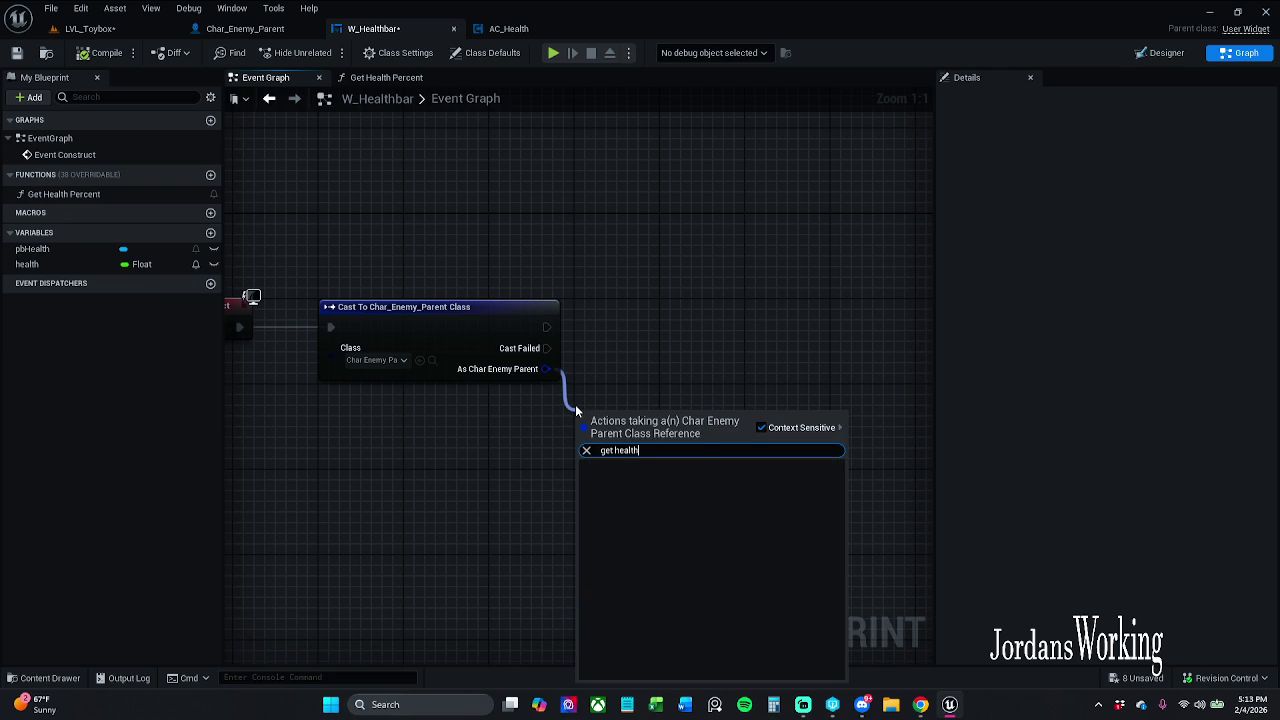
{"action": "left_click", "coordinate": [805, 428]}
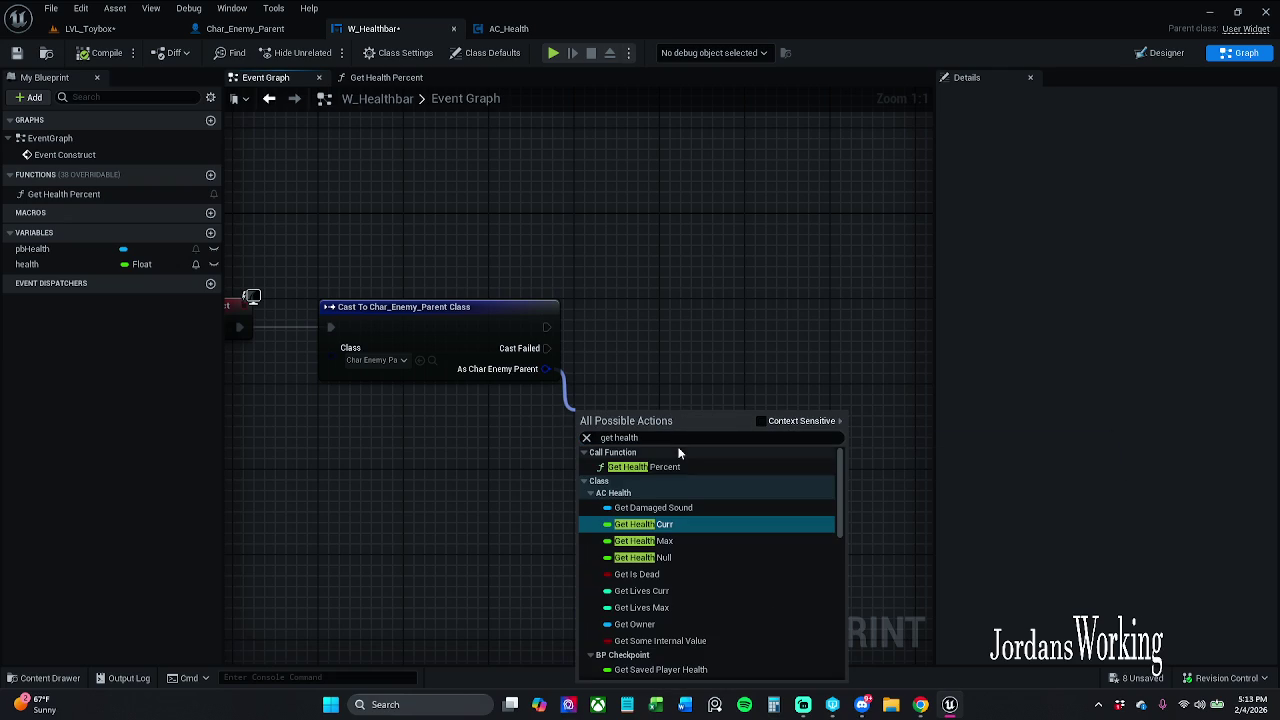
{"action": "left_click", "coordinate": [683, 526]}
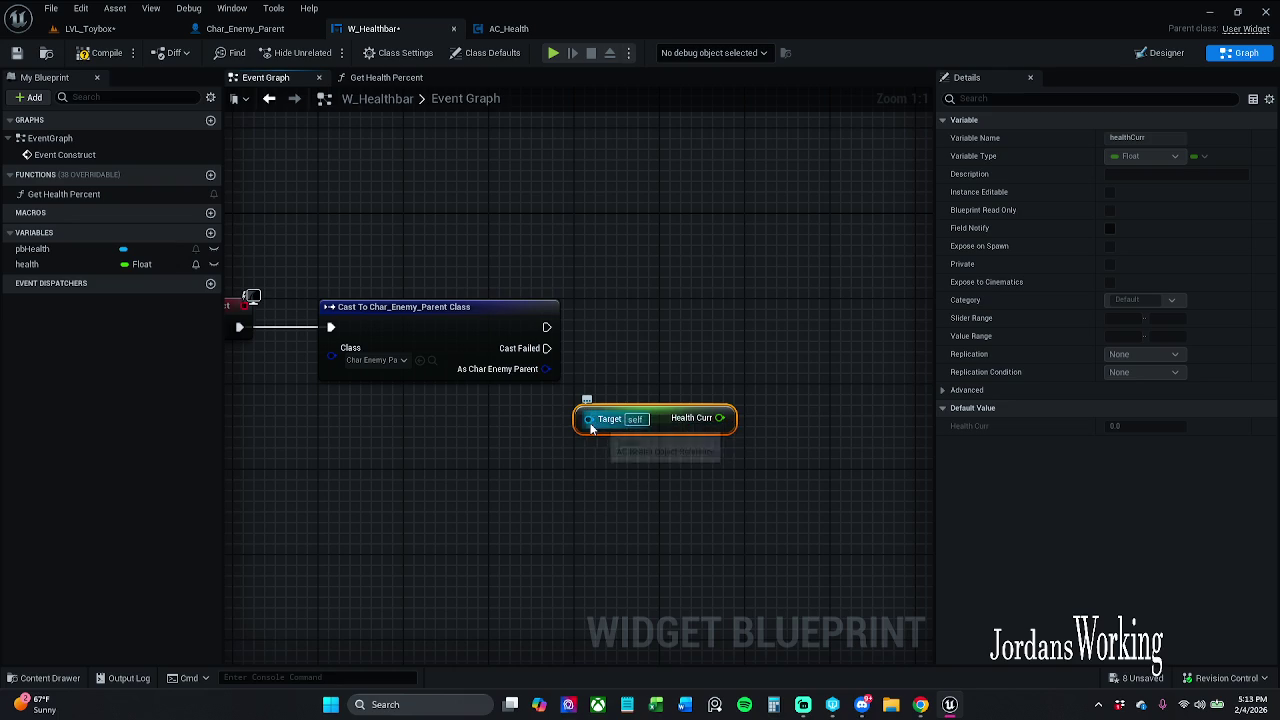
{"action": "left_click_drag", "start_coordinate": [665, 418], "coordinate": [686, 451]}
{"action": "left_click_drag", "start_coordinate": [602, 451], "coordinate": [613, 449]}
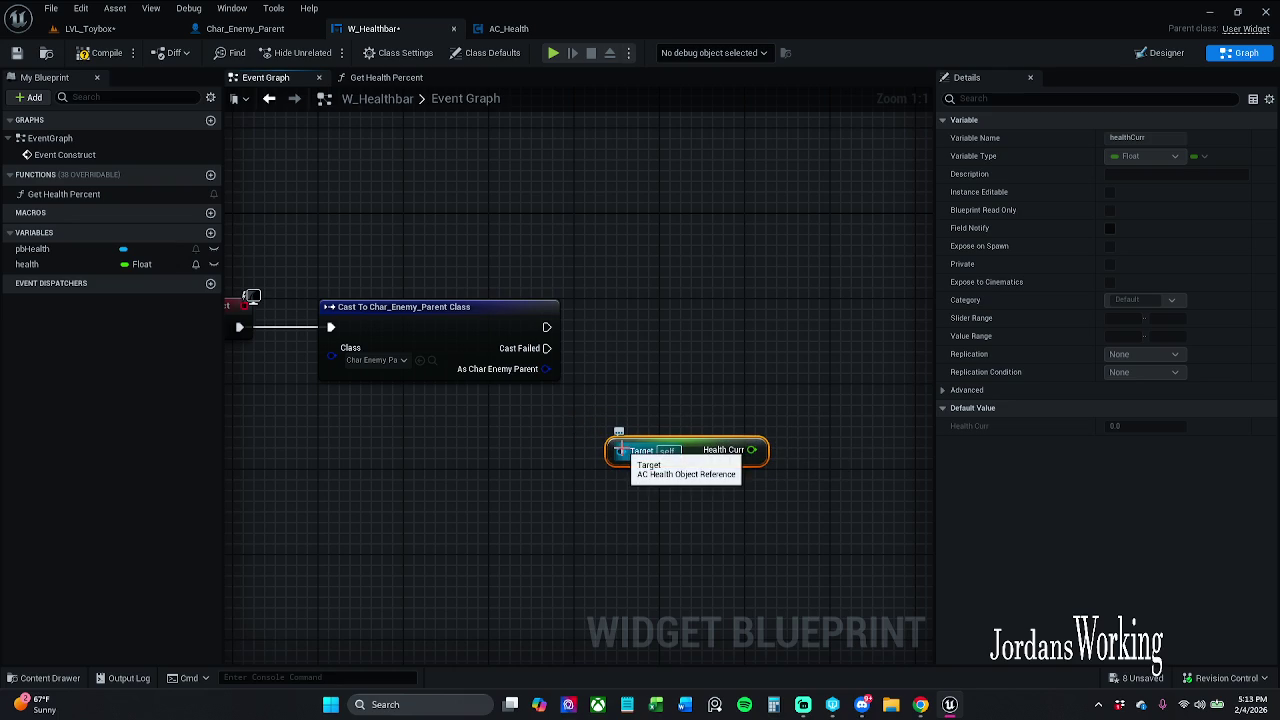
Add a Get Actor Of Class node after the class cast and arrange the nodes
{"action": "left_click_drag", "start_coordinate": [547, 369], "coordinate": [649, 379]}
{"action": "type", "text": "get actor"}
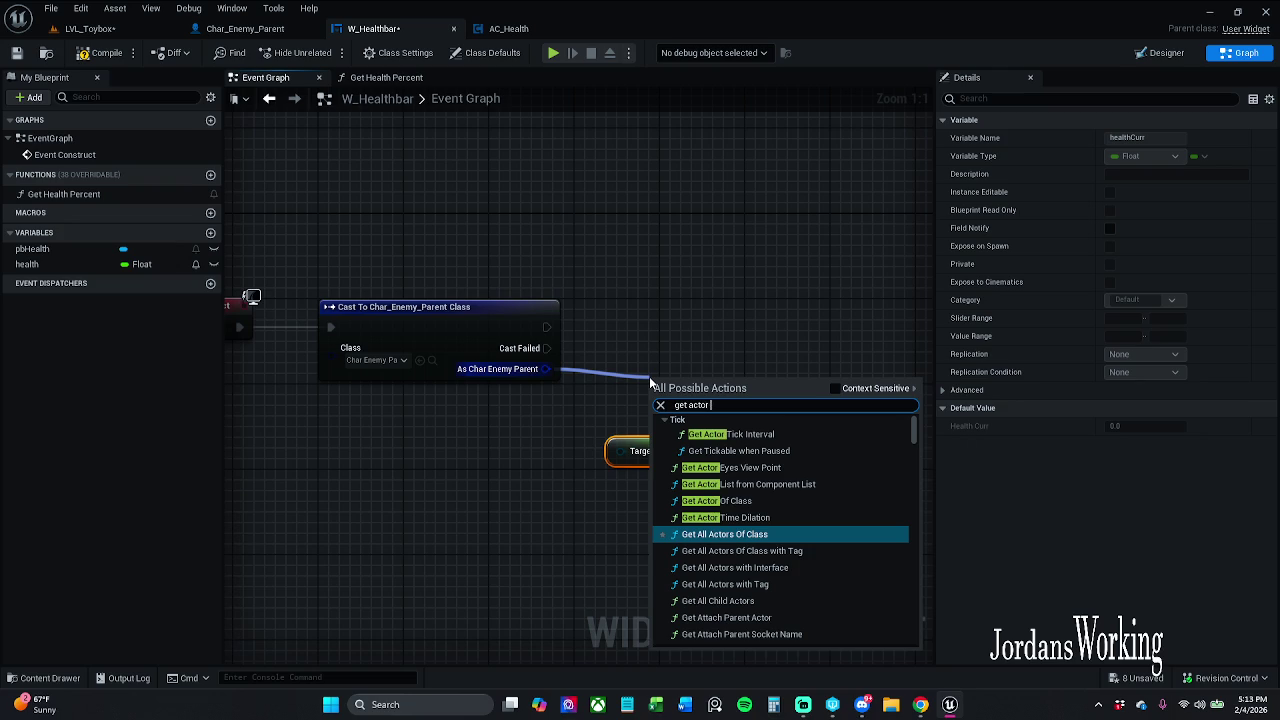
{"action": "left_click", "coordinate": [836, 388]}
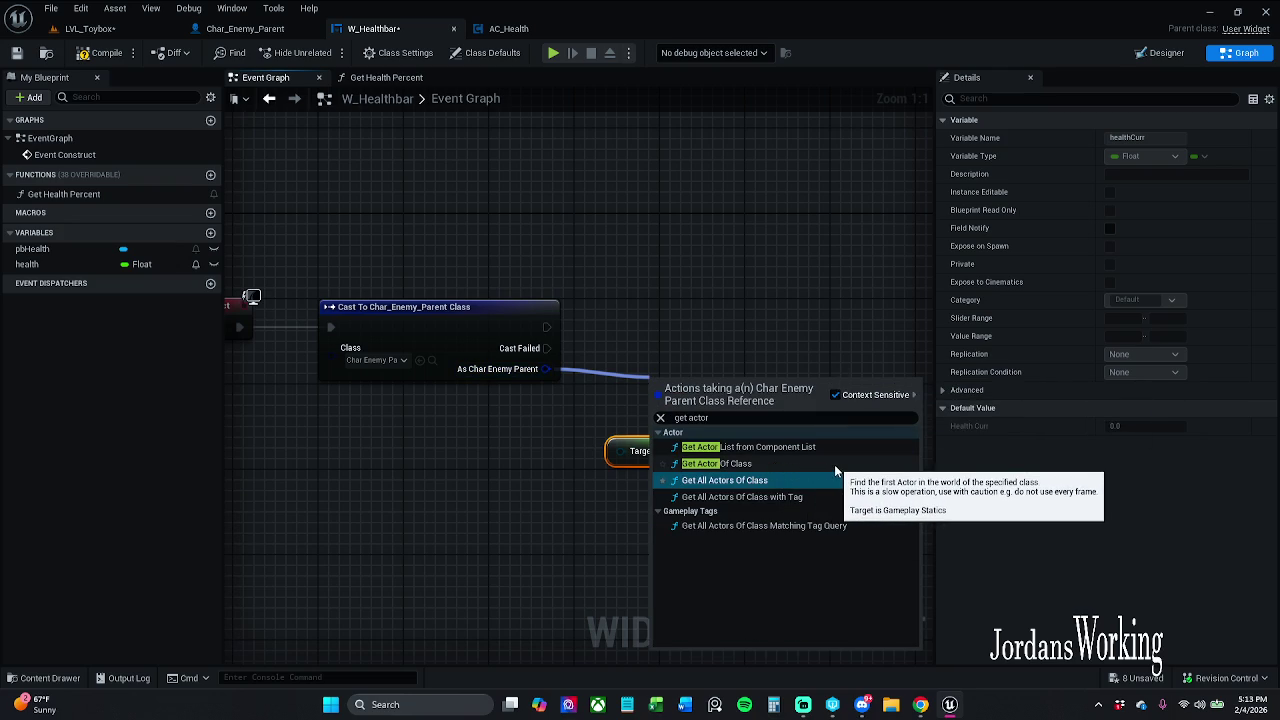
{"action": "left_click", "coordinate": [835, 465]}
{"action": "mouse_move", "coordinate": [740, 387]}
{"action": "left_mouse_down"}
{"action": "mouse_move", "coordinate": [743, 322]}
{"action": "mouse_move", "coordinate": [710, 317]}
{"action": "left_mouse_up"}
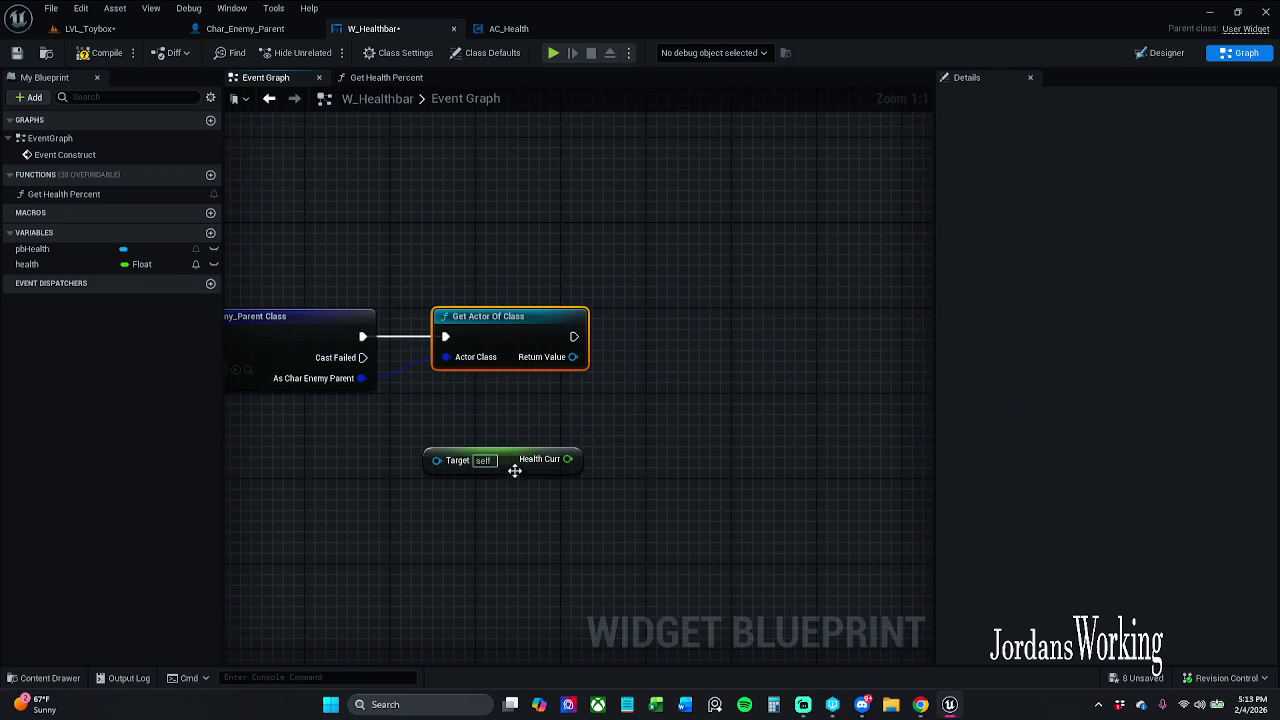
{"action": "left_click_drag", "start_coordinate": [530, 466], "coordinate": [737, 466]}
{"action": "left_click", "coordinate": [617, 390]}
Add a Health New getter on Get Actor Of Class's Return Value
{"action": "mouse_move", "coordinate": [572, 357]}
{"action": "left_mouse_down"}
{"action": "mouse_move", "coordinate": [662, 468]}
{"action": "mouse_move", "coordinate": [703, 395]}
{"action": "left_mouse_up"}
{"action": "type", "text": "get health"}
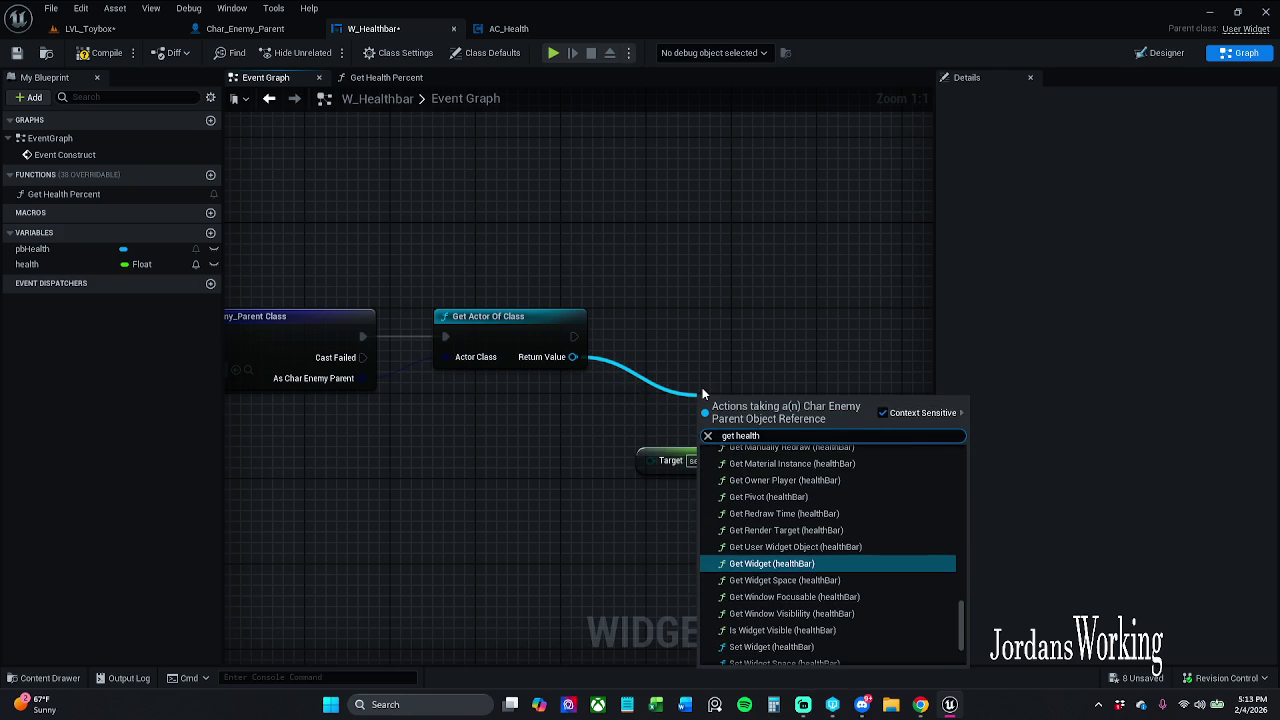
{"action": "scroll", "coordinate": [925, 491], "scroll_direction": "down", "scroll_amount": 3}
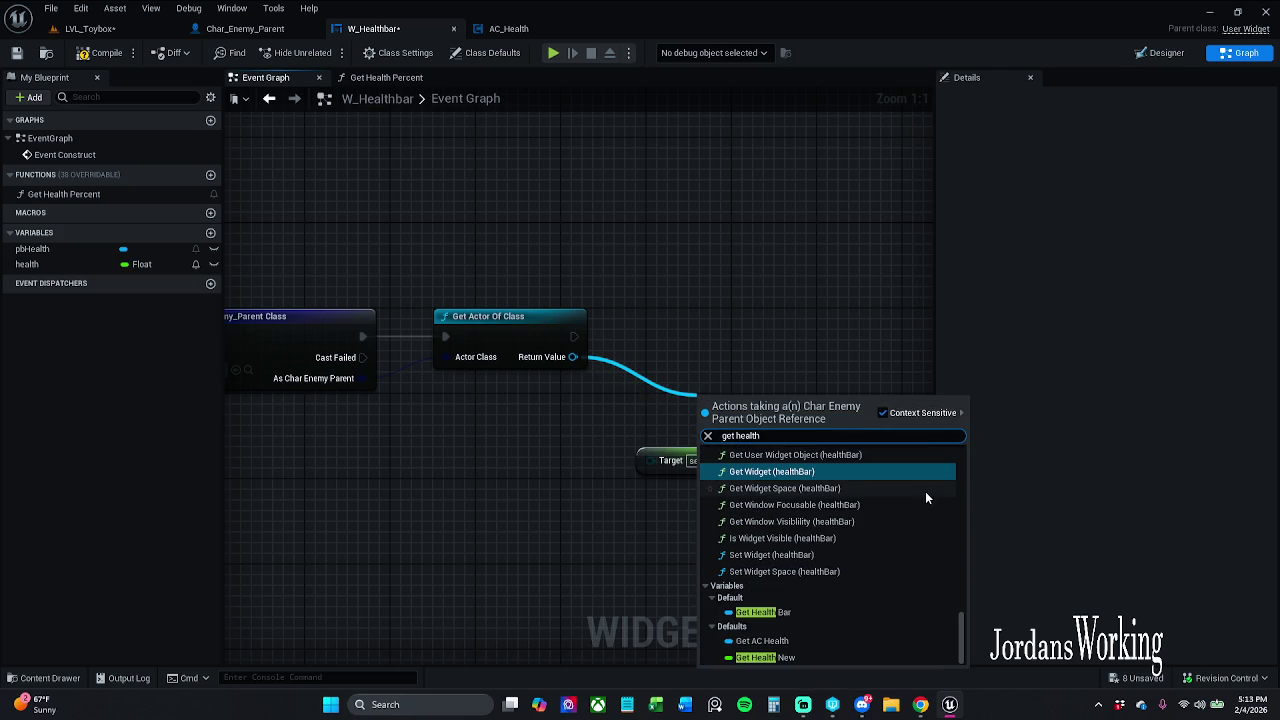
{"action": "left_click", "coordinate": [810, 657]}
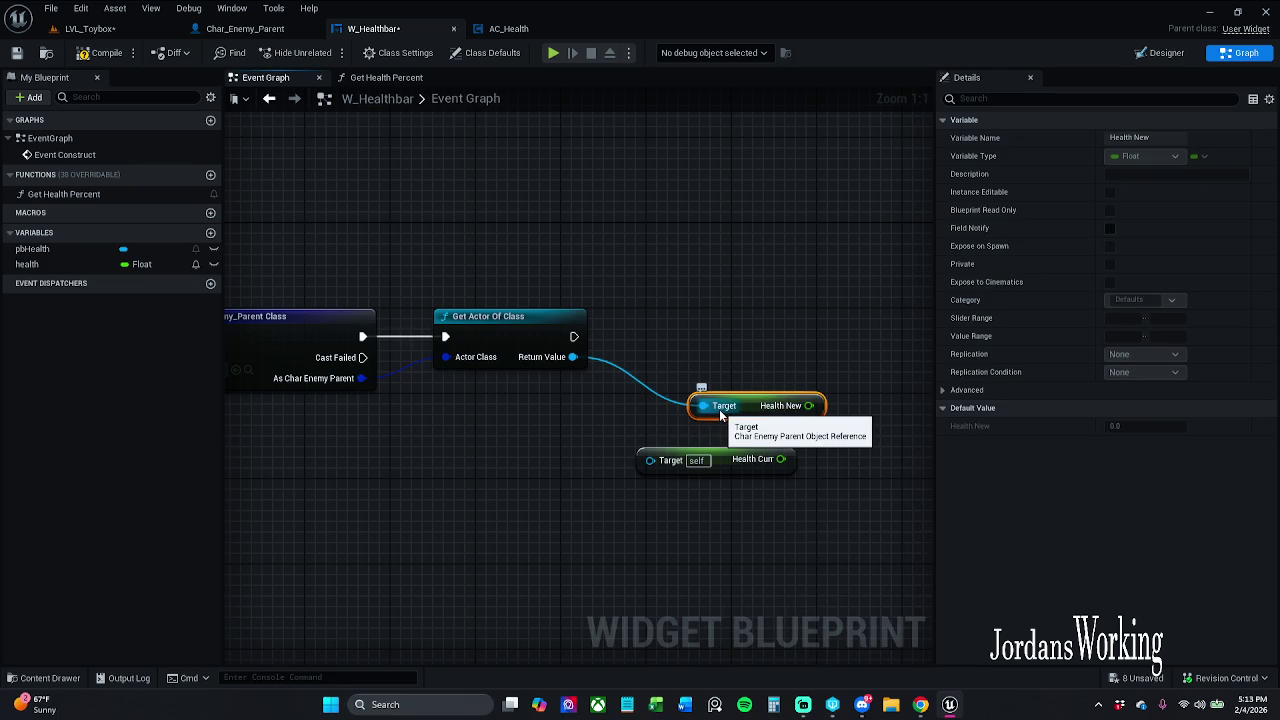
{"action": "left_click", "coordinate": [272, 30]}
Filter Char_Enemy_Parent's members by 'he' and find references to the Health New variable
{"action": "scroll", "coordinate": [121, 560], "scroll_direction": "down", "scroll_amount": 5}
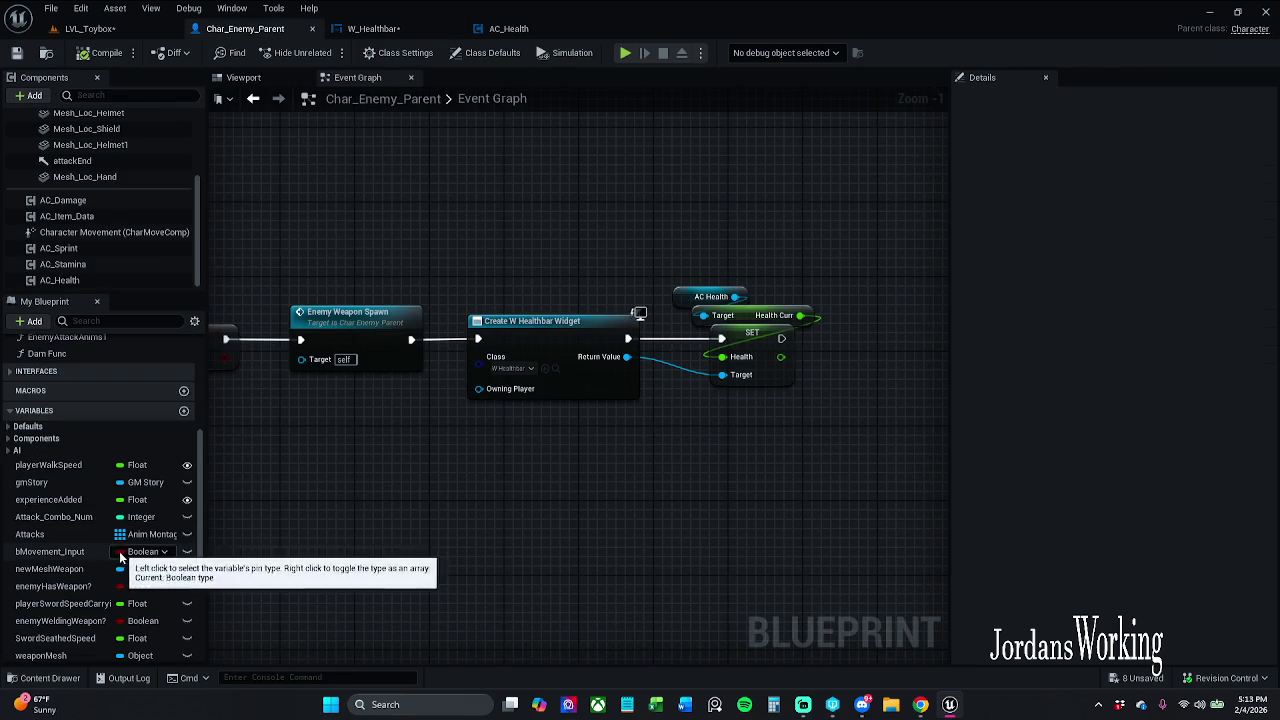
{"action": "left_click", "coordinate": [135, 322]}
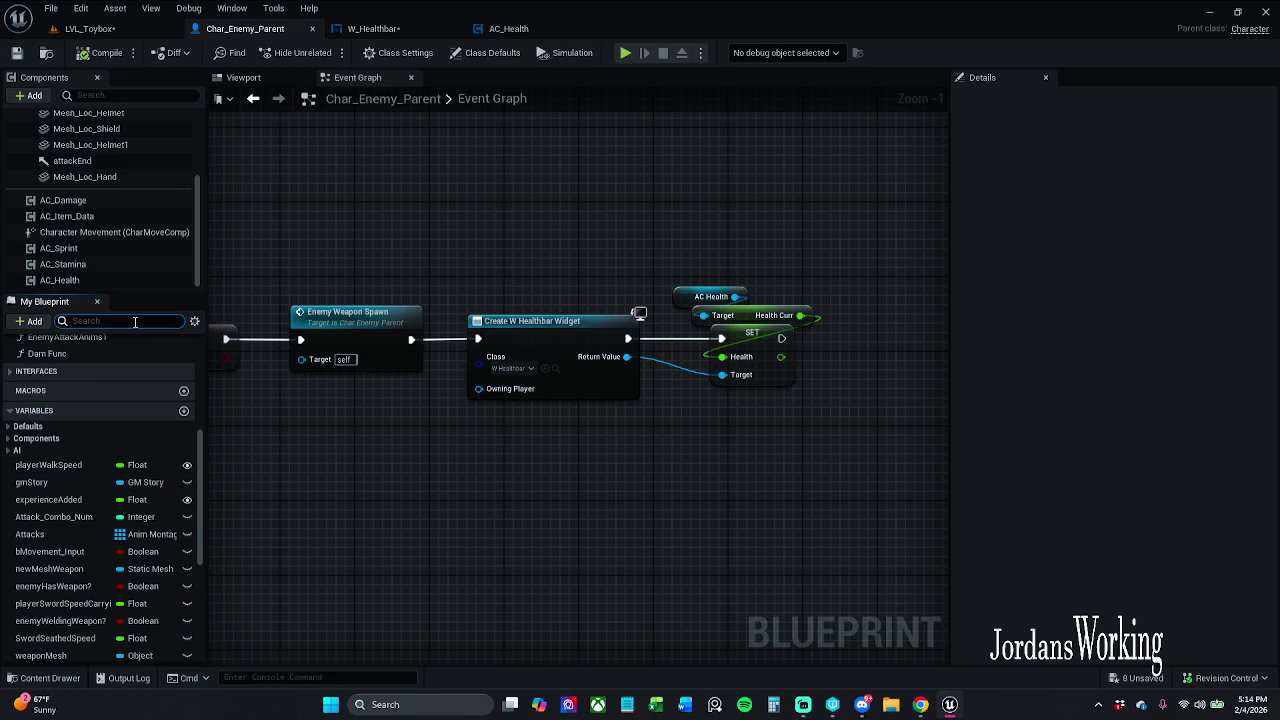
{"action": "type", "text": "he"}
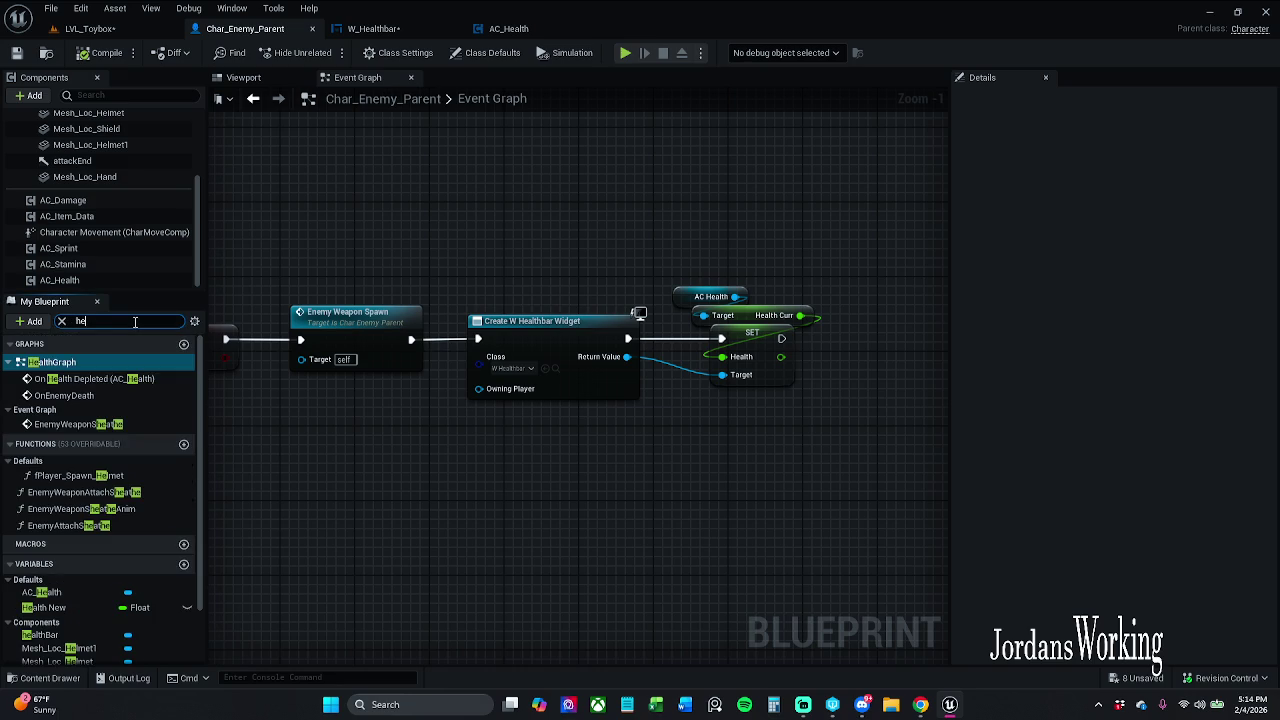
{"action": "left_click", "coordinate": [70, 609]}
{"action": "right_click", "coordinate": [73, 608]}
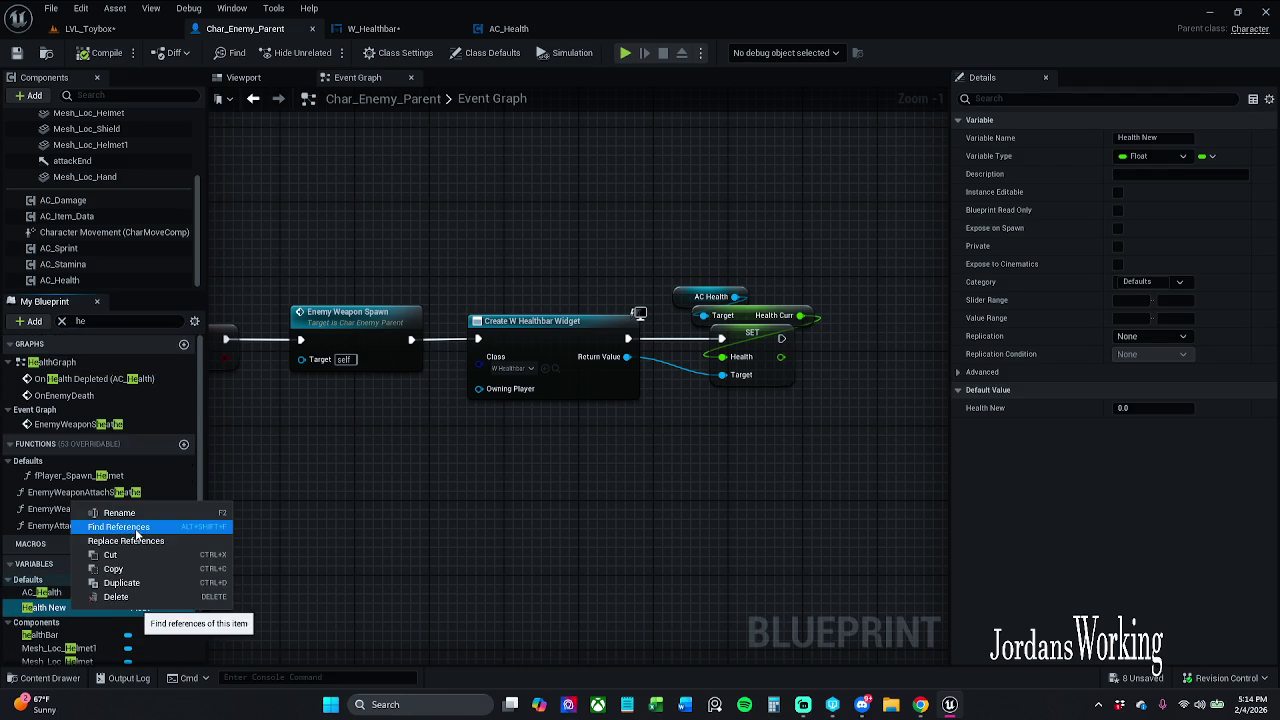
{"action": "left_click", "coordinate": [118, 527]}
{"action": "left_click", "coordinate": [290, 537]}
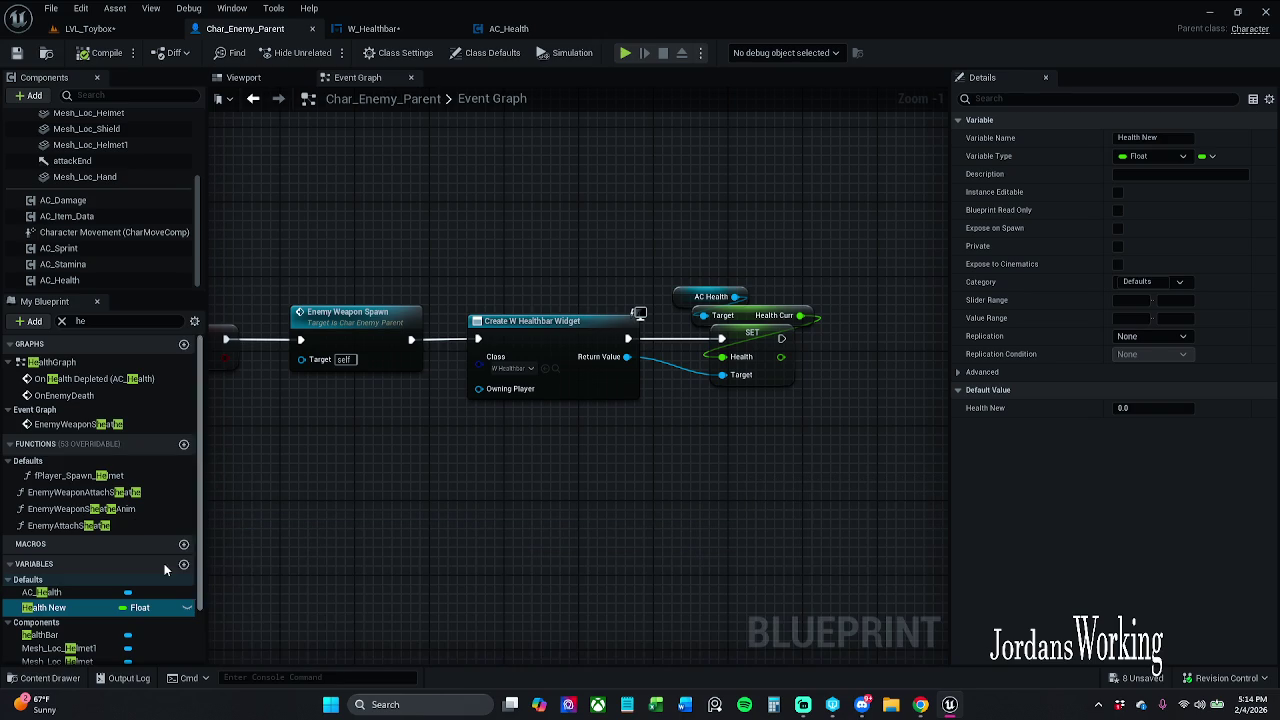
{"action": "left_click", "coordinate": [413, 30]}
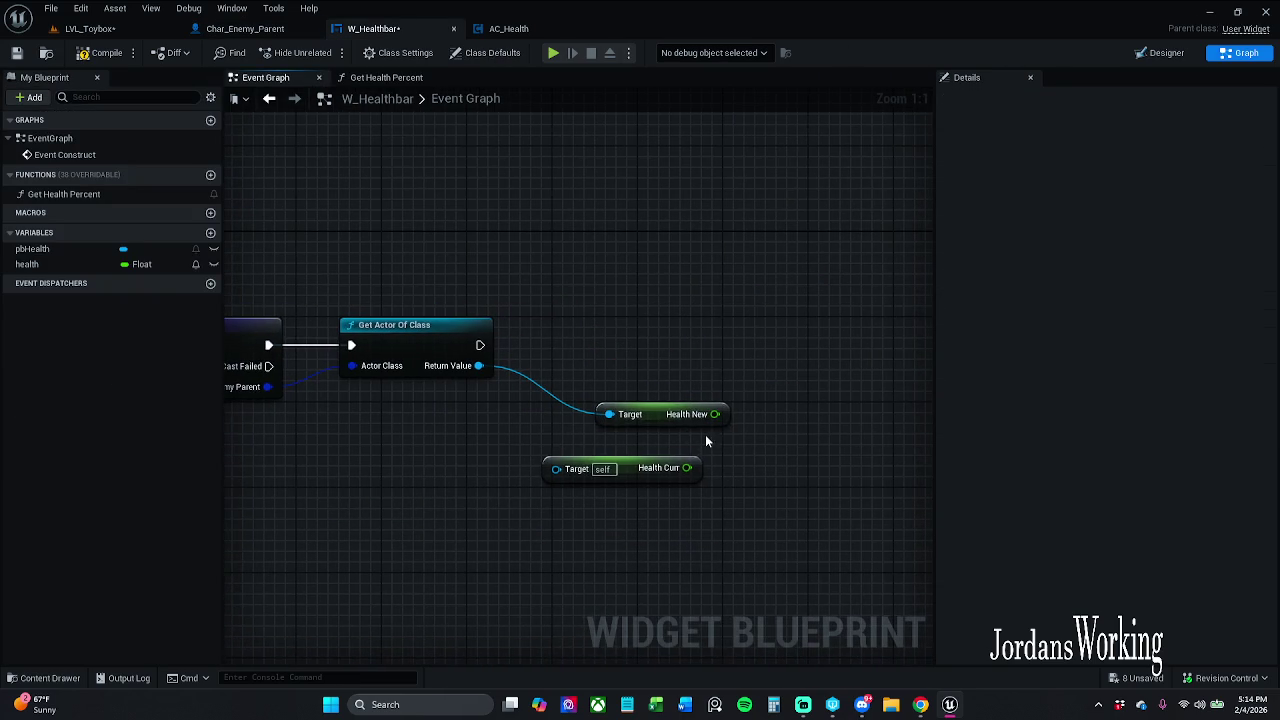
Delete the Health New getter and add a Get Health Bar node from Get Actor Of Class
{"action": "left_click", "coordinate": [650, 412]}
{"action": "mouse_move", "coordinate": [716, 508]}
{"action": "left_mouse_down"}
{"action": "mouse_move", "coordinate": [658, 487]}
{"action": "mouse_move", "coordinate": [688, 450]}
{"action": "mouse_move", "coordinate": [677, 382]}
{"action": "left_mouse_up"}
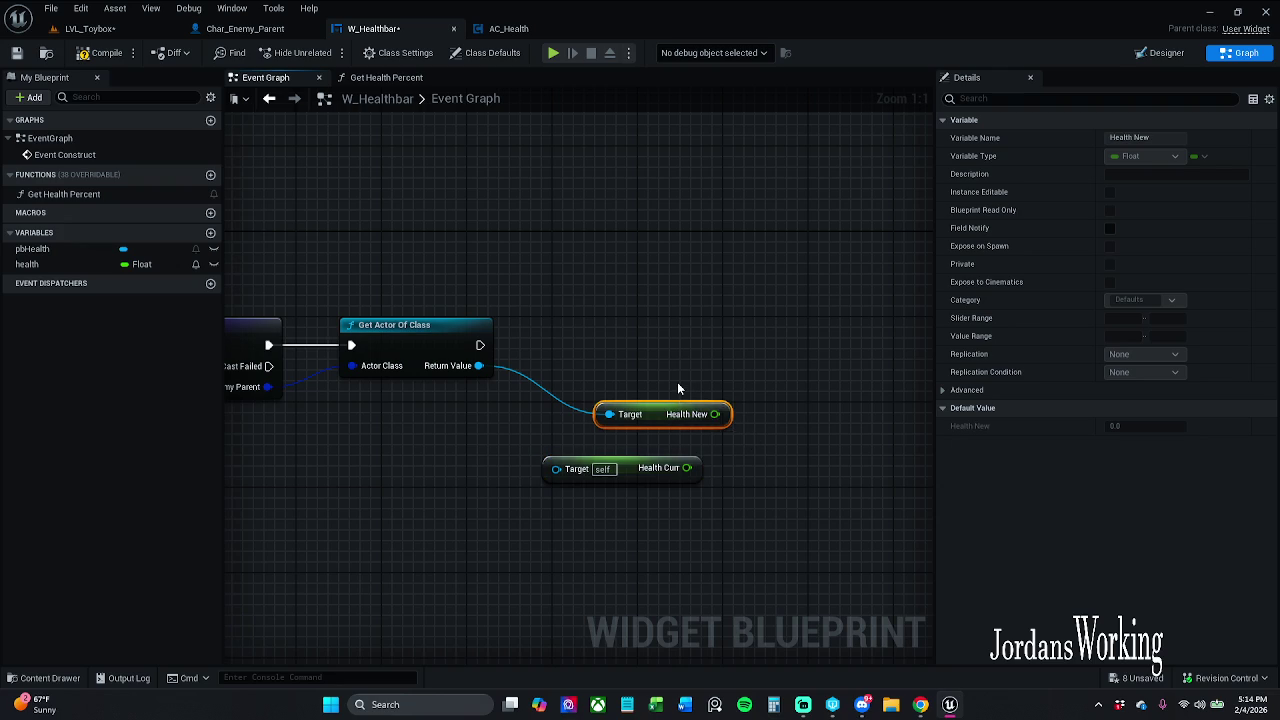
{"action": "key", "text": "Delete"}
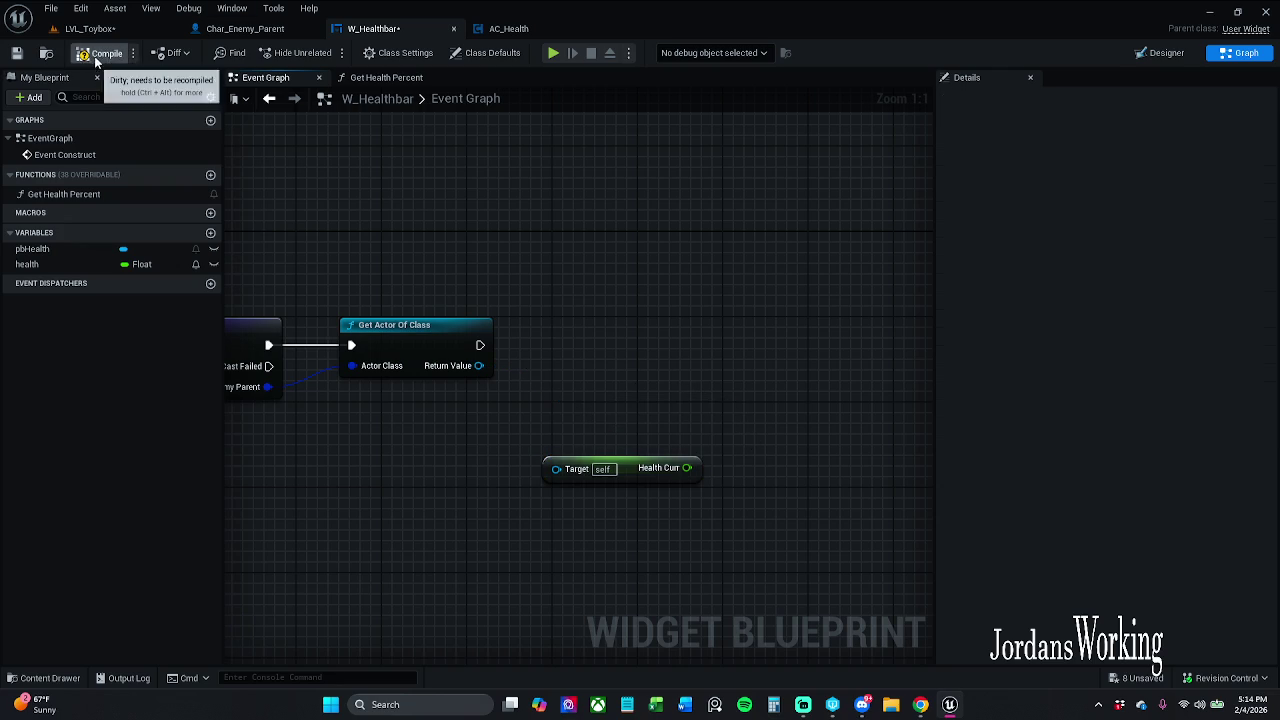
{"action": "left_click_drag", "start_coordinate": [489, 366], "coordinate": [553, 360]}
{"action": "type", "text": "get"}
{"action": "type", "text": " widget"}
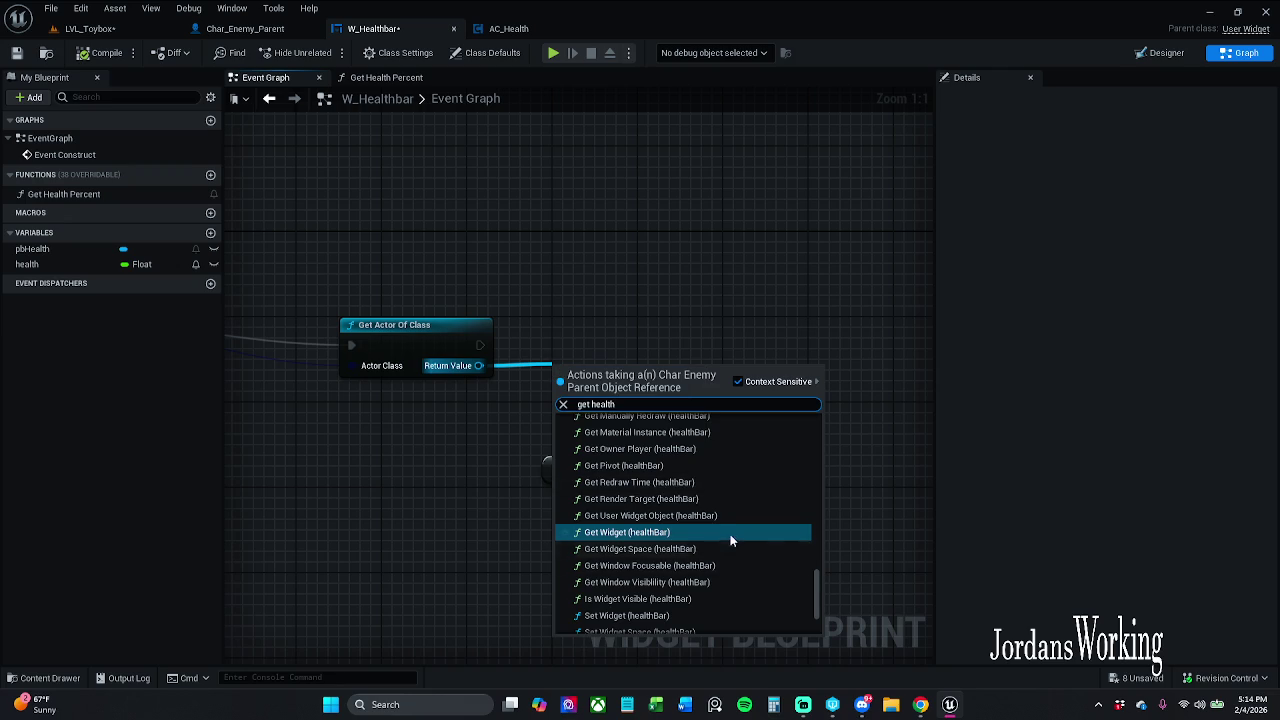
{"action": "scroll", "coordinate": [720, 535], "scroll_direction": "down", "scroll_amount": 3}
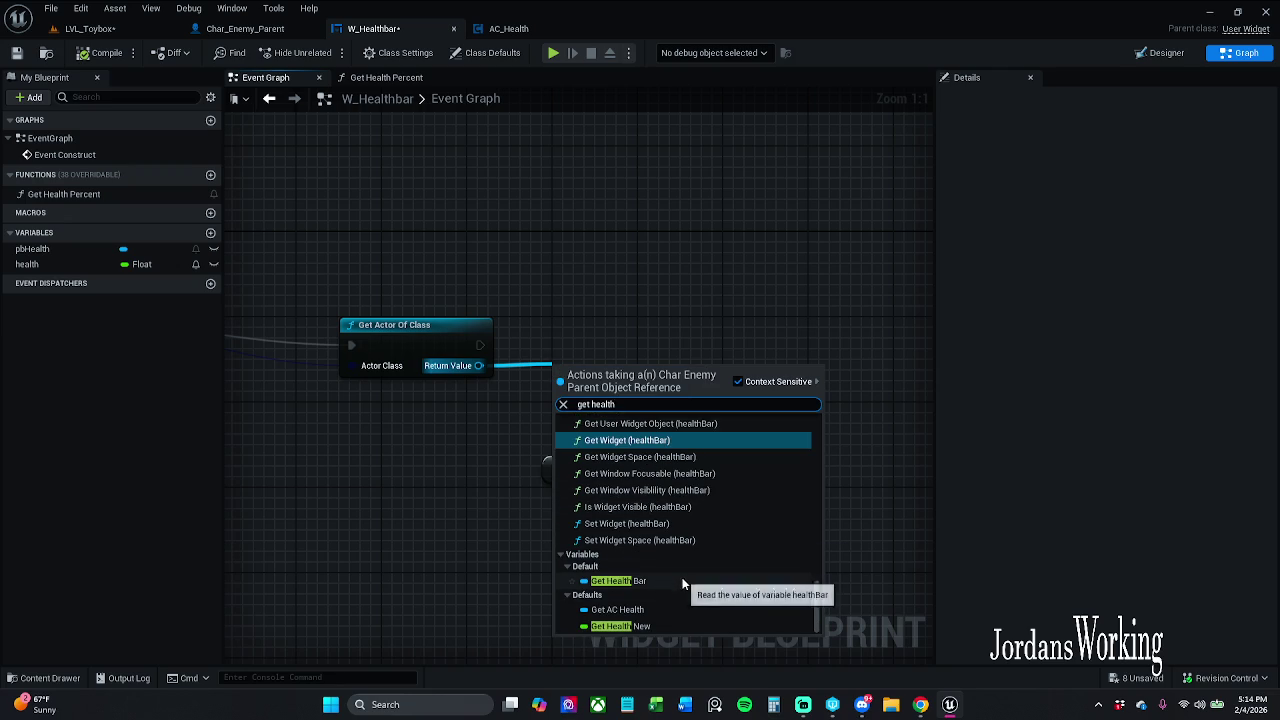
{"action": "left_click", "coordinate": [680, 581]}
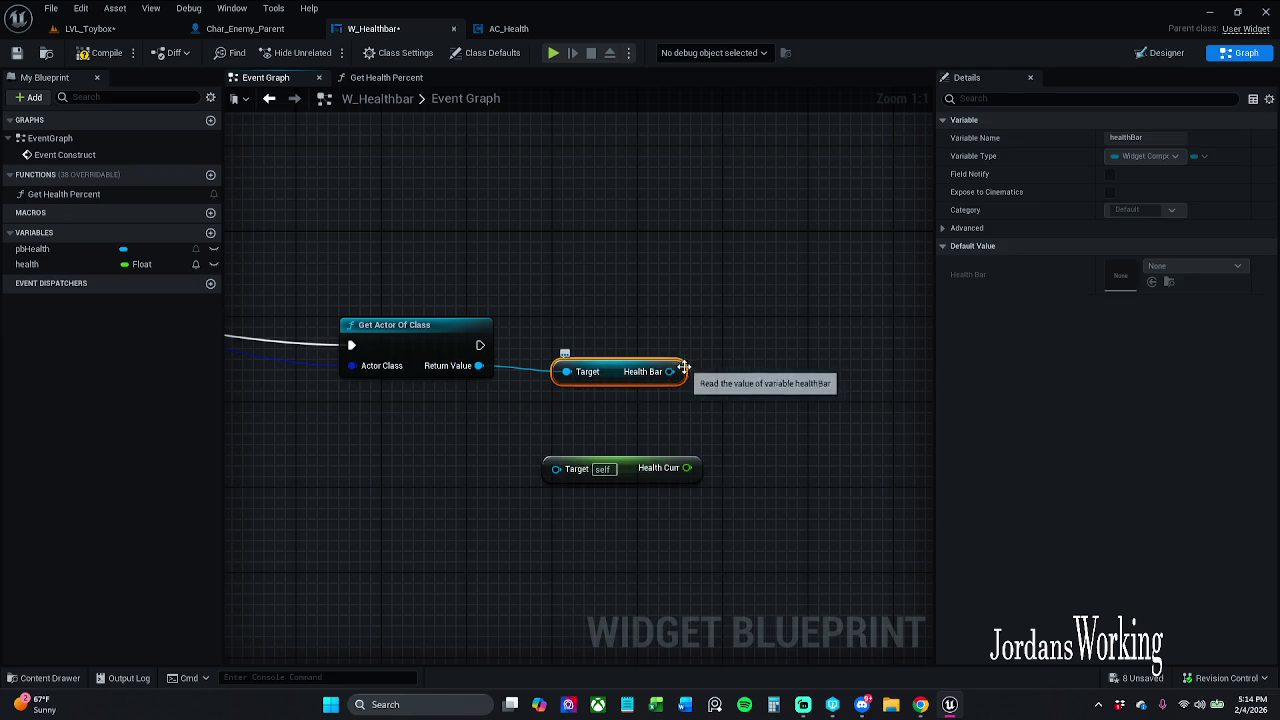
Try wiring Health Bar into Health Curr's Target, abandoning both attempts
{"action": "scroll", "coordinate": [688, 418], "scroll_direction": "down", "scroll_amount": 1}
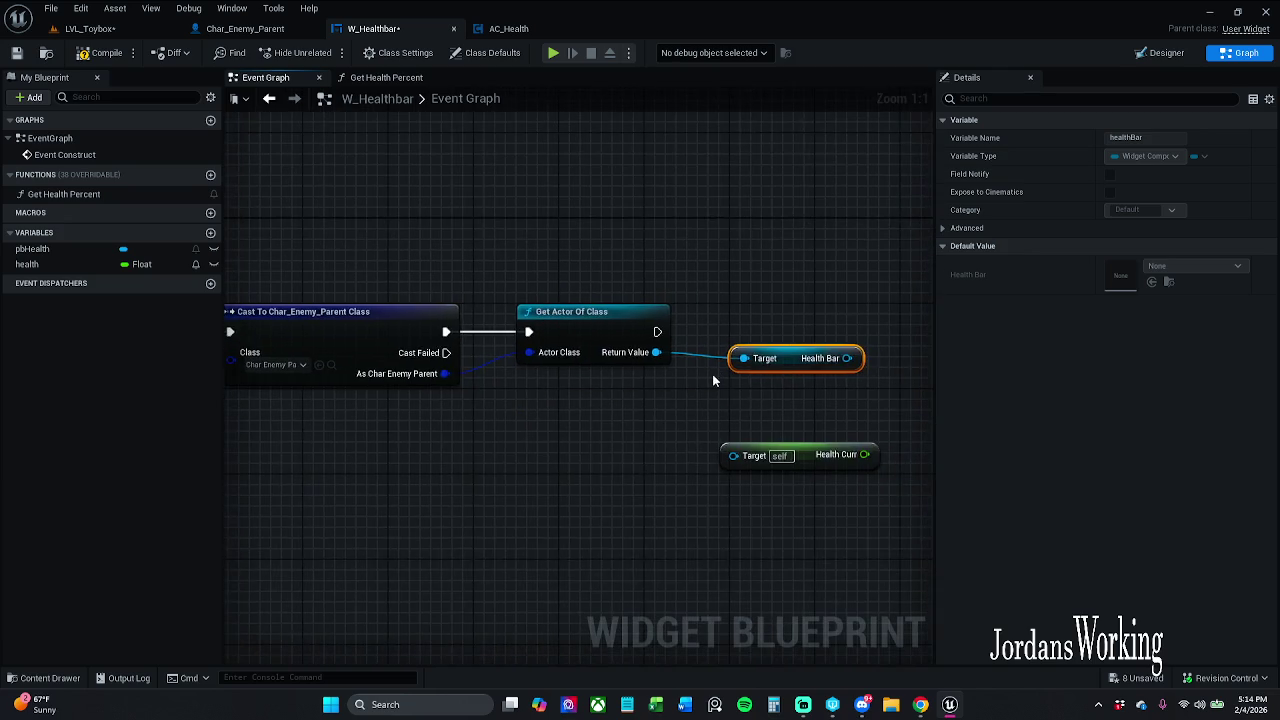
{"action": "mouse_move", "coordinate": [718, 356]}
{"action": "left_mouse_down"}
{"action": "mouse_move", "coordinate": [662, 442]}
{"action": "mouse_move", "coordinate": [636, 446]}
{"action": "mouse_move", "coordinate": [805, 404]}
{"action": "left_mouse_up"}
{"action": "left_click", "coordinate": [797, 342]}
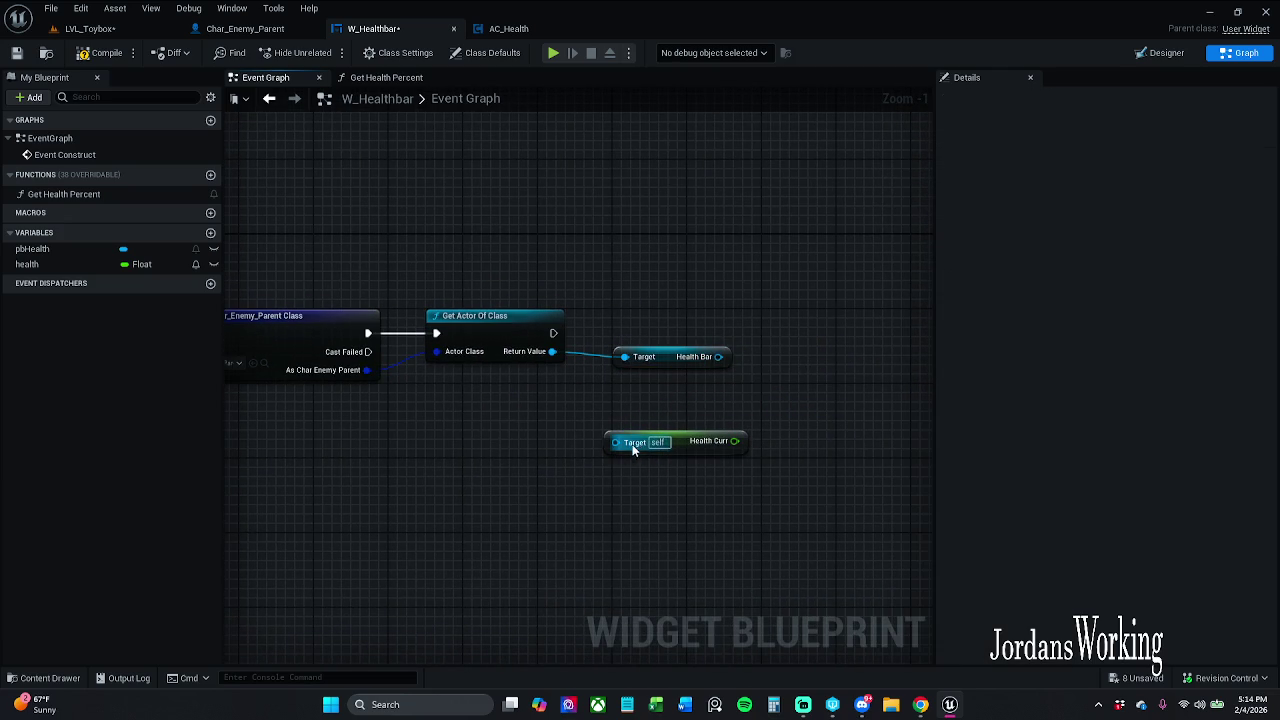
{"action": "mouse_move", "coordinate": [718, 356]}
{"action": "left_mouse_down"}
{"action": "mouse_move", "coordinate": [808, 400]}
{"action": "mouse_move", "coordinate": [659, 420]}
{"action": "mouse_move", "coordinate": [630, 450]}
{"action": "mouse_move", "coordinate": [800, 406]}
{"action": "mouse_move", "coordinate": [795, 348]}
{"action": "left_mouse_up"}
{"action": "left_click", "coordinate": [740, 348]}
Add a Get AC Health node from Return Value and wire it into Health Curr's Target
{"action": "left_click_drag", "start_coordinate": [537, 354], "coordinate": [677, 299]}
{"action": "type", "text": "get health"}
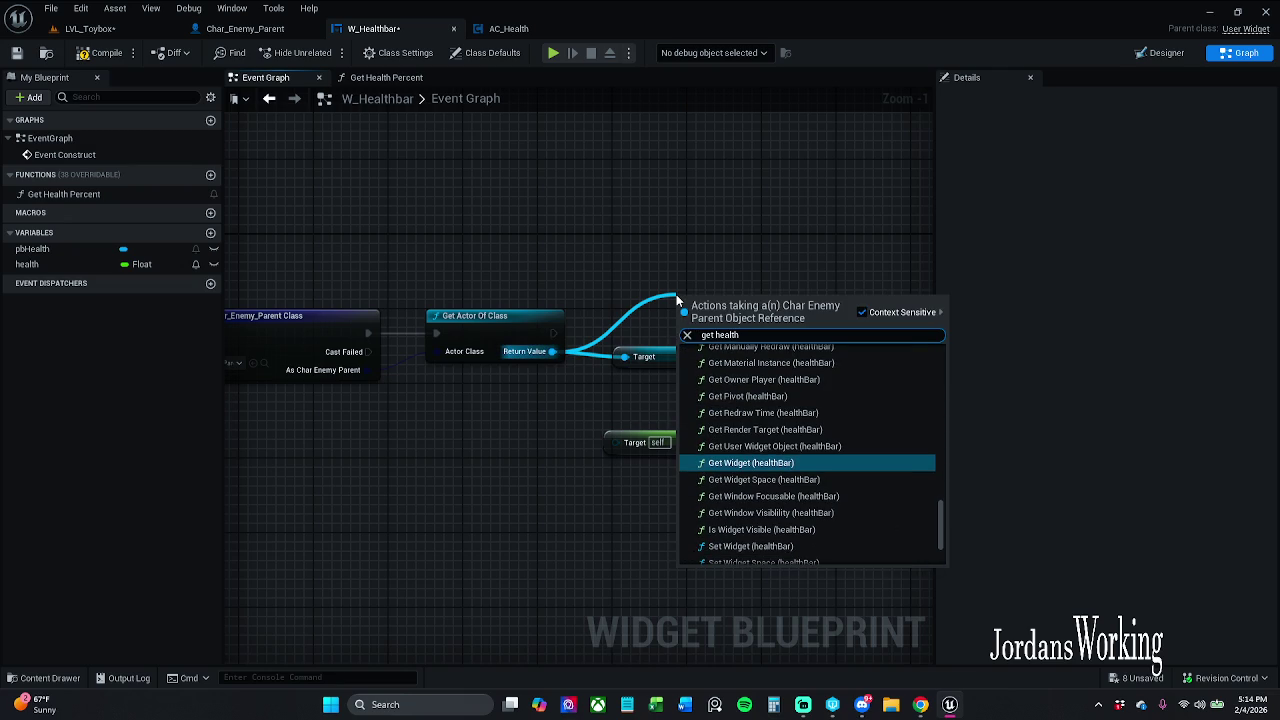
{"action": "scroll", "coordinate": [815, 429], "scroll_direction": "down", "scroll_amount": 3}
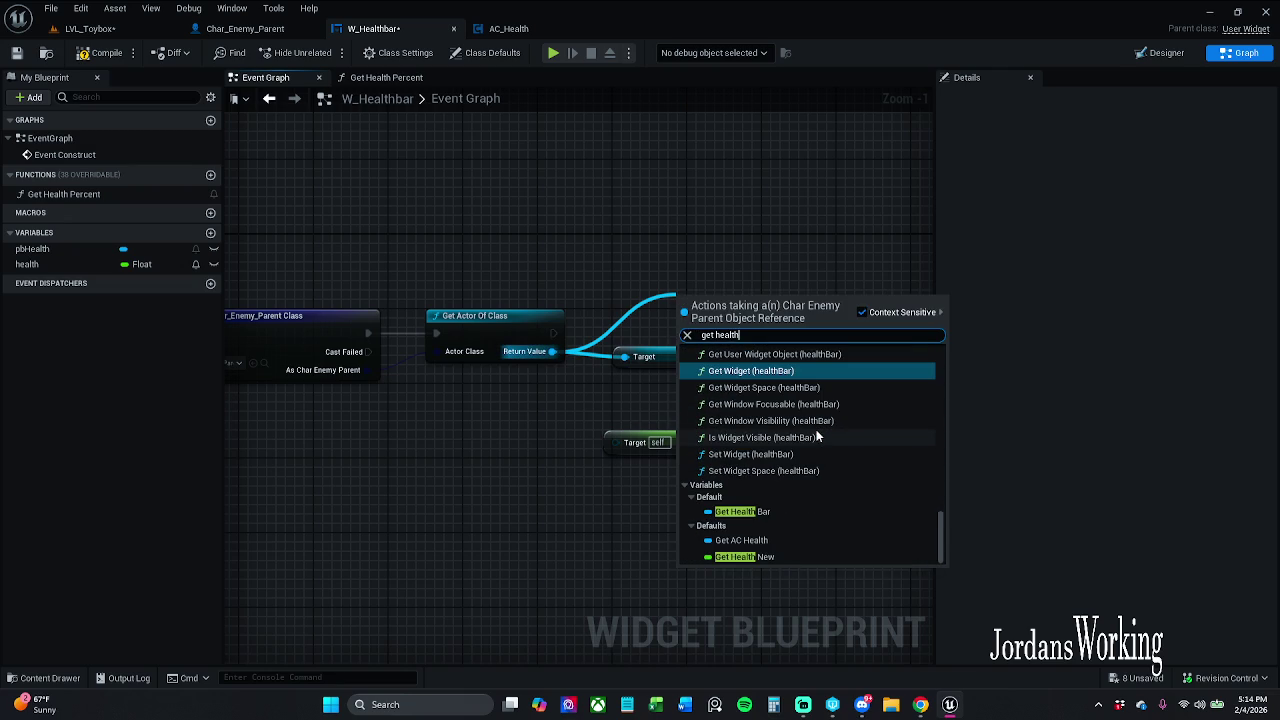
{"action": "left_click", "coordinate": [824, 539]}
{"action": "mouse_move", "coordinate": [773, 301]}
{"action": "left_mouse_down"}
{"action": "mouse_move", "coordinate": [736, 396]}
{"action": "mouse_move", "coordinate": [616, 441]}
{"action": "left_mouse_up"}
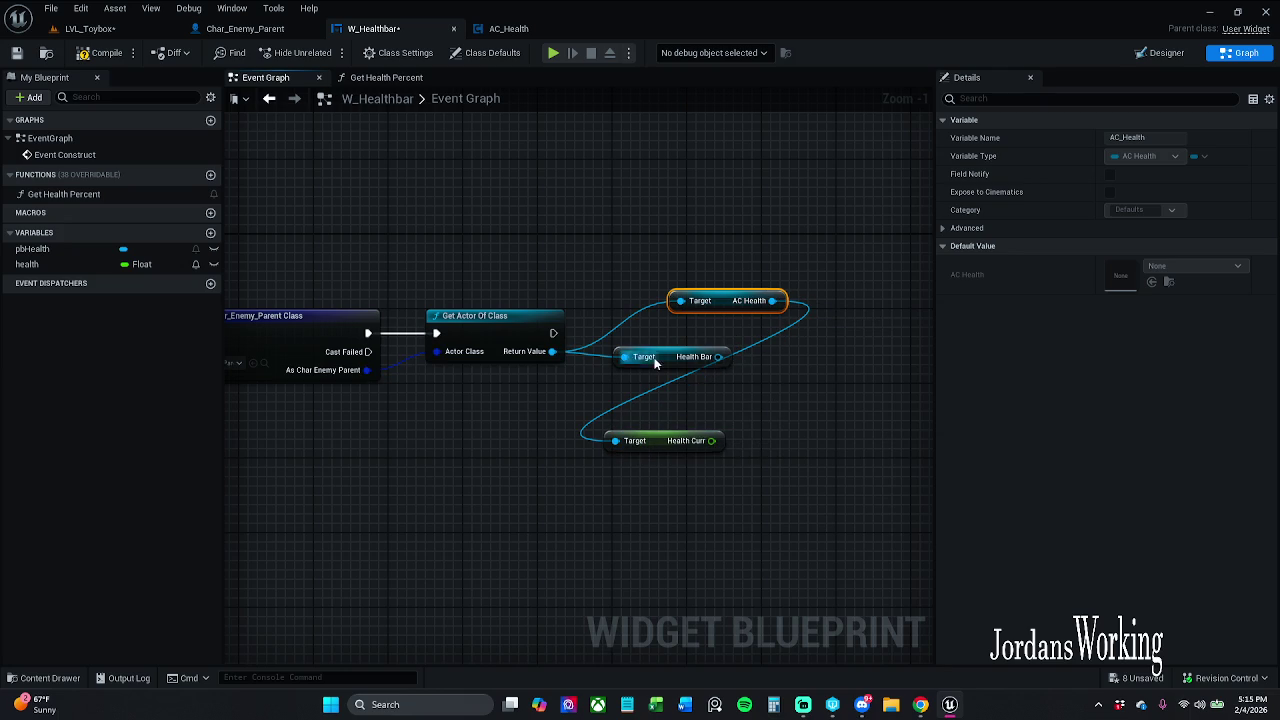
Delete the unused Health Bar getter and place Health Curr beside the AC Health node
{"action": "left_click_drag", "start_coordinate": [624, 357], "coordinate": [660, 334]}
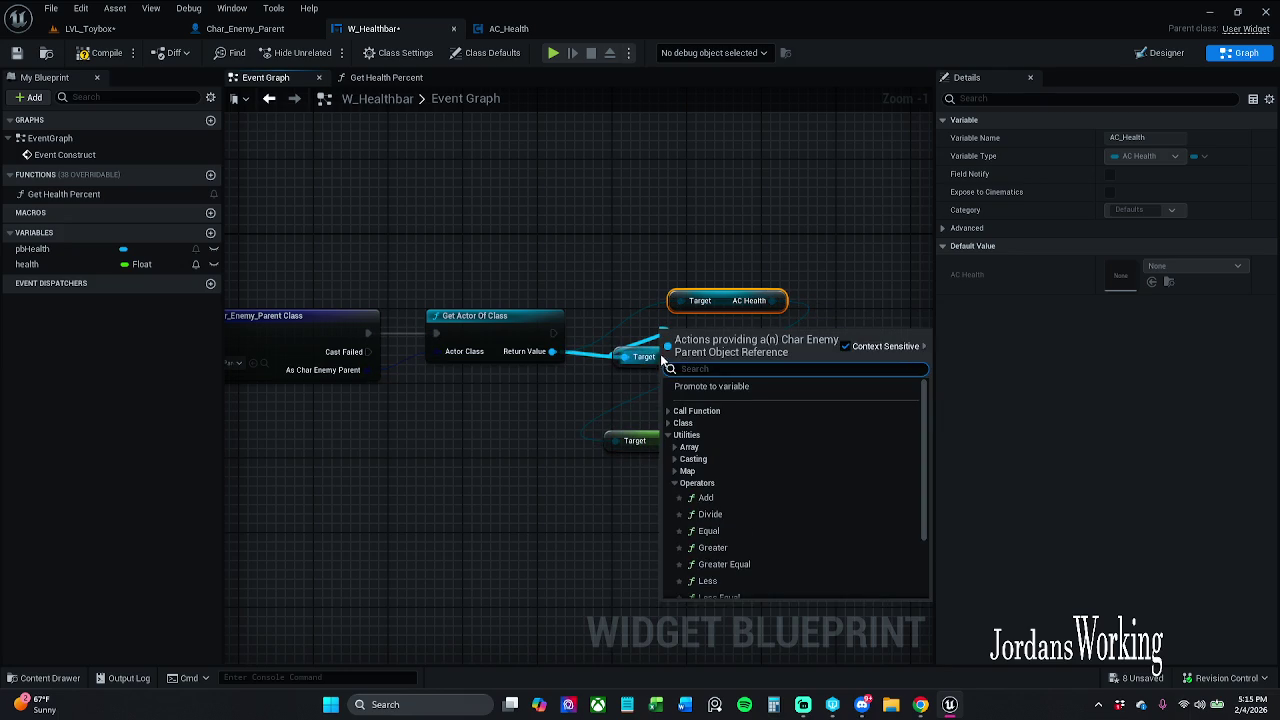
{"action": "mouse_move", "coordinate": [604, 393]}
{"action": "left_mouse_down"}
{"action": "mouse_move", "coordinate": [552, 367]}
{"action": "mouse_move", "coordinate": [758, 387]}
{"action": "left_mouse_up"}
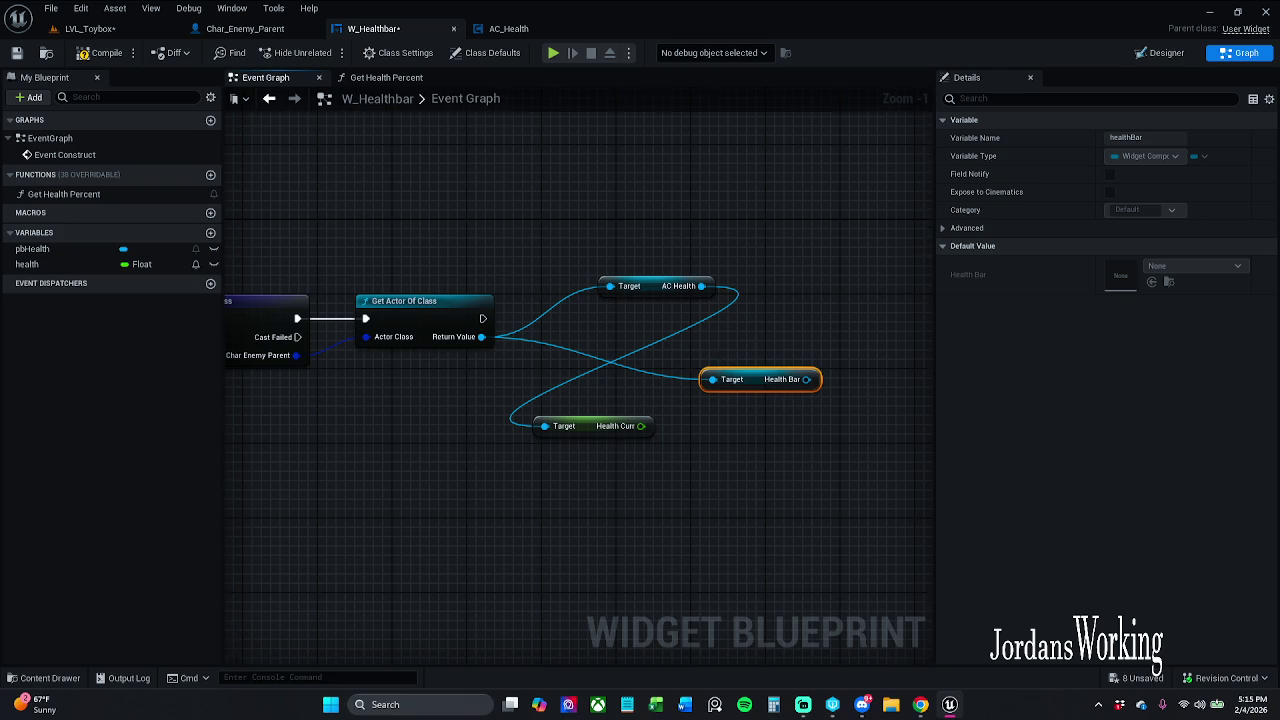
{"action": "left_click_drag", "start_coordinate": [719, 343], "coordinate": [696, 364]}
{"action": "key", "text": "Delete"}
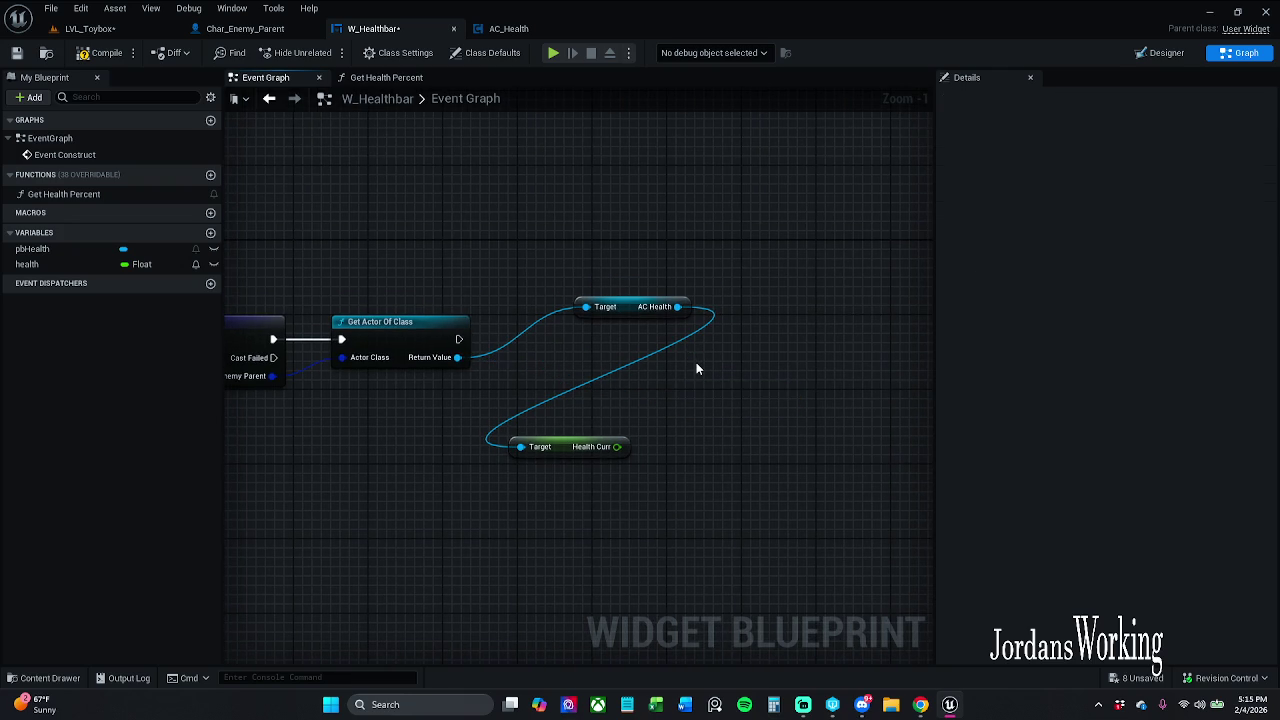
{"action": "left_click_drag", "start_coordinate": [556, 453], "coordinate": [762, 415]}
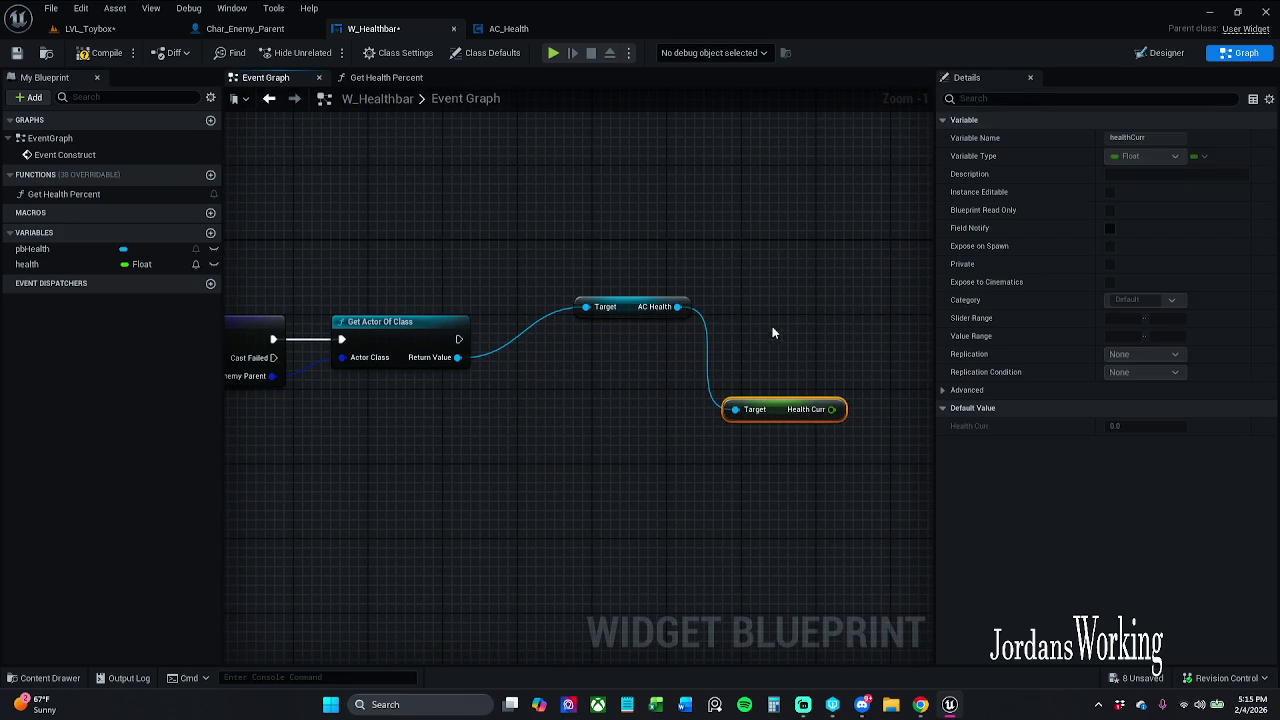
{"action": "left_click", "coordinate": [777, 331]}
{"action": "left_click_drag", "start_coordinate": [626, 311], "coordinate": [603, 413]}
{"action": "left_click_drag", "start_coordinate": [789, 419], "coordinate": [742, 381]}
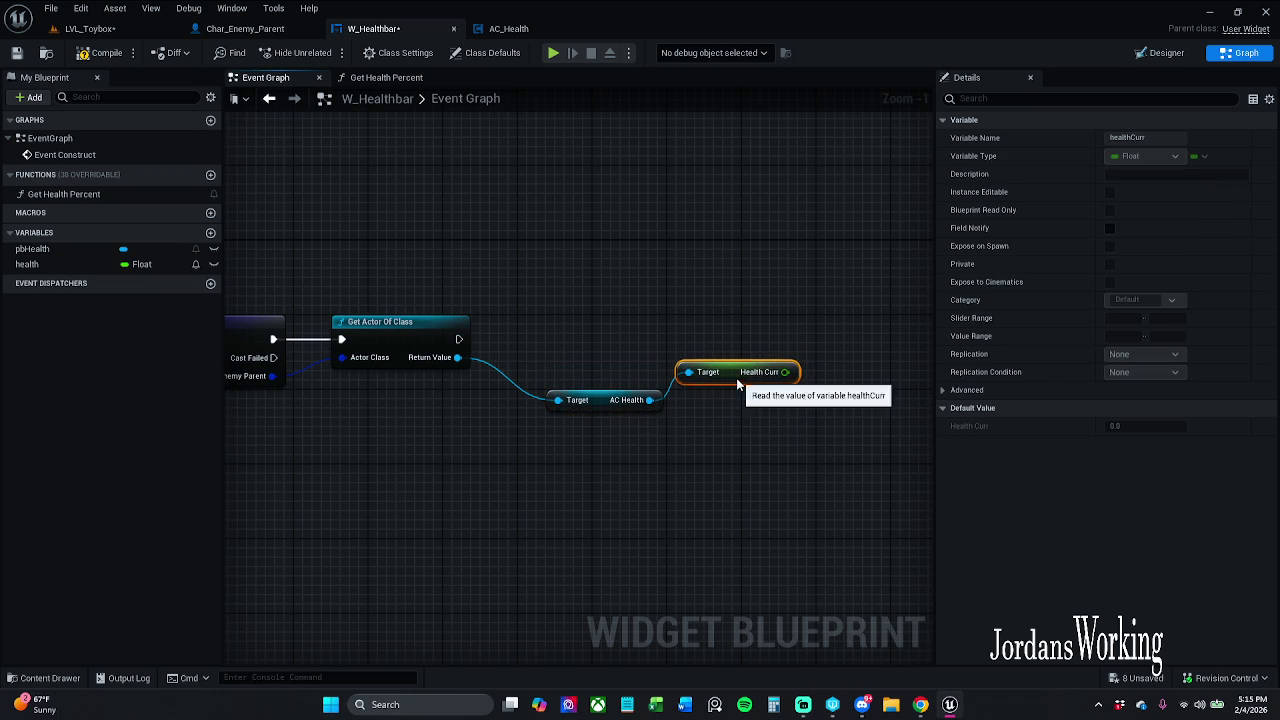
Drop the health variable onto Health Curr to create a SET Health node, then view the Designer
{"action": "mouse_move", "coordinate": [57, 269]}
{"action": "left_mouse_down"}
{"action": "mouse_move", "coordinate": [673, 306]}
{"action": "mouse_move", "coordinate": [803, 370]}
{"action": "mouse_move", "coordinate": [507, 323]}
{"action": "mouse_move", "coordinate": [477, 350]}
{"action": "mouse_move", "coordinate": [459, 339]}
{"action": "left_mouse_up"}
{"action": "left_click", "coordinate": [629, 300]}
{"action": "mouse_move", "coordinate": [629, 300]}
{"action": "left_mouse_down"}
{"action": "mouse_move", "coordinate": [1217, 293]}
{"action": "mouse_move", "coordinate": [1119, 293]}
{"action": "left_mouse_up"}
{"action": "left_click_drag", "start_coordinate": [501, 305], "coordinate": [425, 307]}
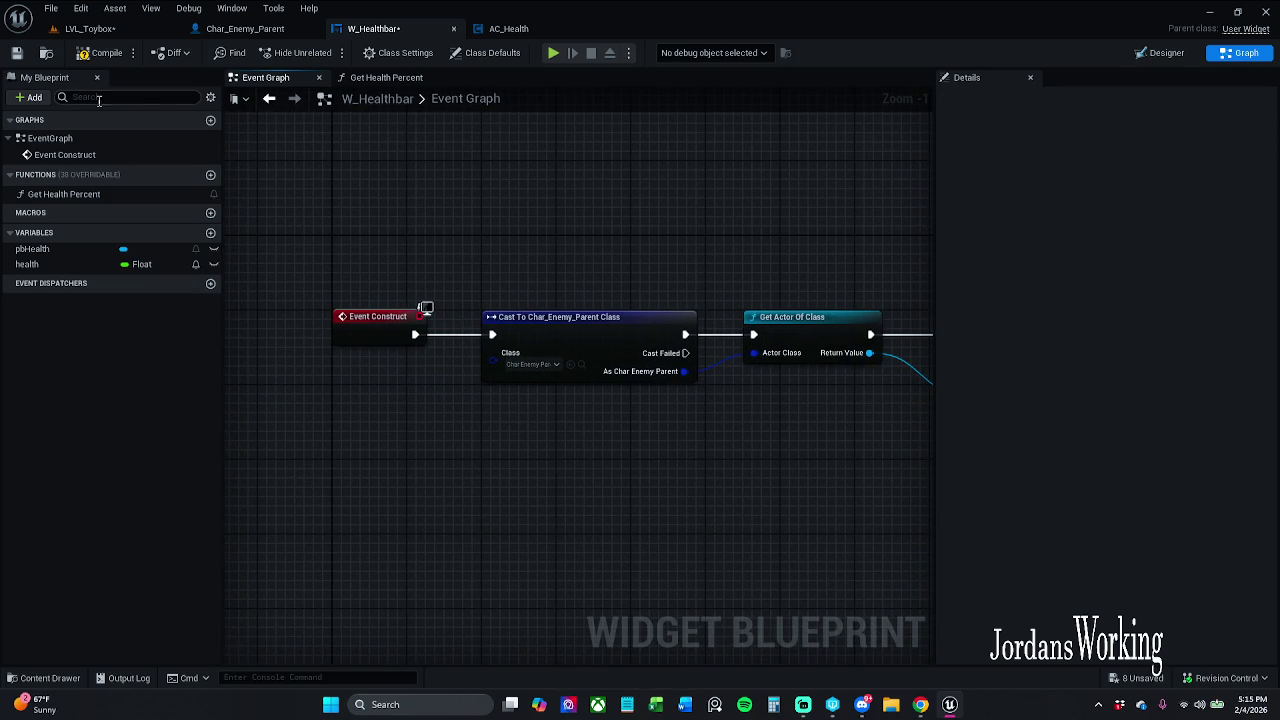
{"action": "left_click_drag", "start_coordinate": [725, 240], "coordinate": [137, 190]}
{"action": "scroll", "coordinate": [443, 263], "scroll_direction": "down", "scroll_amount": 6}
{"action": "scroll", "coordinate": [546, 286], "scroll_direction": "up", "scroll_amount": 6}
{"action": "mouse_move", "coordinate": [571, 263]}
{"action": "left_mouse_down"}
{"action": "mouse_move", "coordinate": [761, 255]}
{"action": "mouse_move", "coordinate": [178, 221]}
{"action": "mouse_move", "coordinate": [328, 234]}
{"action": "left_mouse_up"}
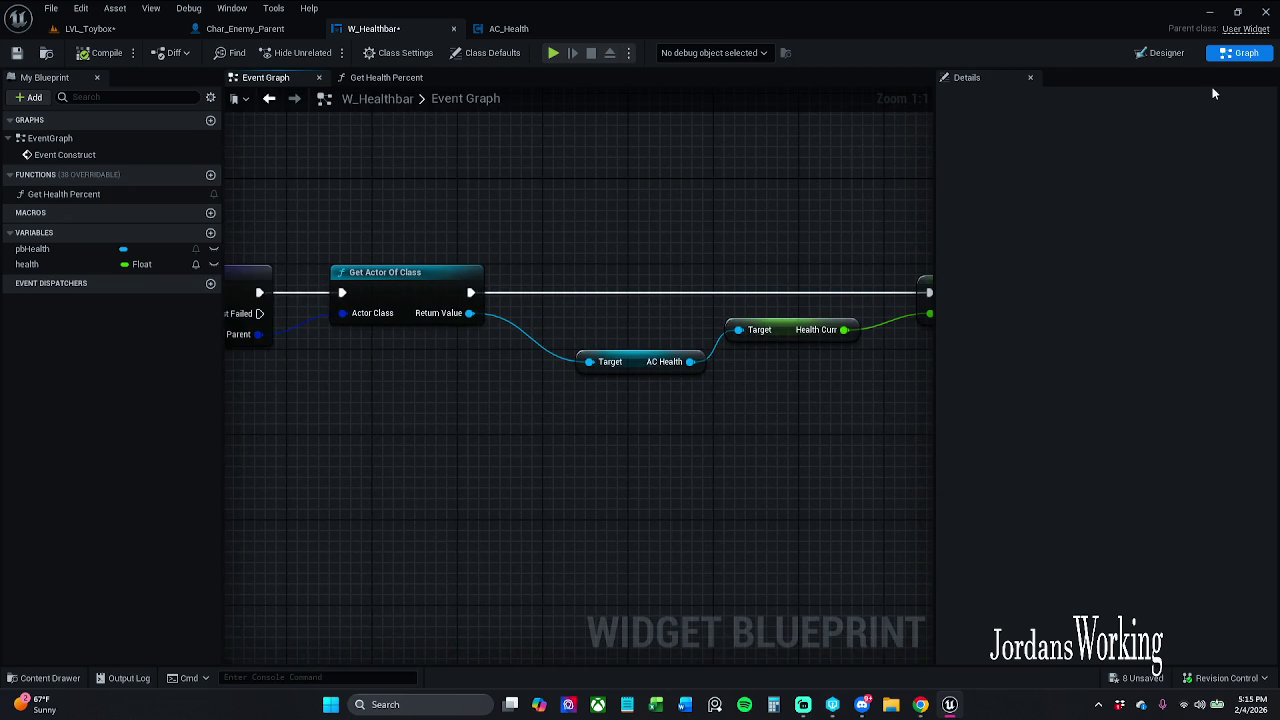
{"action": "left_click", "coordinate": [1163, 53]}
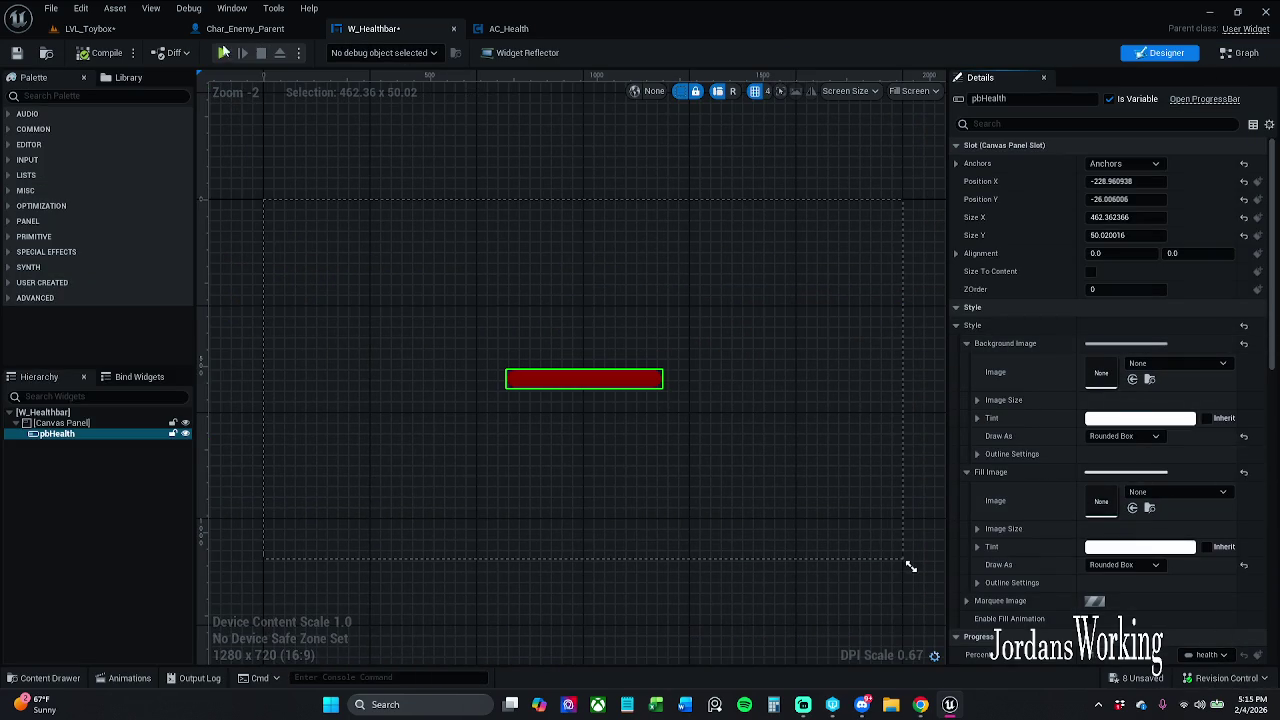
Save all modified assets from LVL_Toybox, checking out the listed files
{"action": "left_click", "coordinate": [100, 28]}
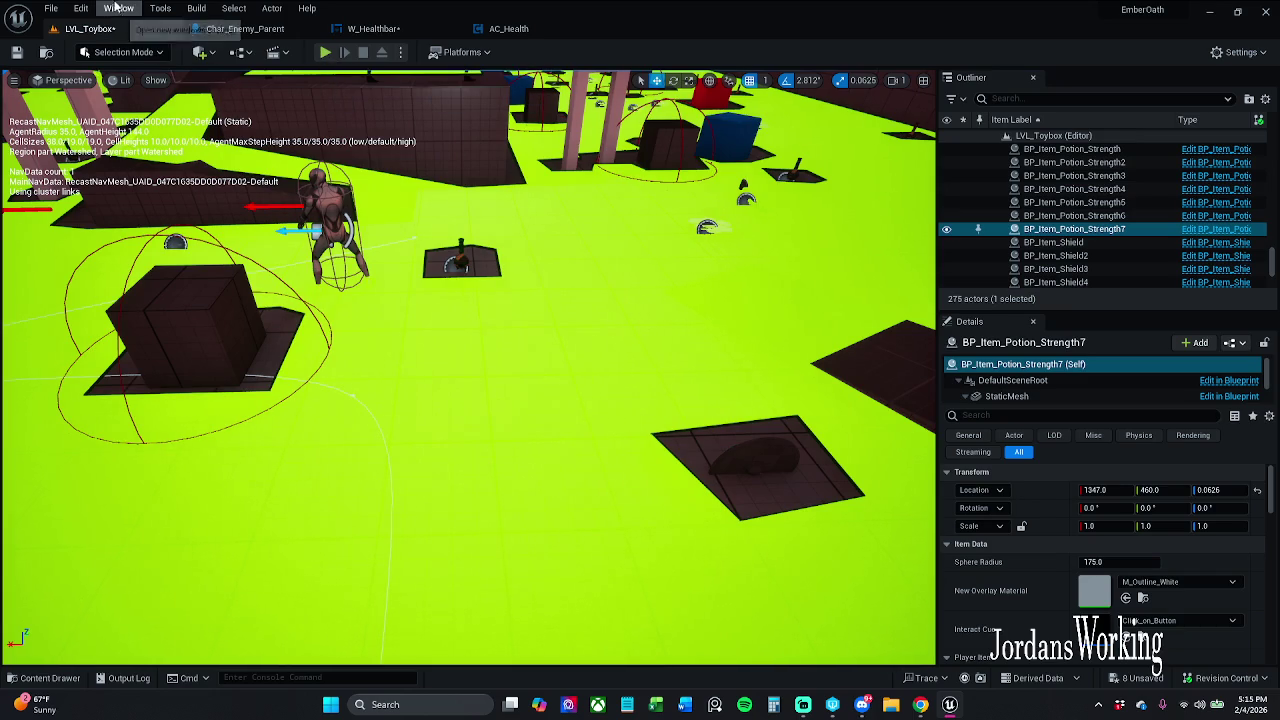
{"action": "left_click", "coordinate": [50, 8]}
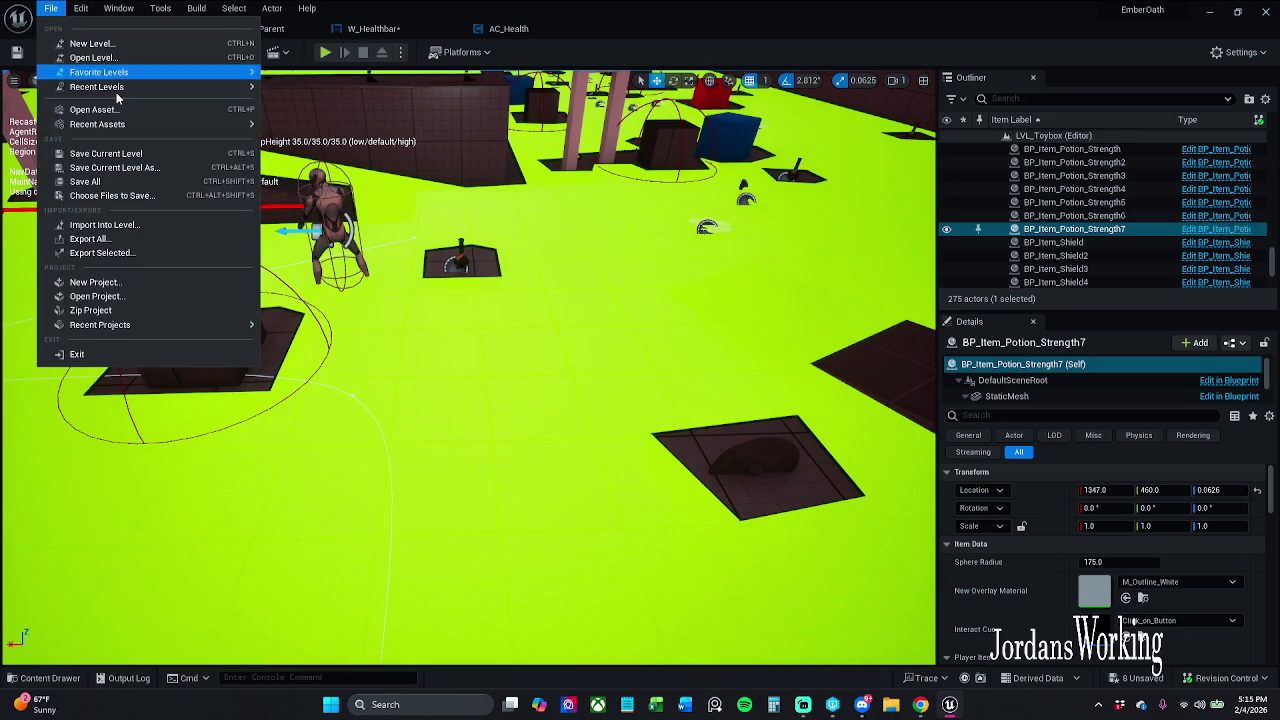
{"action": "left_click", "coordinate": [99, 183]}
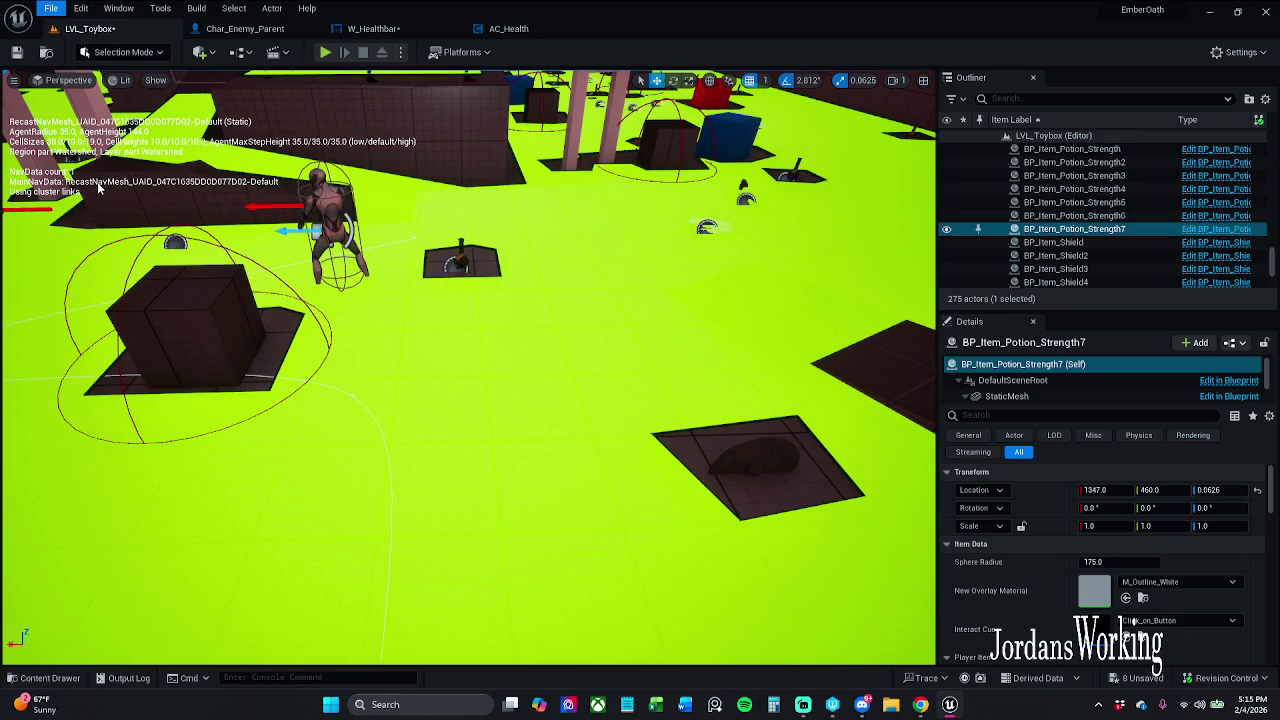
{"action": "left_click", "coordinate": [677, 501]}
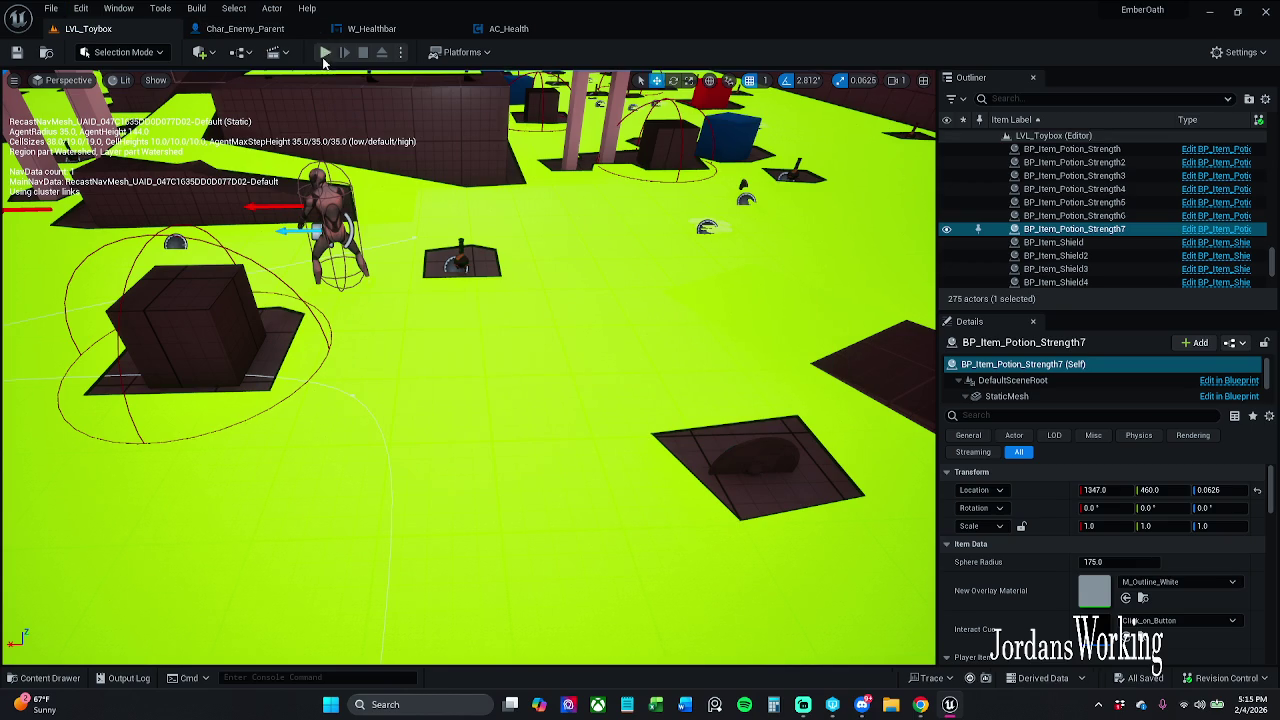
Play the level, attack the sword enemy to check its red health bar, then stop
{"action": "key", "text": "alt+p"}
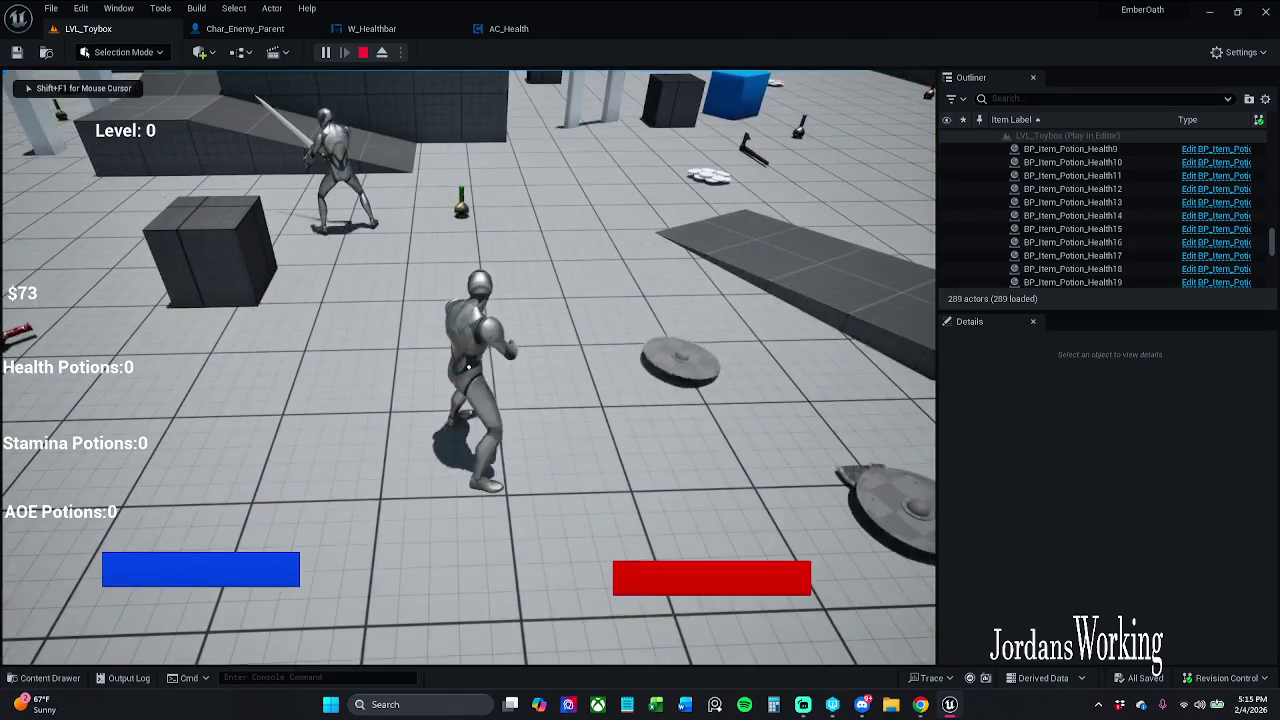
{"action": "key", "text": "w"}
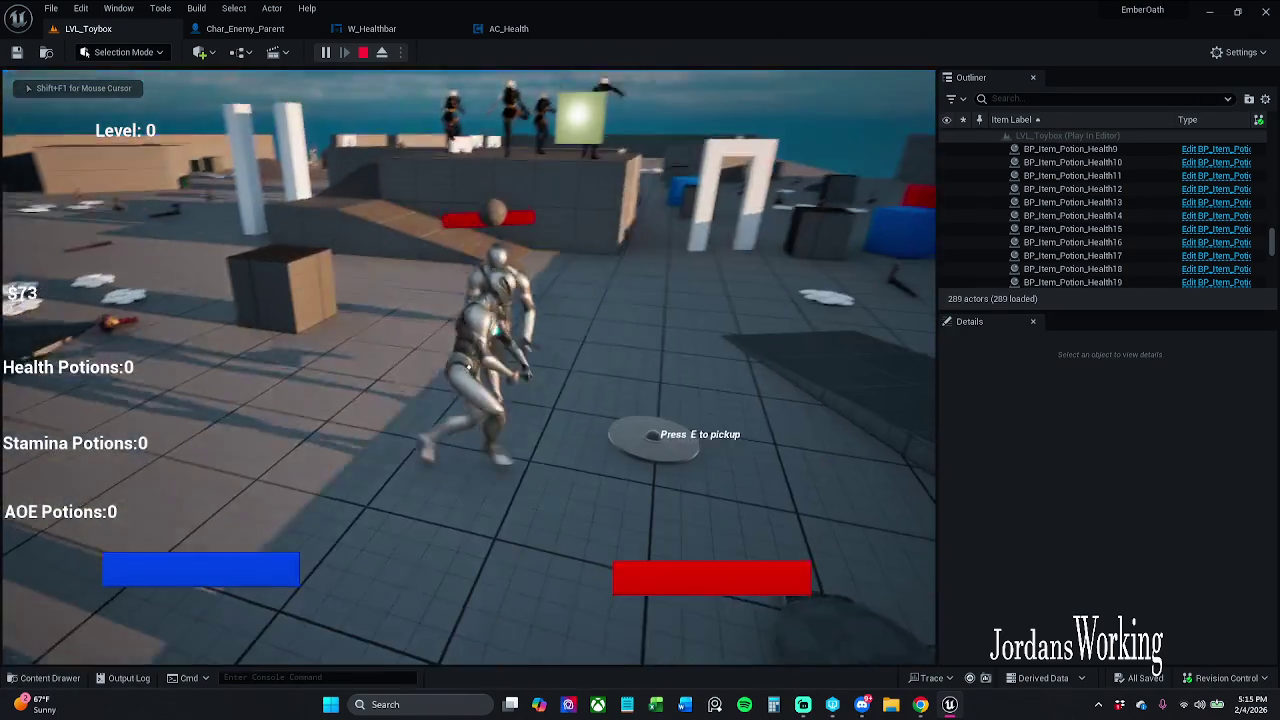
{"action": "left_click", "coordinate": [468, 366]}
{"action": "left_click", "coordinate": [468, 366]}
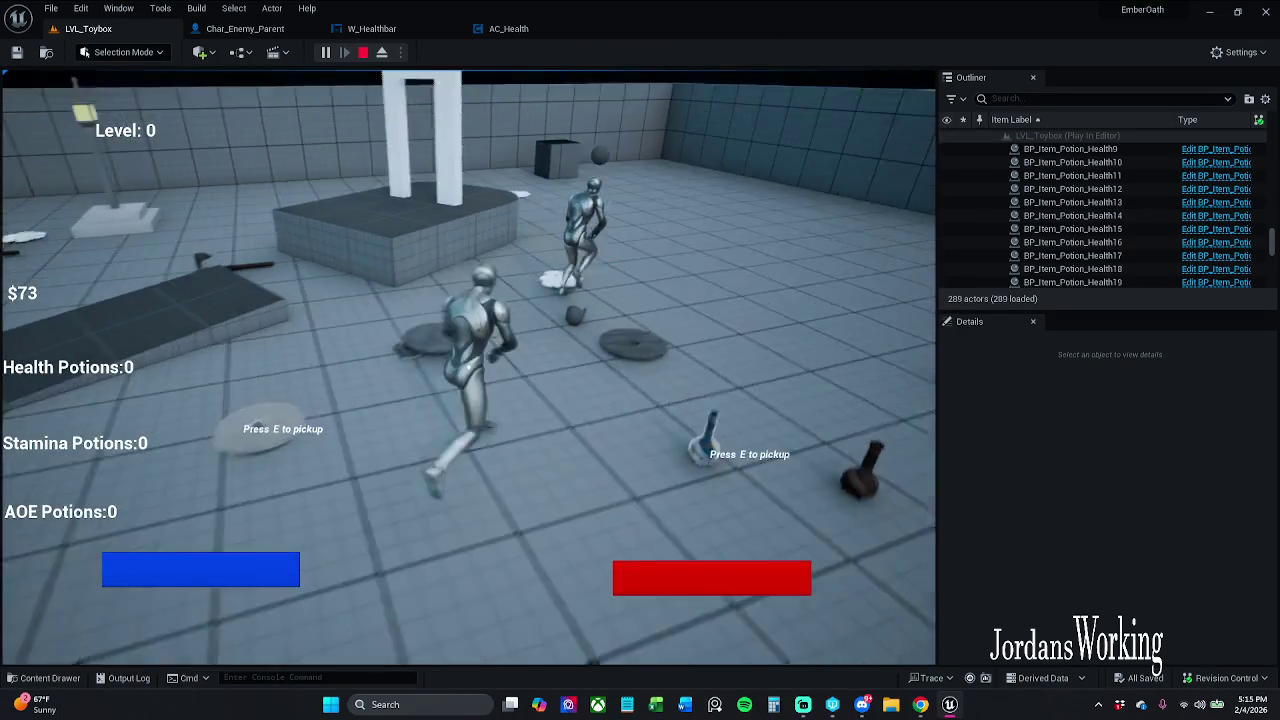
{"action": "key", "text": "w"}
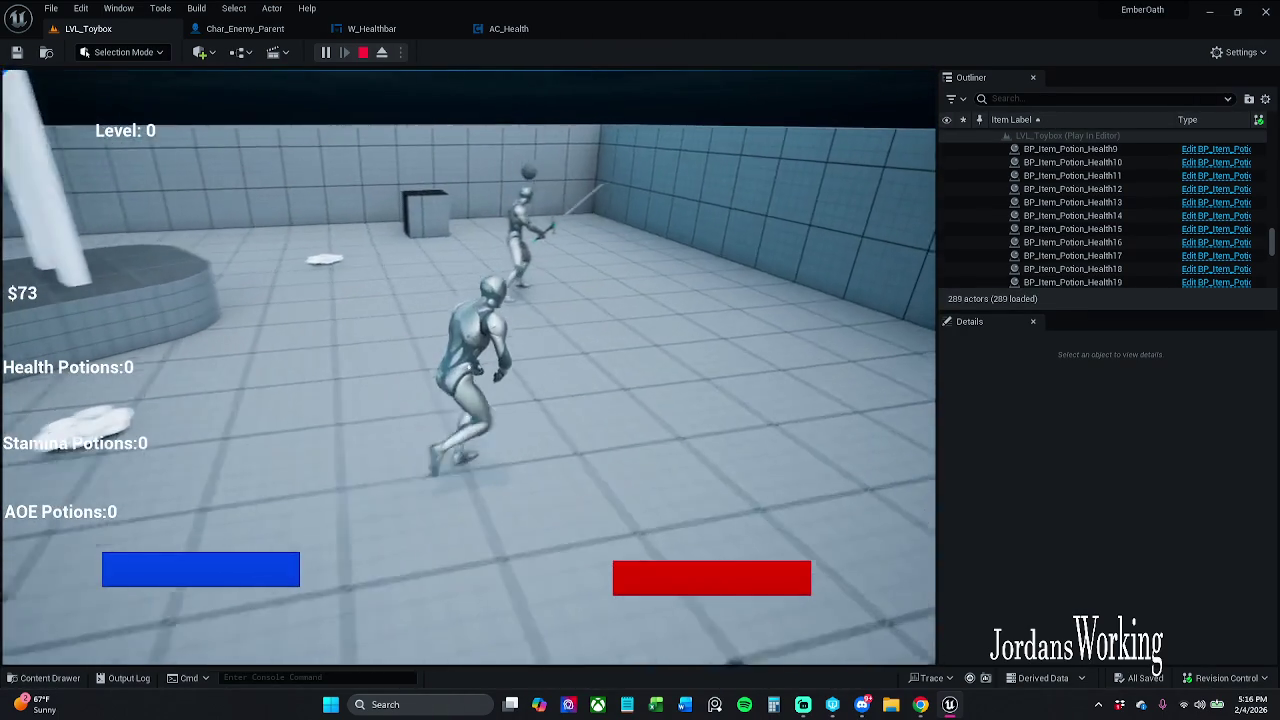
{"action": "left_click", "coordinate": [468, 366]}
{"action": "left_click", "coordinate": [468, 366]}
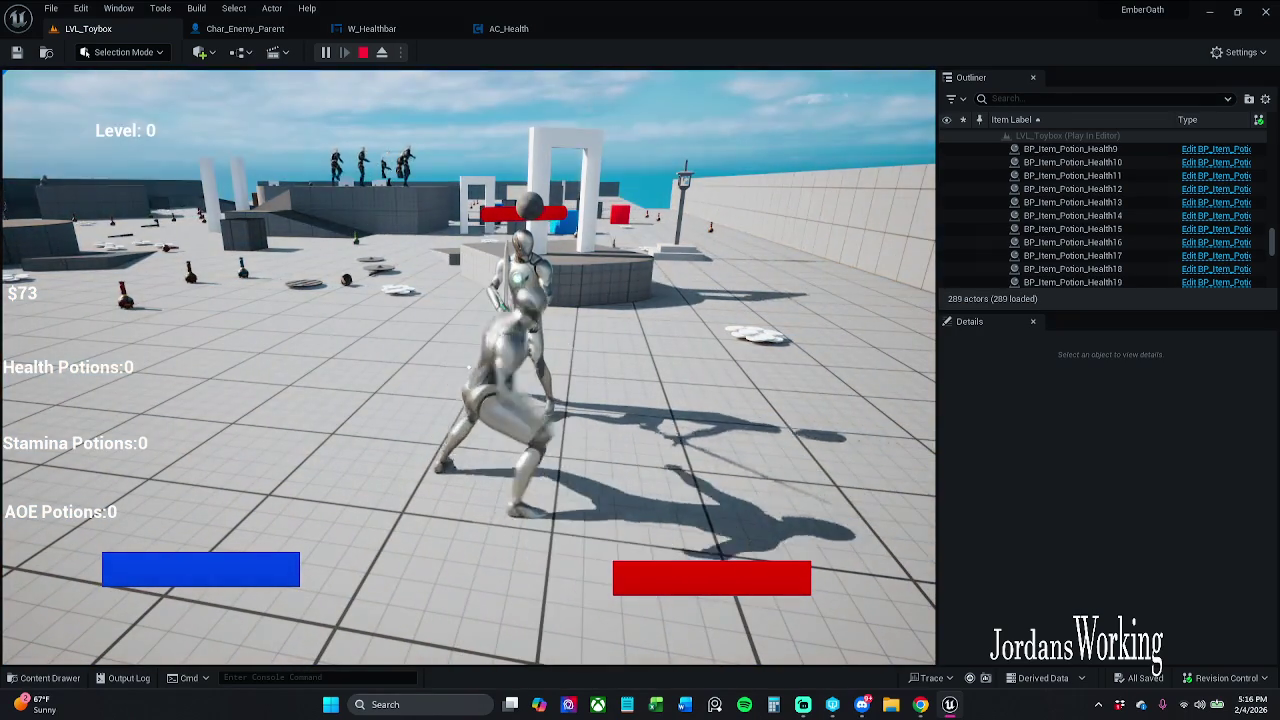
{"action": "left_click", "coordinate": [468, 366]}
{"action": "key", "text": "Escape"}
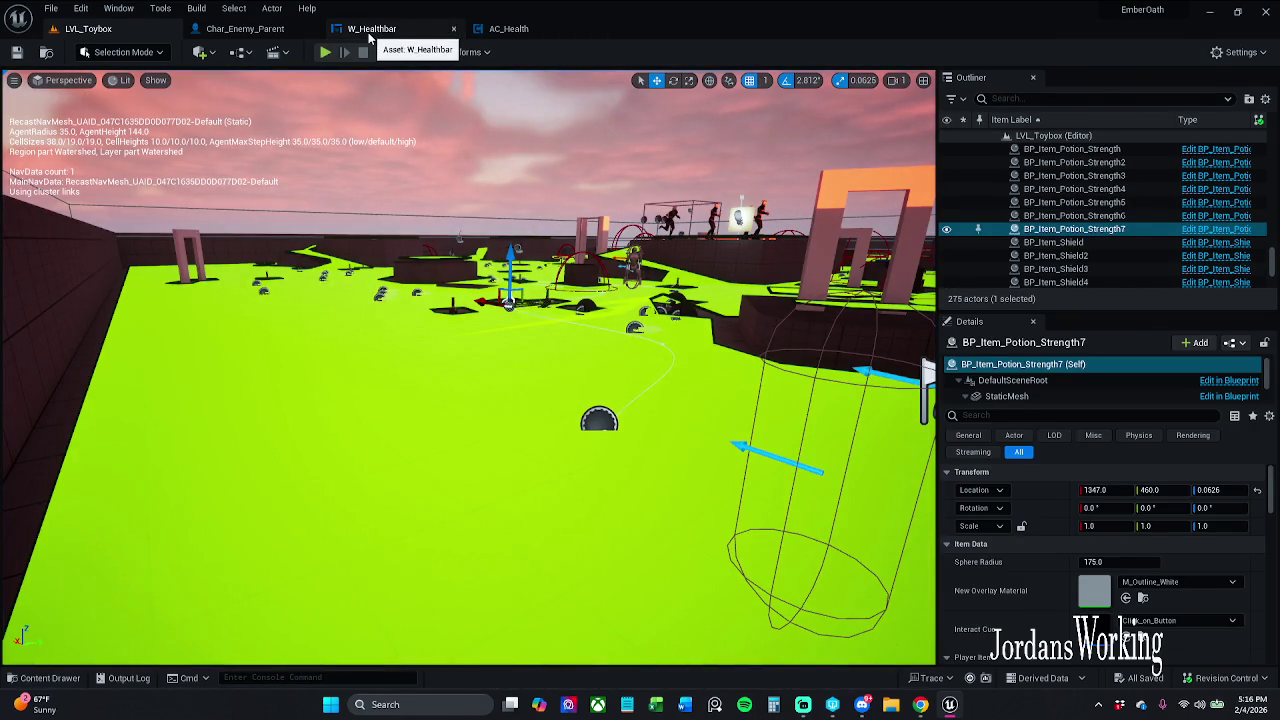
Open W_Healthbar's Event Graph and review the Construct chain through SET Health
{"action": "left_click", "coordinate": [385, 35]}
{"action": "left_click", "coordinate": [1240, 52]}
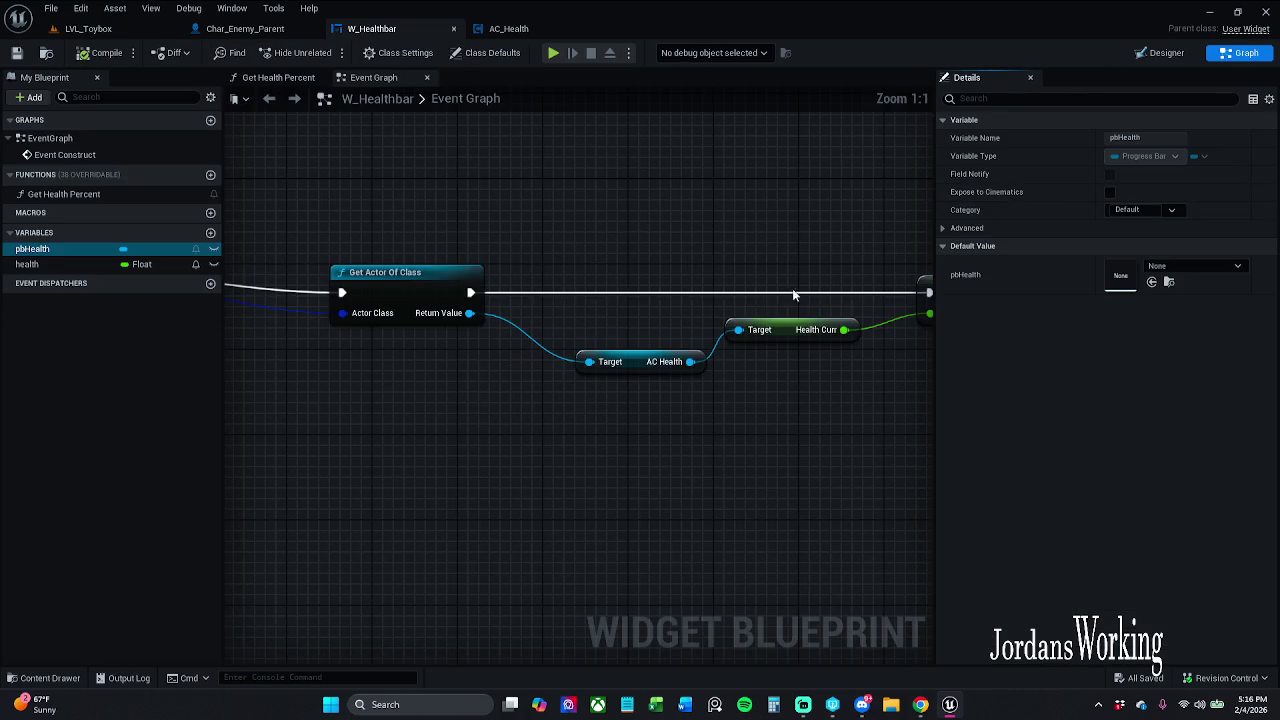
{"action": "left_click_drag", "start_coordinate": [848, 282], "coordinate": [686, 284]}
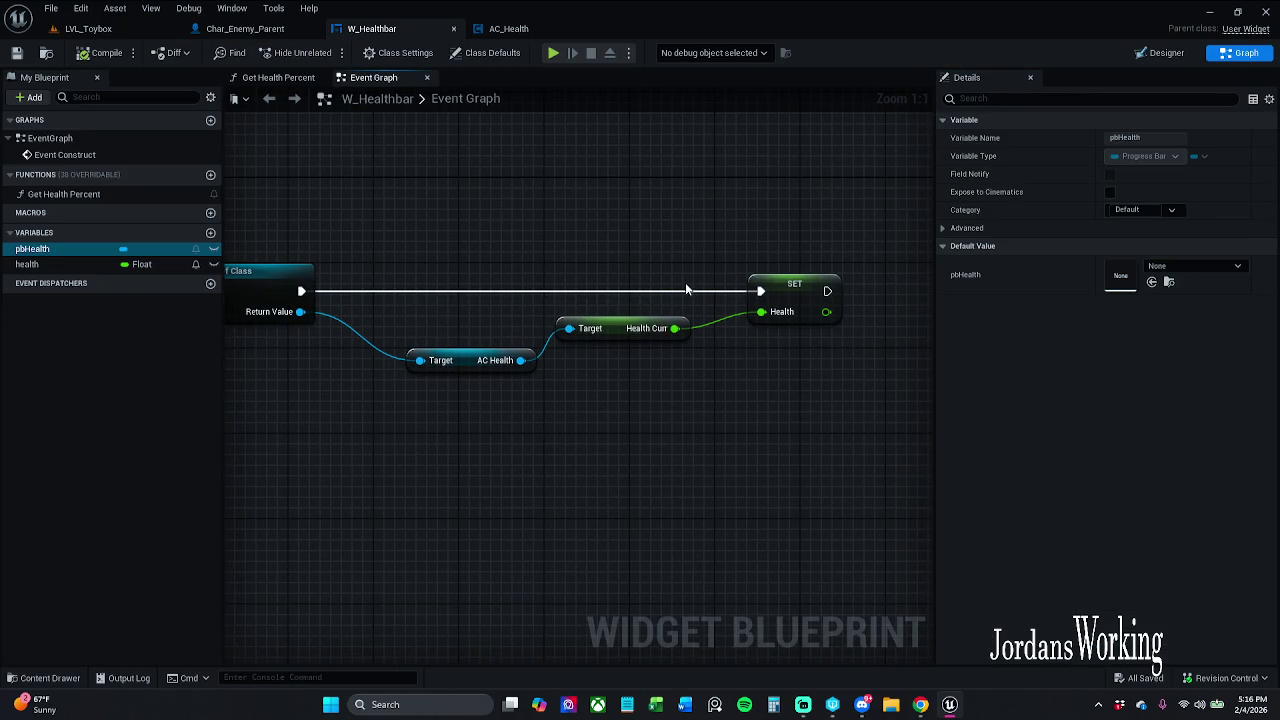
{"action": "left_click", "coordinate": [621, 318]}
{"action": "left_click", "coordinate": [651, 266]}
{"action": "scroll", "coordinate": [648, 265], "scroll_direction": "down", "scroll_amount": 2}
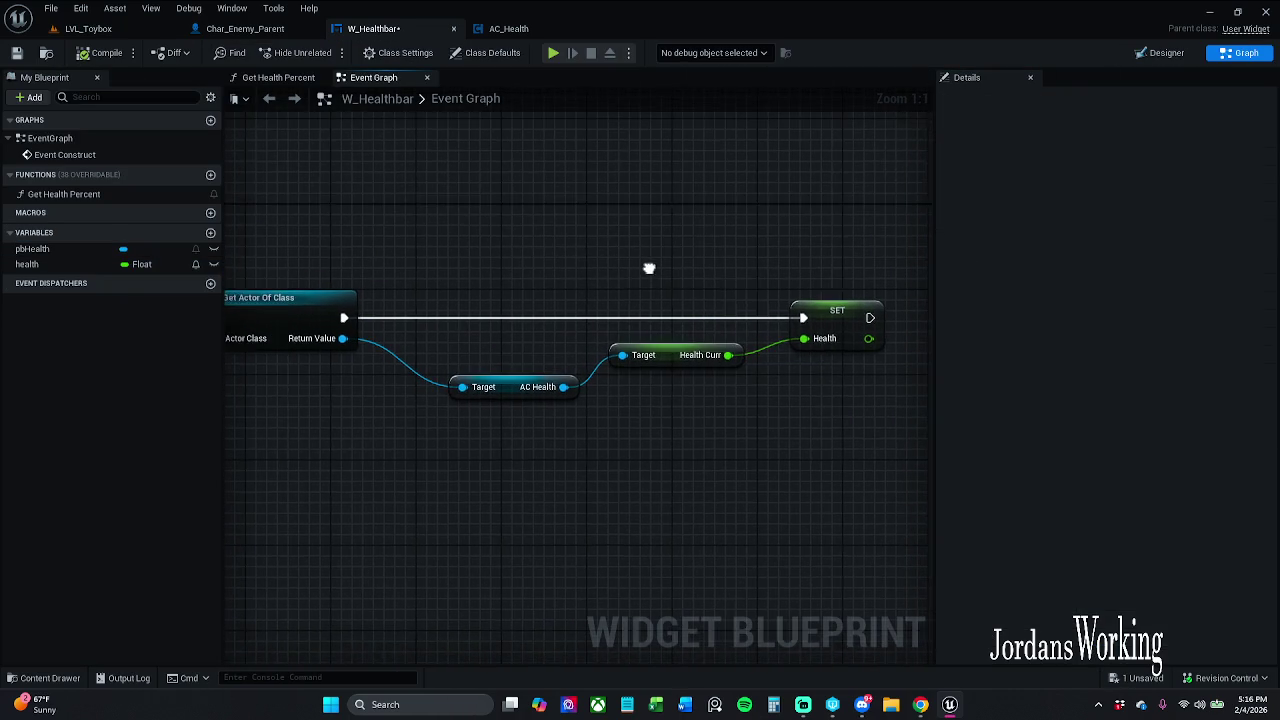
{"action": "mouse_move", "coordinate": [644, 265]}
{"action": "left_mouse_down"}
{"action": "mouse_move", "coordinate": [1005, 296]}
{"action": "mouse_move", "coordinate": [1048, 282]}
{"action": "mouse_move", "coordinate": [920, 277]}
{"action": "left_mouse_up"}
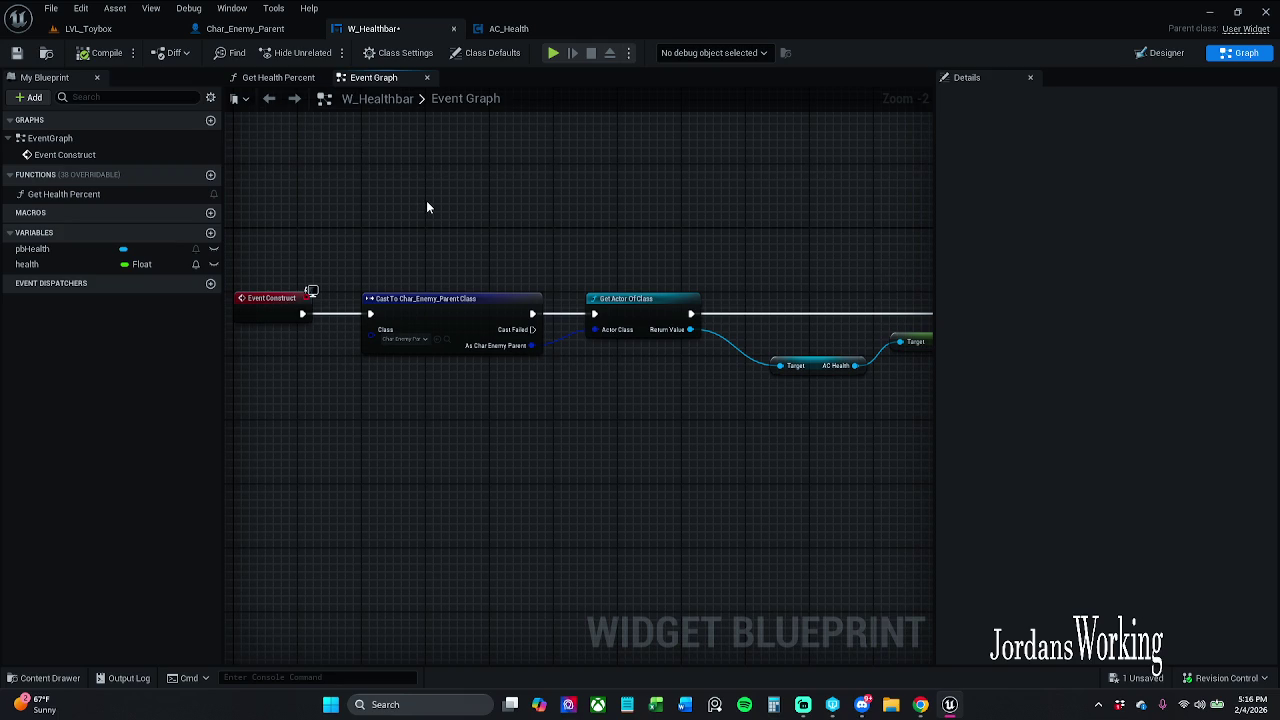
Compare against the Char_Enemy_Parent and AC_Health blueprints and tidy the Health Curr getter
{"action": "left_click", "coordinate": [263, 30]}
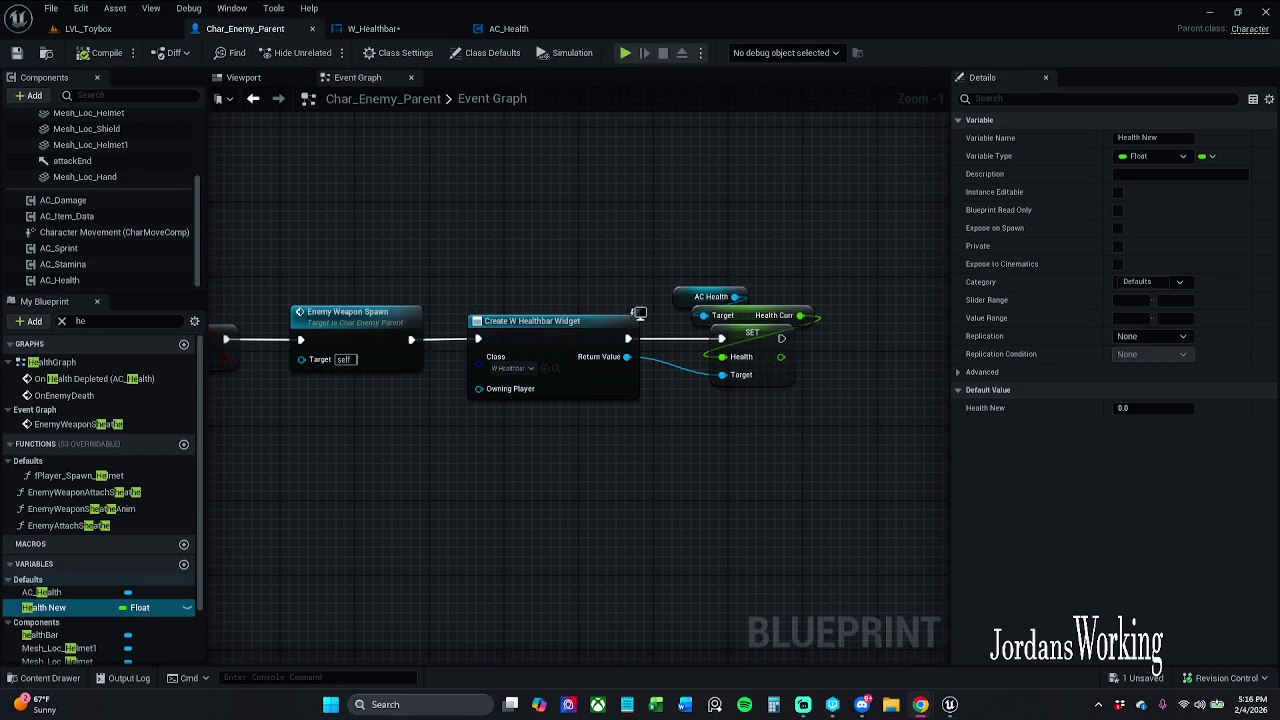
{"action": "left_click", "coordinate": [375, 28]}
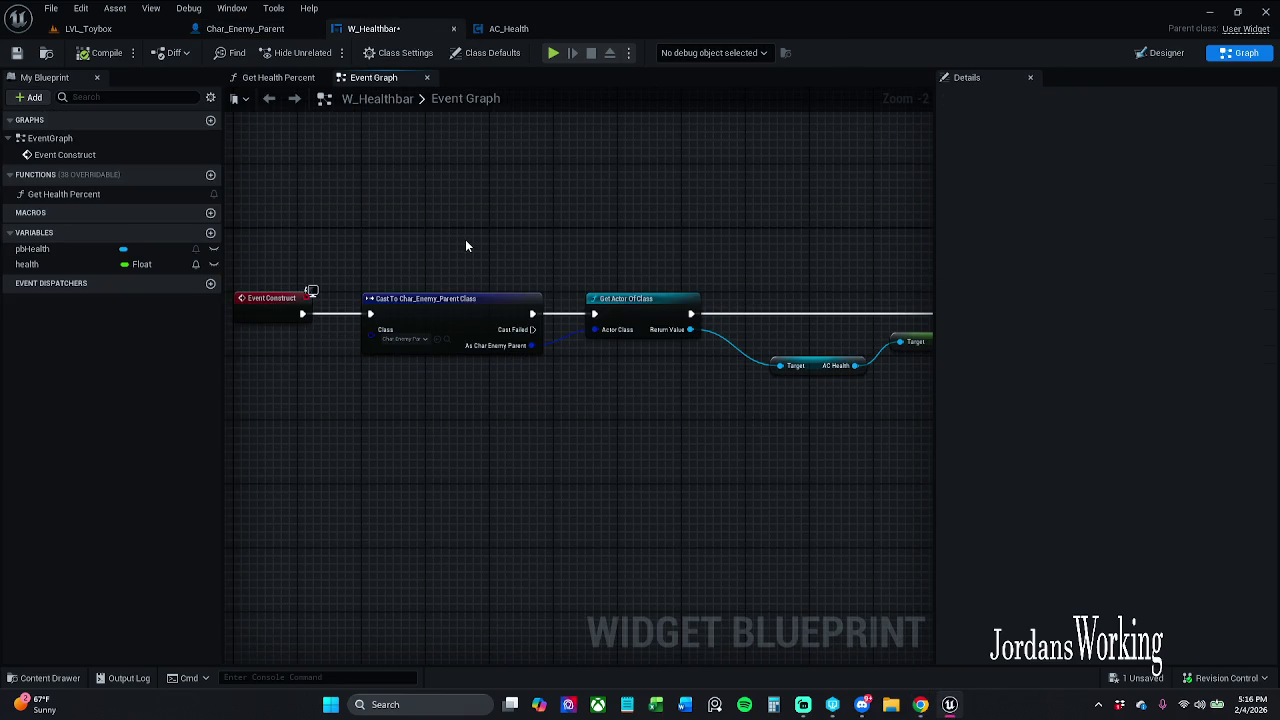
{"action": "left_click_drag", "start_coordinate": [465, 245], "coordinate": [438, 222]}
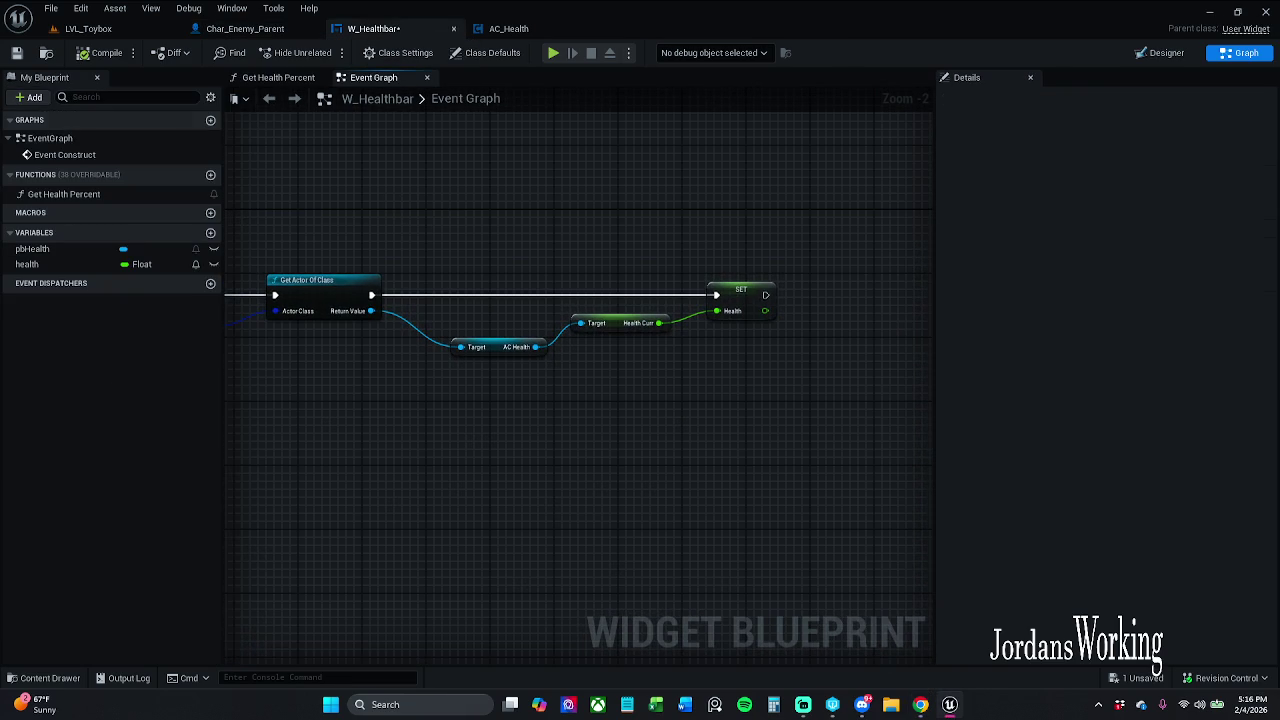
{"action": "left_click", "coordinate": [530, 30]}
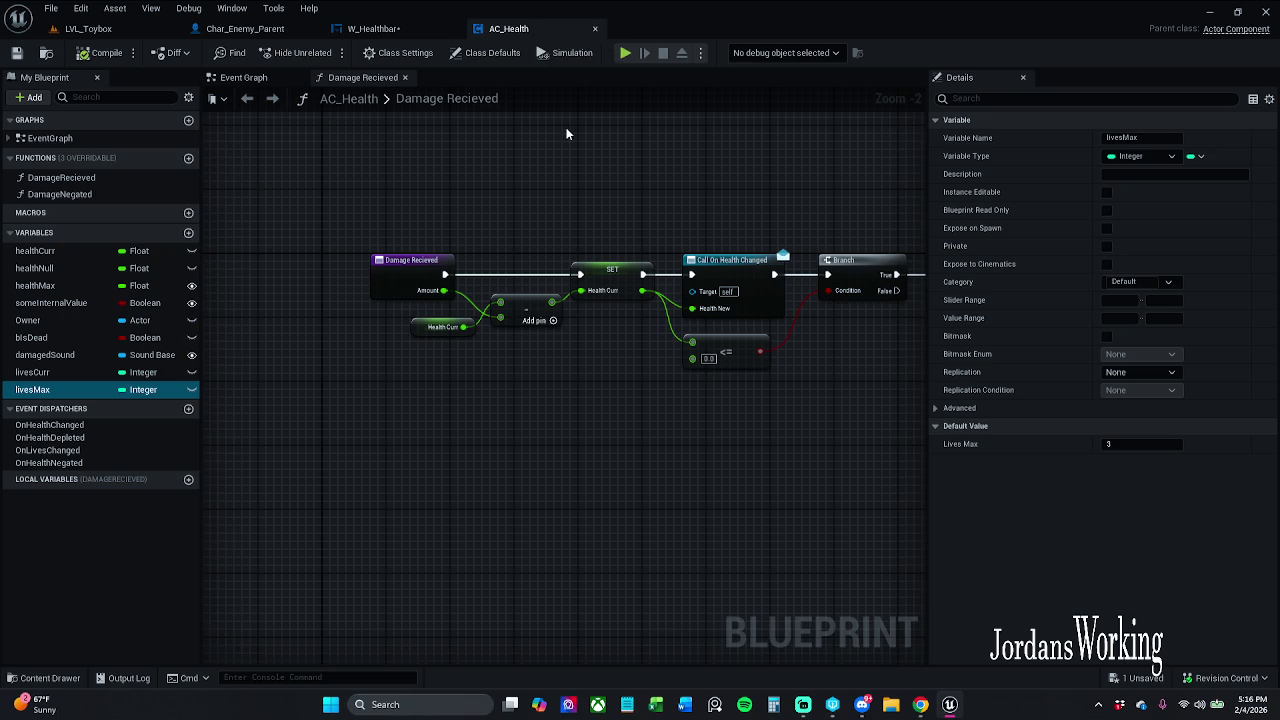
{"action": "left_click", "coordinate": [373, 28]}
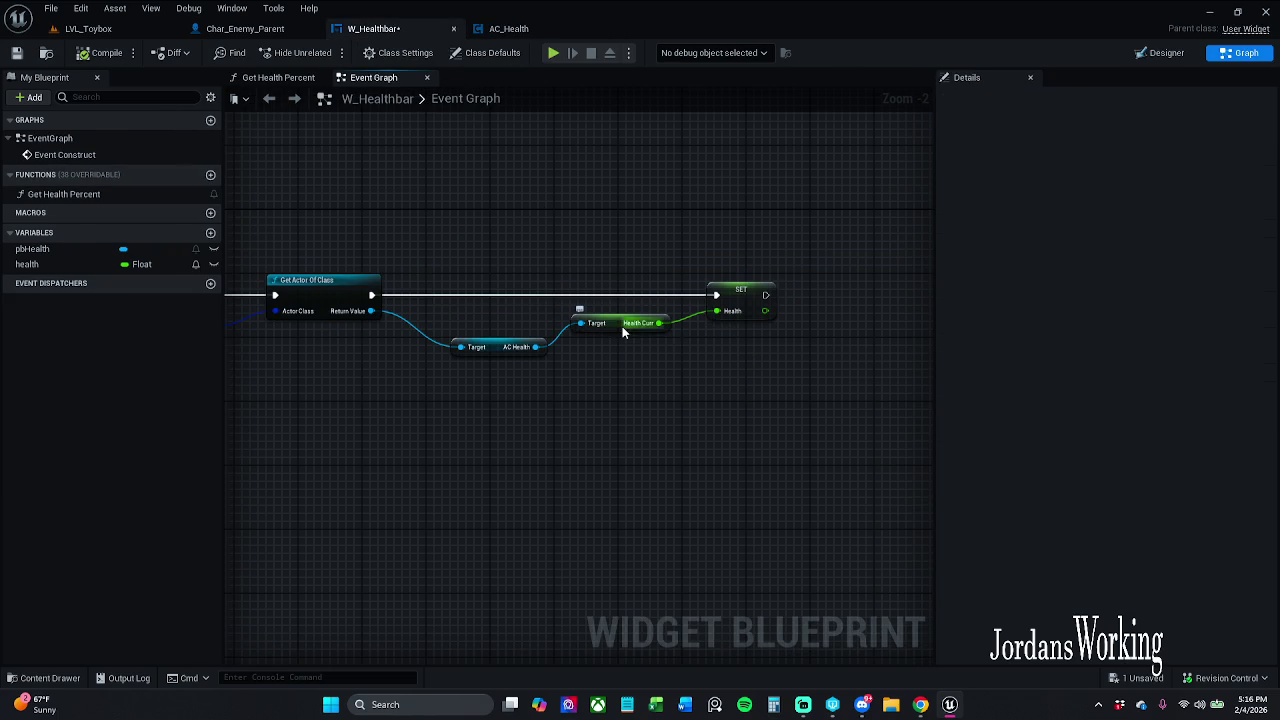
{"action": "left_click_drag", "start_coordinate": [620, 326], "coordinate": [619, 333]}
{"action": "left_click", "coordinate": [636, 268]}
Inspect the SET Health node and save the W_Healthbar widget blueprint
{"action": "left_click", "coordinate": [752, 297]}
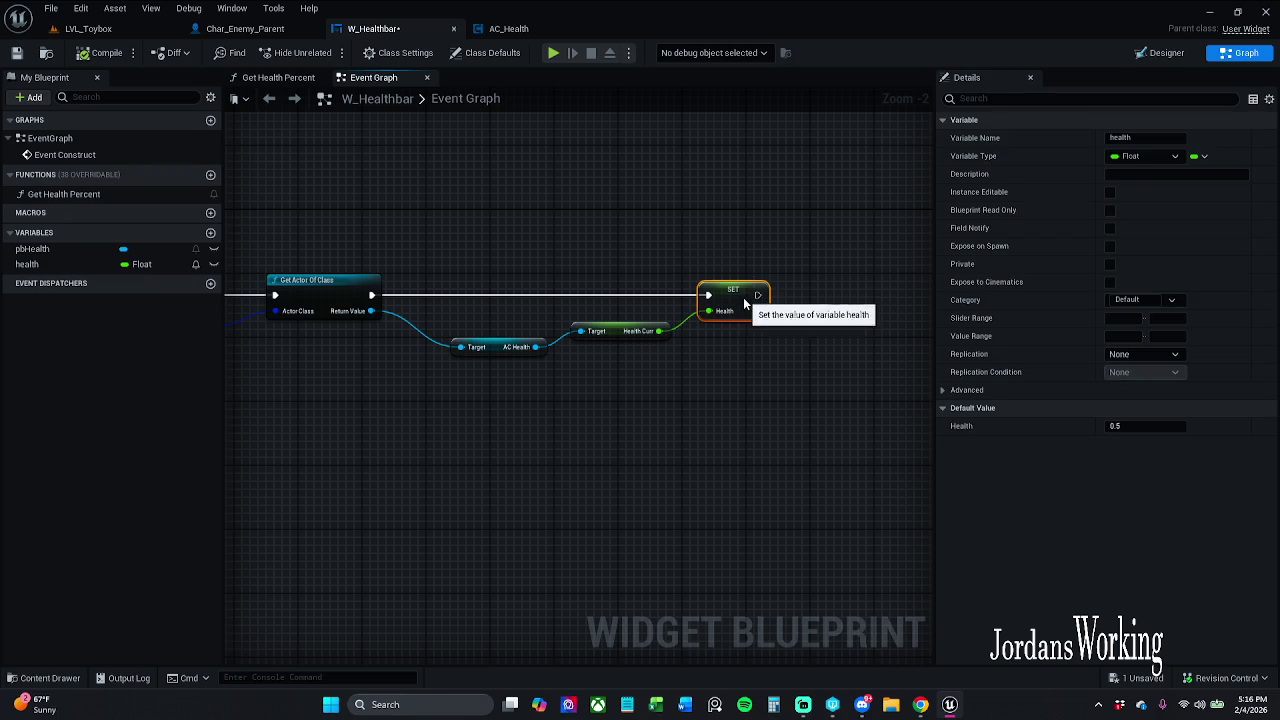
{"action": "left_click", "coordinate": [680, 268]}
{"action": "scroll", "coordinate": [670, 275], "scroll_direction": "down", "scroll_amount": 1}
{"action": "left_click_drag", "start_coordinate": [669, 277], "coordinate": [933, 281]}
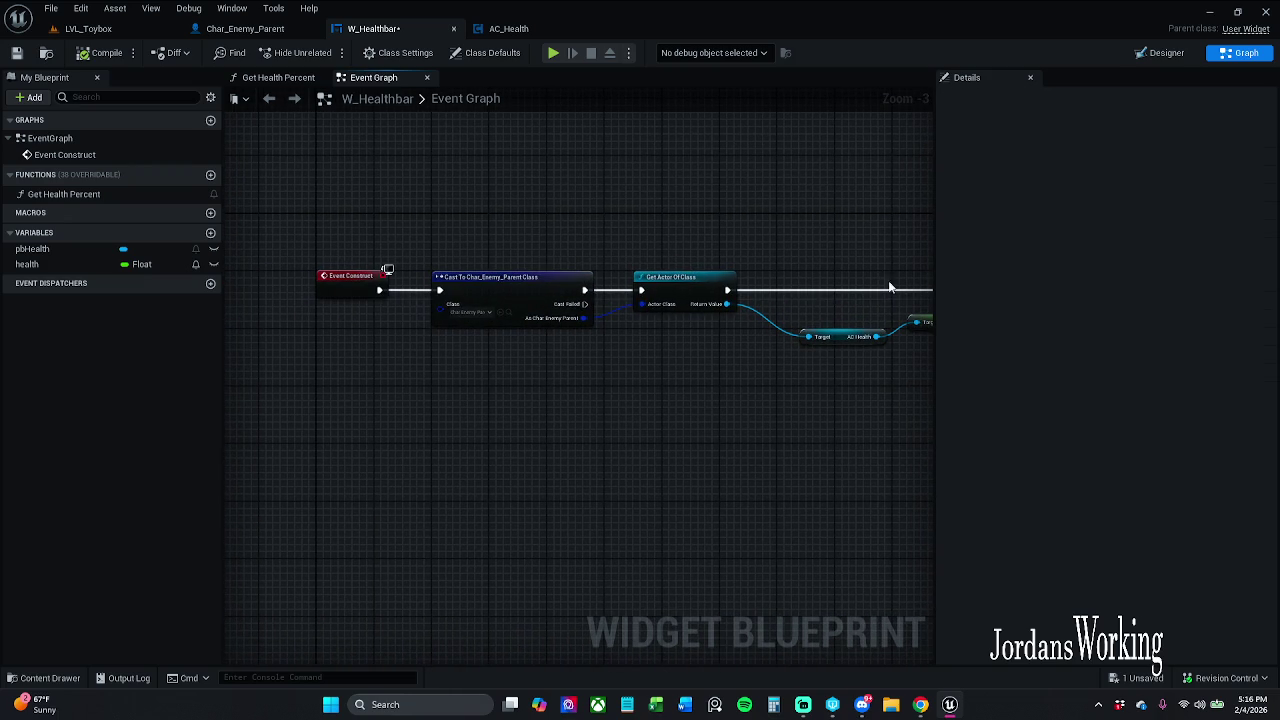
{"action": "left_click", "coordinate": [16, 52]}
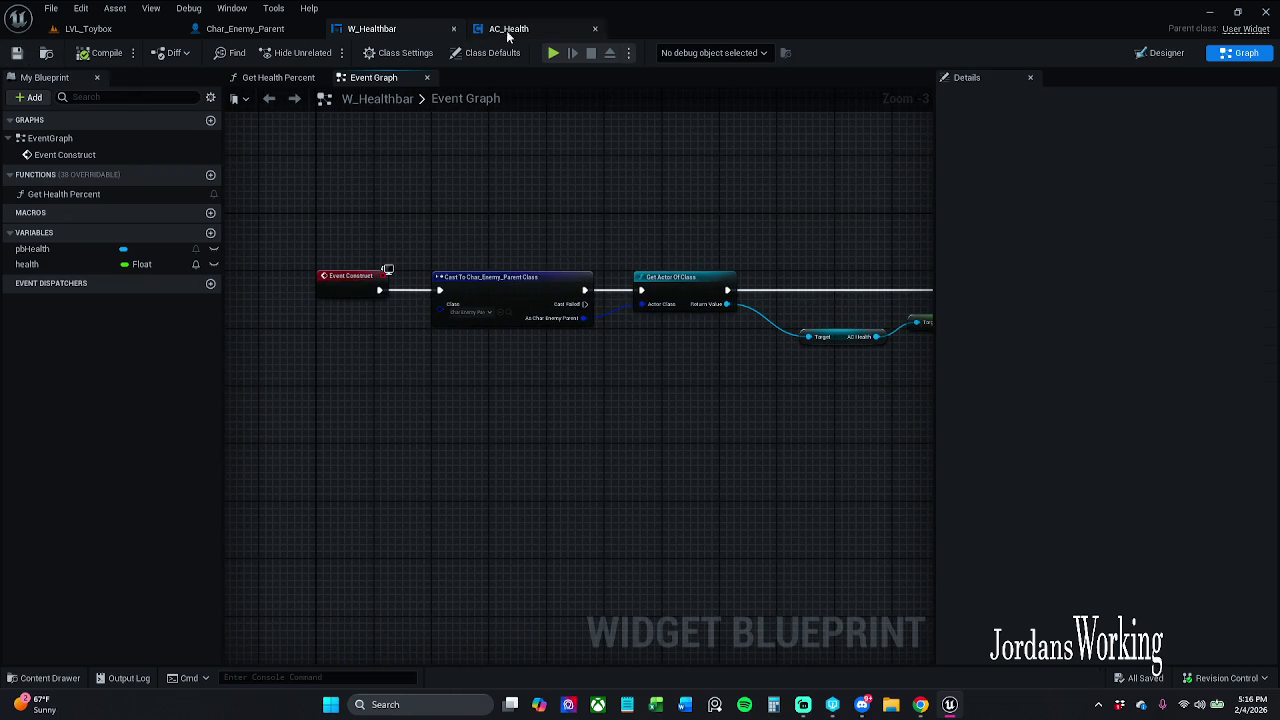
{"action": "mouse_move", "coordinate": [551, 231]}
{"action": "left_mouse_down"}
{"action": "mouse_move", "coordinate": [741, 238]}
{"action": "mouse_move", "coordinate": [712, 266]}
{"action": "mouse_move", "coordinate": [226, 337]}
{"action": "mouse_move", "coordinate": [550, 300]}
{"action": "left_mouse_up"}
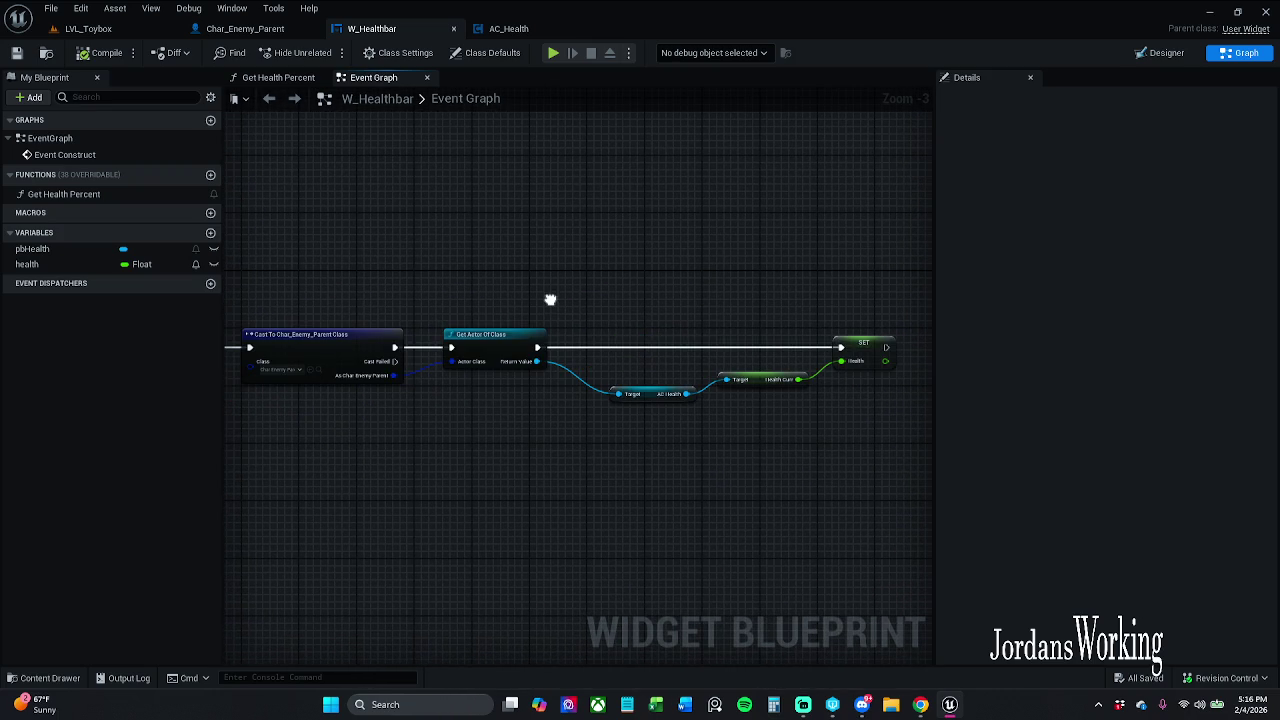
{"action": "left_click_drag", "start_coordinate": [550, 300], "coordinate": [740, 297]}
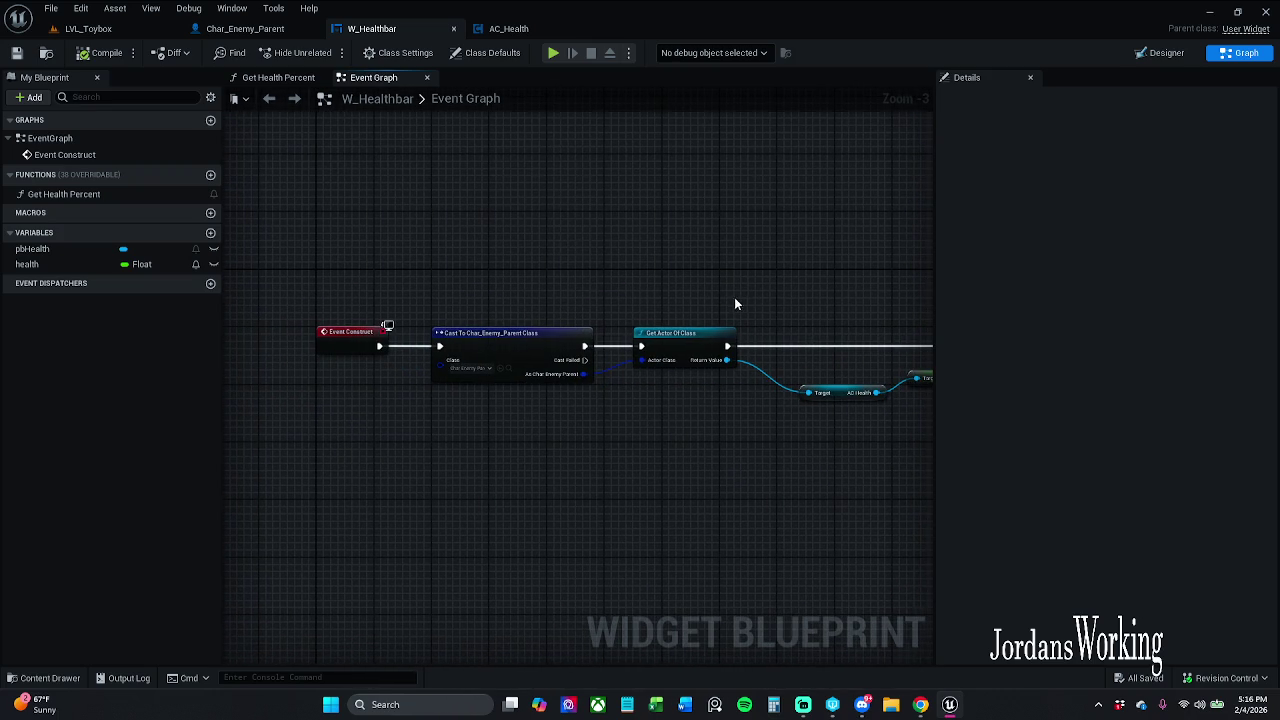
{"action": "right_click", "coordinate": [584, 282]}
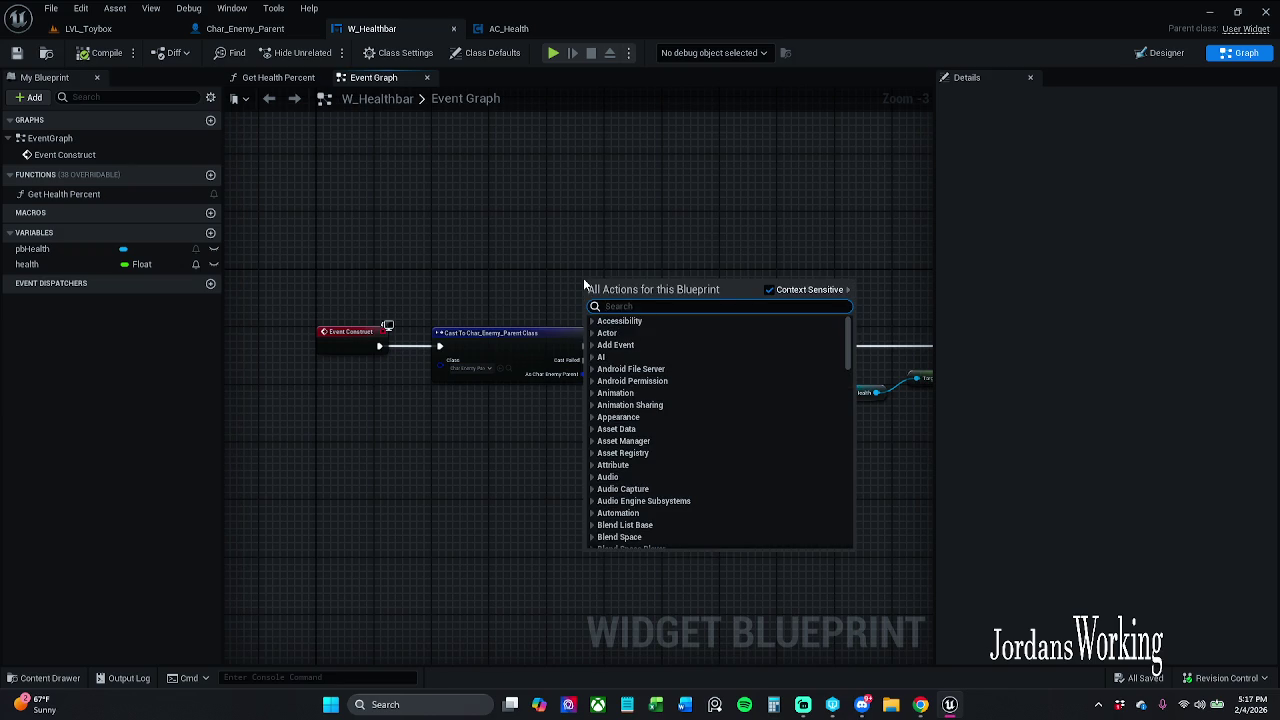
Add a custom event named RefreshHealth and wire its exec pin into Get Actor Of Class
{"action": "type", "text": "get actor of class"}
{"action": "key", "text": "Return"}
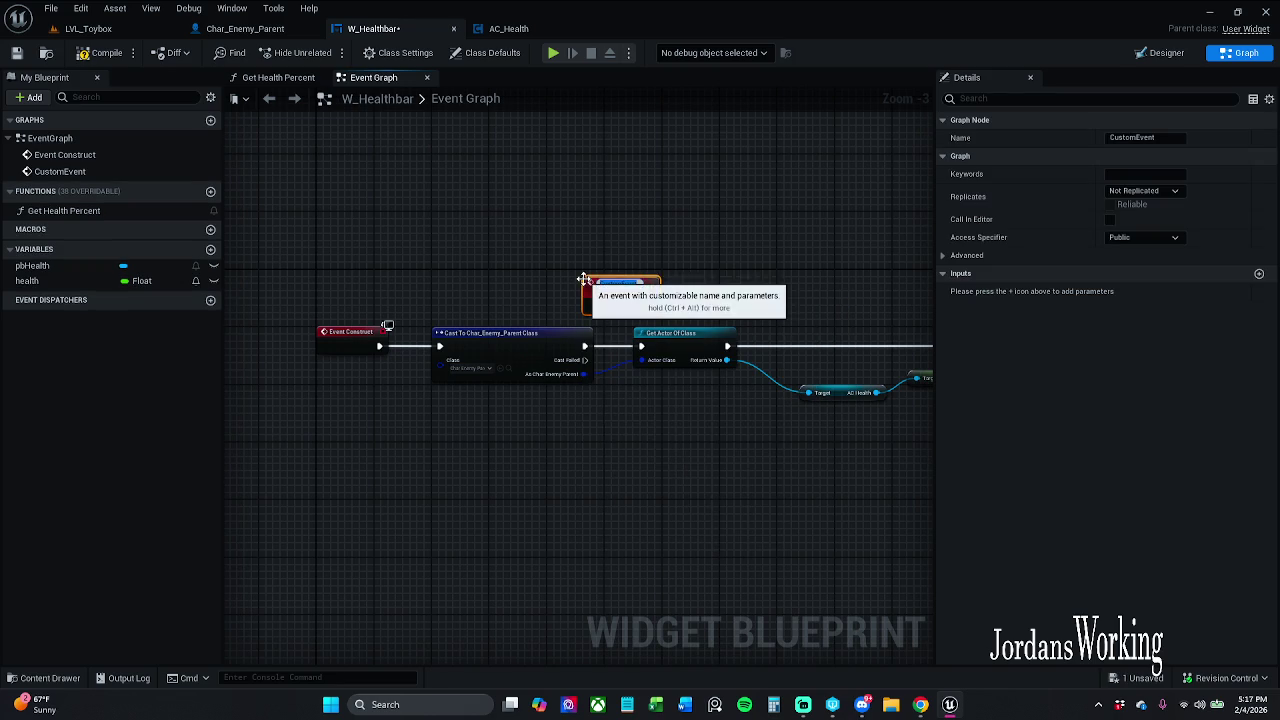
{"action": "key", "text": "BackSpace"}
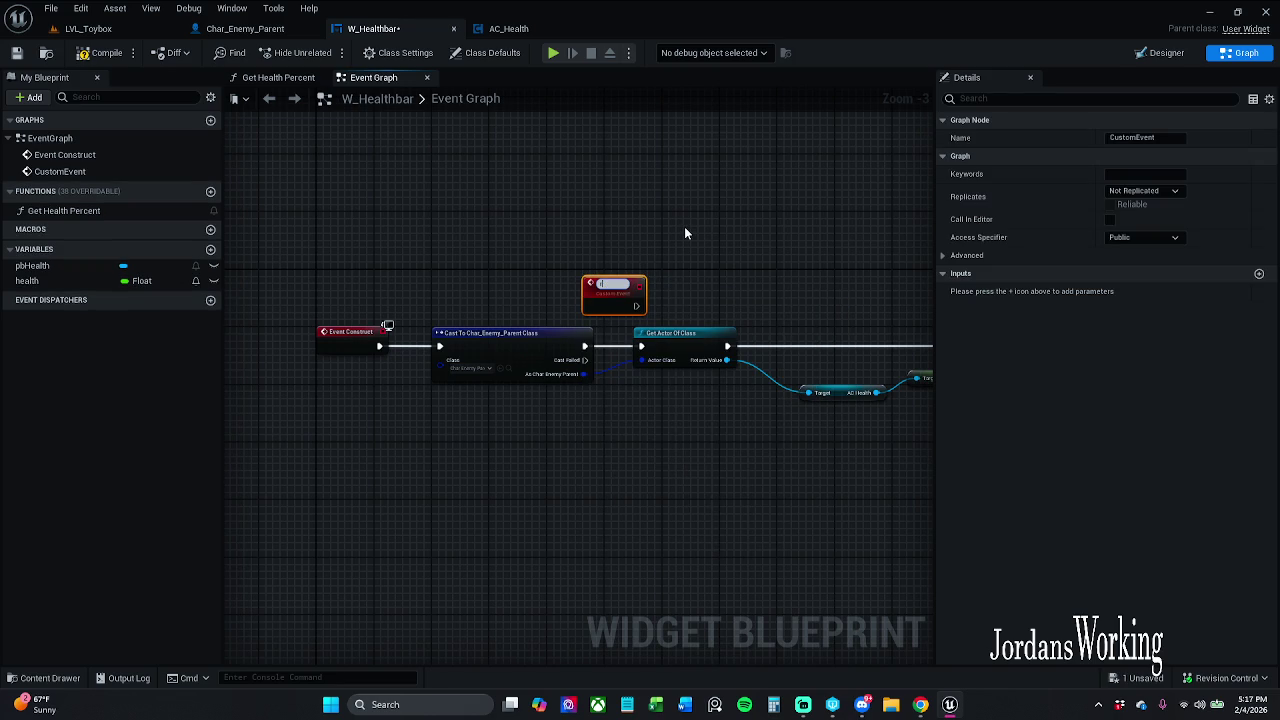
{"action": "type", "text": "a"}
{"action": "type", "text": "R"}
{"action": "type", "text": "Health"}
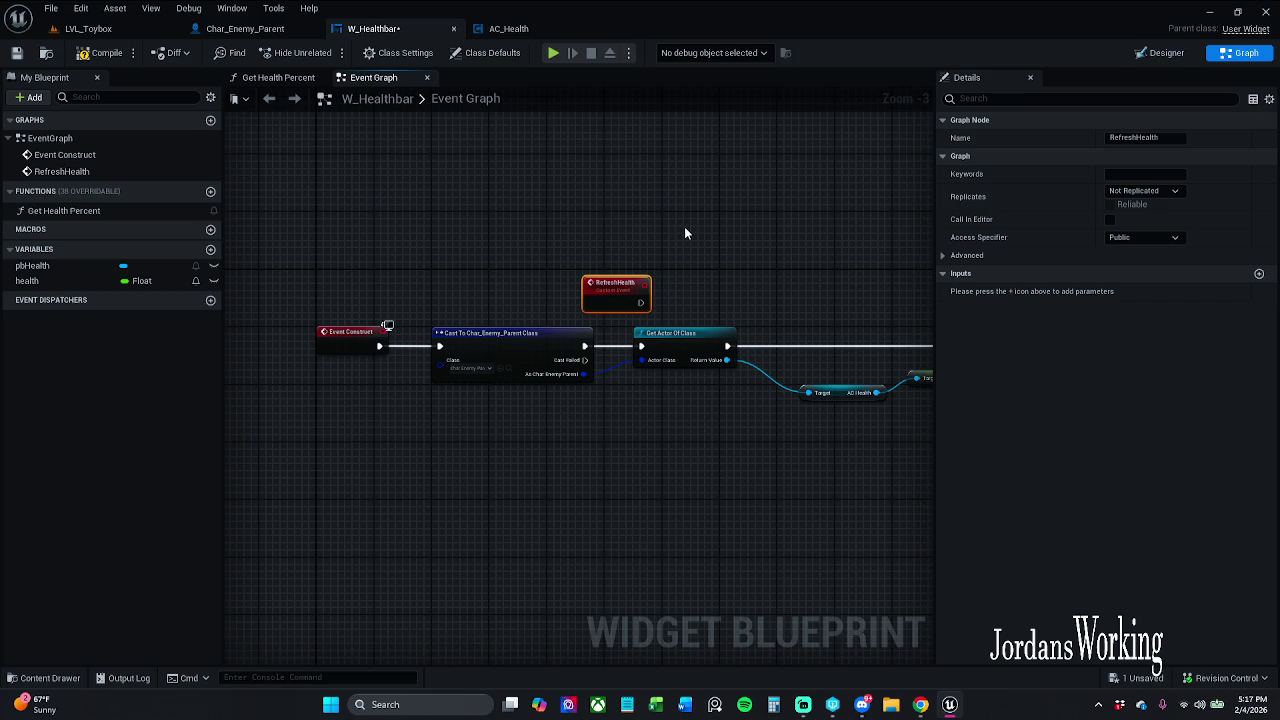
{"action": "scroll", "coordinate": [664, 250], "scroll_direction": "up", "scroll_amount": 3}
{"action": "mouse_move", "coordinate": [585, 320]}
{"action": "left_mouse_down"}
{"action": "mouse_move", "coordinate": [553, 289]}
{"action": "mouse_move", "coordinate": [625, 362]}
{"action": "mouse_move", "coordinate": [624, 392]}
{"action": "left_mouse_up"}
{"action": "key", "text": "Escape"}
{"action": "mouse_move", "coordinate": [597, 296]}
{"action": "left_mouse_down"}
{"action": "mouse_move", "coordinate": [655, 362]}
{"action": "mouse_move", "coordinate": [631, 394]}
{"action": "left_mouse_up"}
{"action": "left_click_drag", "start_coordinate": [414, 343], "coordinate": [440, 328]}
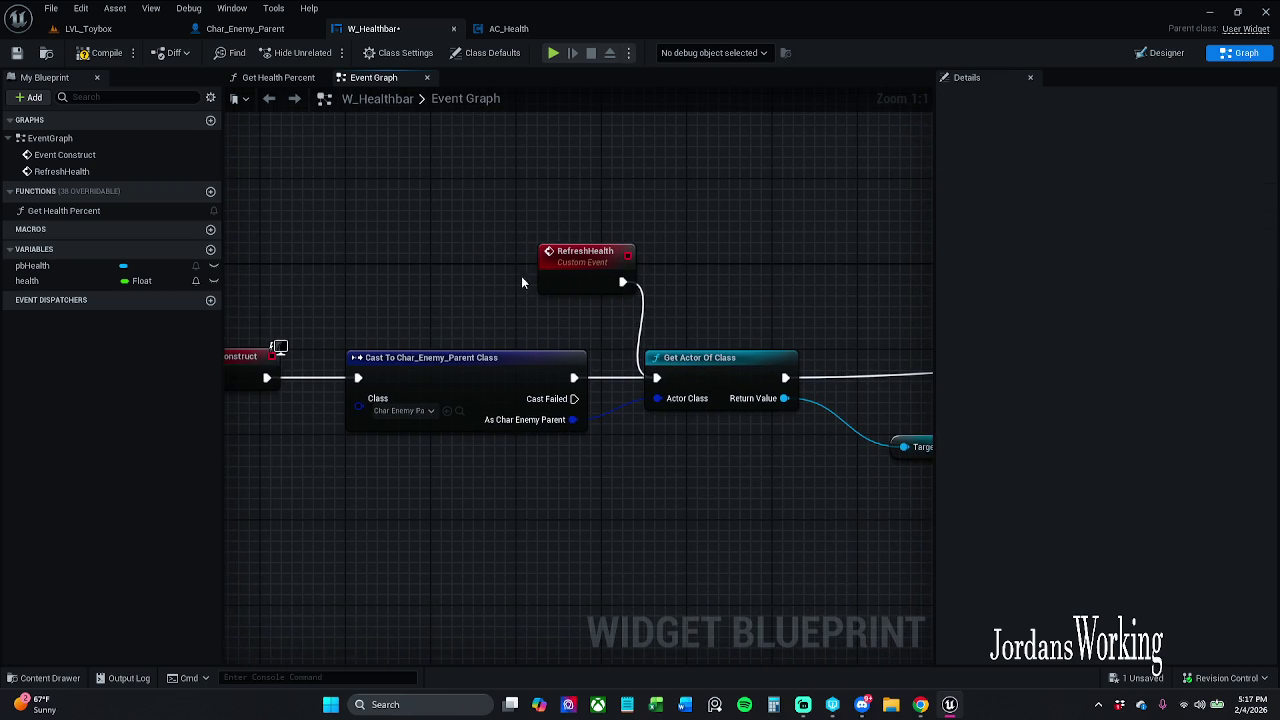
Save W_Healthbar and browse Char_Enemy_Parent's Event Graph up to the Backstab group
{"action": "left_click", "coordinate": [16, 52]}
{"action": "left_click", "coordinate": [508, 28]}
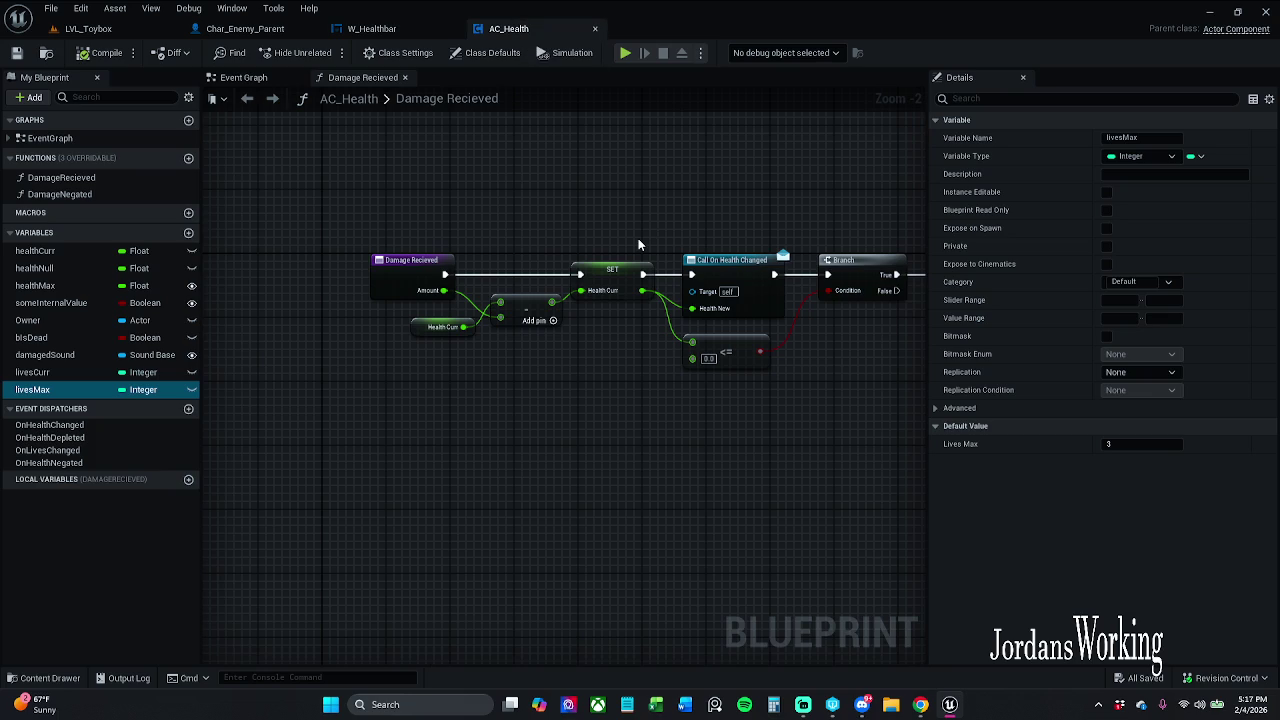
{"action": "left_click", "coordinate": [245, 28]}
{"action": "left_click_drag", "start_coordinate": [400, 250], "coordinate": [768, 247]}
{"action": "scroll", "coordinate": [768, 247], "scroll_direction": "down", "scroll_amount": 5}
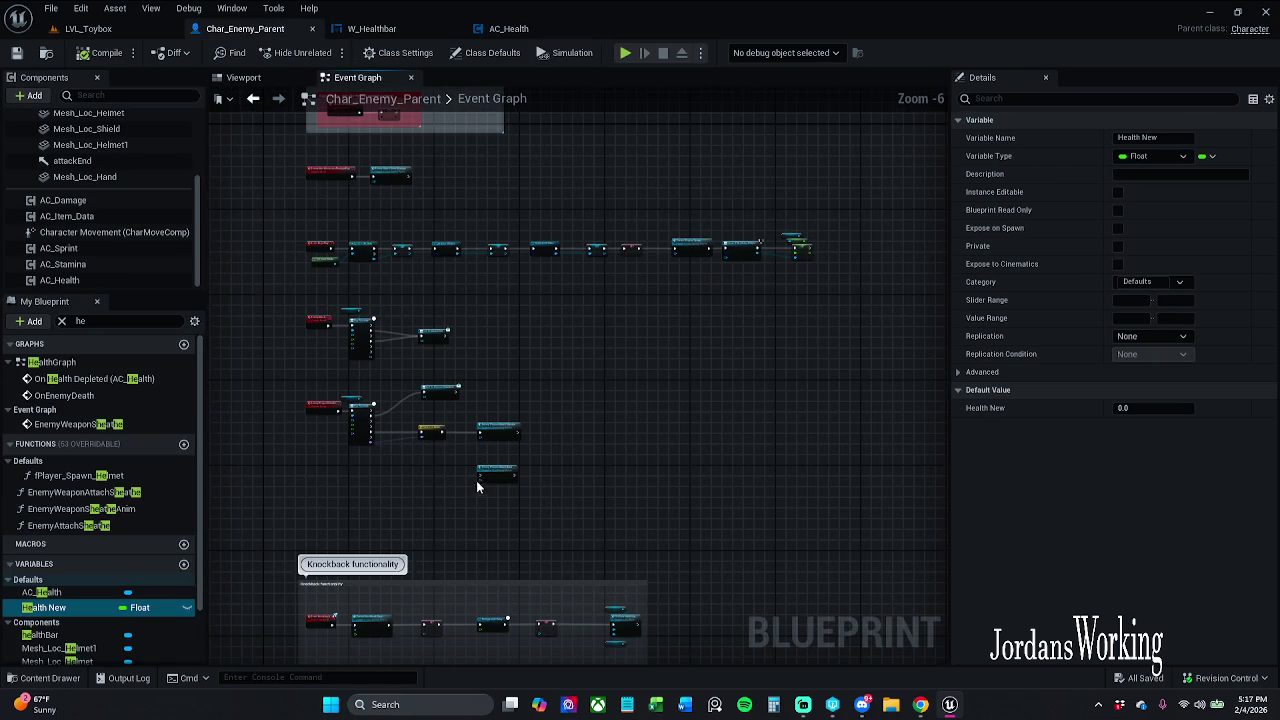
{"action": "left_click_drag", "start_coordinate": [432, 480], "coordinate": [482, 268]}
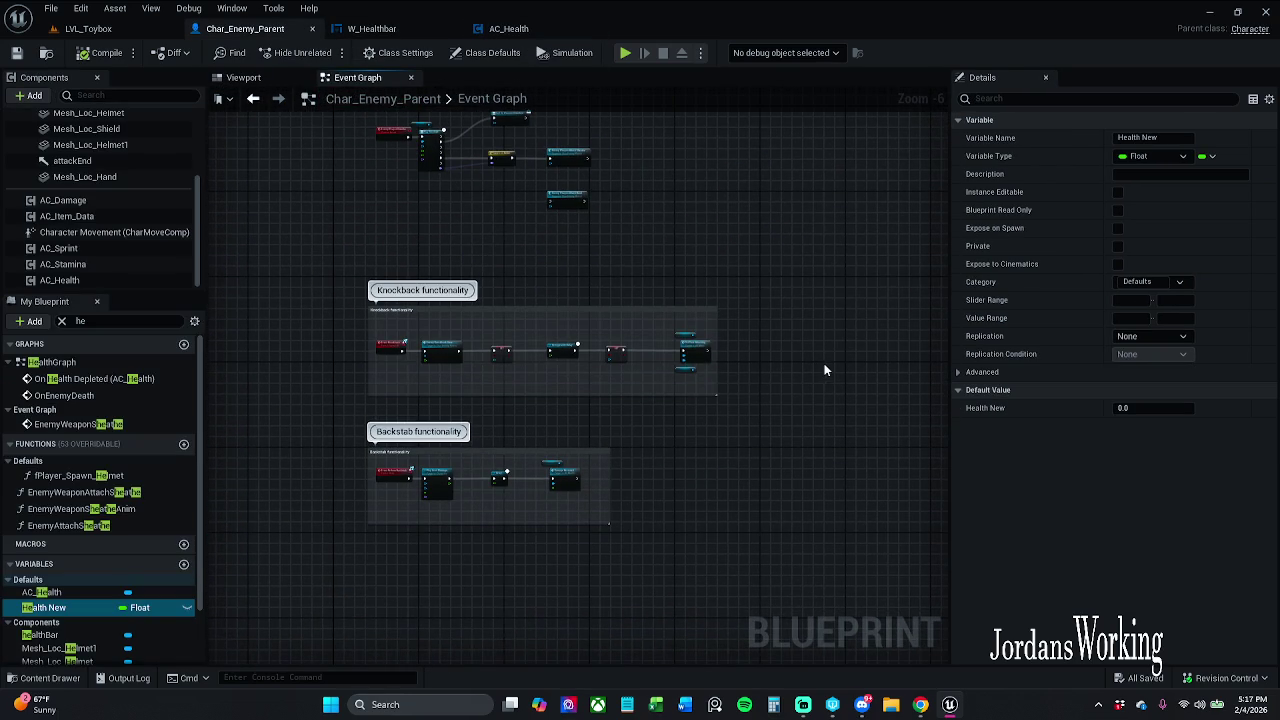
{"action": "scroll", "coordinate": [85, 227], "scroll_direction": "up", "scroll_amount": 5}
{"action": "scroll", "coordinate": [85, 227], "scroll_direction": "down", "scroll_amount": 3}
Add an On Health Changed (AC_Health) event node from the AC_Health component's Details
{"action": "left_click", "coordinate": [85, 203]}
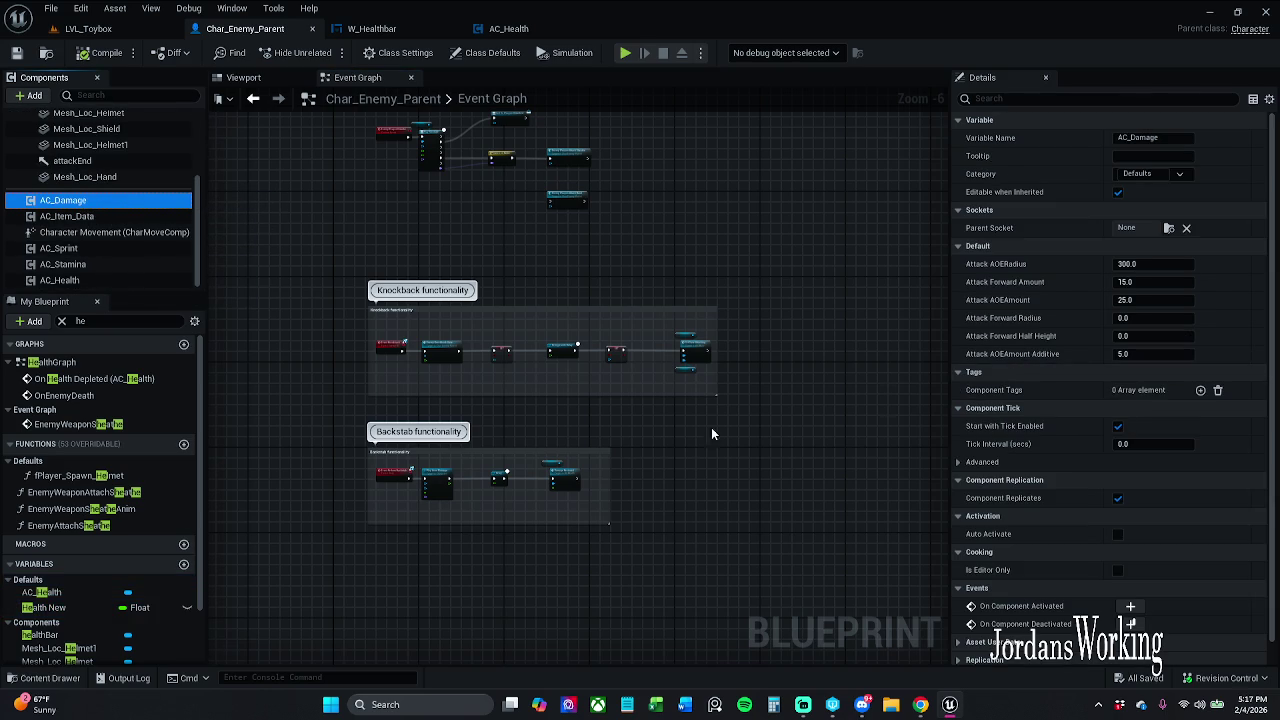
{"action": "left_click", "coordinate": [75, 280]}
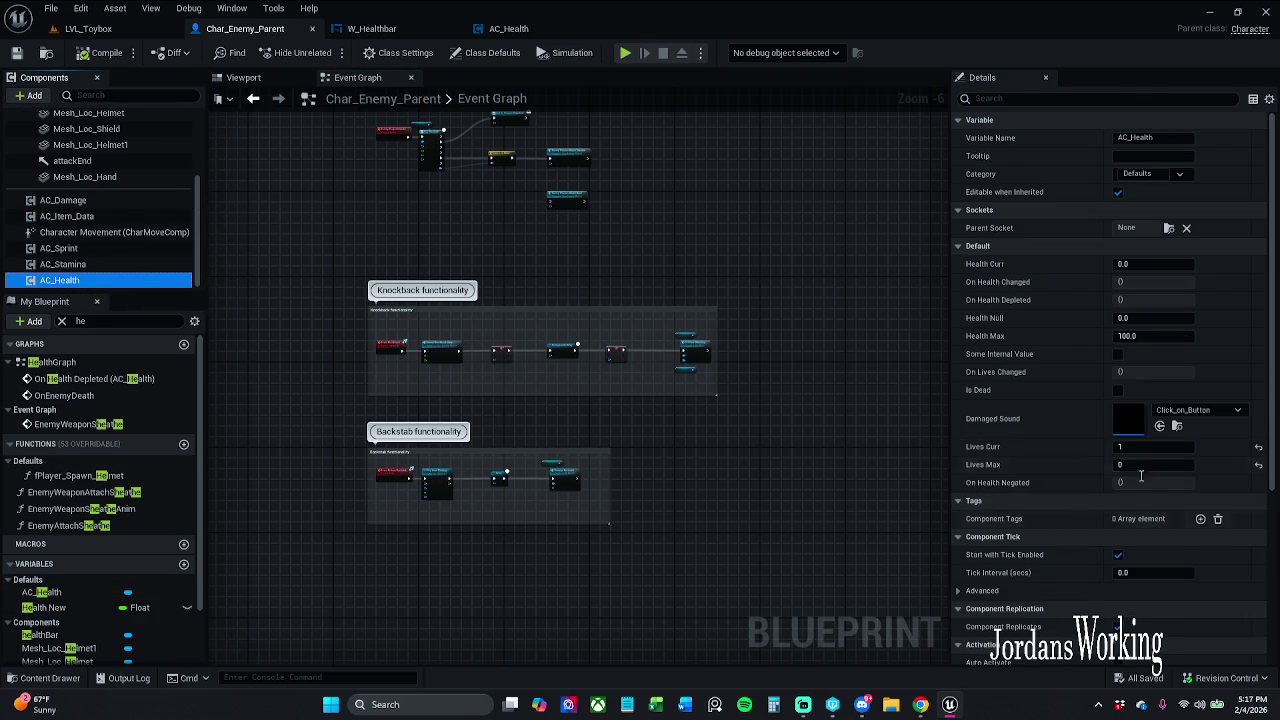
{"action": "scroll", "coordinate": [1140, 470], "scroll_direction": "down", "scroll_amount": 2}
{"action": "scroll", "coordinate": [1128, 453], "scroll_direction": "down", "scroll_amount": 3}
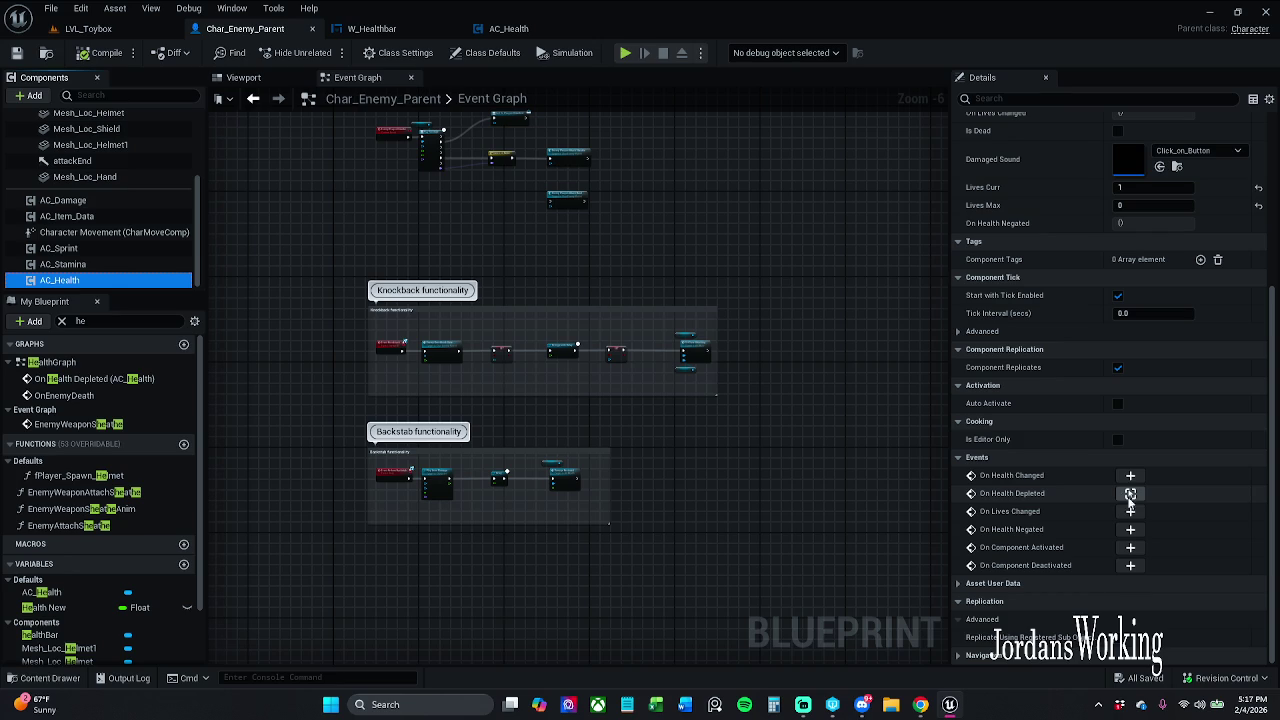
{"action": "left_click", "coordinate": [1130, 475]}
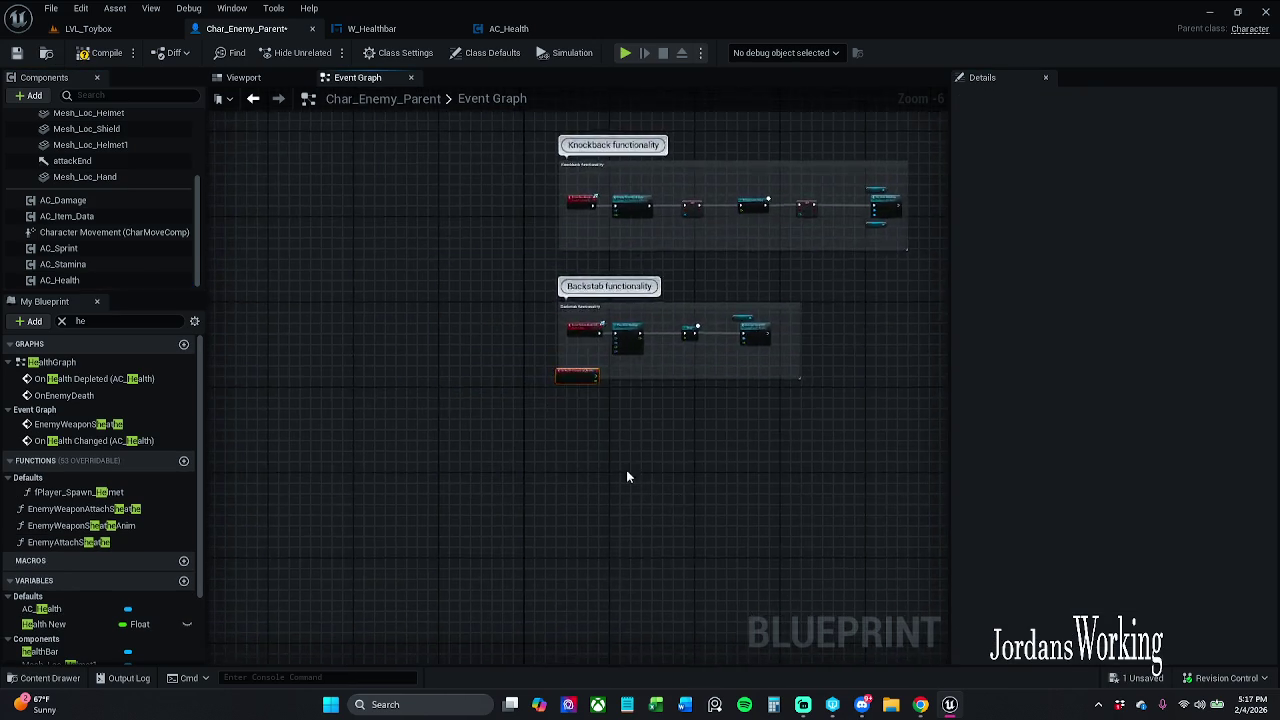
{"action": "mouse_move", "coordinate": [549, 328]}
{"action": "left_mouse_down"}
{"action": "mouse_move", "coordinate": [578, 528]}
{"action": "mouse_move", "coordinate": [550, 632]}
{"action": "mouse_move", "coordinate": [572, 644]}
{"action": "left_mouse_up"}
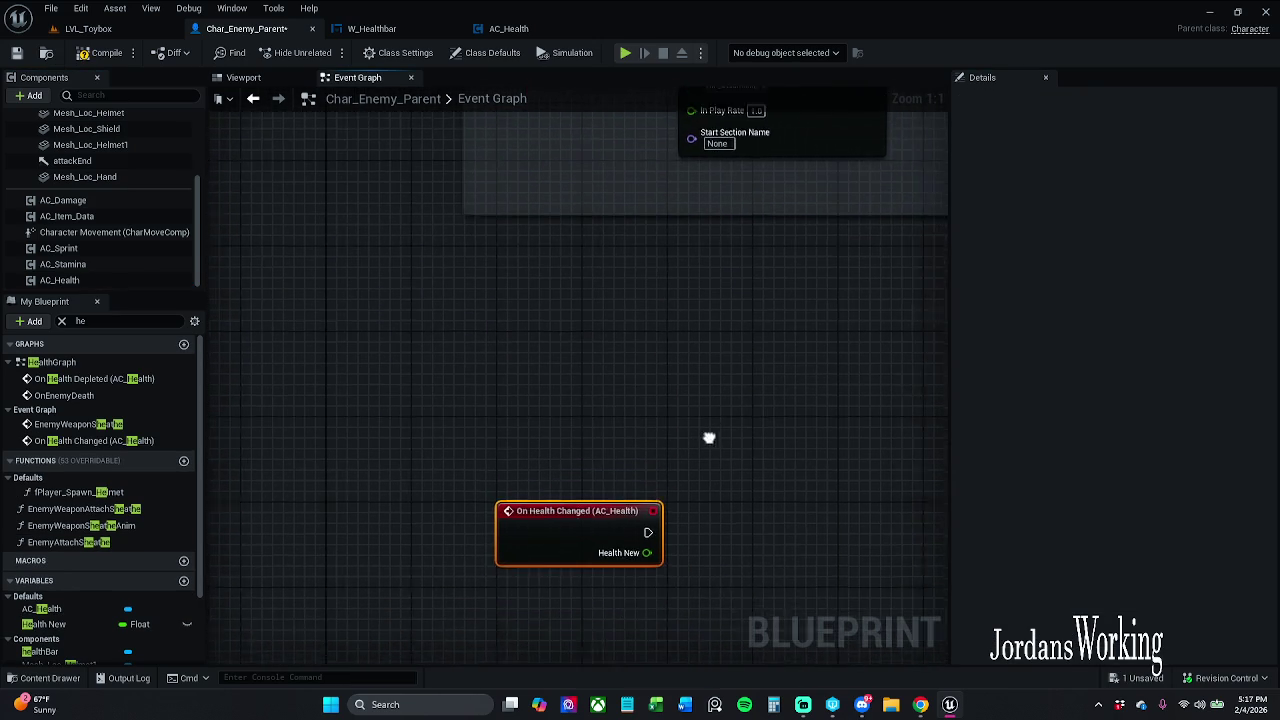
Clear the 'he' members filter, expand the Variables list, and review the graph's node groups
{"action": "left_click", "coordinate": [62, 322]}
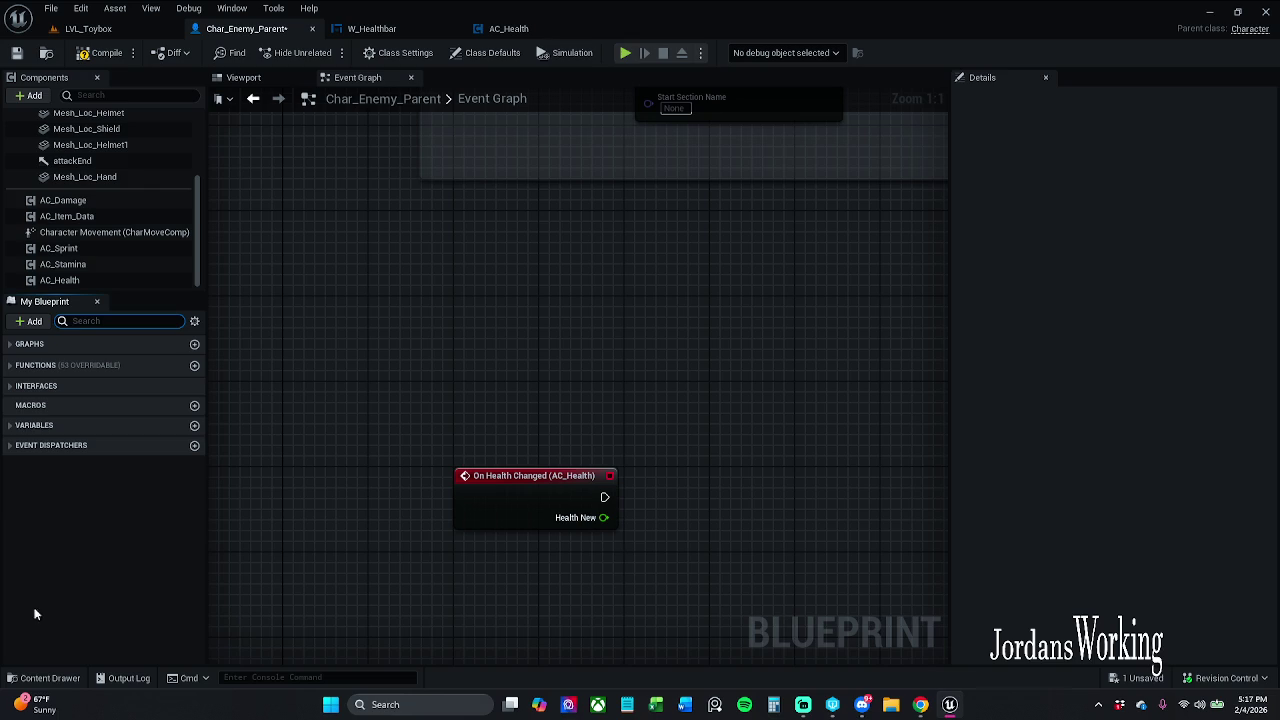
{"action": "left_click", "coordinate": [15, 430]}
{"action": "scroll", "coordinate": [92, 570], "scroll_direction": "down", "scroll_amount": 5}
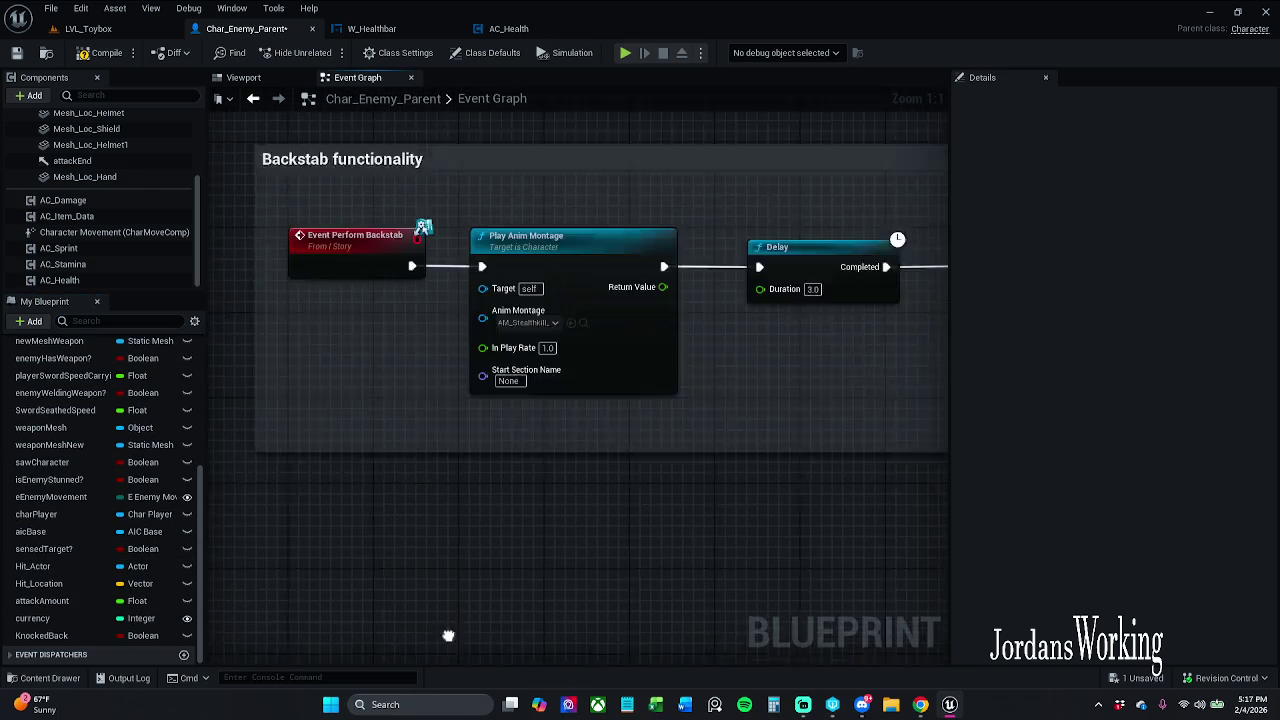
{"action": "scroll", "coordinate": [578, 227], "scroll_direction": "down", "scroll_amount": 6}
{"action": "left_click_drag", "start_coordinate": [489, 342], "coordinate": [509, 256]}
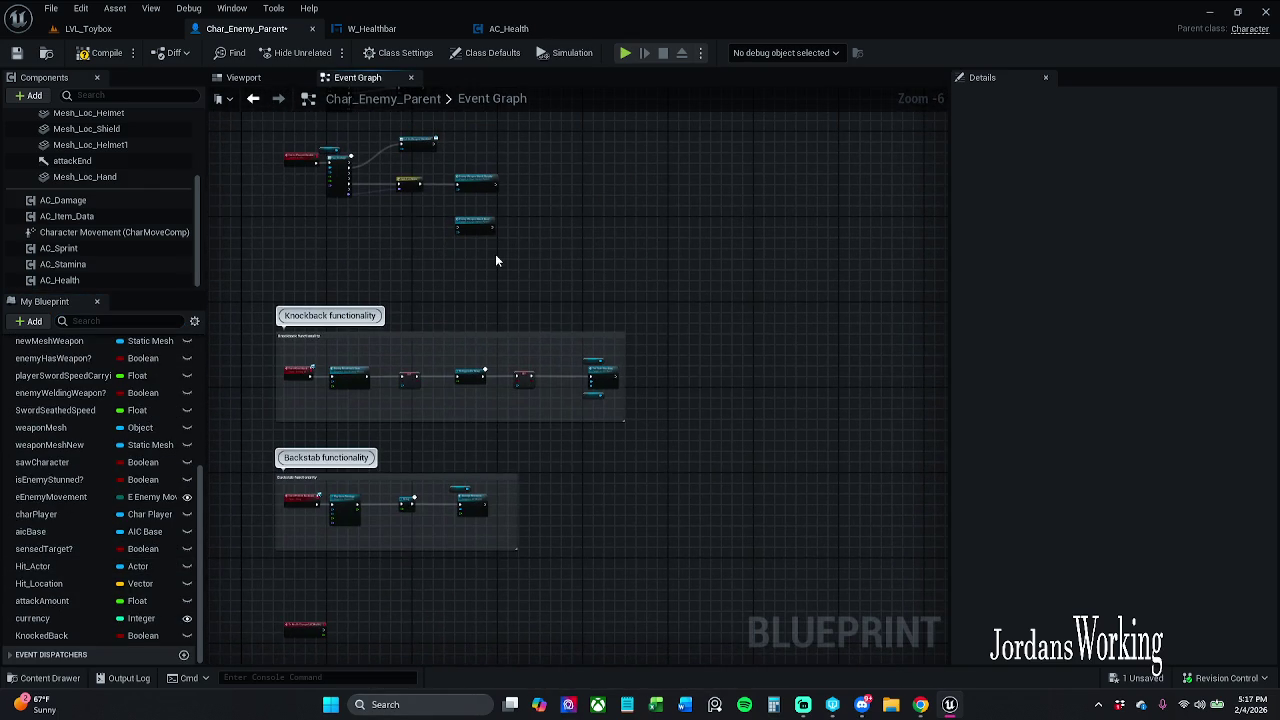
{"action": "mouse_move", "coordinate": [540, 350]}
{"action": "left_mouse_down"}
{"action": "mouse_move", "coordinate": [643, 571]}
{"action": "mouse_move", "coordinate": [640, 615]}
{"action": "left_mouse_up"}
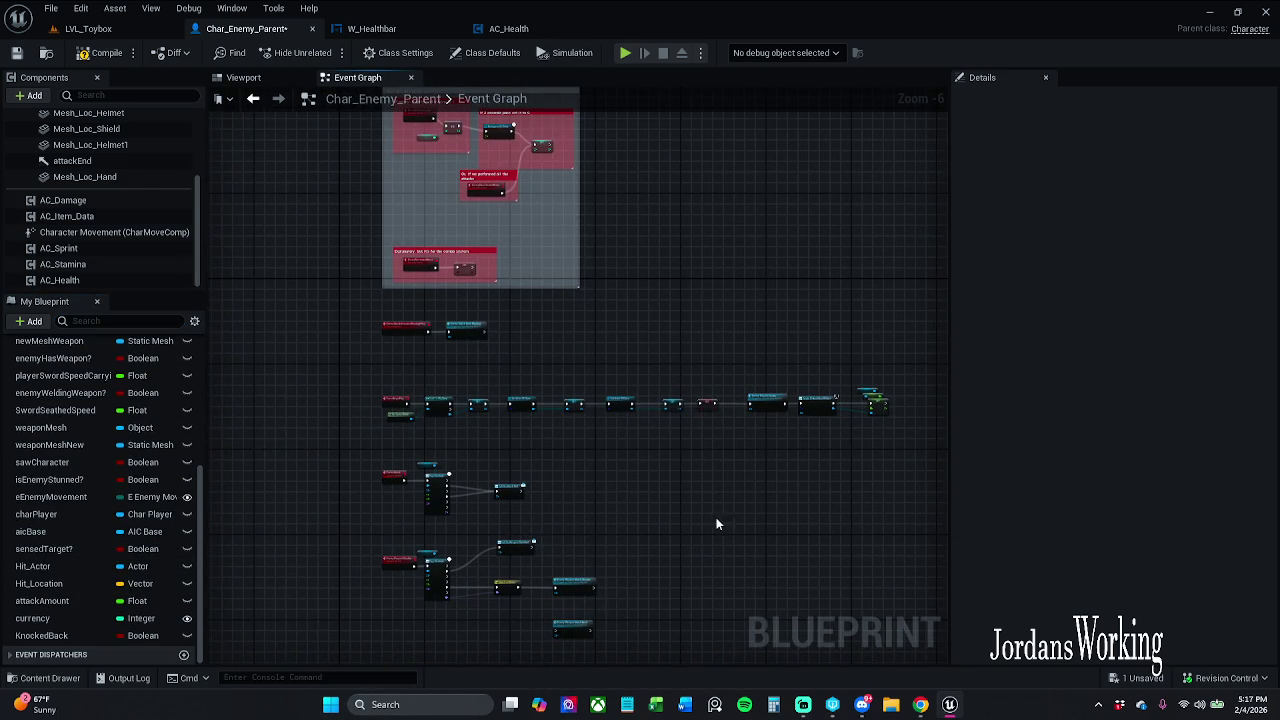
{"action": "scroll", "coordinate": [620, 418], "scroll_direction": "up", "scroll_amount": 7}
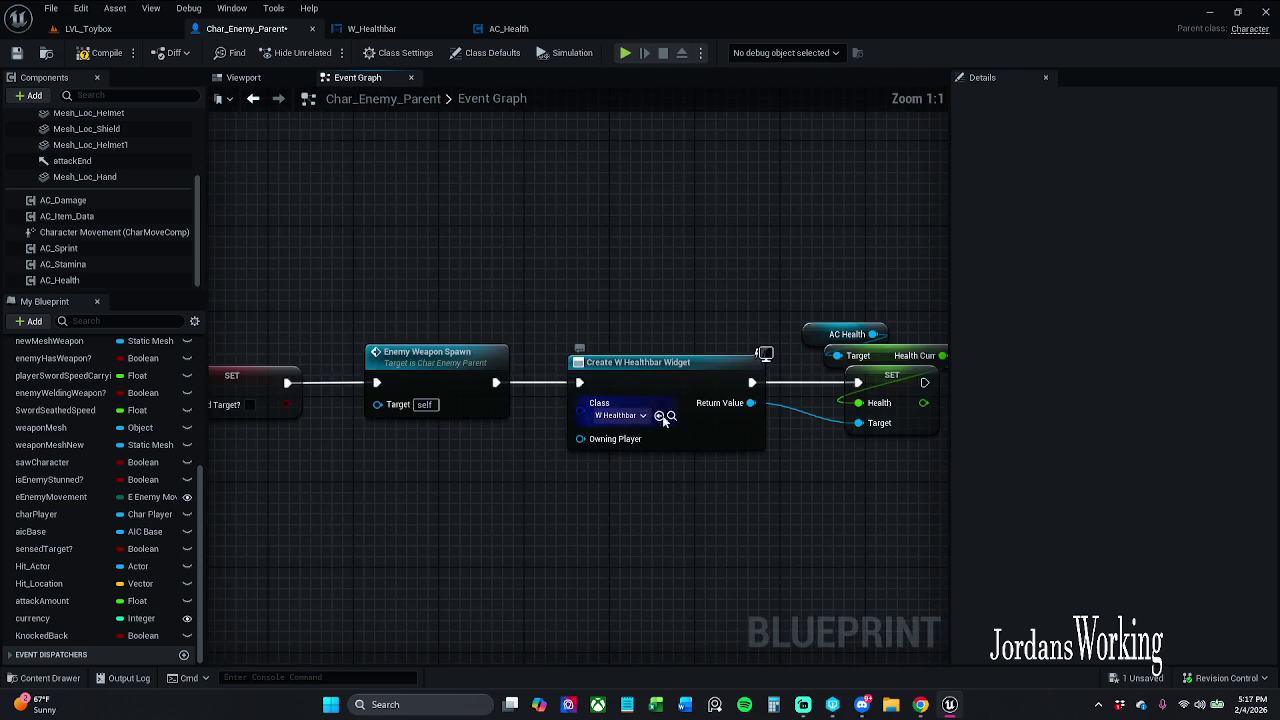
Promote the Create W Healthbar Widget return value to a new variable, chained after SET Health
{"action": "left_click_drag", "start_coordinate": [690, 430], "coordinate": [398, 432]}
{"action": "mouse_move", "coordinate": [461, 398]}
{"action": "left_mouse_down"}
{"action": "mouse_move", "coordinate": [576, 484]}
{"action": "mouse_move", "coordinate": [594, 514]}
{"action": "mouse_move", "coordinate": [611, 508]}
{"action": "left_mouse_up"}
{"action": "type", "text": "set"}
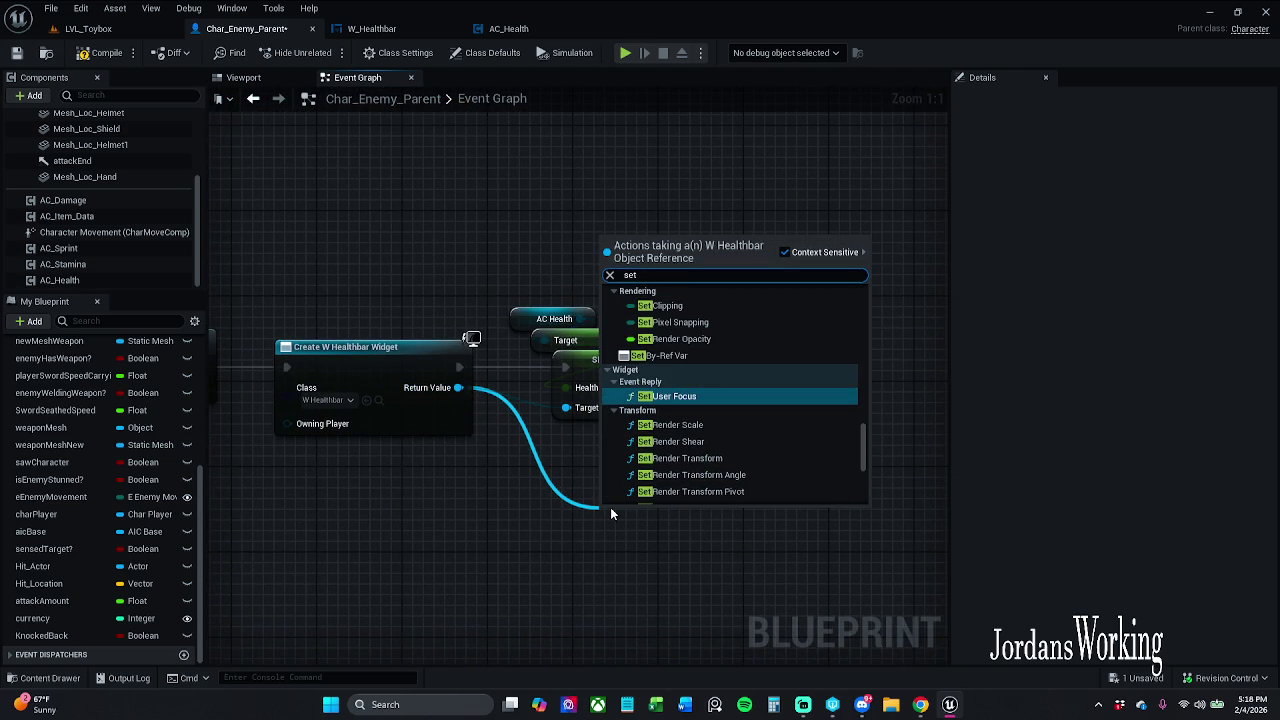
{"action": "left_click", "coordinate": [554, 494]}
{"action": "mouse_move", "coordinate": [458, 388]}
{"action": "left_mouse_down"}
{"action": "mouse_move", "coordinate": [521, 490]}
{"action": "mouse_move", "coordinate": [798, 388]}
{"action": "mouse_move", "coordinate": [801, 372]}
{"action": "mouse_move", "coordinate": [715, 382]}
{"action": "left_mouse_up"}
{"action": "left_click", "coordinate": [620, 306]}
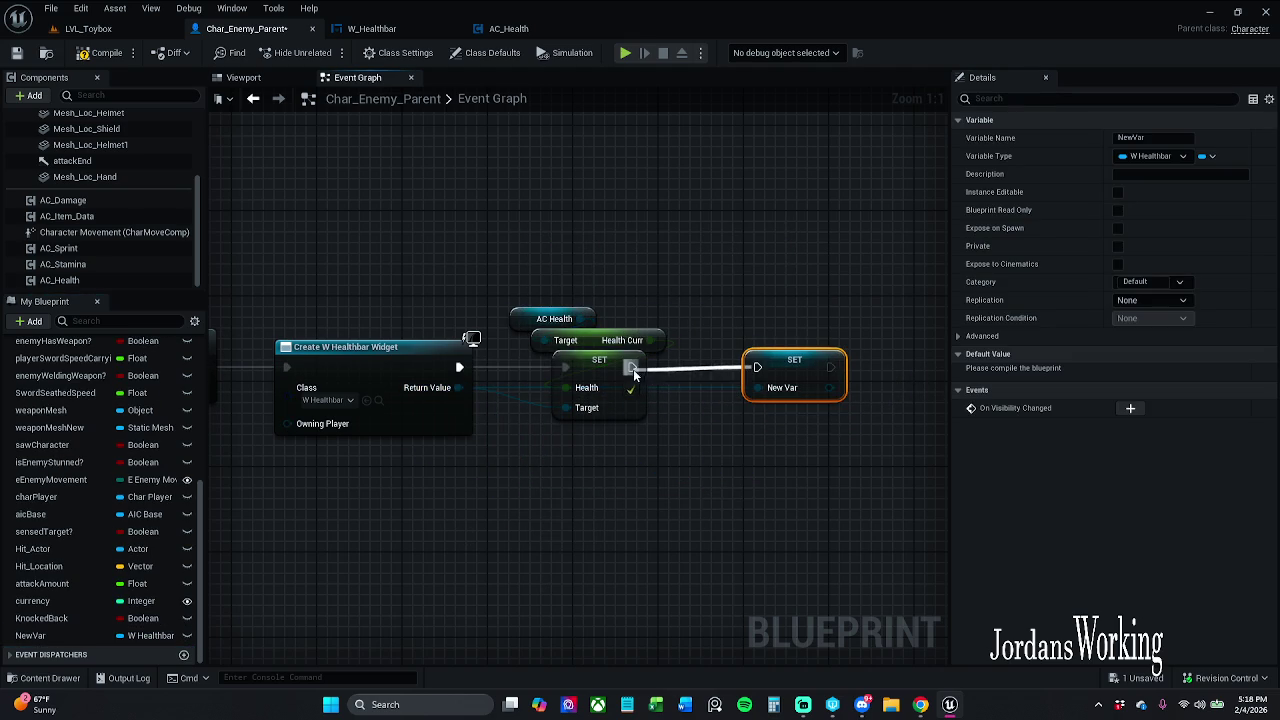
{"action": "left_click_drag", "start_coordinate": [633, 369], "coordinate": [633, 369]}
{"action": "left_click", "coordinate": [740, 561]}
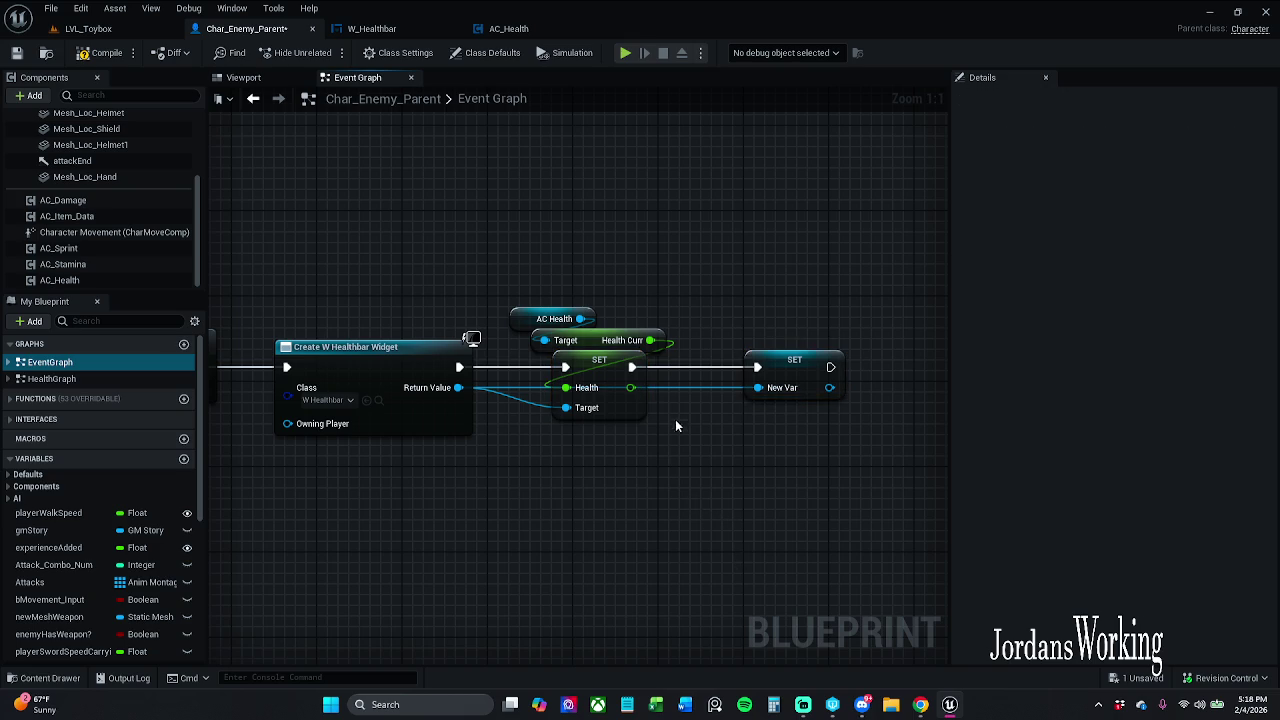
Route the widget wire downward under the widget node with two reroute points
{"action": "double_click", "coordinate": [700, 386]}
{"action": "left_click_drag", "start_coordinate": [700, 386], "coordinate": [742, 476]}
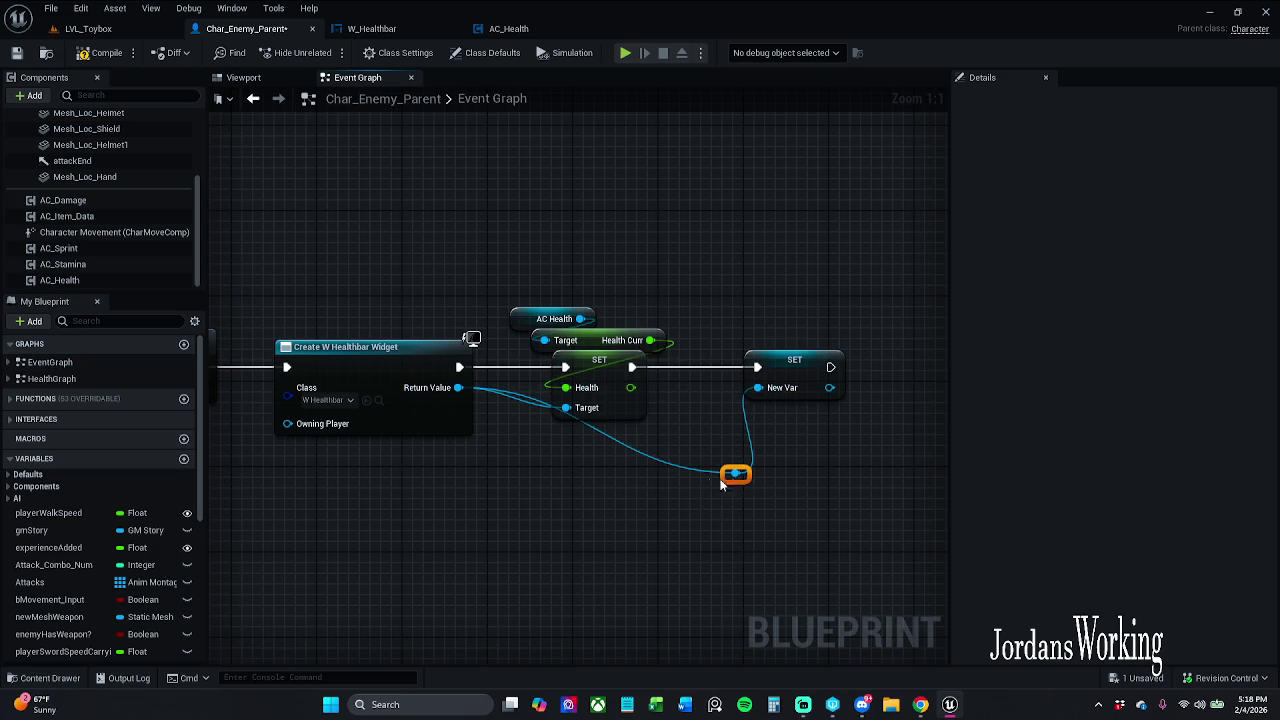
{"action": "double_click", "coordinate": [657, 449]}
{"action": "left_click_drag", "start_coordinate": [657, 449], "coordinate": [511, 475]}
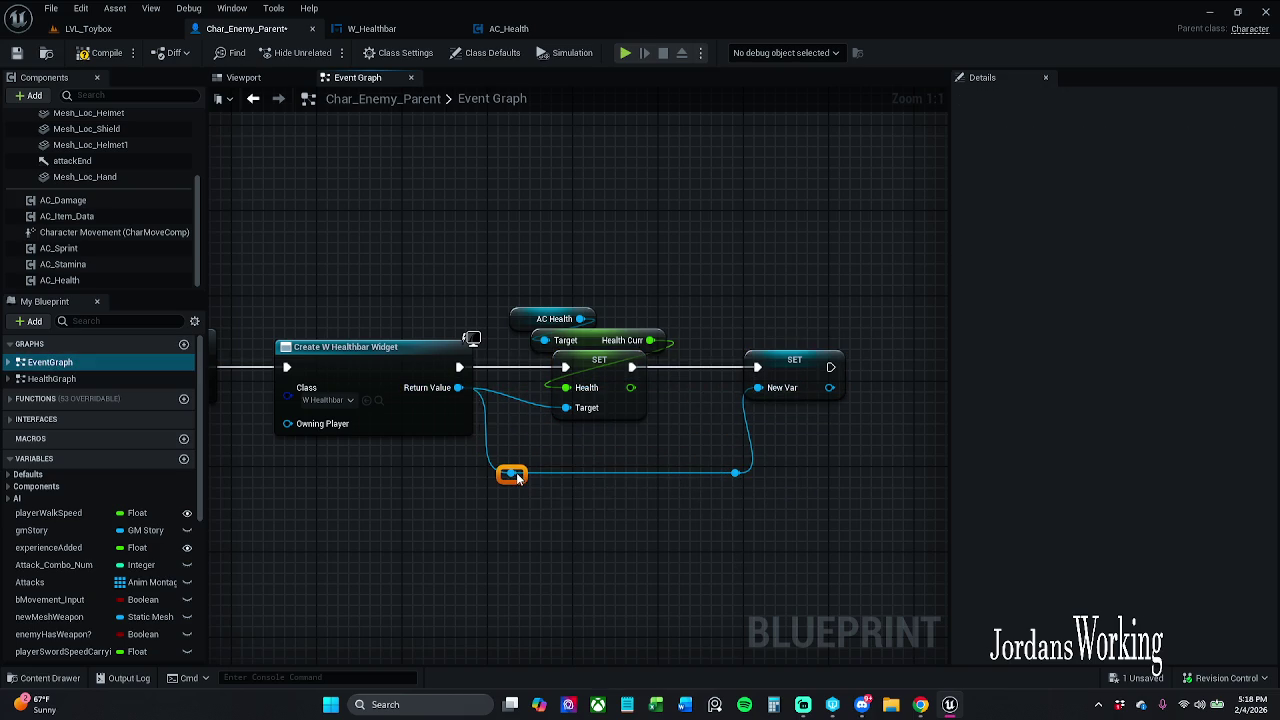
{"action": "left_click_drag", "start_coordinate": [674, 453], "coordinate": [726, 478]}
Rename the NewVar variable to wHealthbar and compile the blueprint
{"action": "left_click", "coordinate": [790, 357]}
{"action": "left_click", "coordinate": [1130, 137]}
{"action": "type", "text": "wHealthbar"}
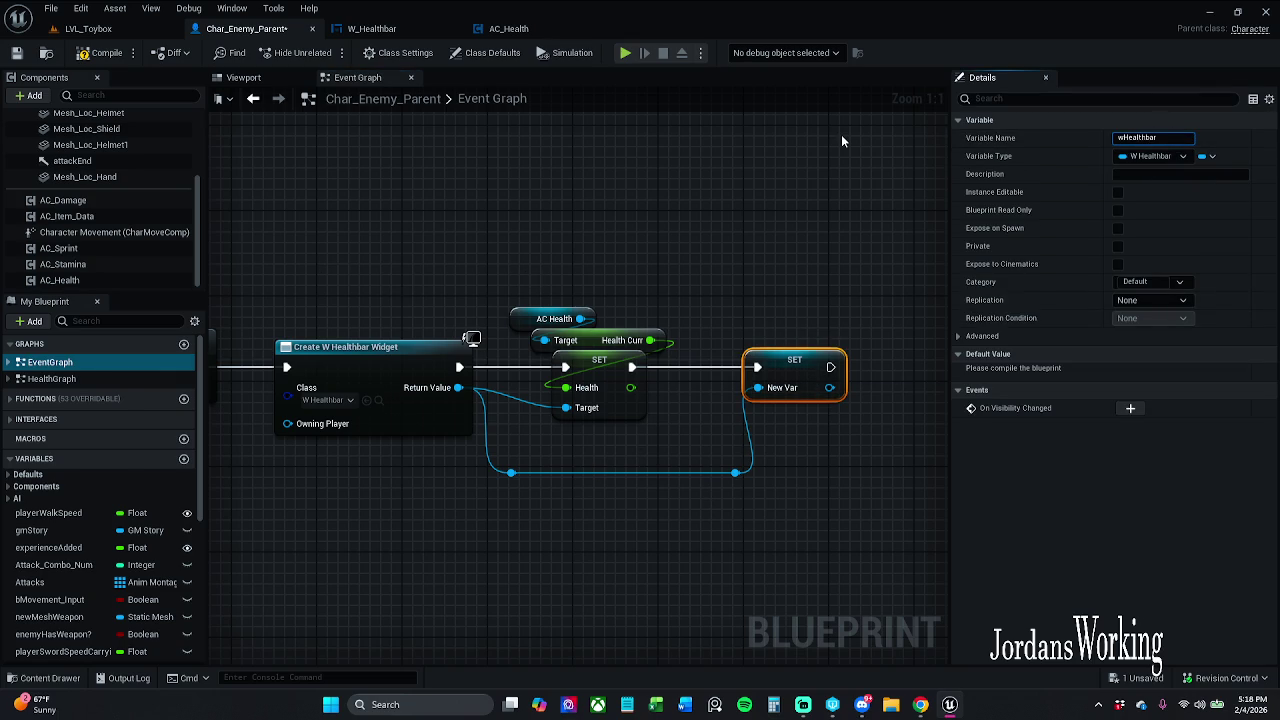
{"action": "key", "text": "Return"}
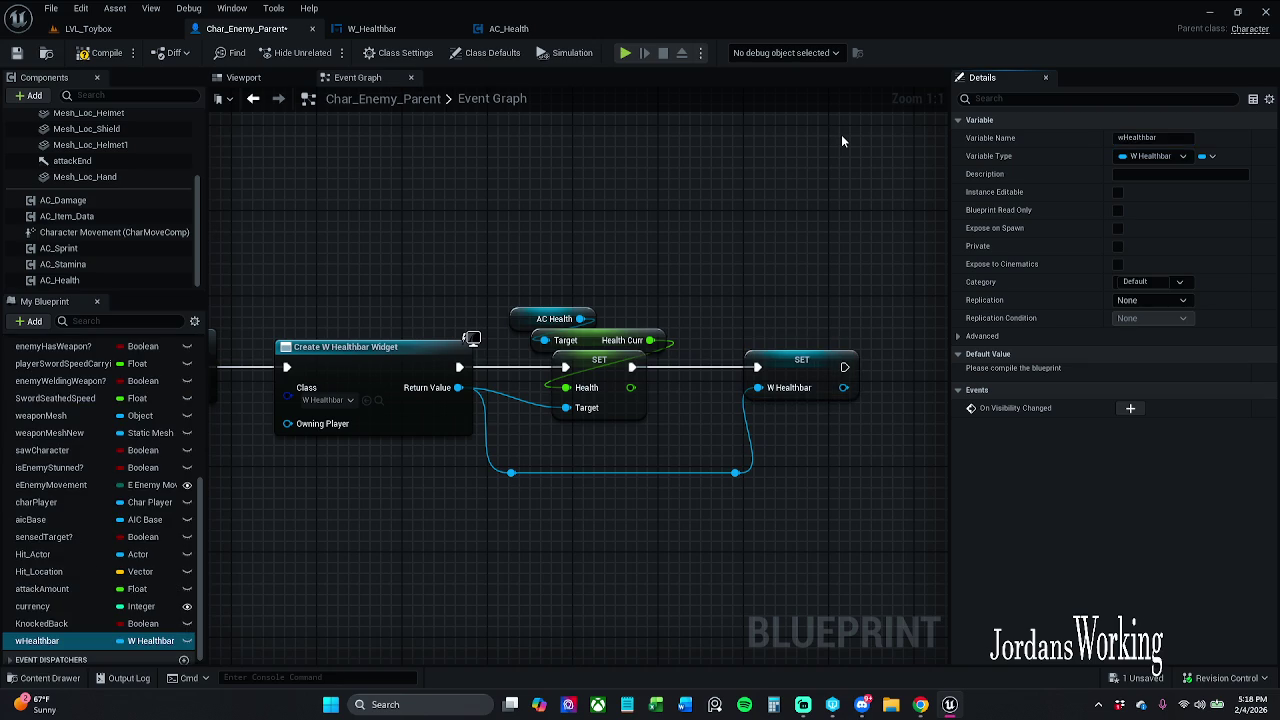
{"action": "left_click", "coordinate": [97, 55]}
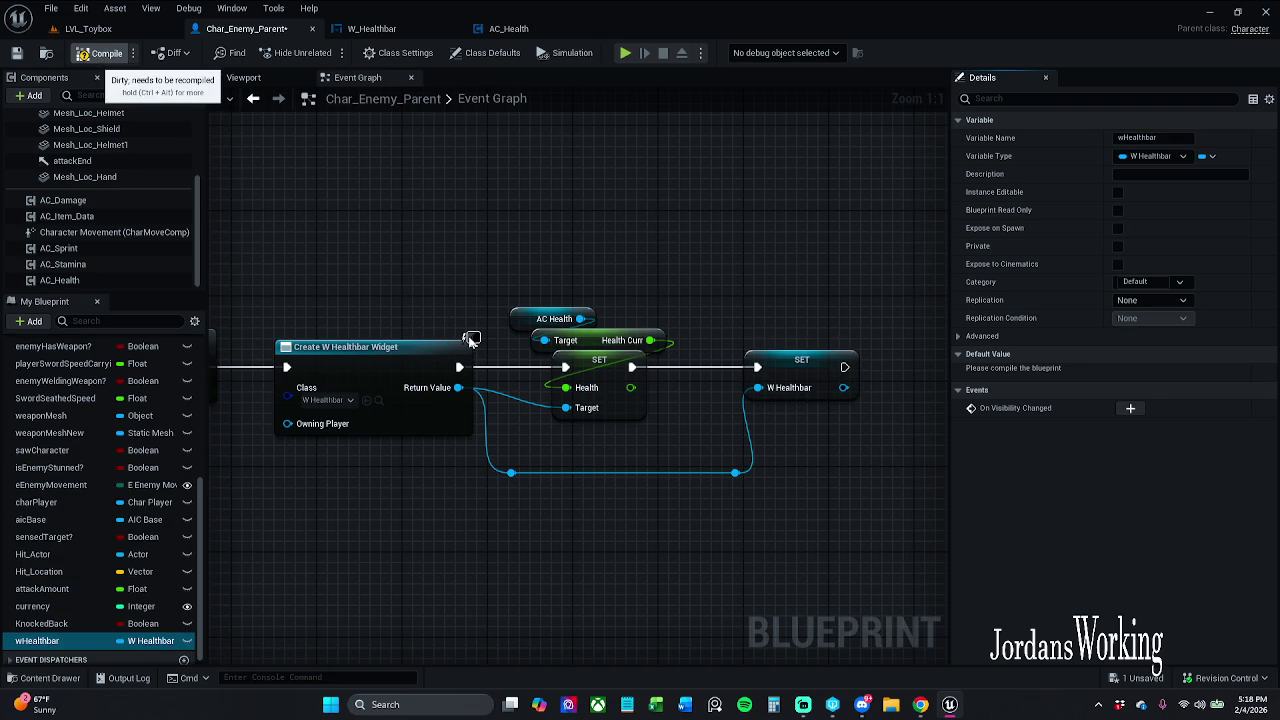
{"action": "left_click", "coordinate": [735, 473]}
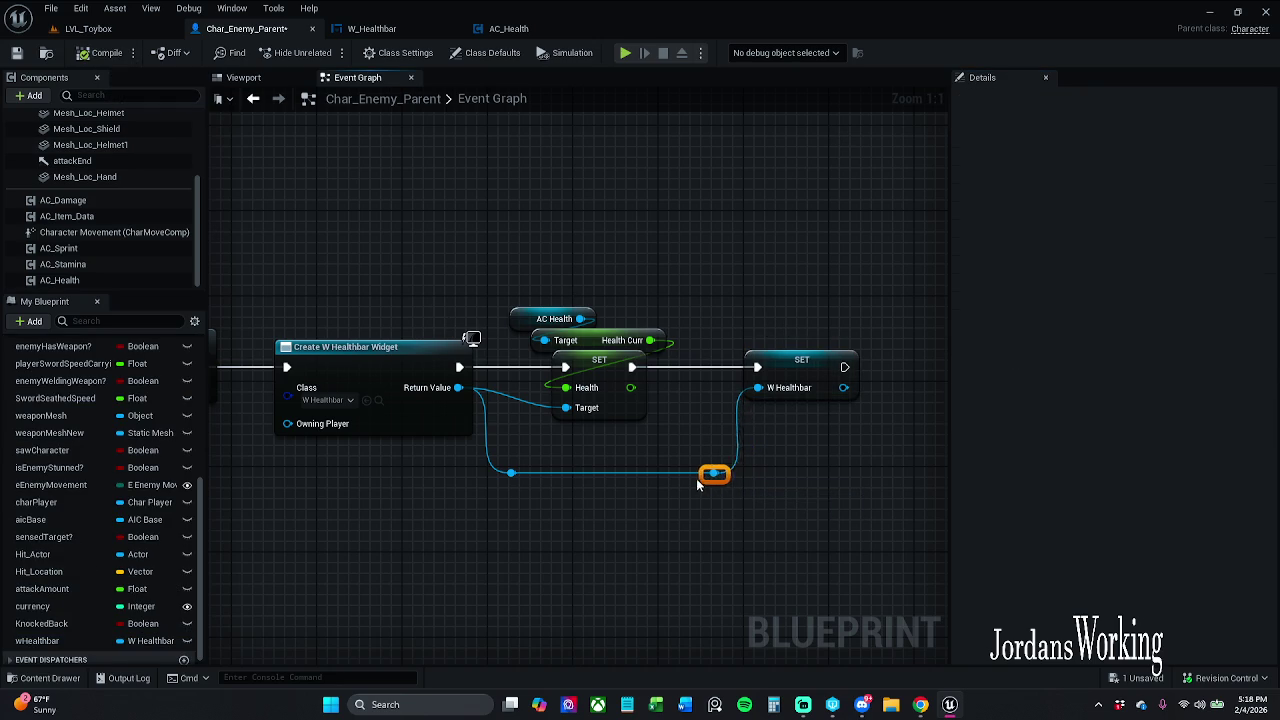
{"action": "scroll", "coordinate": [578, 302], "scroll_direction": "down", "scroll_amount": 12}
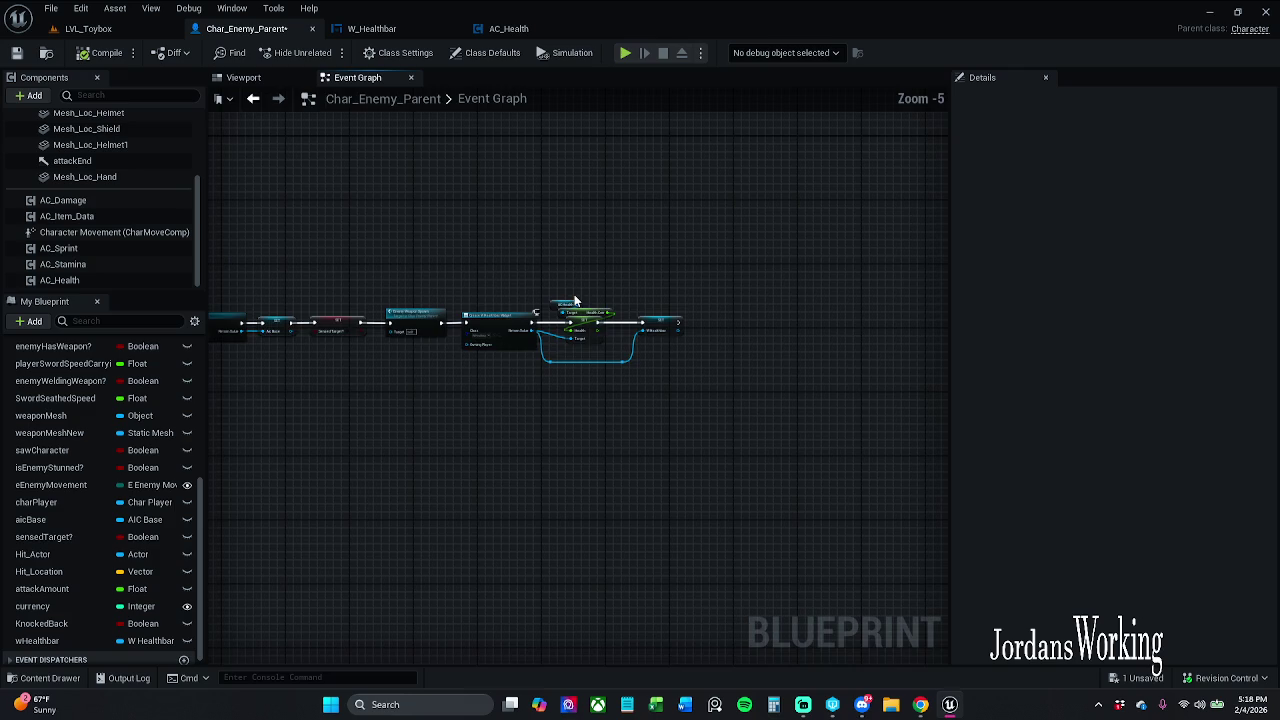
{"action": "scroll", "coordinate": [640, 275], "scroll_direction": "up", "scroll_amount": 12}
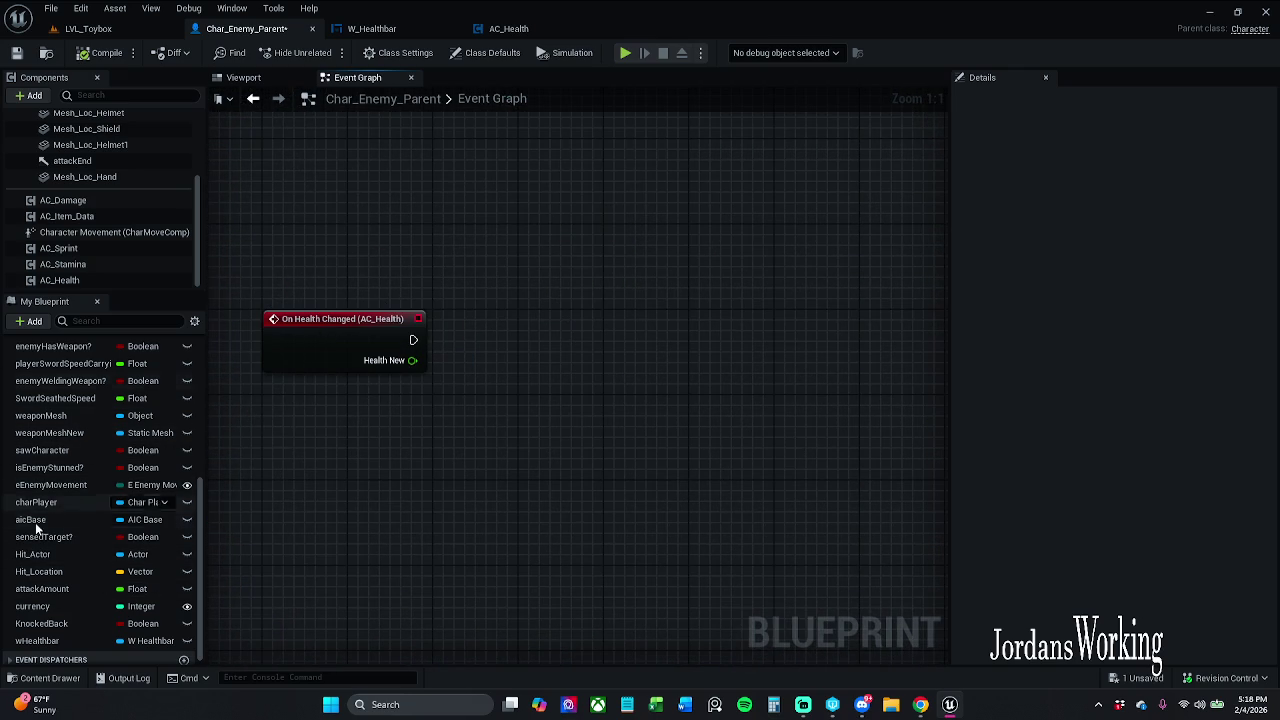
Rename the SwordSeathedSpeed variable to lowercase swordSeathedSpeed
{"action": "left_click", "coordinate": [82, 403]}
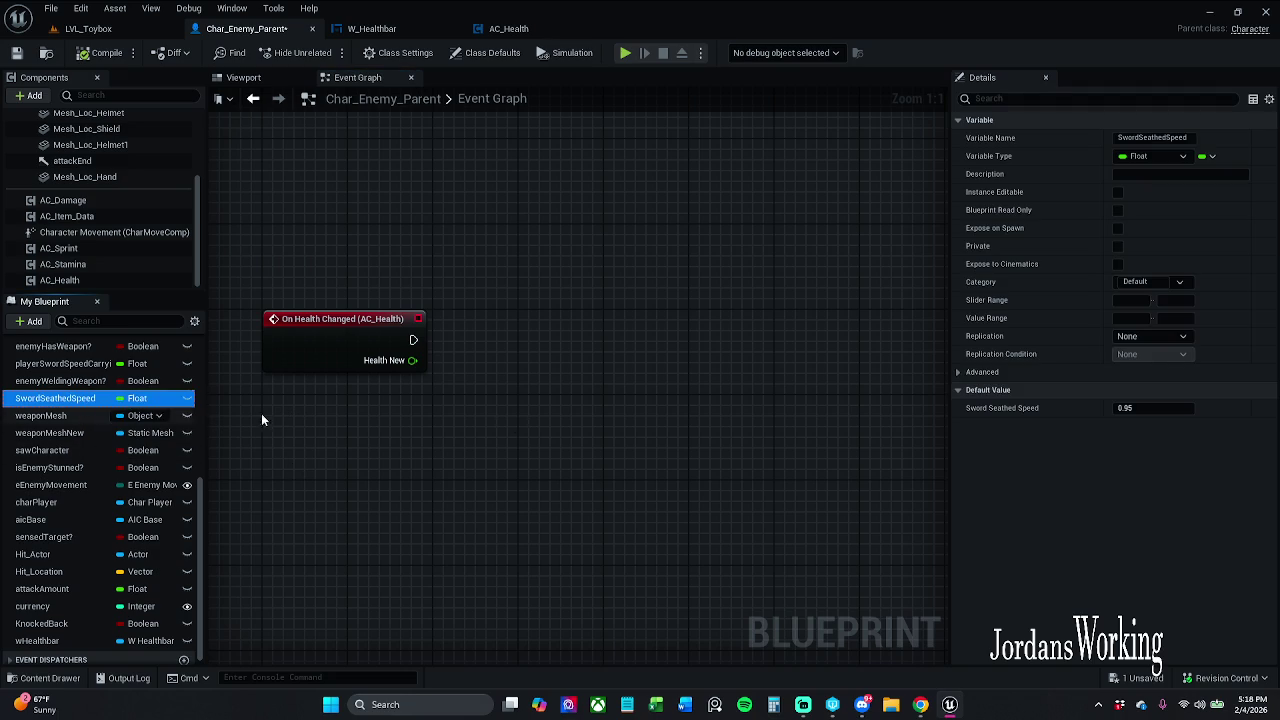
{"action": "key", "text": "F2"}
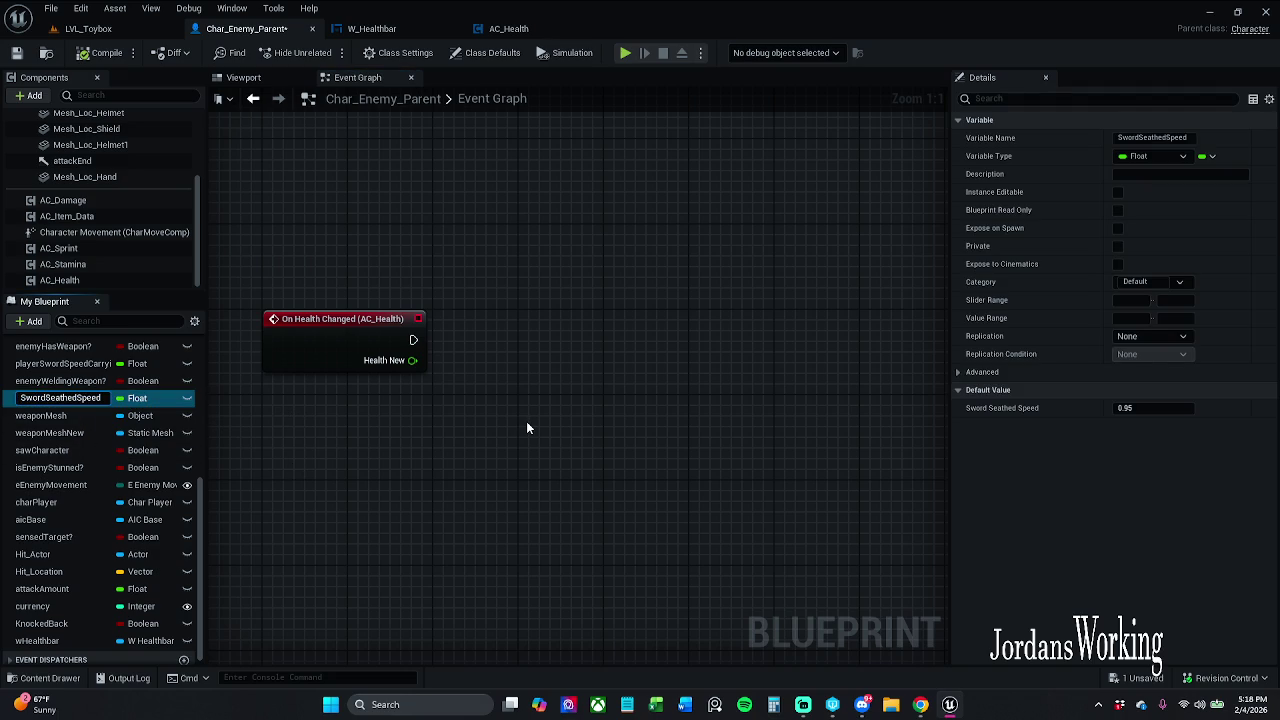
{"action": "type", "text": "s"}
{"action": "key", "text": "Return"}
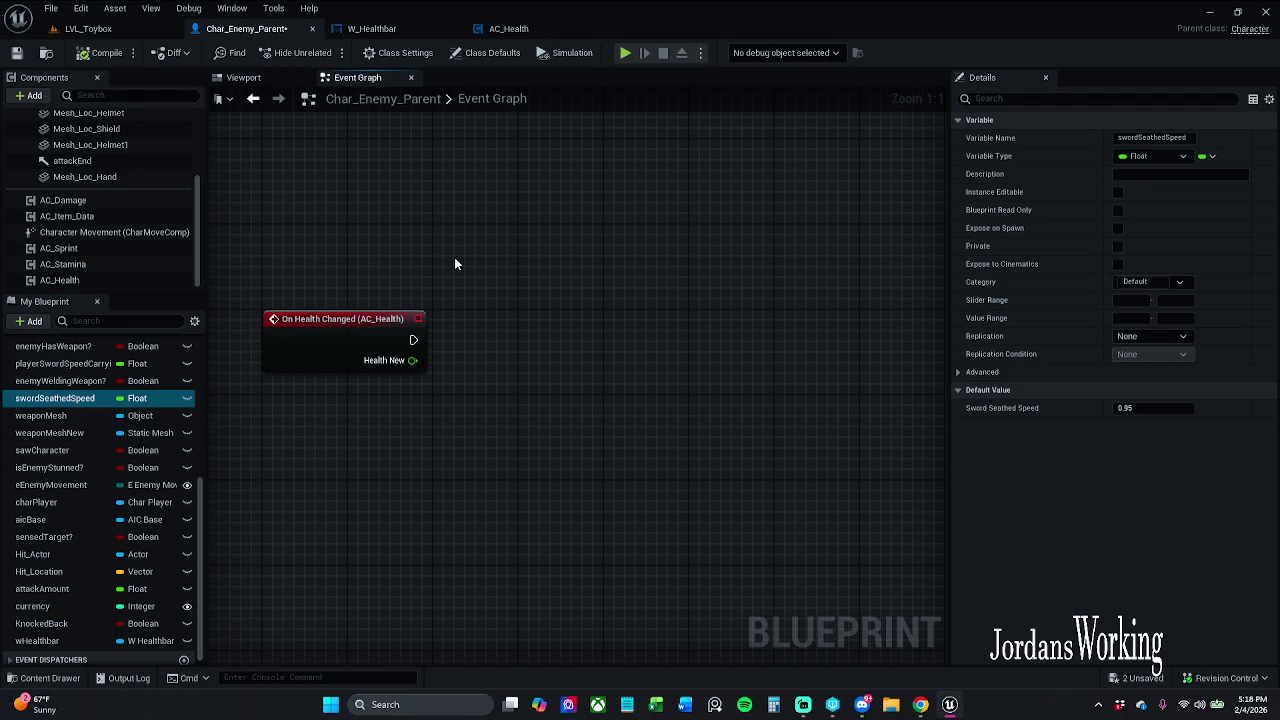
Add a wHealthbar Get with a Refresh Health call, triggered by On Health Changed
{"action": "mouse_move", "coordinate": [50, 641]}
{"action": "left_mouse_down"}
{"action": "mouse_move", "coordinate": [472, 255]}
{"action": "mouse_move", "coordinate": [571, 277]}
{"action": "mouse_move", "coordinate": [534, 309]}
{"action": "mouse_move", "coordinate": [501, 297]}
{"action": "left_mouse_up"}
{"action": "left_click", "coordinate": [521, 283]}
{"action": "type", "text": "ref"}
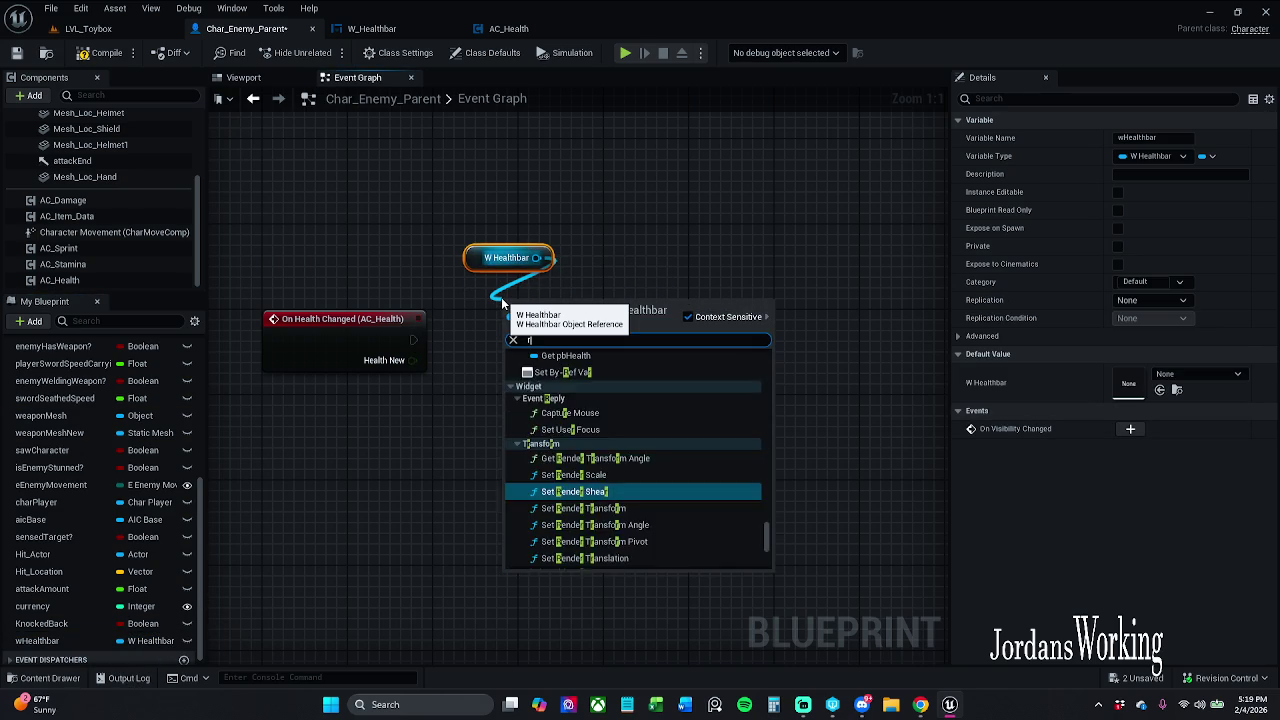
{"action": "key", "text": "Return"}
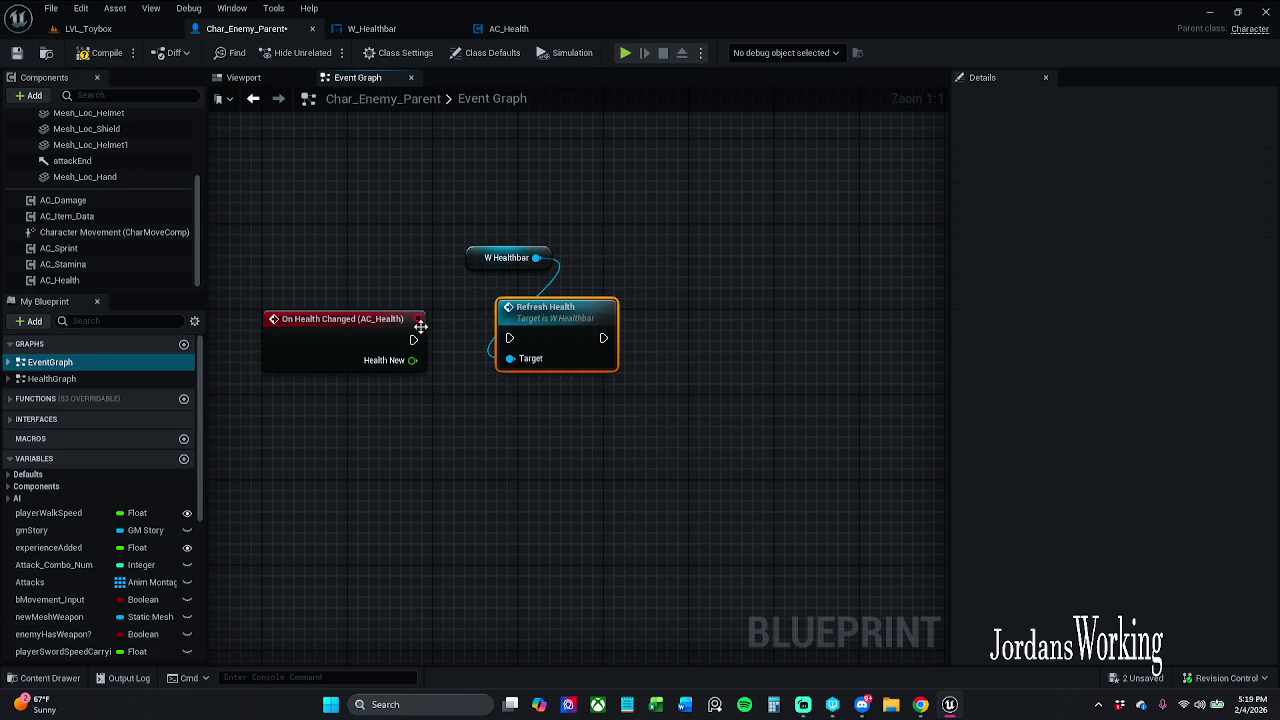
{"action": "left_click_drag", "start_coordinate": [509, 338], "coordinate": [413, 340]}
{"action": "left_click_drag", "start_coordinate": [568, 380], "coordinate": [300, 322]}
{"action": "left_click", "coordinate": [436, 389]}
Compile and save the Char_Enemy_Parent blueprint
{"action": "left_click", "coordinate": [88, 28]}
{"action": "left_click", "coordinate": [246, 28]}
{"action": "left_click", "coordinate": [88, 56]}
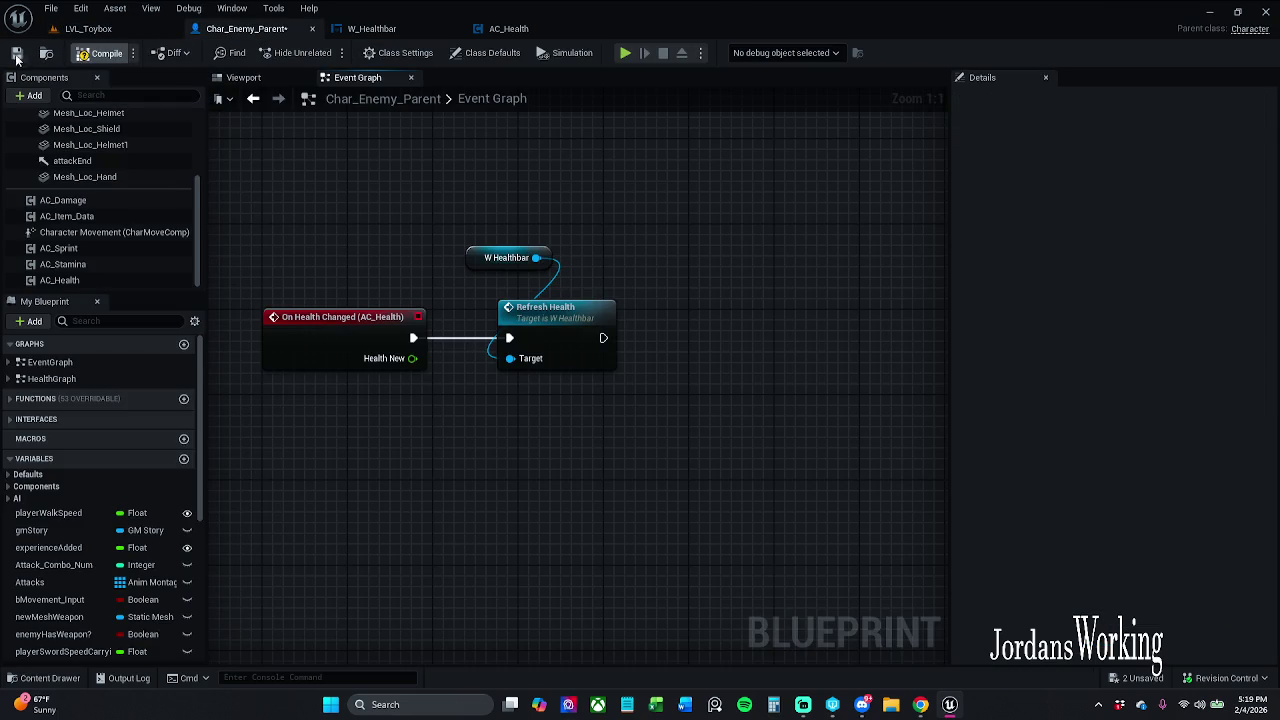
{"action": "left_click", "coordinate": [16, 53]}
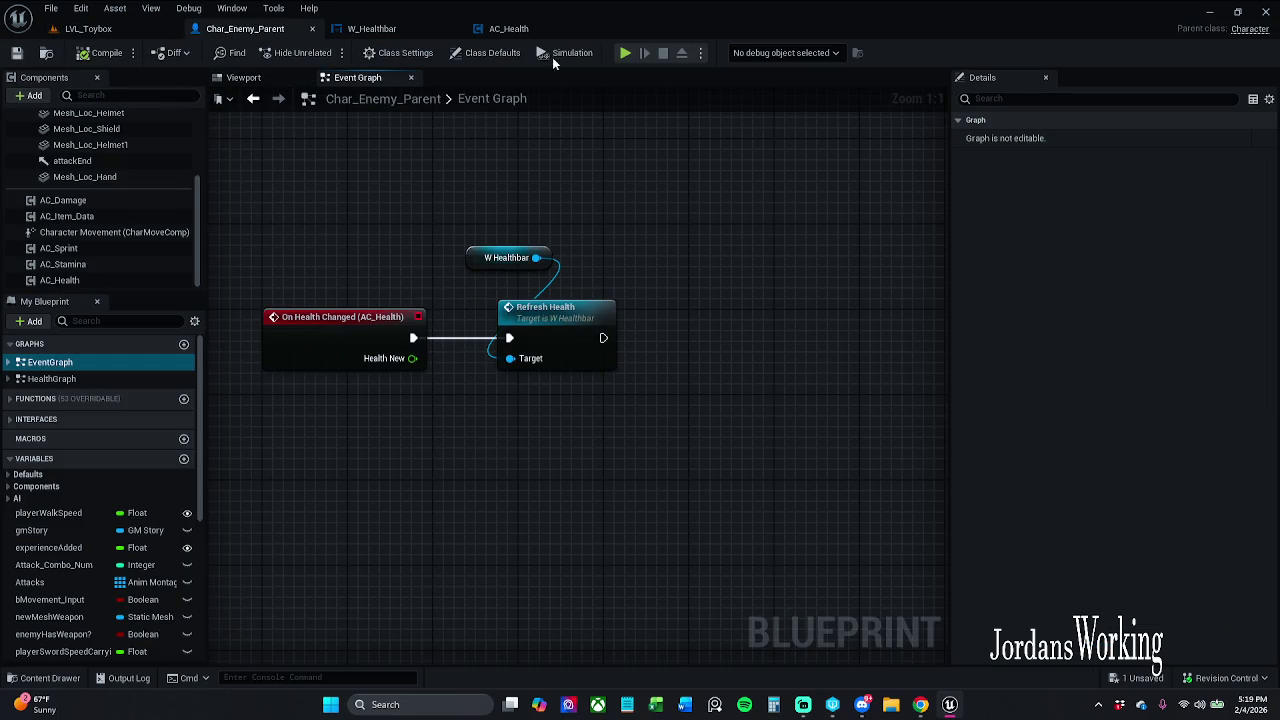
{"action": "left_click", "coordinate": [371, 28]}
Play LVL_Toybox, walk up to an enemy and attack it, then stop the session
{"action": "mouse_move", "coordinate": [457, 210]}
{"action": "left_mouse_down"}
{"action": "mouse_move", "coordinate": [577, 212]}
{"action": "mouse_move", "coordinate": [431, 206]}
{"action": "mouse_move", "coordinate": [274, 223]}
{"action": "mouse_move", "coordinate": [508, 212]}
{"action": "left_mouse_up"}
{"action": "scroll", "coordinate": [577, 212], "scroll_direction": "down", "scroll_amount": 2}
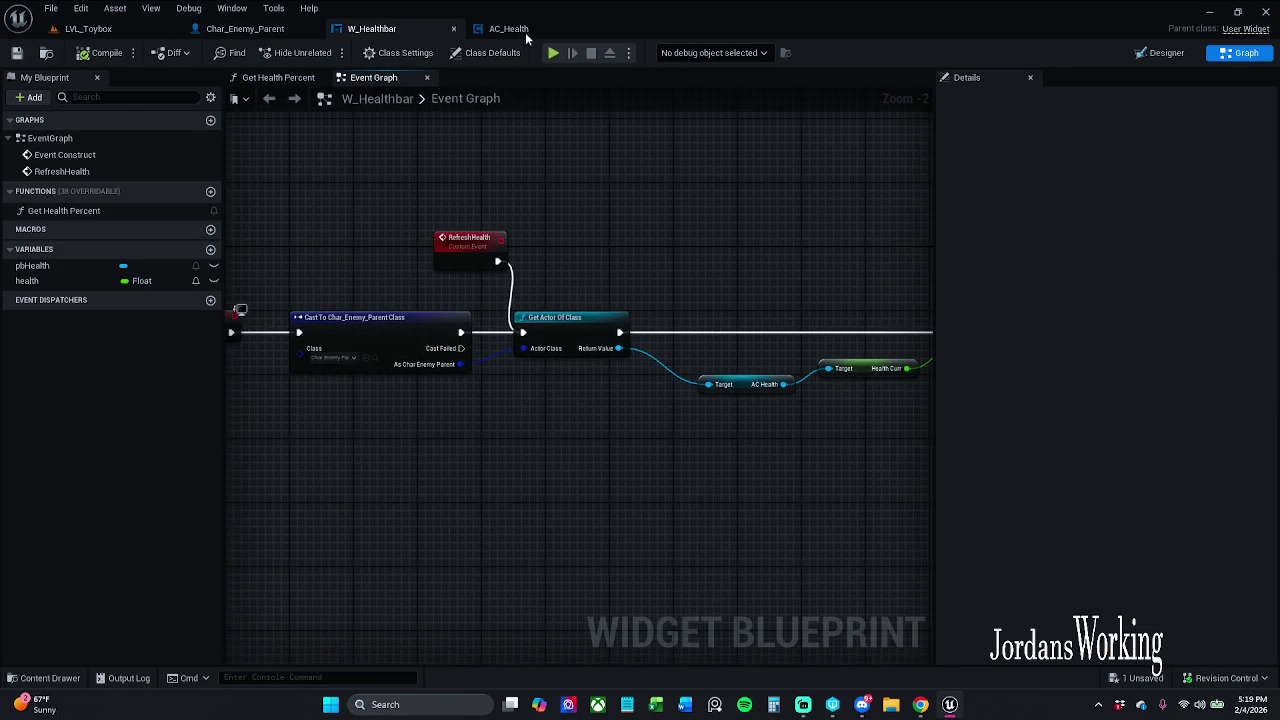
{"action": "left_click", "coordinate": [508, 28]}
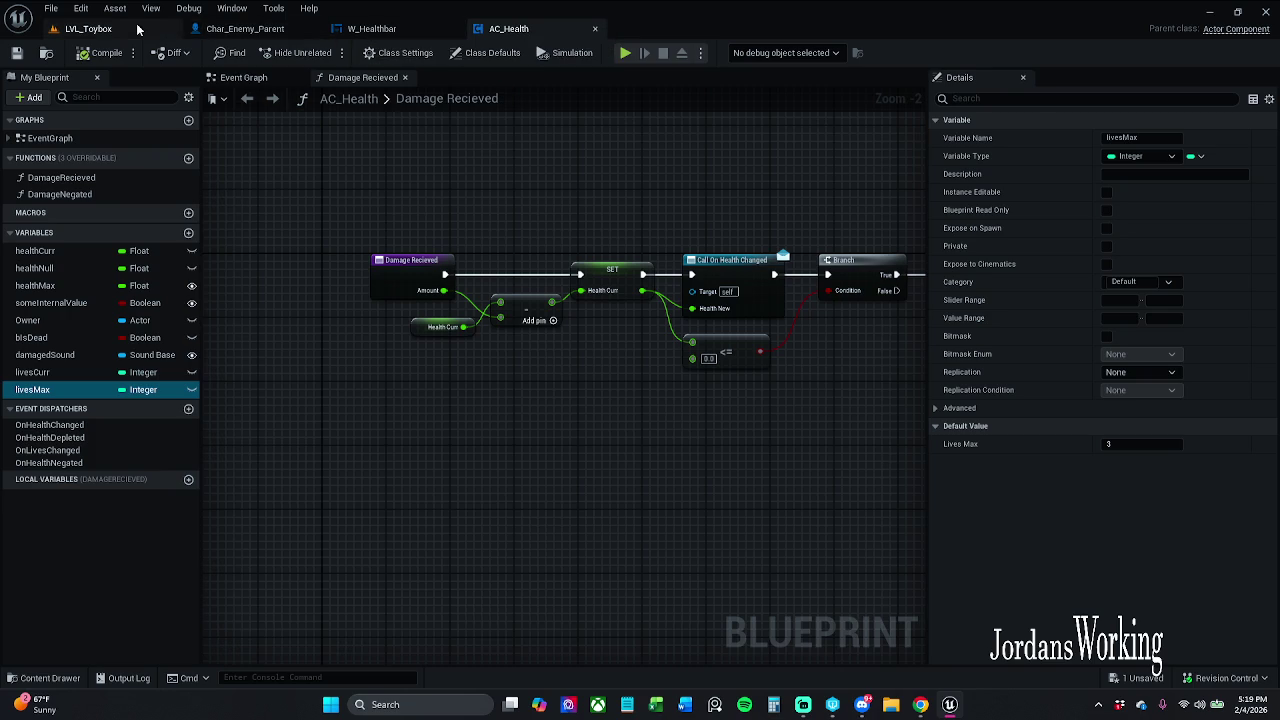
{"action": "left_click", "coordinate": [160, 29]}
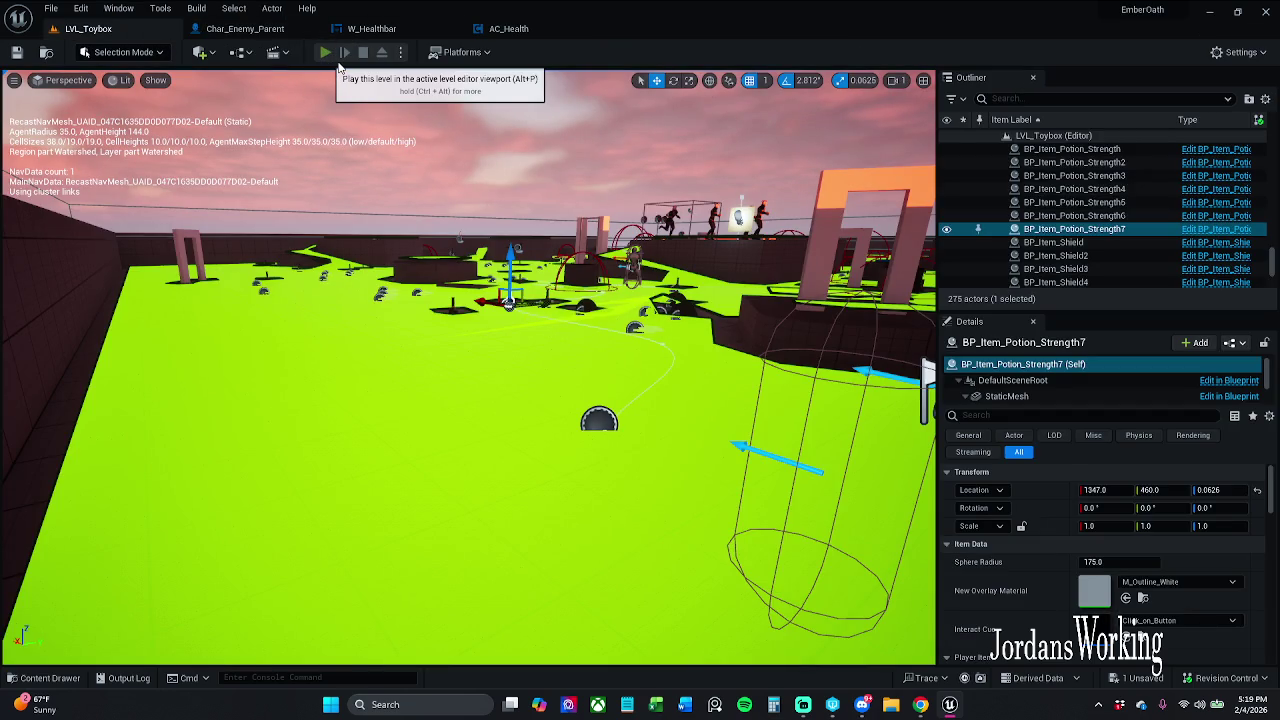
{"action": "left_click", "coordinate": [338, 64]}
{"action": "key", "text": "w"}
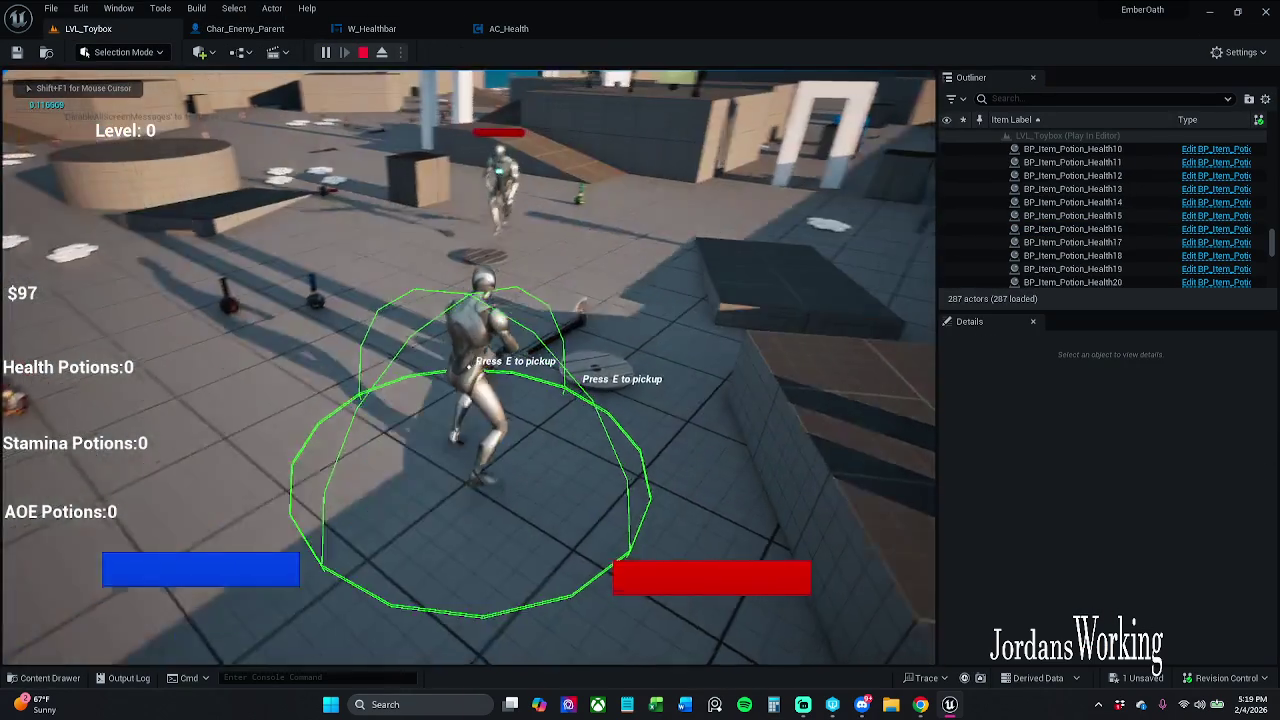
{"action": "key", "text": "w"}
{"action": "key", "text": "w"}
{"action": "key", "text": "w"}
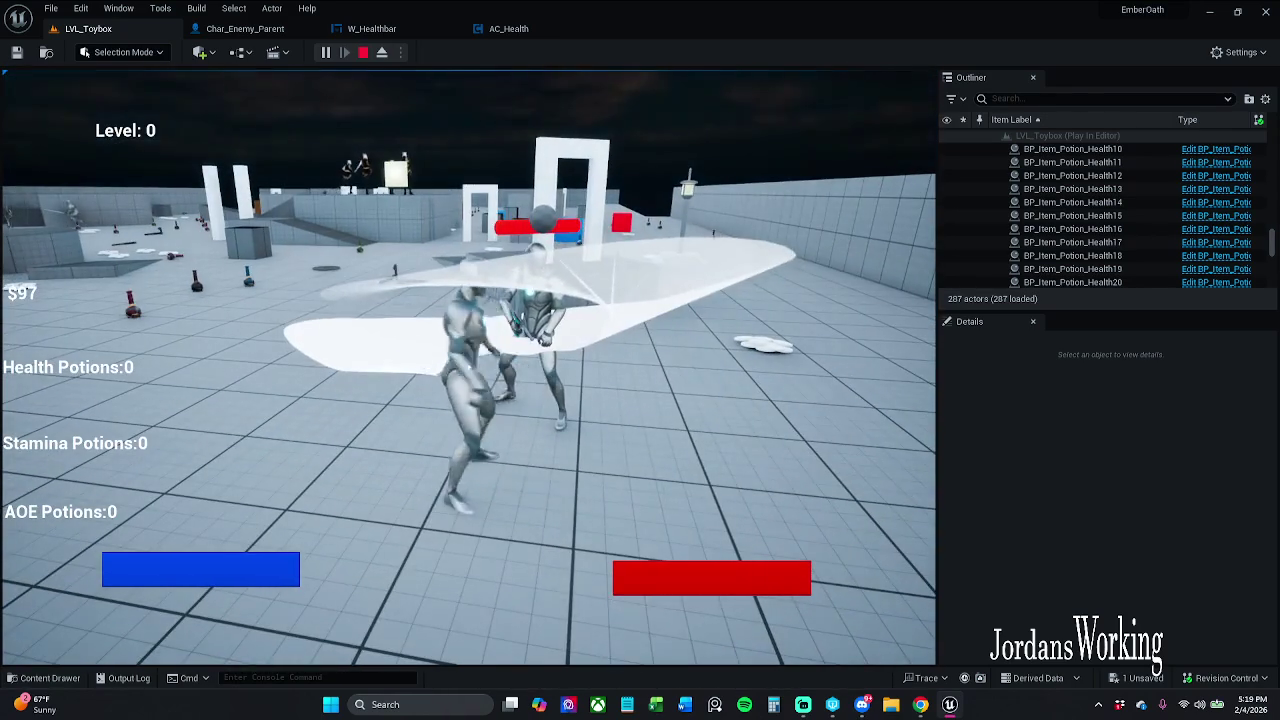
{"action": "key", "text": "w"}
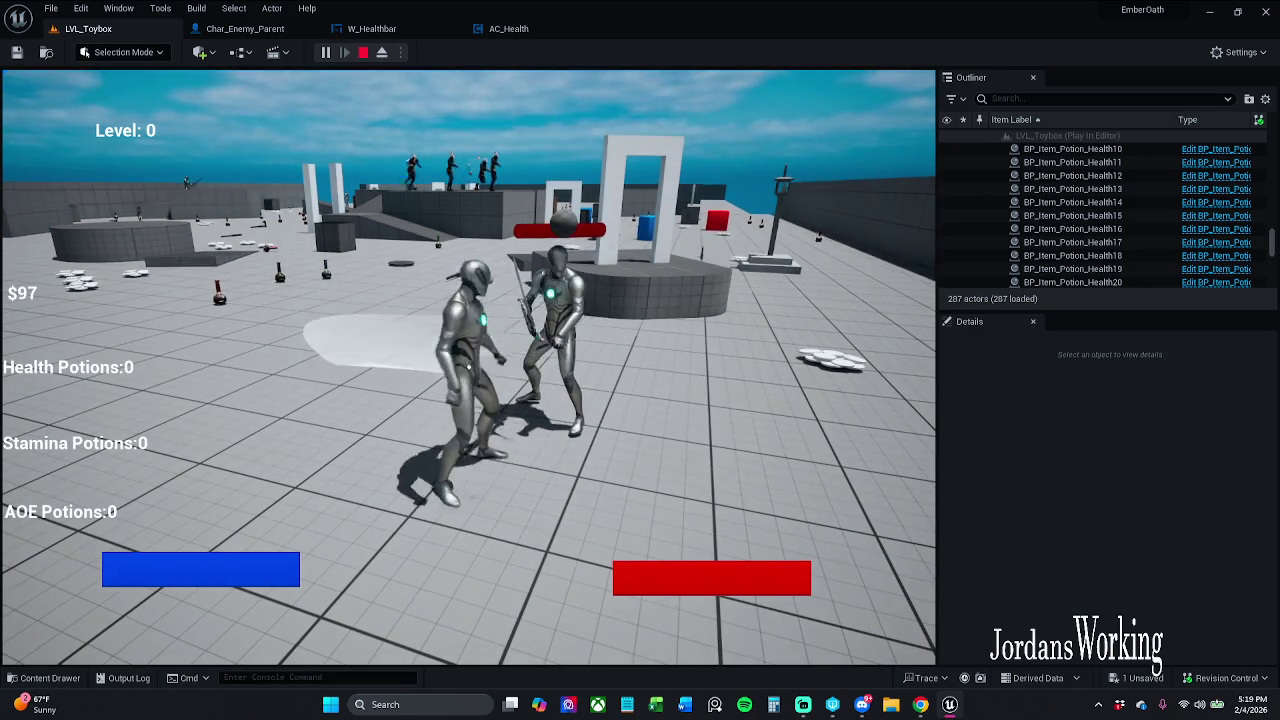
{"action": "key", "text": "Escape"}
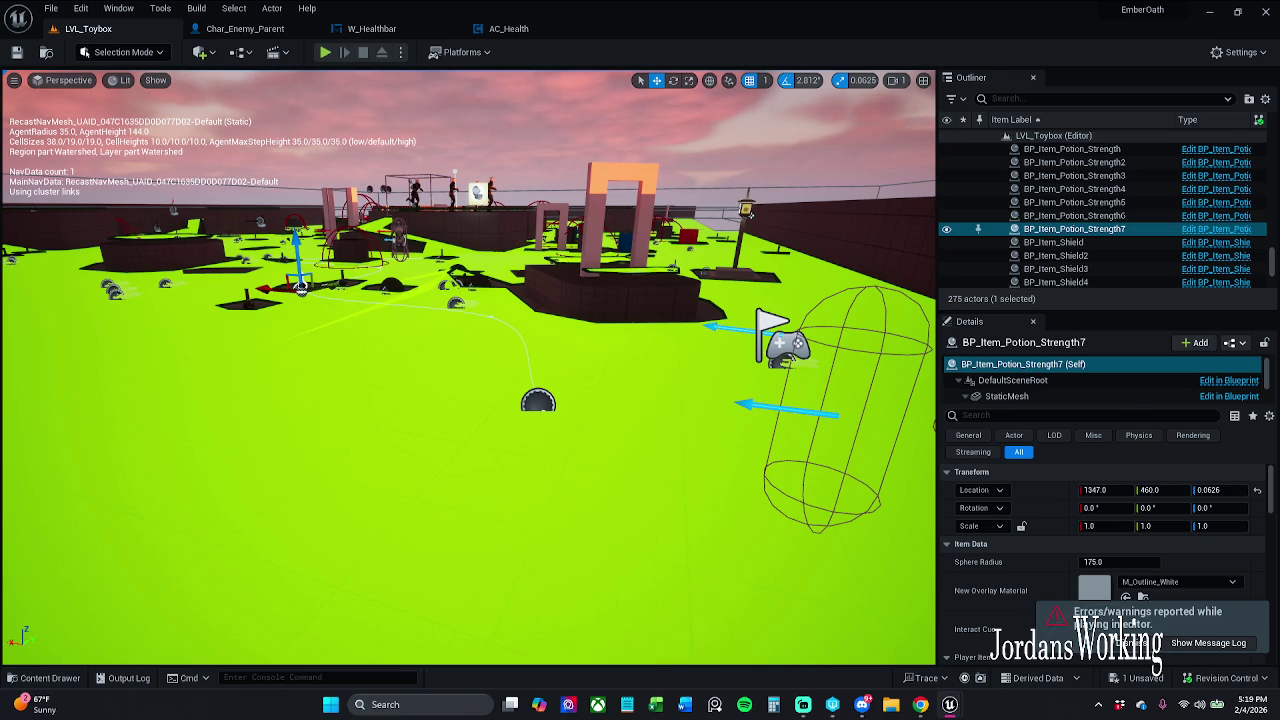
{"action": "left_click", "coordinate": [371, 28]}
{"action": "scroll", "coordinate": [652, 256], "scroll_direction": "up", "scroll_amount": 1}
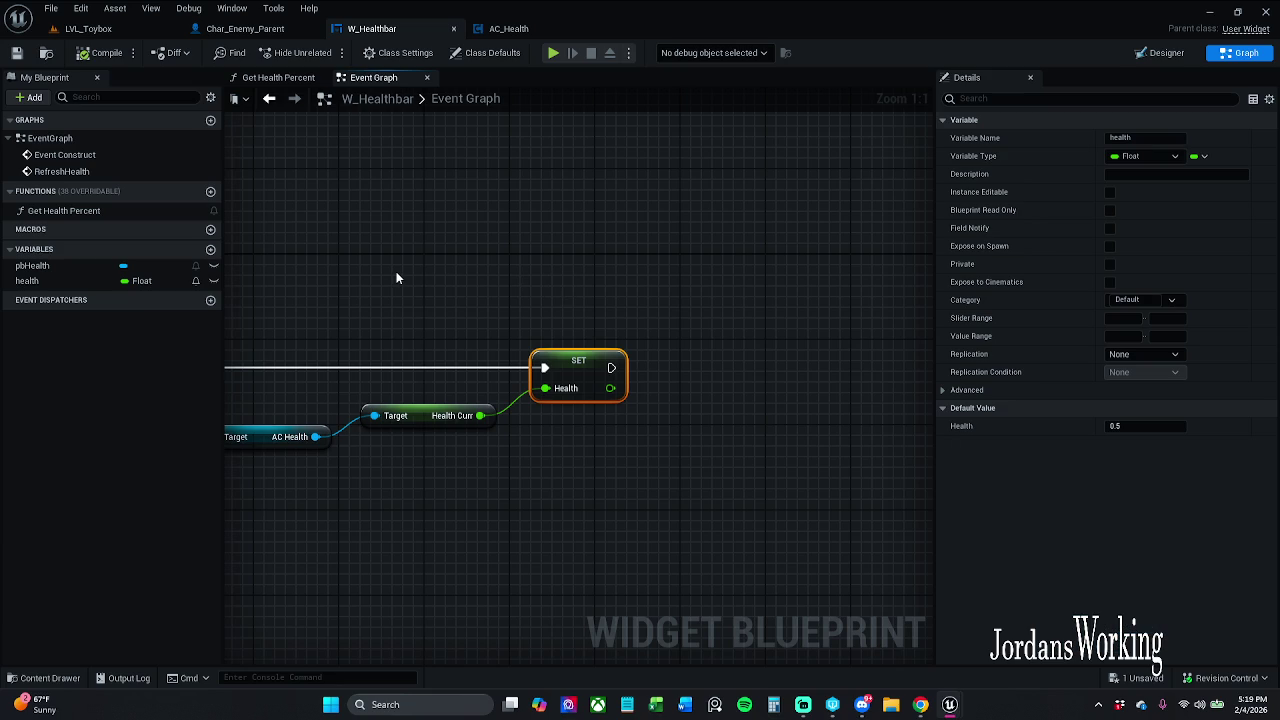
Wire RefreshHealth into the Cast To Char_Enemy_Parent node, move the event left, and save W_Healthbar
{"action": "mouse_move", "coordinate": [390, 282]}
{"action": "left_mouse_down"}
{"action": "mouse_move", "coordinate": [611, 237]}
{"action": "mouse_move", "coordinate": [896, 220]}
{"action": "left_mouse_up"}
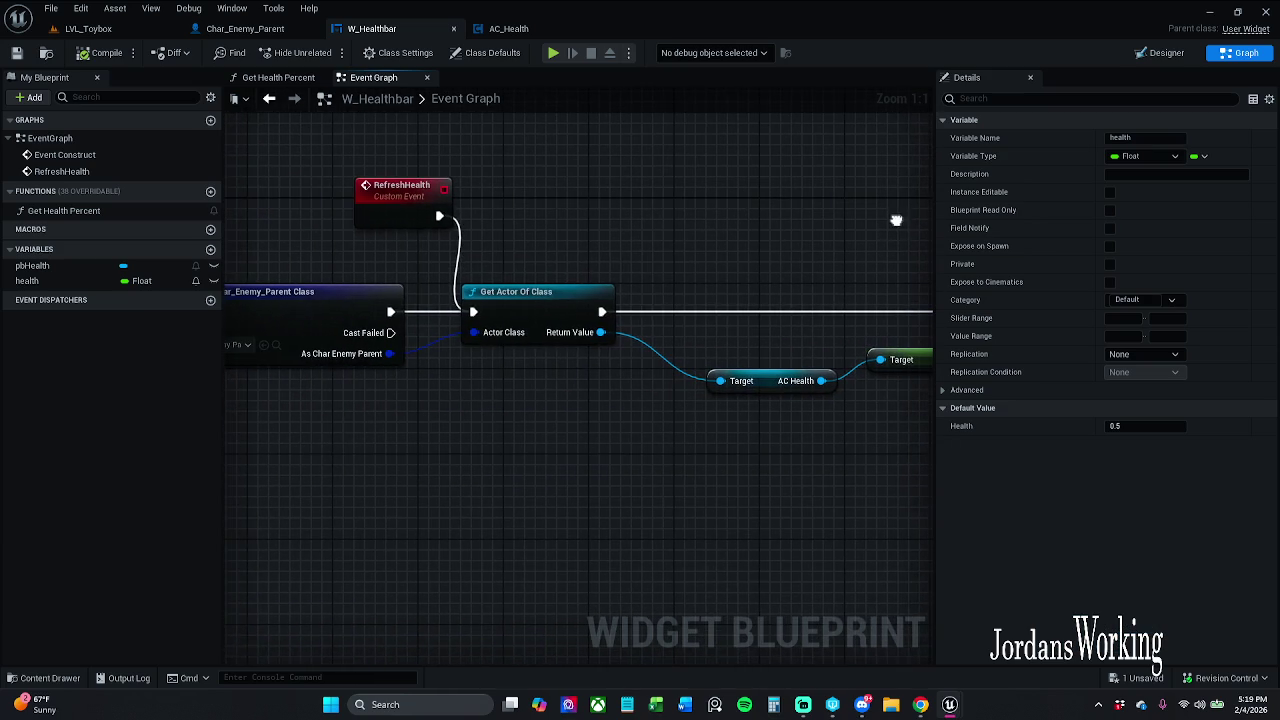
{"action": "left_click", "coordinate": [575, 311]}
{"action": "left_click", "coordinate": [494, 376]}
{"action": "left_click_drag", "start_coordinate": [494, 376], "coordinate": [765, 389]}
{"action": "mouse_move", "coordinate": [736, 219]}
{"action": "left_mouse_down"}
{"action": "mouse_move", "coordinate": [480, 316]}
{"action": "mouse_move", "coordinate": [446, 312]}
{"action": "left_mouse_up"}
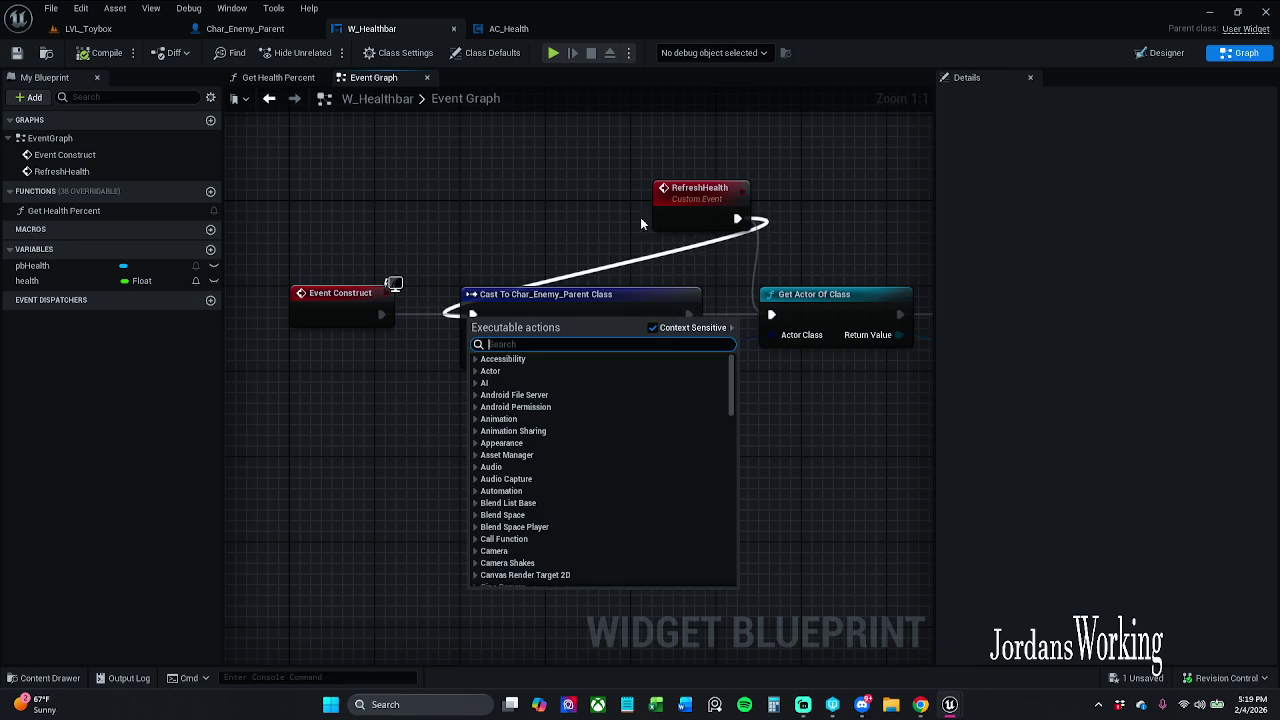
{"action": "left_click", "coordinate": [629, 257]}
{"action": "mouse_move", "coordinate": [736, 219]}
{"action": "left_mouse_down"}
{"action": "mouse_move", "coordinate": [486, 334]}
{"action": "mouse_move", "coordinate": [476, 318]}
{"action": "left_mouse_up"}
{"action": "left_click_drag", "start_coordinate": [703, 198], "coordinate": [381, 202]}
{"action": "left_click", "coordinate": [18, 55]}
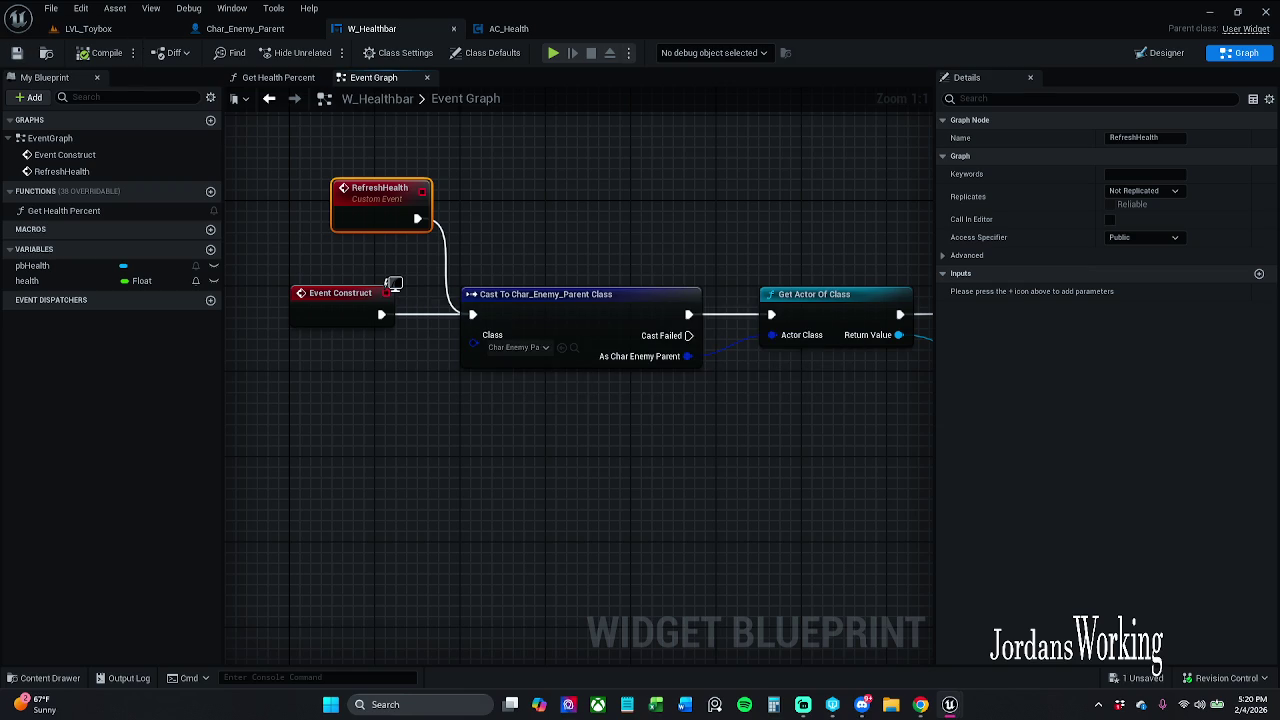
{"action": "left_click", "coordinate": [88, 28]}
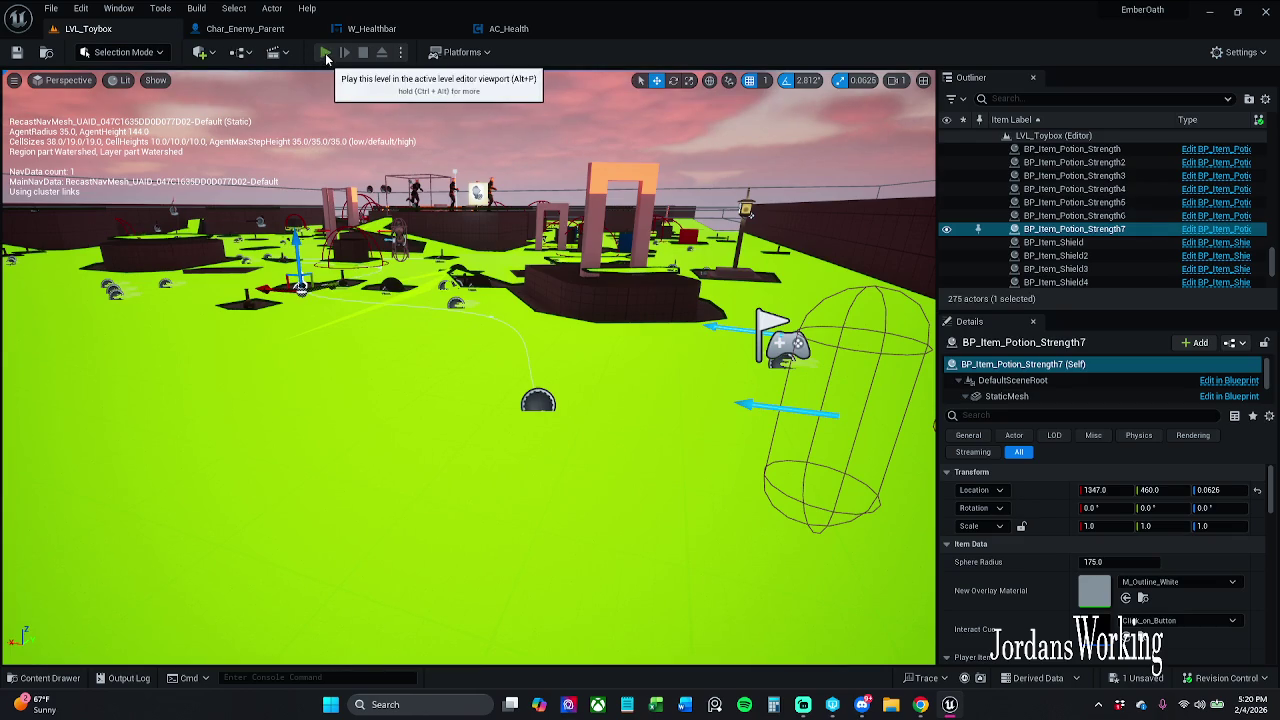
Play the level, run toward the sword enemy, open the inventory, then stop
{"action": "left_click", "coordinate": [326, 54]}
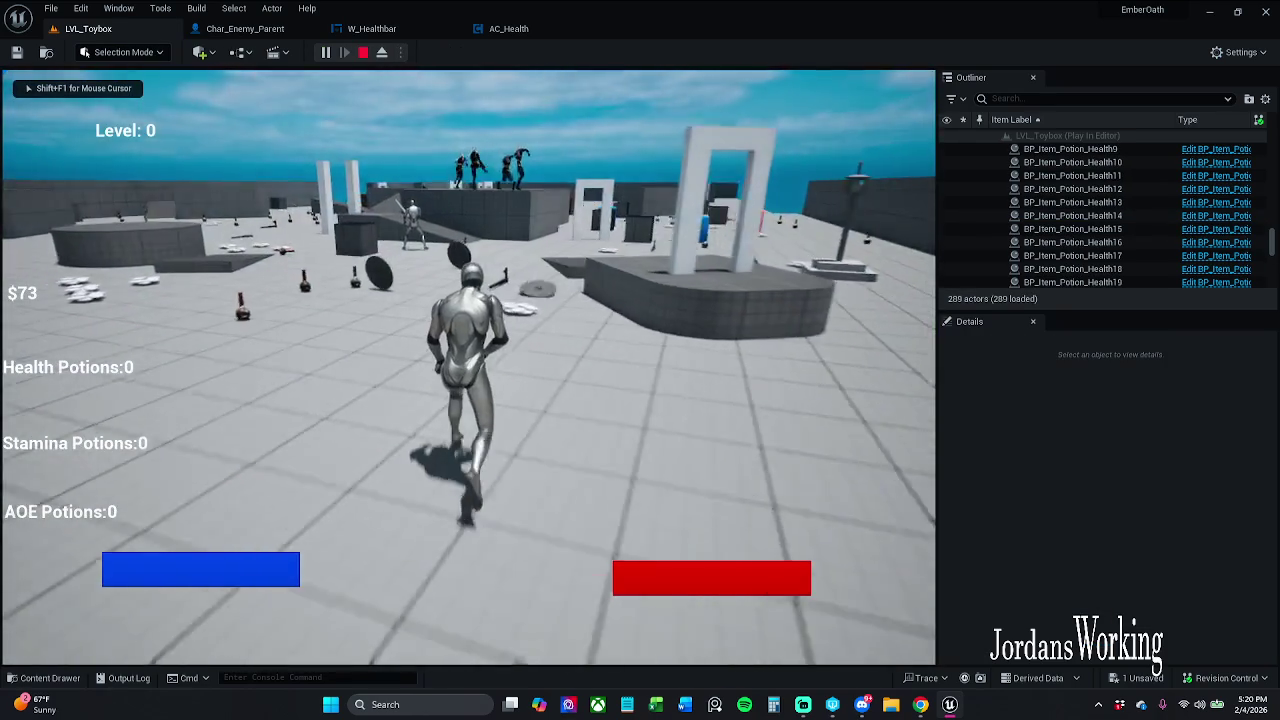
{"action": "key", "text": "w"}
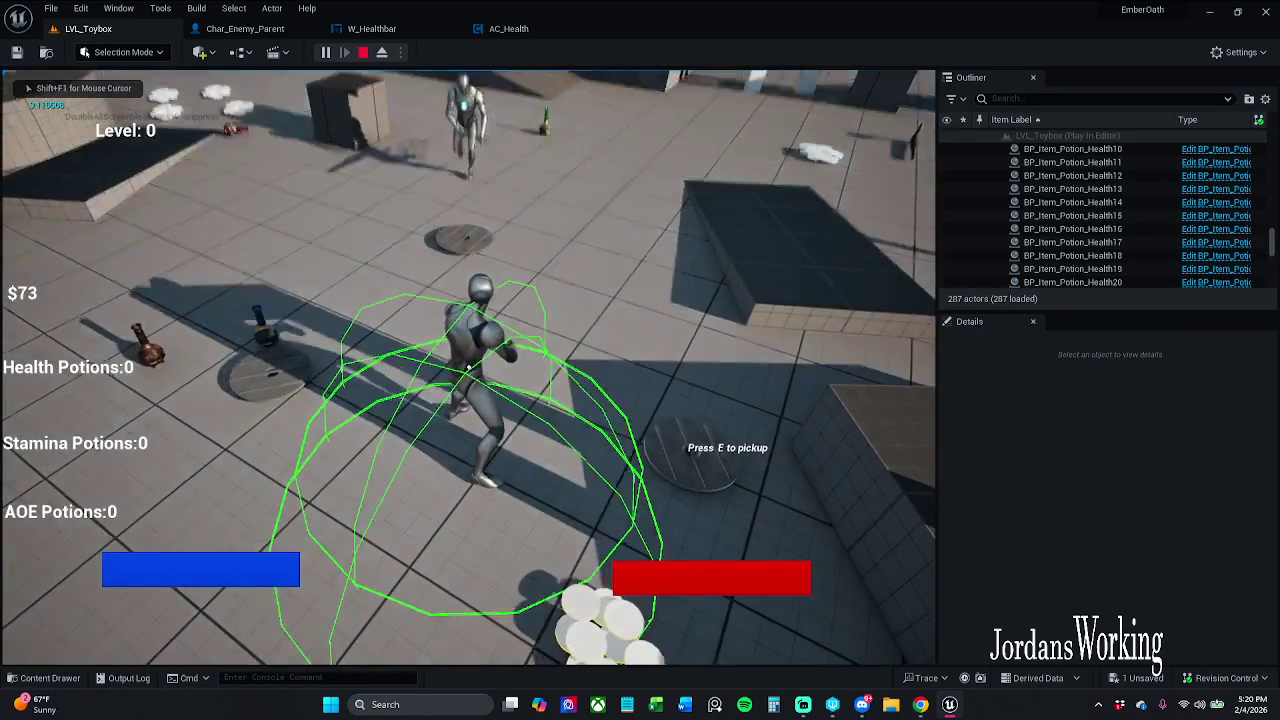
{"action": "key", "text": "w"}
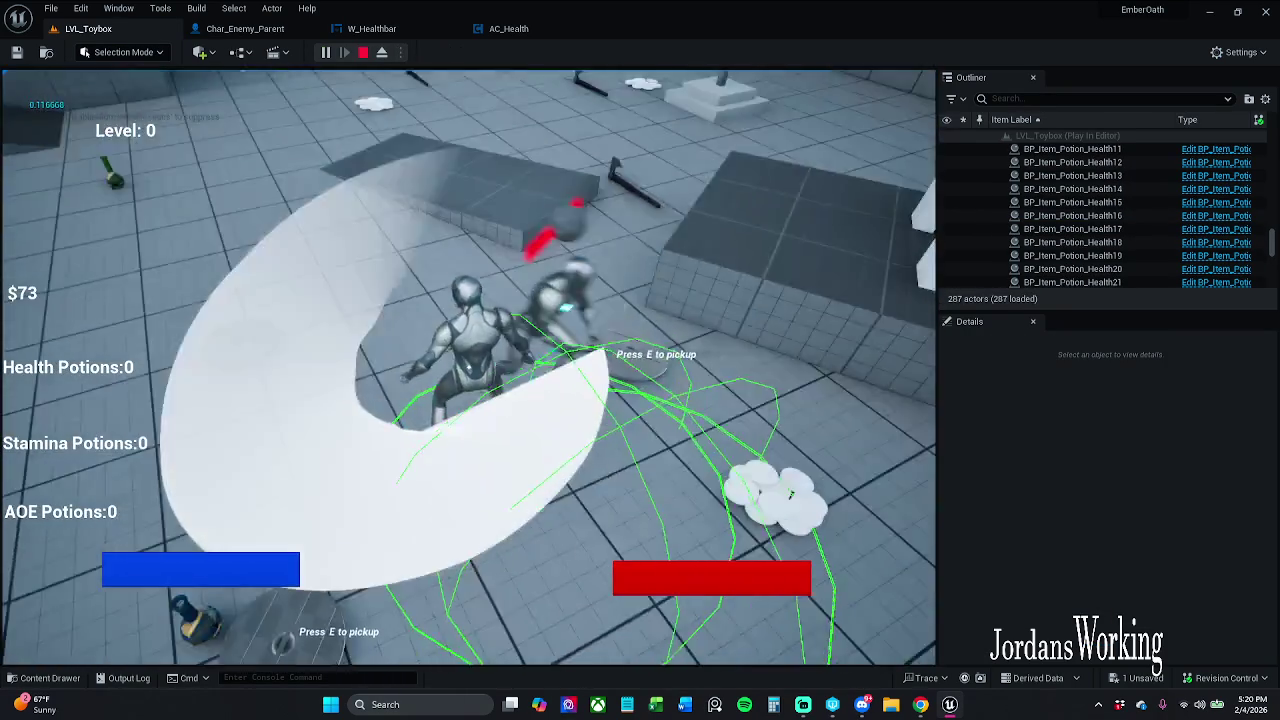
{"action": "key", "text": "w"}
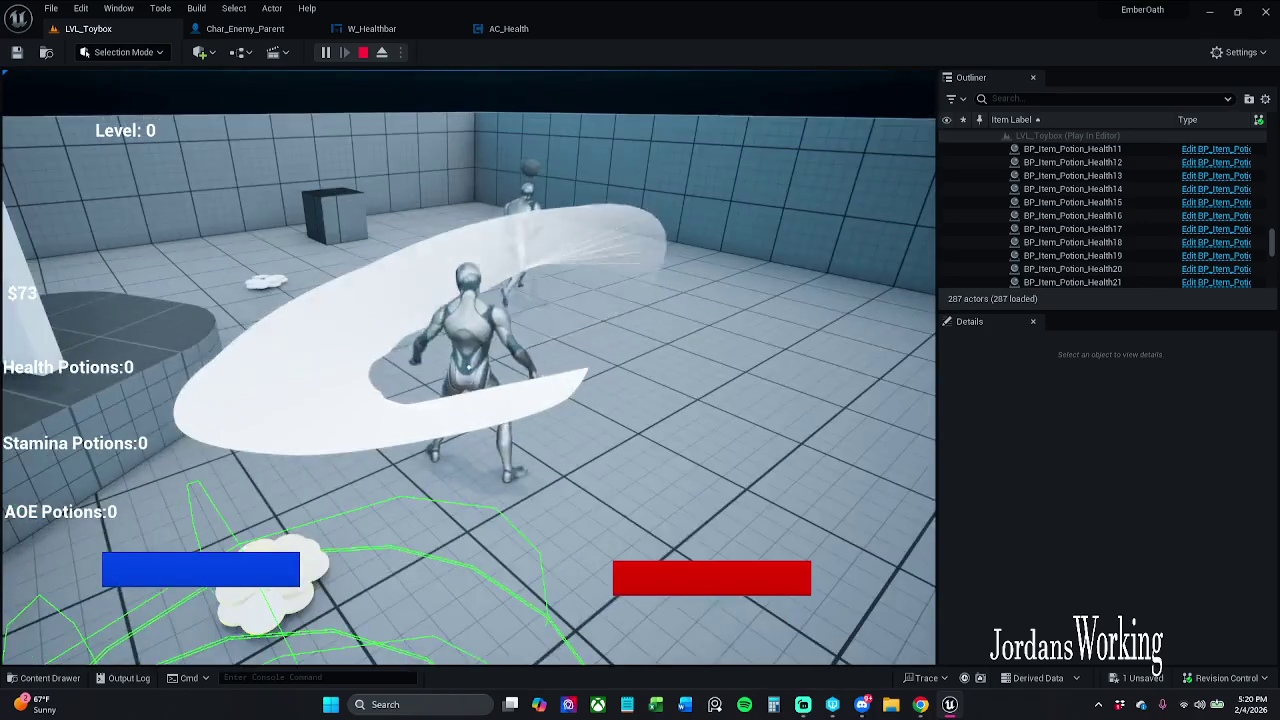
{"action": "key", "text": "w"}
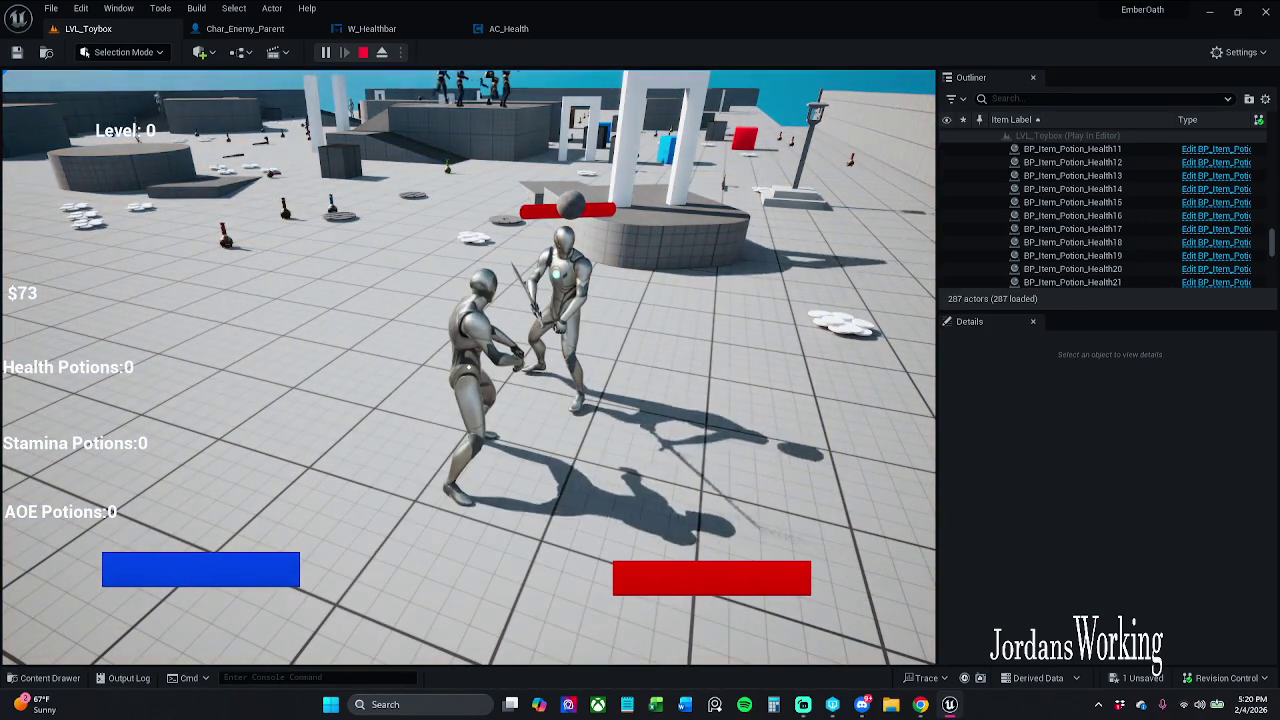
{"action": "key", "text": "i"}
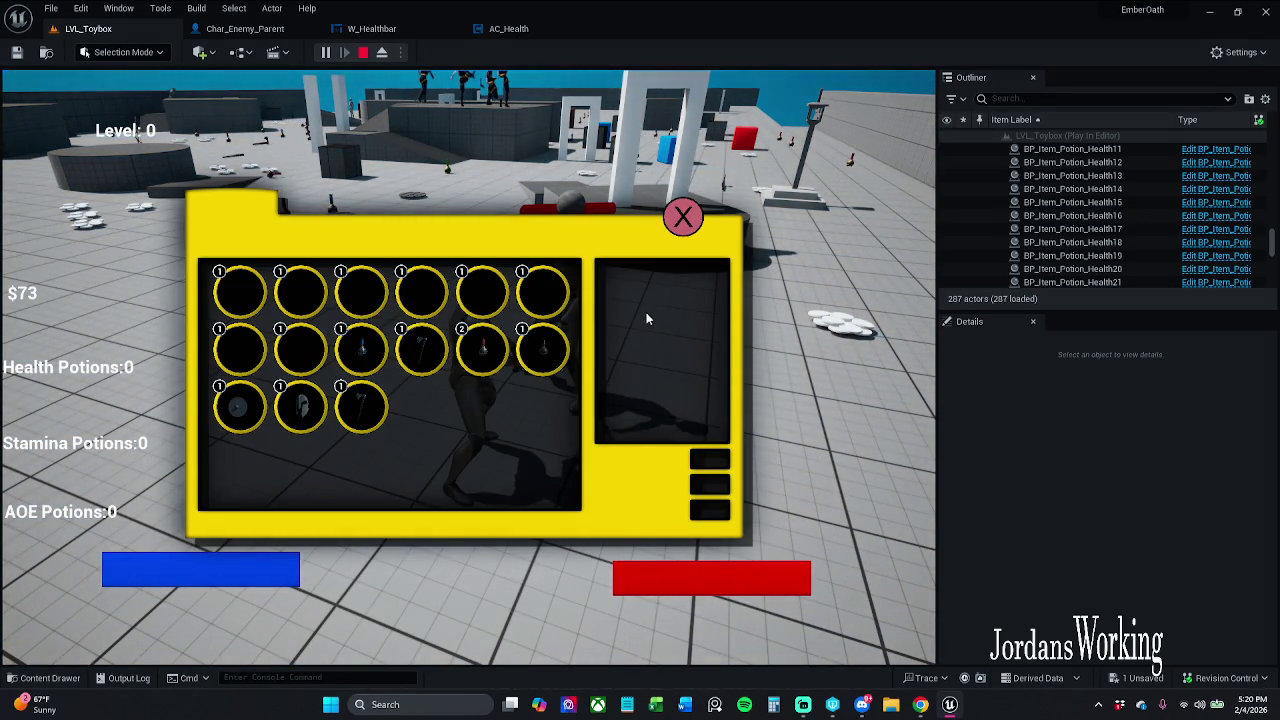
{"action": "key", "text": "Escape"}
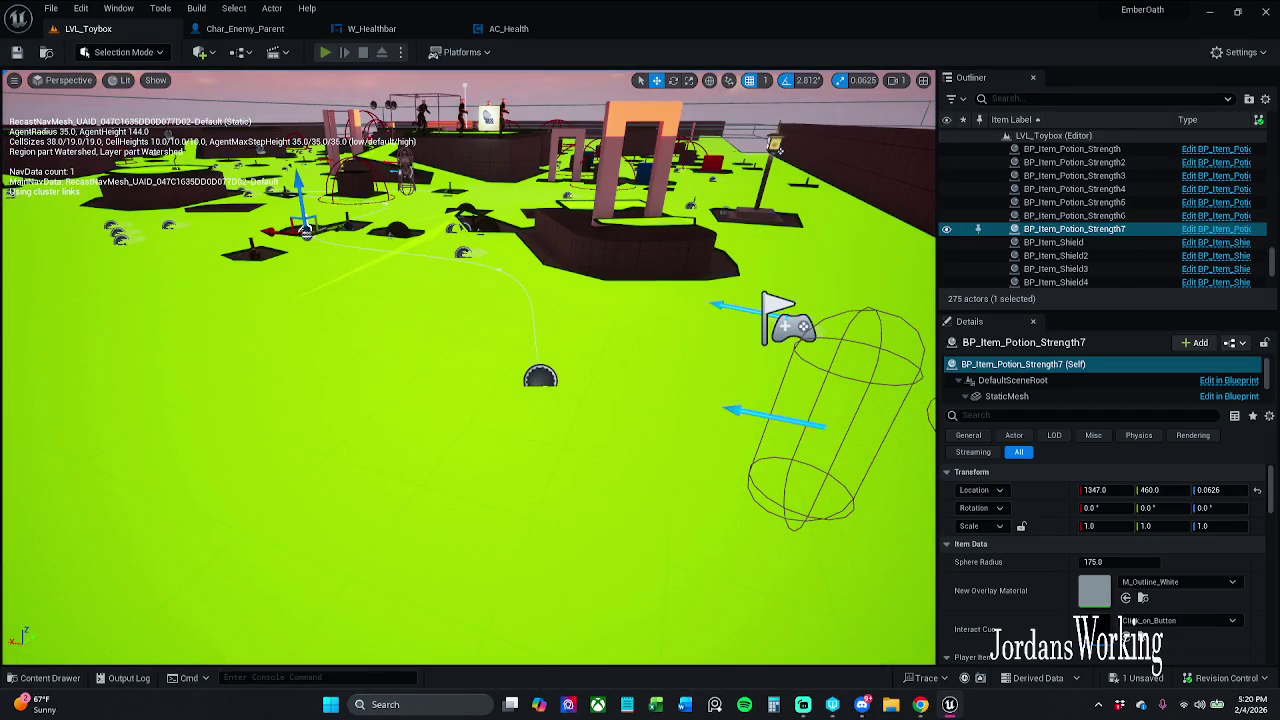
Play again, pause and resume, hit the enemy repeatedly with the sword, then stop
{"action": "left_click", "coordinate": [325, 54]}
{"action": "key", "text": "p"}
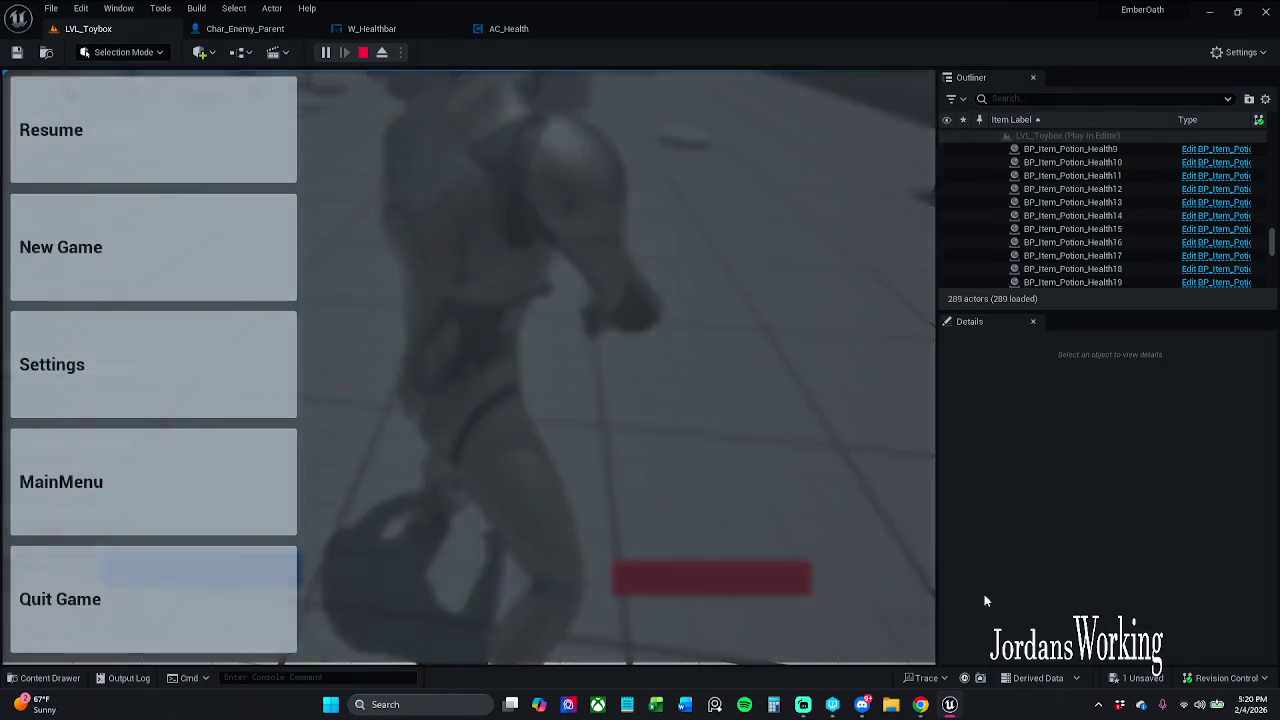
{"action": "left_click", "coordinate": [217, 157]}
{"action": "key", "text": "w"}
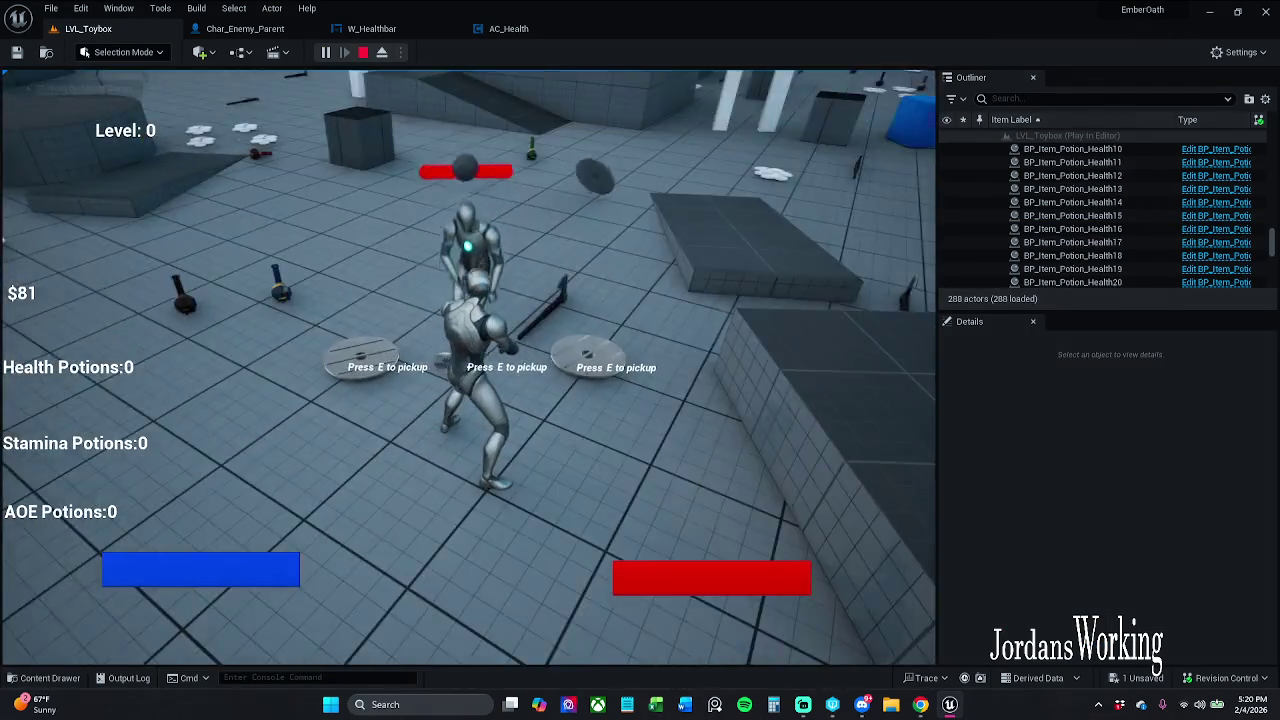
{"action": "left_click", "coordinate": [468, 366]}
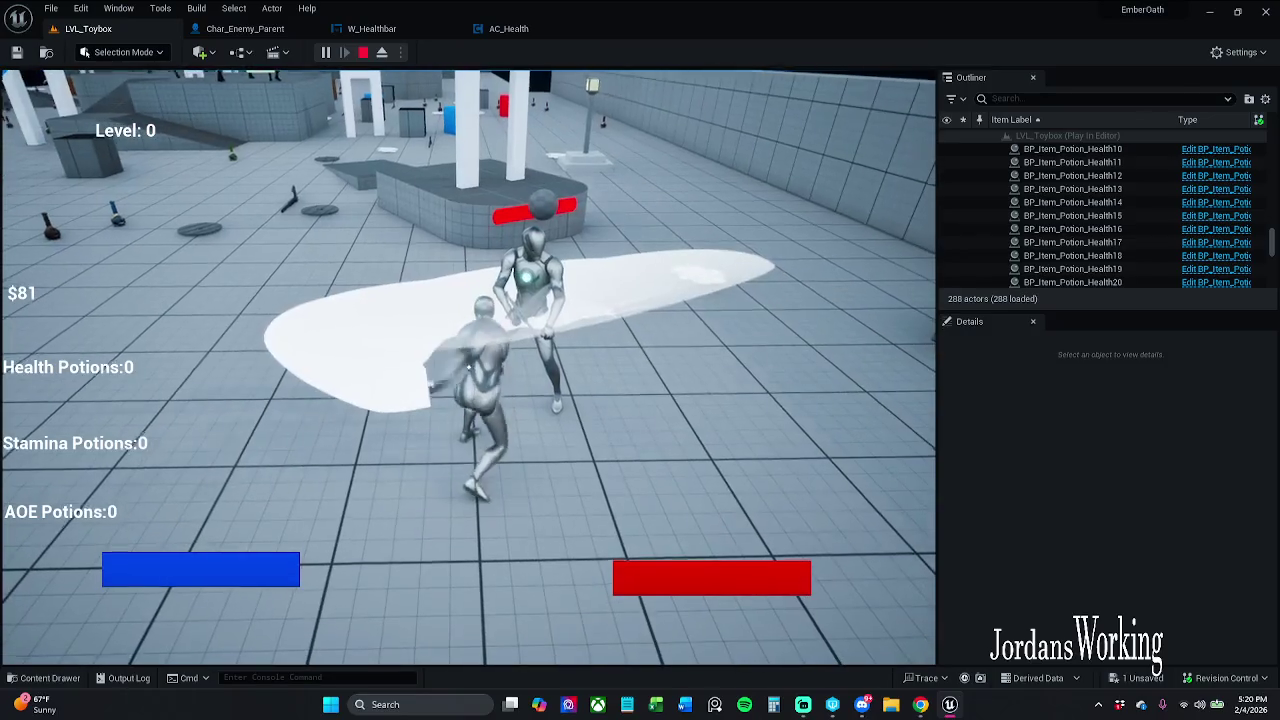
{"action": "left_click", "coordinate": [468, 366]}
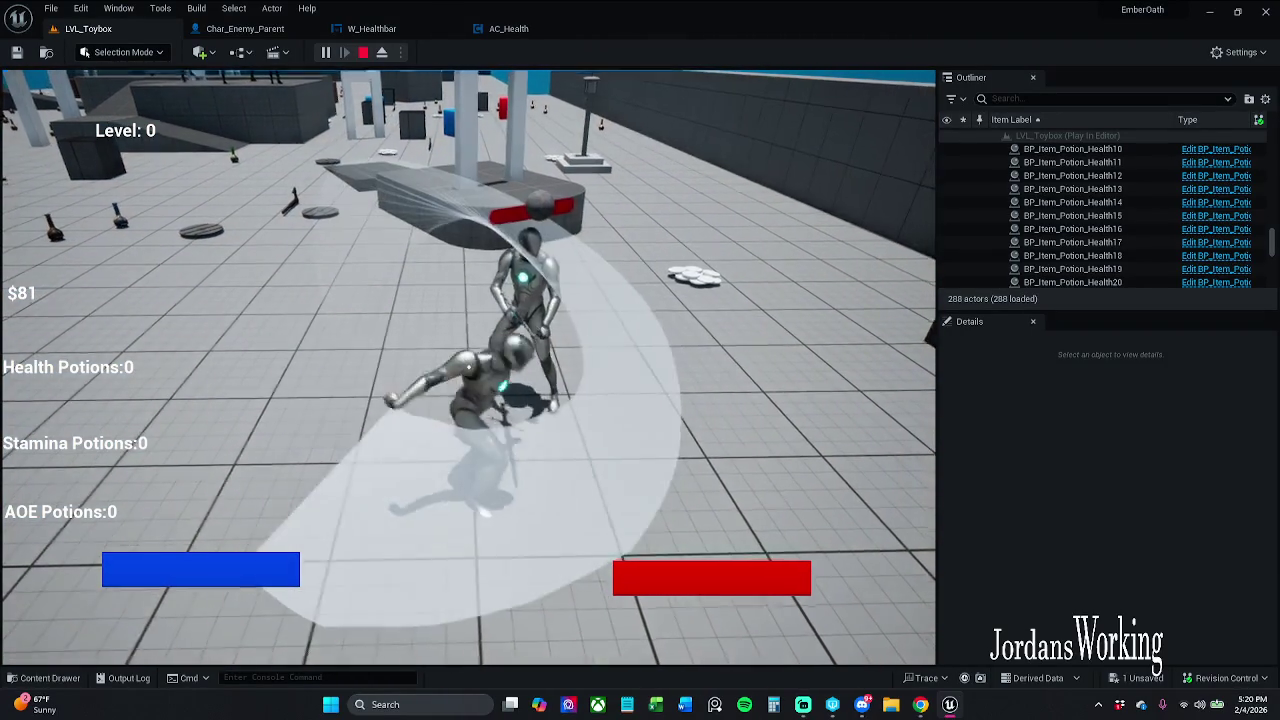
{"action": "left_click", "coordinate": [320, 144]}
{"action": "left_click", "coordinate": [362, 52]}
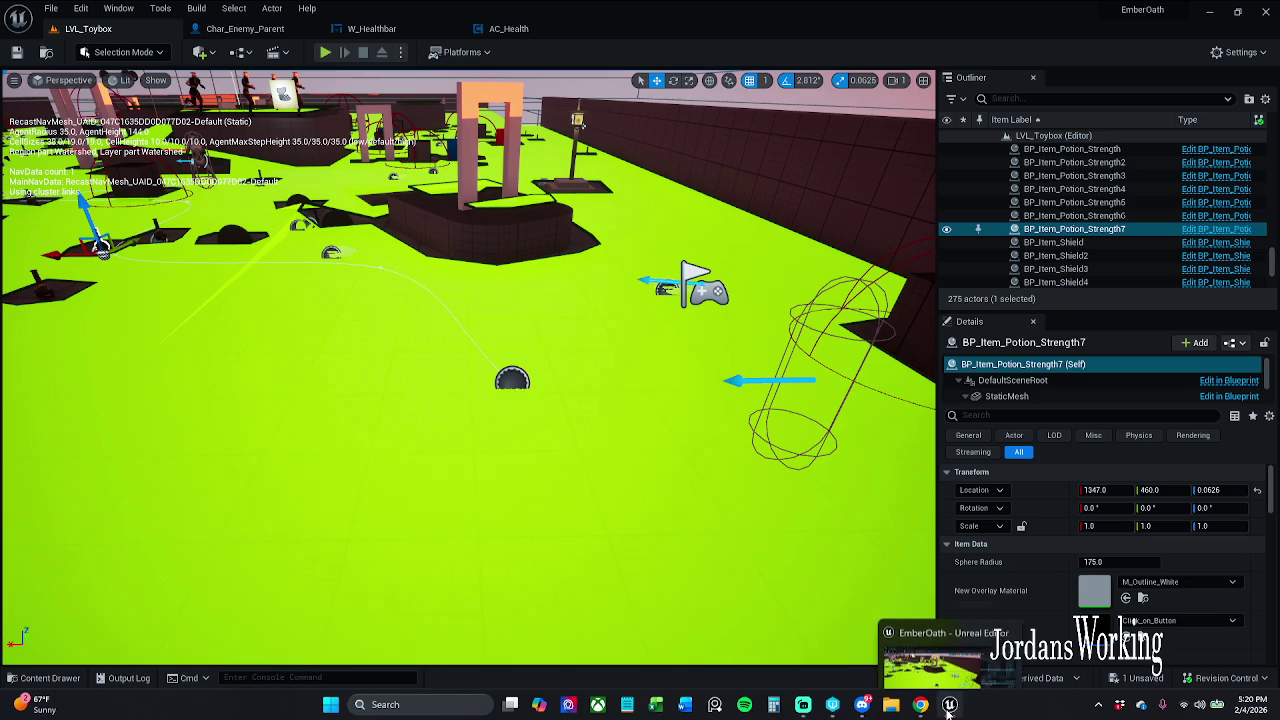
{"action": "left_click", "coordinate": [262, 30]}
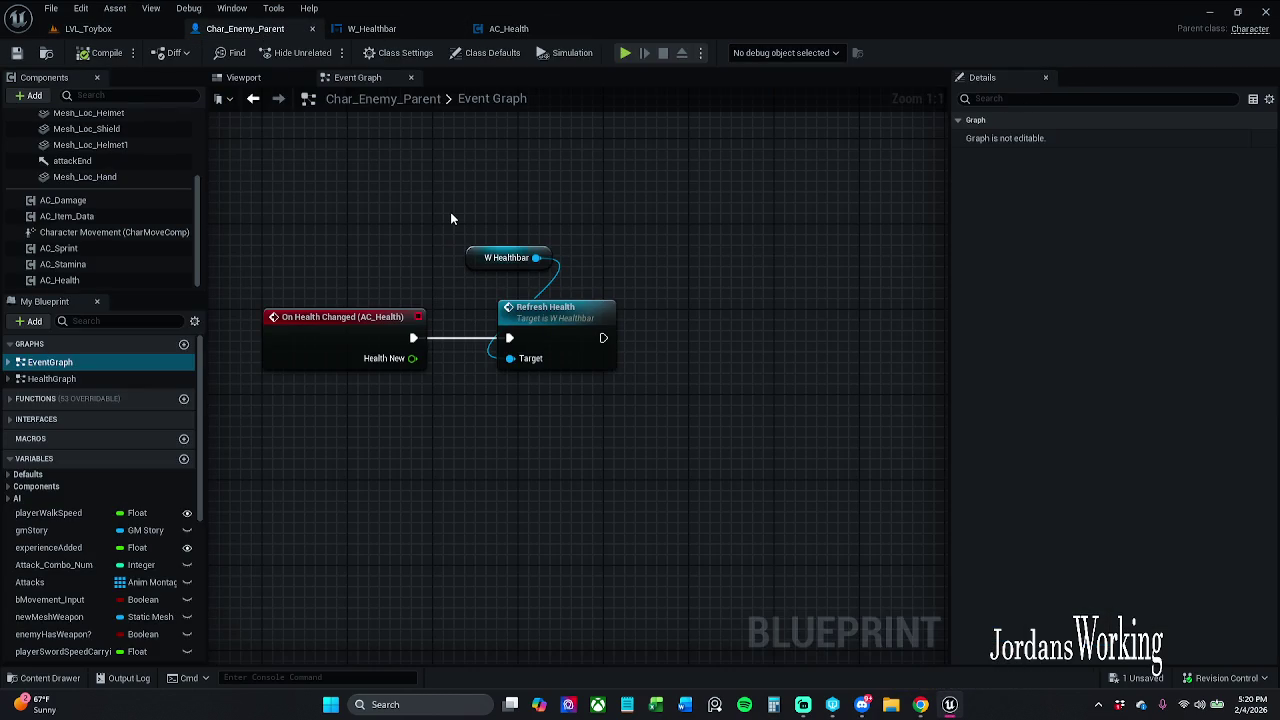
In W_Healthbar, delete the Cast To Char_Enemy_Parent node and then the Get Actor Of Class node
{"action": "left_click", "coordinate": [371, 28]}
{"action": "mouse_move", "coordinate": [561, 240]}
{"action": "left_mouse_down"}
{"action": "mouse_move", "coordinate": [386, 251]}
{"action": "mouse_move", "coordinate": [226, 232]}
{"action": "left_mouse_up"}
{"action": "mouse_move", "coordinate": [509, 257]}
{"action": "left_mouse_down"}
{"action": "mouse_move", "coordinate": [389, 253]}
{"action": "mouse_move", "coordinate": [538, 245]}
{"action": "left_mouse_up"}
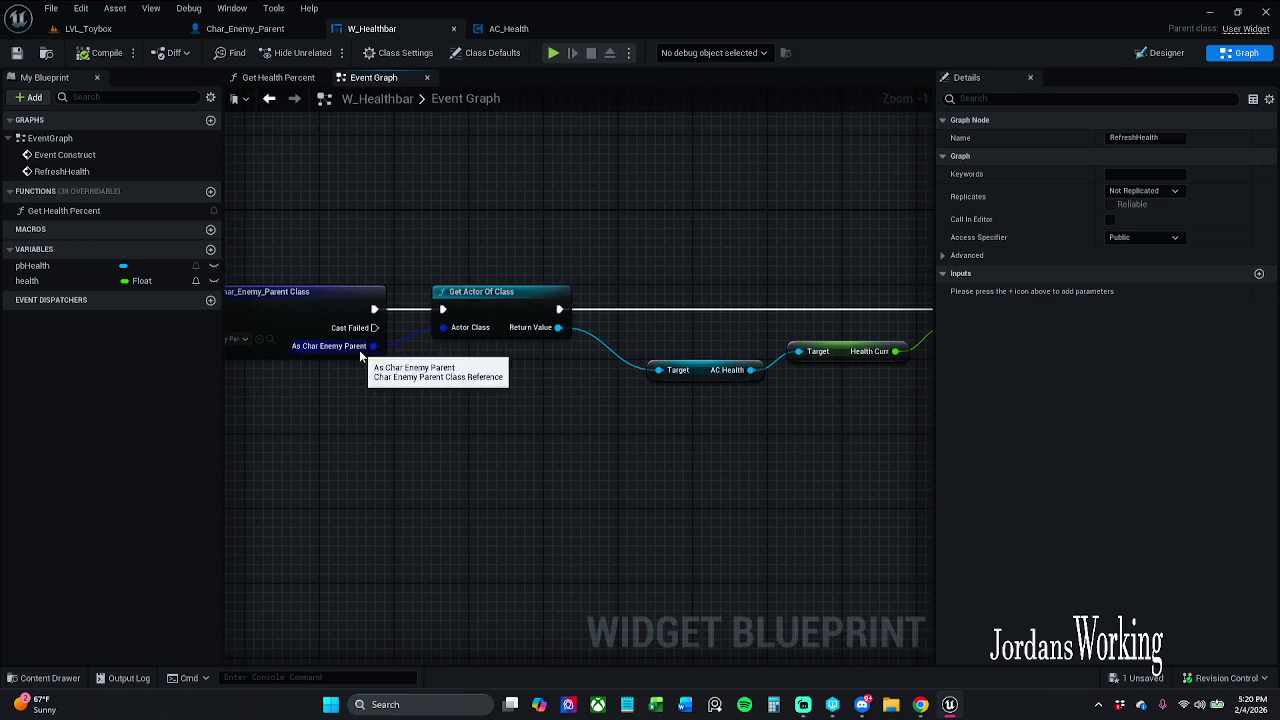
{"action": "mouse_move", "coordinate": [402, 374]}
{"action": "left_mouse_down"}
{"action": "mouse_move", "coordinate": [550, 387]}
{"action": "mouse_move", "coordinate": [637, 376]}
{"action": "left_mouse_up"}
{"action": "left_click_drag", "start_coordinate": [372, 160], "coordinate": [470, 300]}
{"action": "left_click_drag", "start_coordinate": [543, 222], "coordinate": [521, 353]}
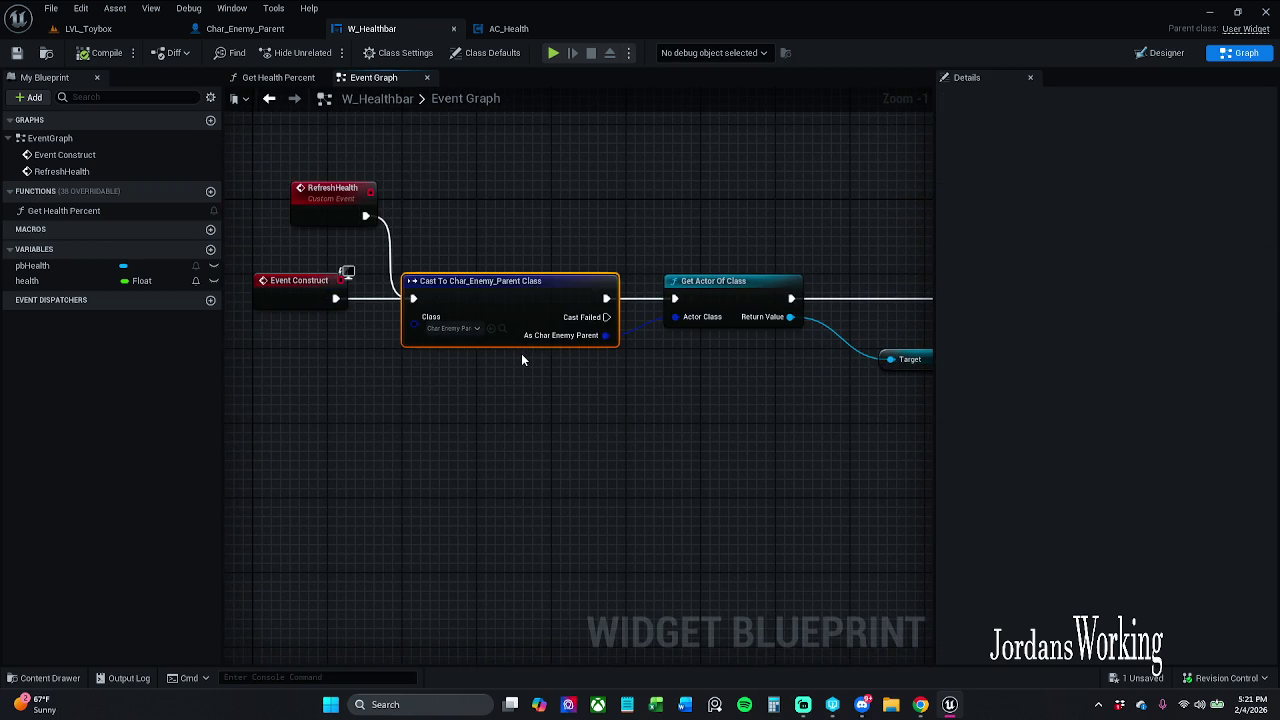
{"action": "key", "text": "Delete"}
{"action": "left_click_drag", "start_coordinate": [563, 243], "coordinate": [760, 385]}
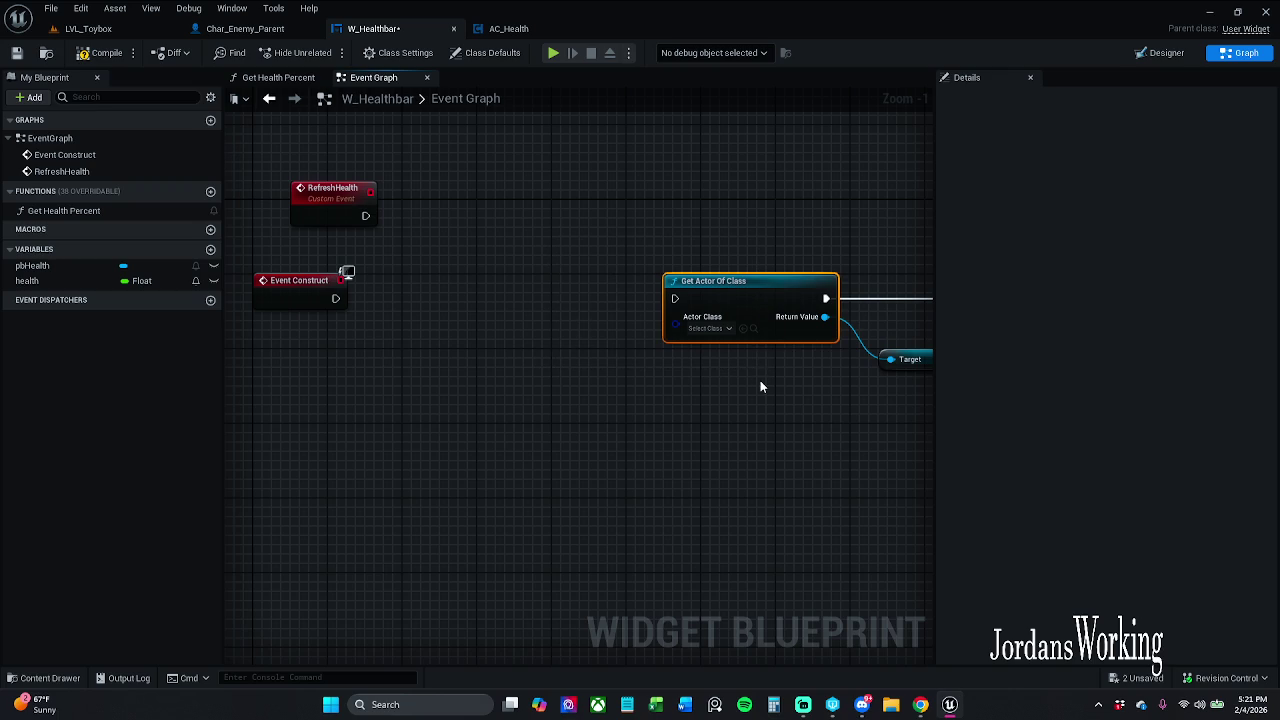
{"action": "key", "text": "Delete"}
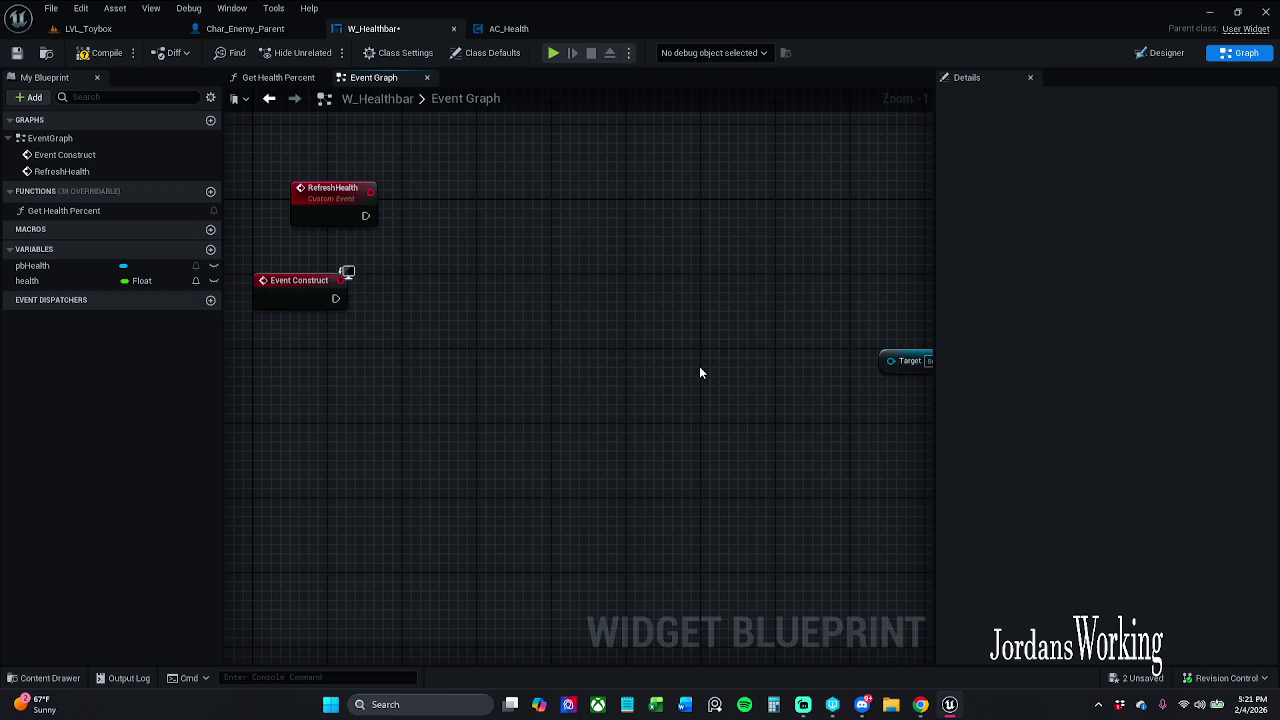
{"action": "left_click_drag", "start_coordinate": [700, 368], "coordinate": [446, 360]}
{"action": "left_click_drag", "start_coordinate": [465, 238], "coordinate": [840, 458]}
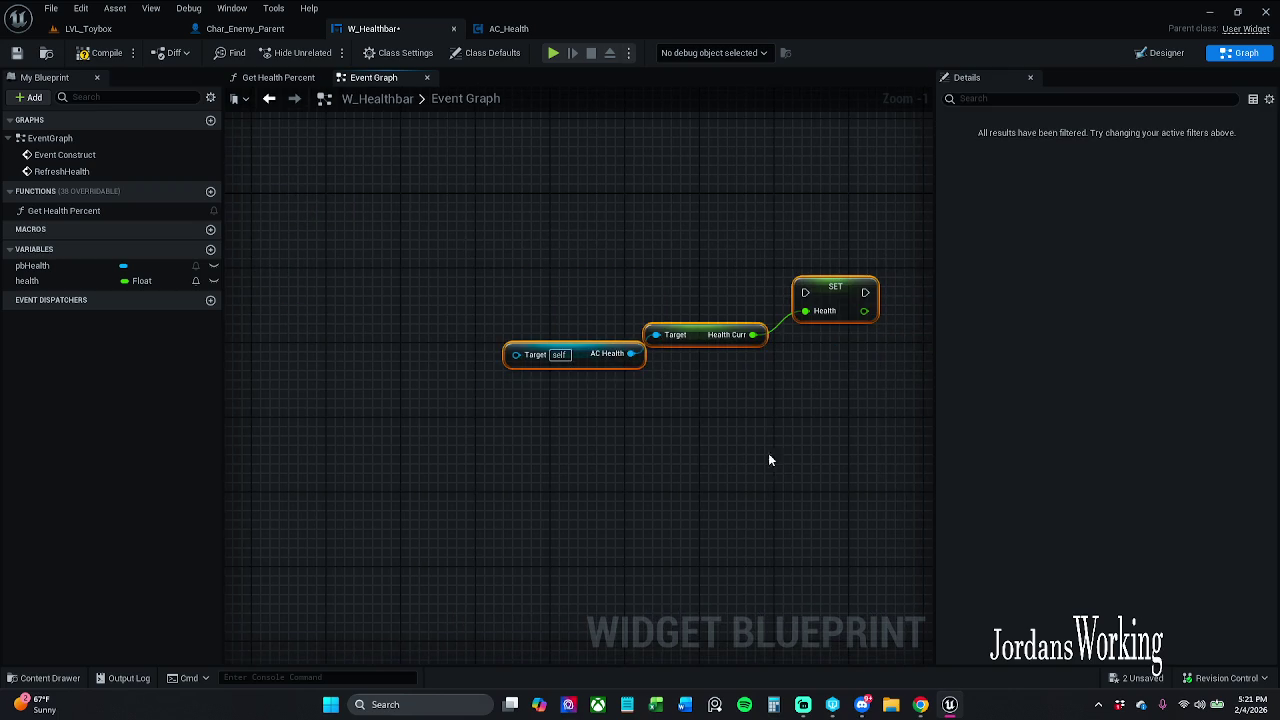
{"action": "left_click_drag", "start_coordinate": [522, 469], "coordinate": [797, 478]}
{"action": "left_click", "coordinate": [466, 420]}
Add a Cast To Char_NPC_Parent node after Event Construct
{"action": "mouse_move", "coordinate": [292, 323]}
{"action": "left_mouse_down"}
{"action": "mouse_move", "coordinate": [488, 326]}
{"action": "mouse_move", "coordinate": [520, 299]}
{"action": "left_mouse_up"}
{"action": "type", "text": "cast to"}
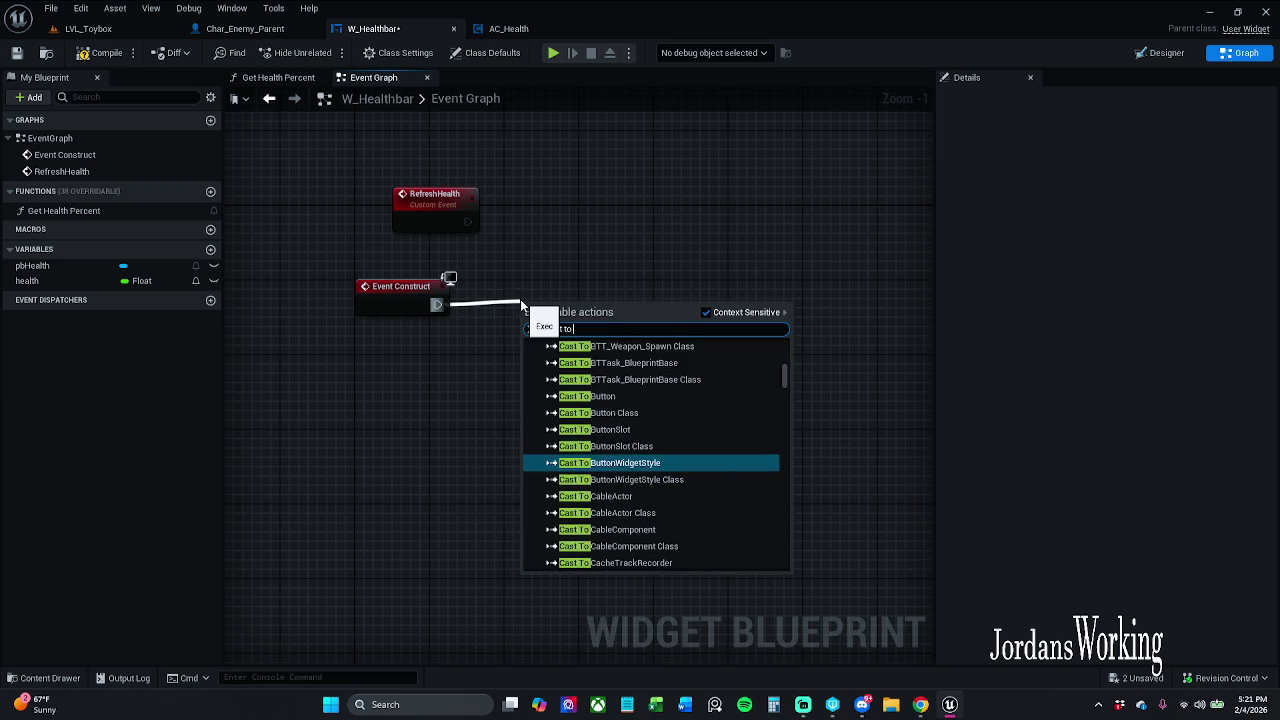
{"action": "type", "text": " char"}
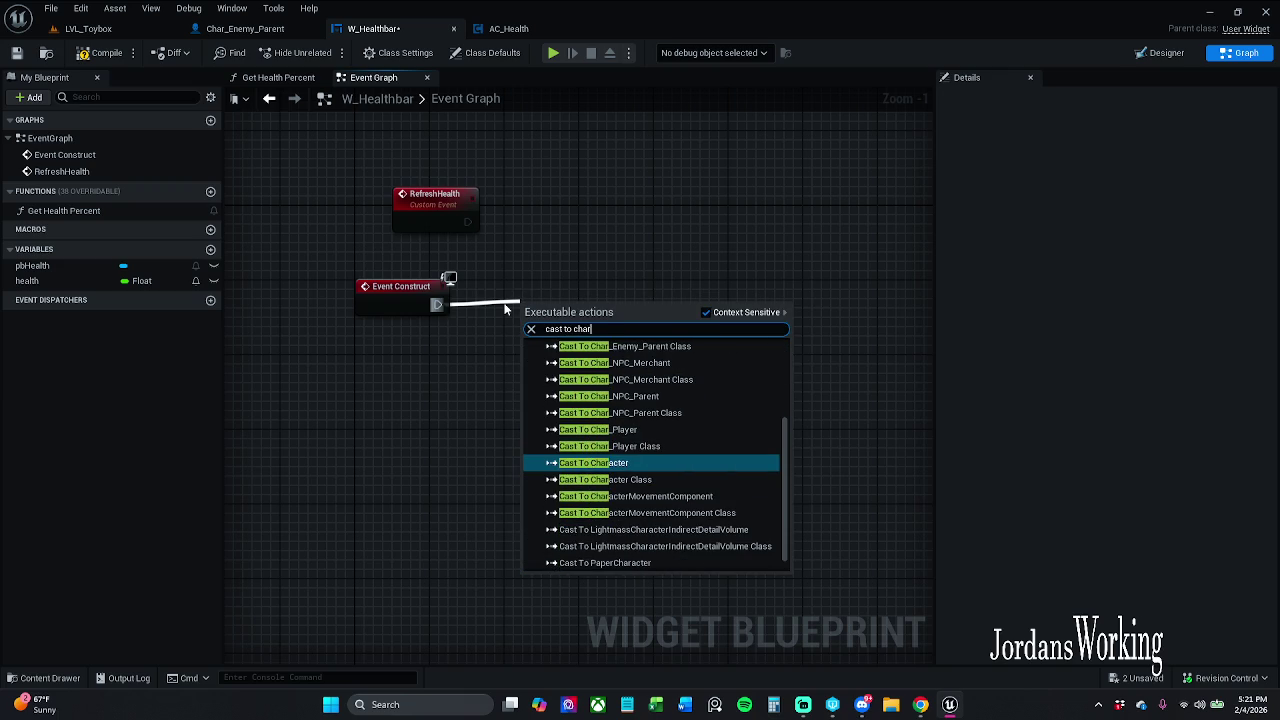
{"action": "left_click", "coordinate": [640, 397]}
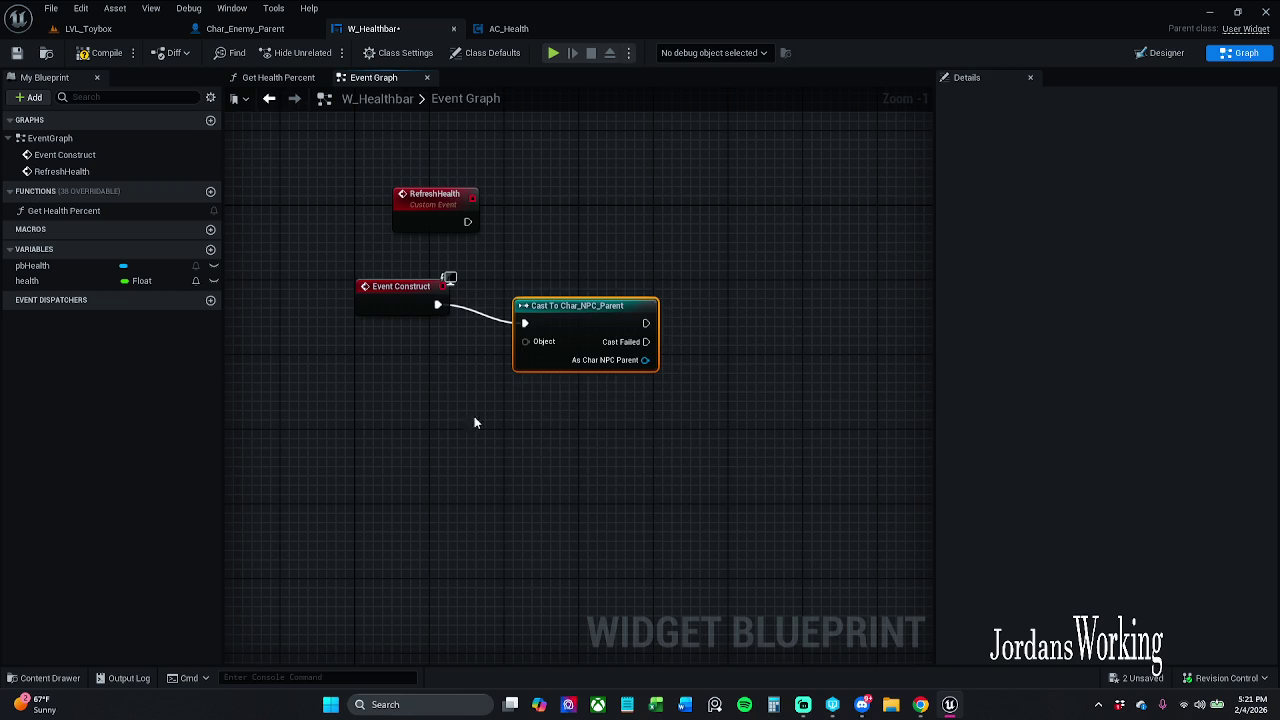
{"action": "left_click_drag", "start_coordinate": [610, 327], "coordinate": [588, 302]}
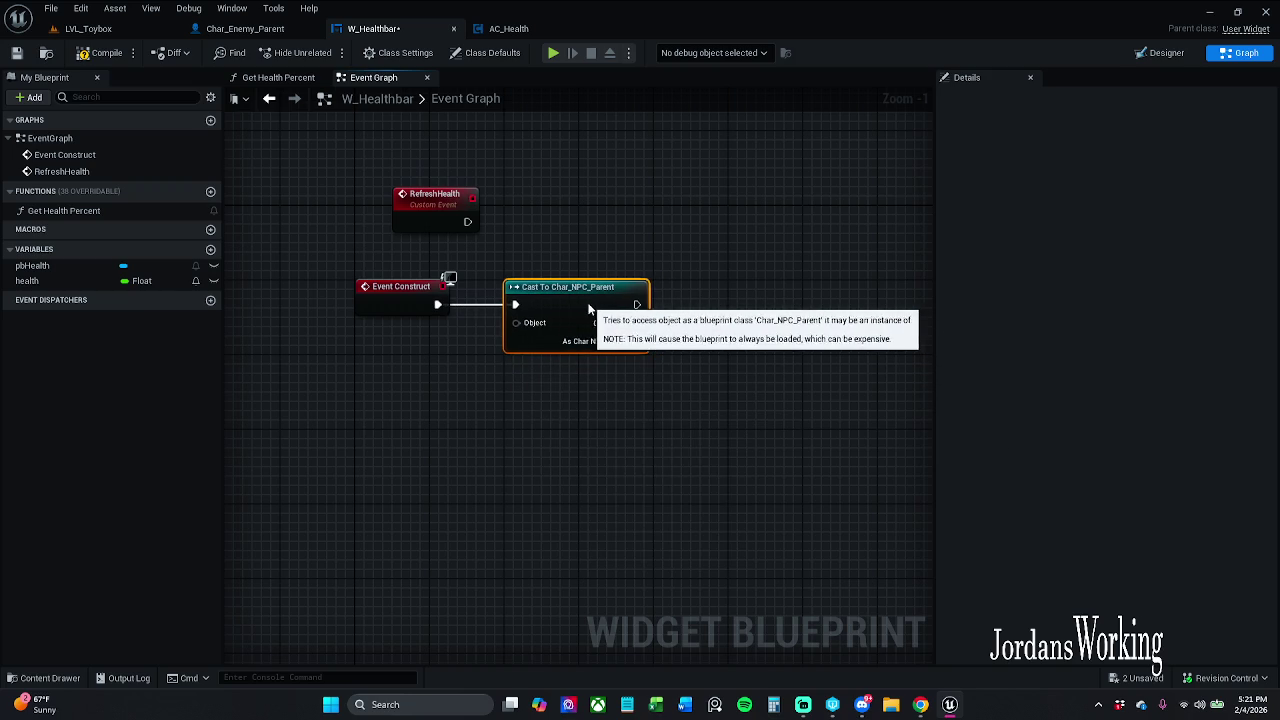
{"action": "left_click_drag", "start_coordinate": [365, 400], "coordinate": [650, 286]}
{"action": "left_click", "coordinate": [626, 379]}
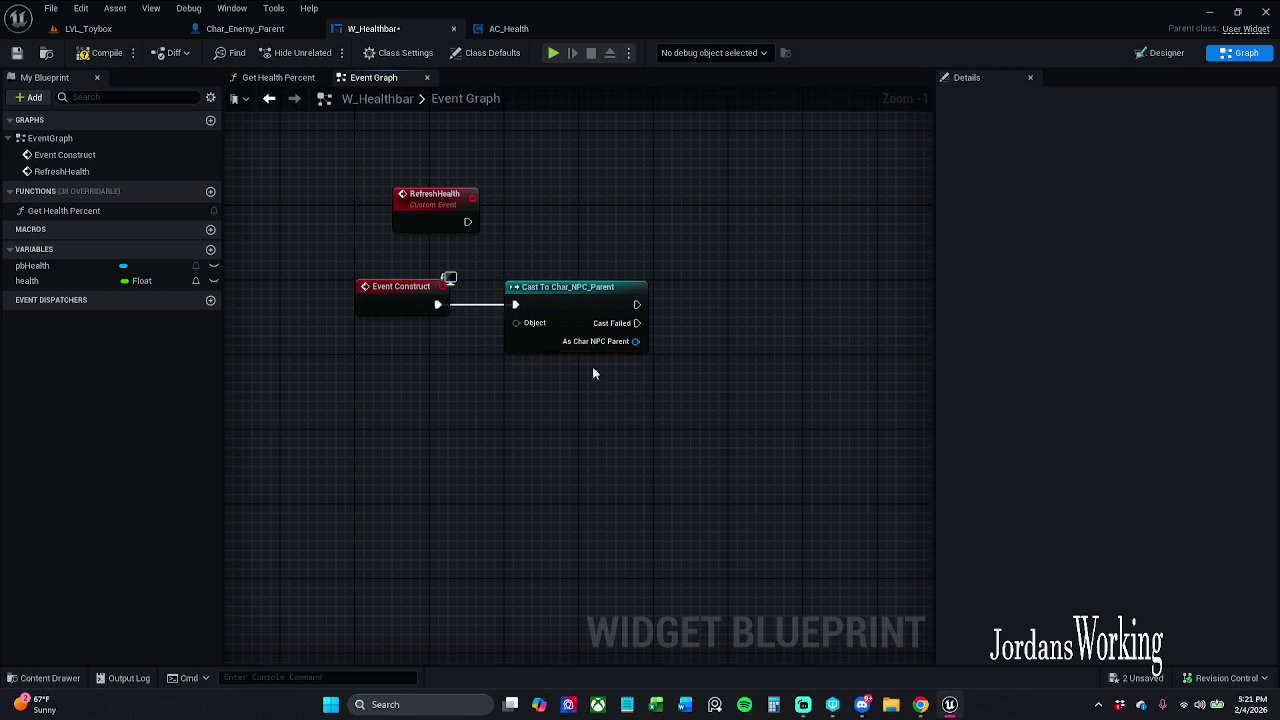
Feed Get Player Character into the cast's Object and promote the cast result to a variable
{"action": "left_click_drag", "start_coordinate": [517, 323], "coordinate": [477, 366]}
{"action": "type", "text": "get"}
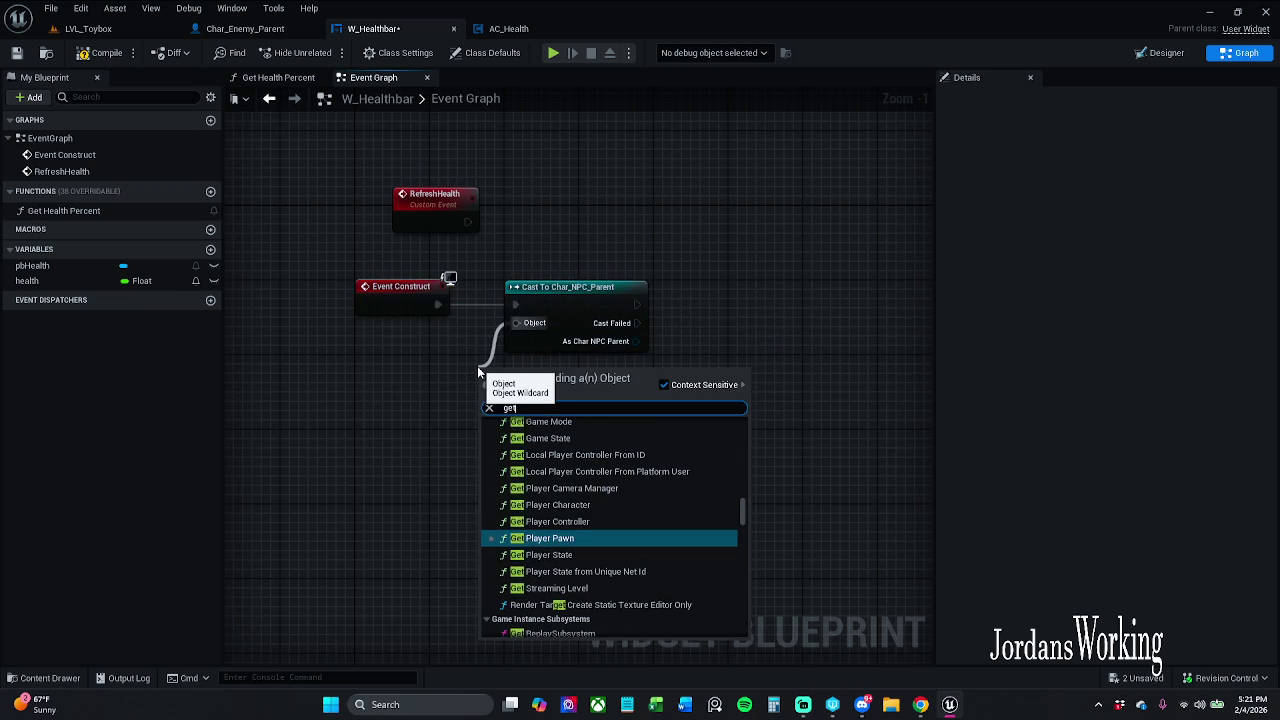
{"action": "key", "text": "Up"}
{"action": "key", "text": "Up"}
{"action": "key", "text": "Return"}
{"action": "mouse_move", "coordinate": [477, 366]}
{"action": "left_mouse_down"}
{"action": "mouse_move", "coordinate": [691, 391]}
{"action": "mouse_move", "coordinate": [425, 388]}
{"action": "mouse_move", "coordinate": [412, 366]}
{"action": "mouse_move", "coordinate": [433, 347]}
{"action": "left_mouse_up"}
{"action": "left_click", "coordinate": [476, 378]}
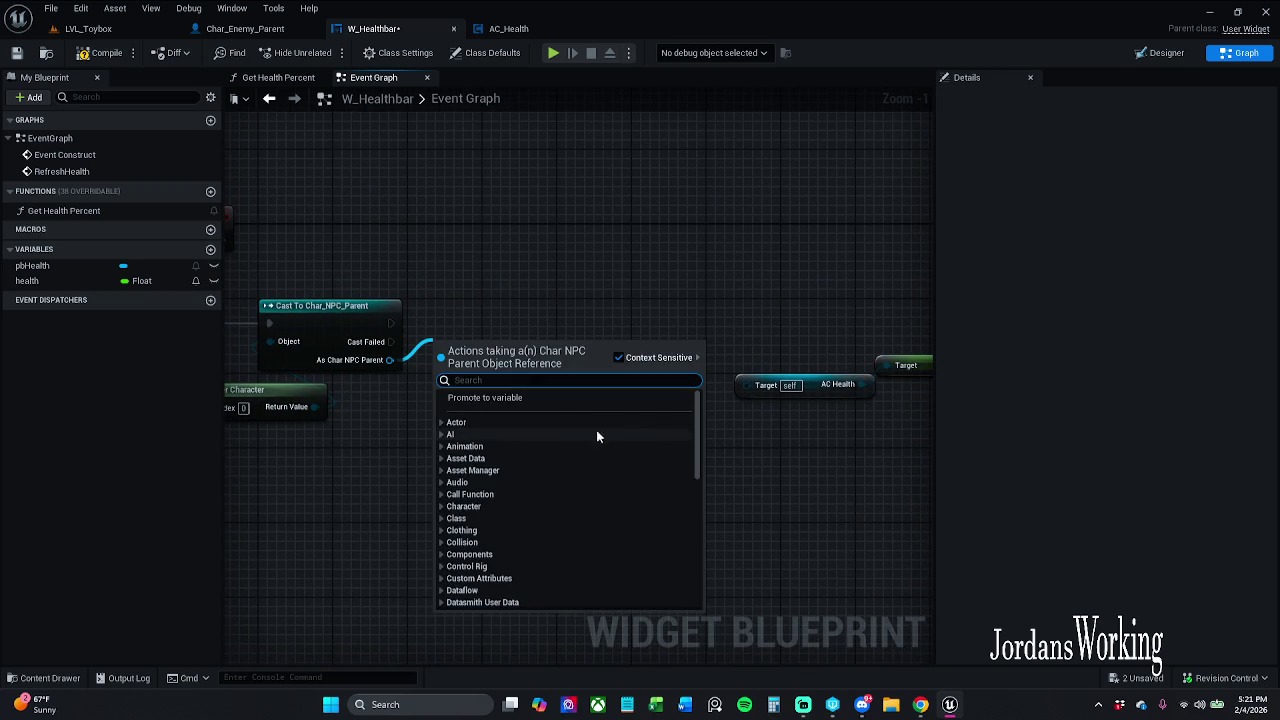
{"action": "left_click", "coordinate": [485, 397]}
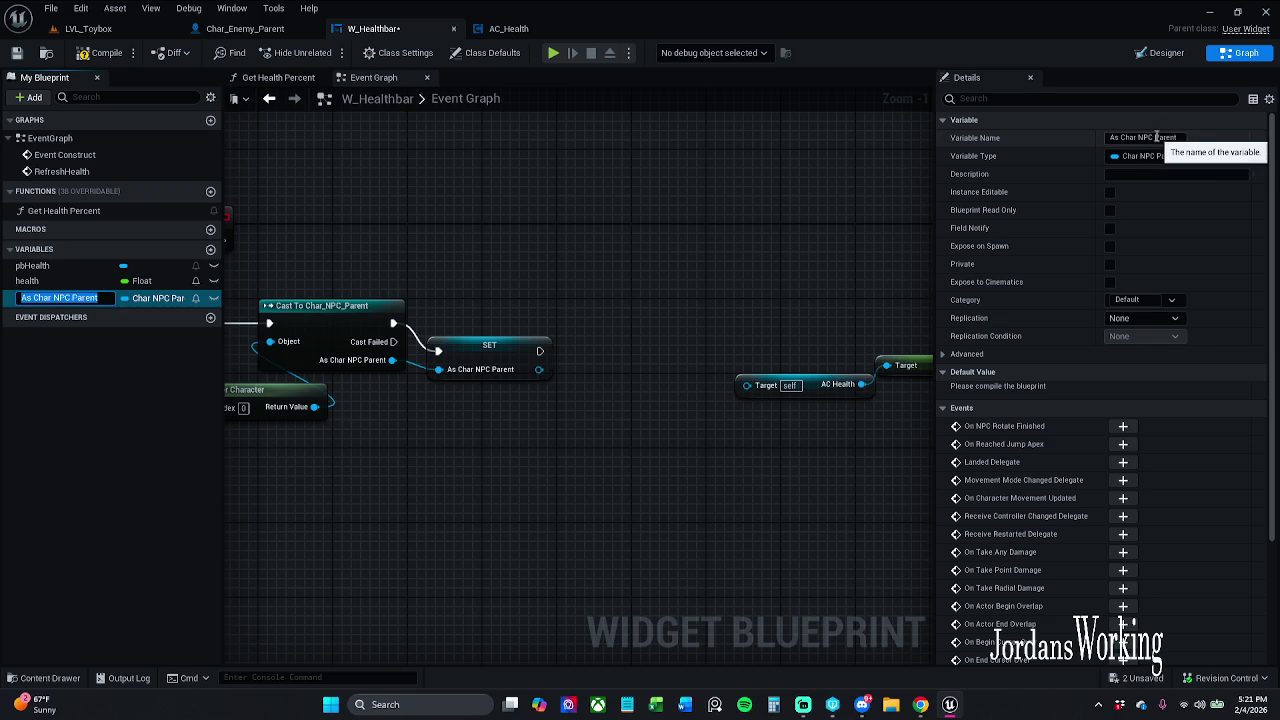
Delete the NPC cast and its SET node, then select the As Char NPC Parent variable
{"action": "left_click_drag", "start_coordinate": [450, 285], "coordinate": [735, 283]}
{"action": "mouse_move", "coordinate": [600, 247]}
{"action": "left_mouse_down"}
{"action": "mouse_move", "coordinate": [576, 370]}
{"action": "mouse_move", "coordinate": [522, 468]}
{"action": "mouse_move", "coordinate": [714, 337]}
{"action": "mouse_move", "coordinate": [777, 360]}
{"action": "left_mouse_up"}
{"action": "key", "text": "Delete"}
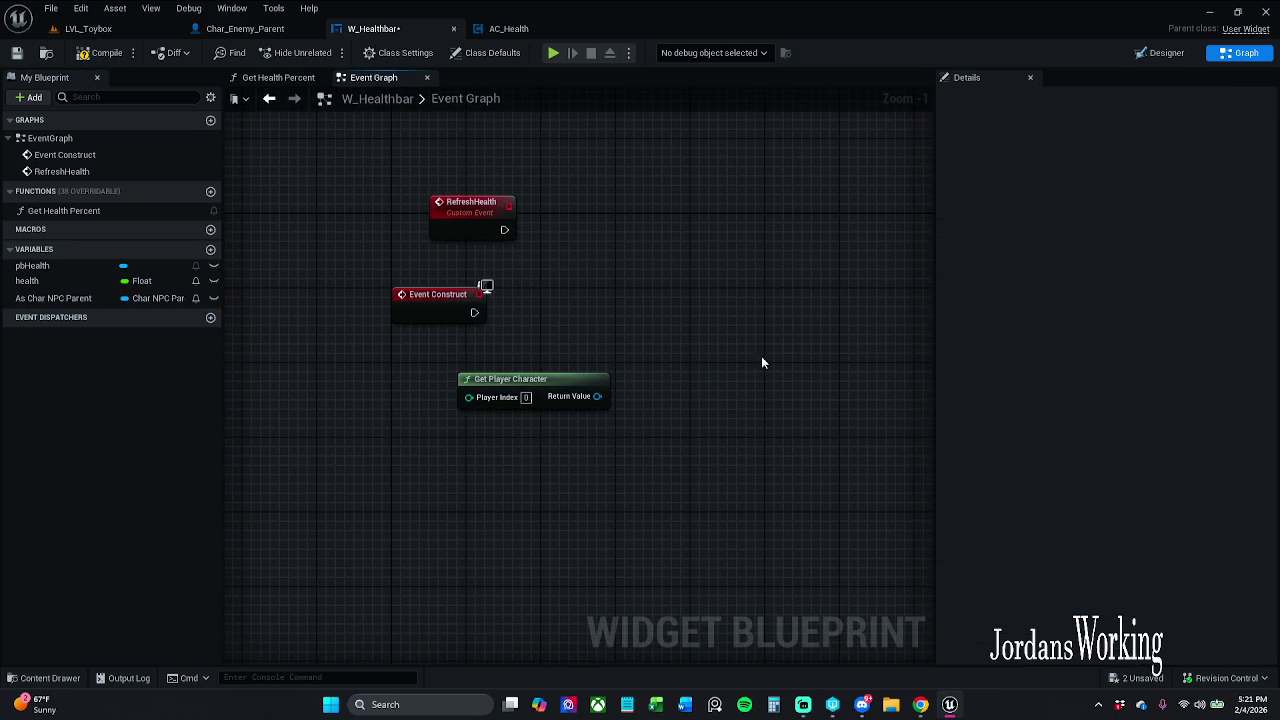
{"action": "left_click", "coordinate": [86, 299]}
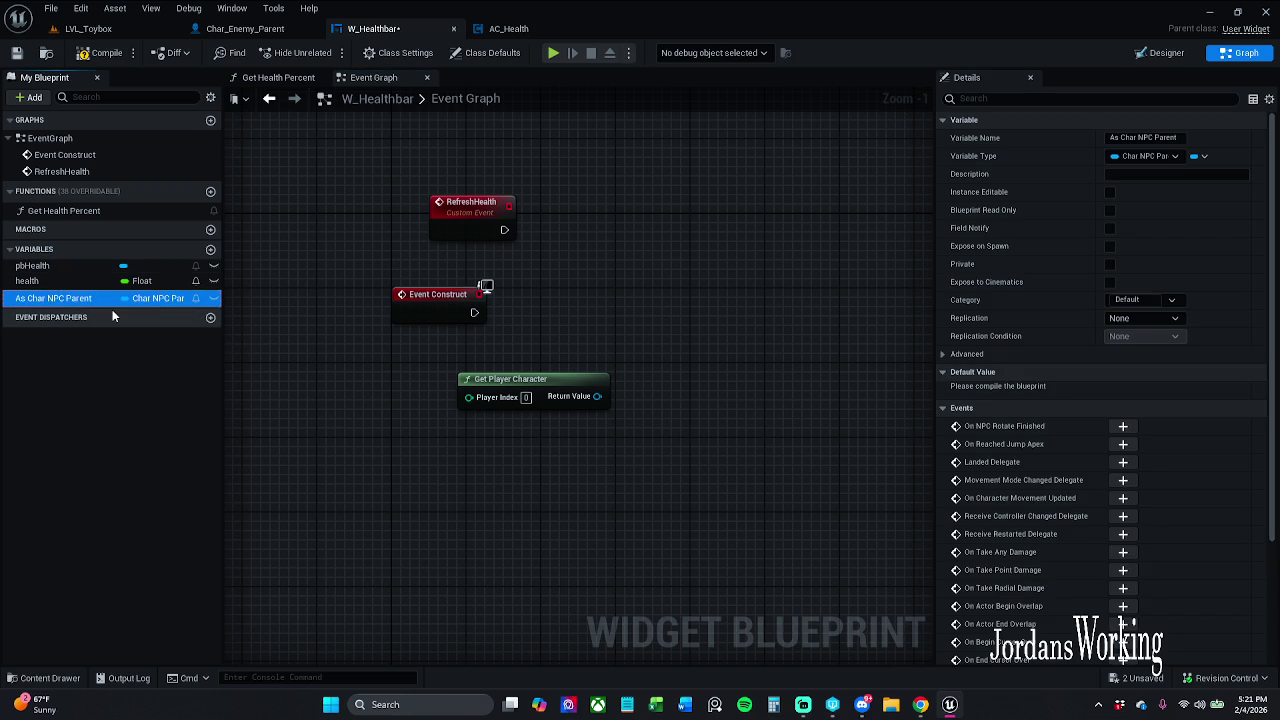
Delete As Char NPC Parent, cast Get Player Character to Char_Enemy_Parent from Event Construct, and promote the result
{"action": "key", "text": "Delete"}
{"action": "left_click_drag", "start_coordinate": [476, 316], "coordinate": [588, 316]}
{"action": "type", "text": "cast to char enemy"}
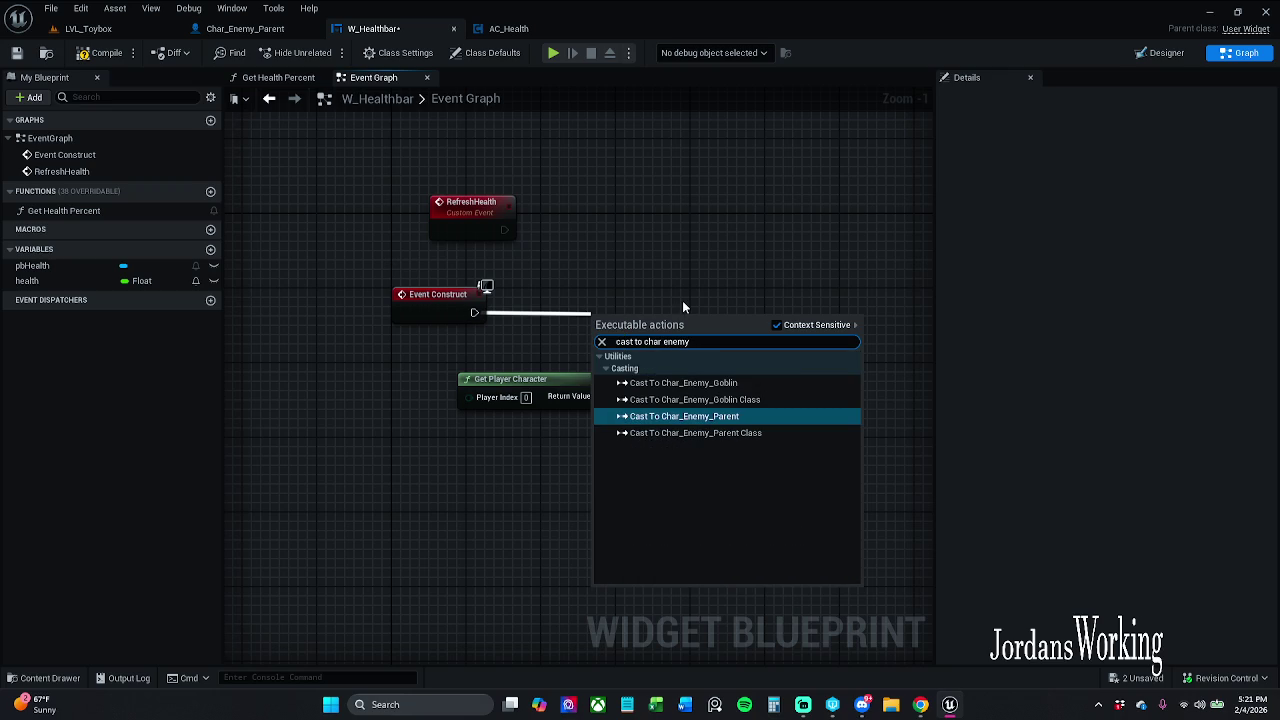
{"action": "left_click", "coordinate": [724, 416]}
{"action": "mouse_move", "coordinate": [657, 343]}
{"action": "left_mouse_down"}
{"action": "mouse_move", "coordinate": [696, 322]}
{"action": "mouse_move", "coordinate": [597, 396]}
{"action": "left_mouse_up"}
{"action": "left_click_drag", "start_coordinate": [655, 312], "coordinate": [605, 304]}
{"action": "left_click_drag", "start_coordinate": [486, 253], "coordinate": [638, 320]}
{"action": "mouse_move", "coordinate": [741, 421]}
{"action": "left_mouse_down"}
{"action": "mouse_move", "coordinate": [591, 414]}
{"action": "mouse_move", "coordinate": [496, 429]}
{"action": "left_mouse_up"}
{"action": "mouse_move", "coordinate": [524, 366]}
{"action": "left_mouse_down"}
{"action": "mouse_move", "coordinate": [600, 360]}
{"action": "mouse_move", "coordinate": [578, 352]}
{"action": "left_mouse_up"}
{"action": "left_click", "coordinate": [655, 402]}
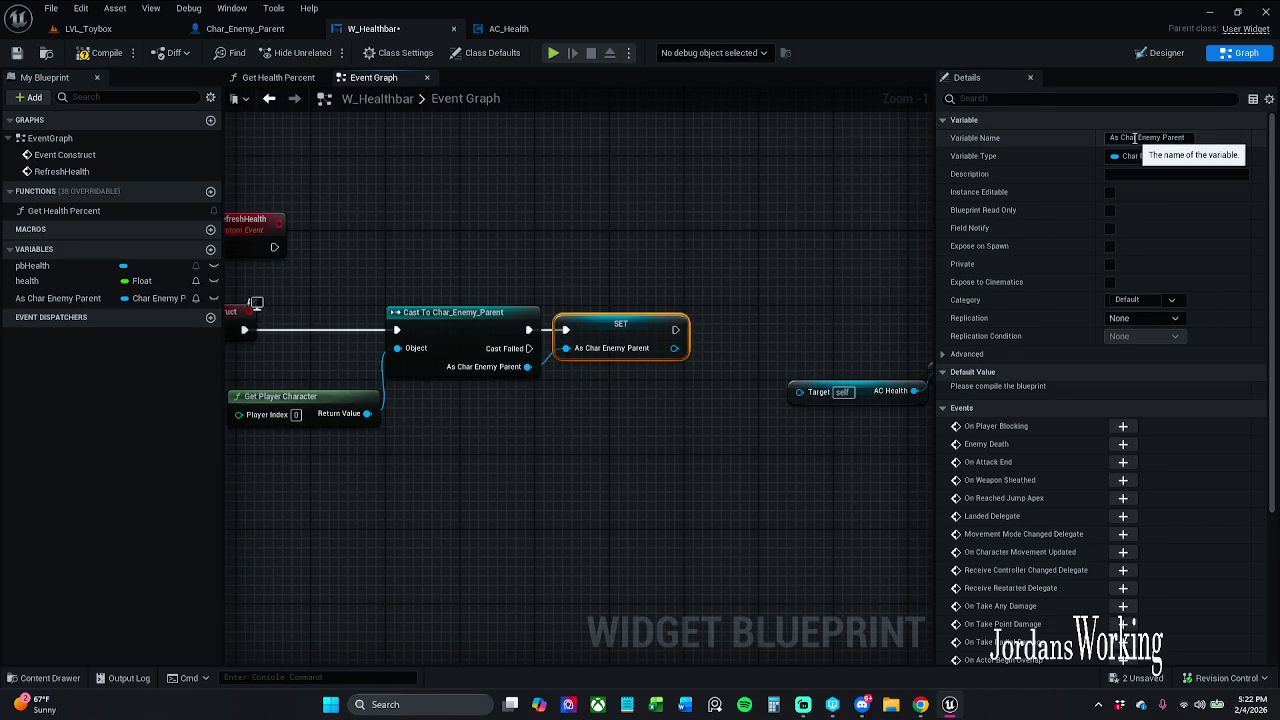
Rename the cast variable to enemyParent and connect it to the AC Health node's Target
{"action": "left_click_drag", "start_coordinate": [1141, 138], "coordinate": [961, 140]}
{"action": "key", "text": "BackSpace"}
{"action": "key", "text": "ctrl+Right"}
{"action": "key", "text": "Delete"}
{"action": "key", "text": "Return"}
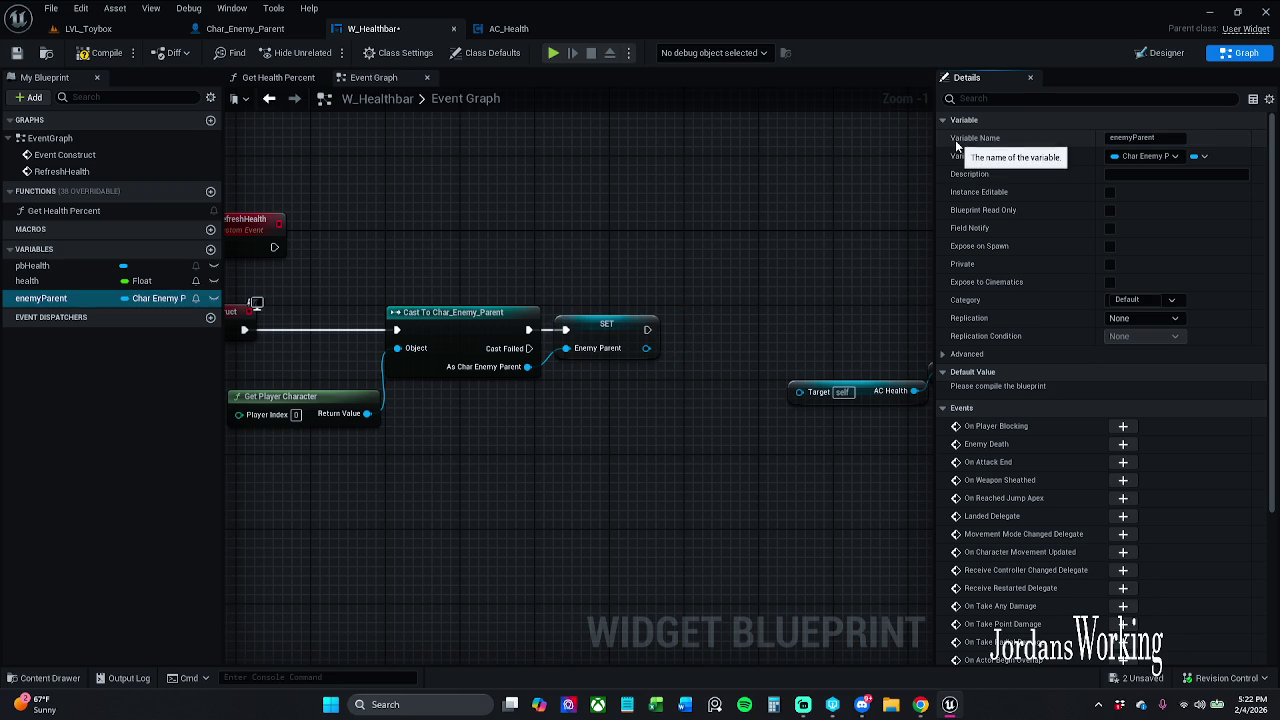
{"action": "left_click", "coordinate": [766, 230]}
{"action": "mouse_move", "coordinate": [520, 322]}
{"action": "left_mouse_down"}
{"action": "mouse_move", "coordinate": [557, 324]}
{"action": "mouse_move", "coordinate": [720, 405]}
{"action": "mouse_move", "coordinate": [714, 395]}
{"action": "left_mouse_up"}
{"action": "left_click", "coordinate": [625, 310]}
{"action": "mouse_move", "coordinate": [786, 332]}
{"action": "left_mouse_down"}
{"action": "mouse_move", "coordinate": [446, 352]}
{"action": "mouse_move", "coordinate": [689, 418]}
{"action": "mouse_move", "coordinate": [800, 344]}
{"action": "mouse_move", "coordinate": [387, 345]}
{"action": "mouse_move", "coordinate": [364, 333]}
{"action": "left_mouse_up"}
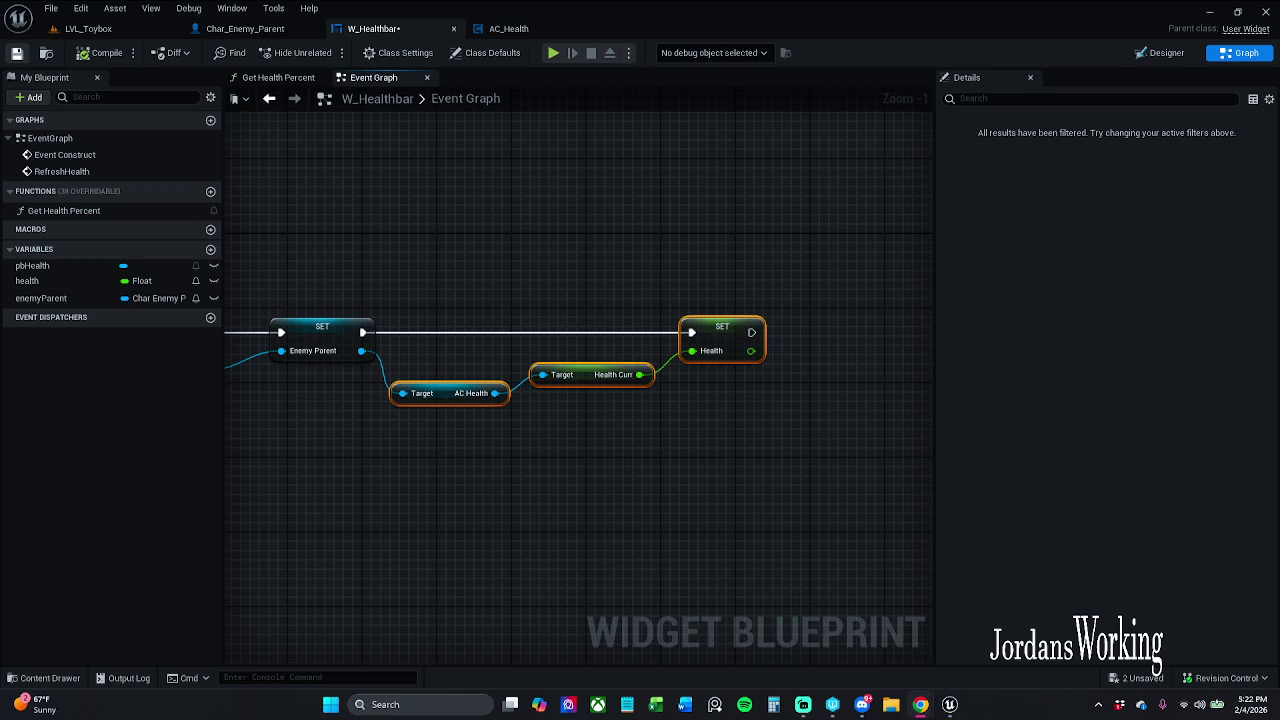
Wire RefreshHealth into the Char_Enemy_Parent cast, compile and save, then play LVL_Toybox
{"action": "mouse_move", "coordinate": [274, 565]}
{"action": "left_mouse_down"}
{"action": "mouse_move", "coordinate": [334, 469]}
{"action": "mouse_move", "coordinate": [417, 200]}
{"action": "mouse_move", "coordinate": [582, 204]}
{"action": "left_mouse_up"}
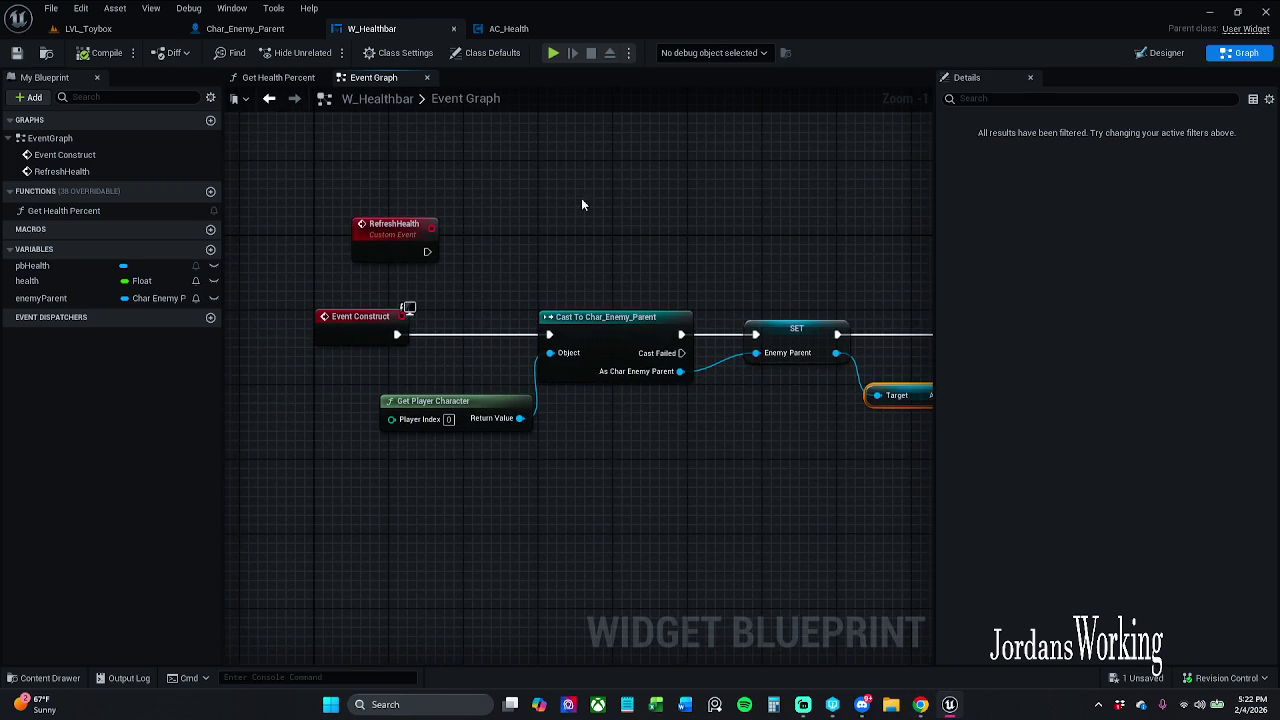
{"action": "left_click_drag", "start_coordinate": [428, 251], "coordinate": [549, 334]}
{"action": "mouse_move", "coordinate": [367, 238]}
{"action": "left_mouse_down"}
{"action": "mouse_move", "coordinate": [489, 257]}
{"action": "mouse_move", "coordinate": [458, 251]}
{"action": "left_mouse_up"}
{"action": "left_click", "coordinate": [102, 54]}
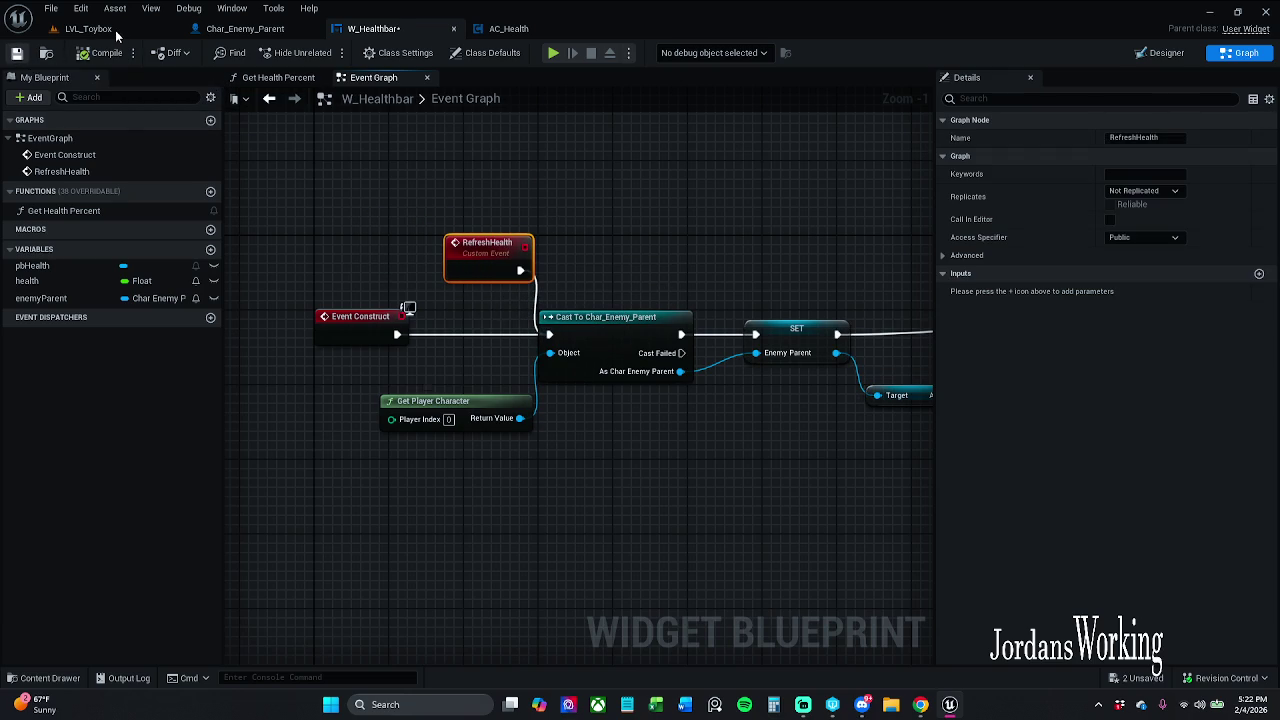
{"action": "left_click", "coordinate": [88, 28]}
{"action": "left_click", "coordinate": [327, 56]}
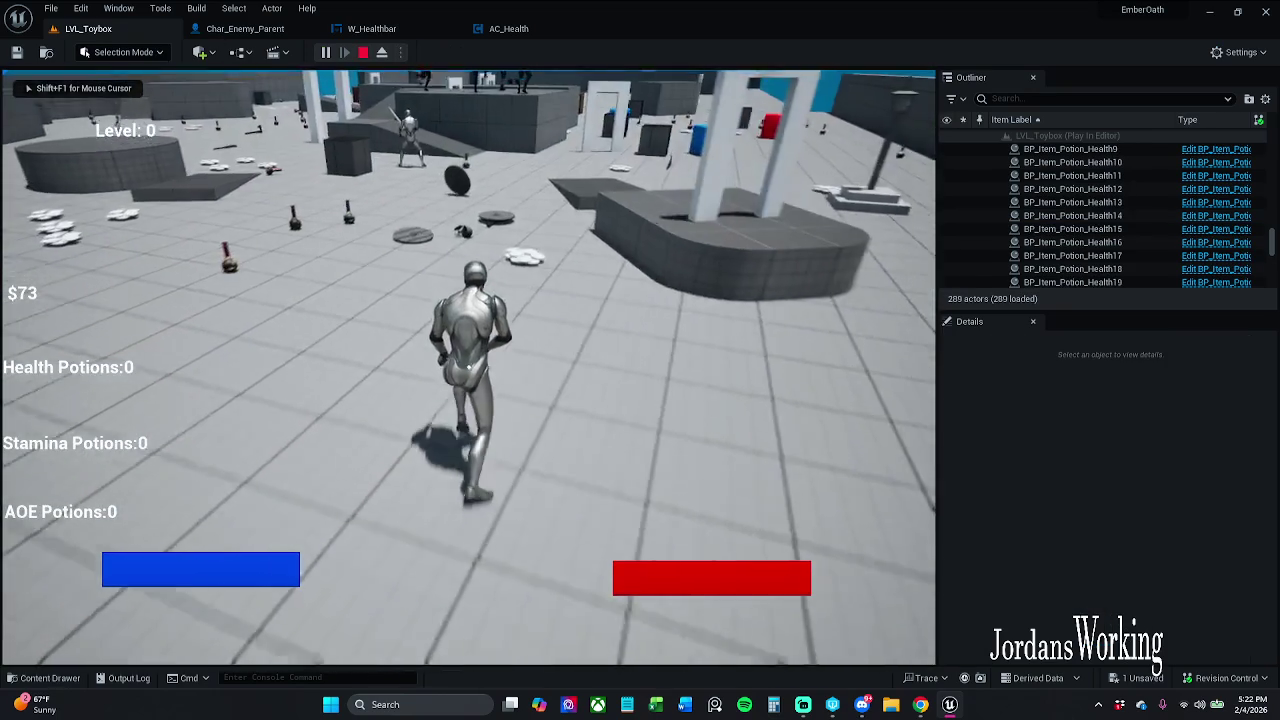
Walk to the enemy, swing the sword at it, then end the play session
{"action": "key", "text": "w"}
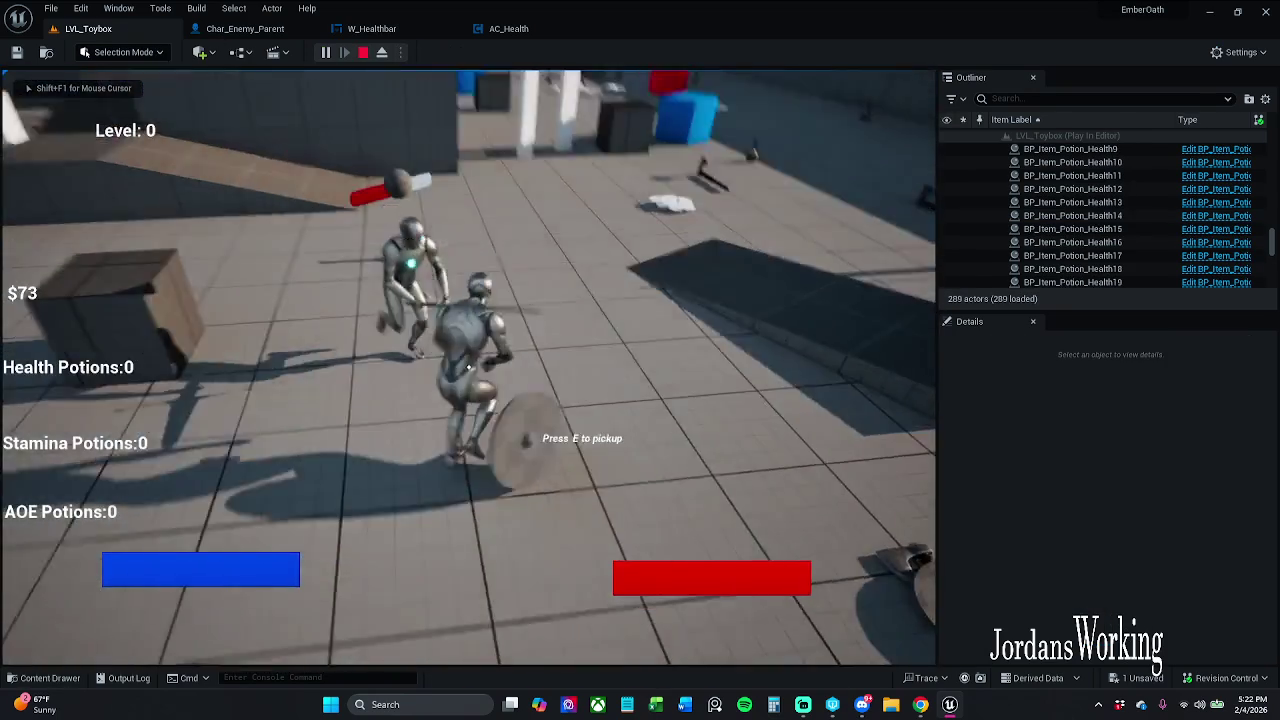
{"action": "left_click", "coordinate": [468, 367]}
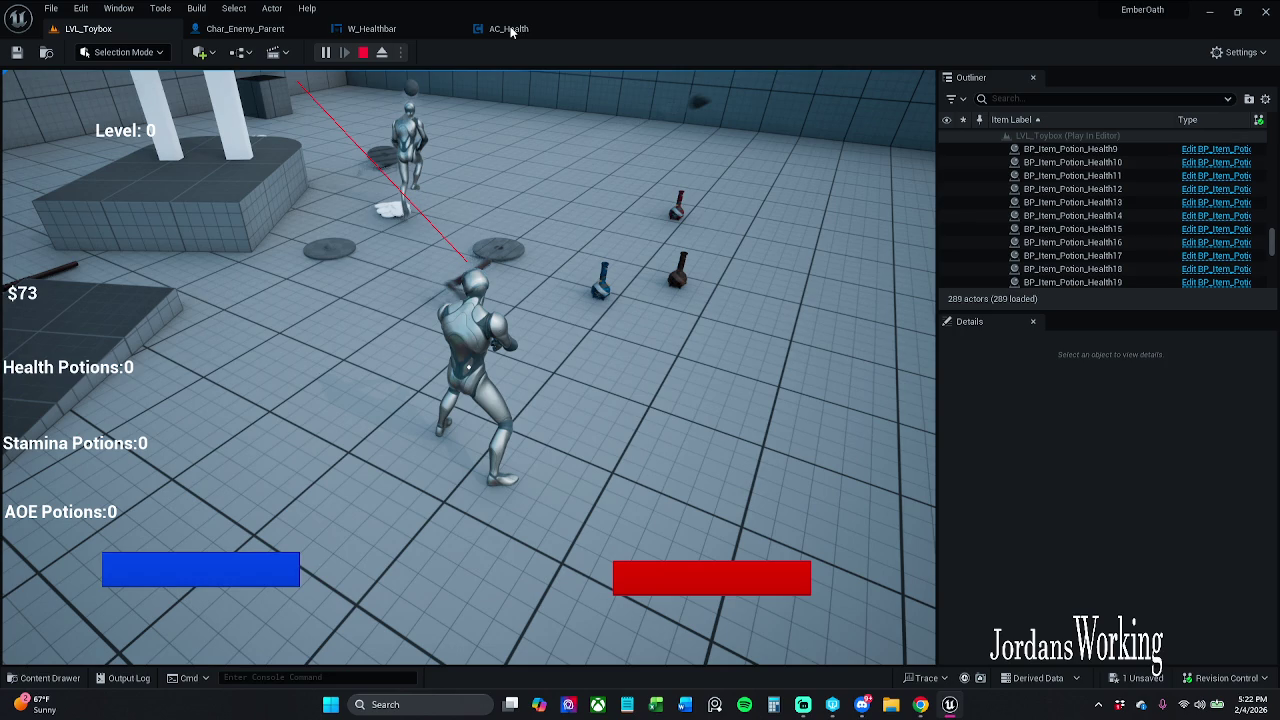
{"action": "key", "text": "Escape"}
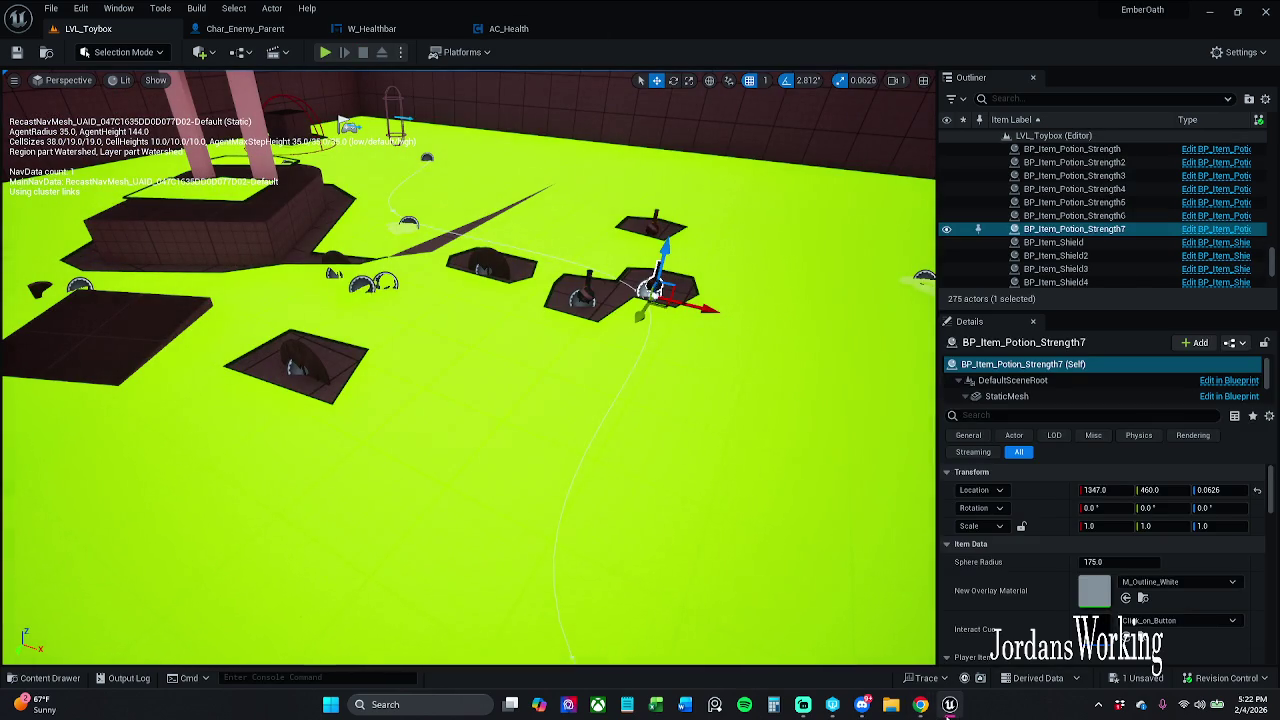
{"action": "left_click", "coordinate": [245, 28]}
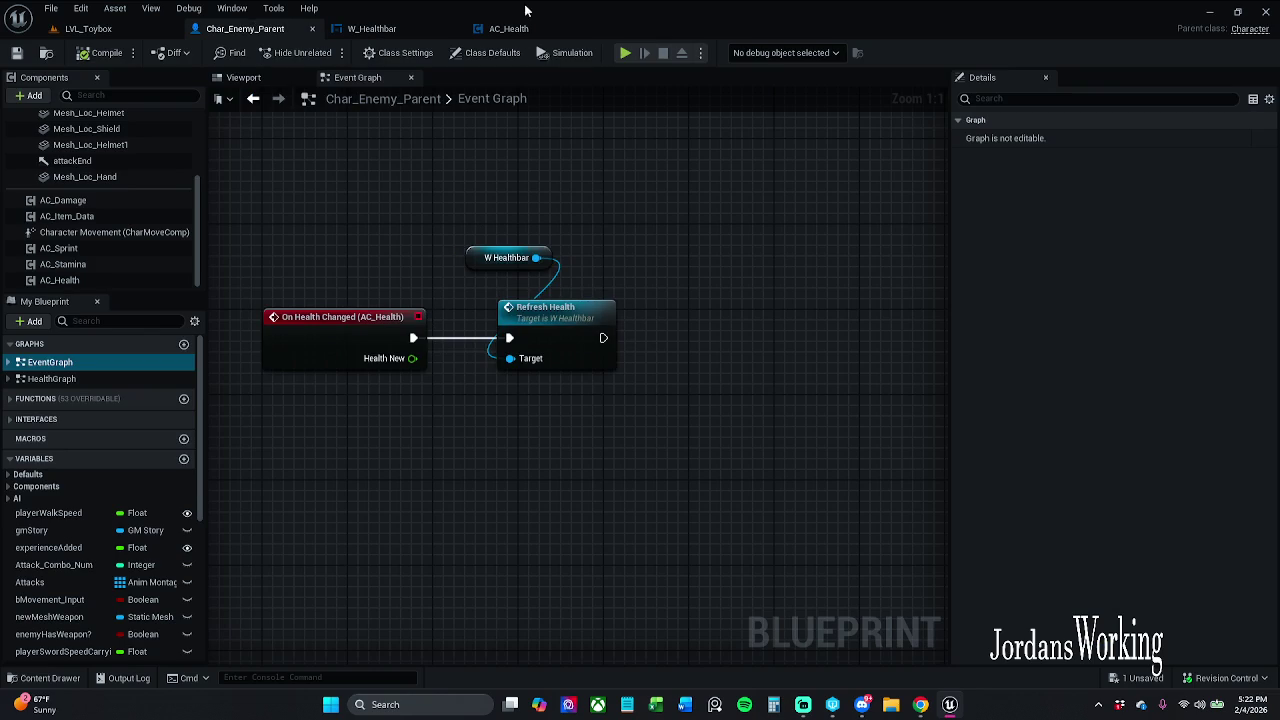
Compare the Char_Enemy_Parent and AC_Health graphs, ending zoomed out on W_Healthbar's cast and SET Health nodes
{"action": "left_click", "coordinate": [378, 28]}
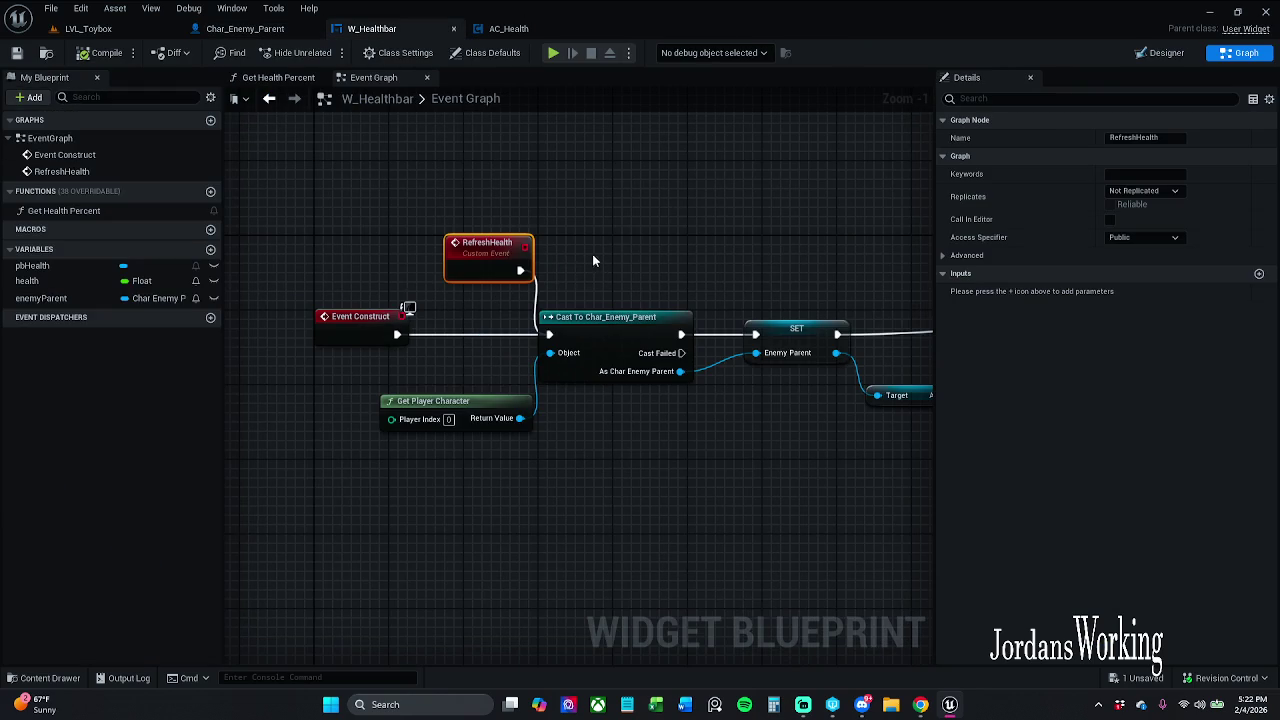
{"action": "left_click", "coordinate": [250, 28]}
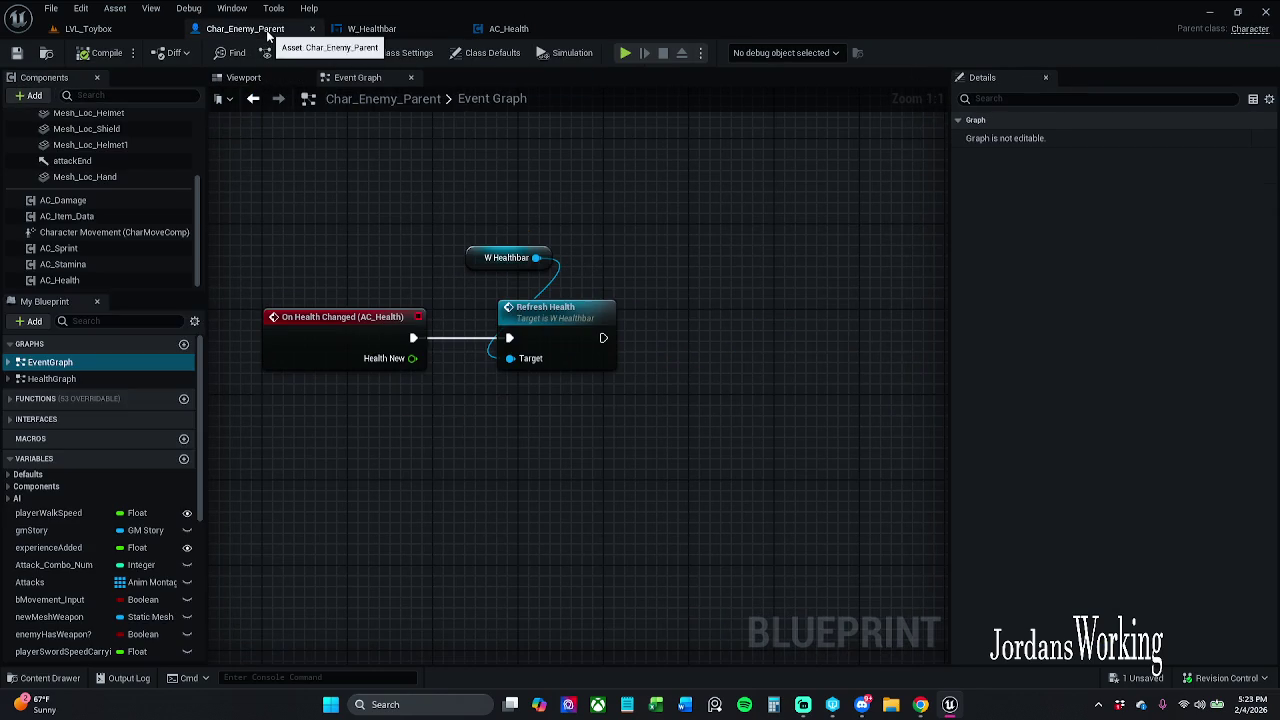
{"action": "left_click", "coordinate": [378, 30]}
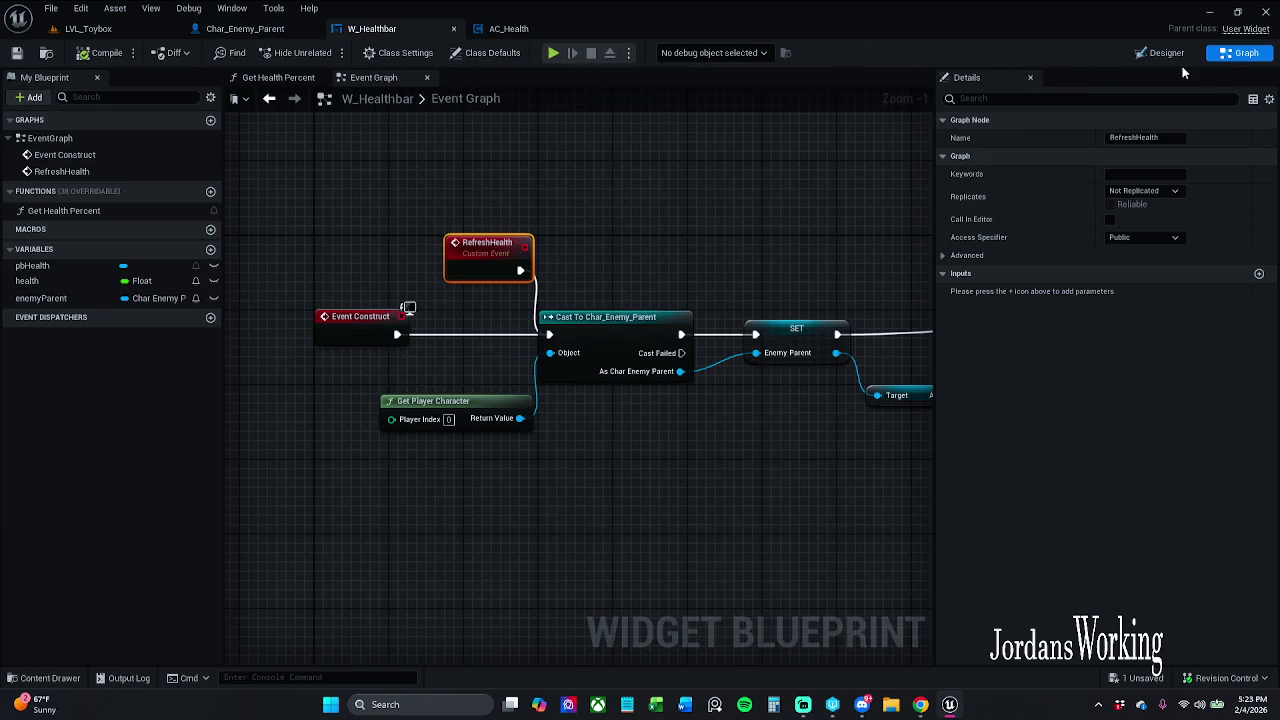
{"action": "left_click", "coordinate": [517, 32]}
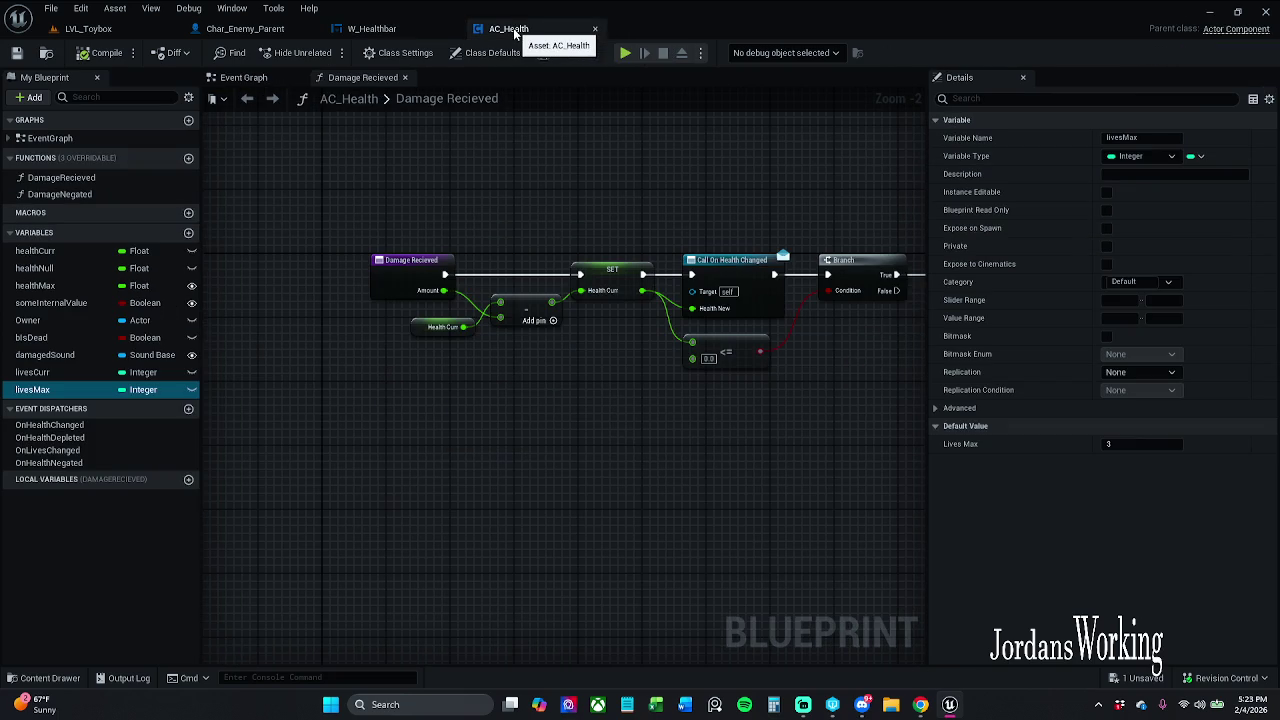
{"action": "left_click", "coordinate": [384, 30]}
{"action": "left_click_drag", "start_coordinate": [602, 250], "coordinate": [271, 225]}
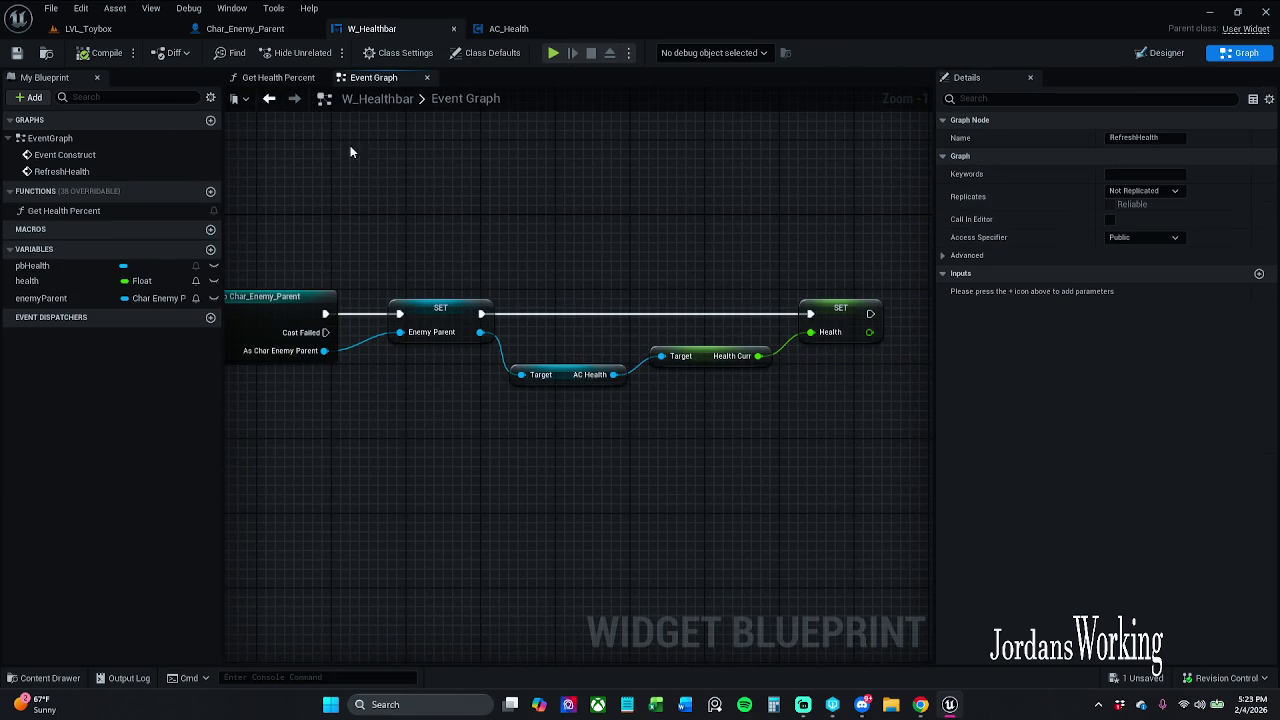
{"action": "left_click", "coordinate": [282, 36]}
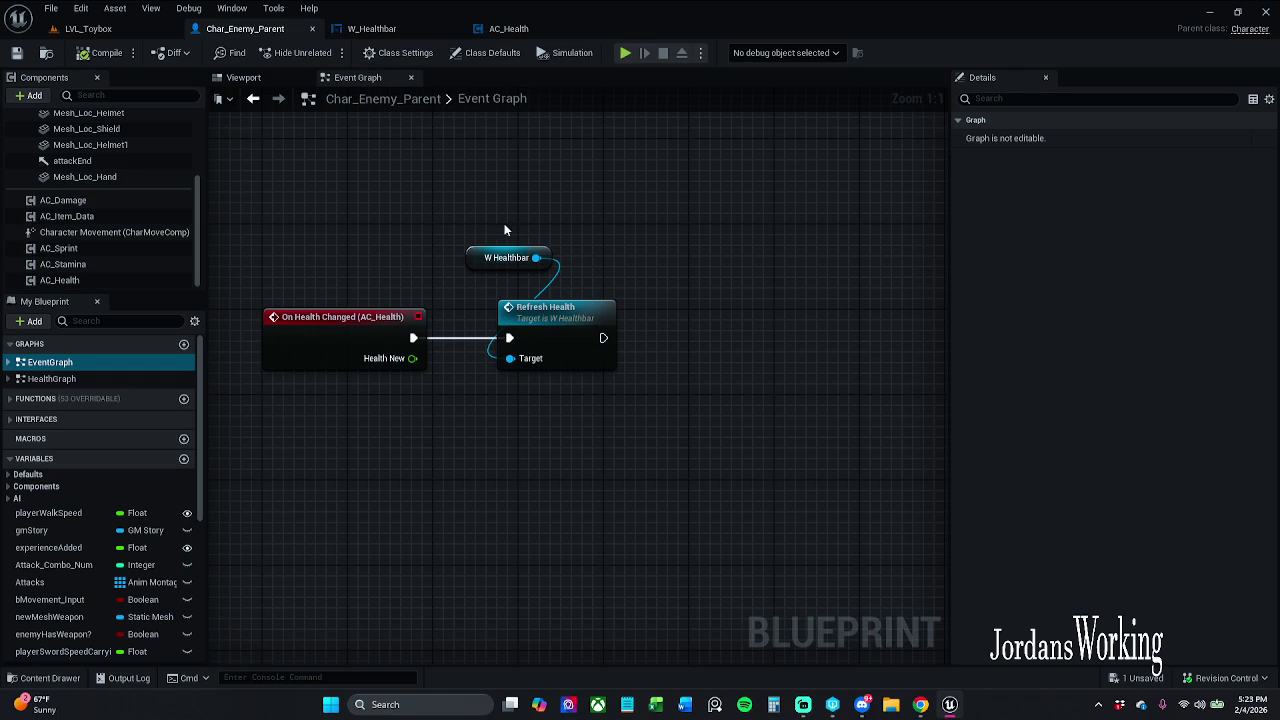
{"action": "left_click", "coordinate": [398, 32]}
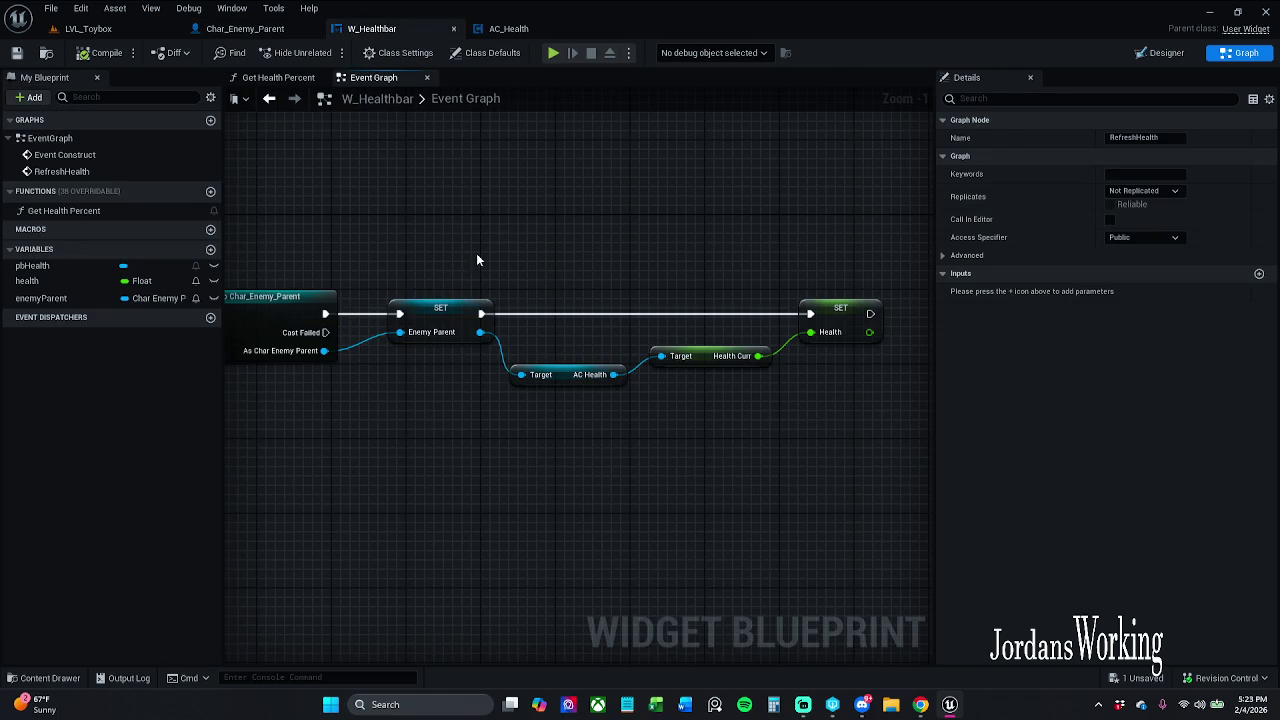
{"action": "scroll", "coordinate": [491, 253], "scroll_direction": "down", "scroll_amount": 1}
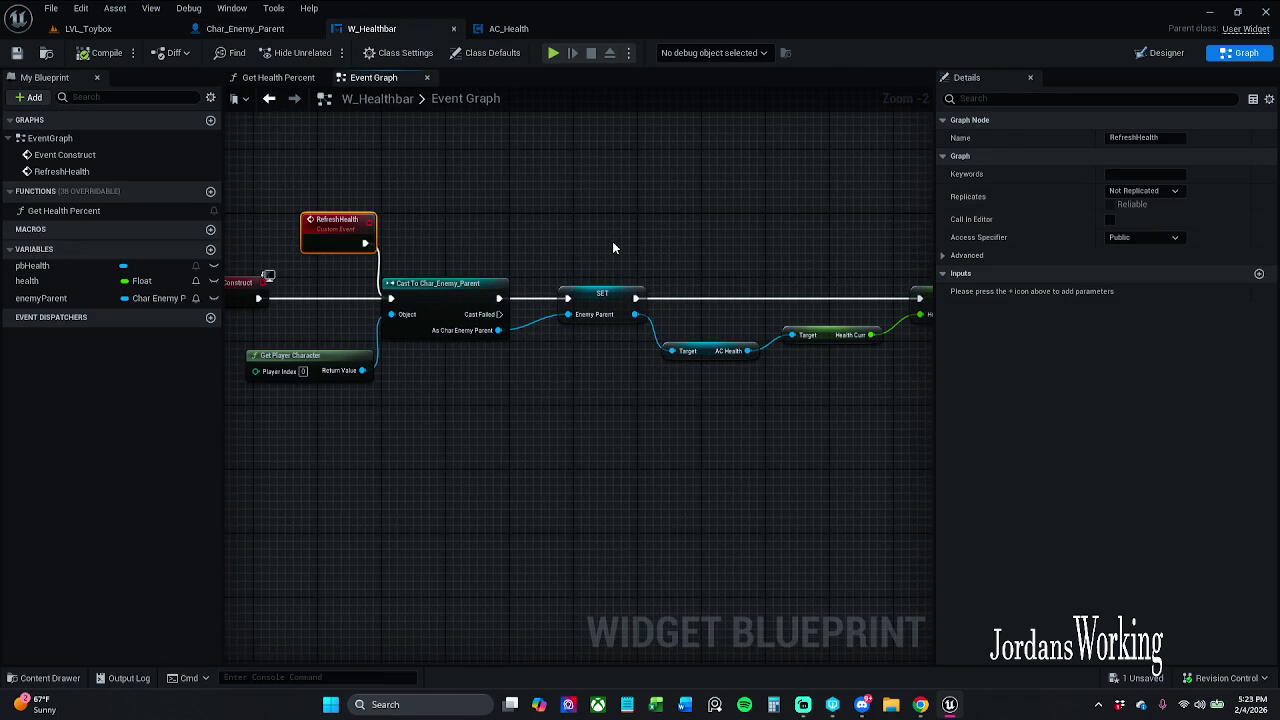
Wire RefreshHealth into the Cast To Char_Enemy_Parent node's exec input
{"action": "left_click_drag", "start_coordinate": [547, 242], "coordinate": [653, 240]}
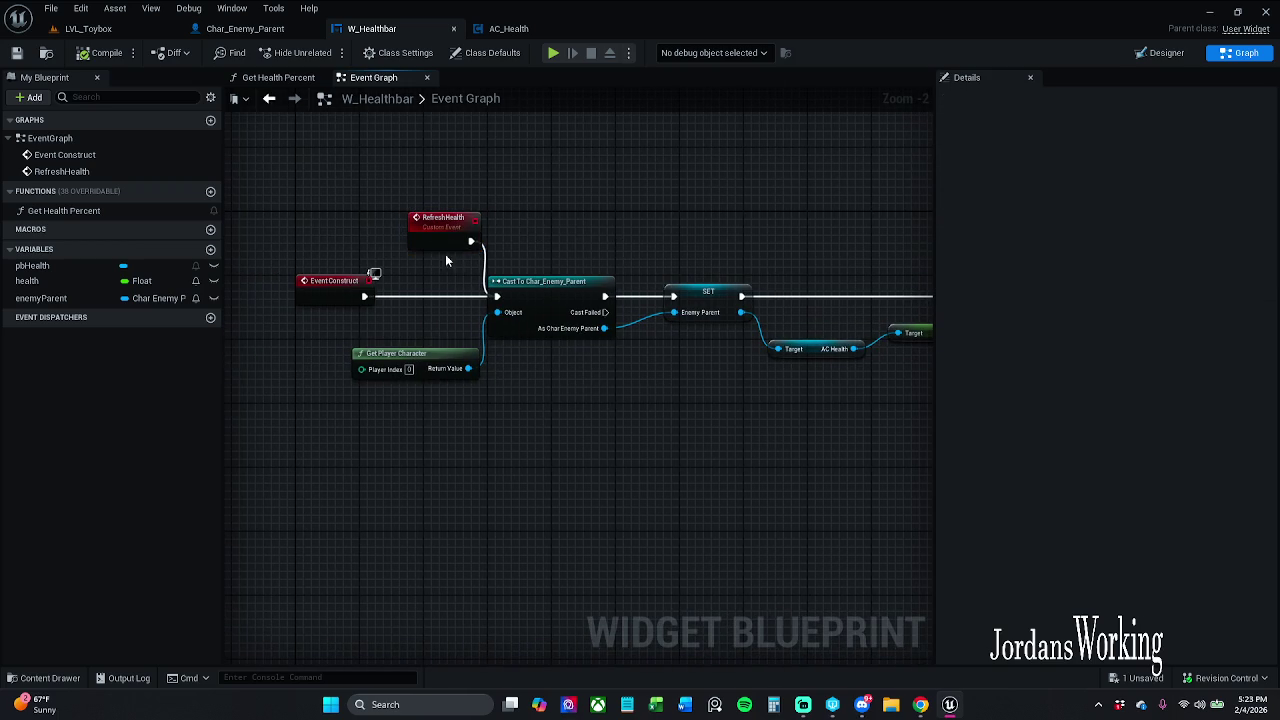
{"action": "mouse_move", "coordinate": [427, 235]}
{"action": "left_mouse_down"}
{"action": "mouse_move", "coordinate": [402, 235]}
{"action": "mouse_move", "coordinate": [497, 296]}
{"action": "left_mouse_up"}
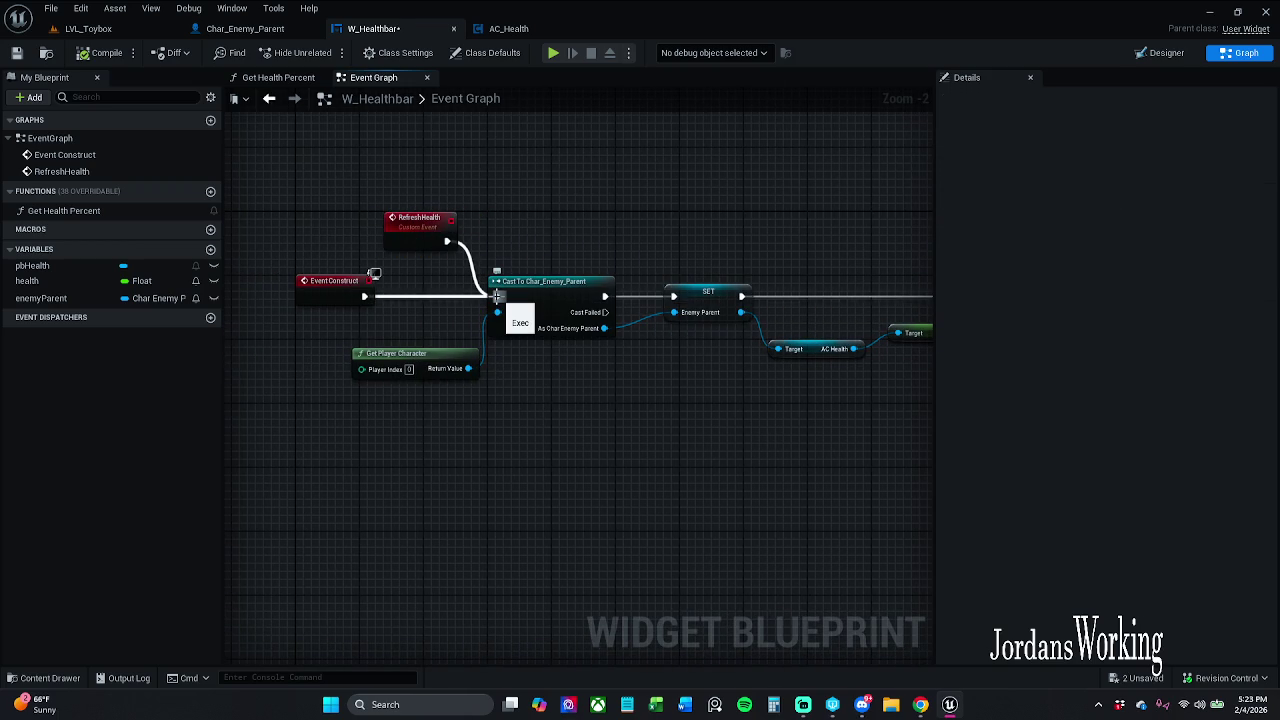
{"action": "left_click_drag", "start_coordinate": [606, 390], "coordinate": [408, 383]}
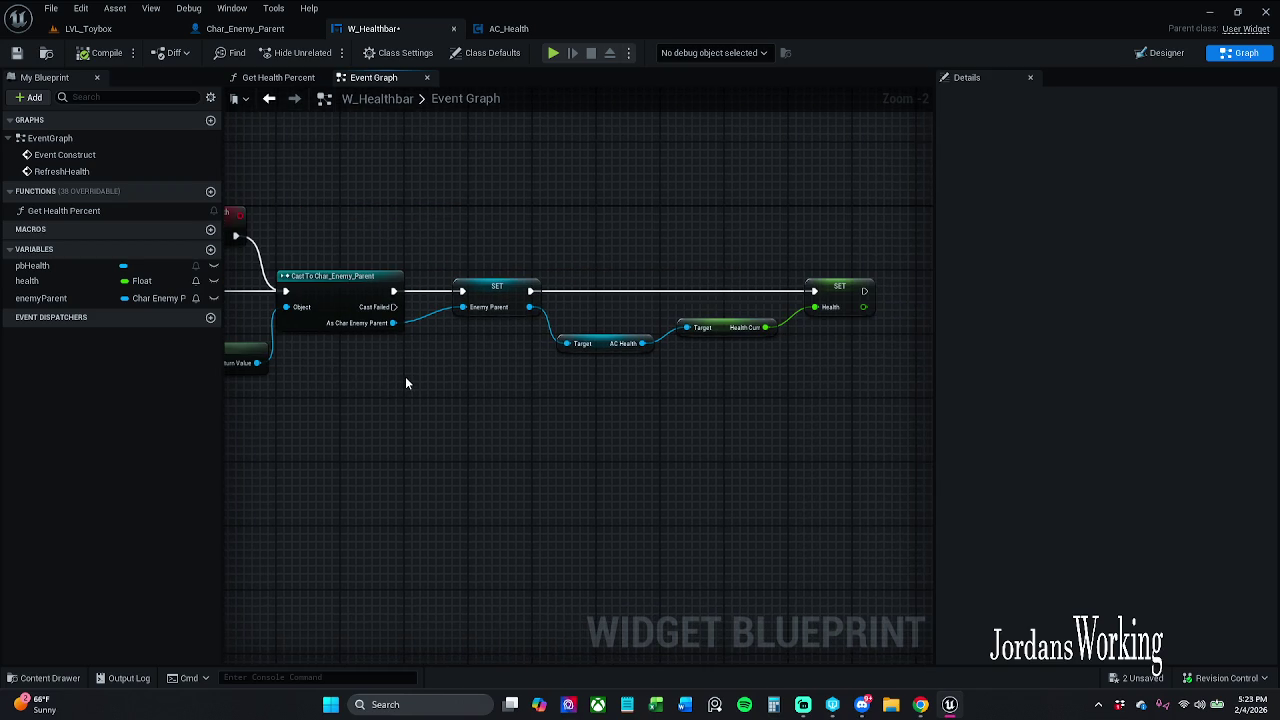
{"action": "left_click_drag", "start_coordinate": [405, 383], "coordinate": [505, 393]}
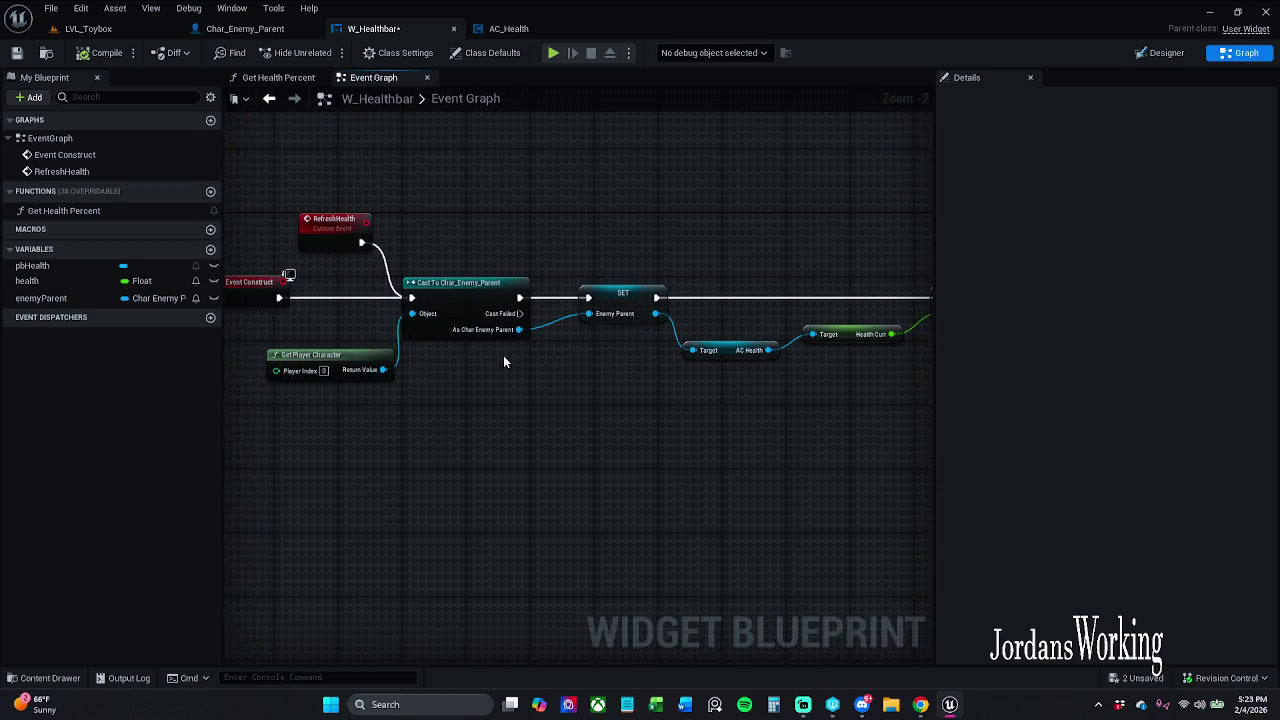
Delete Event Construct and the Cast To Char_Enemy_Parent node, then save W_Healthbar
{"action": "left_click_drag", "start_coordinate": [456, 267], "coordinate": [540, 254]}
{"action": "left_click", "coordinate": [540, 289]}
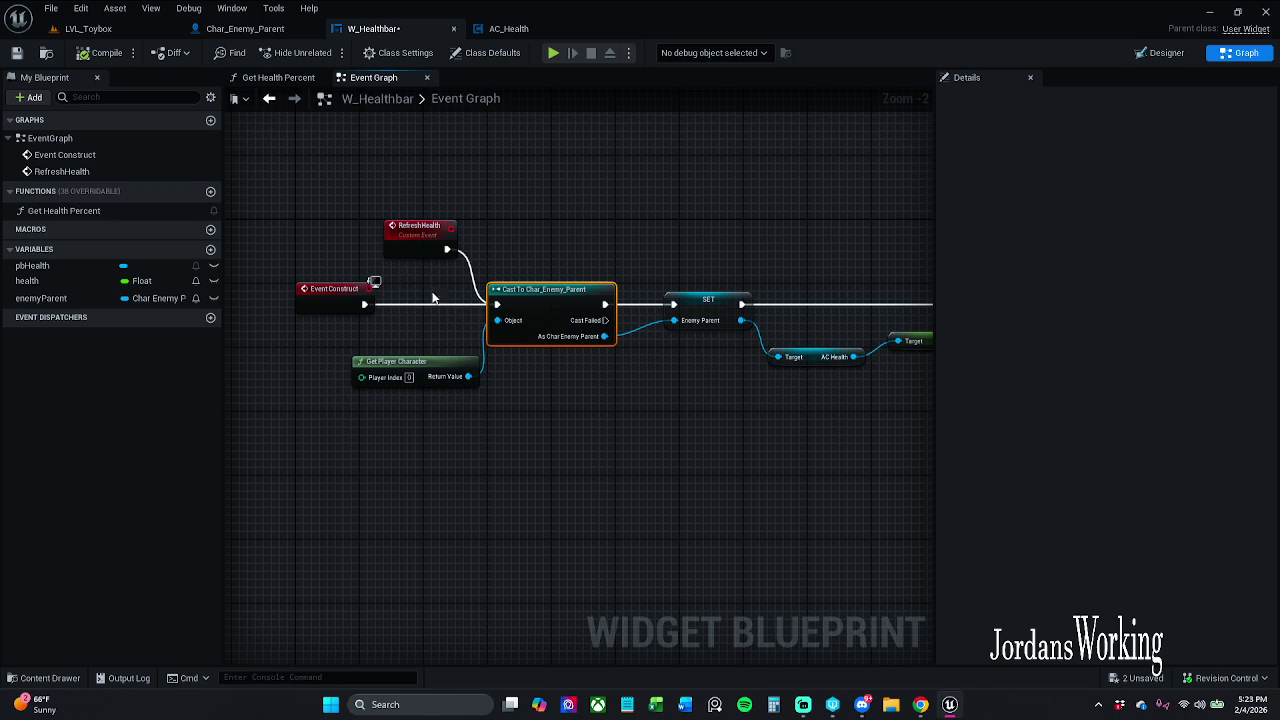
{"action": "left_click", "coordinate": [338, 292], "text": "ctrl"}
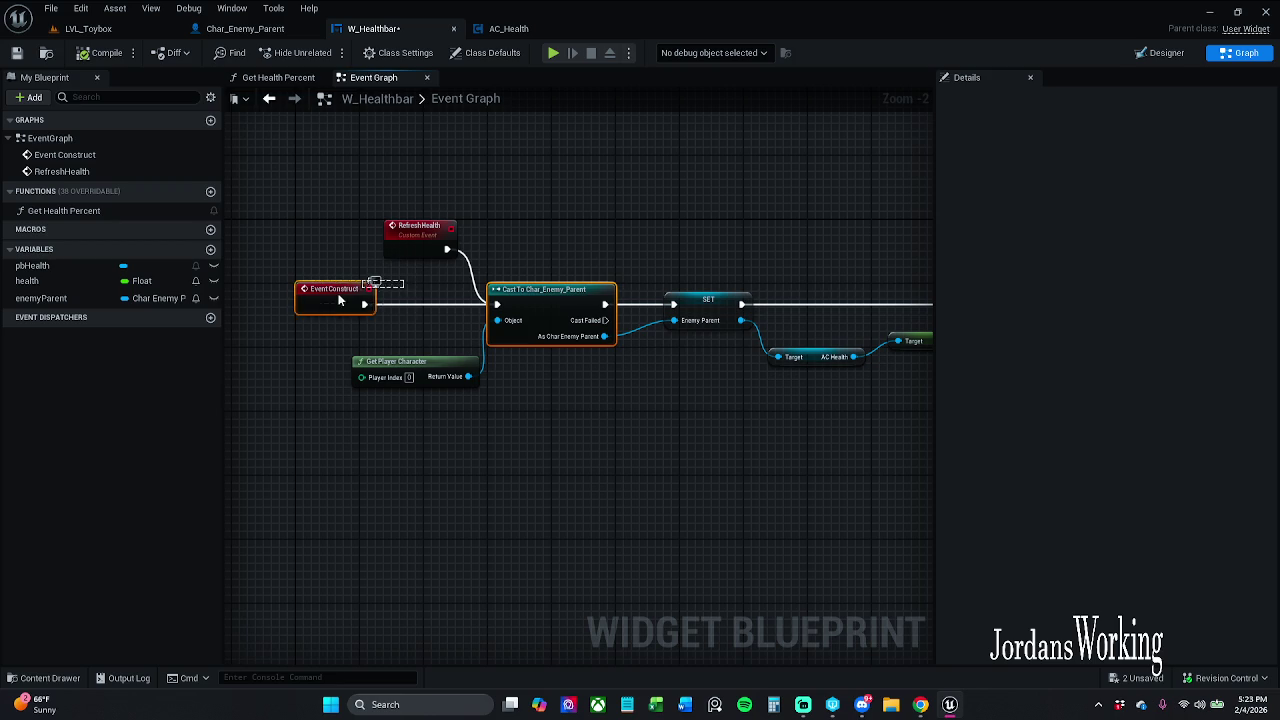
{"action": "left_click", "coordinate": [578, 412]}
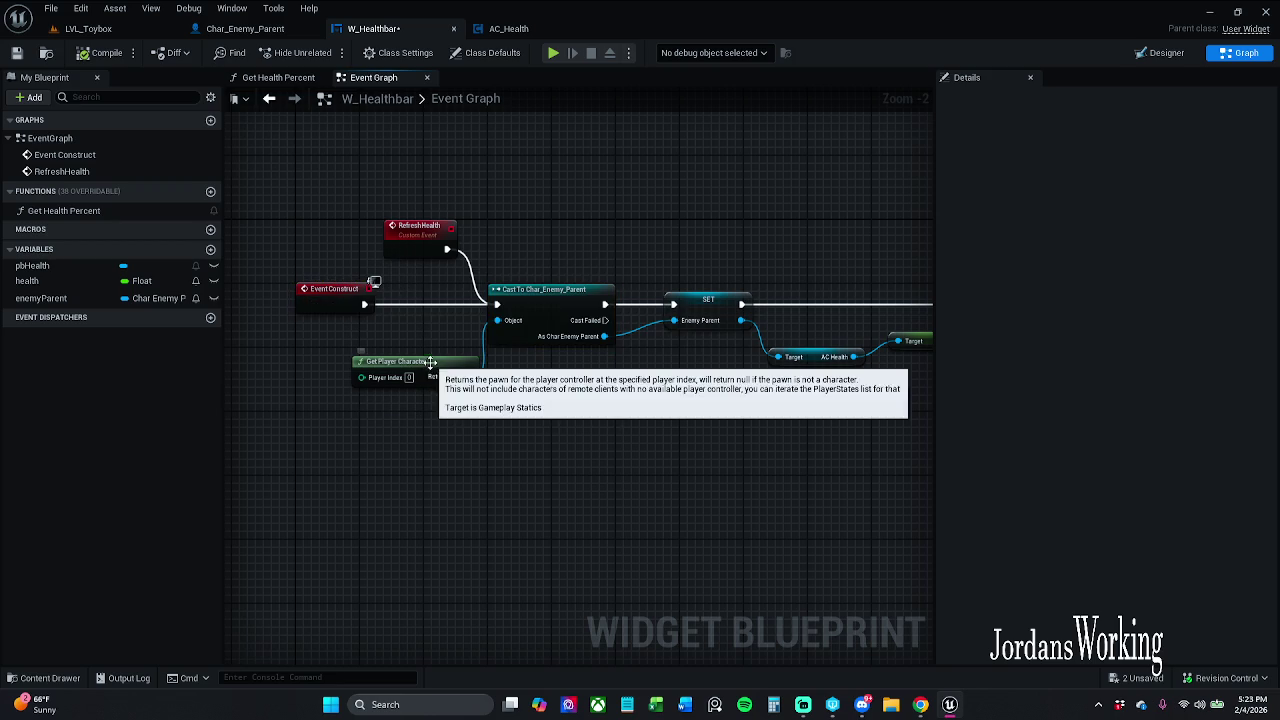
{"action": "left_click_drag", "start_coordinate": [428, 368], "coordinate": [391, 363]}
{"action": "left_click_drag", "start_coordinate": [503, 386], "coordinate": [530, 340]}
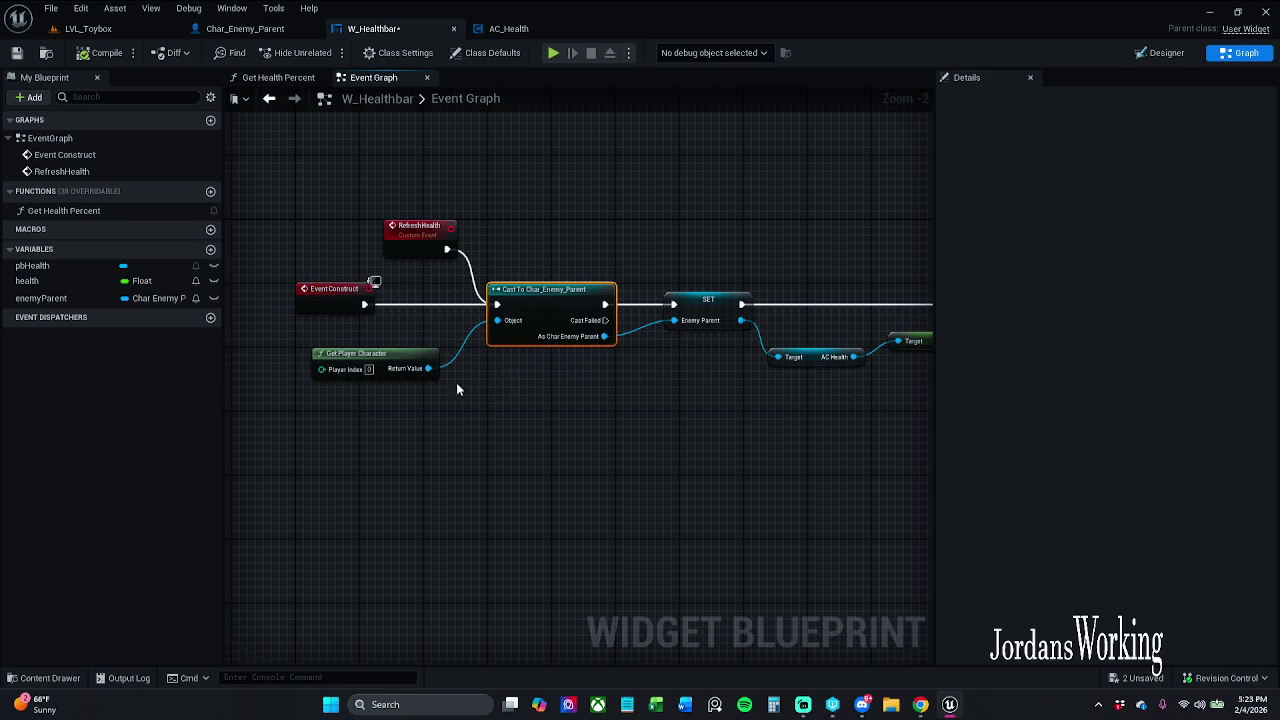
{"action": "left_click", "coordinate": [325, 293], "text": "ctrl"}
{"action": "key", "text": "Delete"}
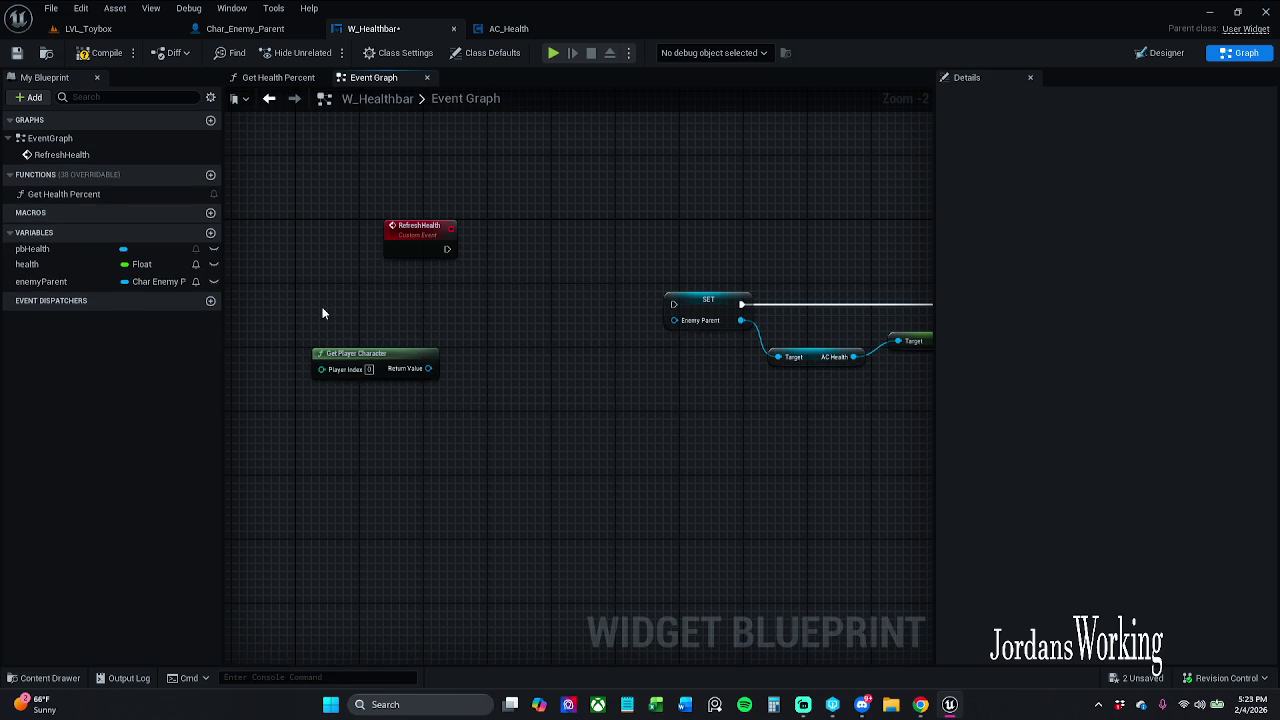
{"action": "left_click", "coordinate": [16, 52]}
Paste Event Construct back, delete only the cast node, save, and view AC_Health's Damage Recieved graph
{"action": "key", "text": "ctrl+v"}
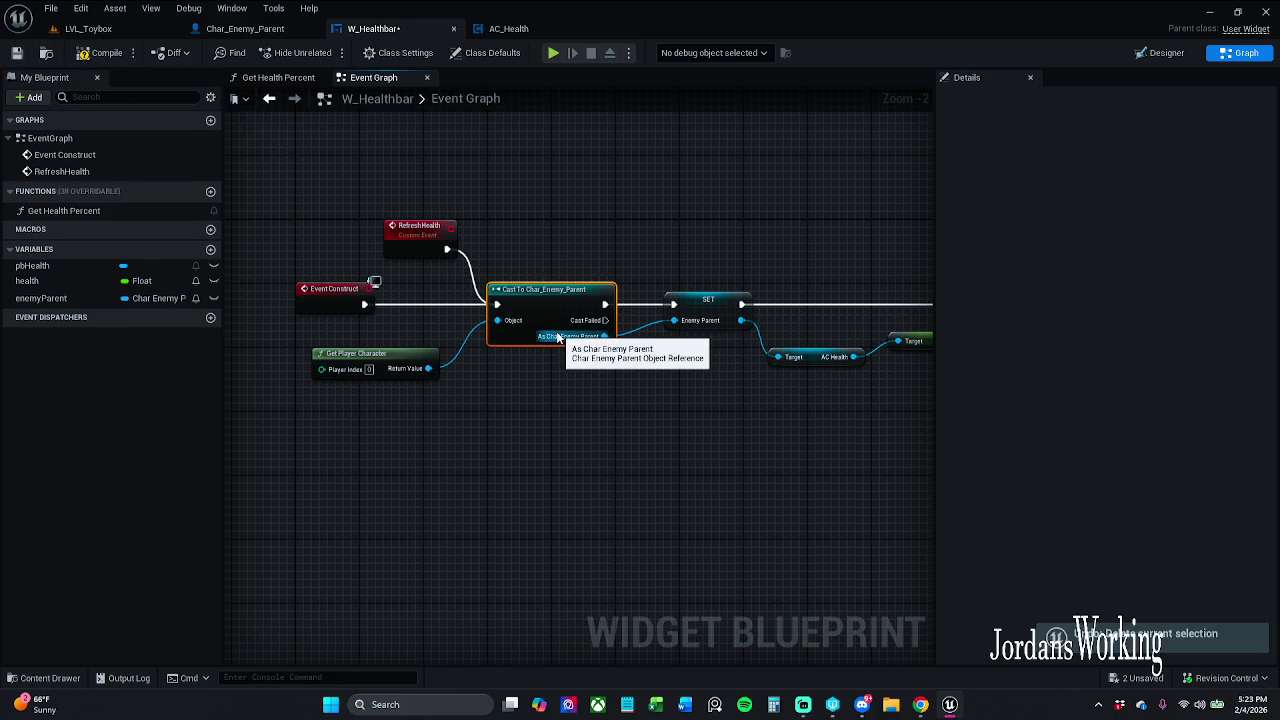
{"action": "key", "text": "Delete"}
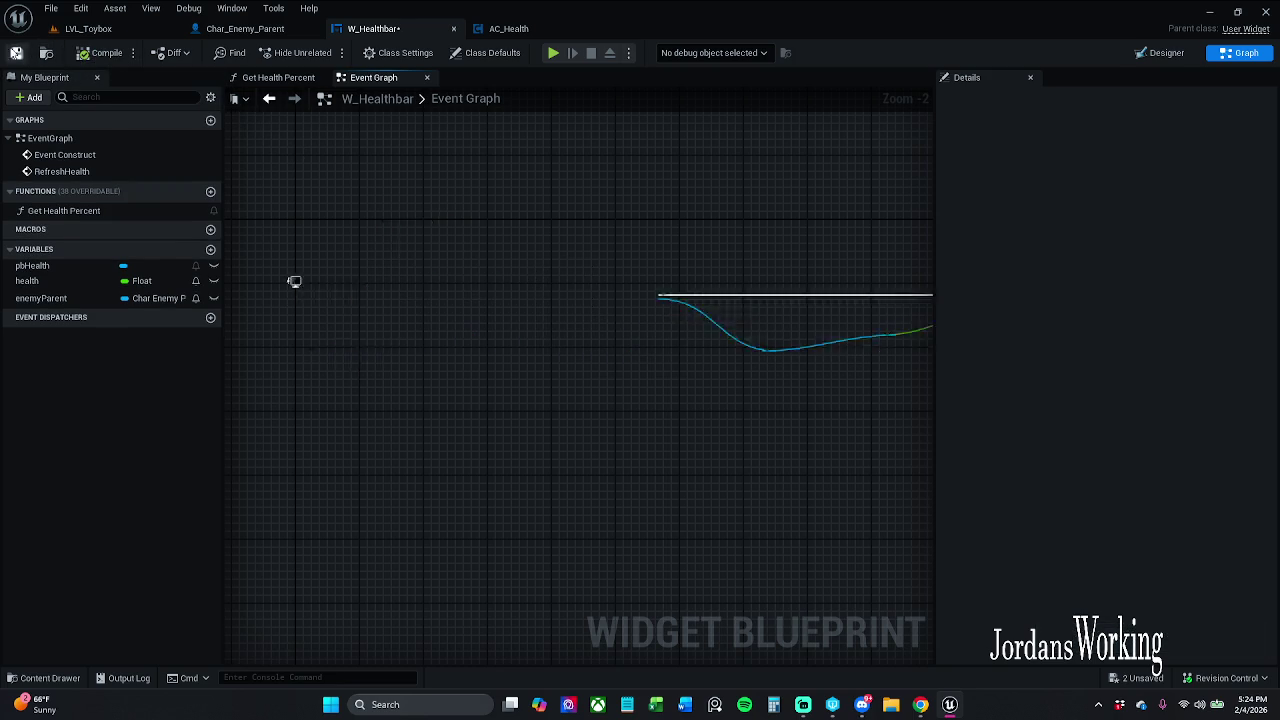
{"action": "left_click", "coordinate": [16, 53]}
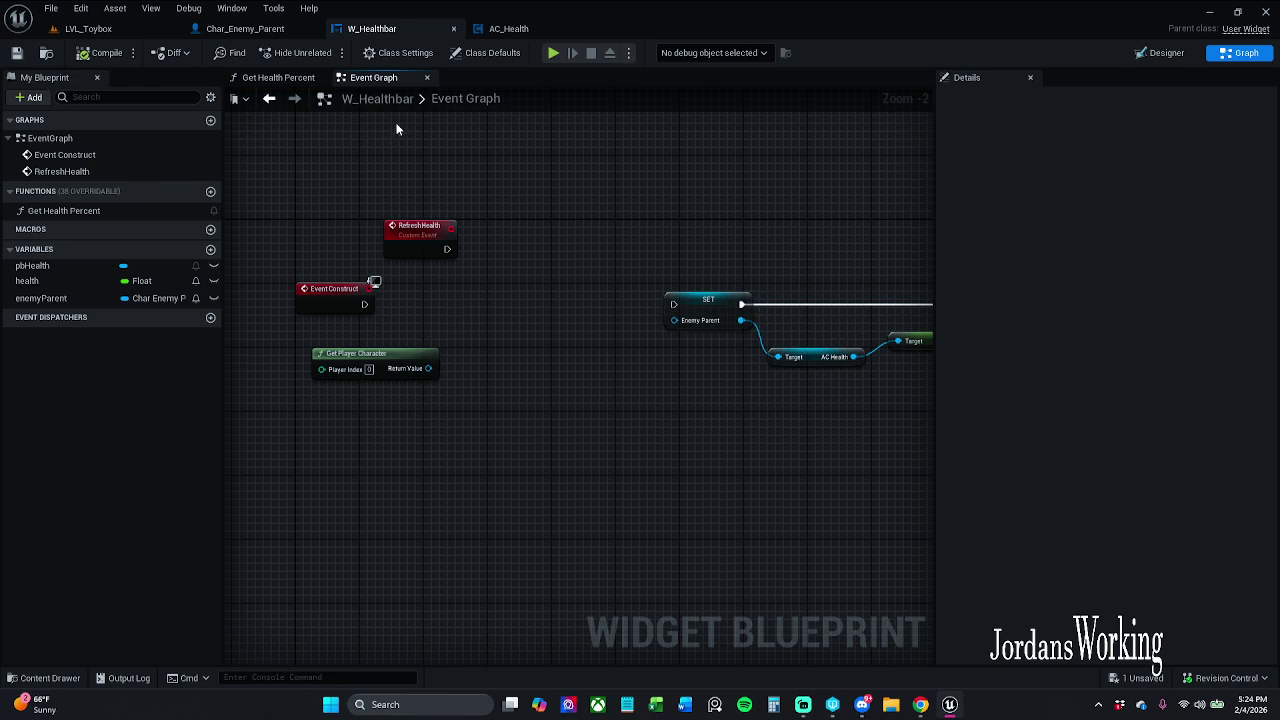
{"action": "left_click", "coordinate": [510, 28]}
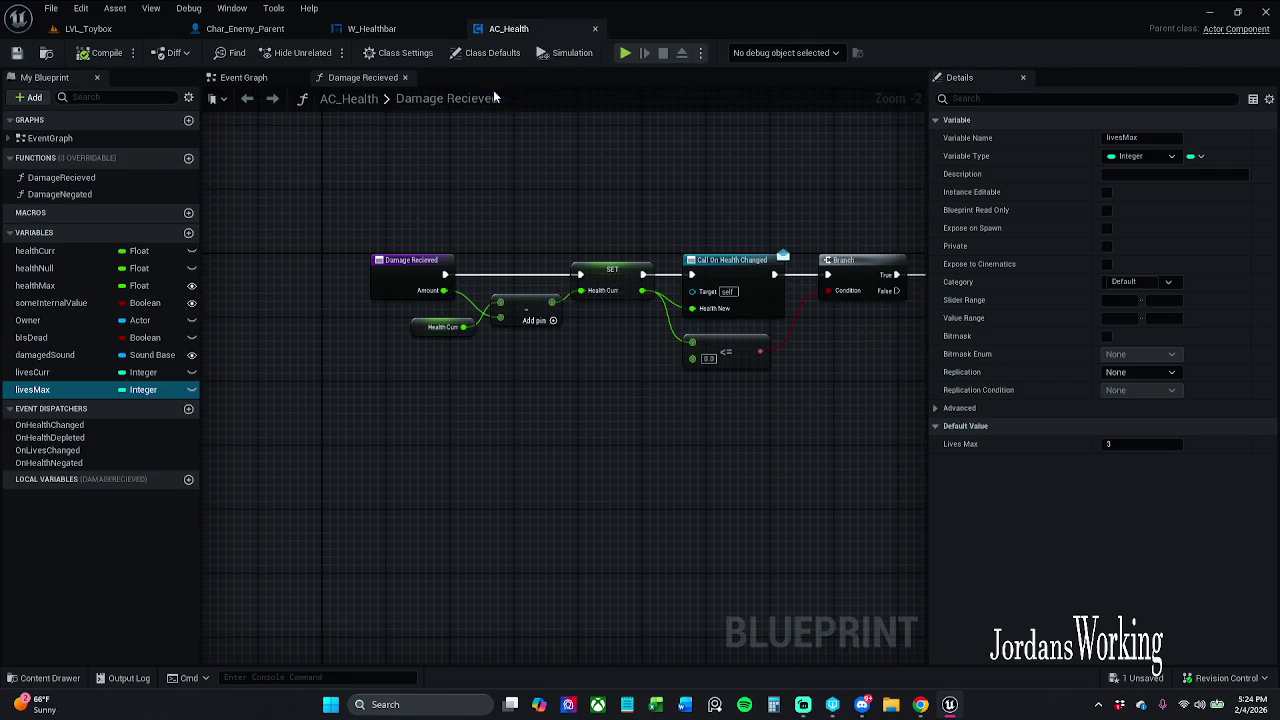
In Char_Enemy_Parent, wrap the W Healthbar and Refresh Health nodes in a 'Does not work' comment
{"action": "left_click", "coordinate": [595, 28]}
{"action": "left_click", "coordinate": [300, 32]}
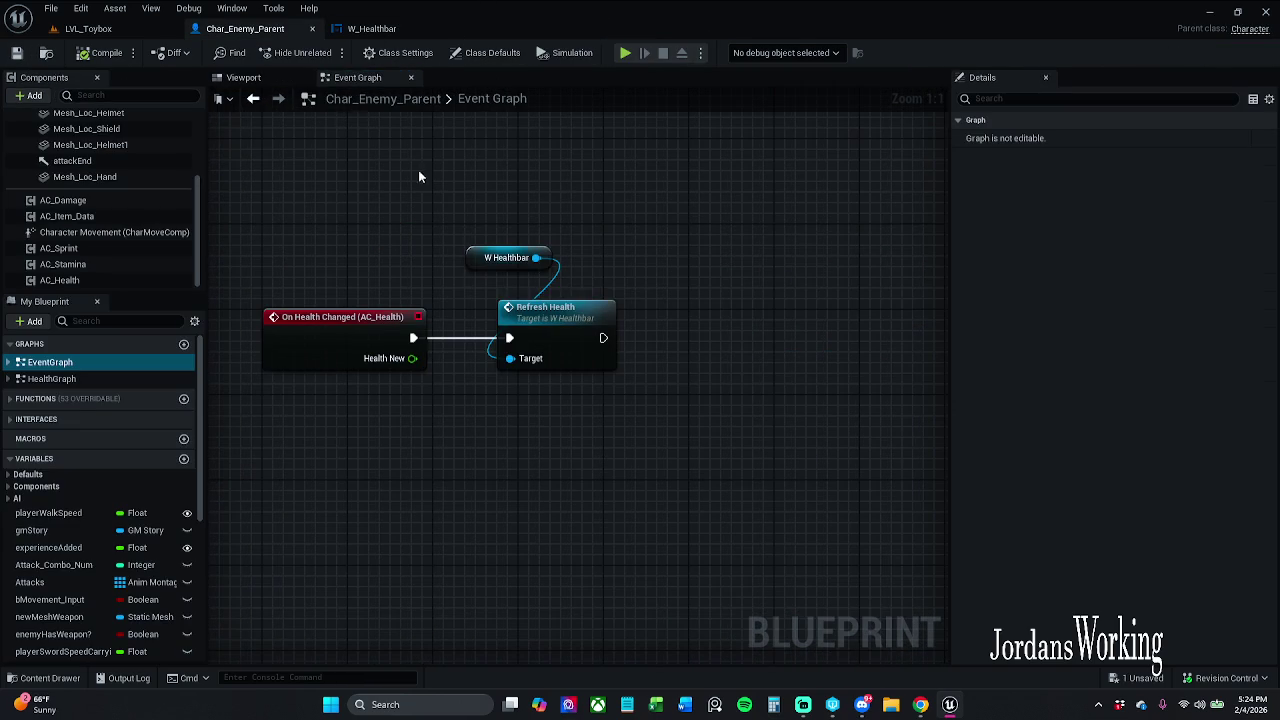
{"action": "scroll", "coordinate": [427, 278], "scroll_direction": "down", "scroll_amount": 2}
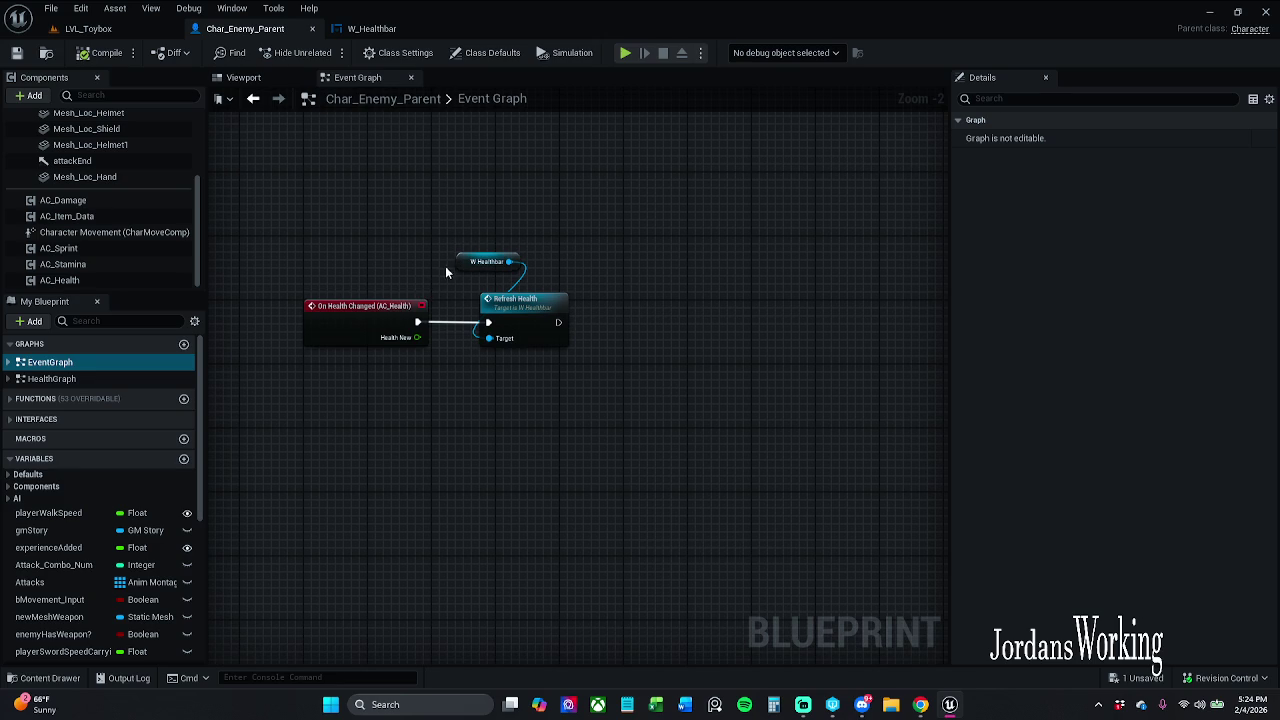
{"action": "left_click_drag", "start_coordinate": [493, 234], "coordinate": [665, 371]}
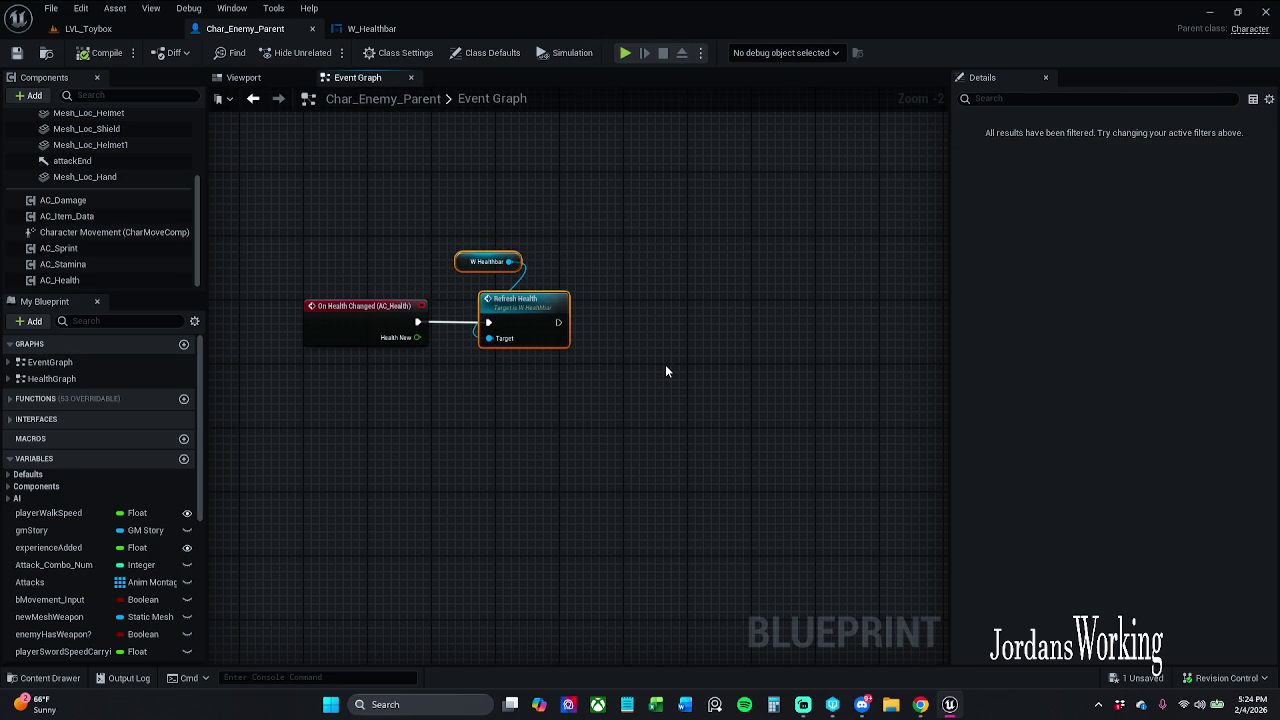
{"action": "type", "text": "cD"}
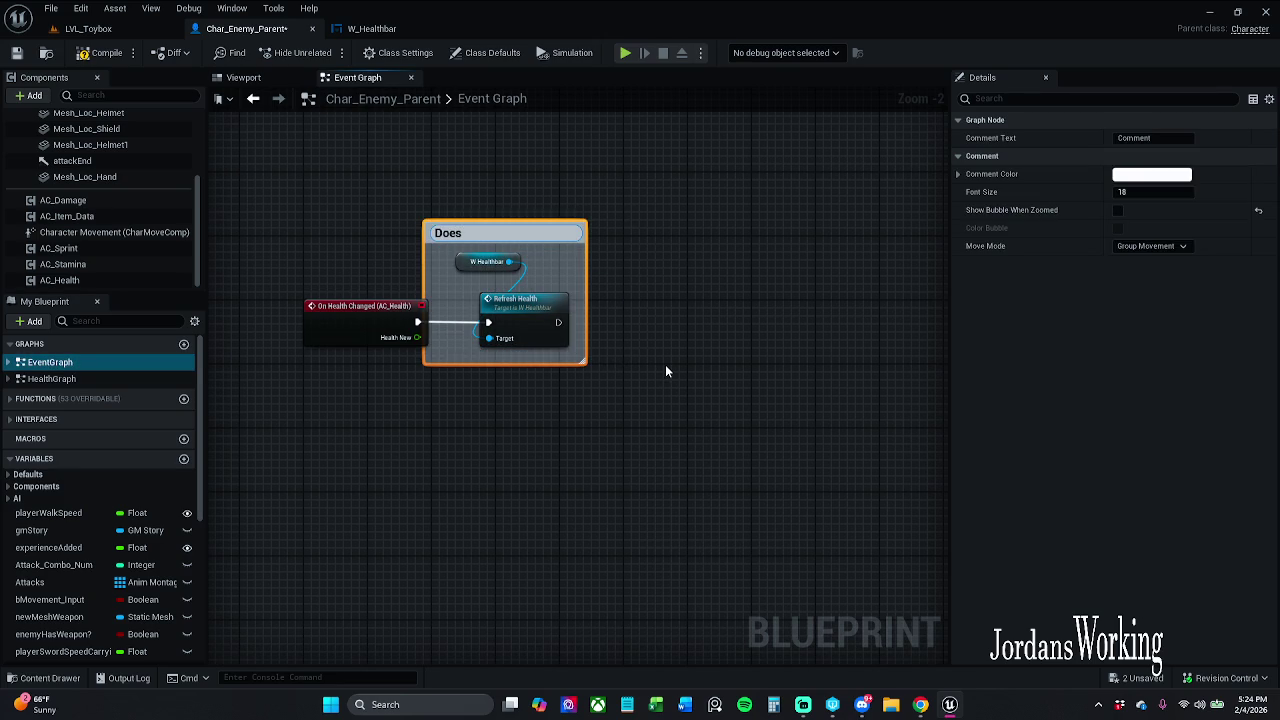
{"action": "type", "text": " not"}
{"action": "type", "text": " work"}
{"action": "key", "text": "Return"}
{"action": "left_click", "coordinate": [666, 371]}
{"action": "left_click_drag", "start_coordinate": [535, 231], "coordinate": [591, 231]}
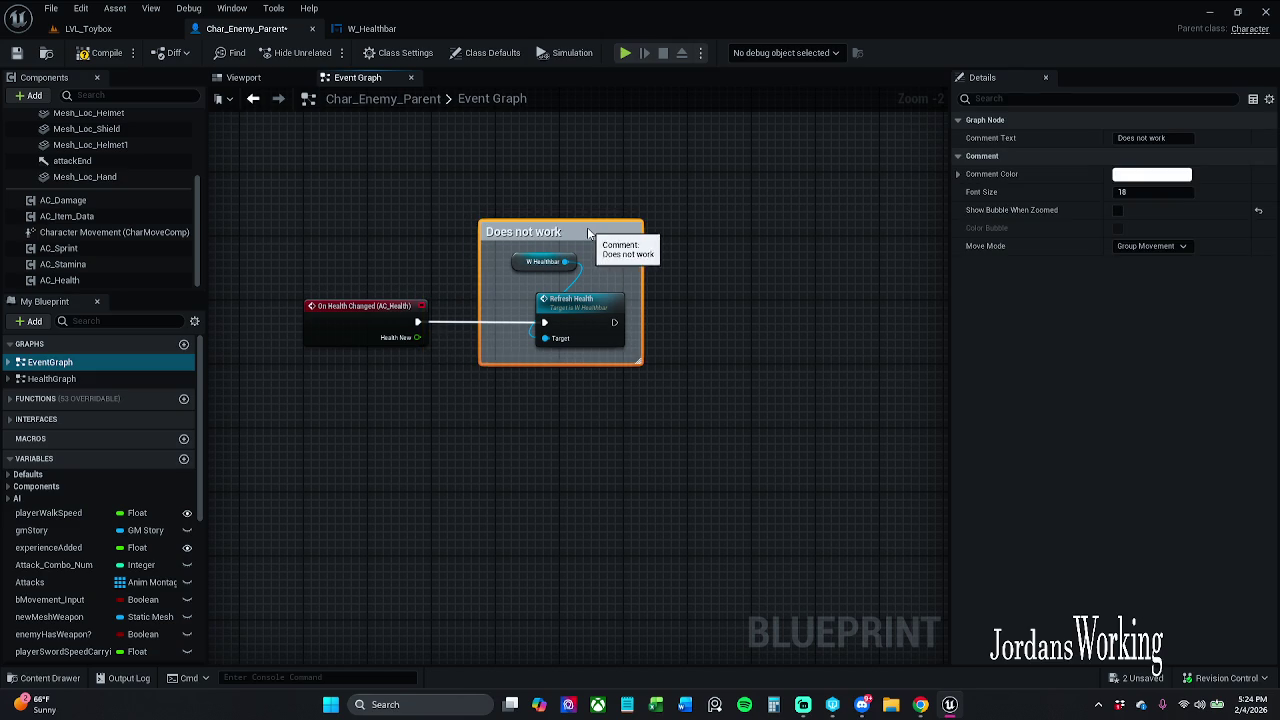
Make the comment dark grey (V .123) and show its bubble when zoomed out
{"action": "left_click", "coordinate": [1185, 175]}
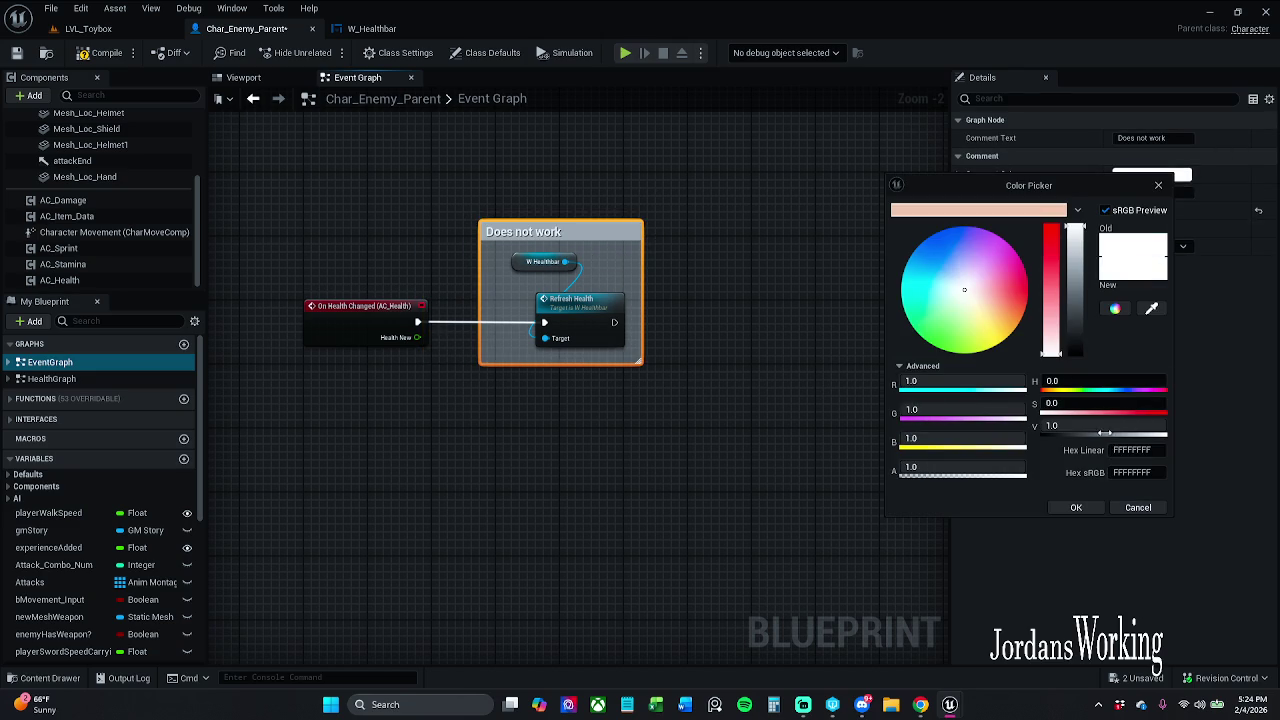
{"action": "left_click", "coordinate": [1104, 426]}
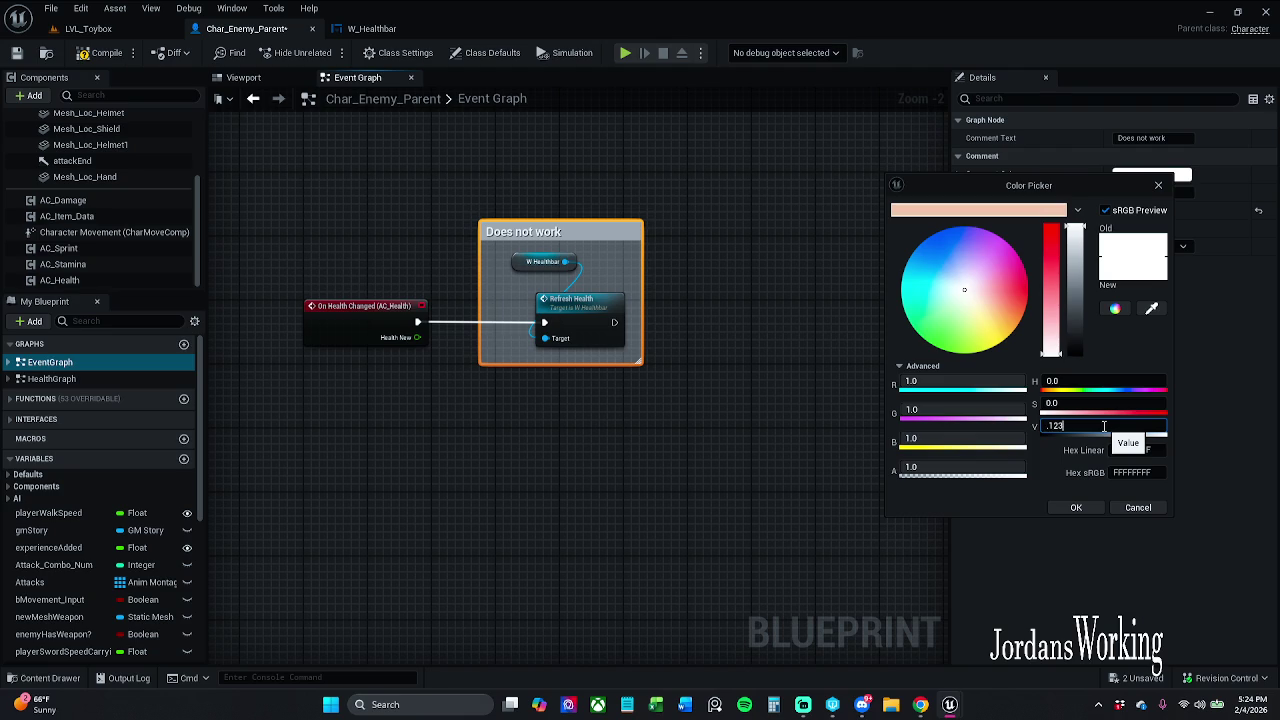
{"action": "key", "text": "Return"}
{"action": "left_click", "coordinate": [1076, 508]}
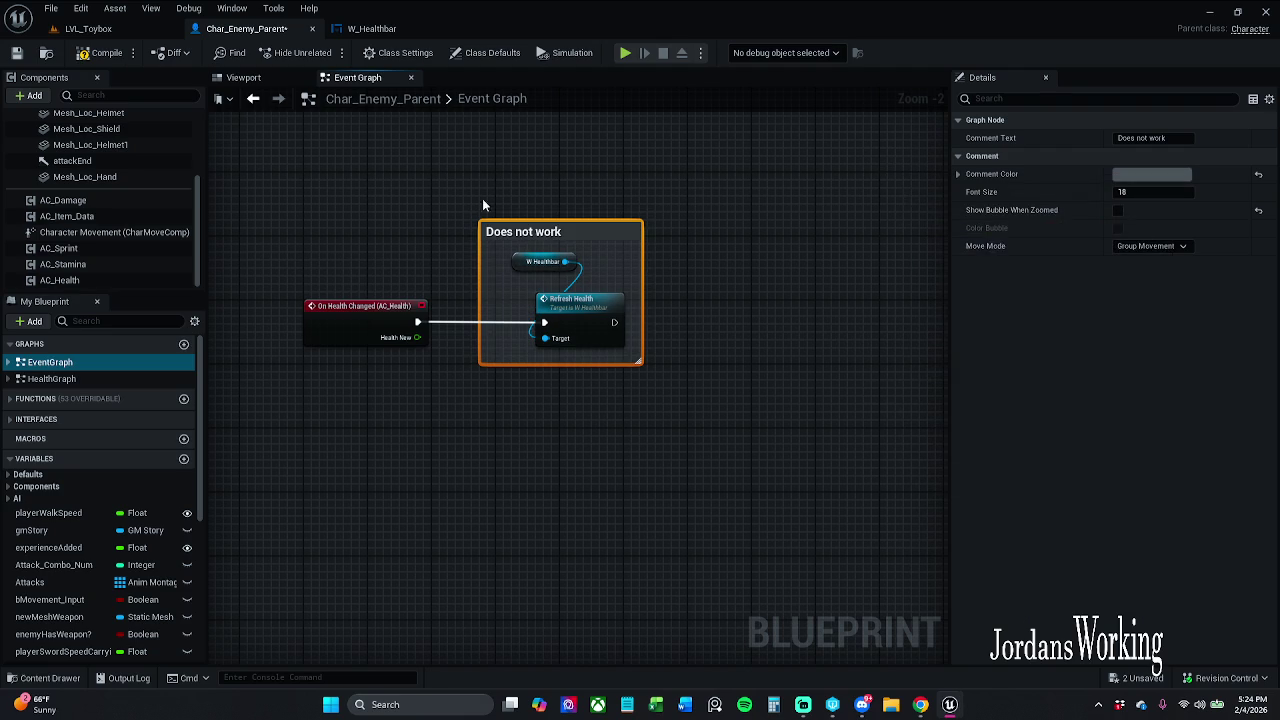
{"action": "left_click", "coordinate": [1118, 210]}
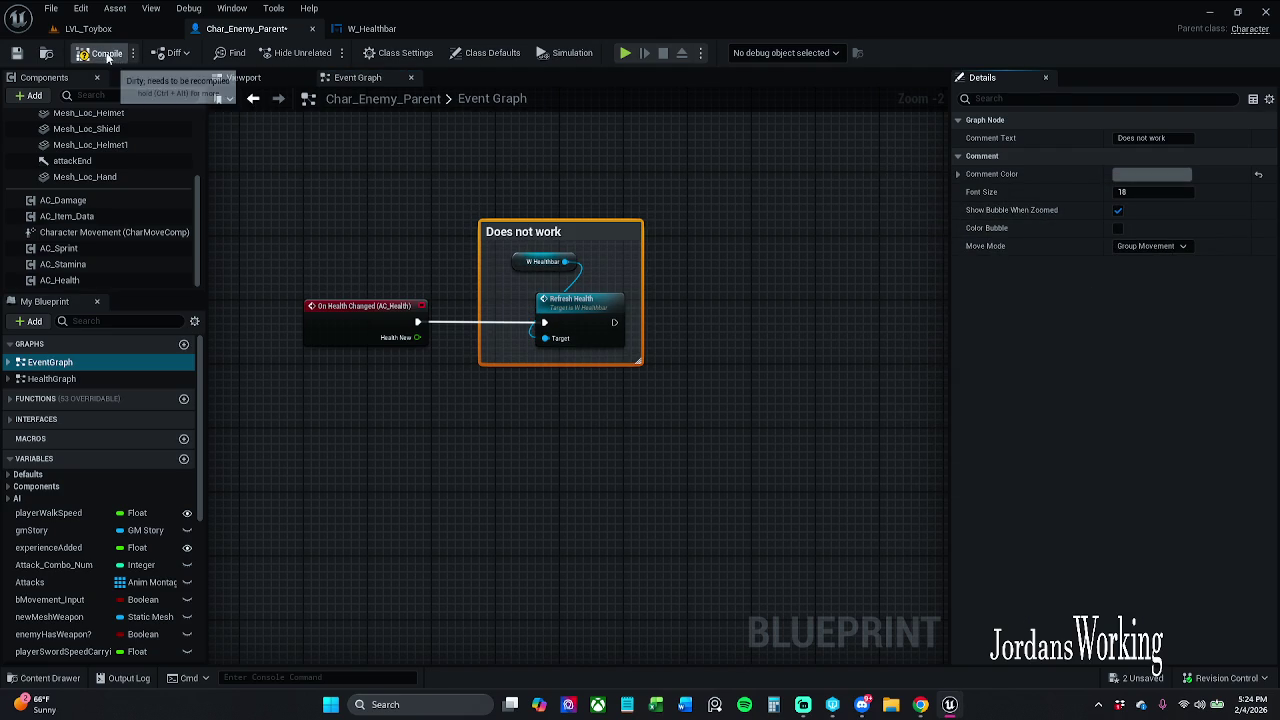
Nudge the 'Does not work' group lower, save Char_Enemy_Parent, and return to LVL_Toybox
{"action": "left_click", "coordinate": [33, 75]}
{"action": "left_click", "coordinate": [17, 54]}
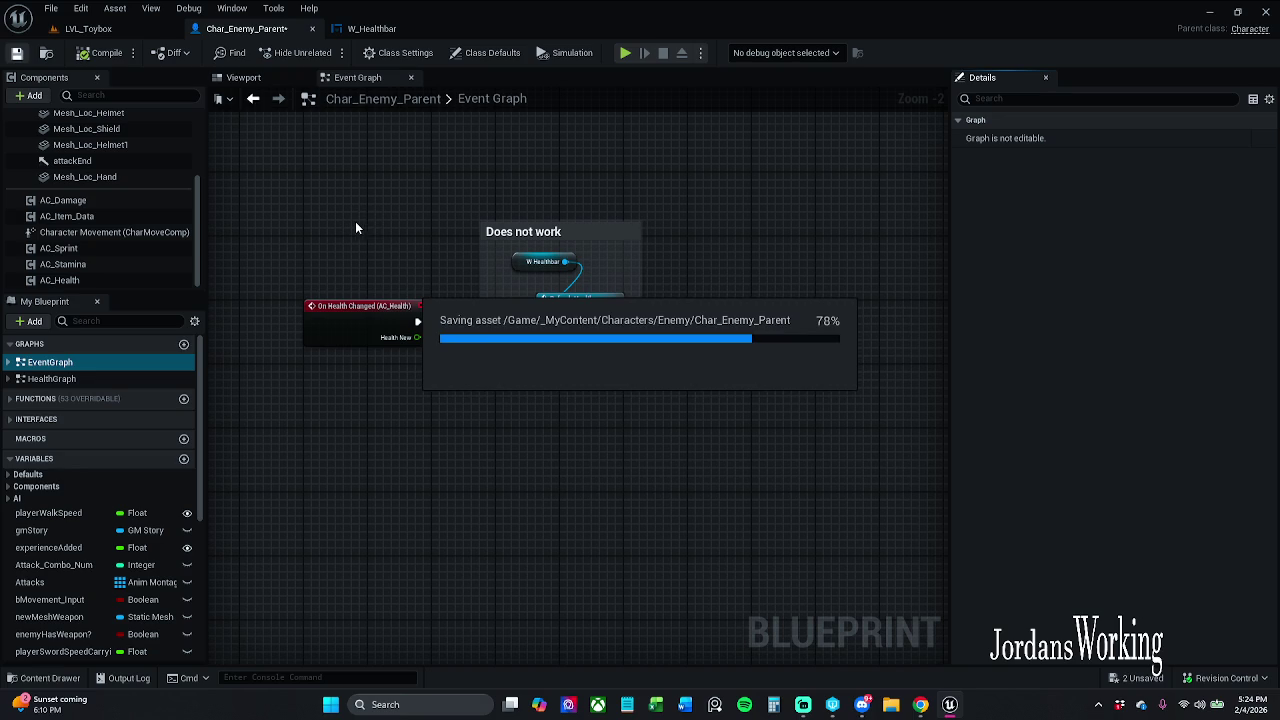
{"action": "scroll", "coordinate": [363, 222], "scroll_direction": "down", "scroll_amount": 10}
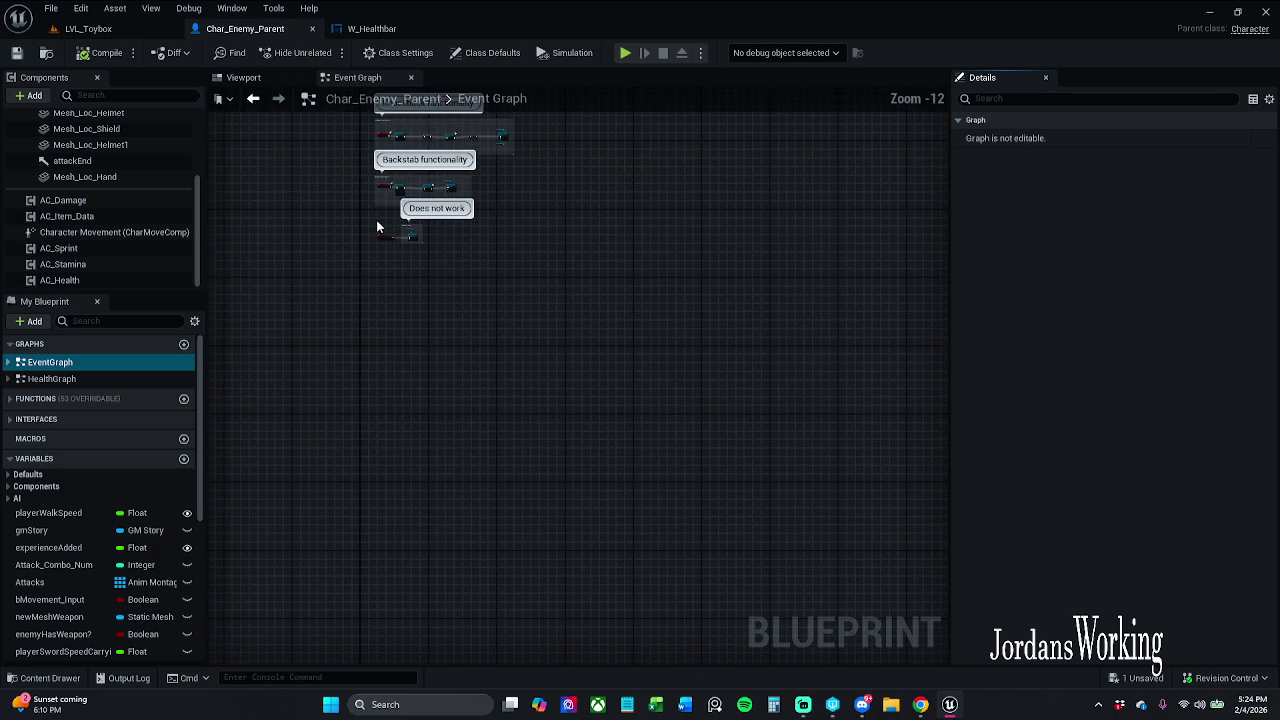
{"action": "left_click", "coordinate": [391, 300]}
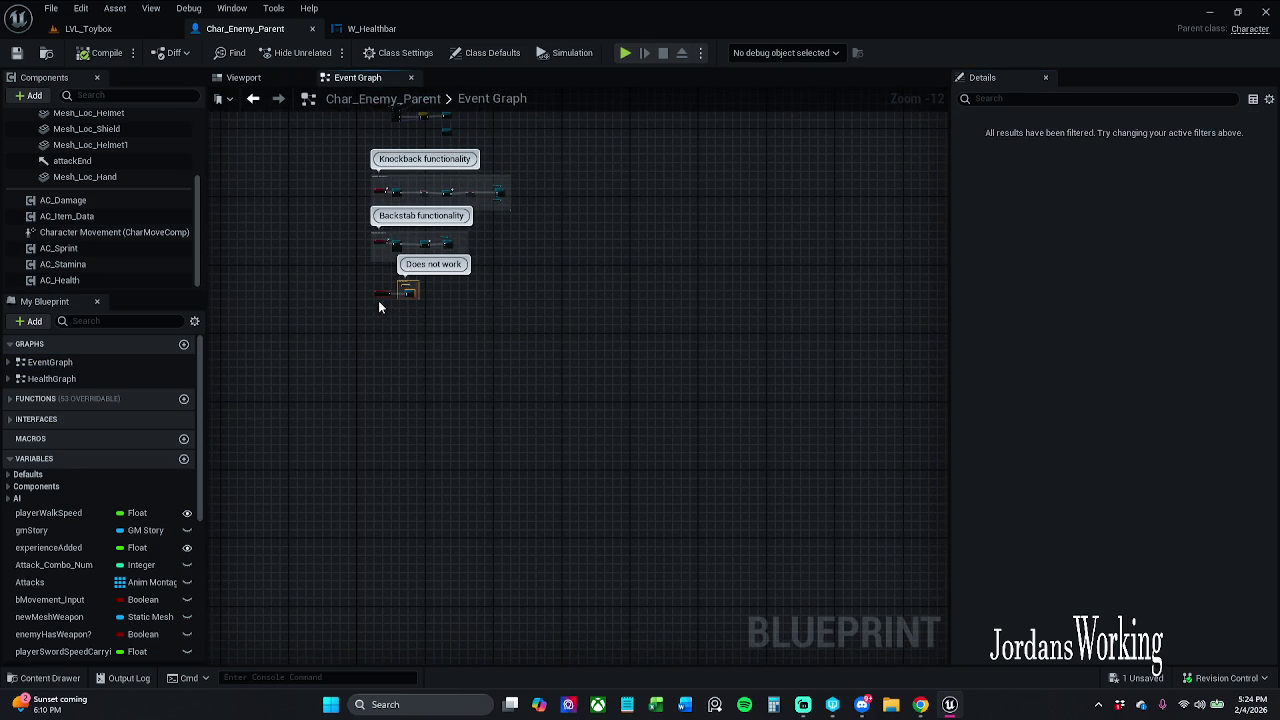
{"action": "left_click_drag", "start_coordinate": [374, 294], "coordinate": [382, 315]}
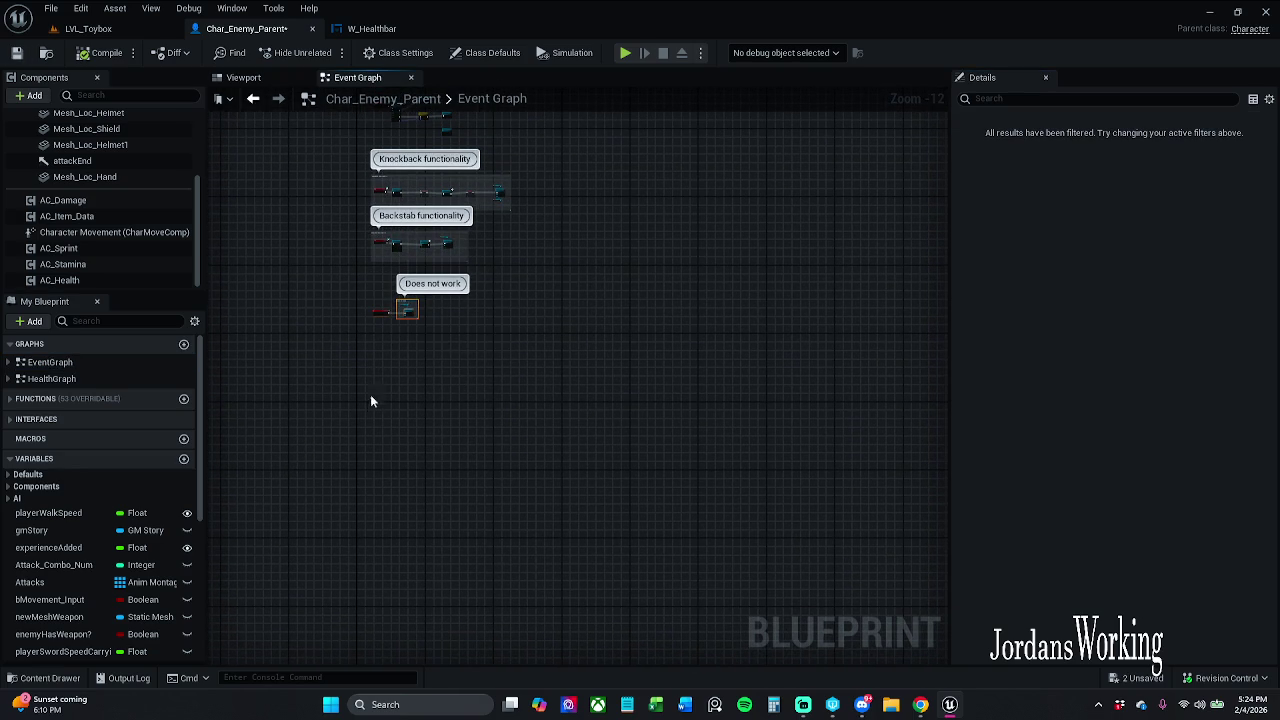
{"action": "left_click", "coordinate": [16, 52]}
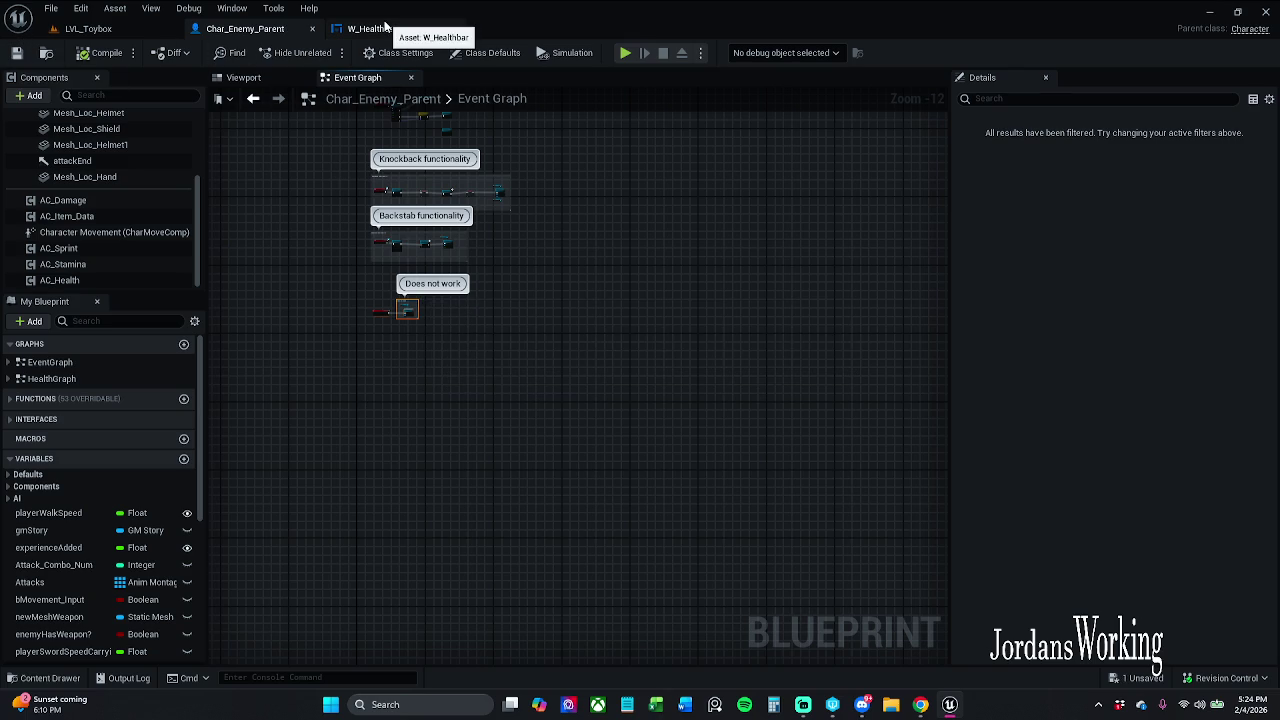
{"action": "left_click", "coordinate": [256, 80]}
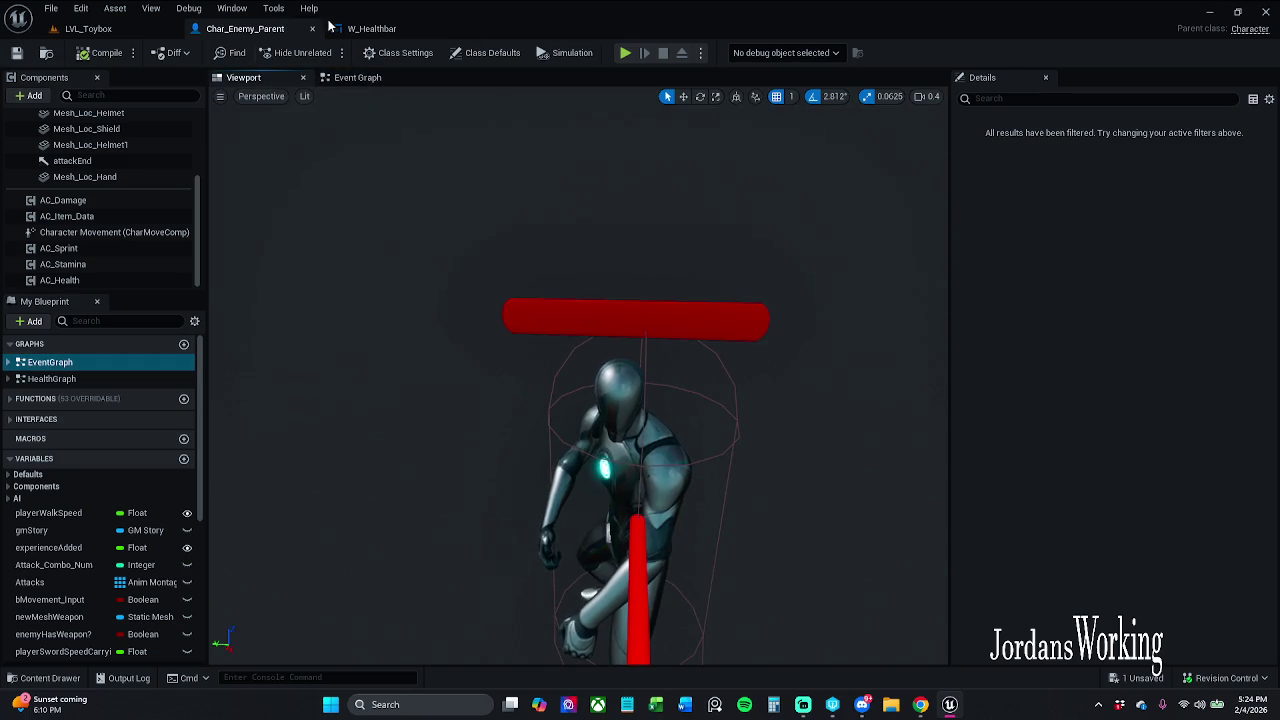
{"action": "left_click", "coordinate": [88, 28]}
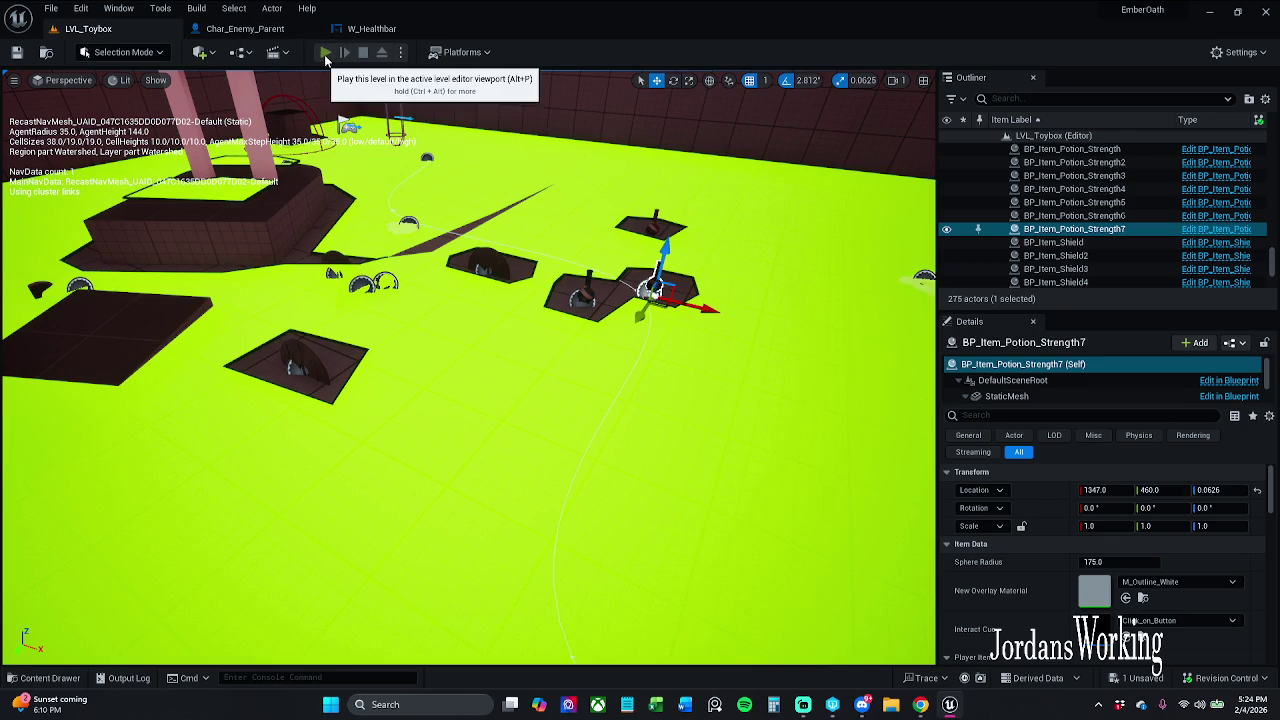
{"action": "left_click", "coordinate": [326, 55]}
{"action": "key", "text": "w"}
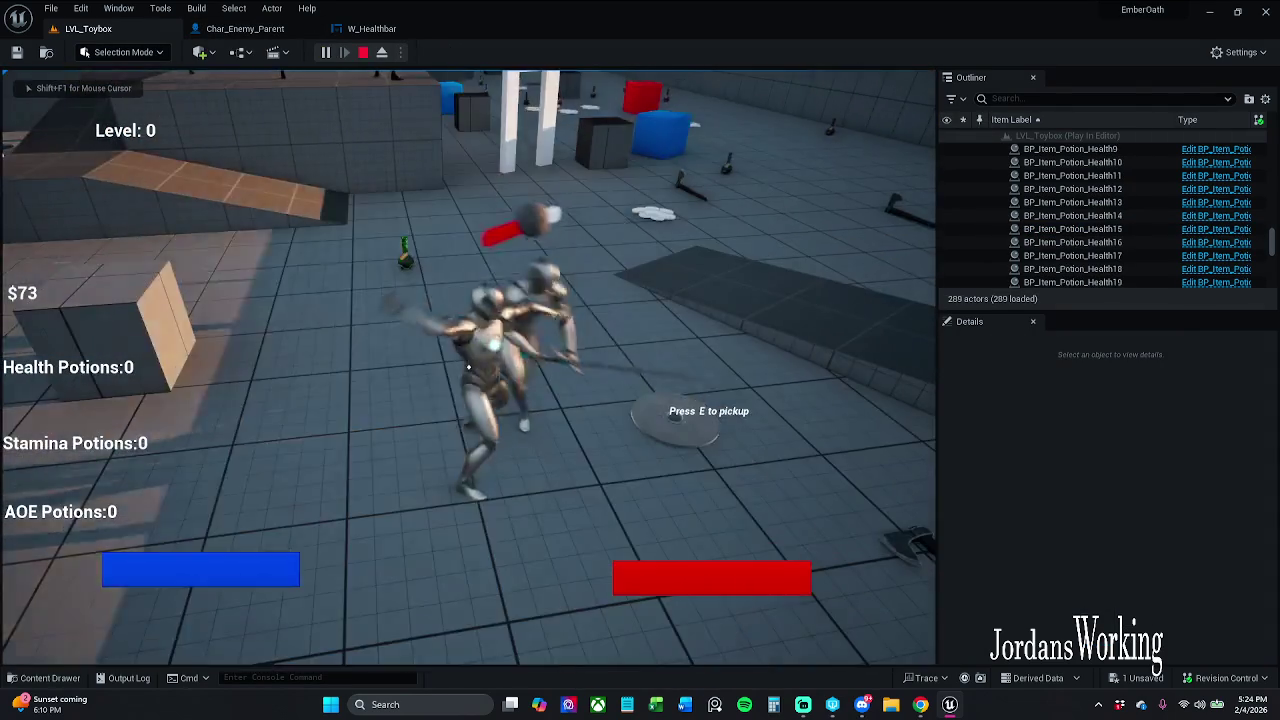
{"action": "key", "text": "Escape"}
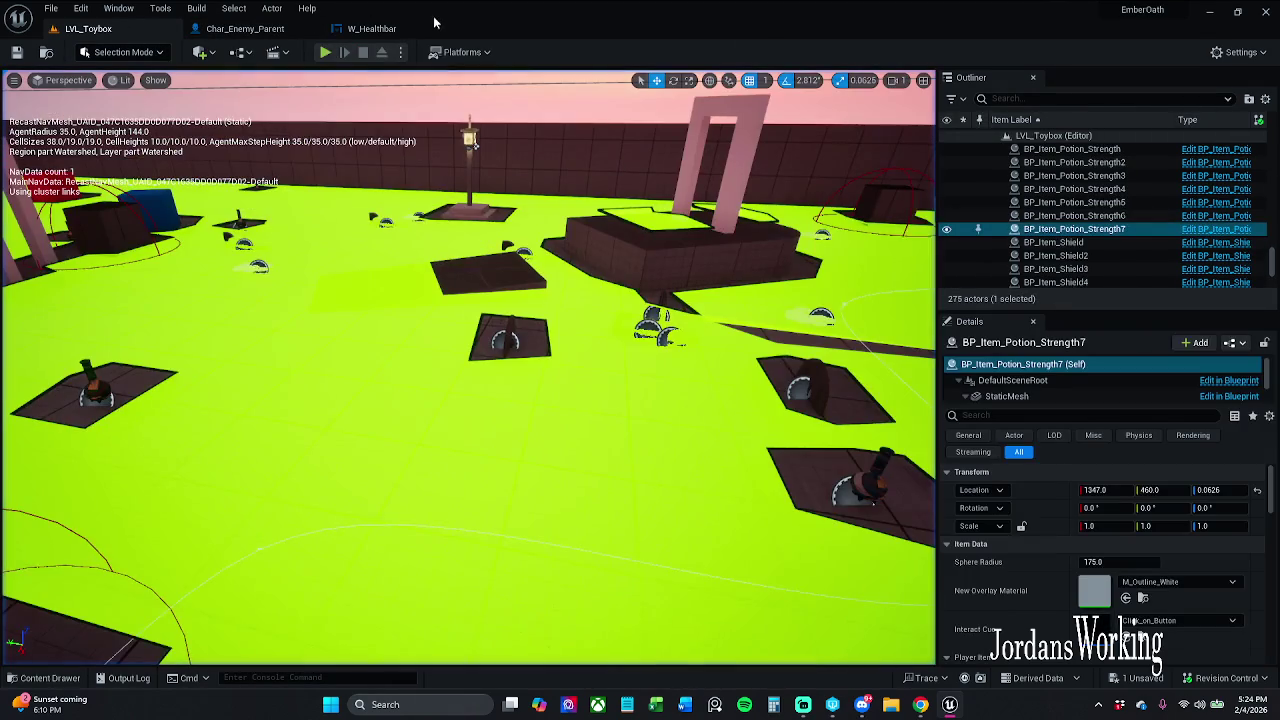
{"action": "left_click", "coordinate": [245, 28]}
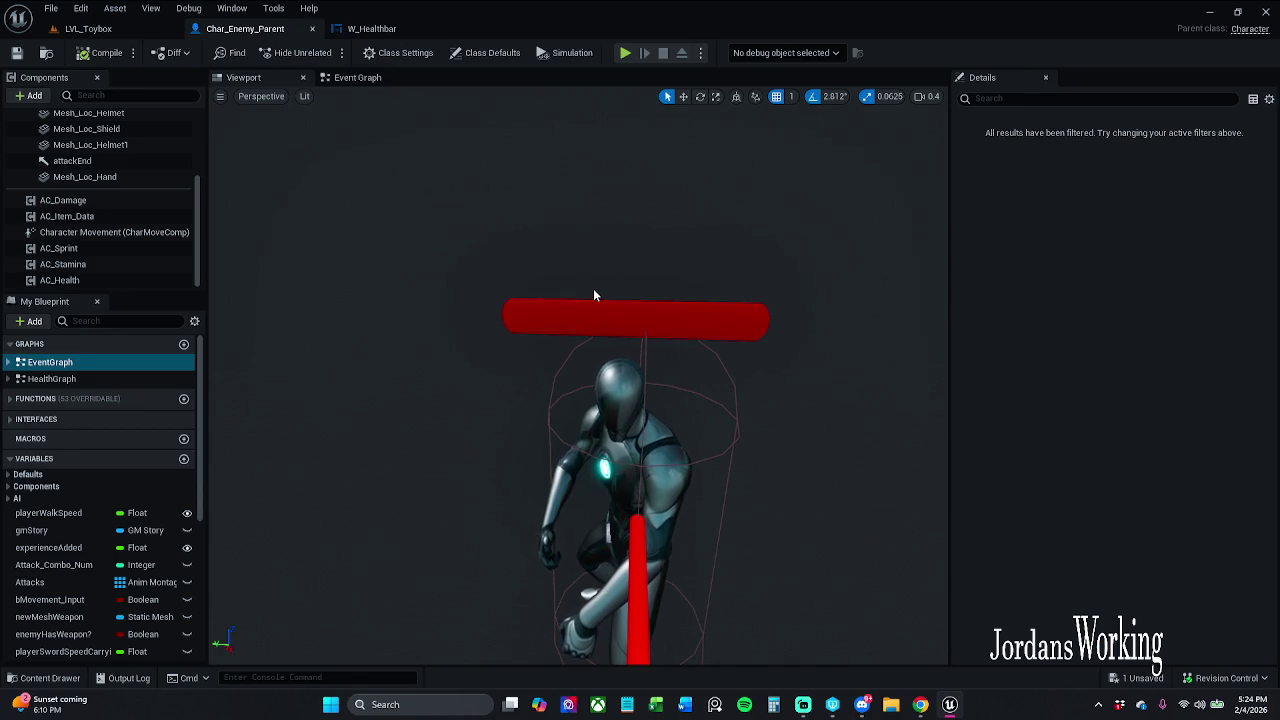
{"action": "left_click_drag", "start_coordinate": [593, 295], "coordinate": [594, 289]}
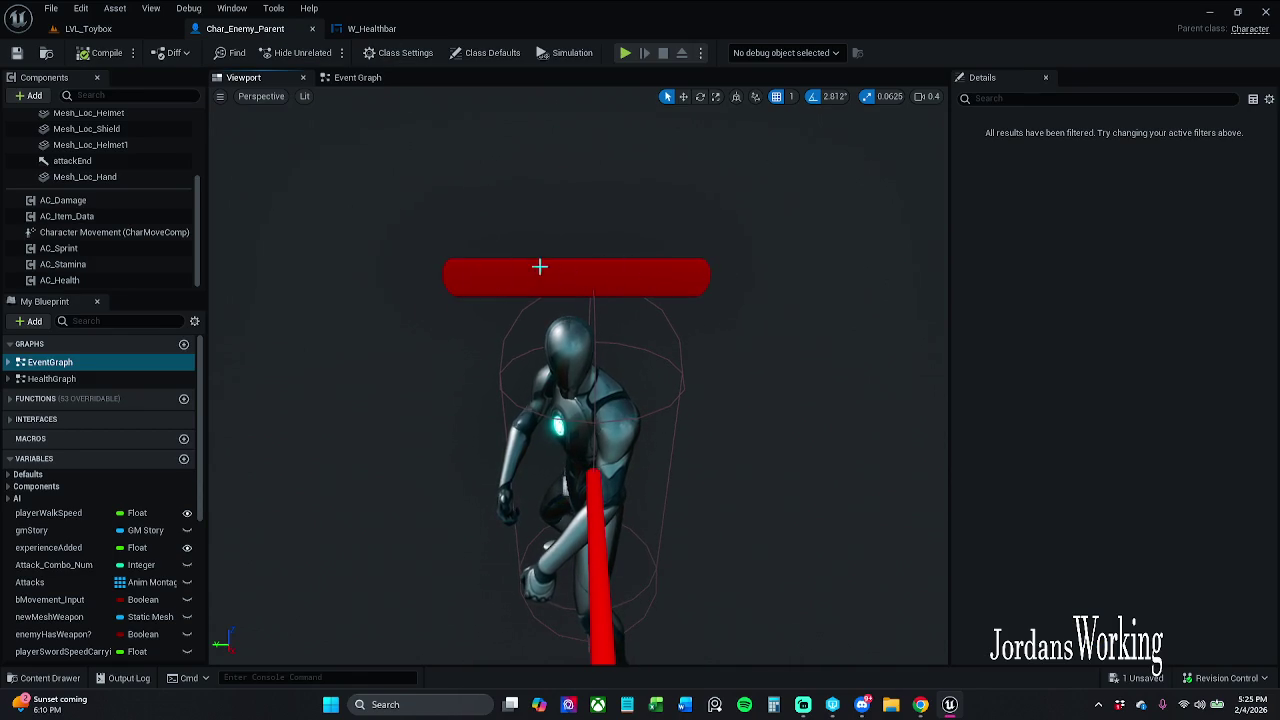
{"action": "left_click", "coordinate": [108, 29]}
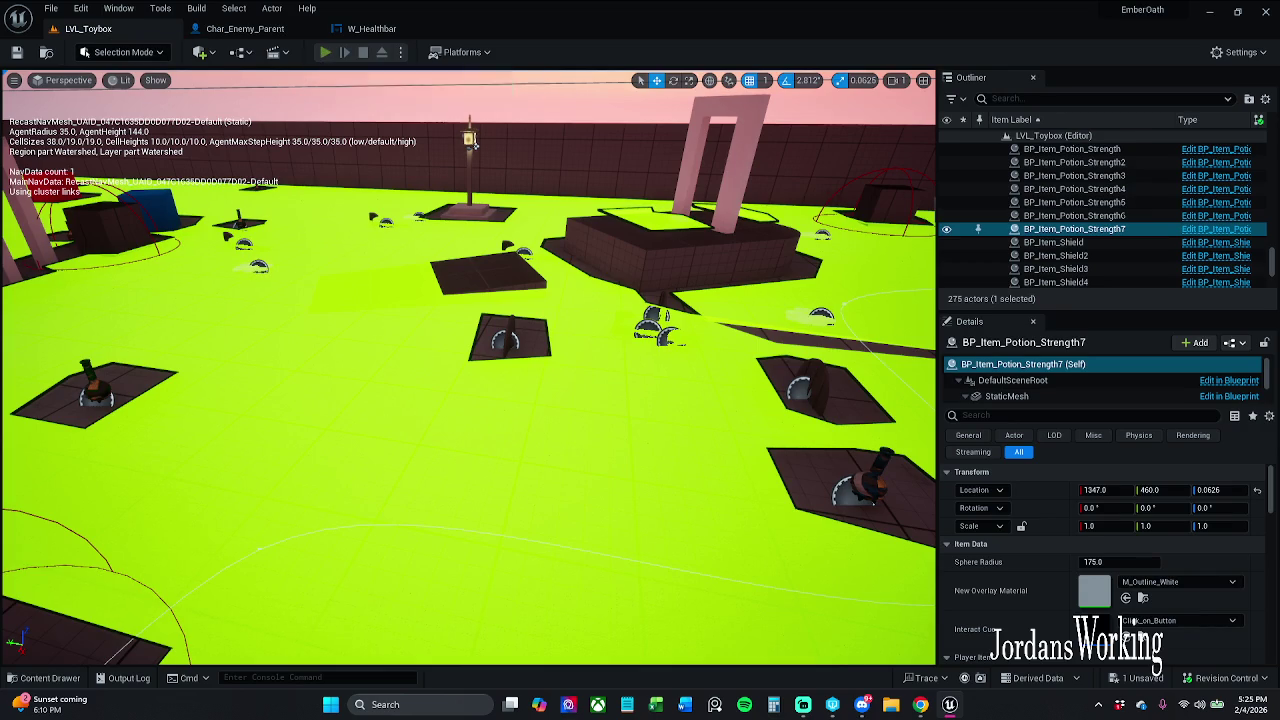
{"action": "key", "text": "alt+p"}
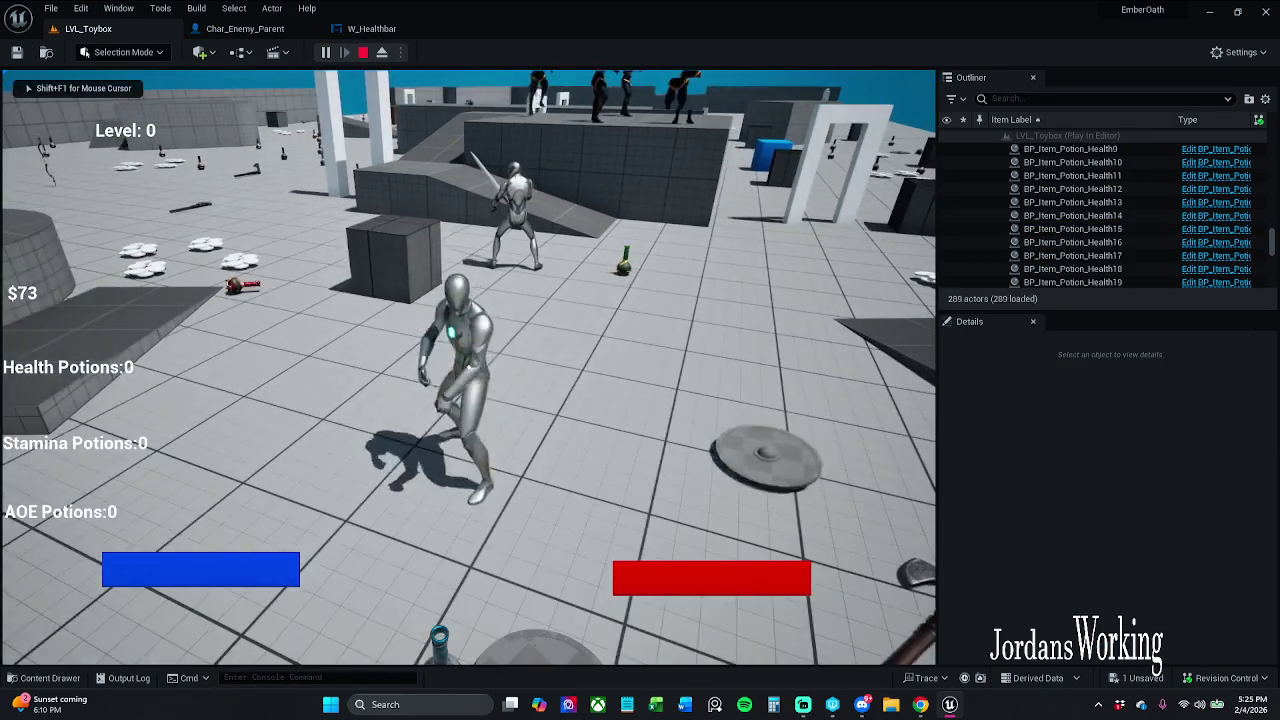
{"action": "key", "text": "w"}
{"action": "key", "text": "w"}
{"action": "key", "text": "w"}
{"action": "key", "text": "w"}
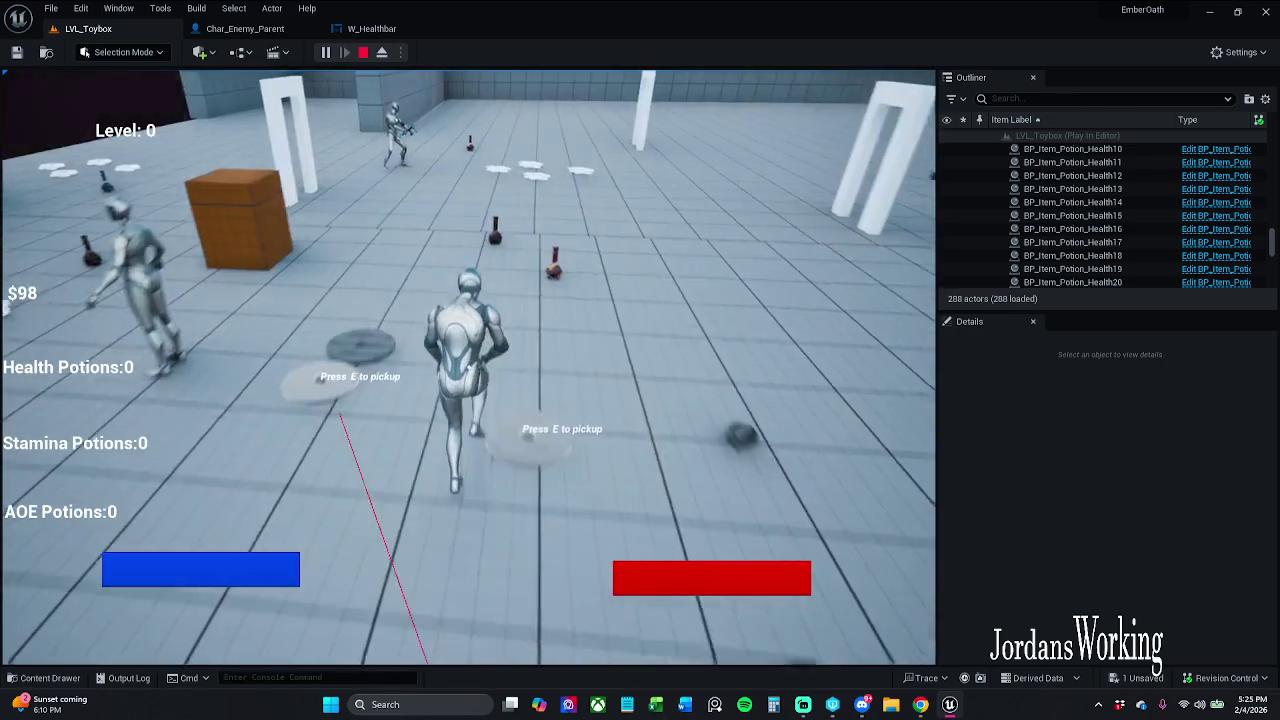
{"action": "key", "text": "w"}
{"action": "key", "text": "w"}
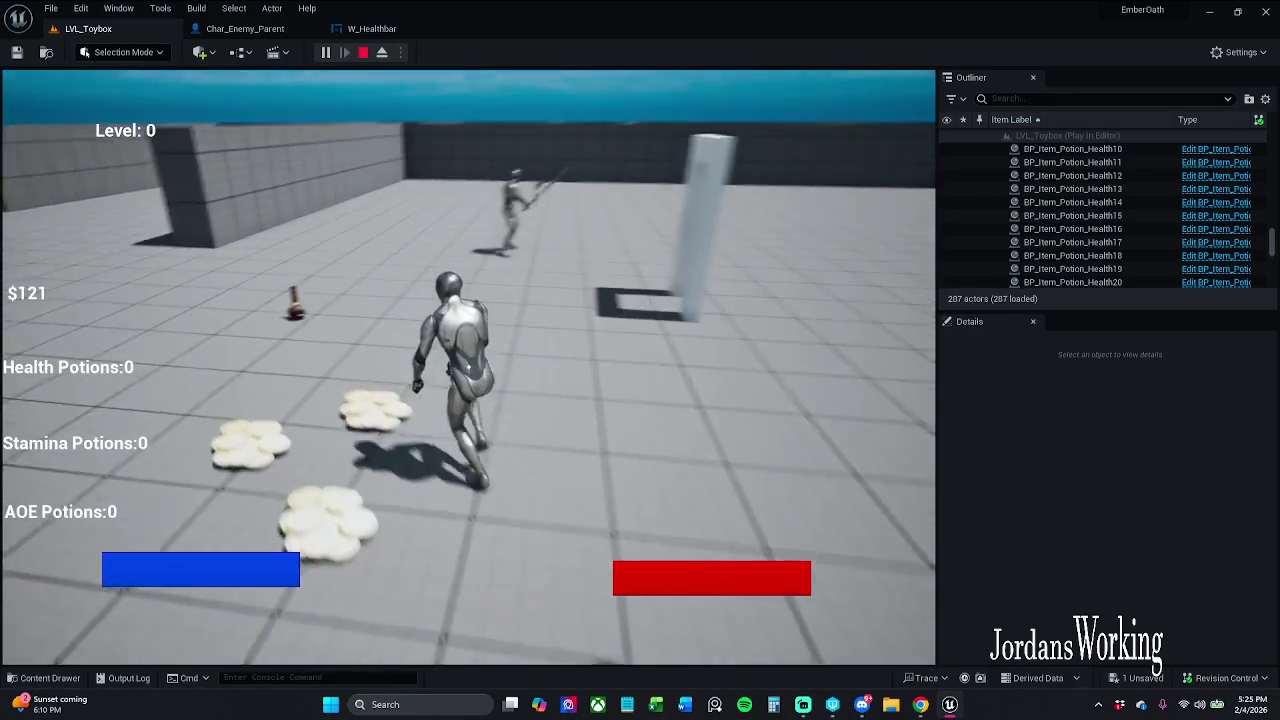
{"action": "key", "text": "w"}
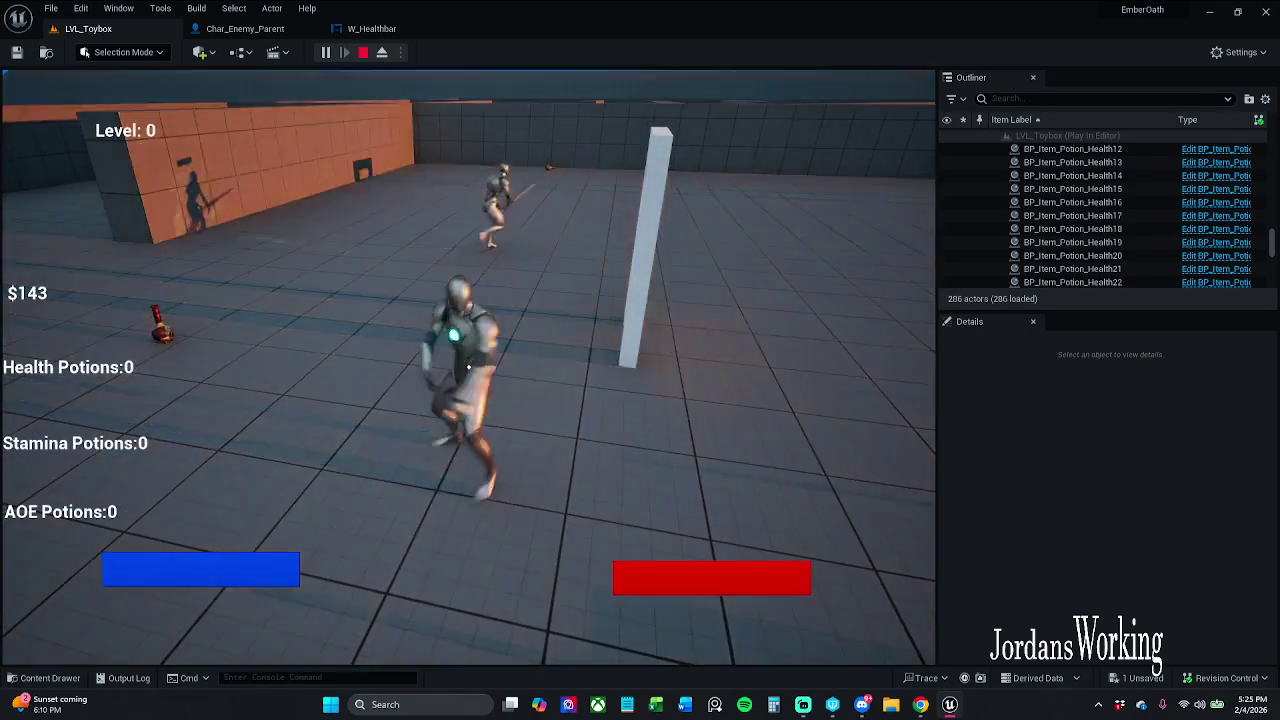
{"action": "key", "text": "w"}
{"action": "key", "text": "w"}
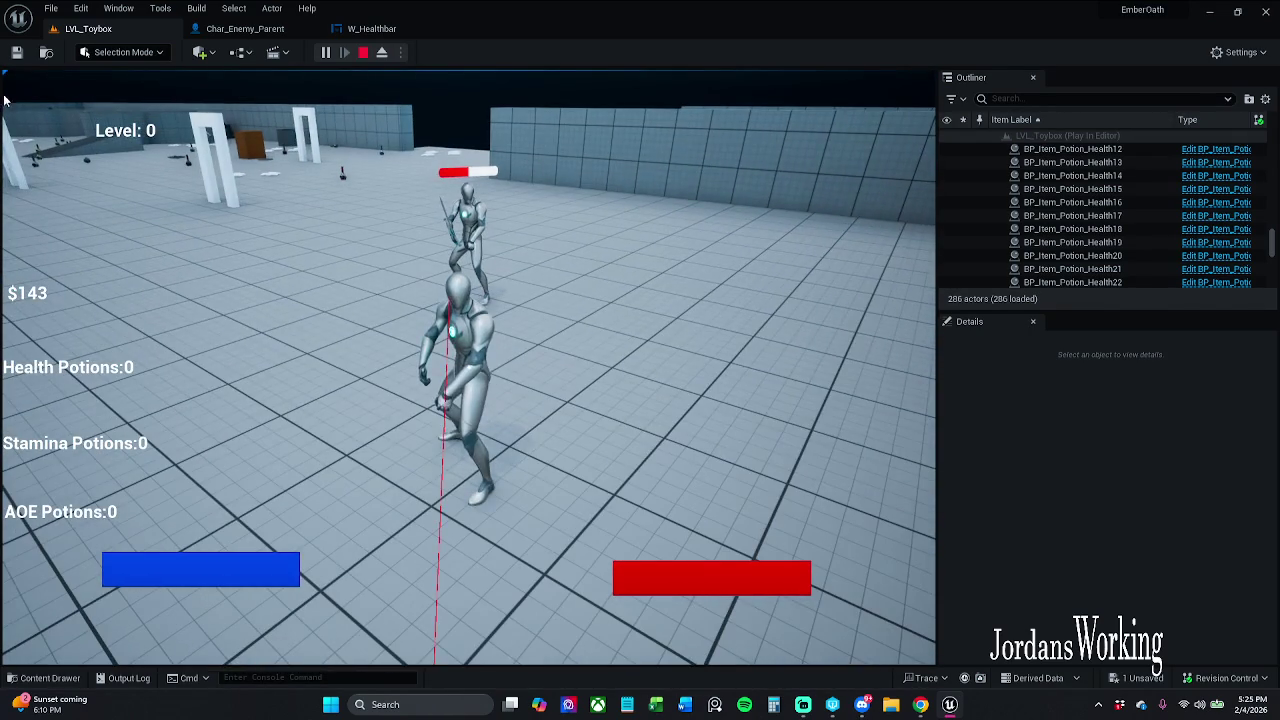
{"action": "key", "text": "Escape"}
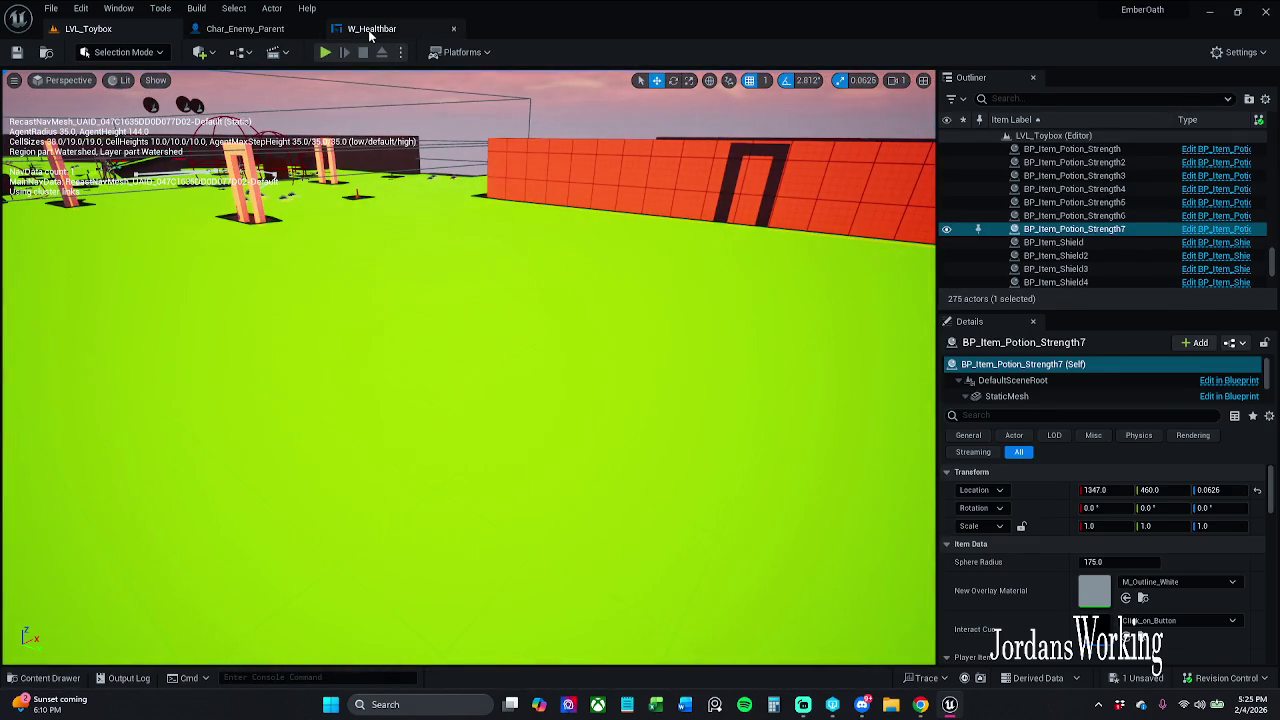
Close the W_Healthbar and Char_Enemy_Parent editors and browse to the ActorComponents folder
{"action": "left_click", "coordinate": [370, 30]}
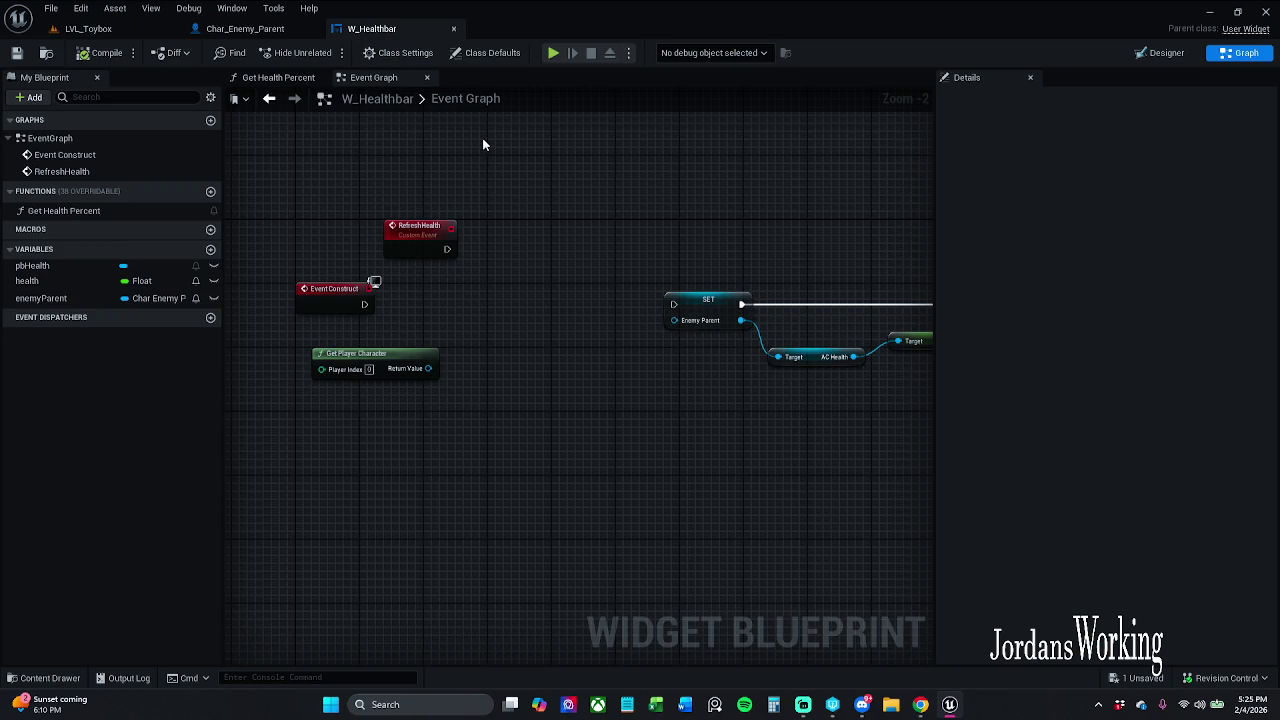
{"action": "left_click", "coordinate": [453, 28]}
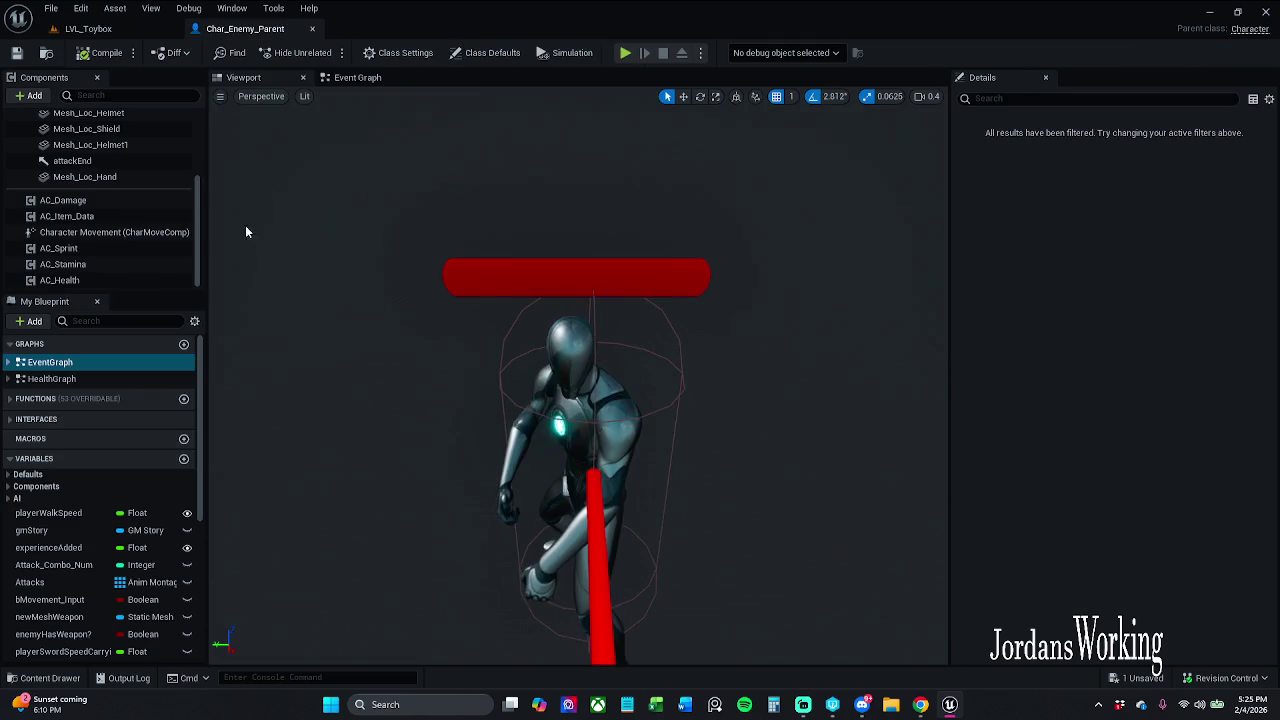
{"action": "left_click", "coordinate": [314, 28]}
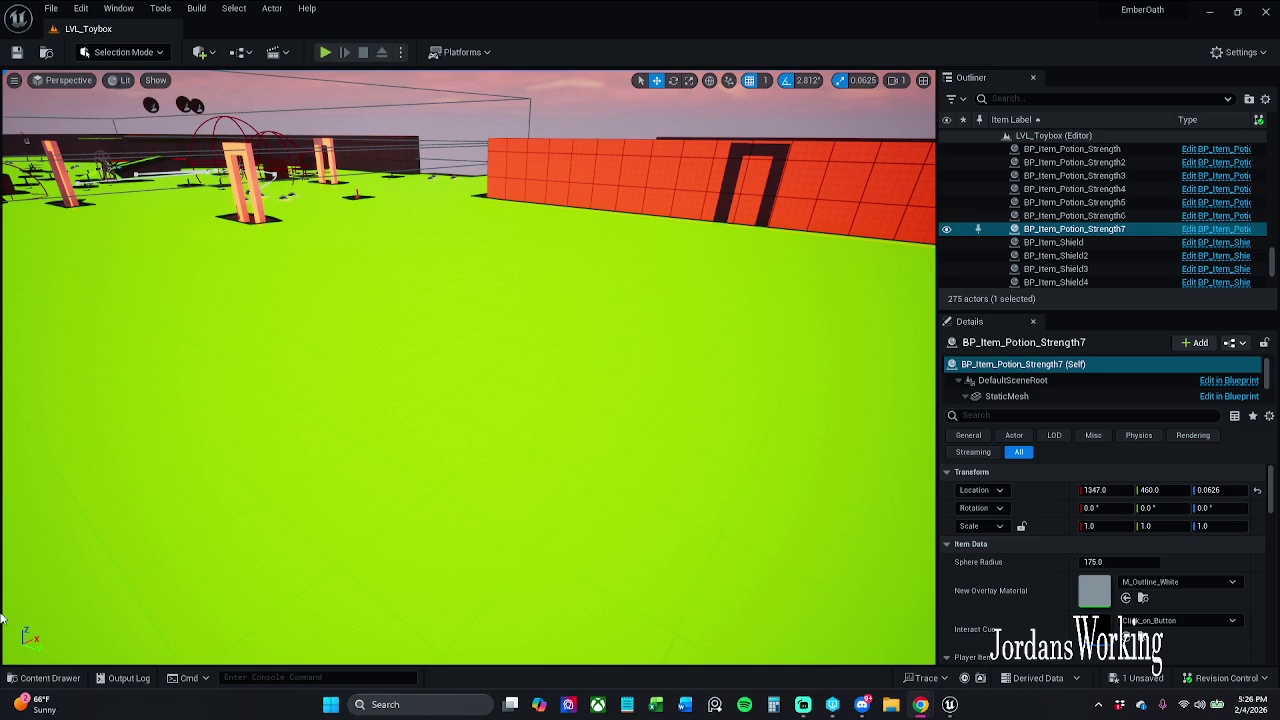
{"action": "left_click", "coordinate": [45, 678]}
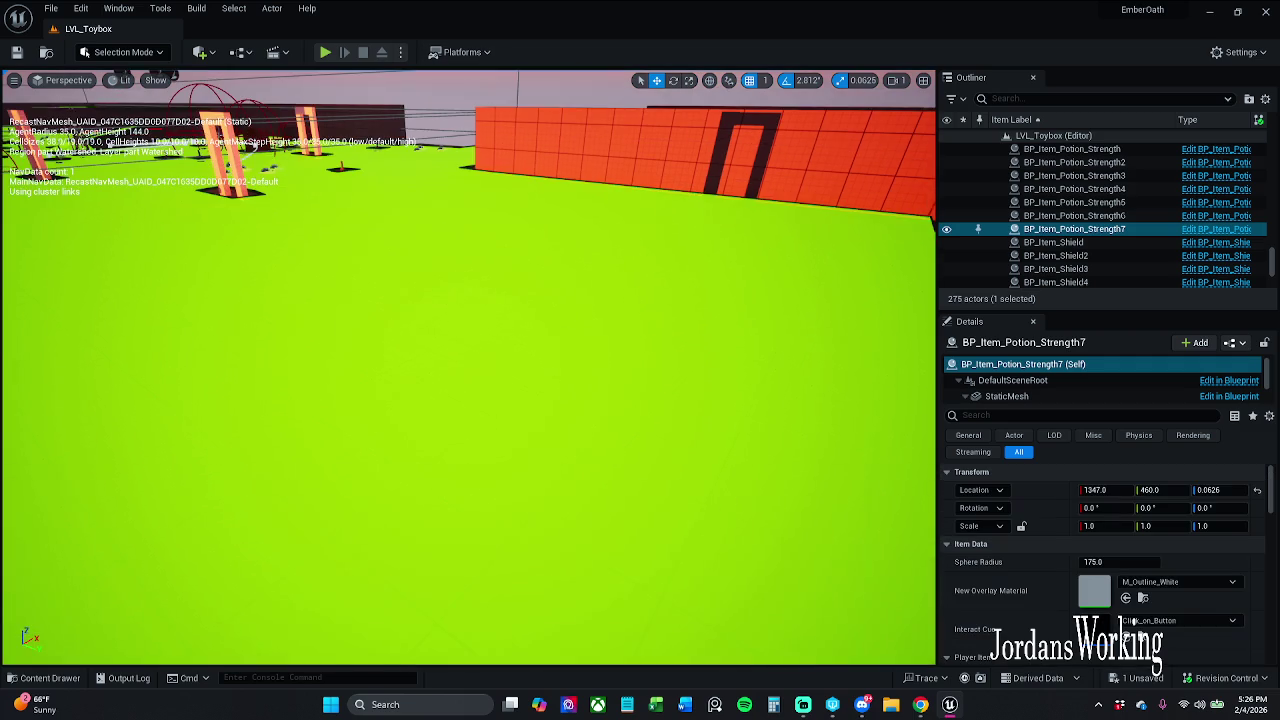
Open the Char_Player blueprint from _MyContent > Characters > Player
{"action": "left_click_drag", "start_coordinate": [390, 172], "coordinate": [390, 185]}
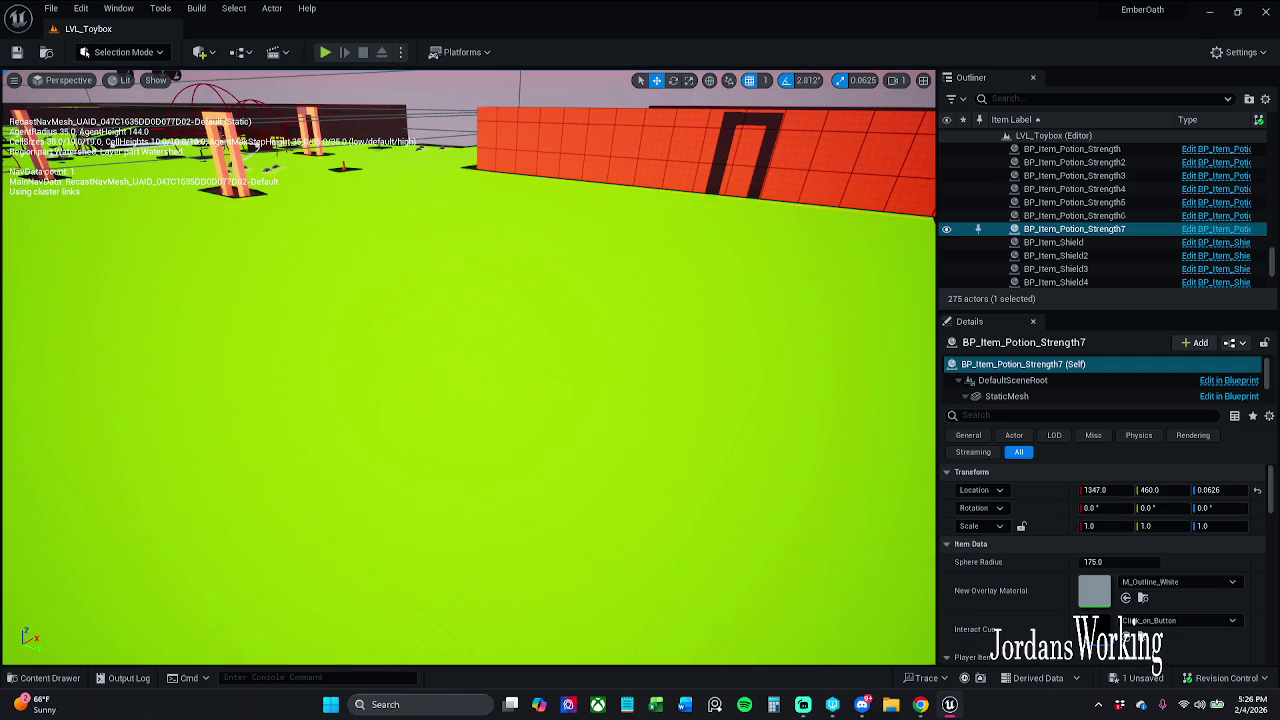
{"action": "left_click", "coordinate": [44, 678]}
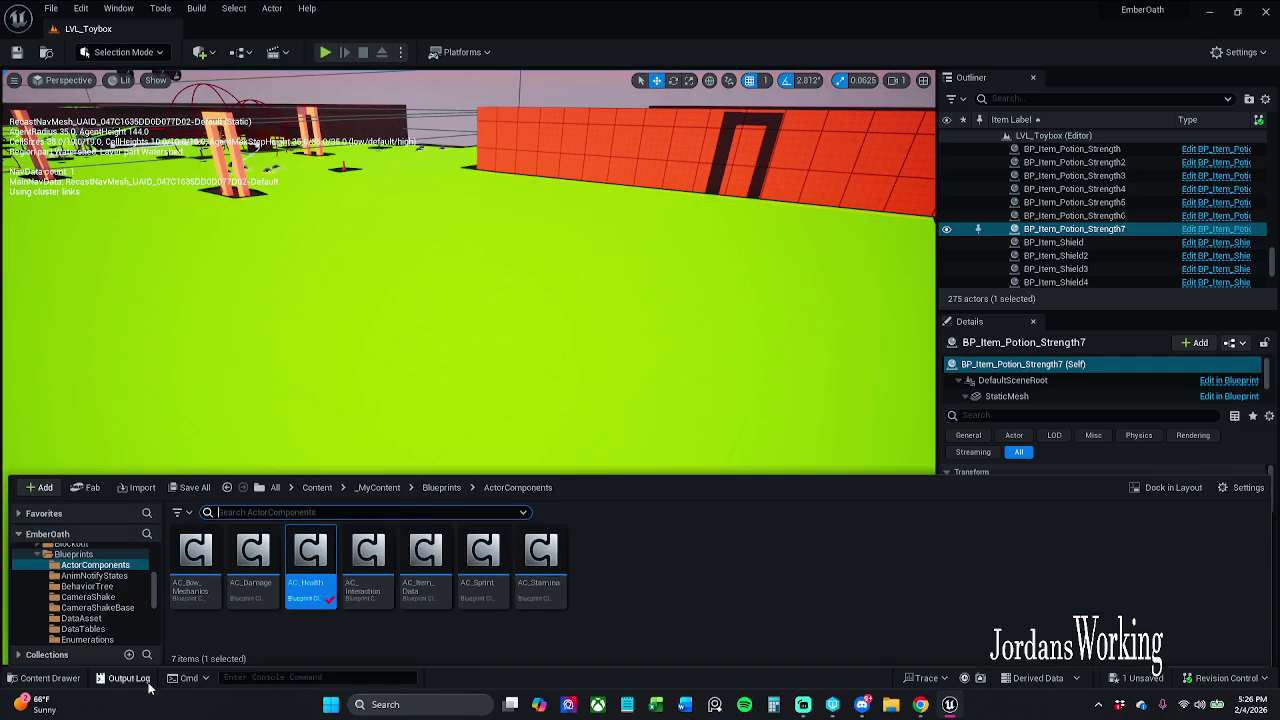
{"action": "left_click", "coordinate": [391, 490]}
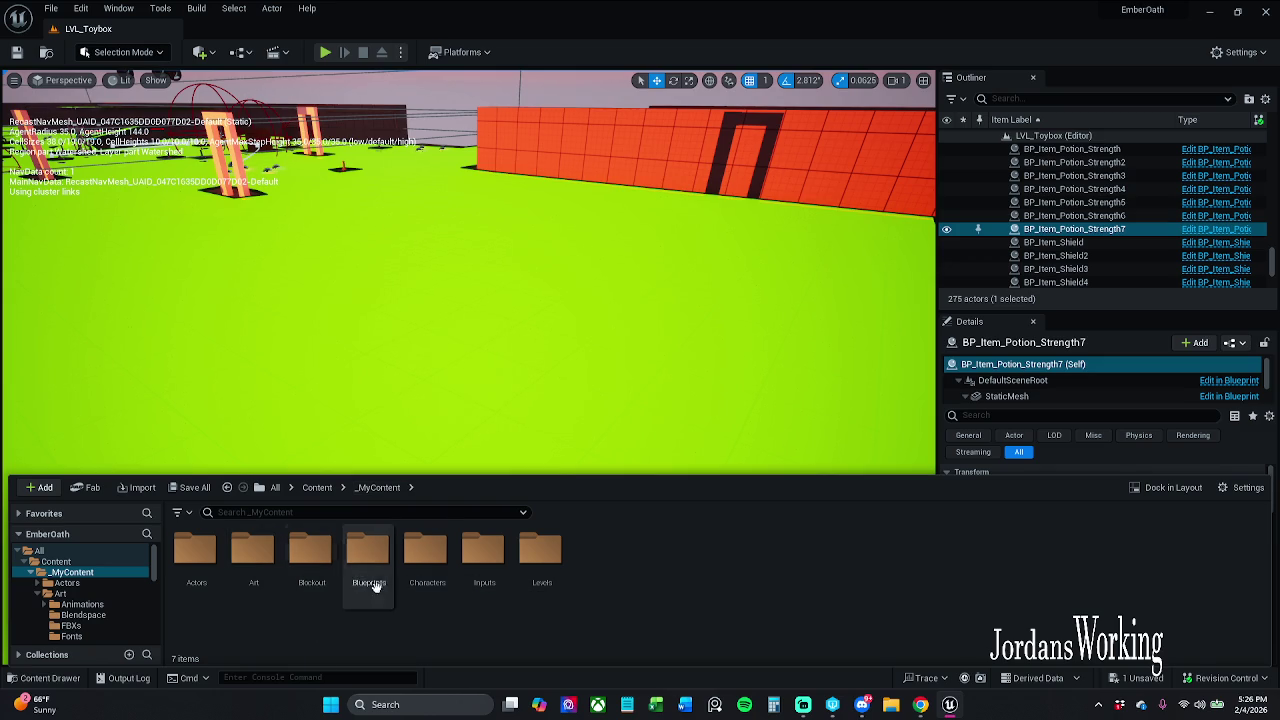
{"action": "double_click", "coordinate": [431, 593]}
{"action": "double_click", "coordinate": [305, 560]}
{"action": "left_click", "coordinate": [247, 581]}
{"action": "double_click", "coordinate": [247, 581]}
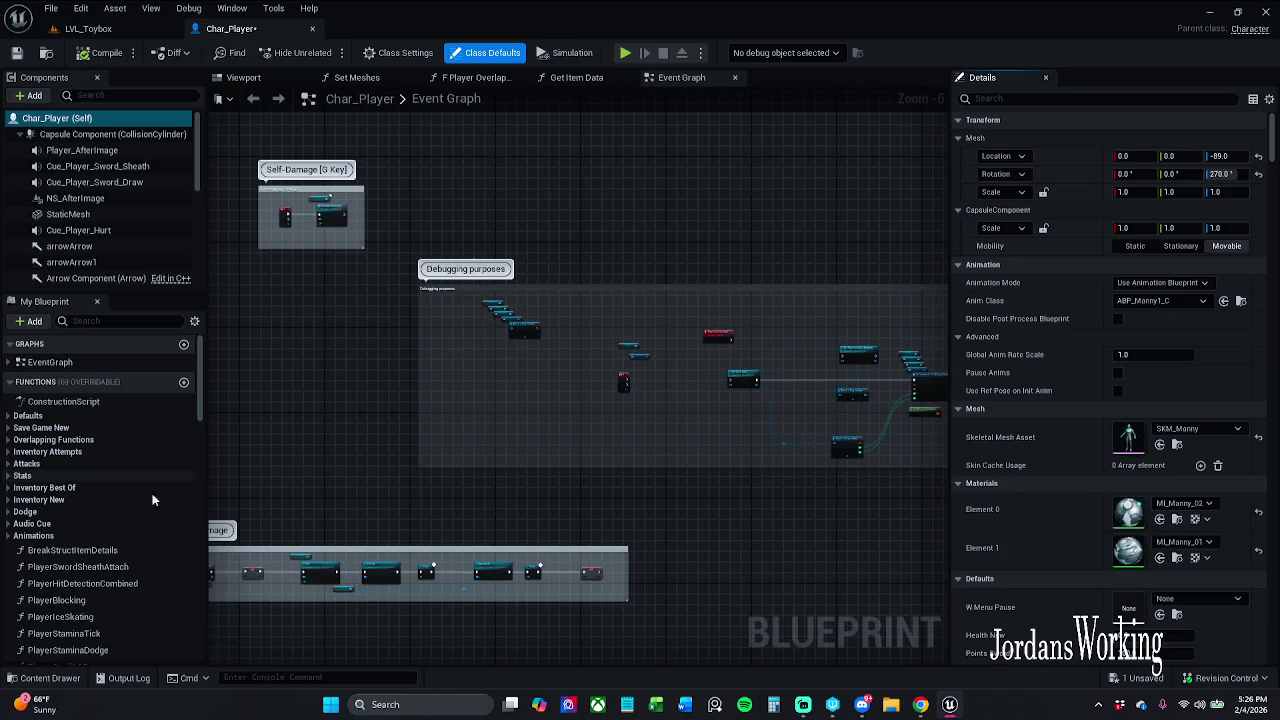
Save all unsaved assets, including Char_Player
{"action": "left_click", "coordinate": [44, 678]}
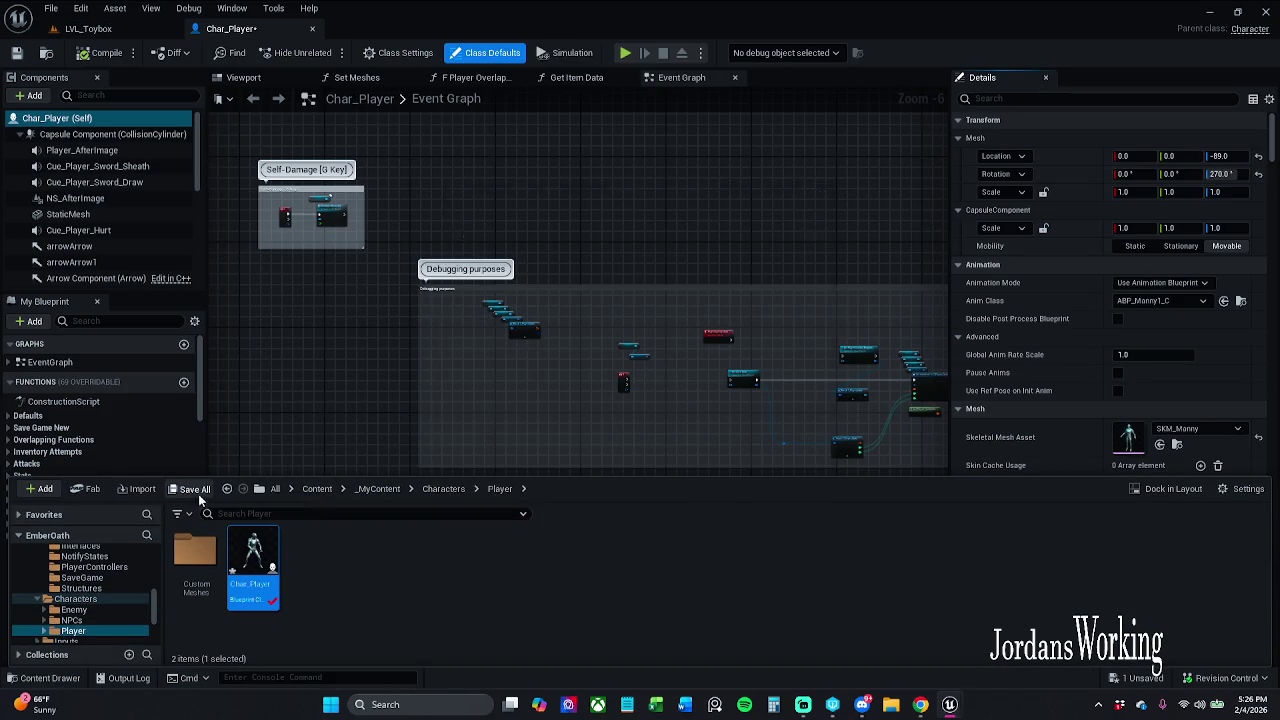
{"action": "left_click", "coordinate": [194, 490]}
{"action": "left_click", "coordinate": [724, 507]}
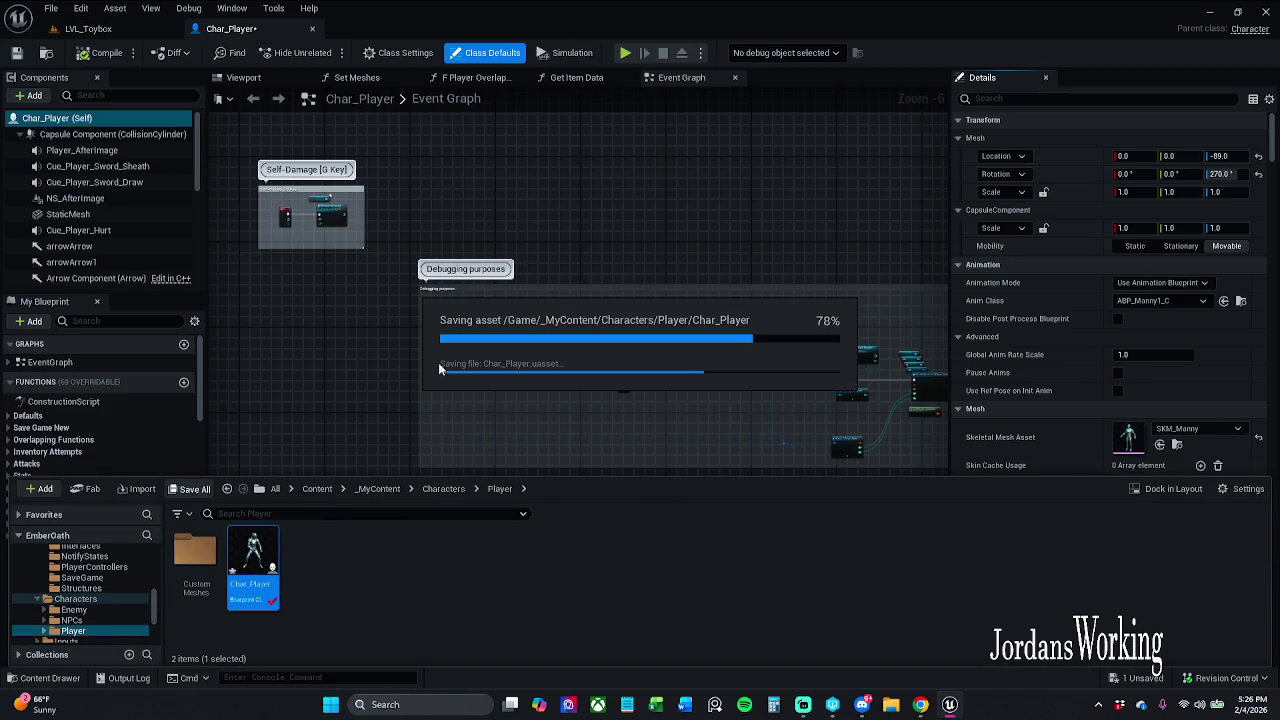
{"action": "left_click", "coordinate": [1150, 98]}
Search the Details panel for 'anima' and open the mesh's Anim Class, ABP_Manny1
{"action": "left_click_drag", "start_coordinate": [900, 536], "coordinate": [868, 552]}
{"action": "scroll", "coordinate": [1068, 574], "scroll_direction": "down", "scroll_amount": 5}
{"action": "scroll", "coordinate": [1120, 570], "scroll_direction": "down", "scroll_amount": 10}
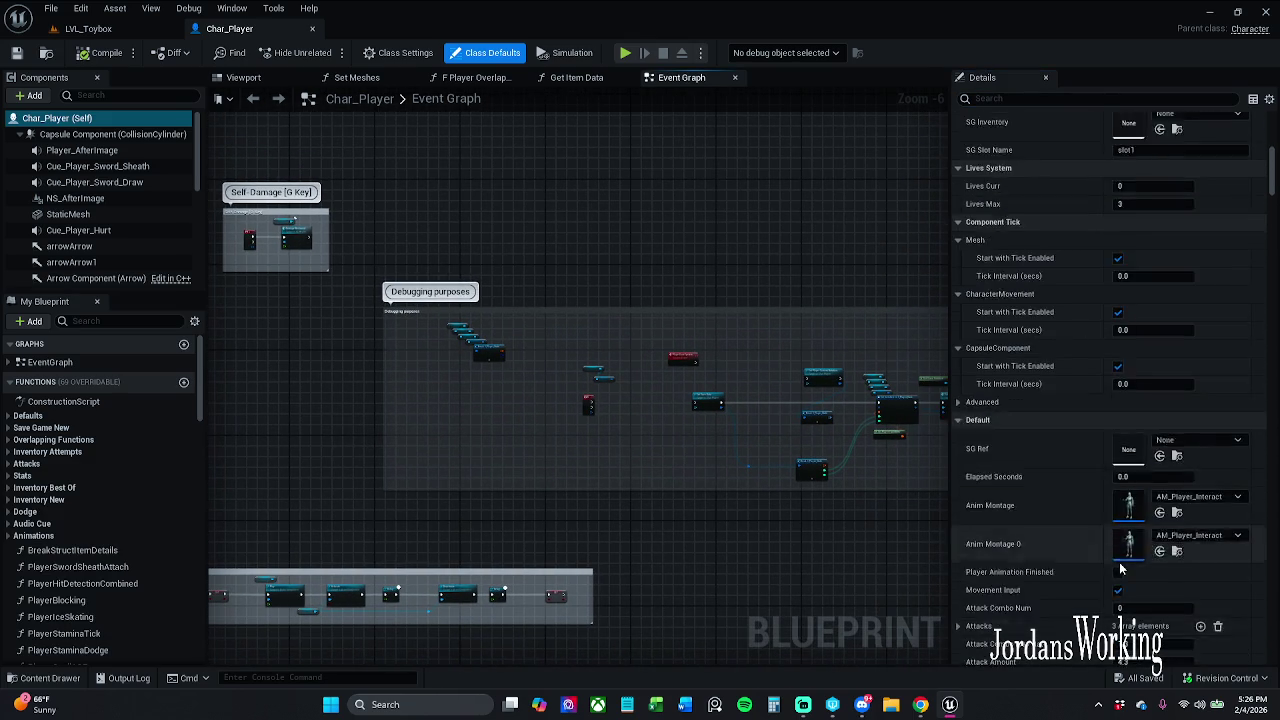
{"action": "scroll", "coordinate": [1120, 568], "scroll_direction": "down", "scroll_amount": 2}
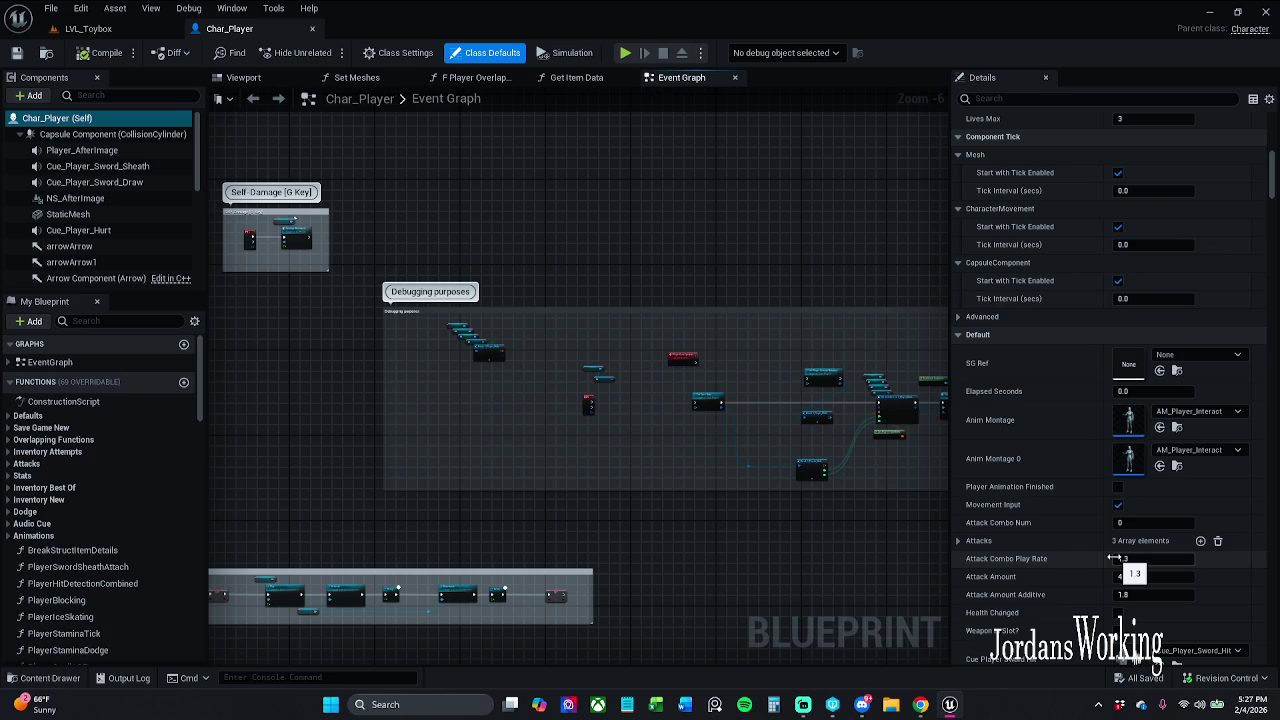
{"action": "scroll", "coordinate": [1107, 545], "scroll_direction": "down", "scroll_amount": 3}
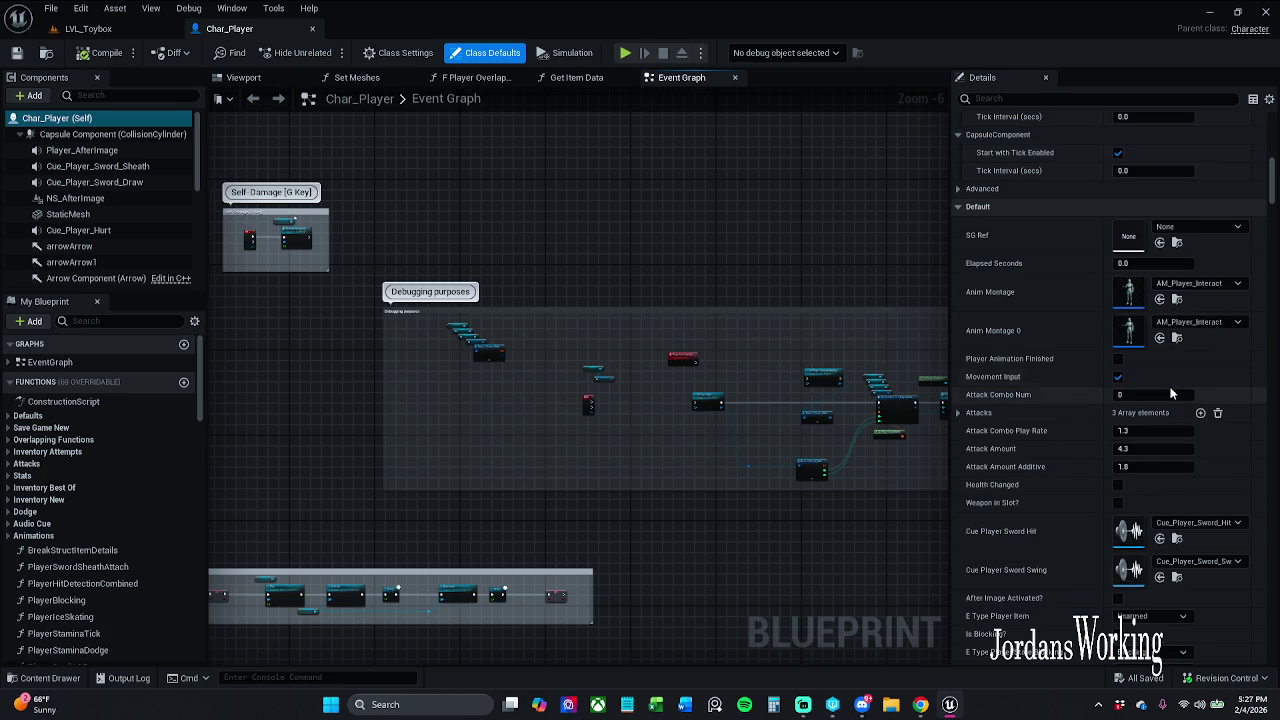
{"action": "scroll", "coordinate": [1169, 385], "scroll_direction": "up", "scroll_amount": 3}
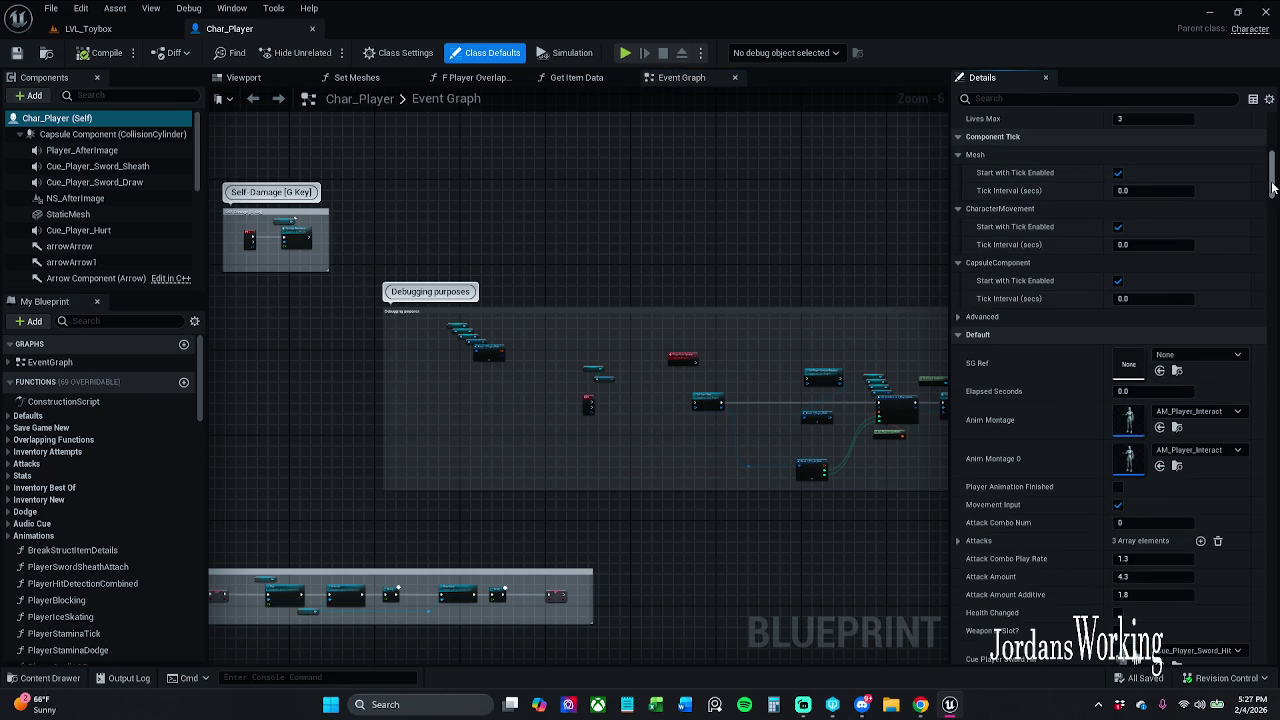
{"action": "left_click_drag", "start_coordinate": [1268, 190], "coordinate": [1269, 120]}
{"action": "type", "text": "anim"}
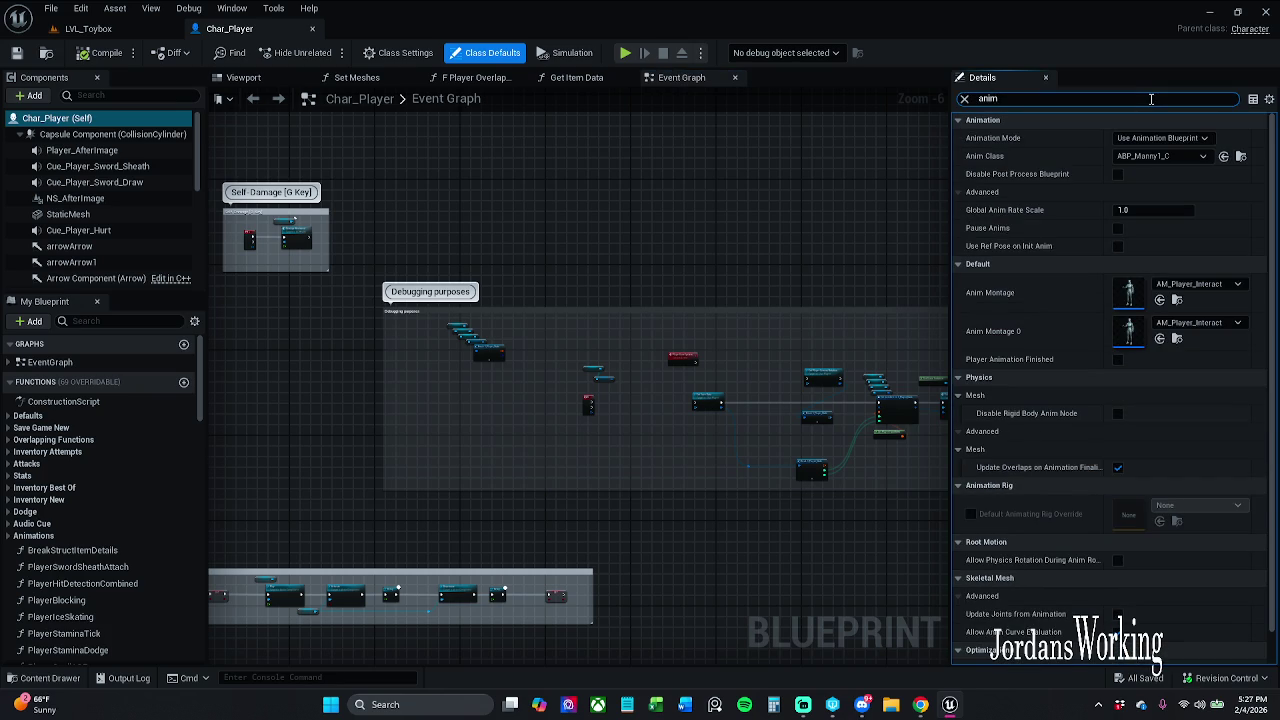
{"action": "type", "text": "a"}
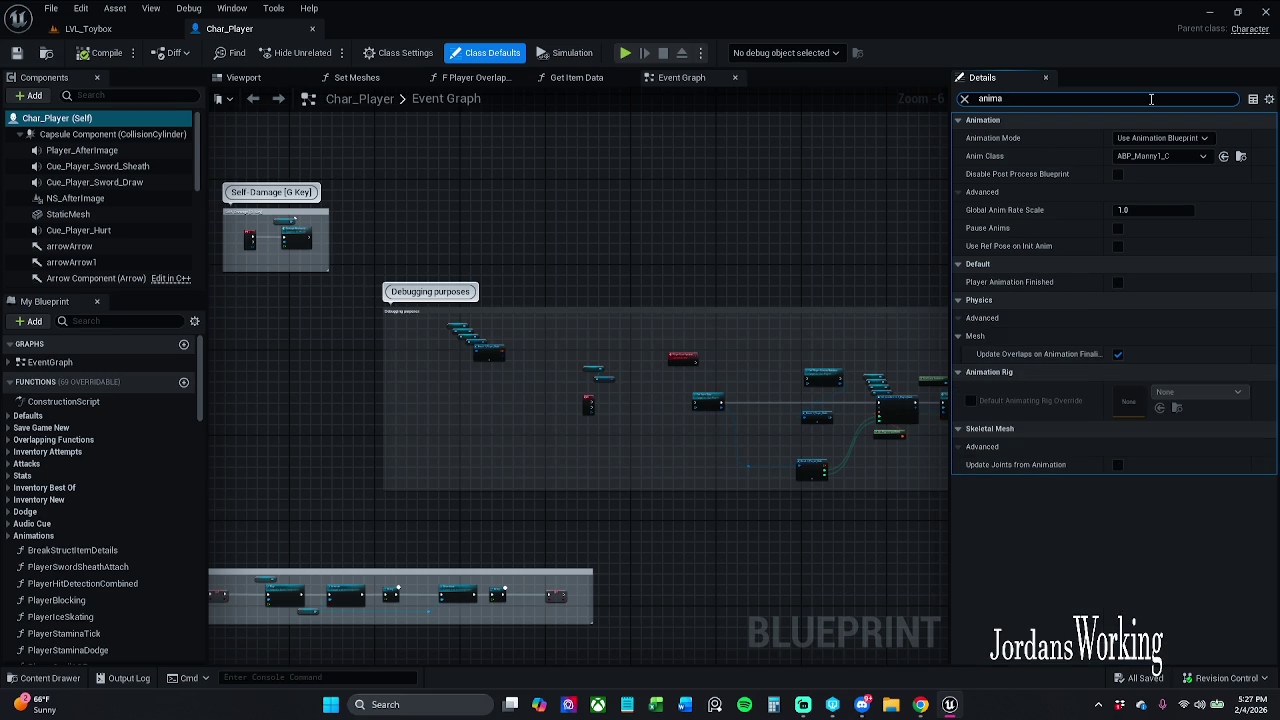
{"action": "left_click", "coordinate": [1241, 156]}
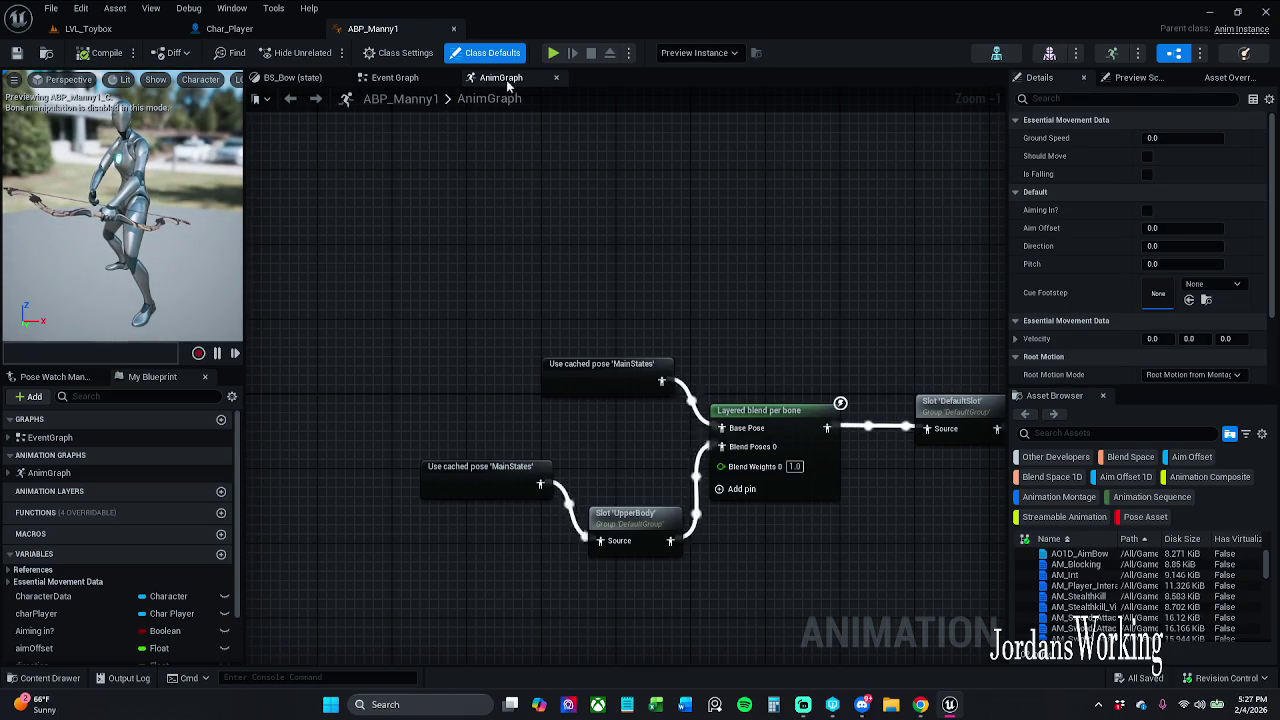
Move the Locomotion and Main States nodes up and right in the AnimGraph
{"action": "scroll", "coordinate": [520, 178], "scroll_direction": "down", "scroll_amount": 6}
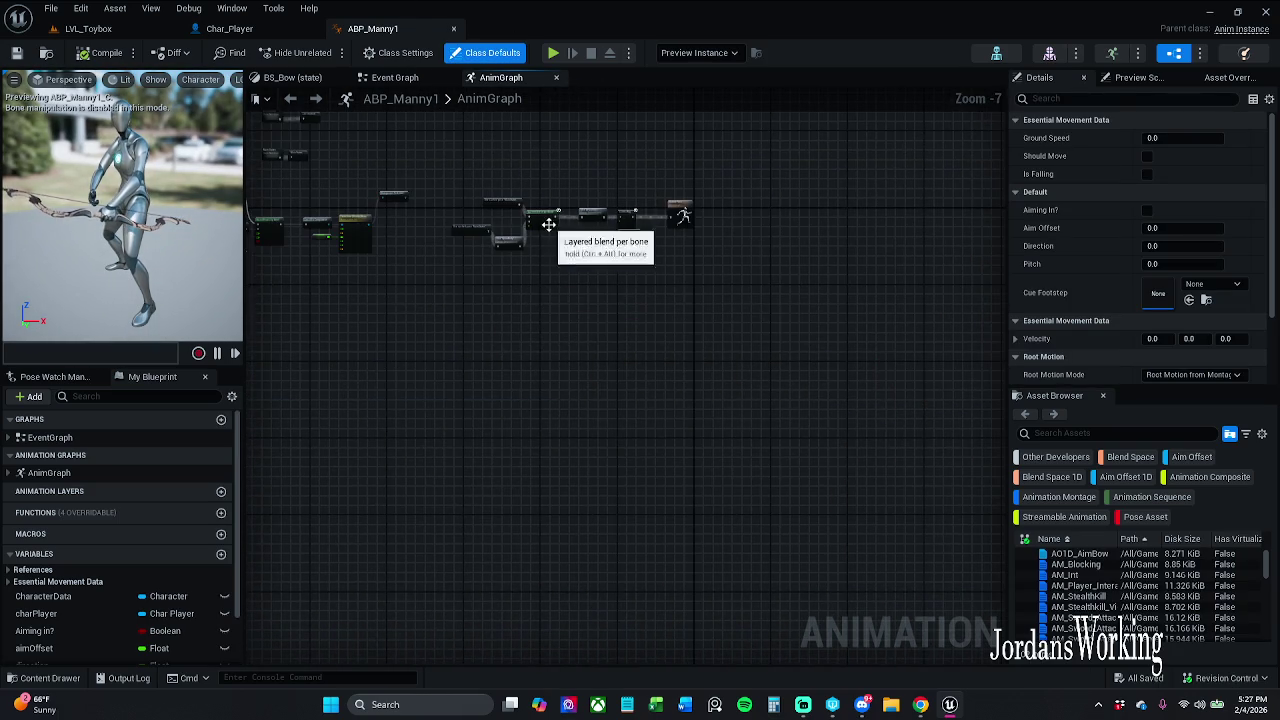
{"action": "scroll", "coordinate": [743, 237], "scroll_direction": "up", "scroll_amount": 4}
{"action": "scroll", "coordinate": [579, 250], "scroll_direction": "up", "scroll_amount": 2}
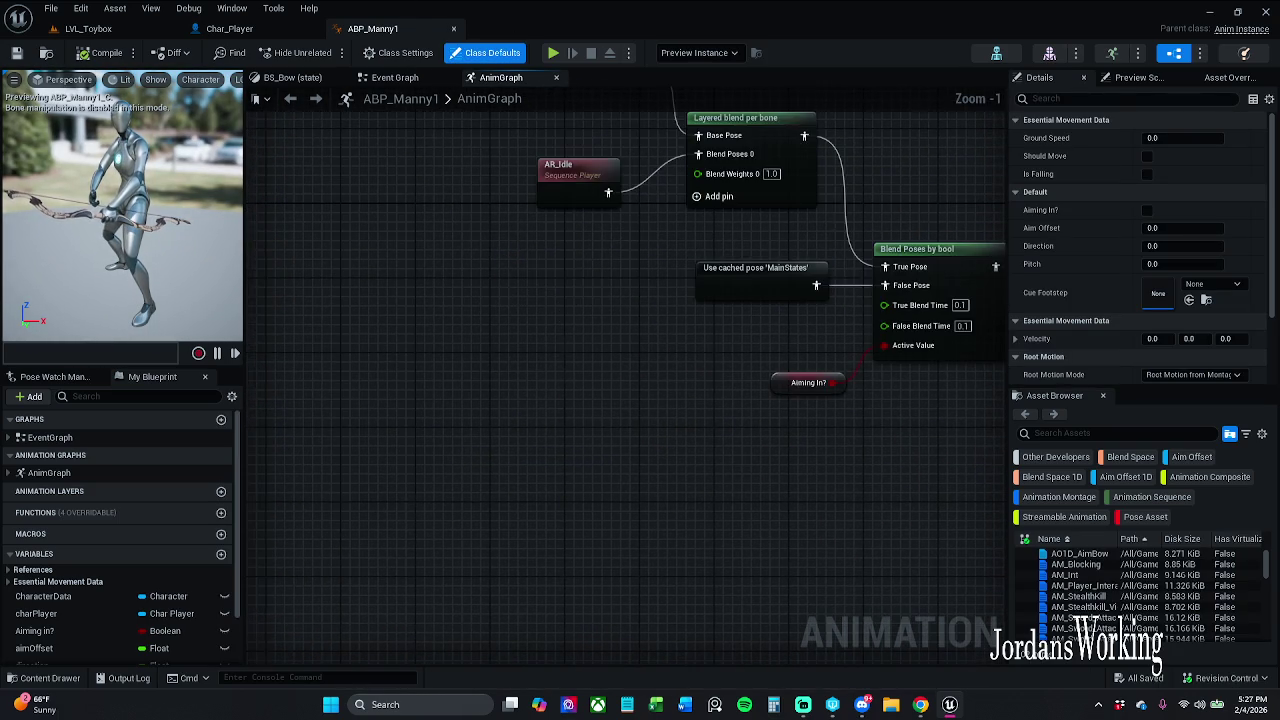
{"action": "scroll", "coordinate": [579, 250], "scroll_direction": "down", "scroll_amount": 1}
{"action": "mouse_move", "coordinate": [579, 250]}
{"action": "left_mouse_down"}
{"action": "mouse_move", "coordinate": [562, 364]}
{"action": "mouse_move", "coordinate": [448, 412]}
{"action": "mouse_move", "coordinate": [500, 404]}
{"action": "left_mouse_up"}
{"action": "scroll", "coordinate": [448, 412], "scroll_direction": "down", "scroll_amount": 2}
{"action": "left_click_drag", "start_coordinate": [465, 330], "coordinate": [634, 198]}
{"action": "left_click_drag", "start_coordinate": [504, 208], "coordinate": [789, 170]}
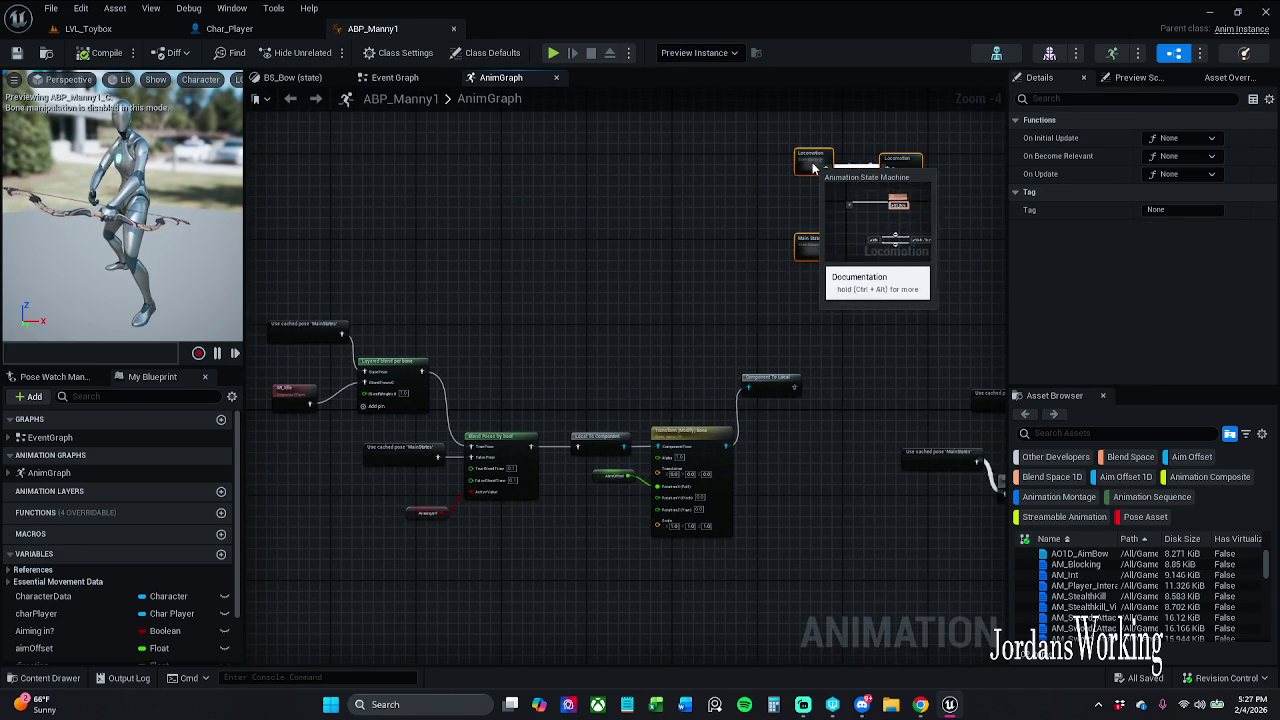
Review the aiming, Layered blend per bone and Slot nodes, then check out and save ABP_Manny1
{"action": "scroll", "coordinate": [609, 423], "scroll_direction": "up", "scroll_amount": 2}
{"action": "left_click_drag", "start_coordinate": [641, 405], "coordinate": [658, 391]}
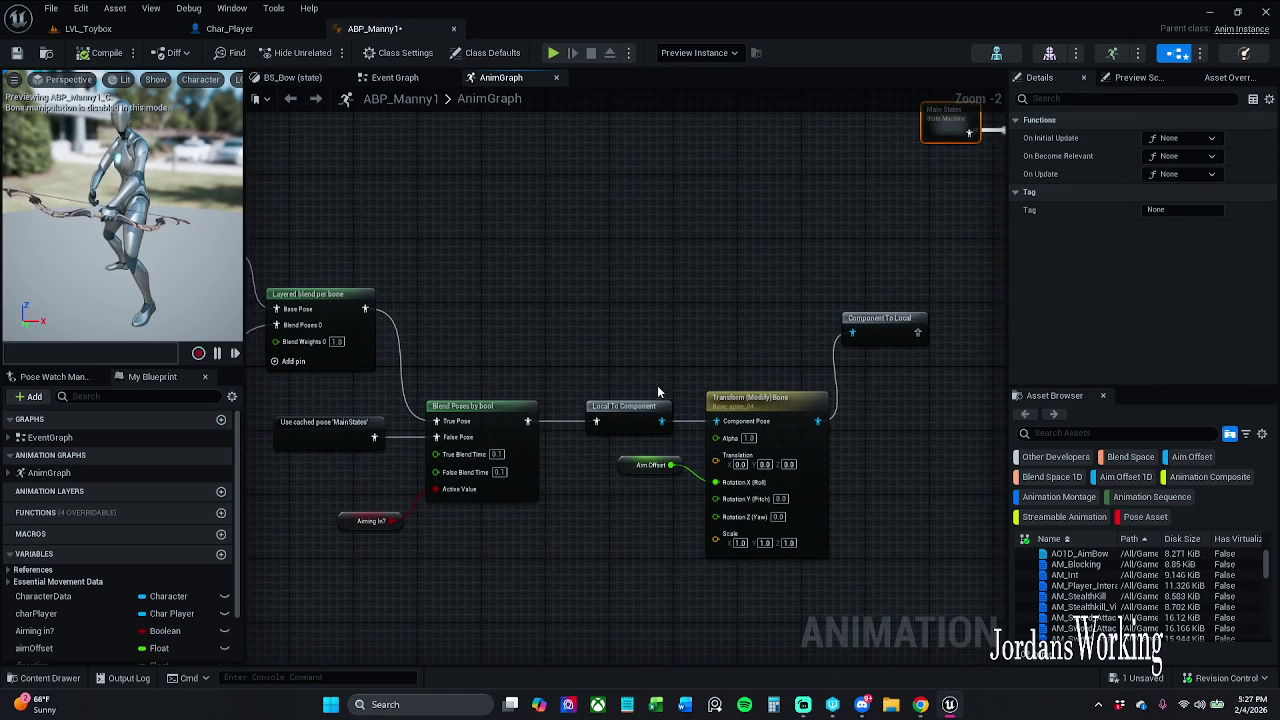
{"action": "mouse_move", "coordinate": [360, 525]}
{"action": "left_mouse_down"}
{"action": "mouse_move", "coordinate": [443, 508]}
{"action": "mouse_move", "coordinate": [427, 504]}
{"action": "mouse_move", "coordinate": [440, 490]}
{"action": "left_mouse_up"}
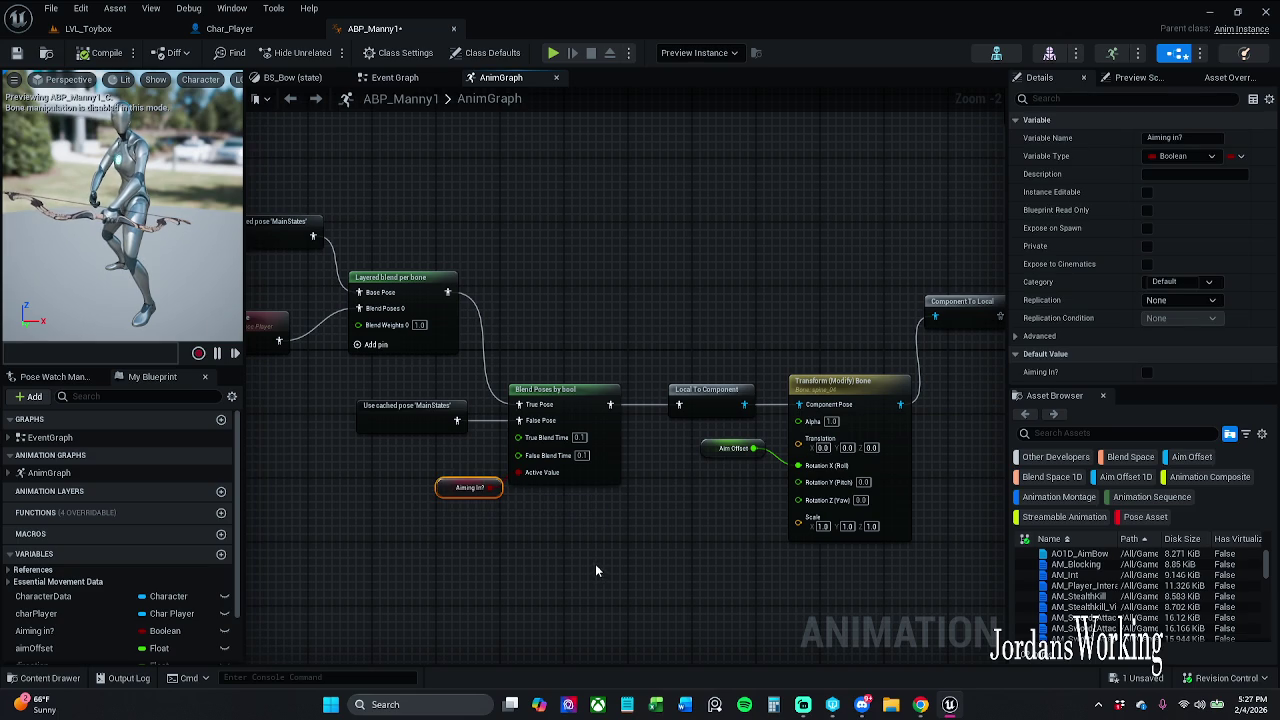
{"action": "left_click", "coordinate": [545, 566]}
{"action": "mouse_move", "coordinate": [556, 562]}
{"action": "left_mouse_down"}
{"action": "mouse_move", "coordinate": [659, 540]}
{"action": "mouse_move", "coordinate": [314, 577]}
{"action": "left_mouse_up"}
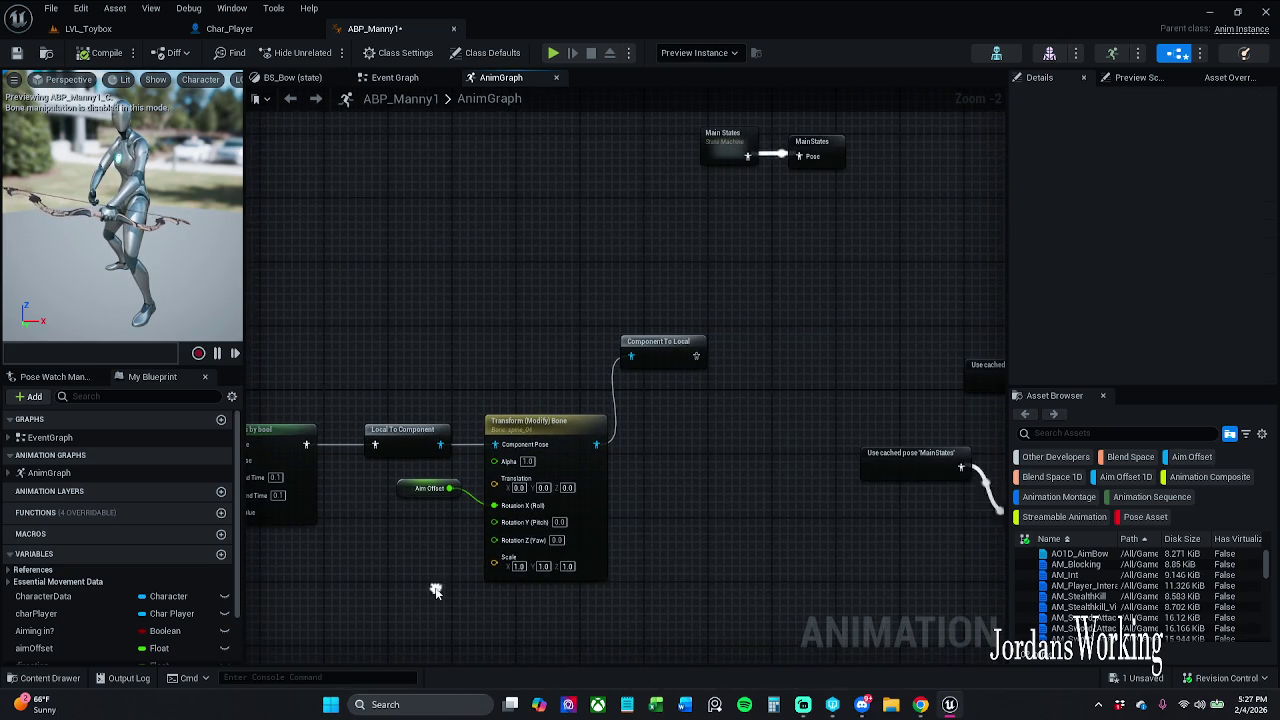
{"action": "left_click_drag", "start_coordinate": [751, 554], "coordinate": [582, 471]}
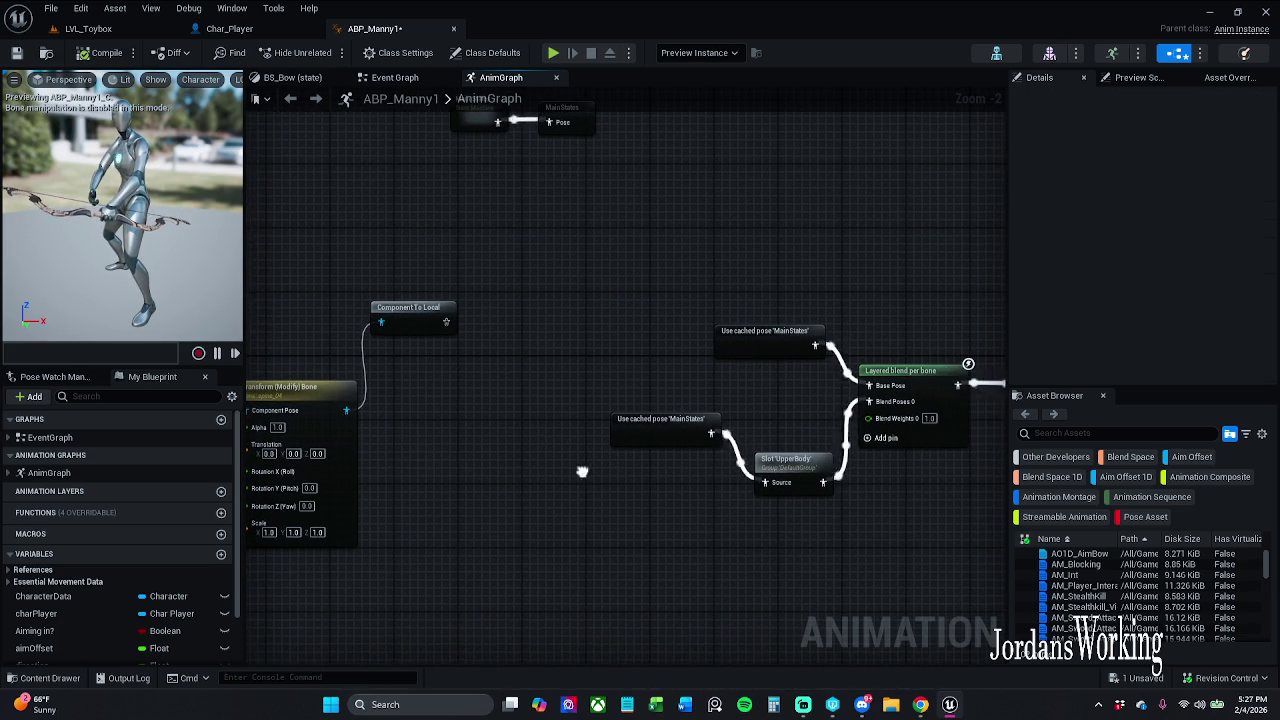
{"action": "left_click", "coordinate": [16, 58]}
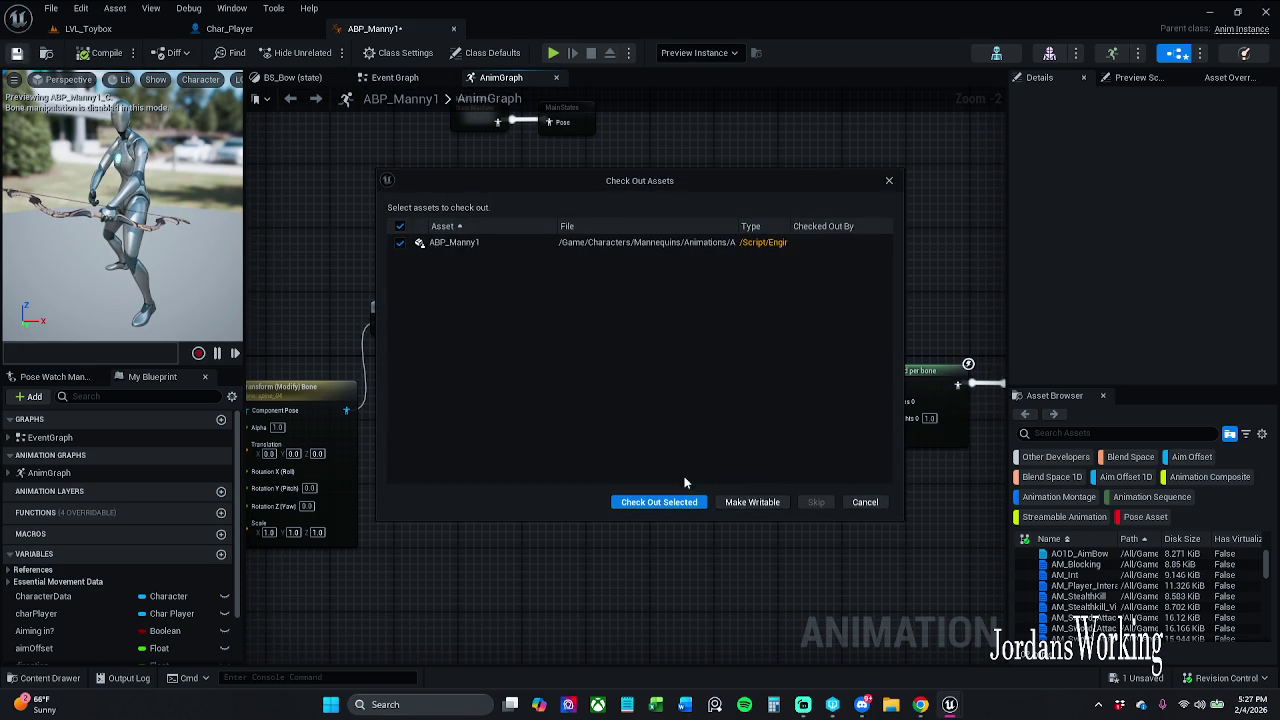
{"action": "left_click", "coordinate": [676, 508]}
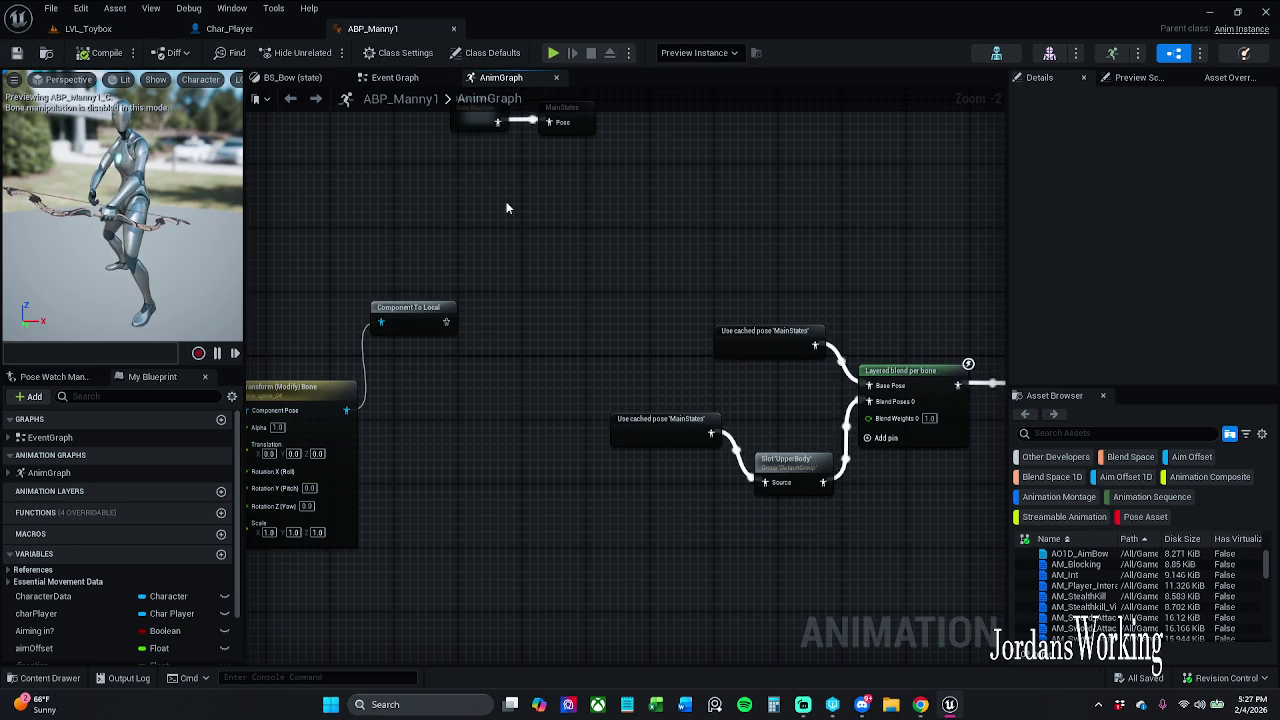
Shift the Event Graph's Dynamic Footstep SFX comment left and locate the Concrete footstep cue, Cue_WalkOnConcrete
{"action": "left_click", "coordinate": [556, 77]}
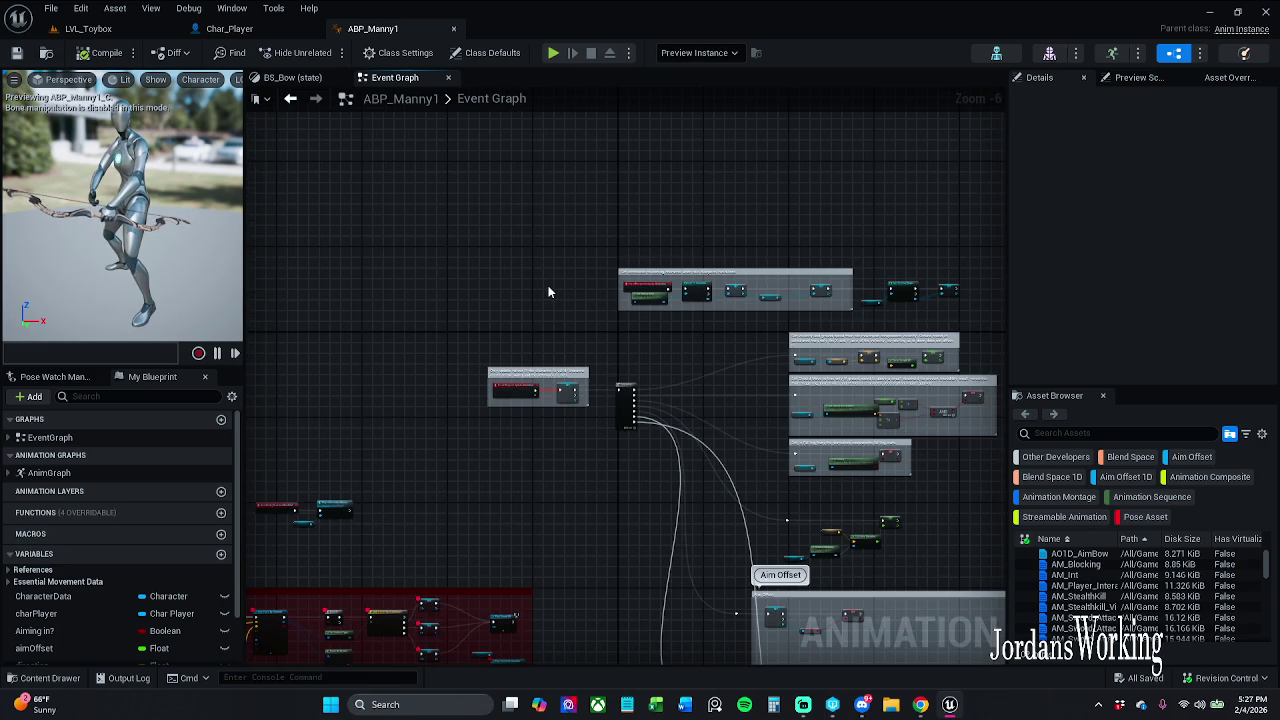
{"action": "mouse_move", "coordinate": [543, 485]}
{"action": "left_mouse_down"}
{"action": "mouse_move", "coordinate": [543, 115]}
{"action": "mouse_move", "coordinate": [708, 138]}
{"action": "mouse_move", "coordinate": [815, 343]}
{"action": "mouse_move", "coordinate": [723, 337]}
{"action": "mouse_move", "coordinate": [766, 318]}
{"action": "left_mouse_up"}
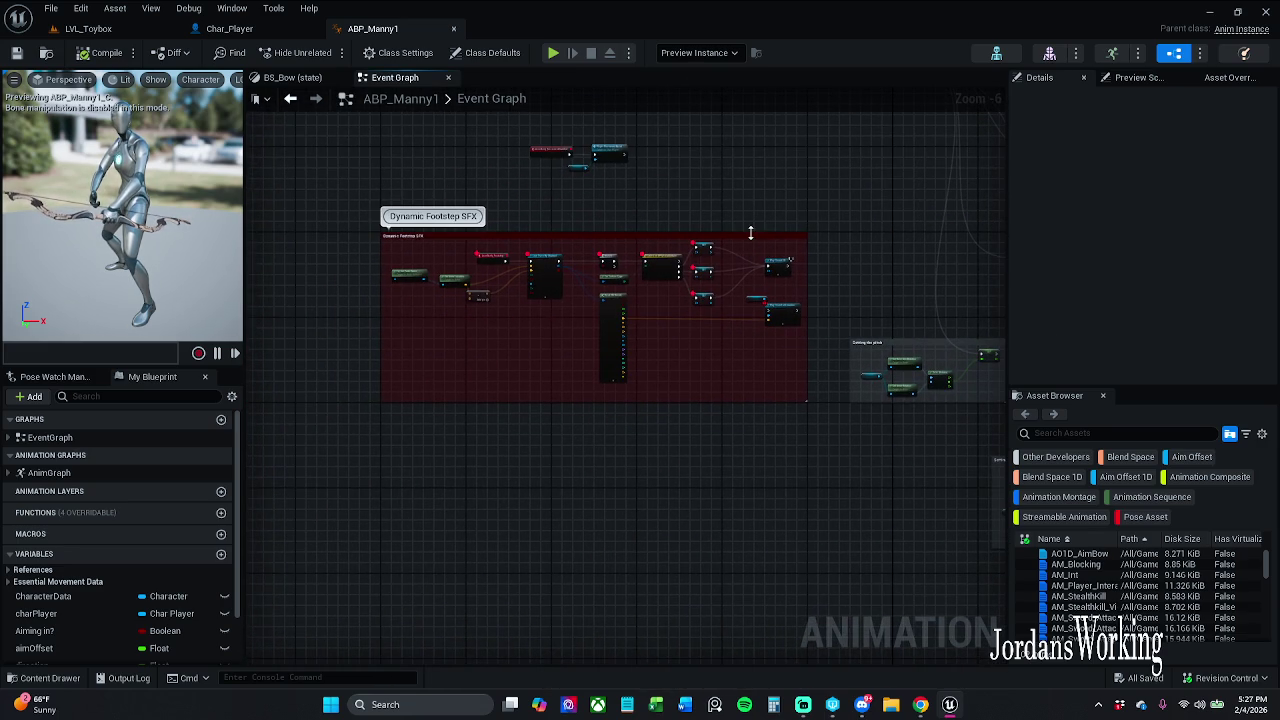
{"action": "left_click_drag", "start_coordinate": [751, 236], "coordinate": [706, 236]}
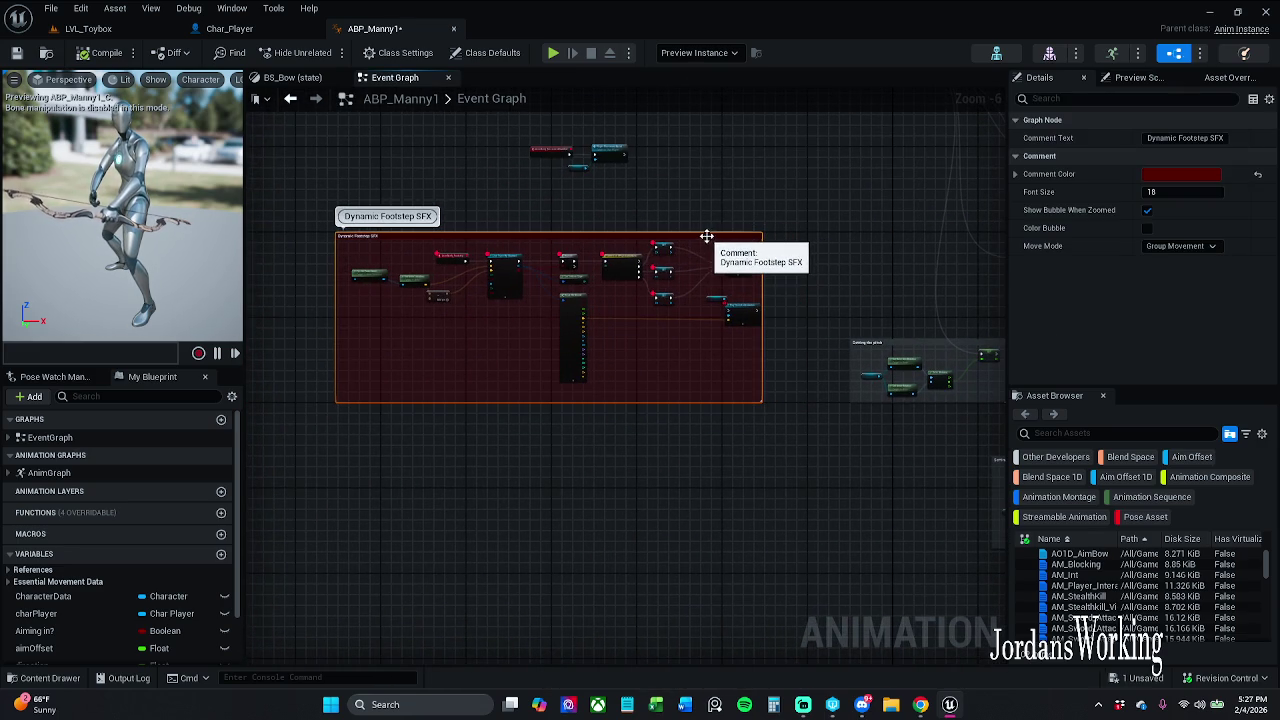
{"action": "scroll", "coordinate": [706, 236], "scroll_direction": "up", "scroll_amount": 7}
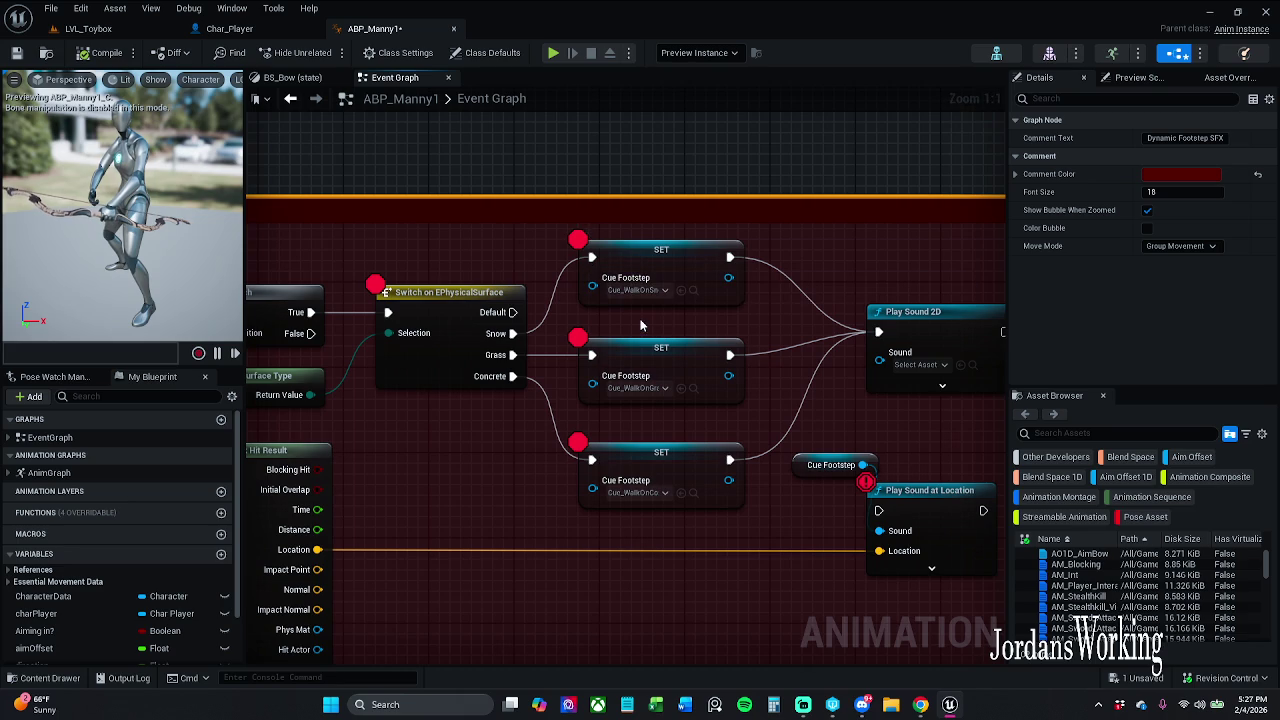
{"action": "left_click_drag", "start_coordinate": [785, 541], "coordinate": [782, 439]}
{"action": "left_click", "coordinate": [660, 391]}
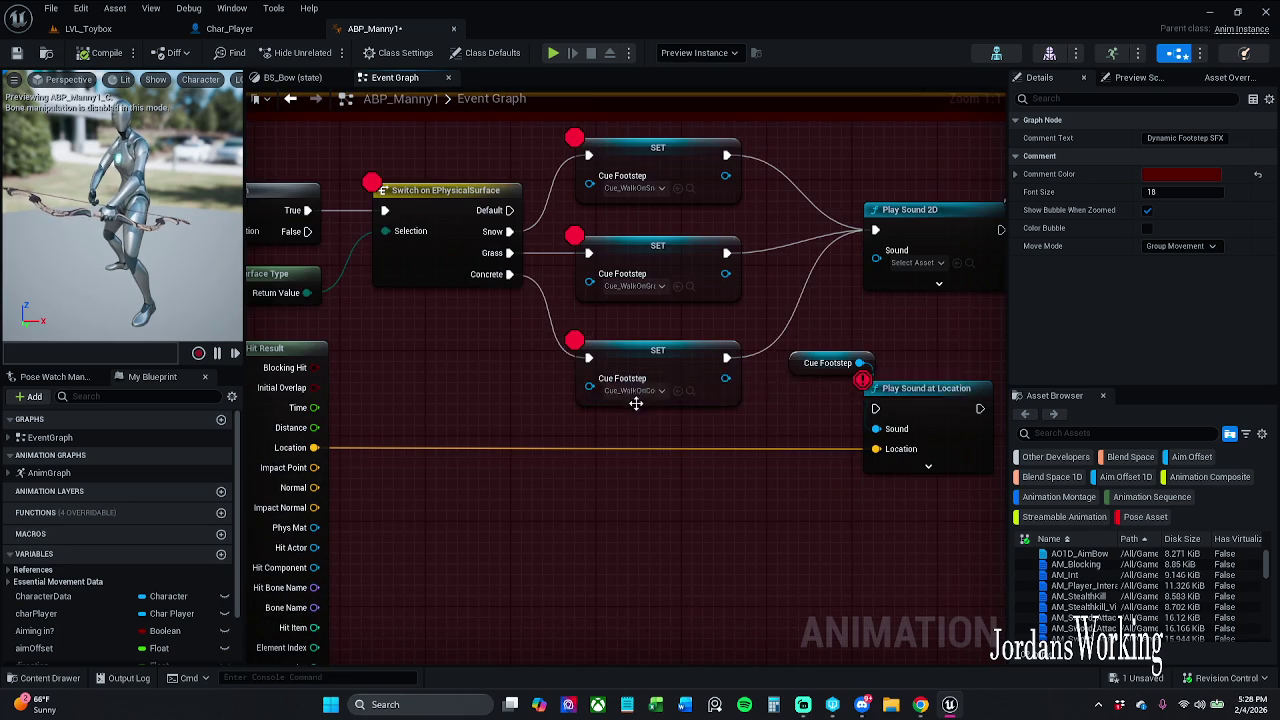
{"action": "left_click", "coordinate": [690, 392]}
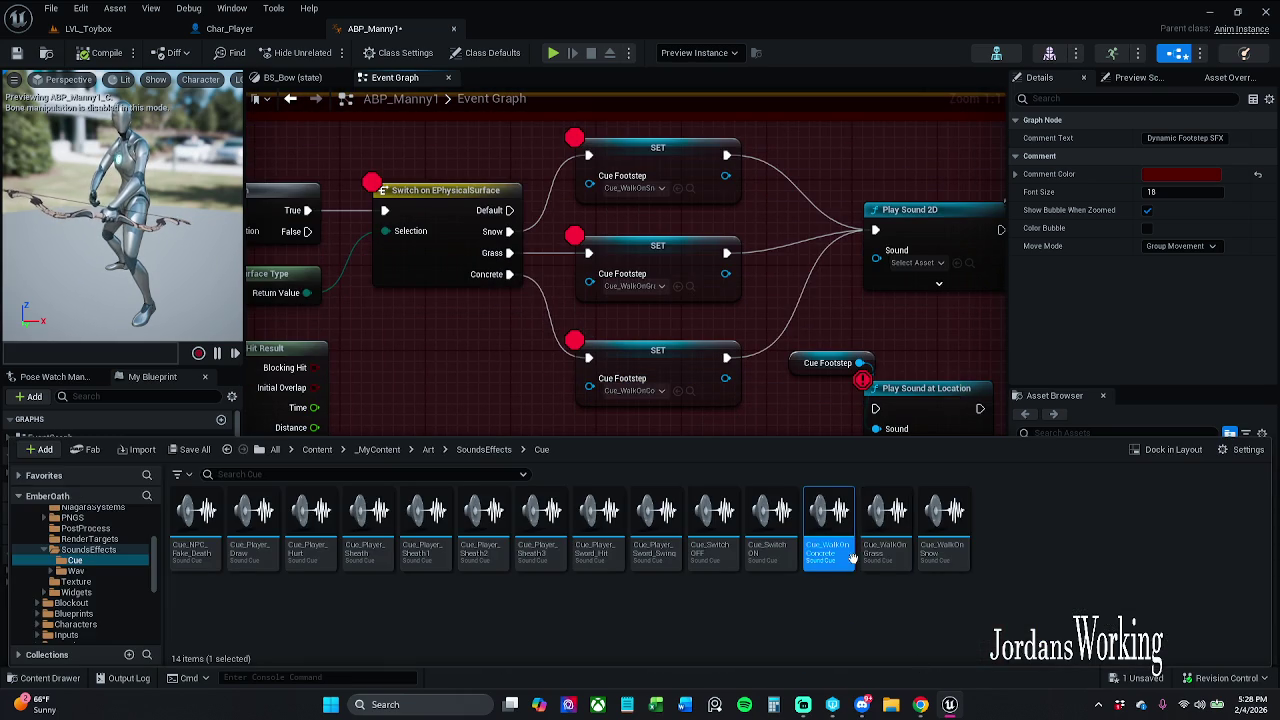
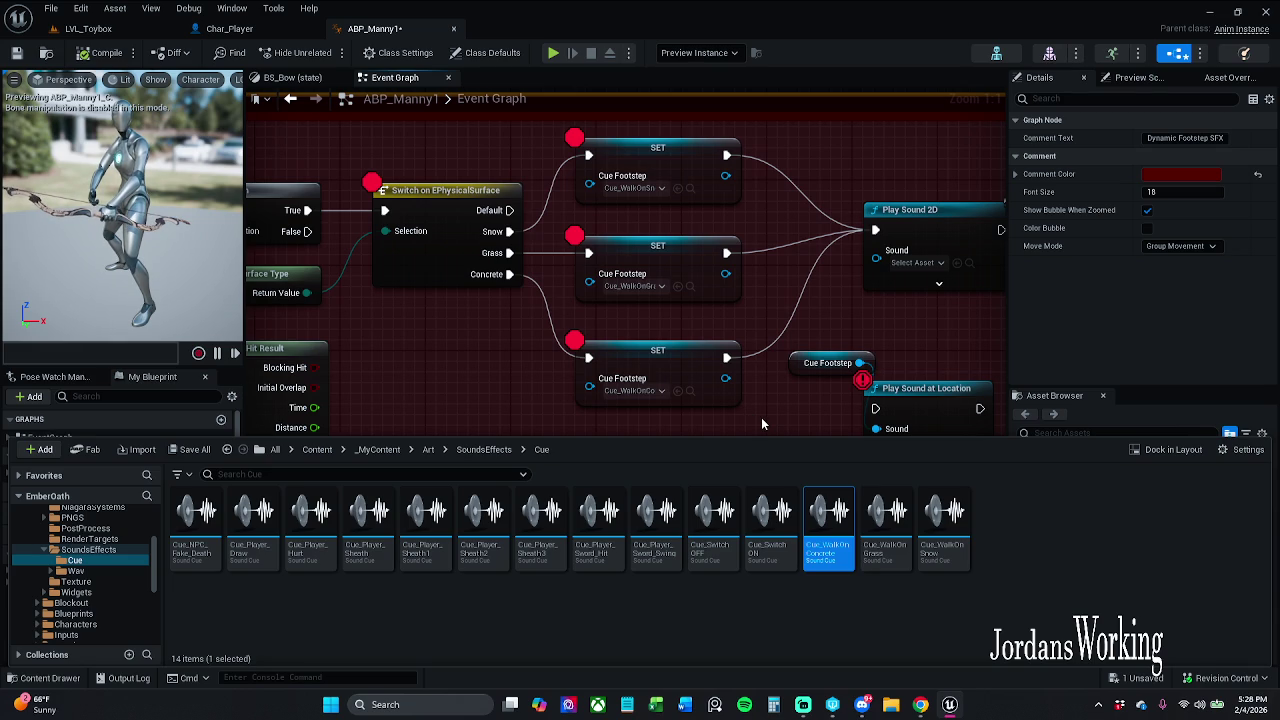
Move Cue Footstep's wire from Play Sound at Location's Sound pin to Play Sound 2D's Sound pin
{"action": "mouse_move", "coordinate": [776, 413]}
{"action": "left_mouse_down"}
{"action": "mouse_move", "coordinate": [708, 430]}
{"action": "mouse_move", "coordinate": [636, 422]}
{"action": "mouse_move", "coordinate": [638, 455]}
{"action": "left_mouse_up"}
{"action": "left_click", "coordinate": [776, 281]}
{"action": "left_click_drag", "start_coordinate": [777, 281], "coordinate": [757, 302]}
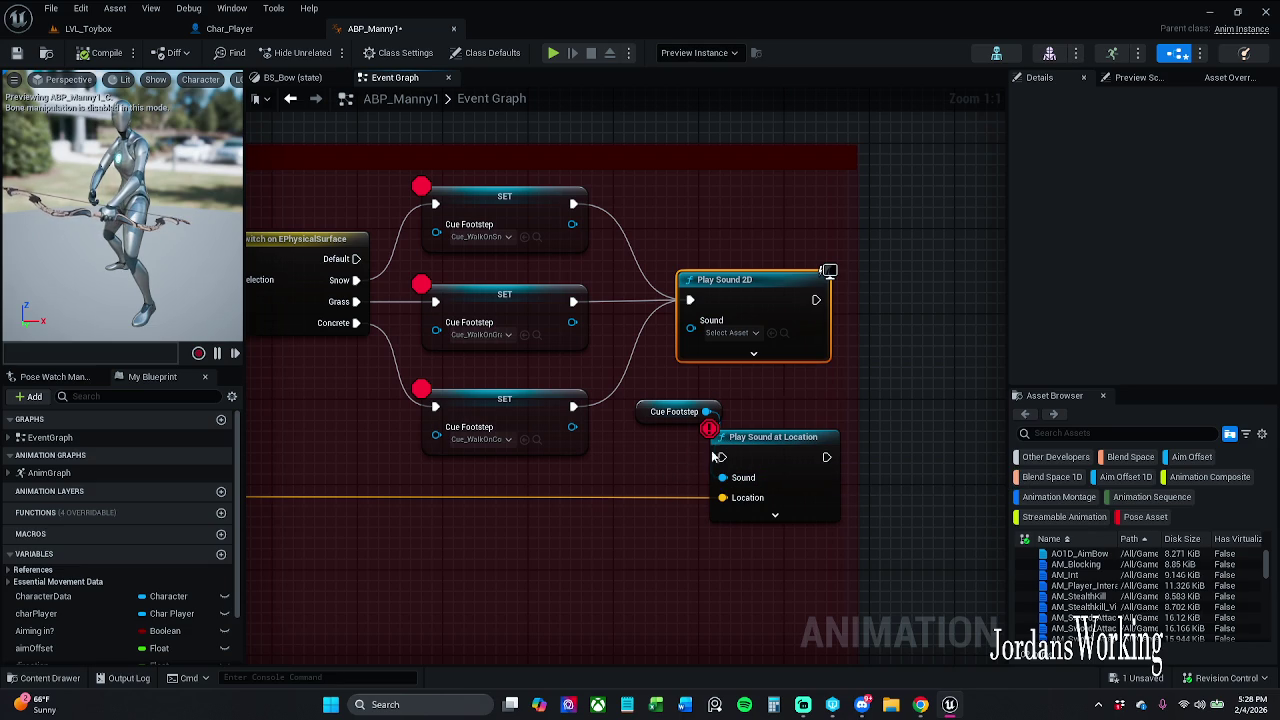
{"action": "mouse_move", "coordinate": [723, 478]}
{"action": "left_mouse_down"}
{"action": "mouse_move", "coordinate": [663, 408]}
{"action": "mouse_move", "coordinate": [683, 333]}
{"action": "mouse_move", "coordinate": [700, 325]}
{"action": "left_mouse_up"}
{"action": "left_click_drag", "start_coordinate": [642, 411], "coordinate": [661, 263]}
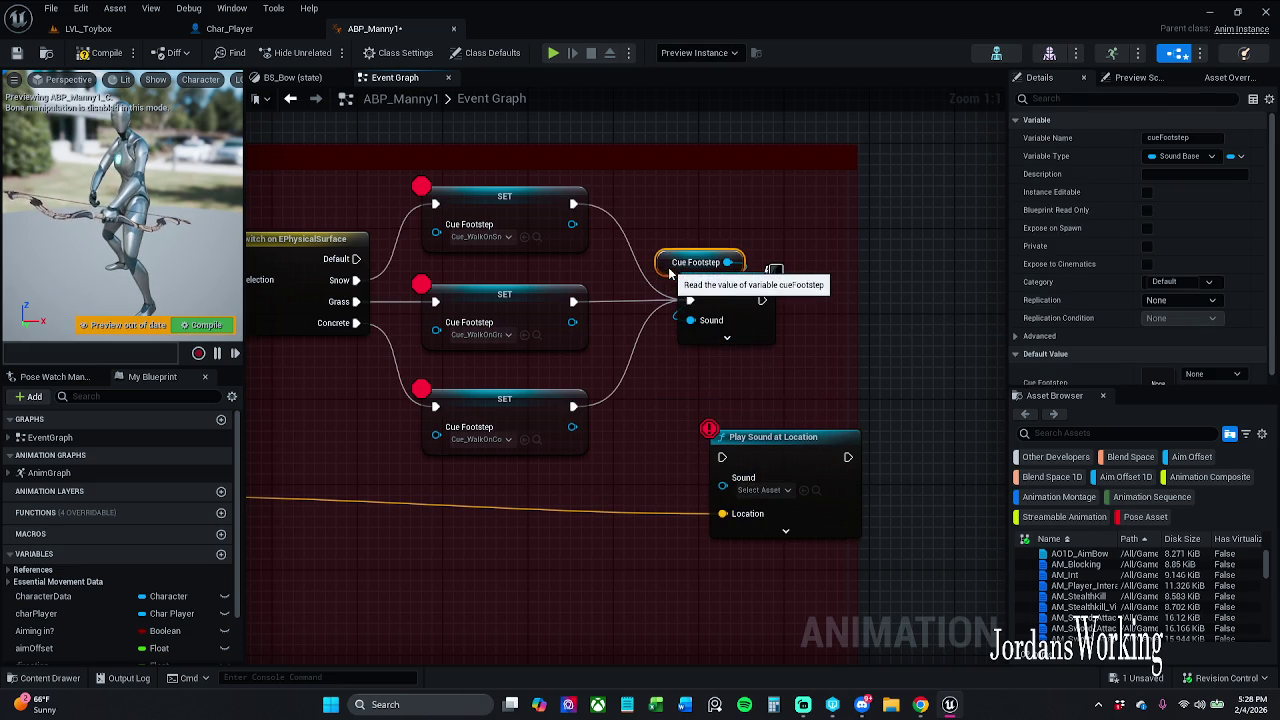
{"action": "left_click", "coordinate": [647, 221]}
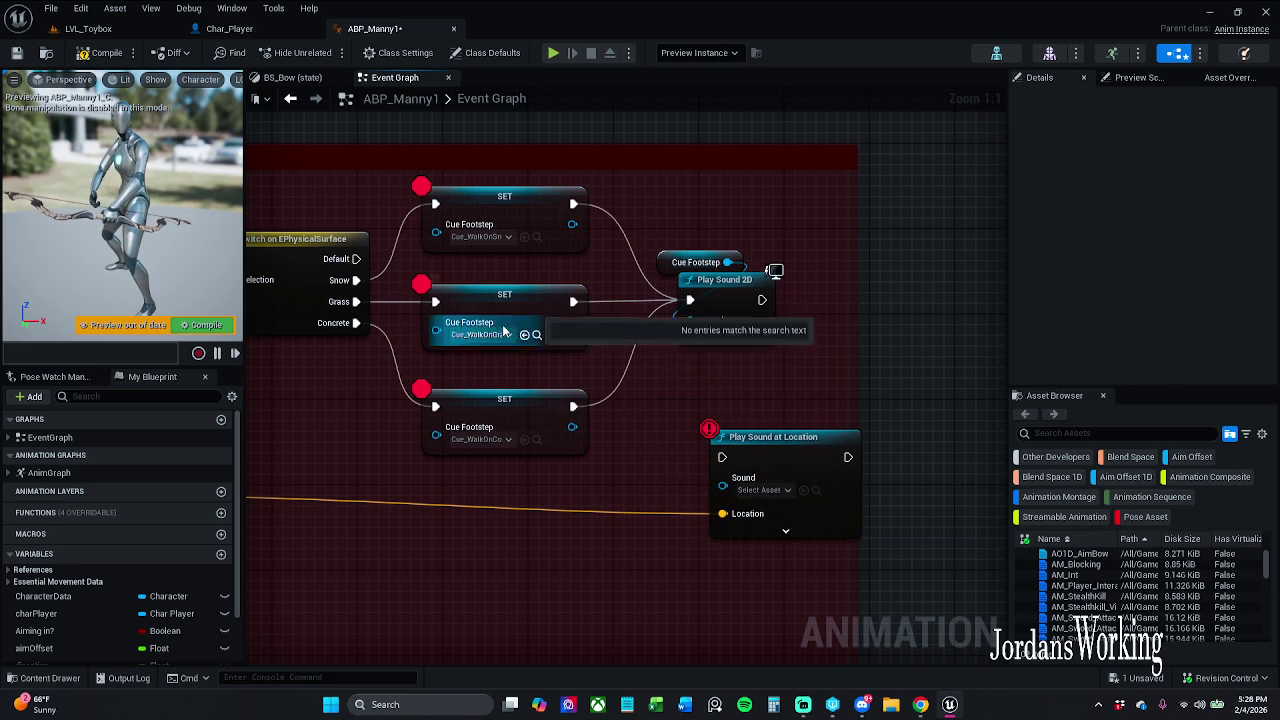
Refresh the Switch on EPhysicalSurface node and check the SET nodes' cue choices
{"action": "scroll", "coordinate": [70, 599], "scroll_direction": "down", "scroll_amount": 3}
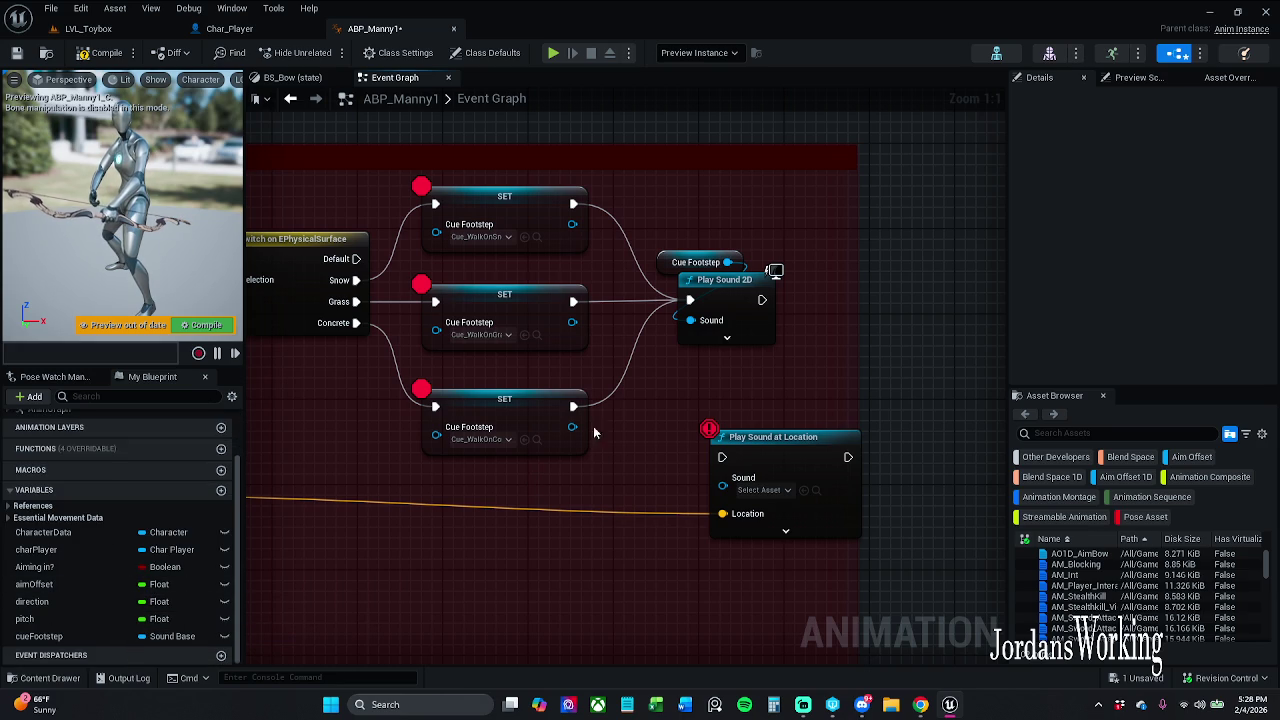
{"action": "mouse_move", "coordinate": [612, 476]}
{"action": "left_mouse_down"}
{"action": "mouse_move", "coordinate": [609, 457]}
{"action": "mouse_move", "coordinate": [648, 459]}
{"action": "left_mouse_up"}
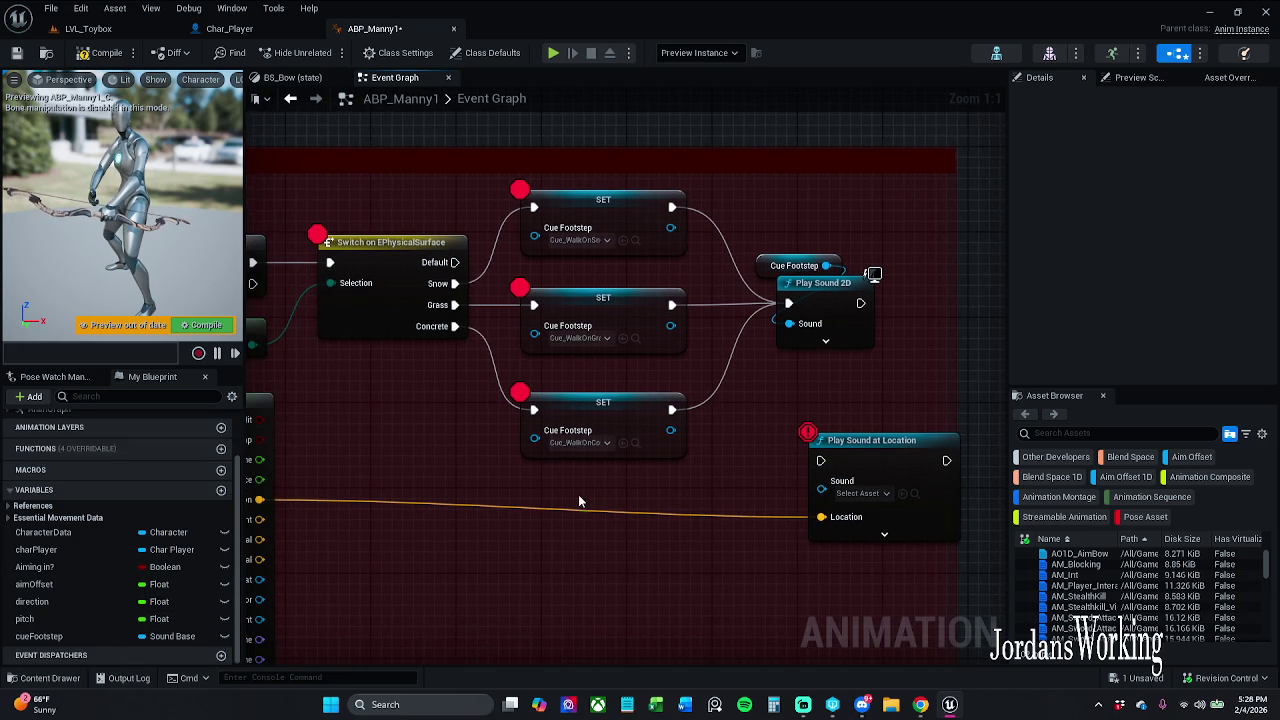
{"action": "right_click", "coordinate": [394, 310]}
{"action": "left_click", "coordinate": [464, 394]}
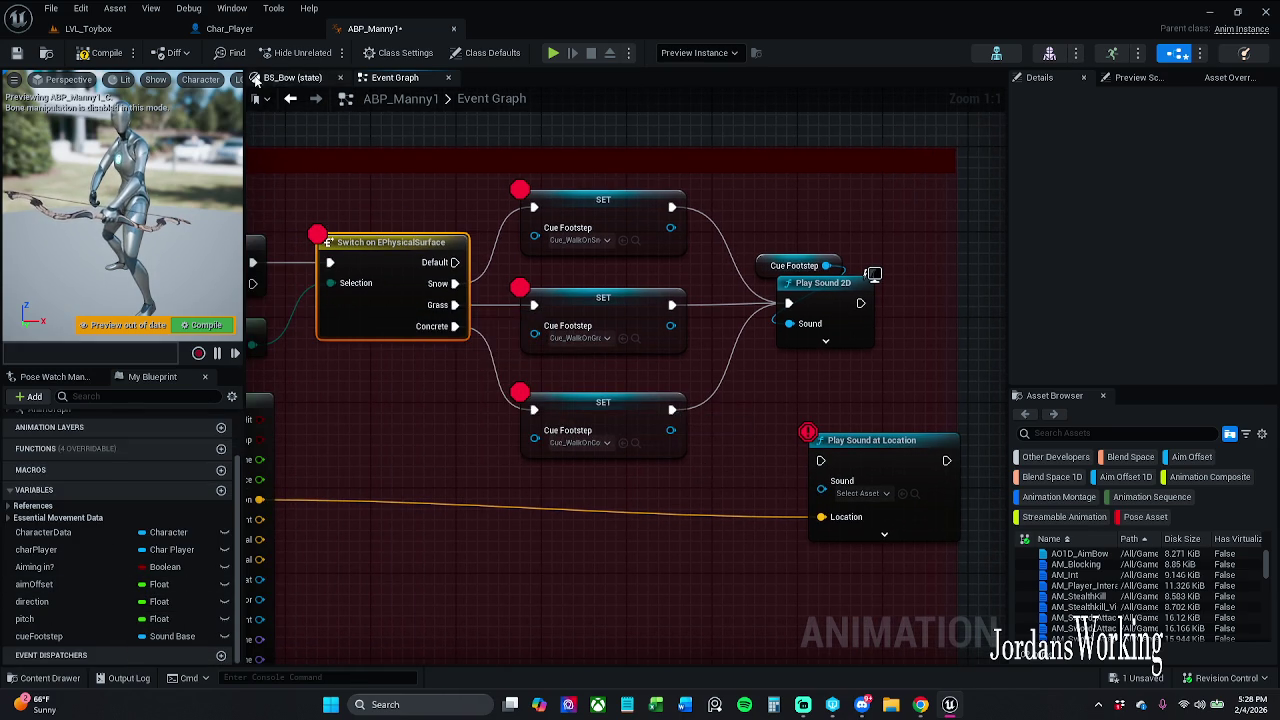
{"action": "left_click", "coordinate": [576, 240]}
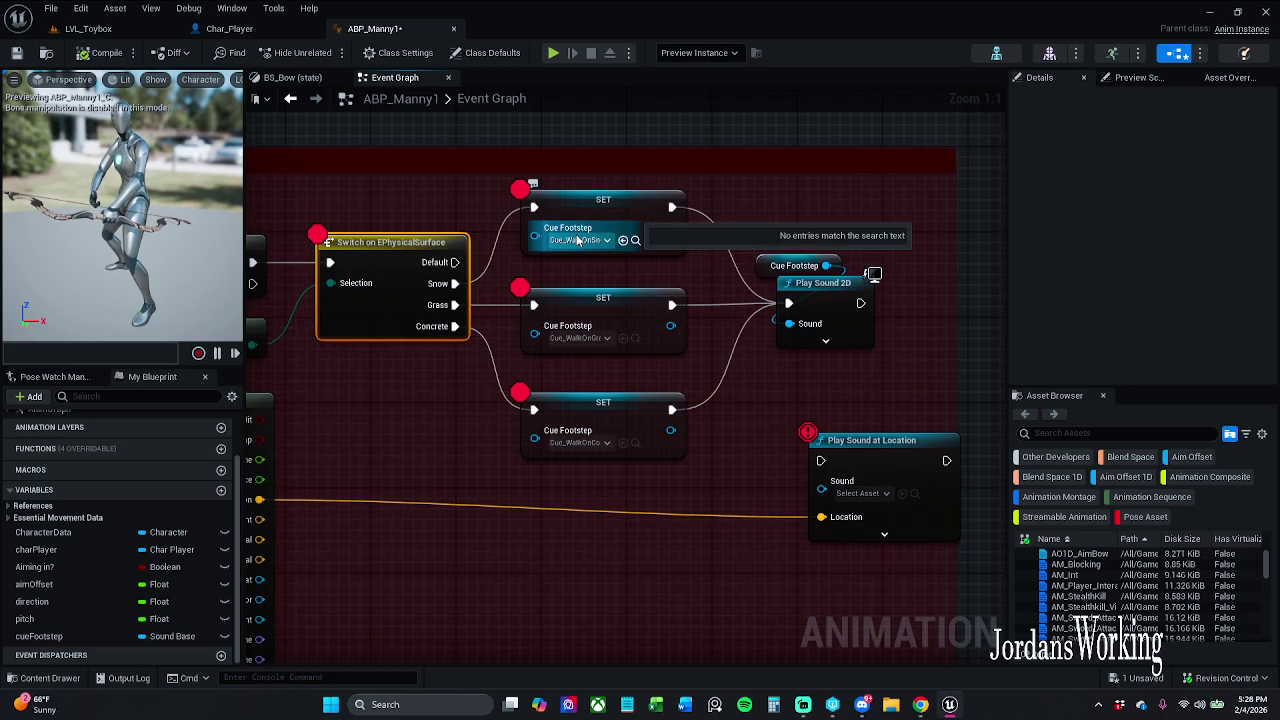
{"action": "key", "text": "Escape"}
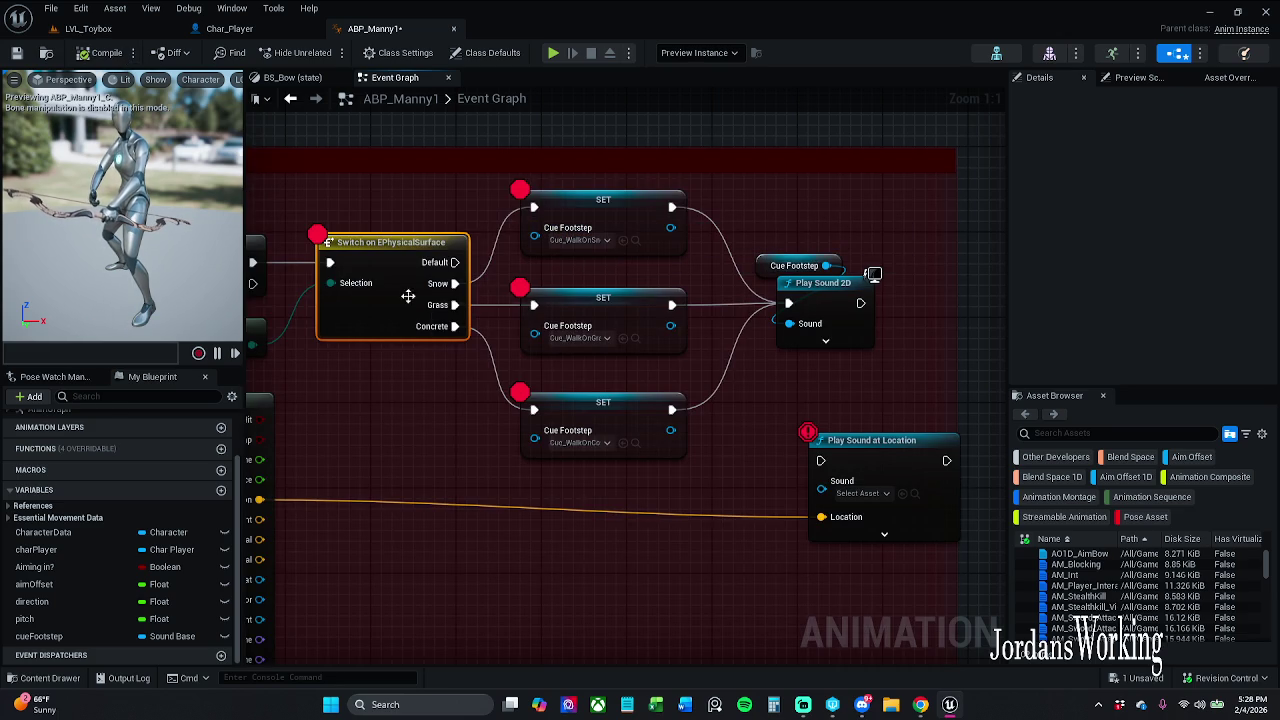
{"action": "left_click", "coordinate": [590, 338]}
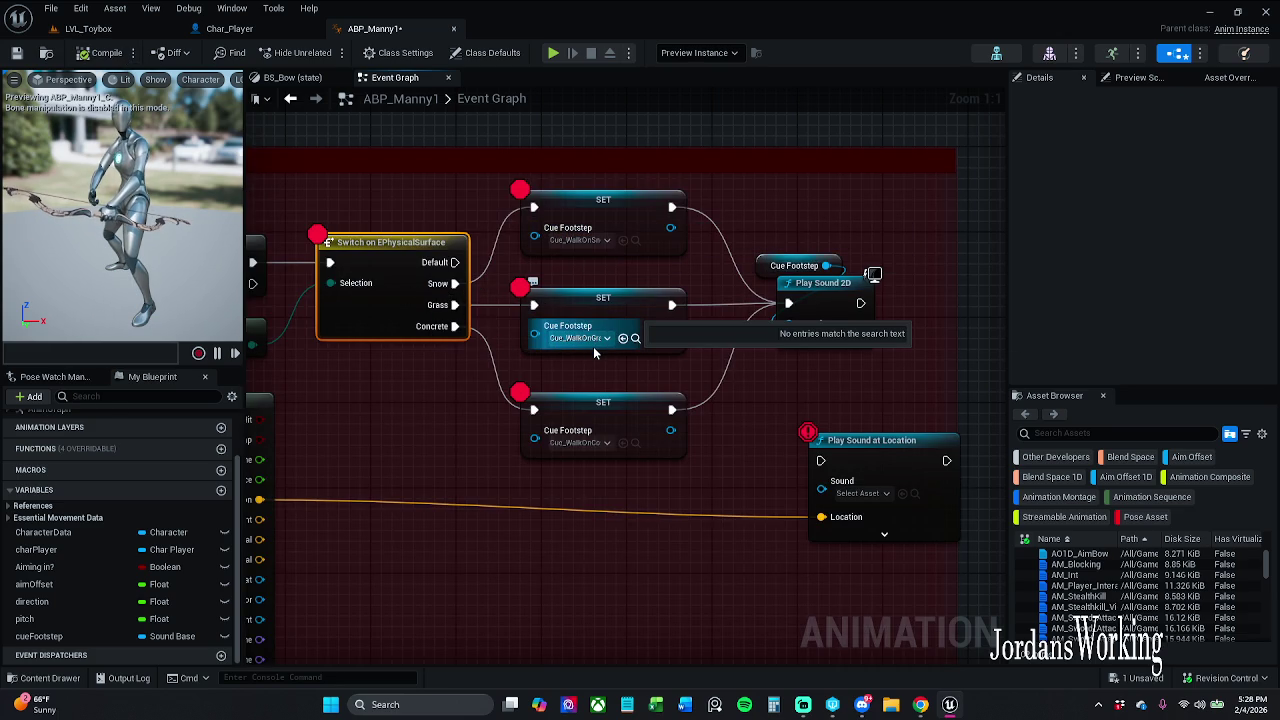
{"action": "key", "text": "Escape"}
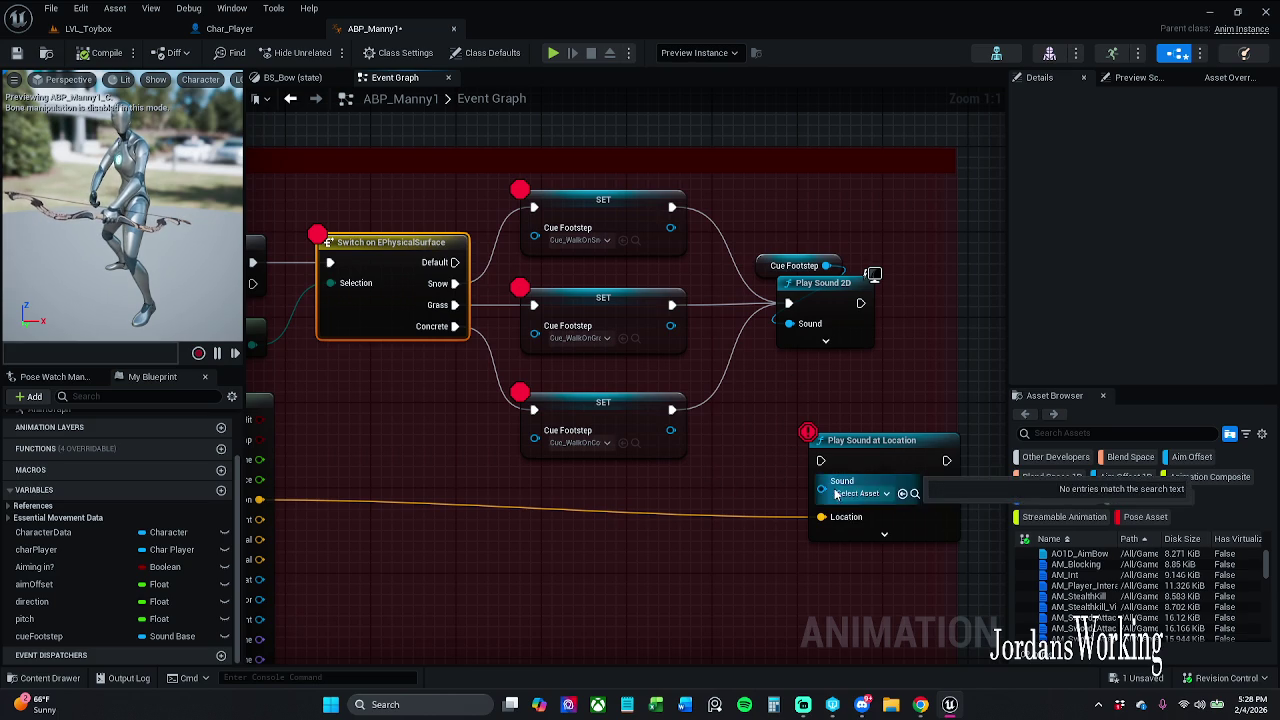
{"action": "mouse_move", "coordinate": [777, 371]}
{"action": "left_mouse_down"}
{"action": "mouse_move", "coordinate": [706, 391]}
{"action": "mouse_move", "coordinate": [843, 349]}
{"action": "left_mouse_up"}
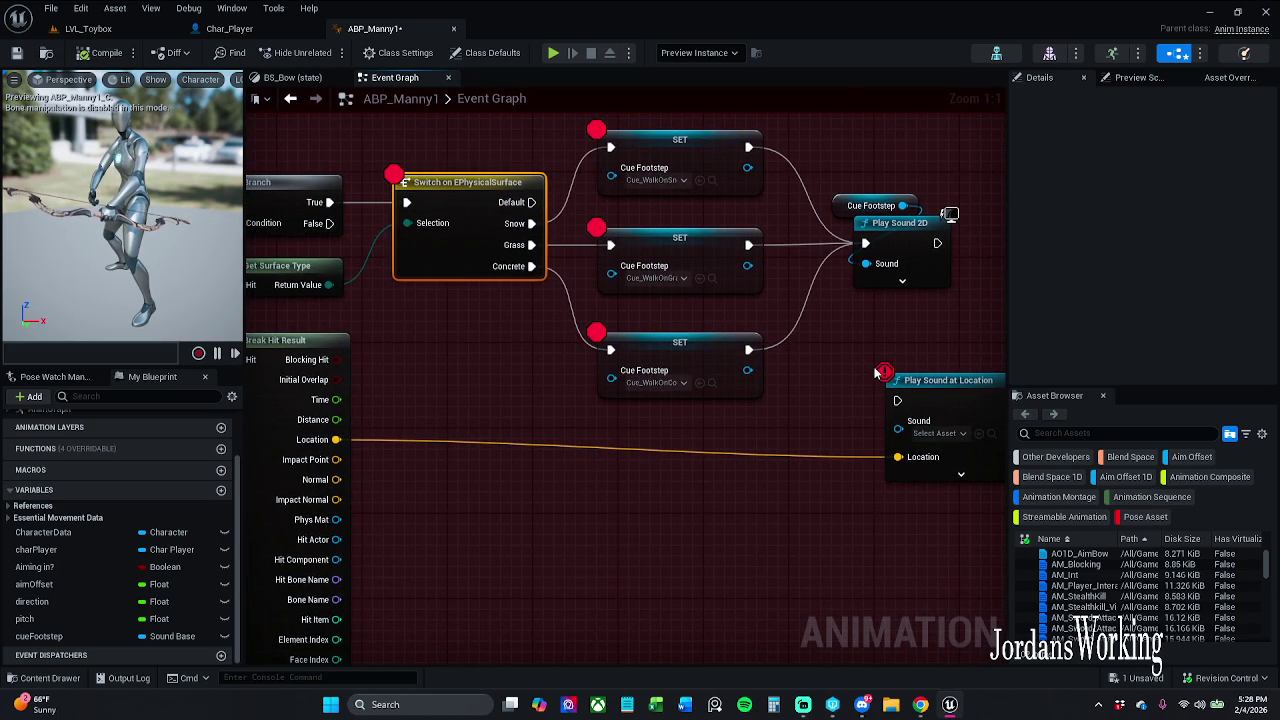
Wire the SET exec outputs and Cue Footstep into Play Sound at Location, moving Play Sound 2D aside
{"action": "left_click_drag", "start_coordinate": [868, 243], "coordinate": [897, 400]}
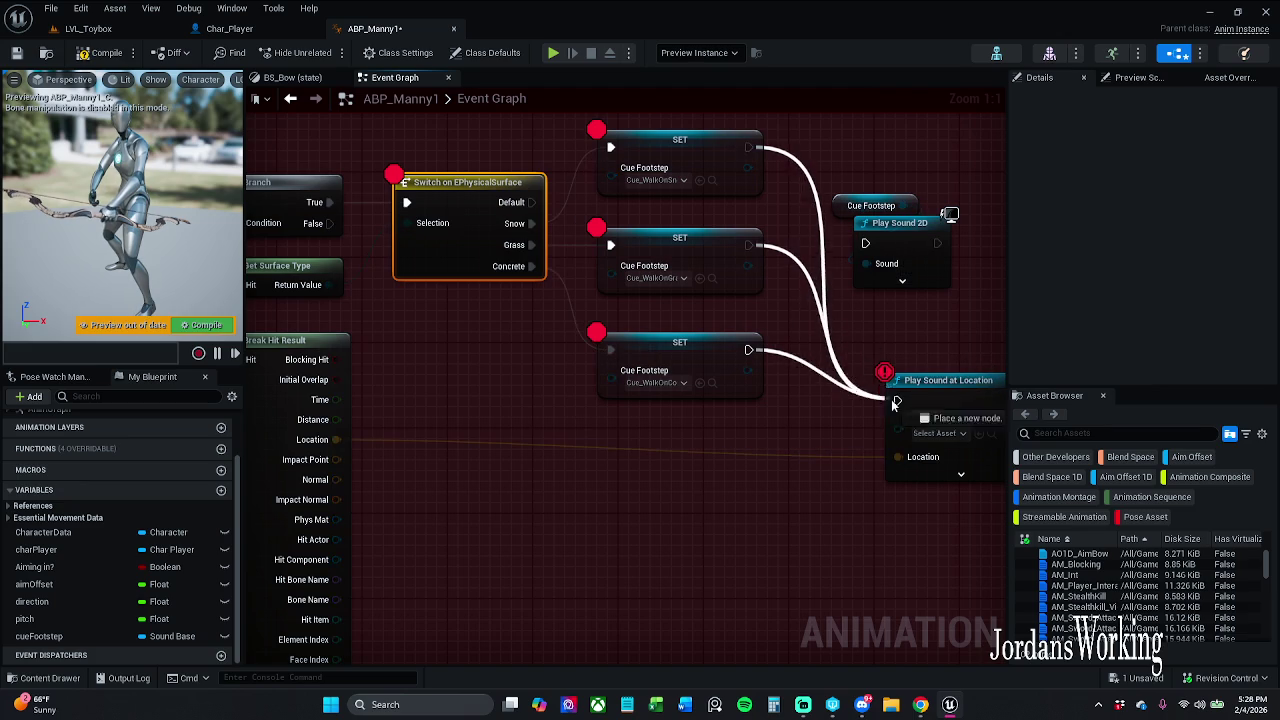
{"action": "left_click_drag", "start_coordinate": [866, 263], "coordinate": [898, 428]}
{"action": "left_click_drag", "start_coordinate": [925, 334], "coordinate": [794, 378]}
{"action": "mouse_move", "coordinate": [780, 267]}
{"action": "left_mouse_down"}
{"action": "mouse_move", "coordinate": [1032, 353]}
{"action": "mouse_move", "coordinate": [890, 331]}
{"action": "left_mouse_up"}
{"action": "mouse_move", "coordinate": [581, 447]}
{"action": "left_mouse_down"}
{"action": "mouse_move", "coordinate": [546, 288]}
{"action": "mouse_move", "coordinate": [536, 300]}
{"action": "left_mouse_up"}
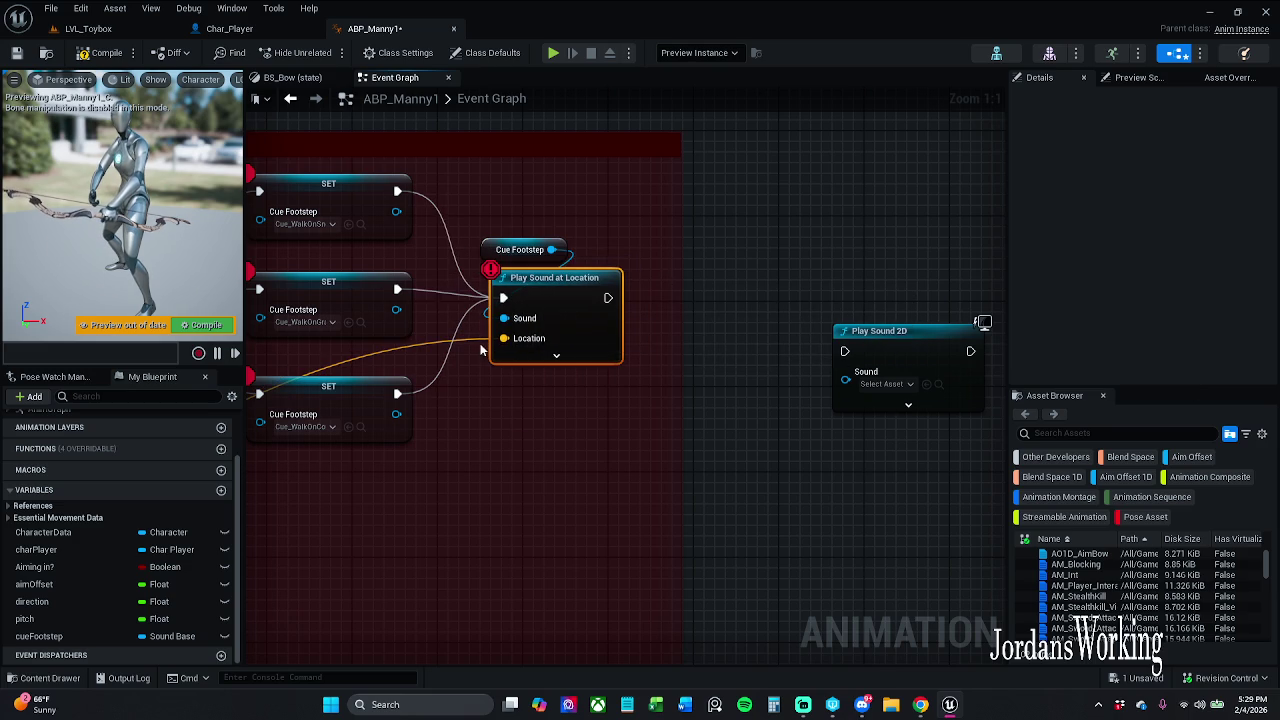
Straighten Break Hit Result's Location wire, hide its unused pins, then compile and save ABP_Manny1
{"action": "left_click_drag", "start_coordinate": [481, 350], "coordinate": [597, 399]}
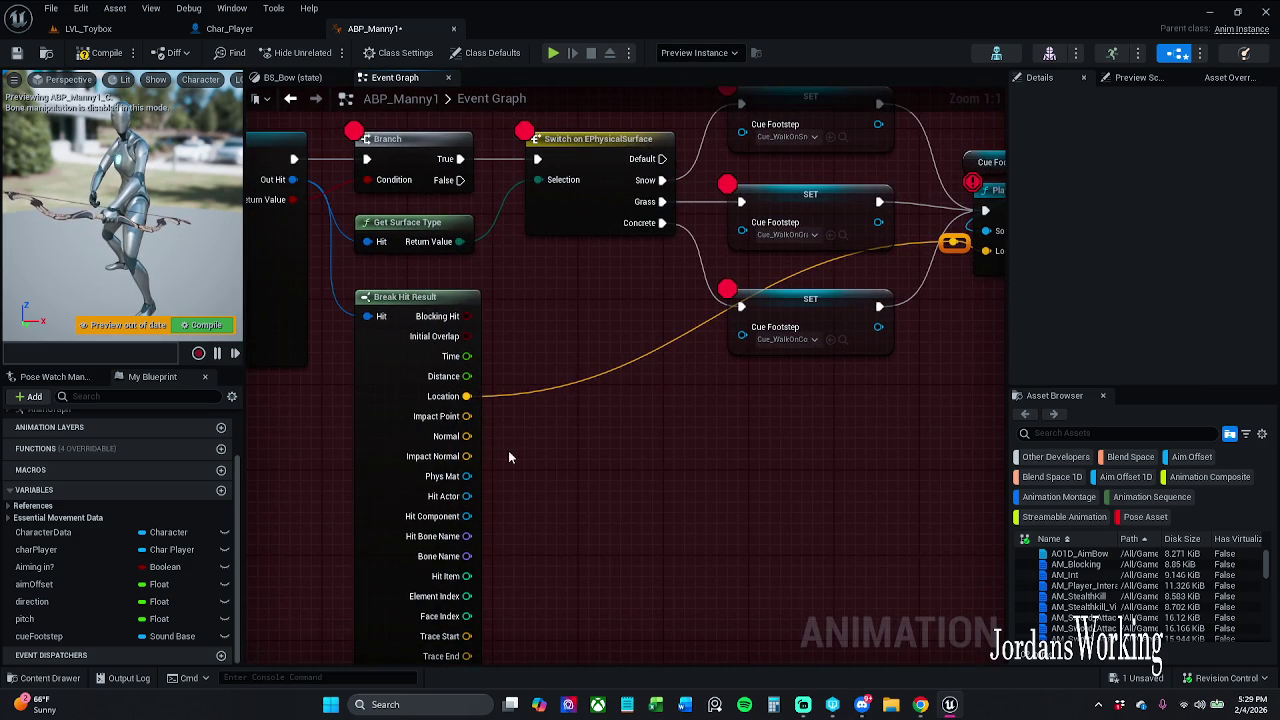
{"action": "key", "text": "q"}
{"action": "mouse_move", "coordinate": [747, 440]}
{"action": "left_mouse_down"}
{"action": "mouse_move", "coordinate": [612, 446]}
{"action": "mouse_move", "coordinate": [520, 503]}
{"action": "left_mouse_up"}
{"action": "left_click", "coordinate": [775, 208]}
{"action": "left_click", "coordinate": [813, 258], "text": "ctrl"}
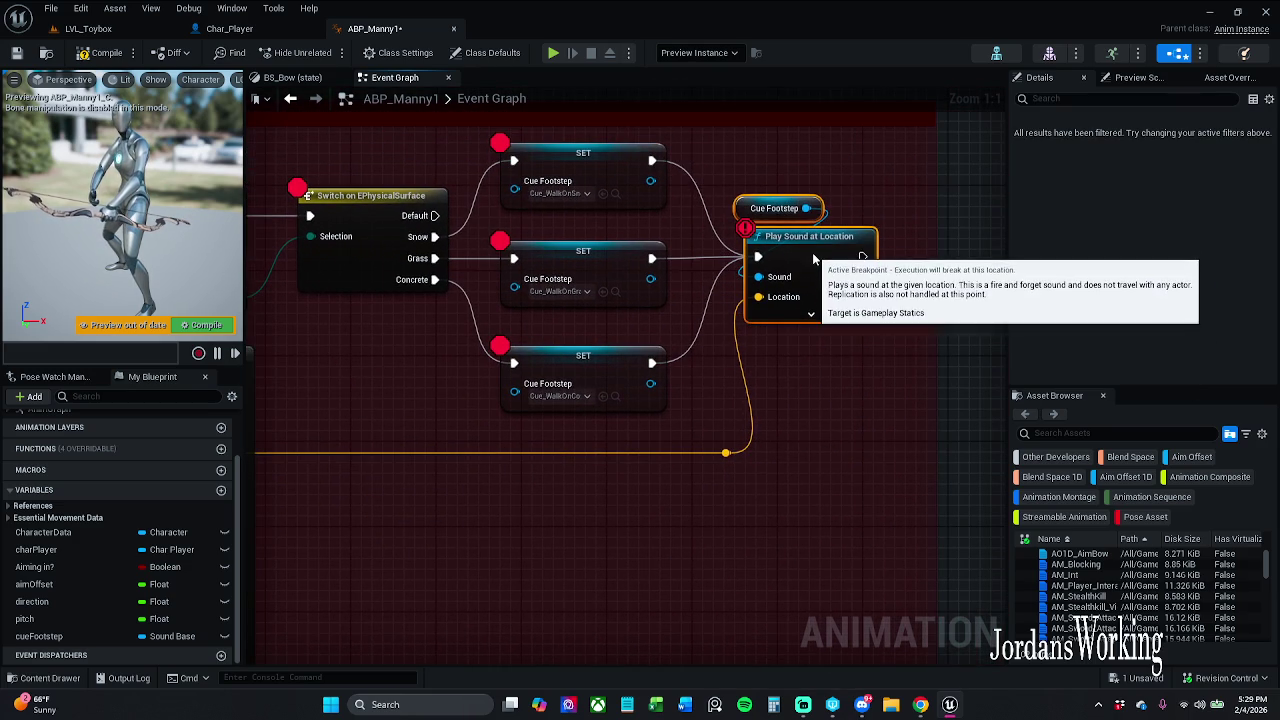
{"action": "left_click", "coordinate": [583, 270]}
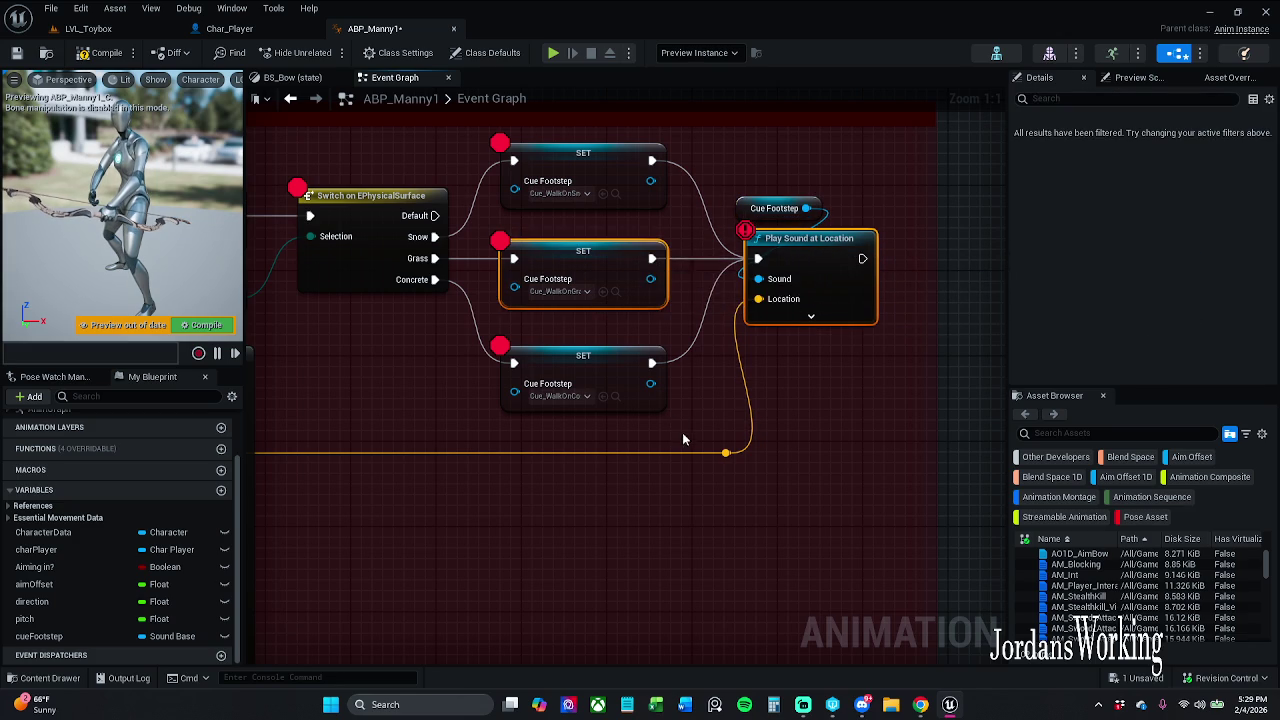
{"action": "left_click_drag", "start_coordinate": [686, 458], "coordinate": [826, 304]}
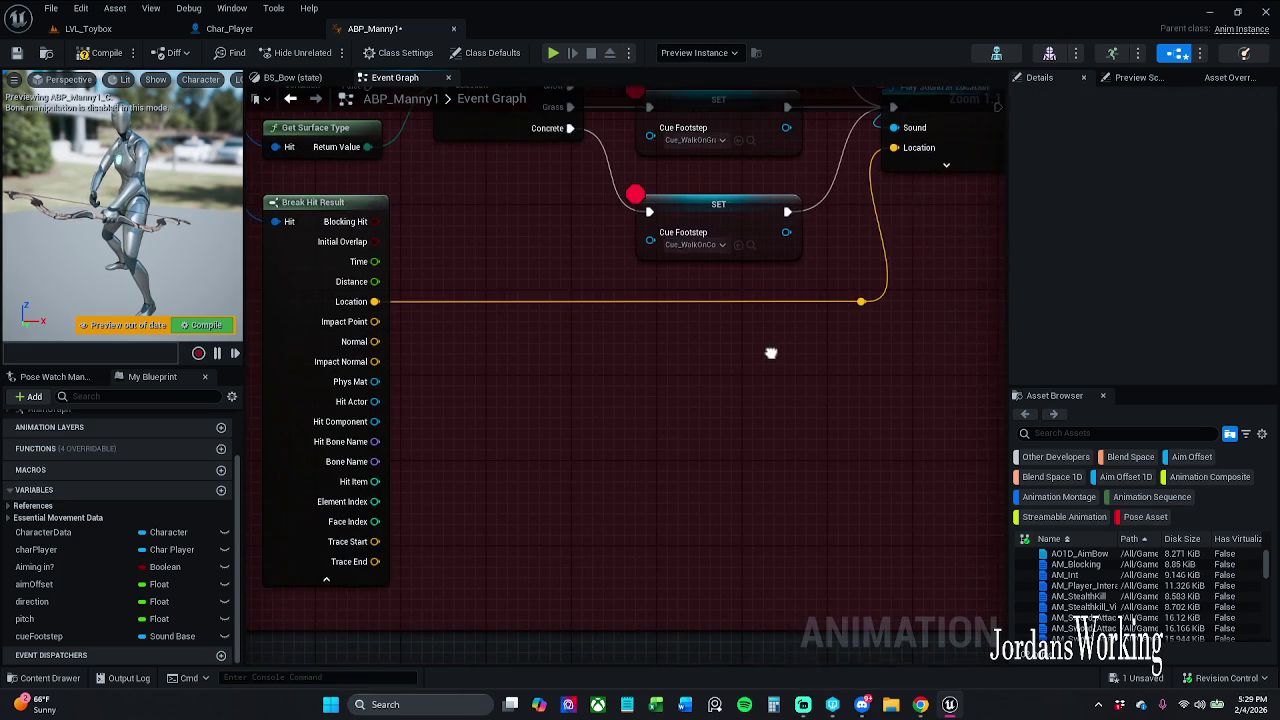
{"action": "left_click", "coordinate": [331, 578]}
{"action": "left_click", "coordinate": [380, 272]}
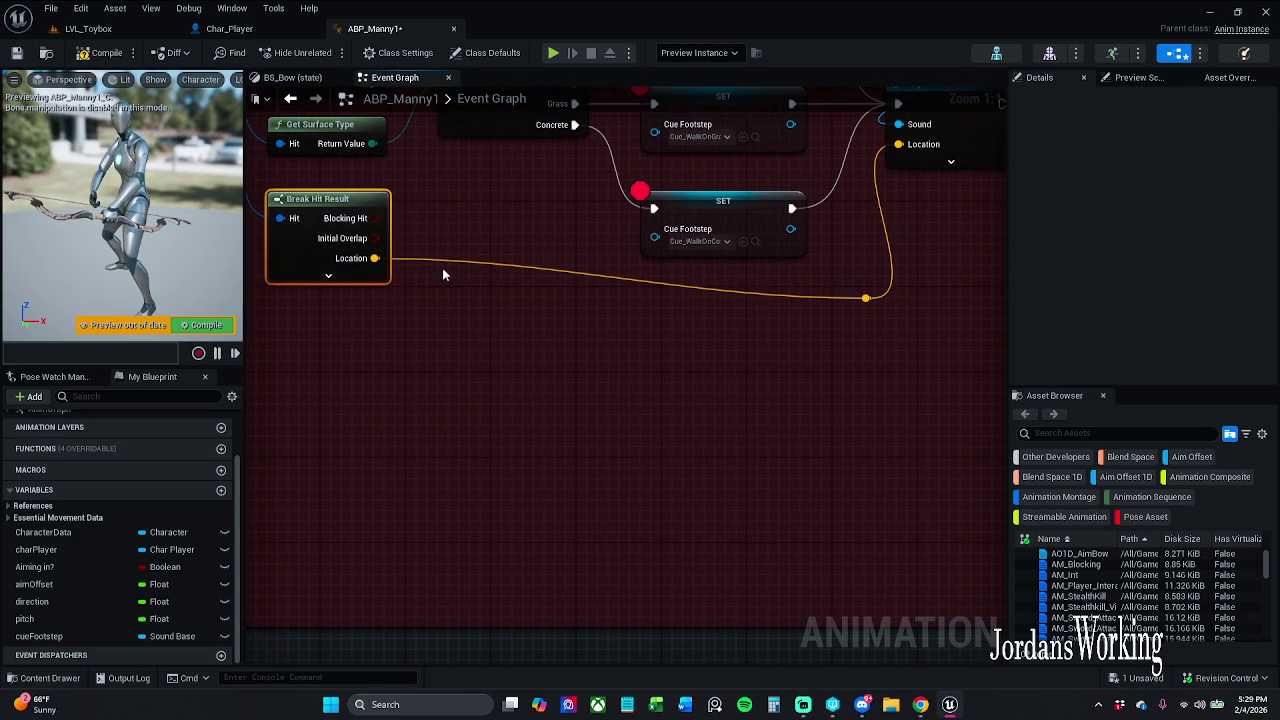
{"action": "key", "text": "q"}
{"action": "left_click", "coordinate": [559, 239]}
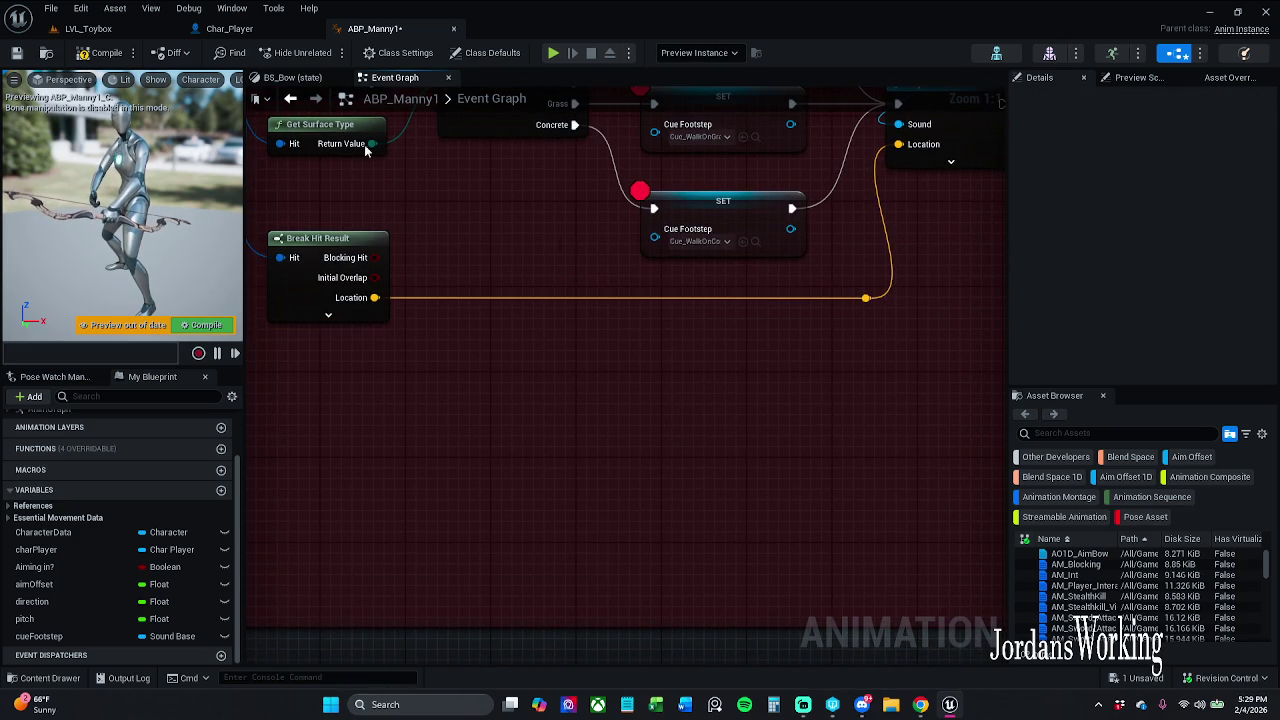
{"action": "left_click", "coordinate": [107, 53]}
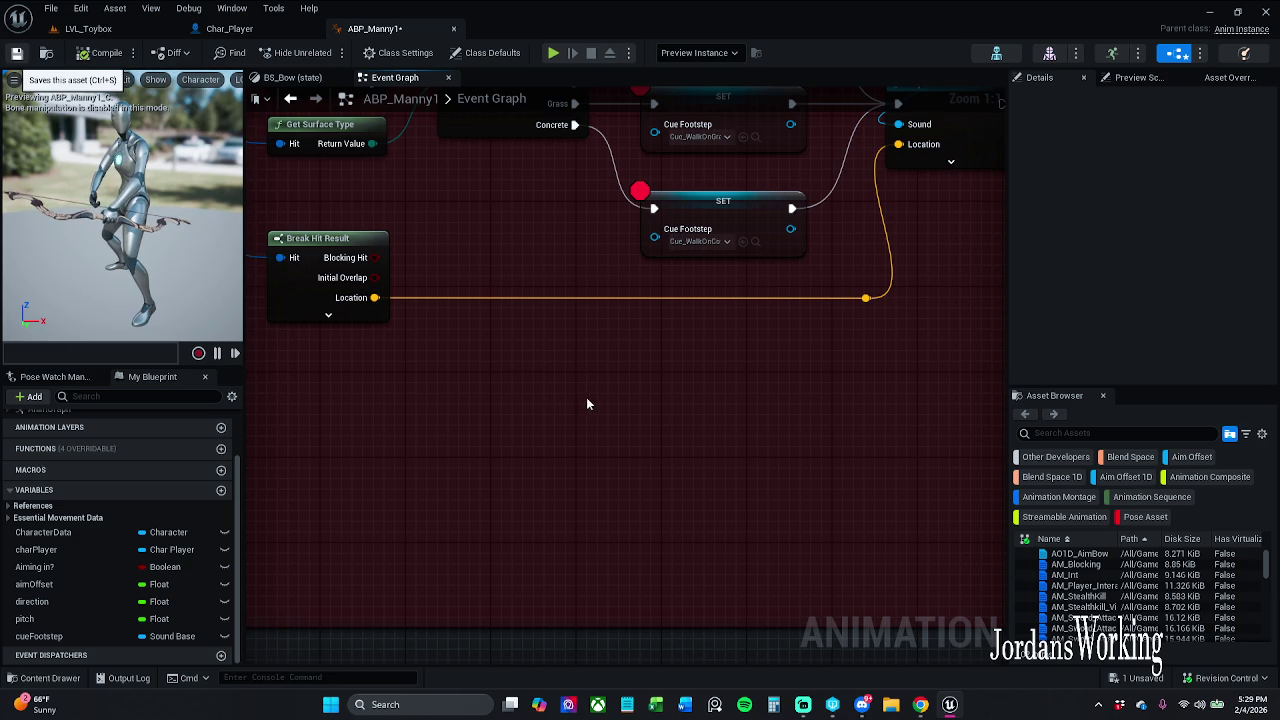
{"action": "key", "text": "ctrl+s"}
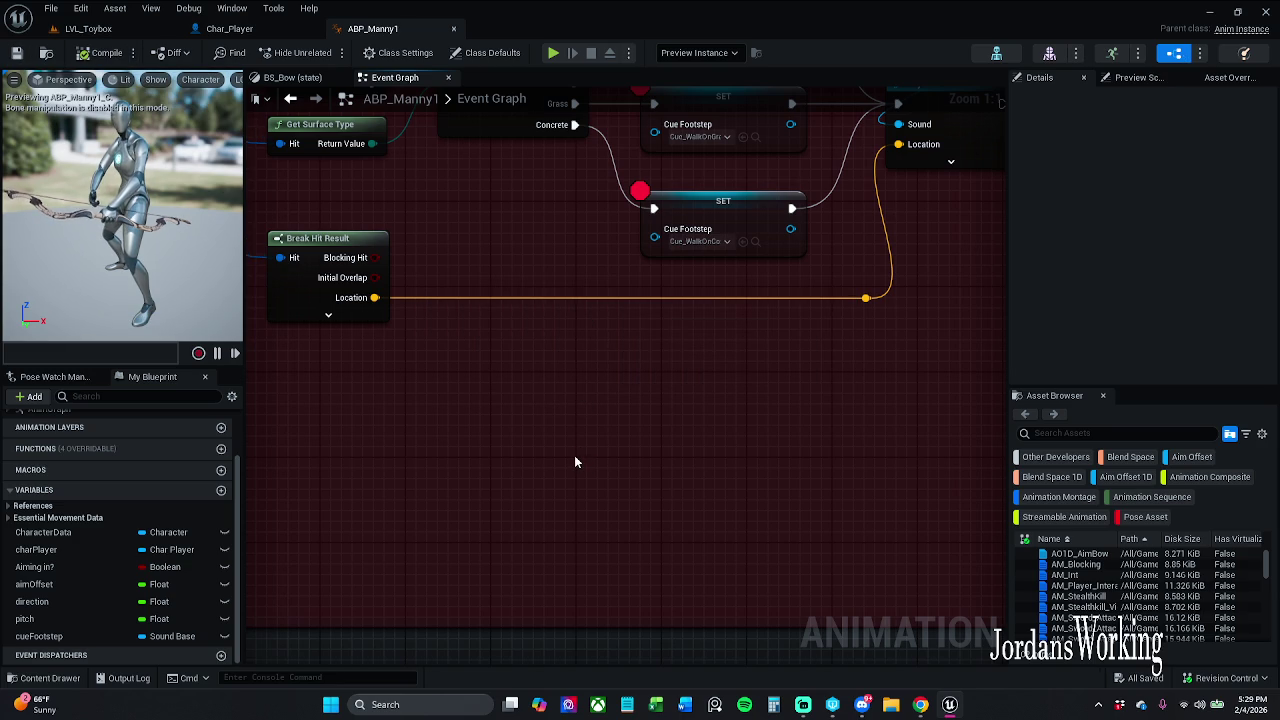
Bring the Dynamic Footstep SFX chain into view and check the line trace's Trace Channel options
{"action": "left_click_drag", "start_coordinate": [575, 462], "coordinate": [700, 526]}
{"action": "scroll", "coordinate": [636, 483], "scroll_direction": "down", "scroll_amount": 5}
{"action": "scroll", "coordinate": [477, 355], "scroll_direction": "up", "scroll_amount": 3}
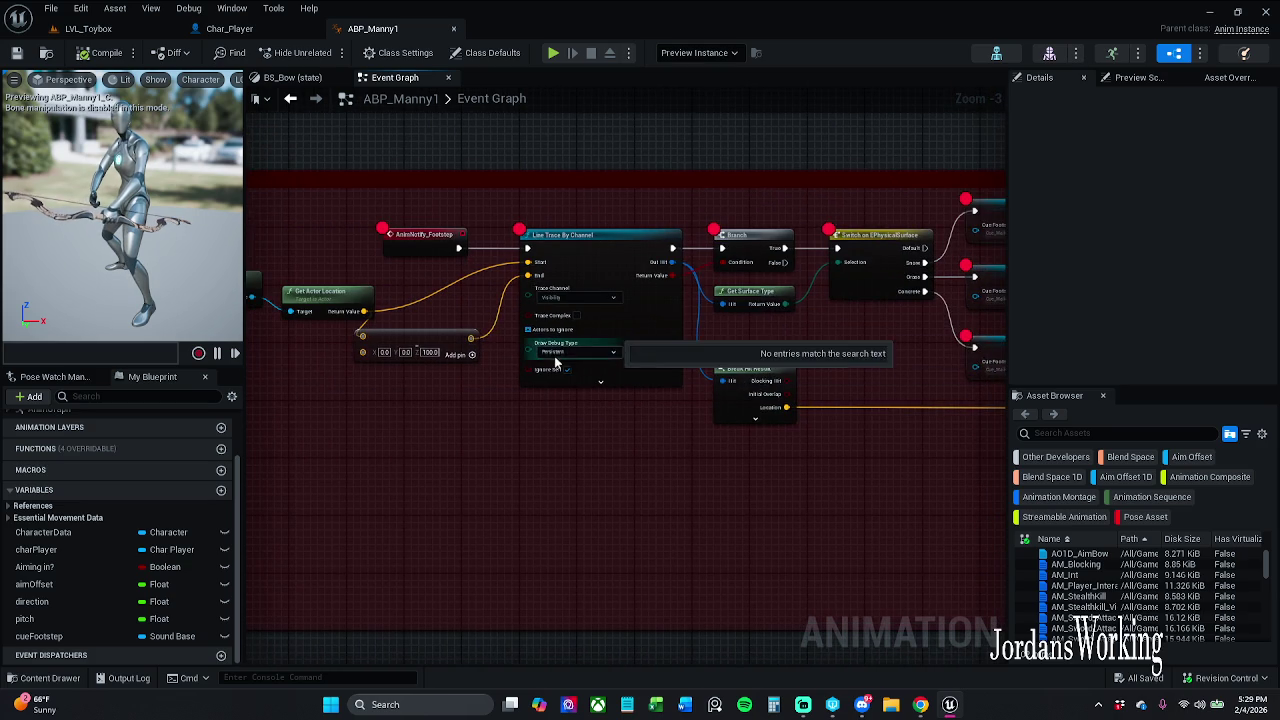
{"action": "left_click_drag", "start_coordinate": [477, 355], "coordinate": [640, 360]}
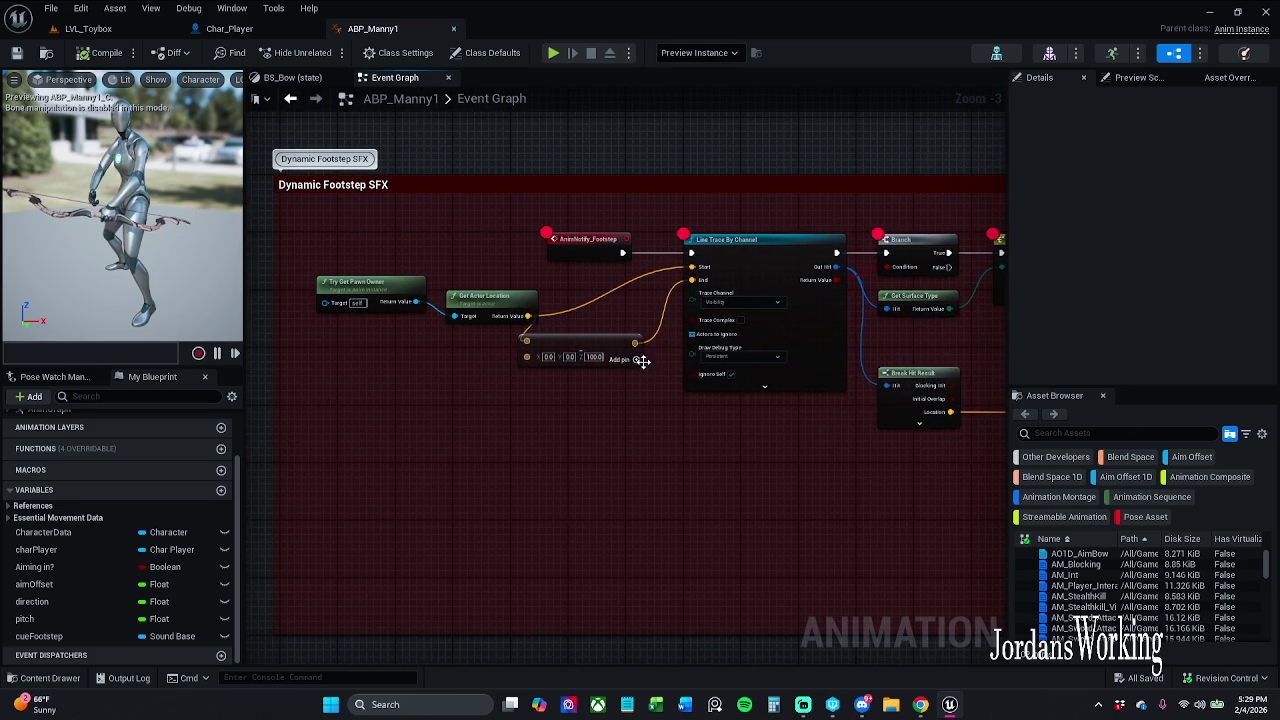
{"action": "left_click", "coordinate": [745, 304]}
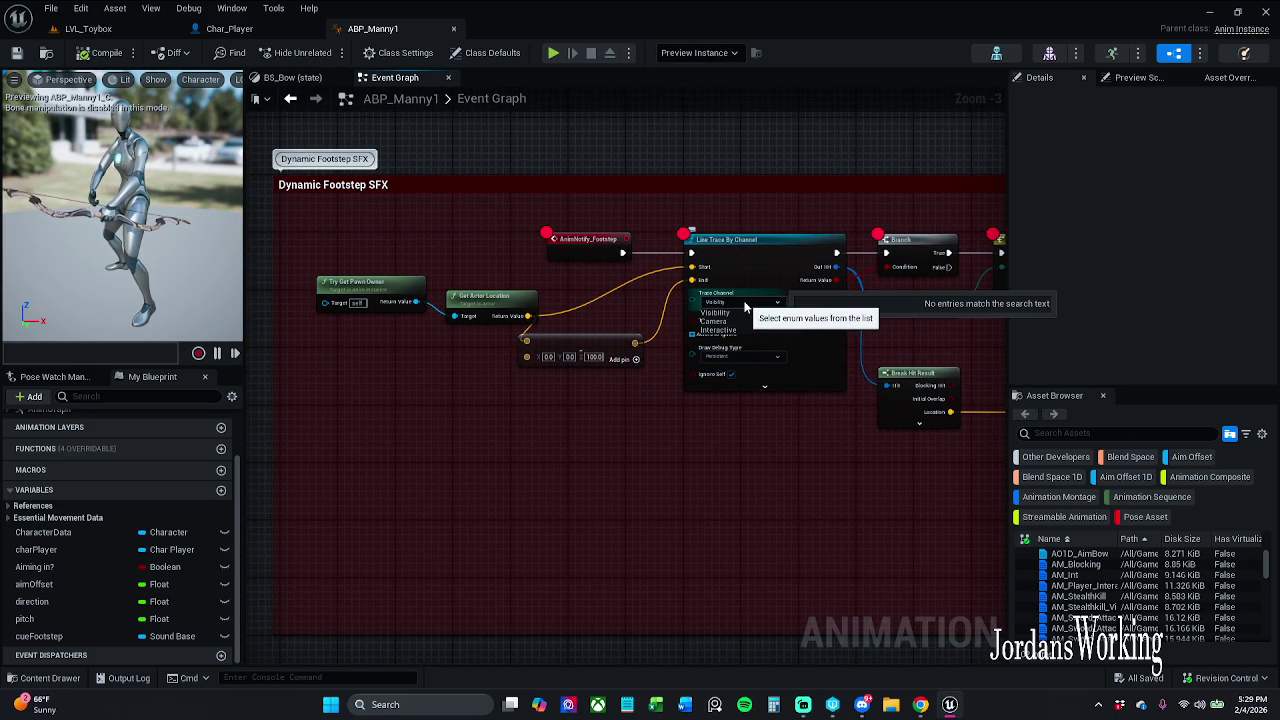
{"action": "left_click", "coordinate": [745, 304]}
Preview the Concrete, Grass and Snow footstep cues from the SoundsEffects Cue folder
{"action": "left_click", "coordinate": [43, 678]}
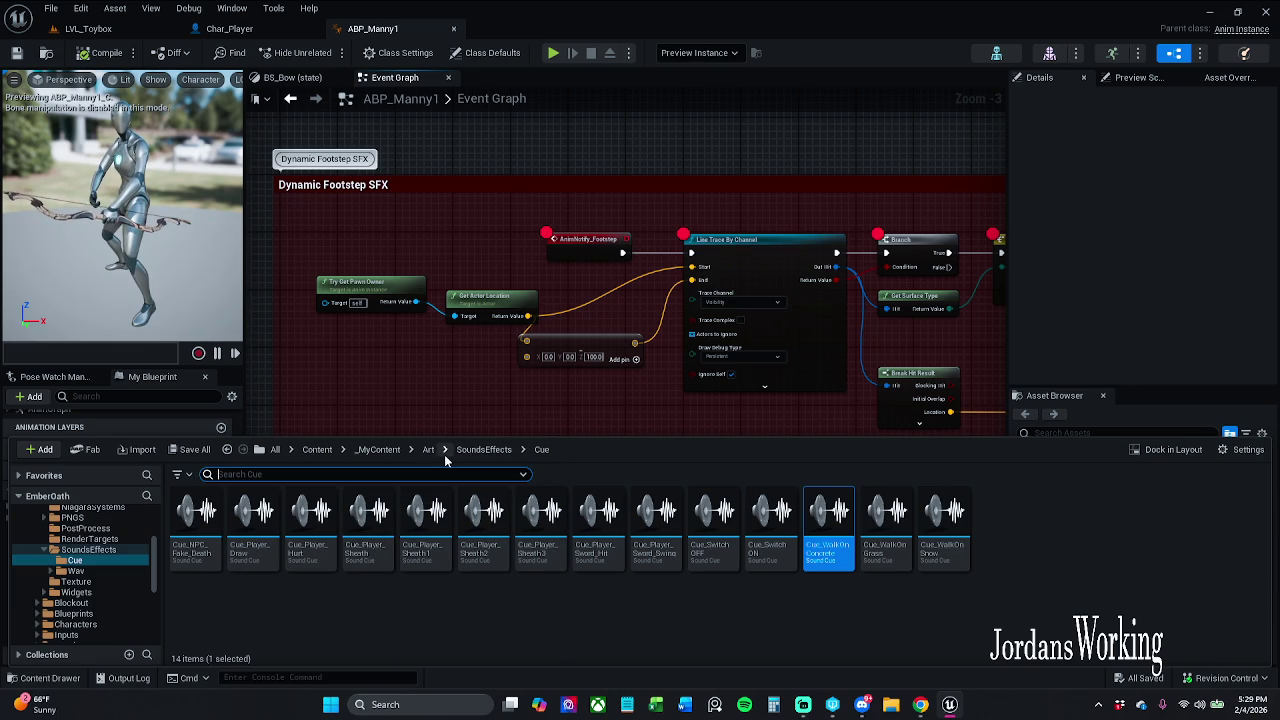
{"action": "left_click", "coordinate": [830, 511]}
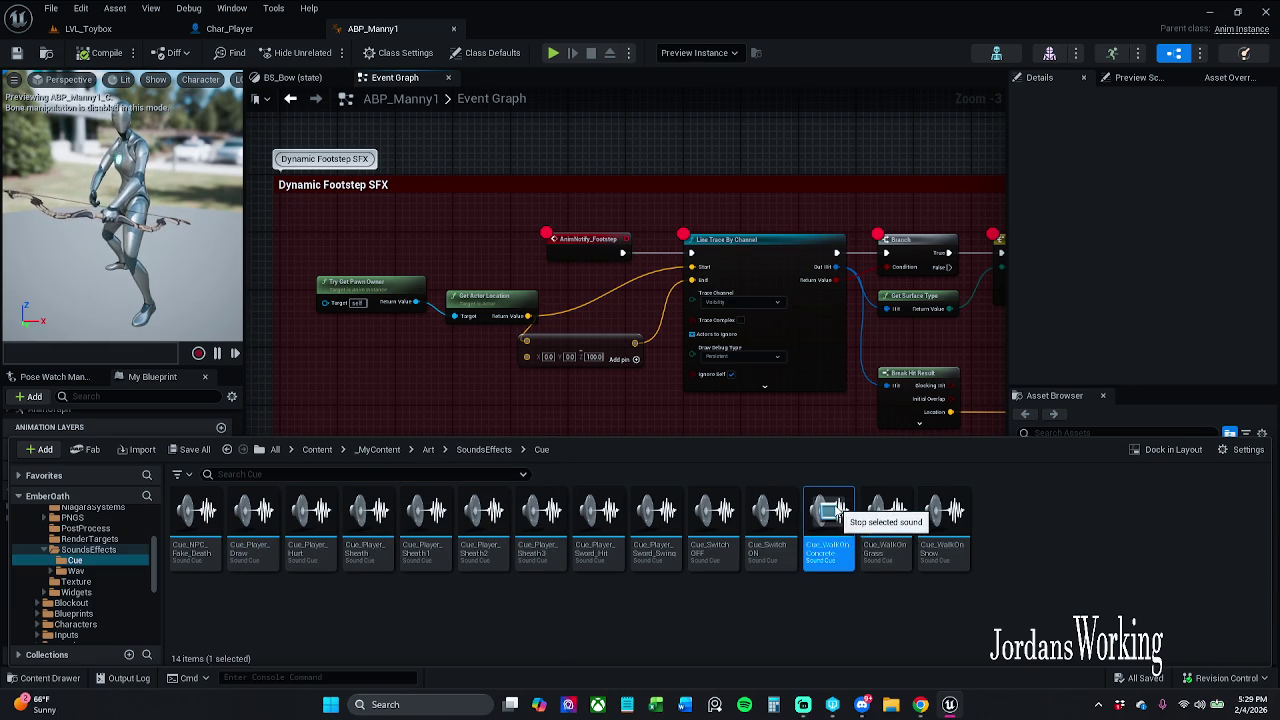
{"action": "left_click", "coordinate": [887, 512]}
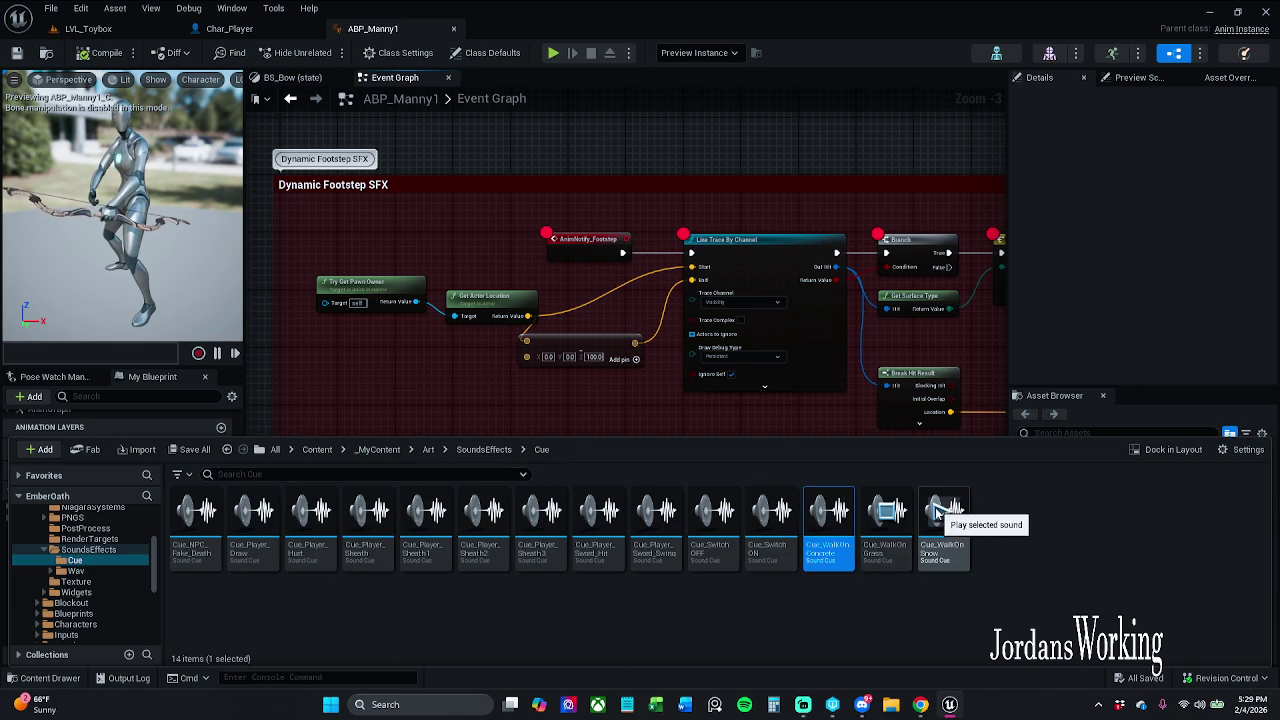
{"action": "left_click", "coordinate": [940, 512]}
{"action": "left_click", "coordinate": [826, 512]}
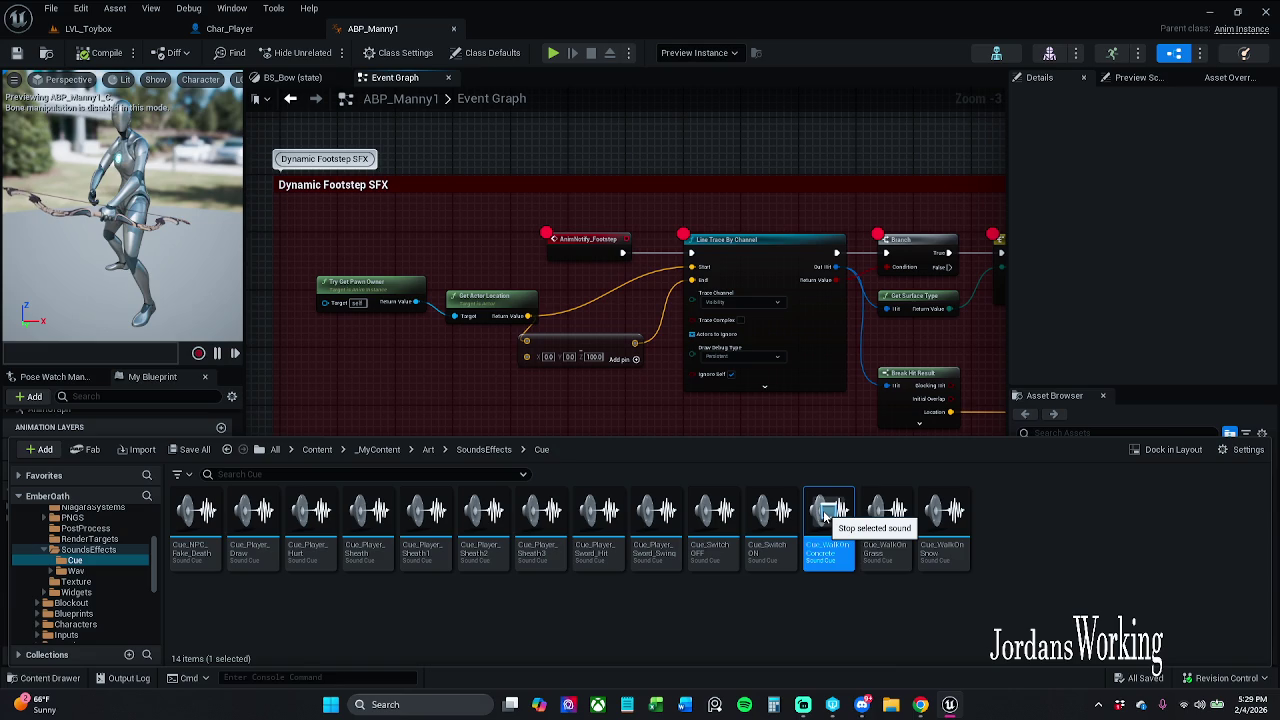
{"action": "left_click", "coordinate": [655, 421]}
Set the Line Trace By Channel's Draw Debug Type to For Duration, then compile and save ABP_Manny1
{"action": "scroll", "coordinate": [610, 455], "scroll_direction": "up", "scroll_amount": 3}
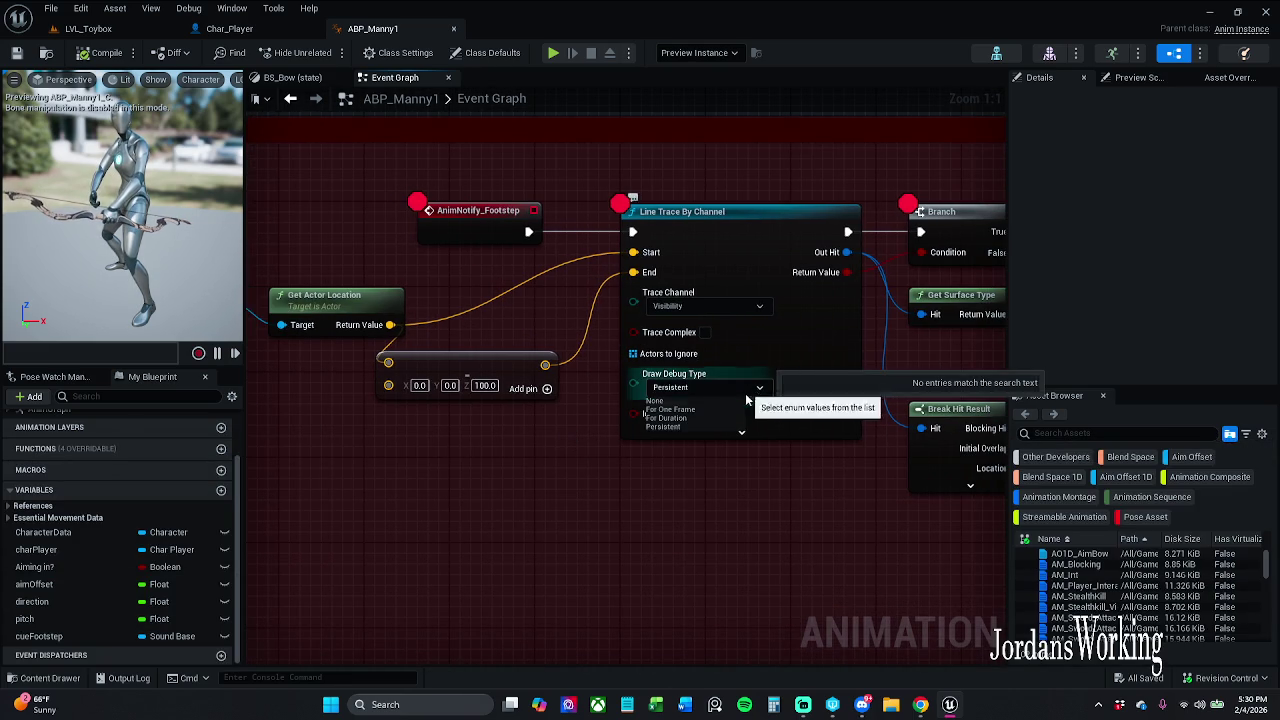
{"action": "left_click", "coordinate": [700, 387]}
{"action": "left_click", "coordinate": [707, 426]}
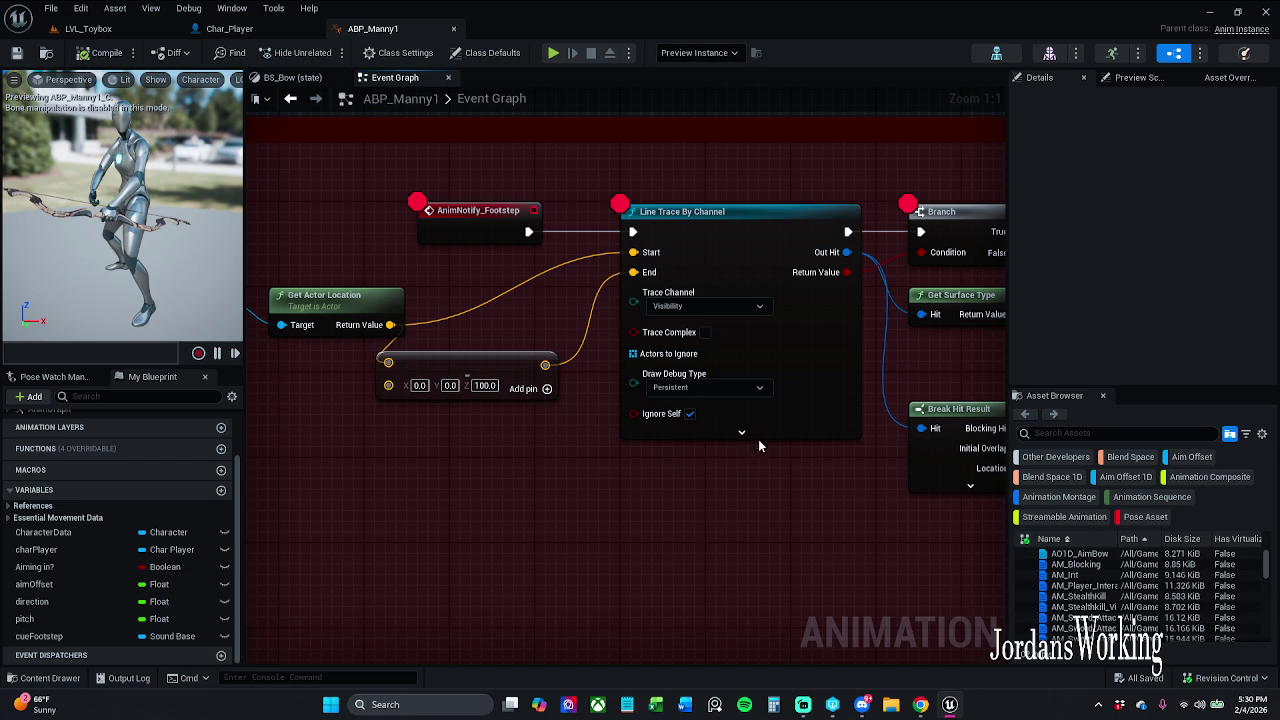
{"action": "left_click", "coordinate": [736, 438]}
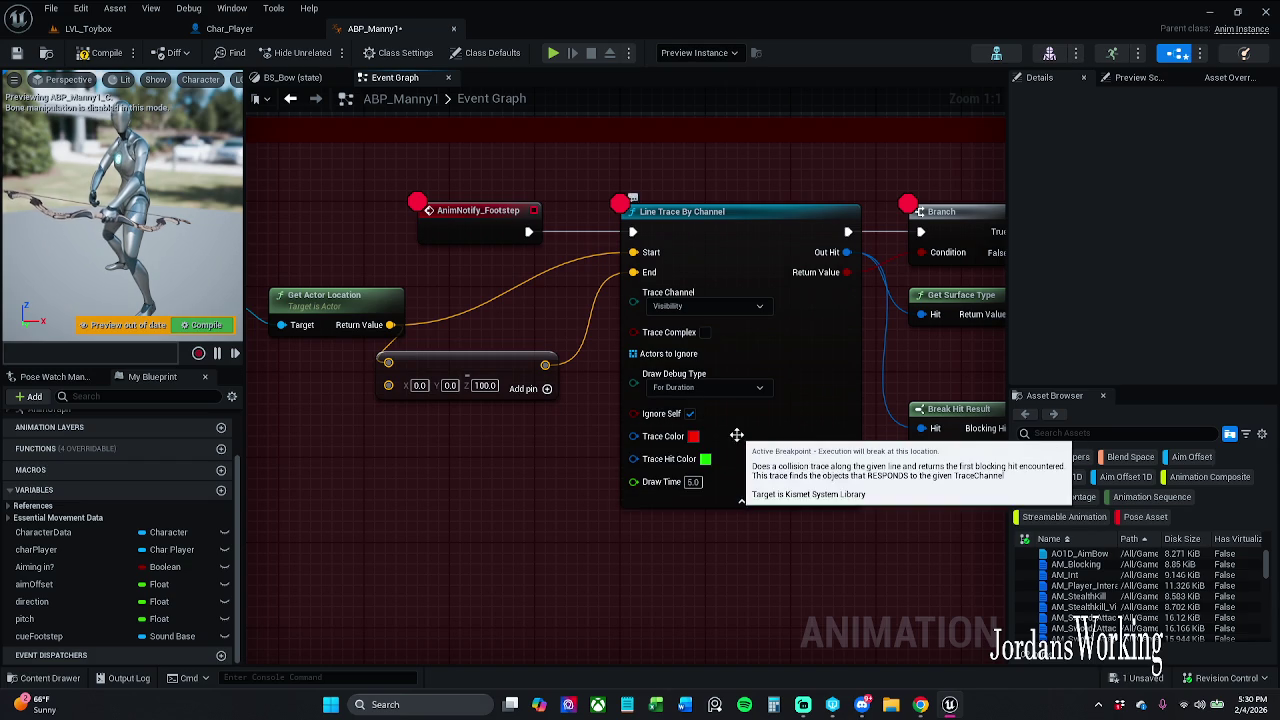
{"action": "left_click", "coordinate": [741, 505]}
{"action": "left_click", "coordinate": [95, 55]}
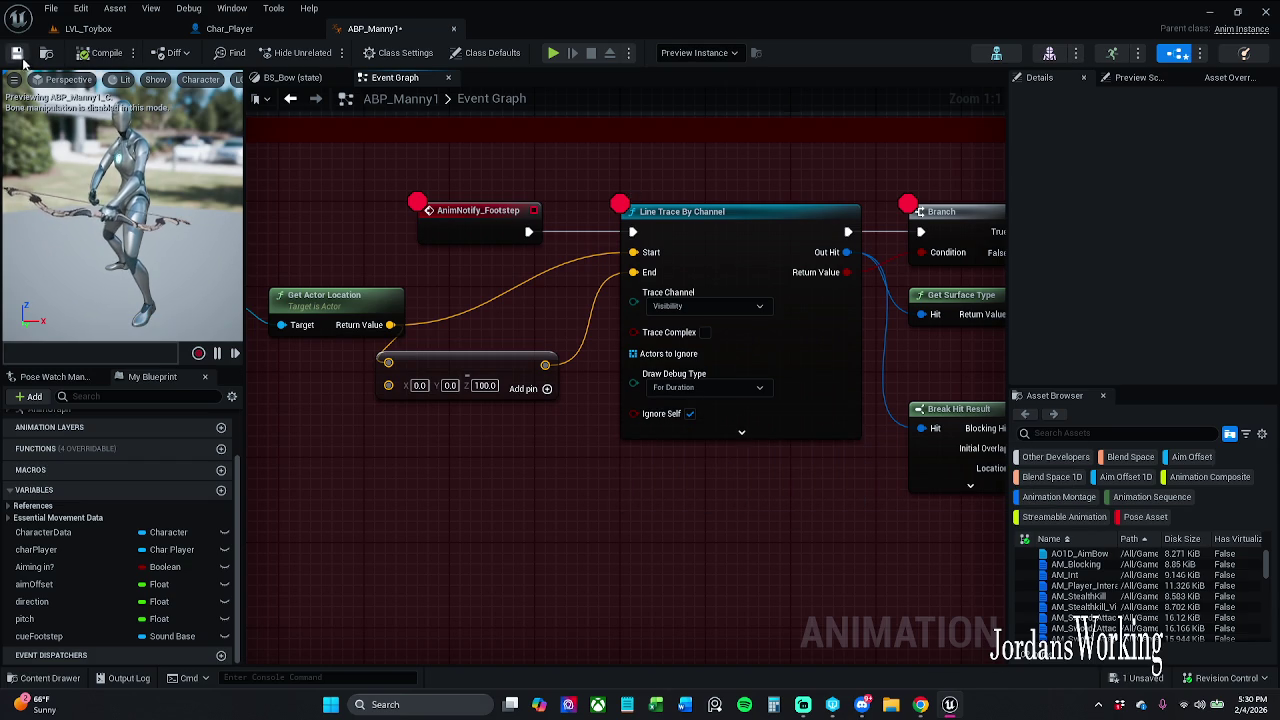
{"action": "key", "text": "ctrl+s"}
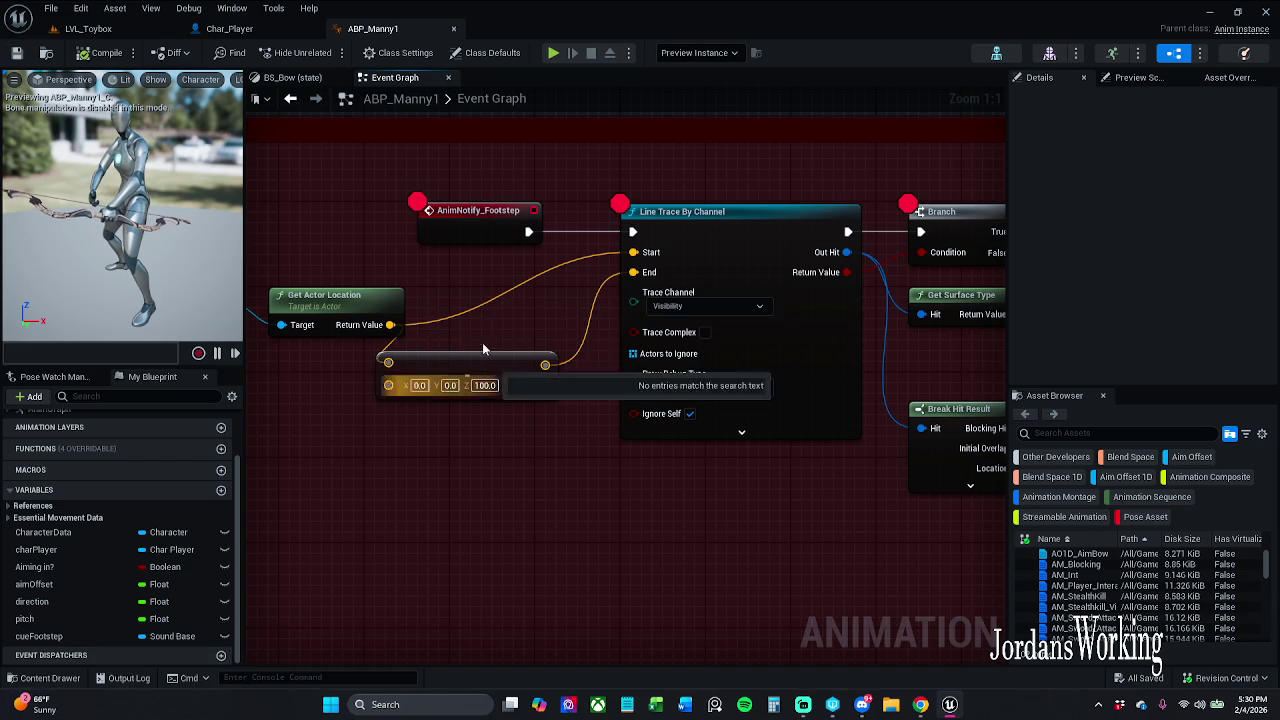
Browse the Content Drawer into the Art Animations and AnimationSequences folders
{"action": "left_click", "coordinate": [42, 678]}
{"action": "left_click", "coordinate": [428, 450]}
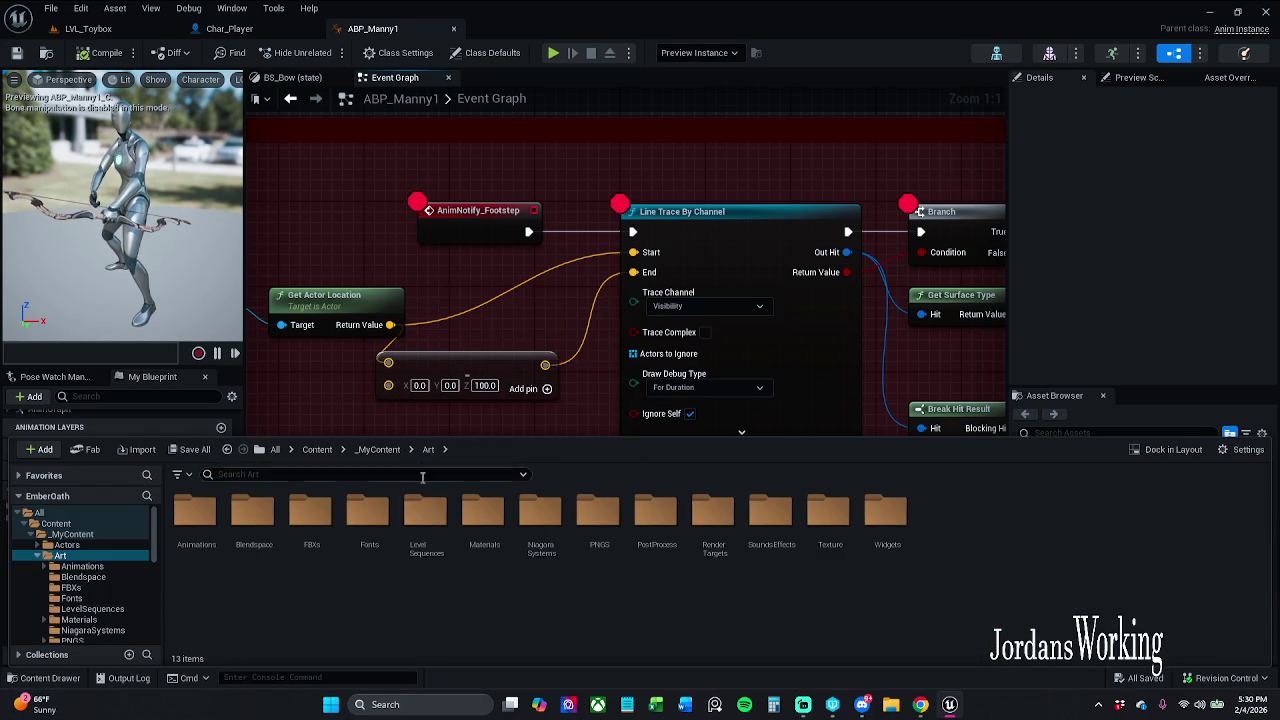
{"action": "left_click", "coordinate": [284, 475]}
{"action": "type", "text": "alk"}
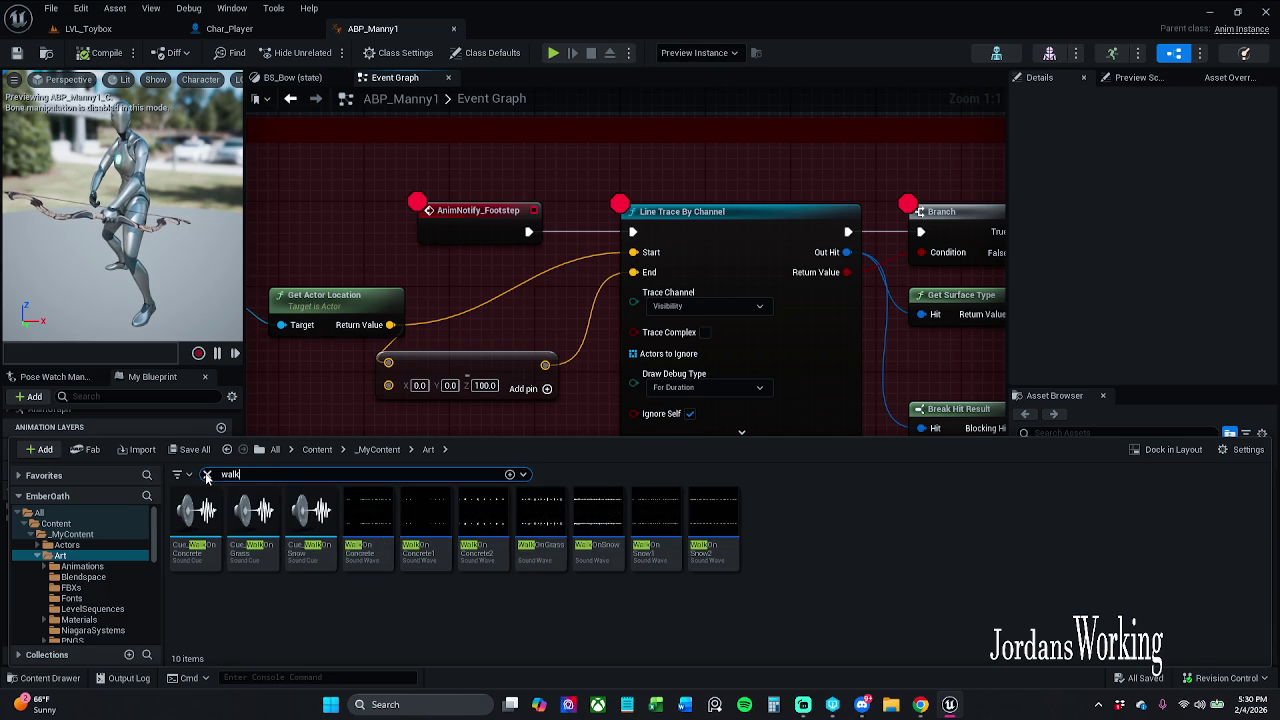
{"action": "left_click", "coordinate": [206, 476]}
{"action": "double_click", "coordinate": [210, 546]}
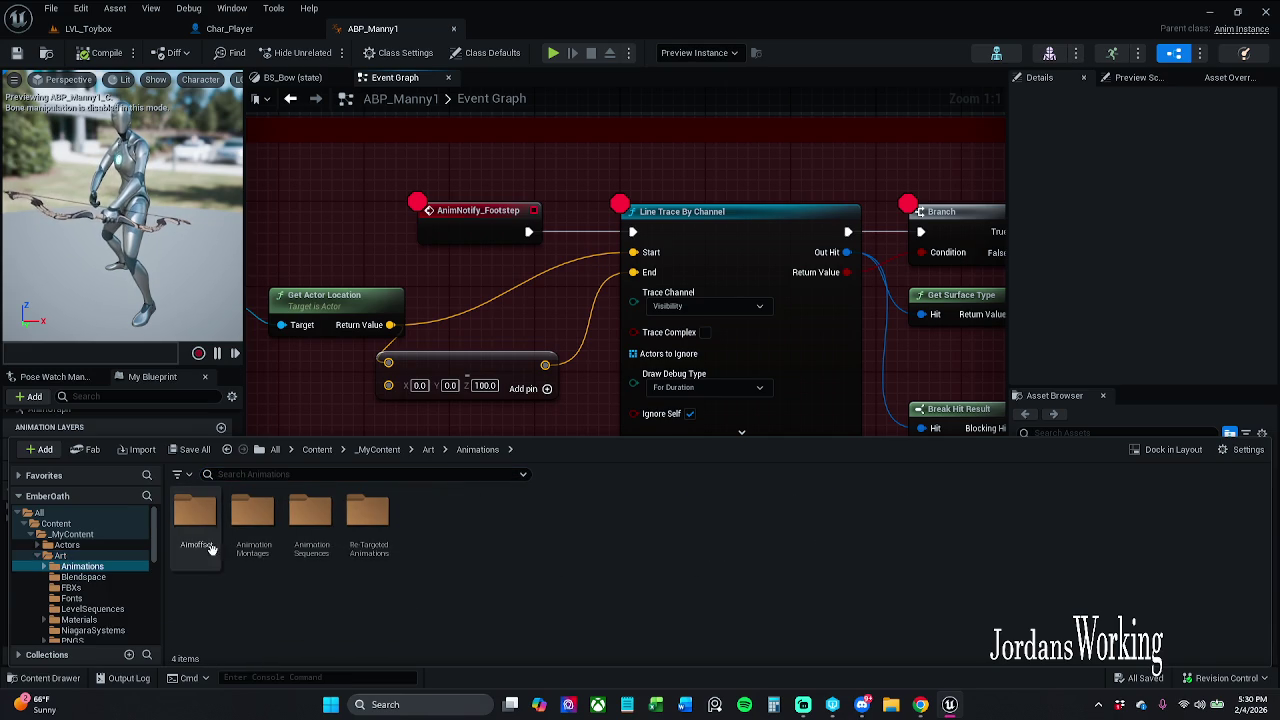
{"action": "left_click", "coordinate": [305, 553]}
{"action": "key", "text": "Return"}
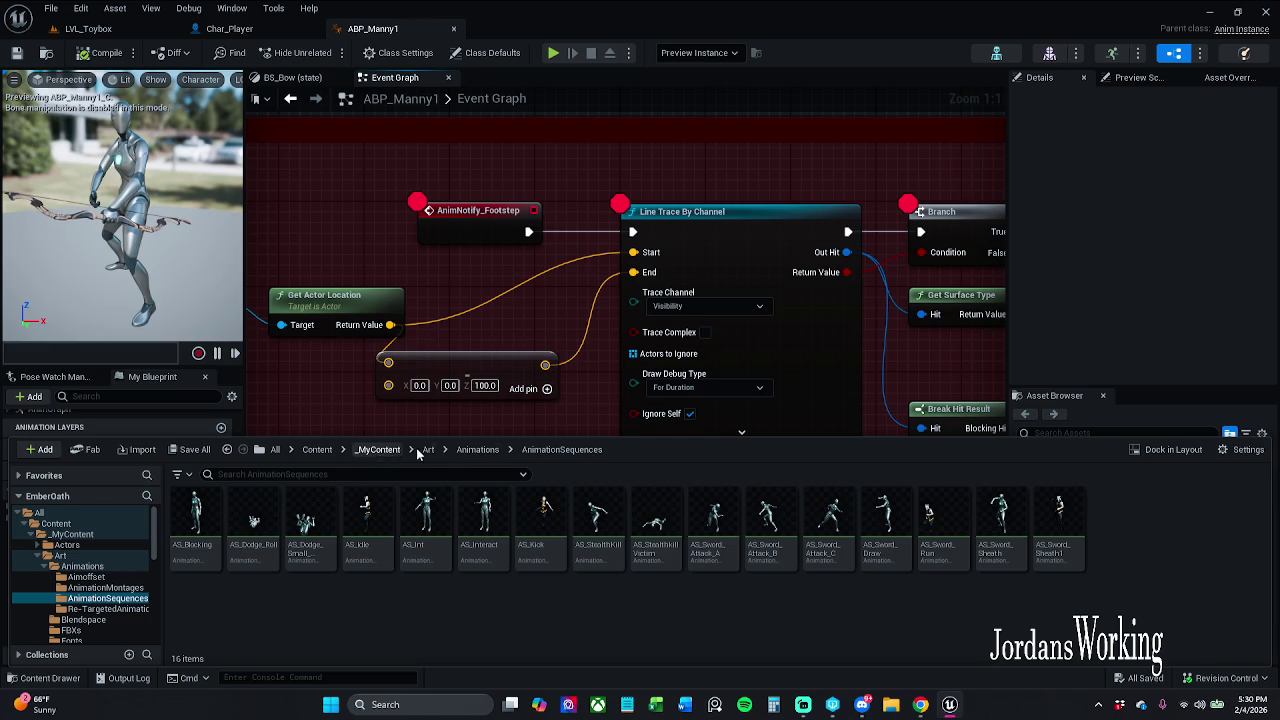
Return to the top-level Content folder, search 'run' and open MM_Run_Fwd
{"action": "left_click", "coordinate": [478, 450]}
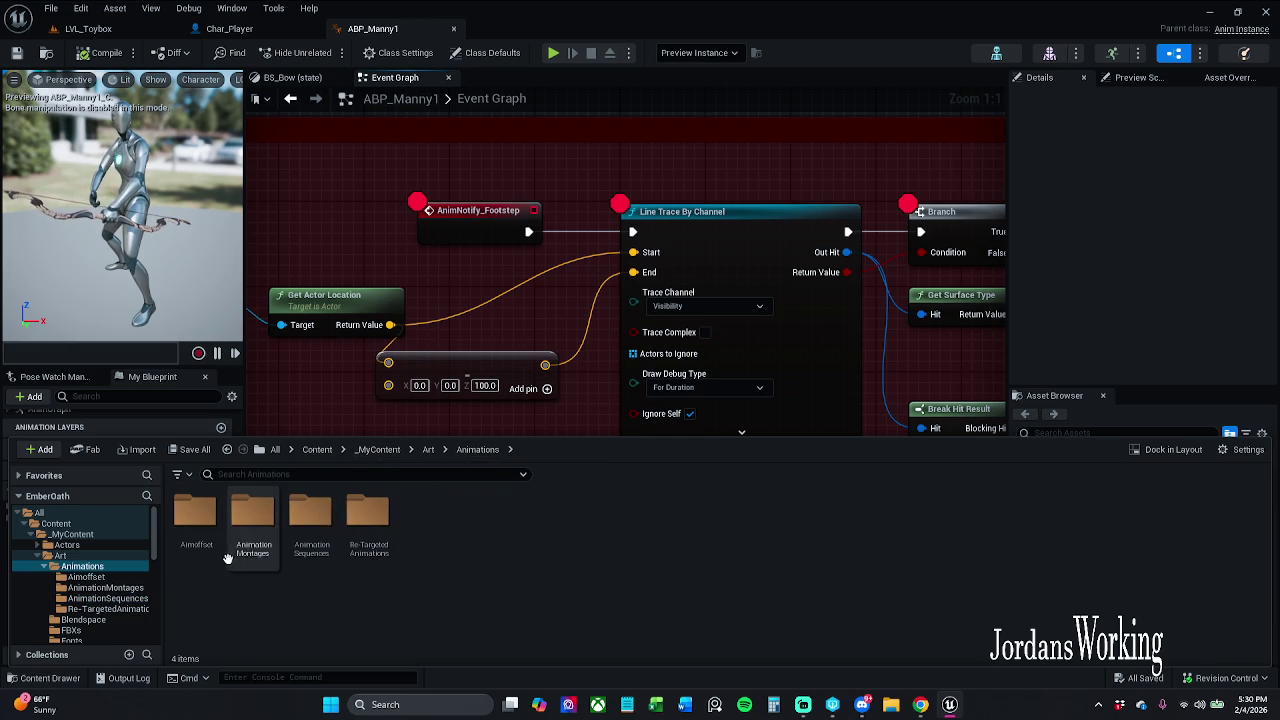
{"action": "double_click", "coordinate": [252, 548]}
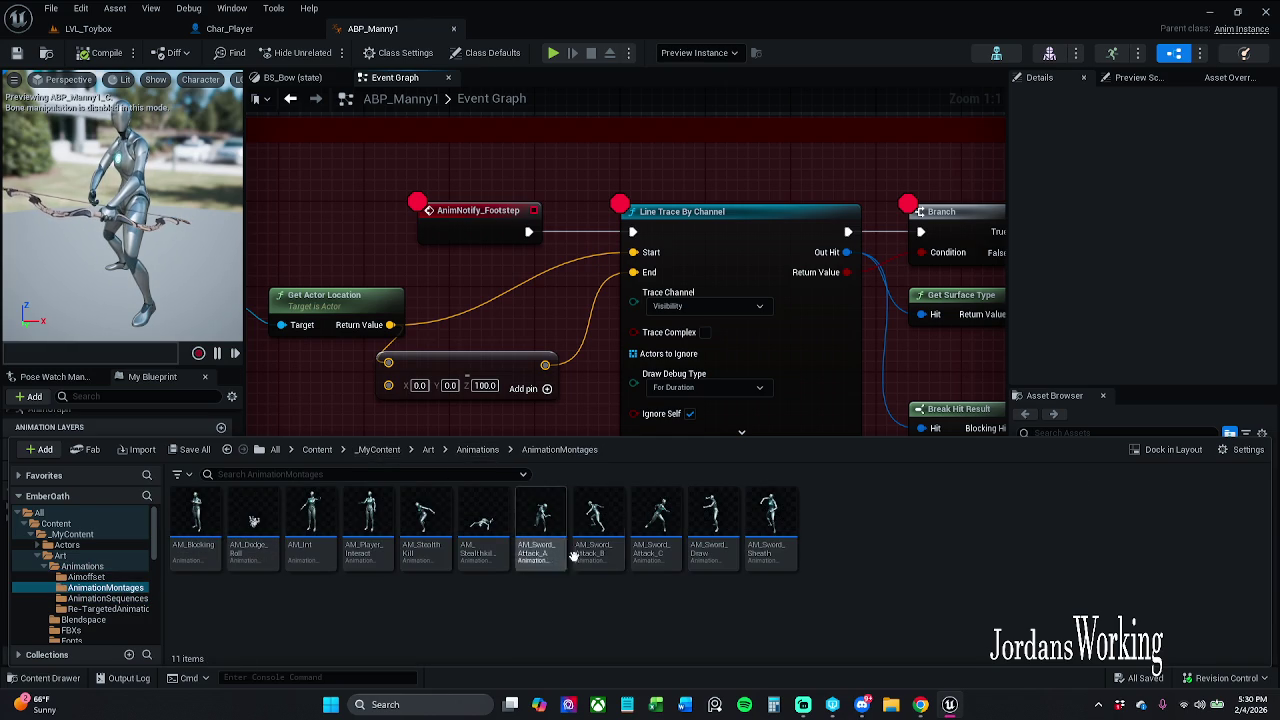
{"action": "left_click", "coordinate": [479, 450]}
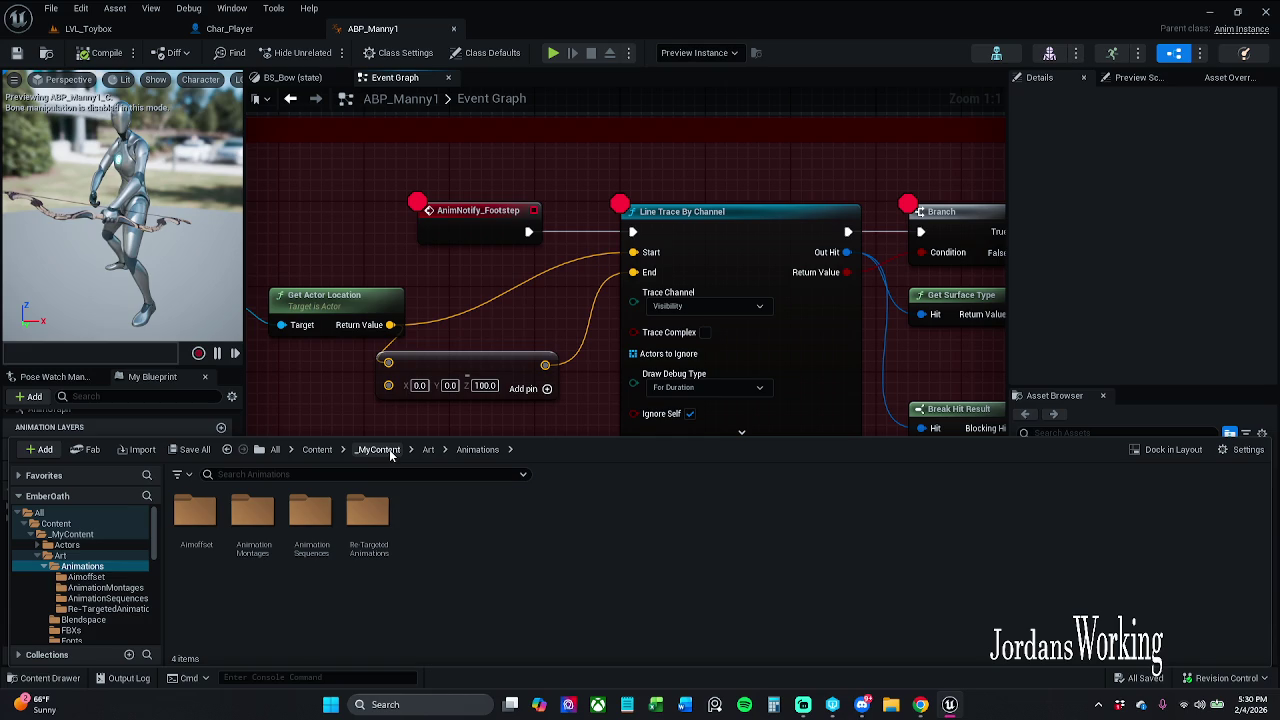
{"action": "left_click", "coordinate": [379, 450]}
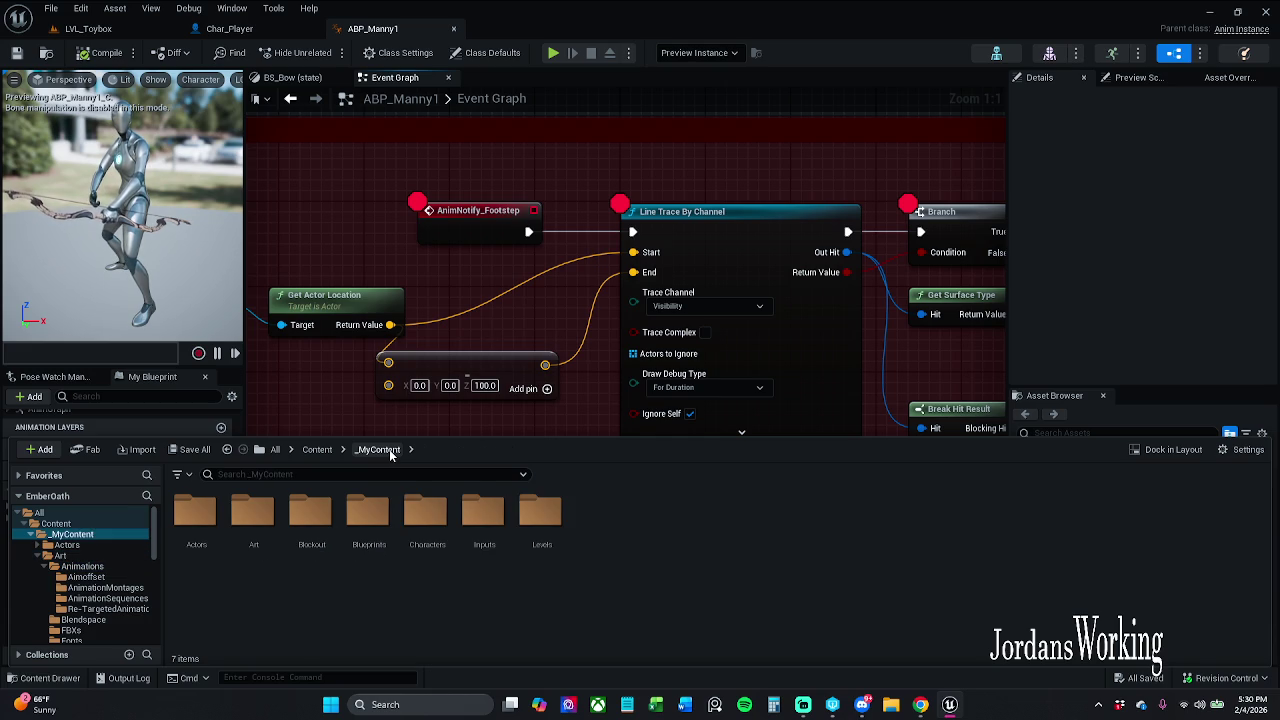
{"action": "left_click", "coordinate": [317, 450]}
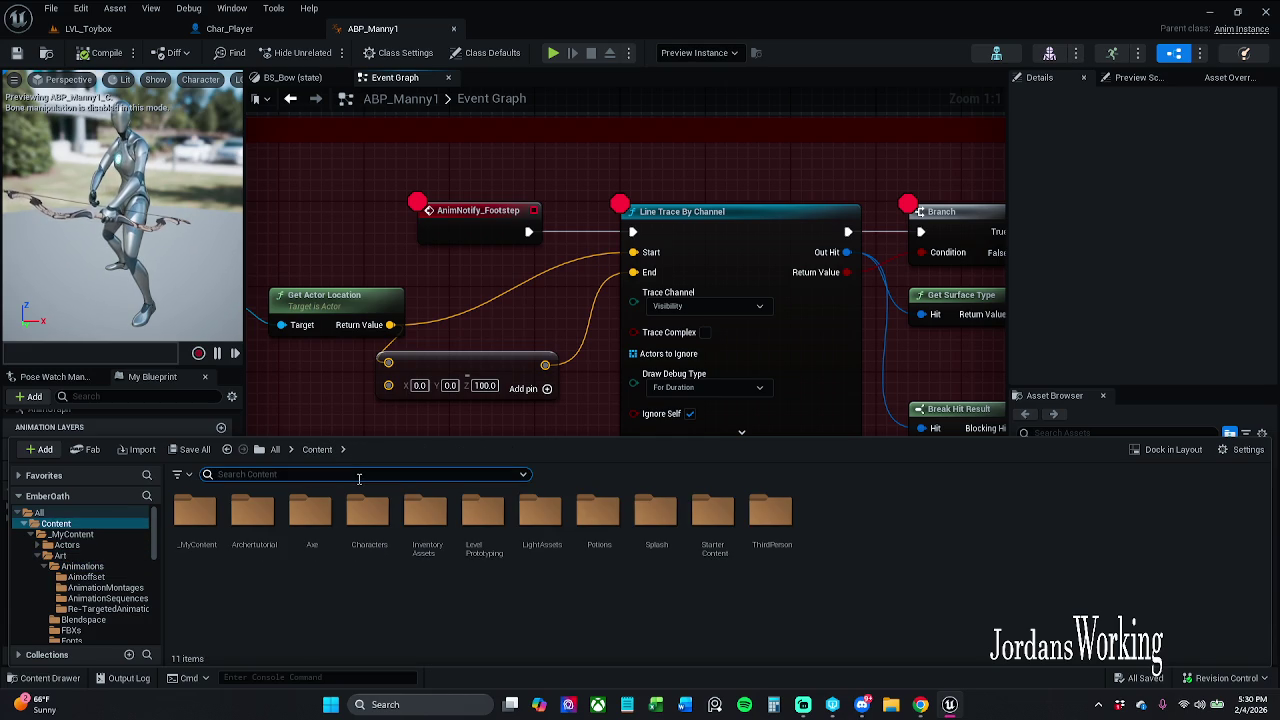
{"action": "type", "text": "run"}
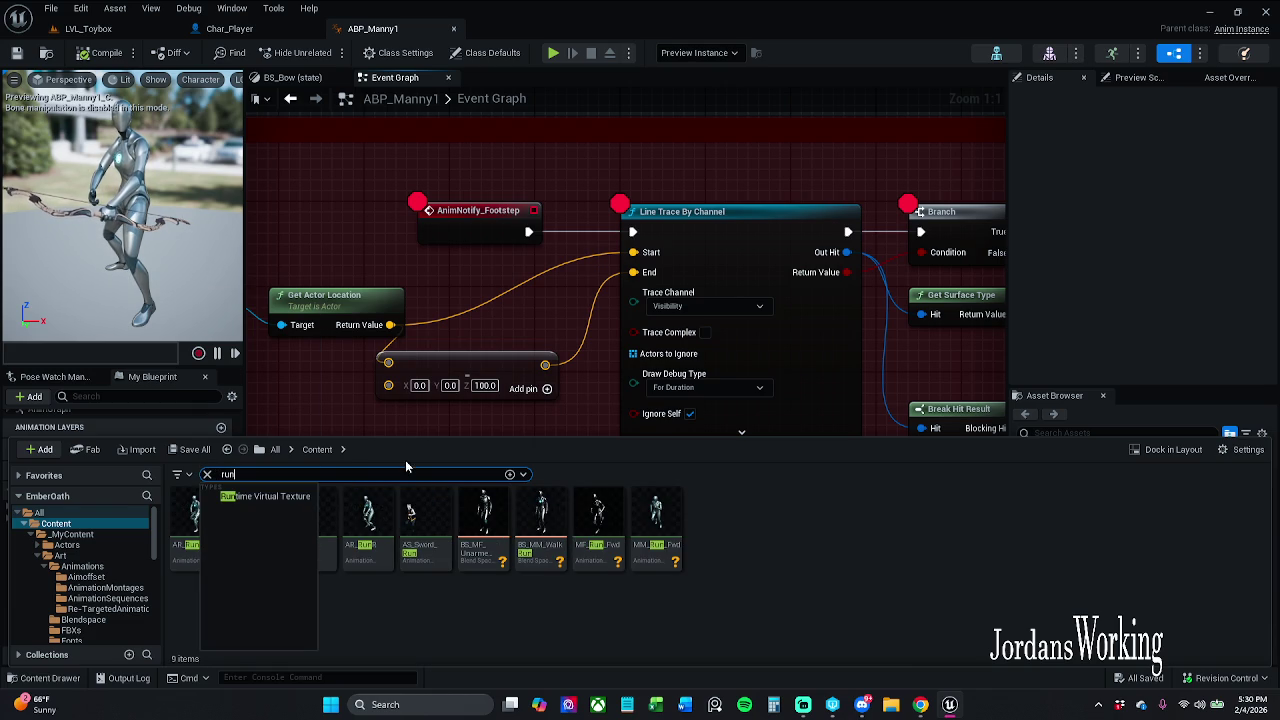
{"action": "left_click", "coordinate": [768, 542]}
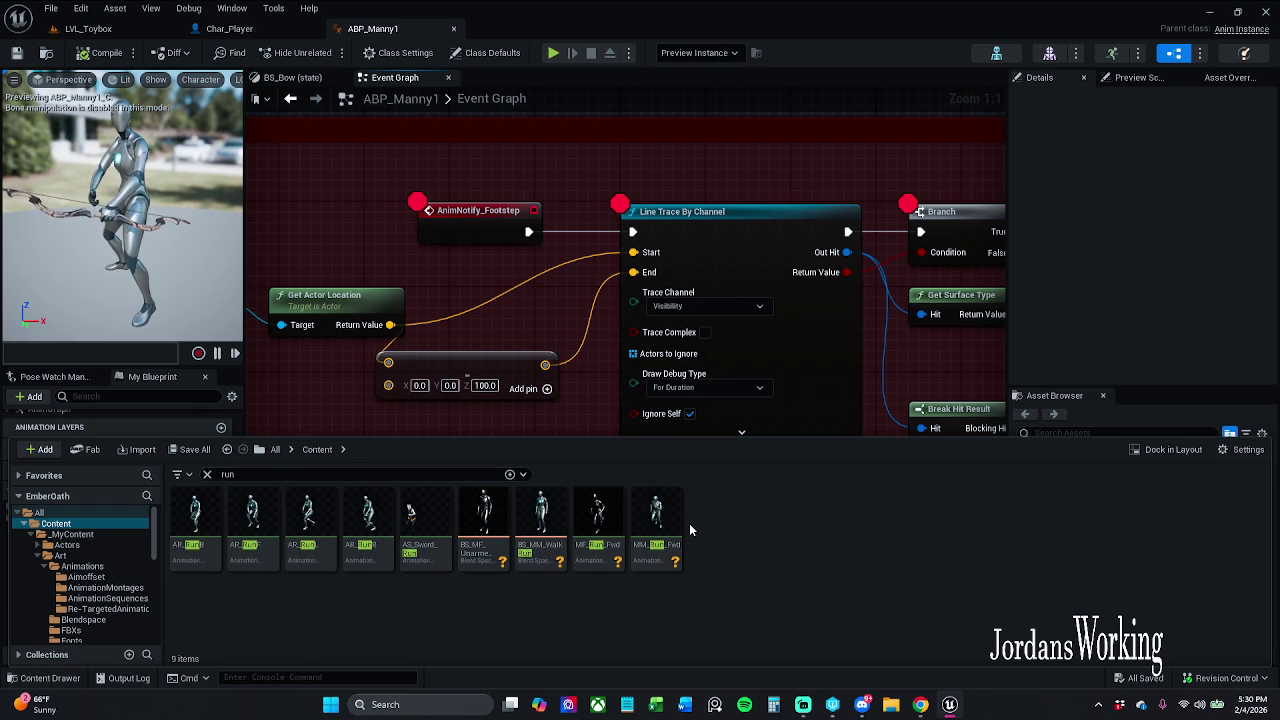
{"action": "mouse_move", "coordinate": [665, 530]}
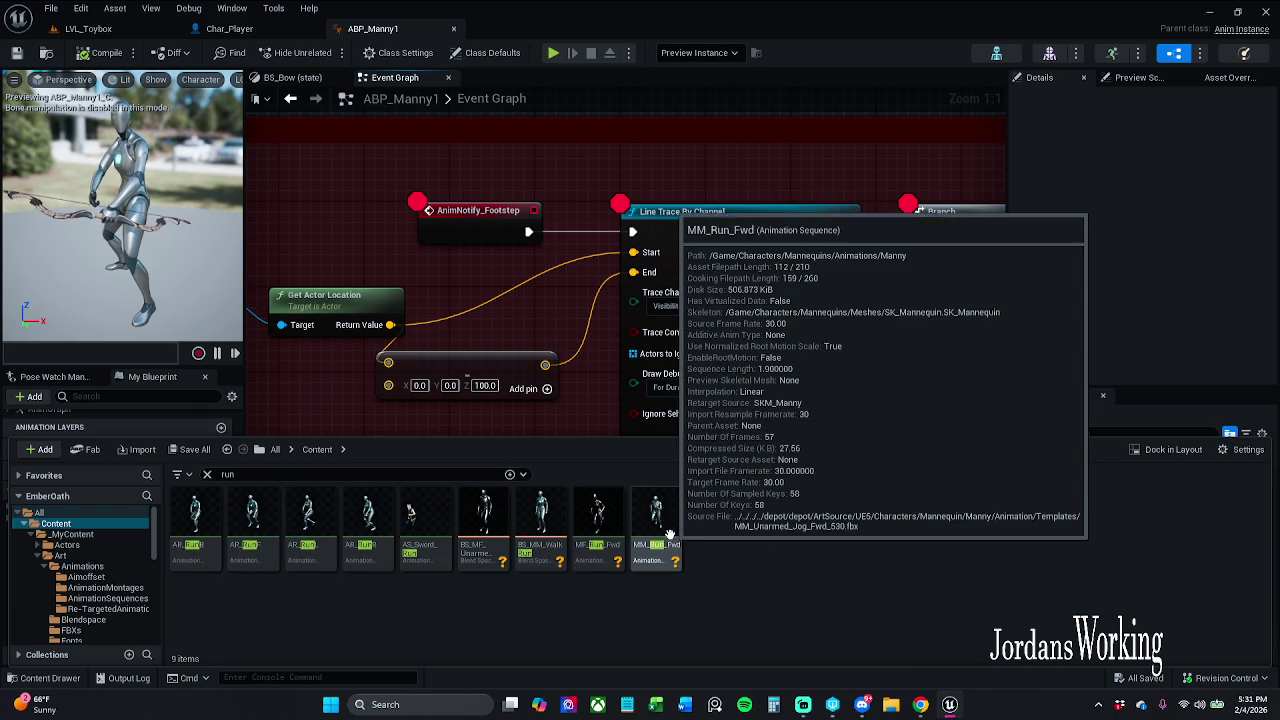
{"action": "left_click", "coordinate": [665, 530]}
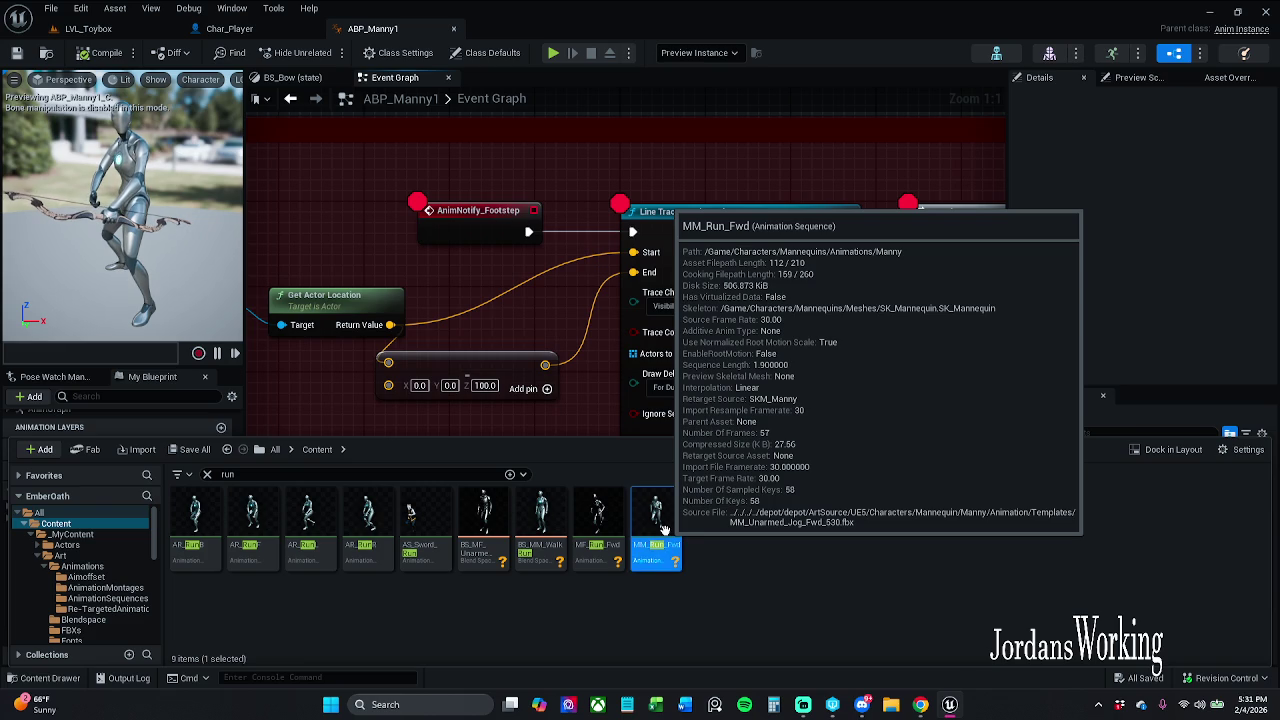
{"action": "double_click", "coordinate": [665, 530]}
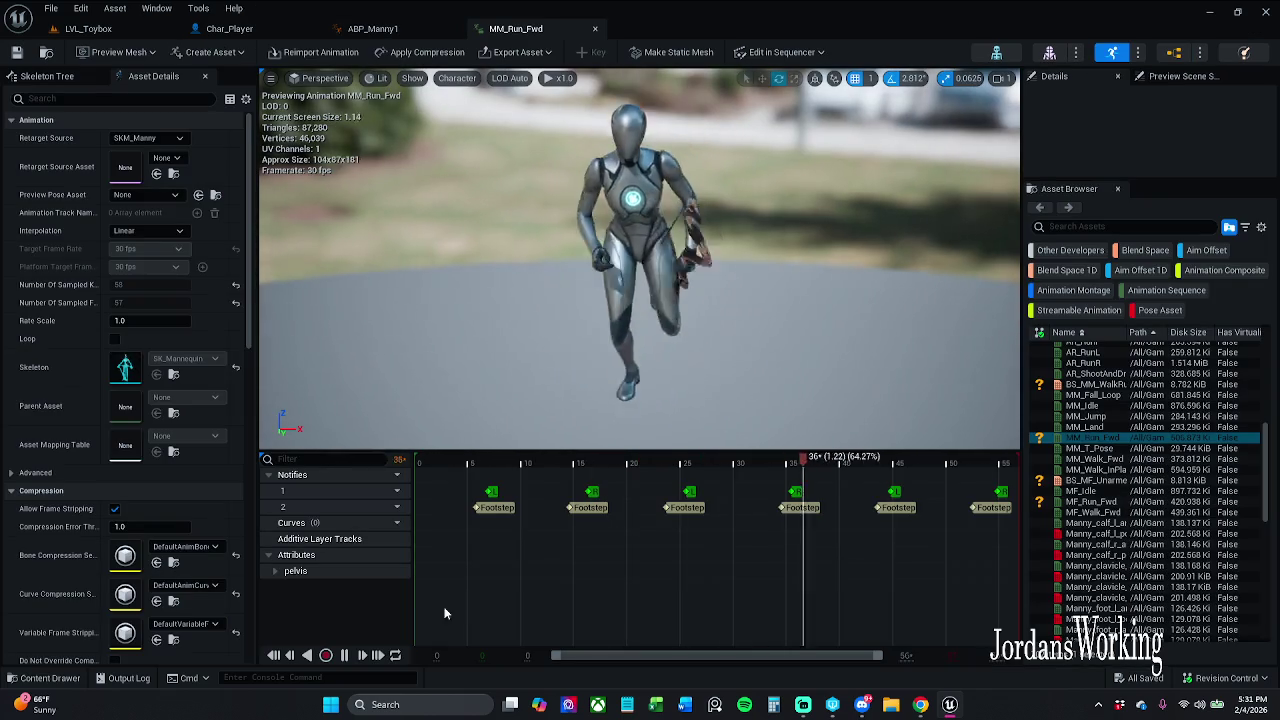
Open MF_Run_Fwd from the run results and view the runner from the side
{"action": "left_click", "coordinate": [45, 678]}
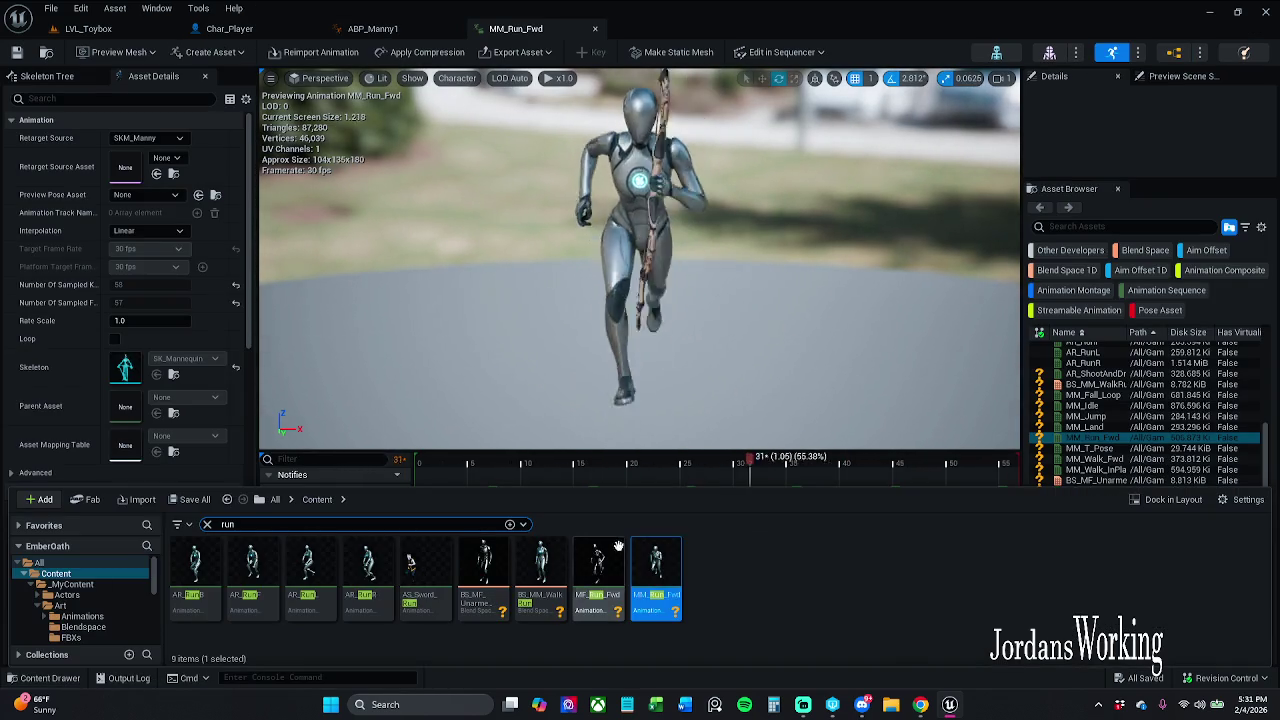
{"action": "double_click", "coordinate": [600, 570]}
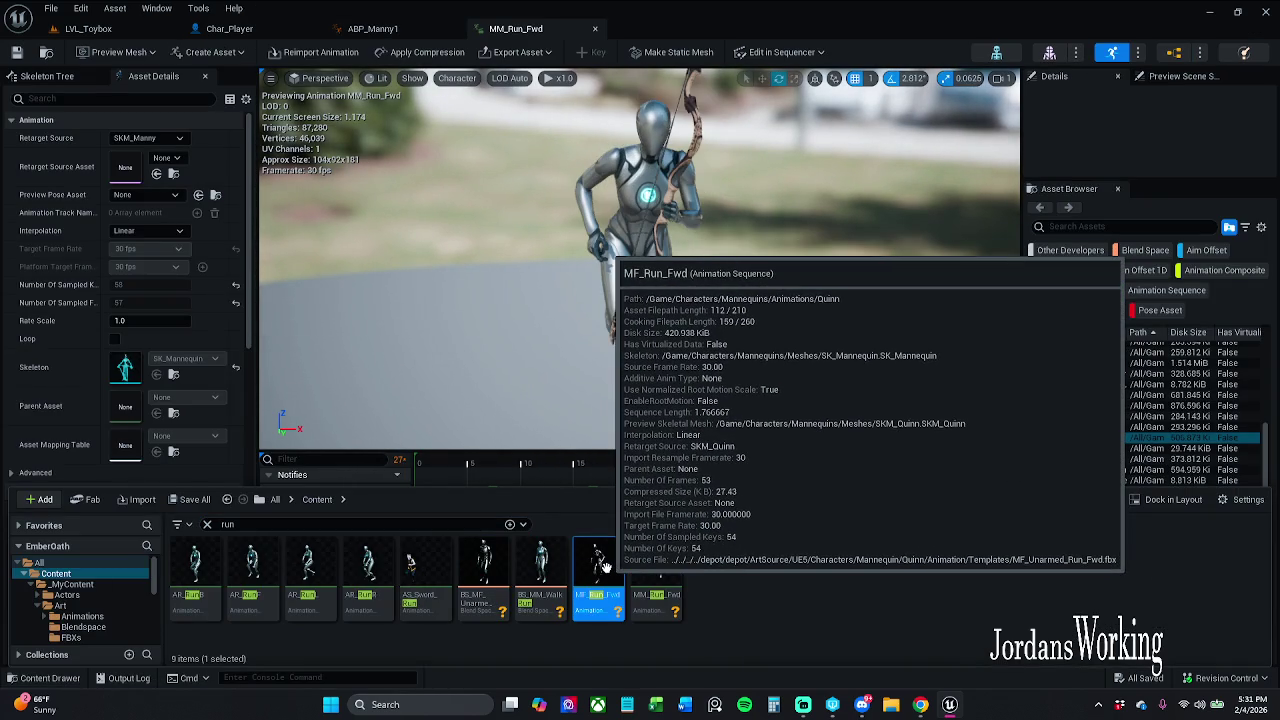
{"action": "left_click", "coordinate": [546, 474]}
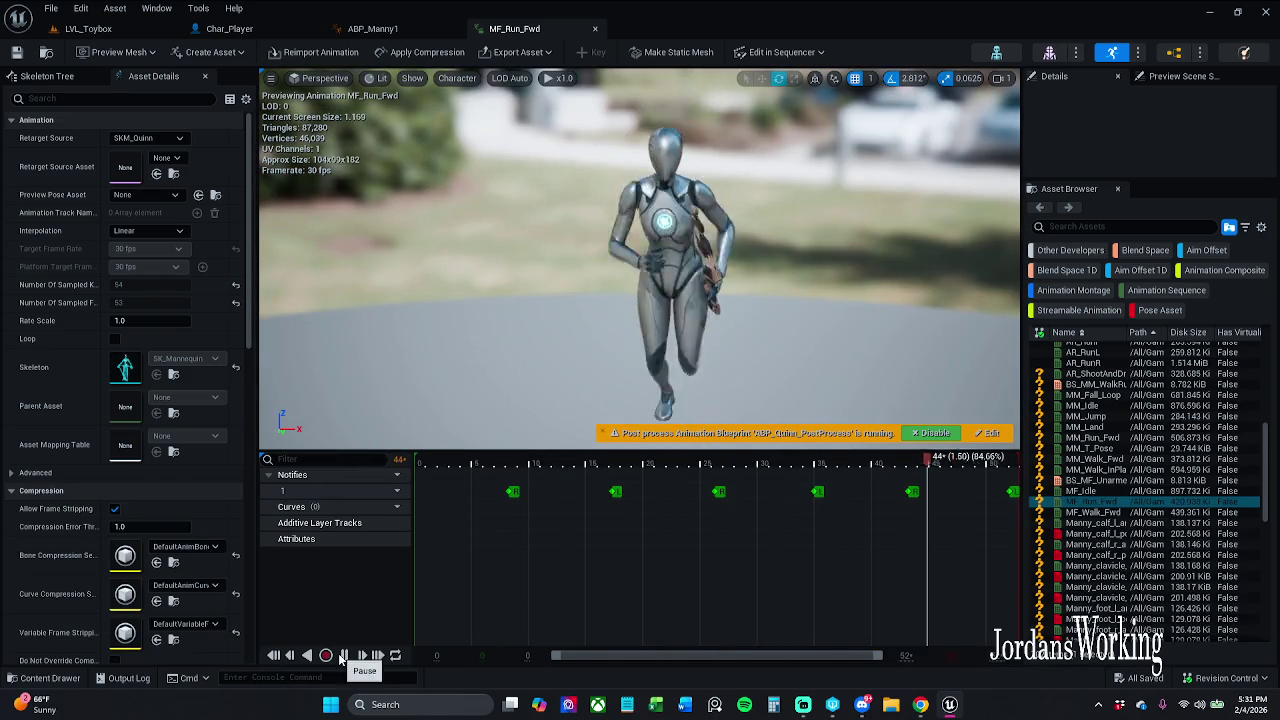
{"action": "left_click_drag", "start_coordinate": [810, 279], "coordinate": [870, 279]}
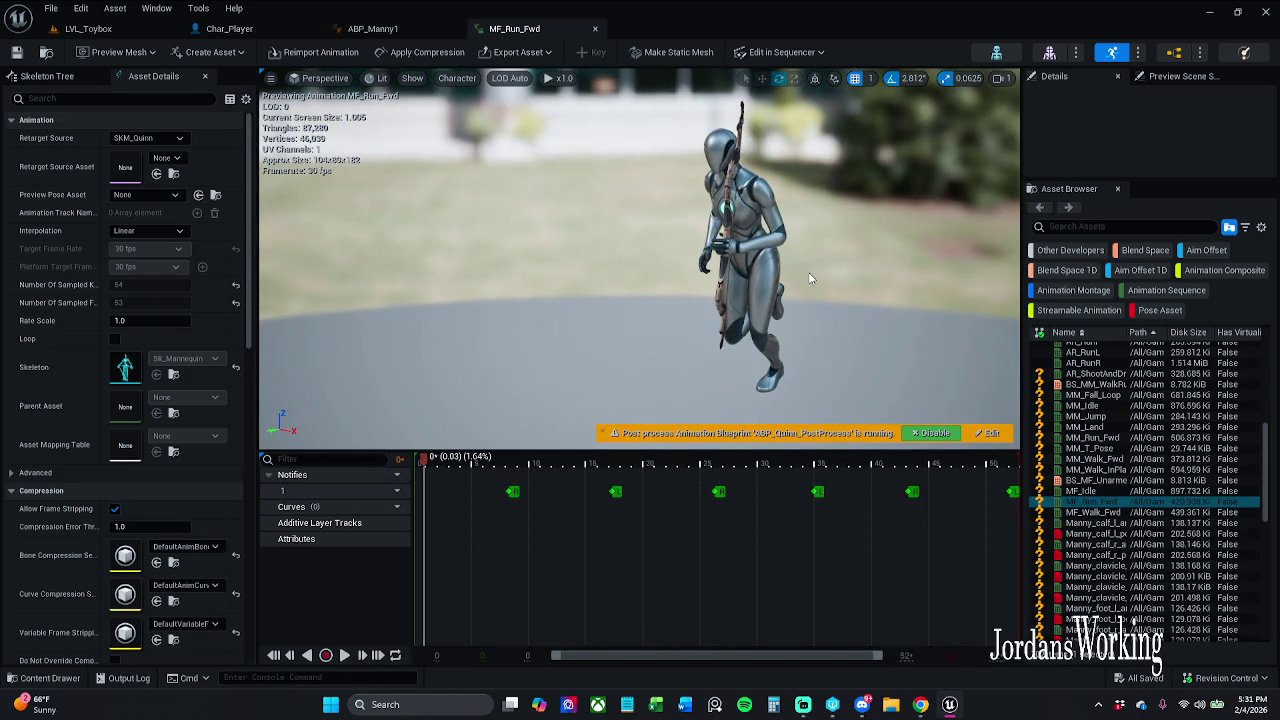
Insert a new notify track on the MF_Run_Fwd timeline
{"action": "left_click", "coordinate": [43, 678]}
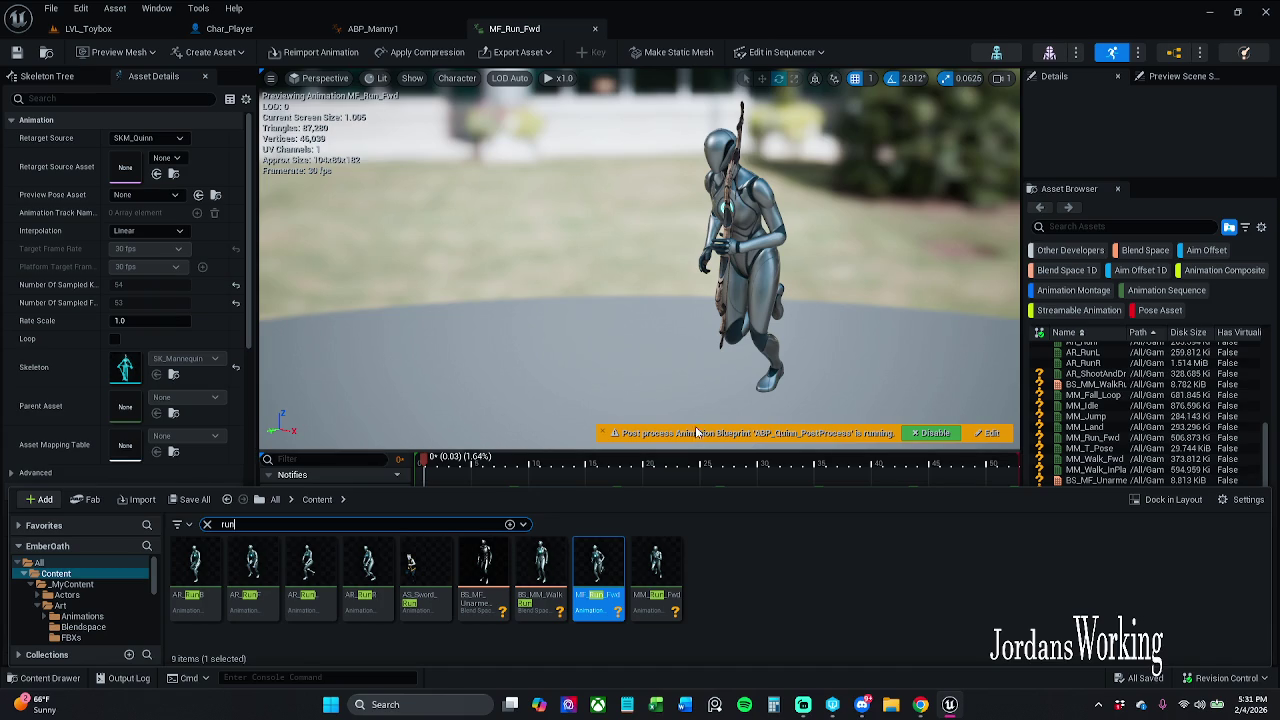
{"action": "left_click", "coordinate": [440, 549]}
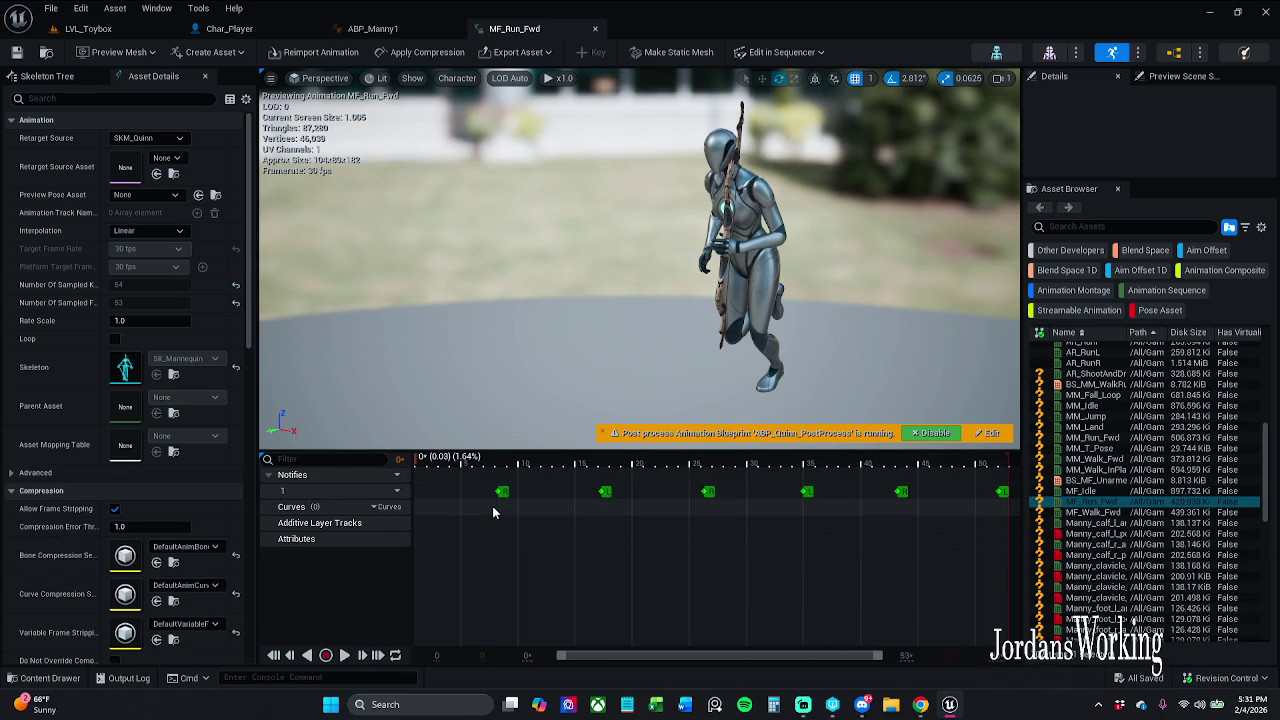
{"action": "left_click", "coordinate": [396, 492]}
{"action": "left_click", "coordinate": [415, 523]}
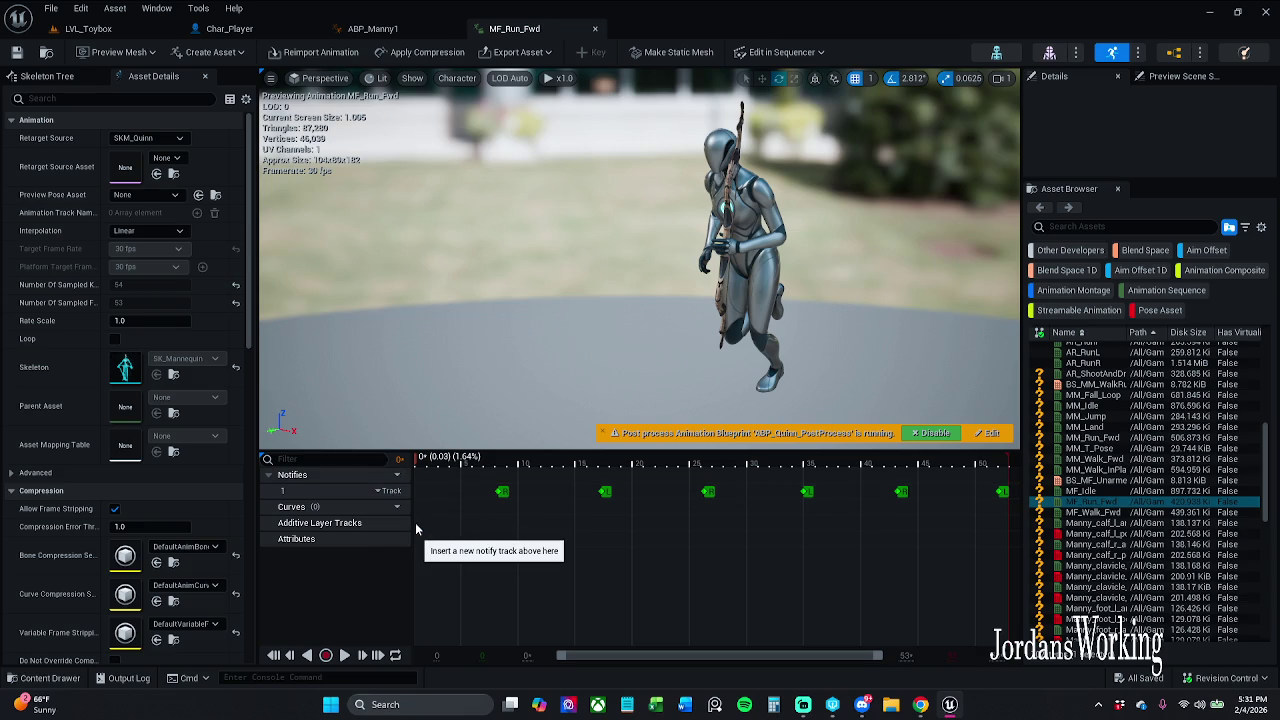
Confirm the new notify track and add a Footstep notify to track 2
{"action": "key", "text": "Return"}
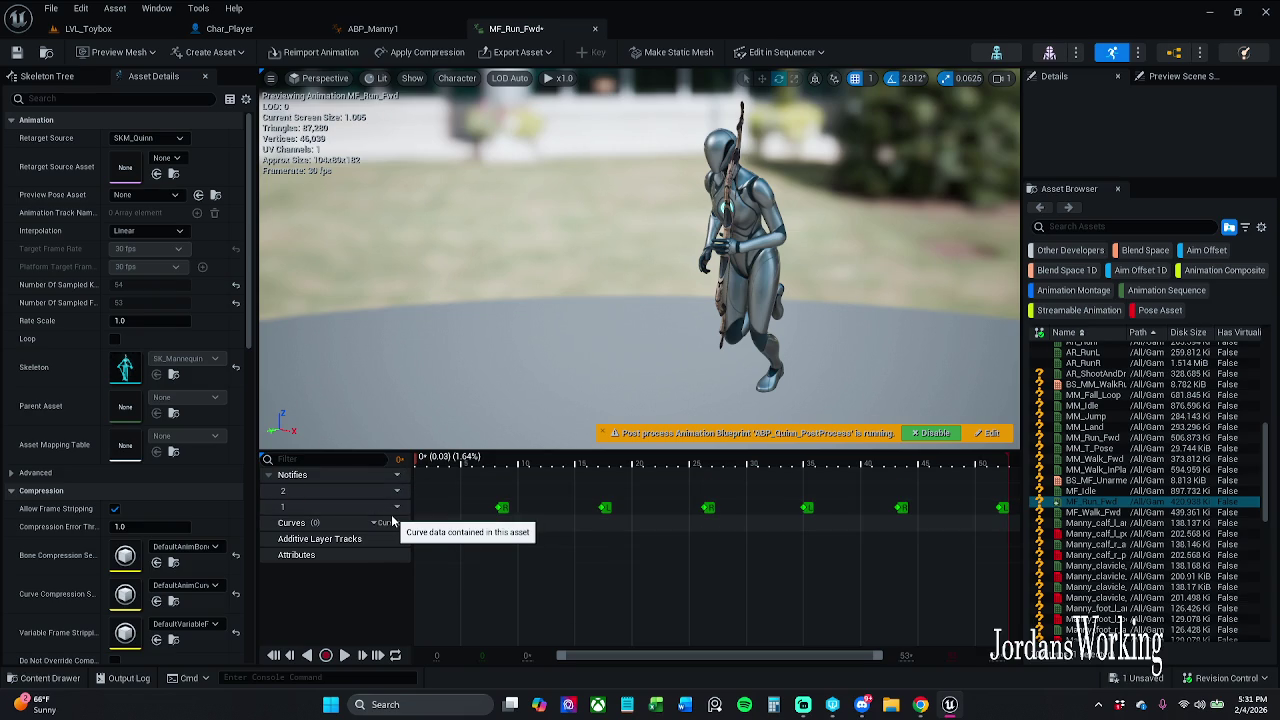
{"action": "right_click", "coordinate": [497, 500]}
{"action": "mouse_move", "coordinate": [570, 523]}
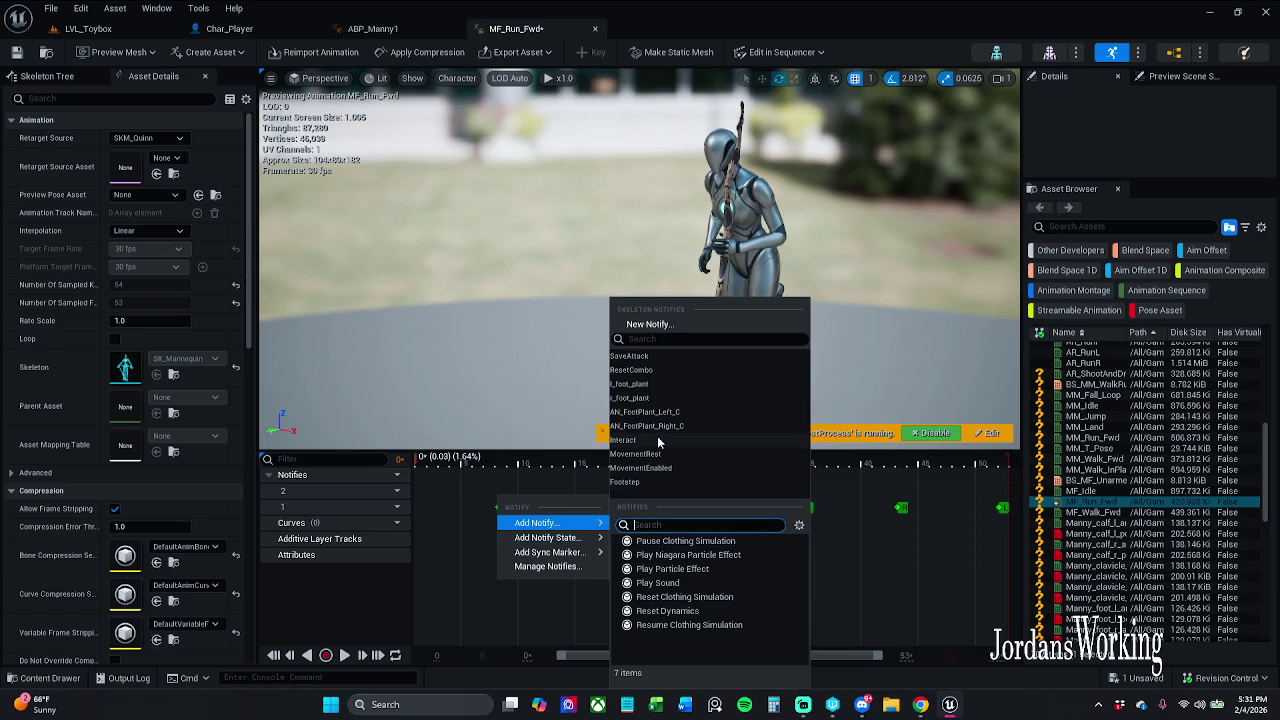
{"action": "left_click", "coordinate": [628, 482]}
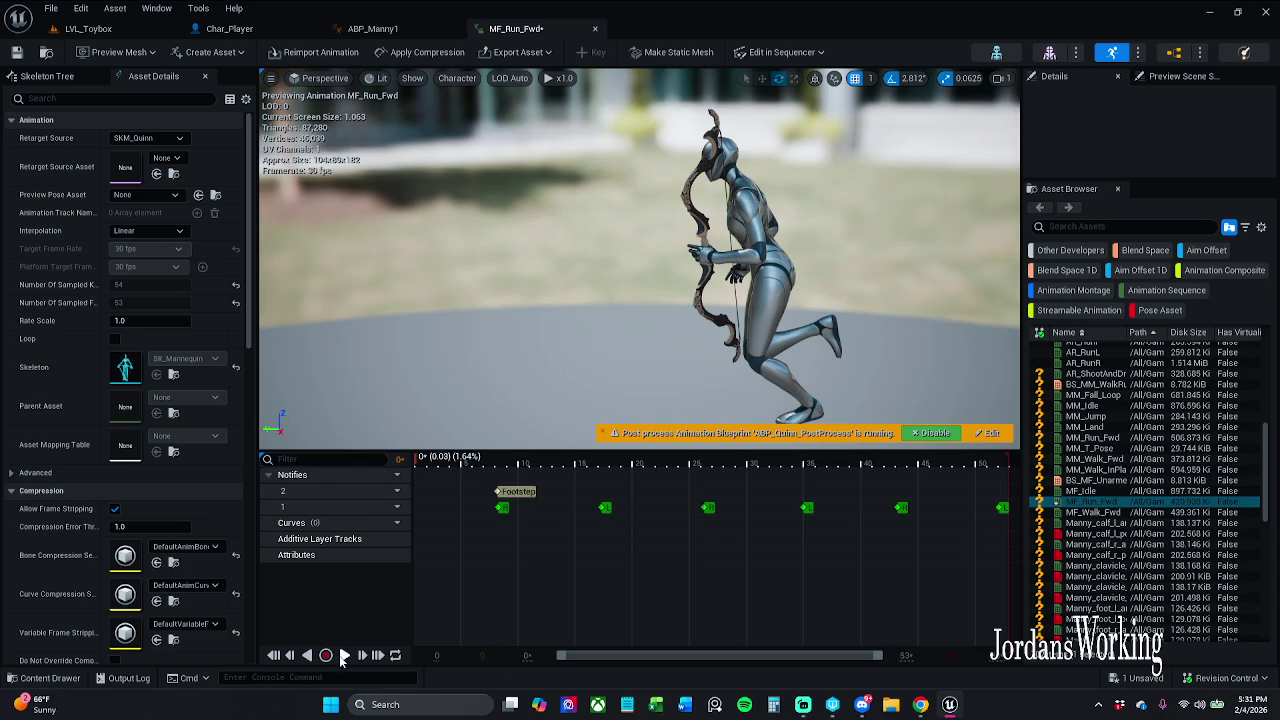
Scrub the MF_Run_Fwd preview from frame 0 to the frame-17 foot plant and open notify options there
{"action": "left_click", "coordinate": [343, 655]}
{"action": "left_click", "coordinate": [343, 655]}
{"action": "left_click_drag", "start_coordinate": [557, 461], "coordinate": [401, 467]}
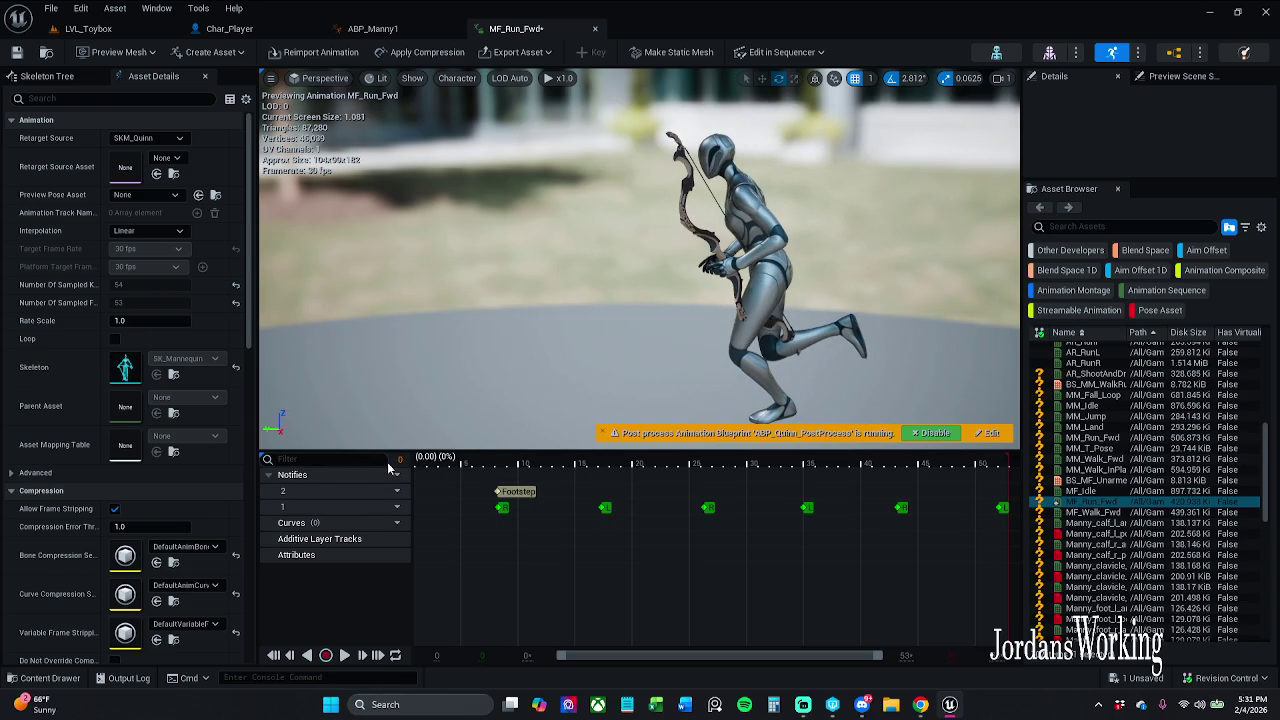
{"action": "scroll", "coordinate": [515, 541], "scroll_direction": "down", "scroll_amount": 3}
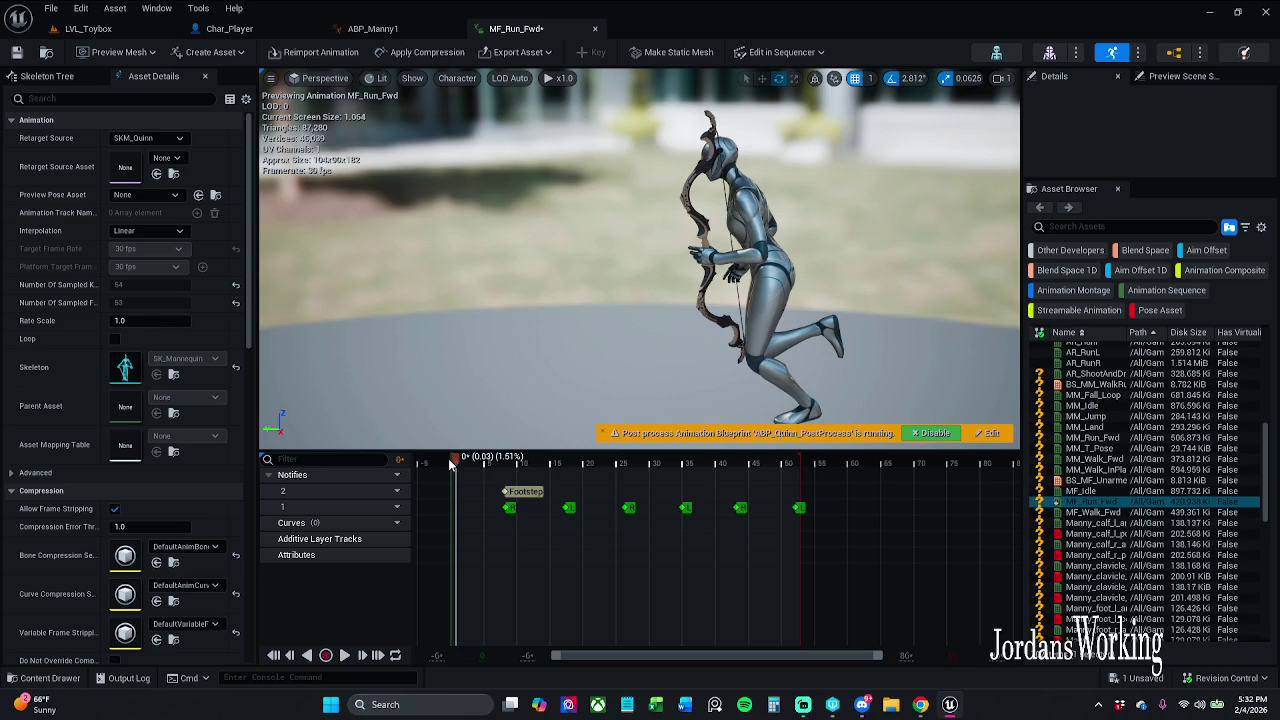
{"action": "left_click_drag", "start_coordinate": [450, 463], "coordinate": [447, 464]}
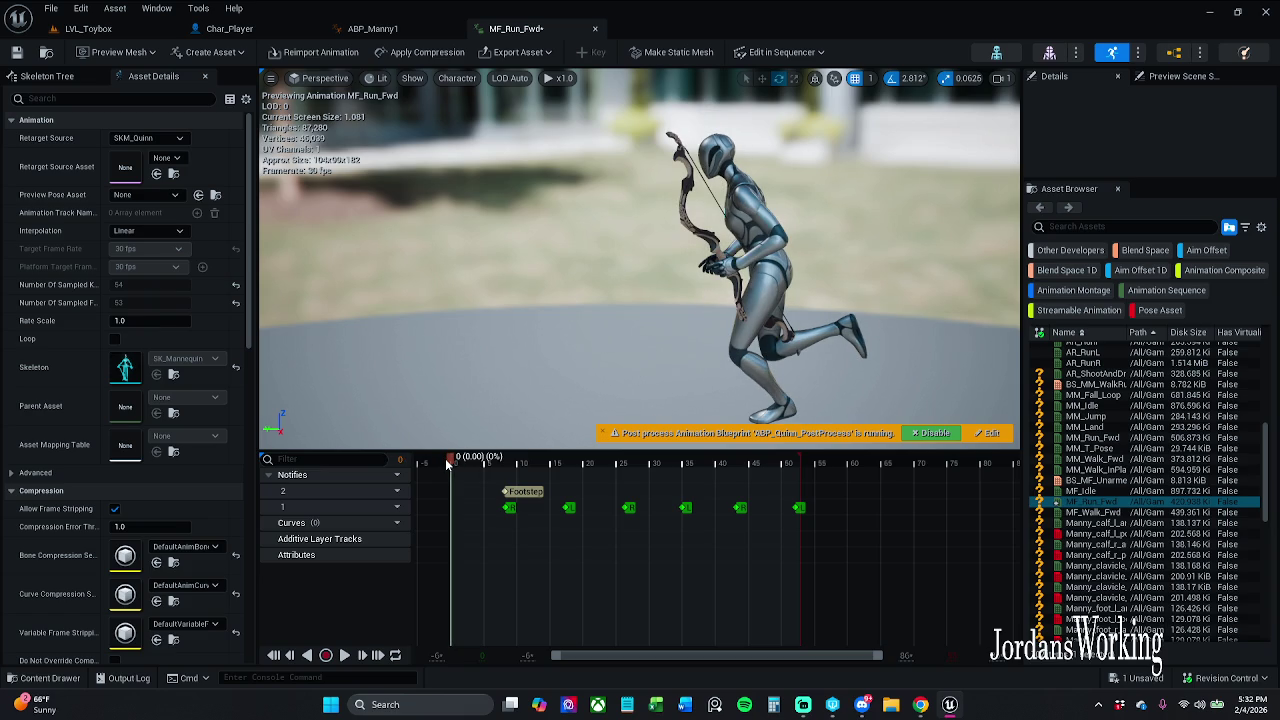
{"action": "left_click_drag", "start_coordinate": [447, 464], "coordinate": [567, 470]}
{"action": "right_click", "coordinate": [567, 506]}
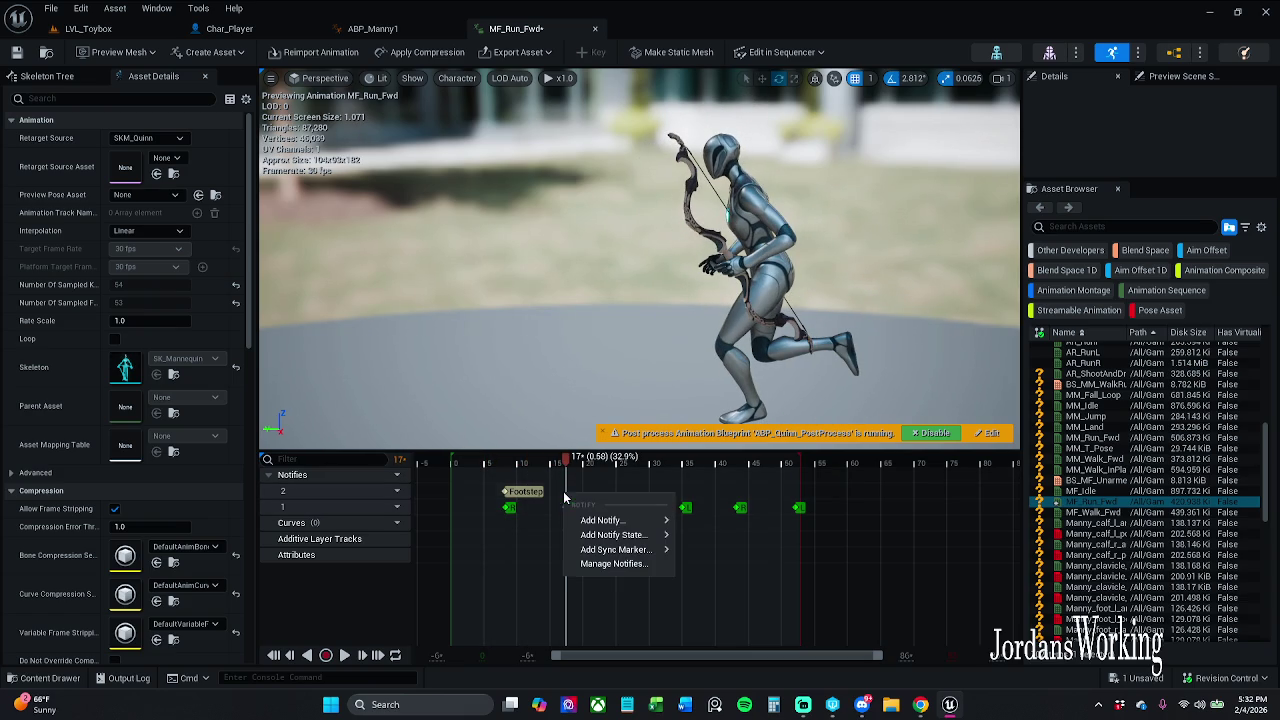
Add a Footstep notify at frame 17, undoing a stray timing change
{"action": "mouse_move", "coordinate": [593, 518]}
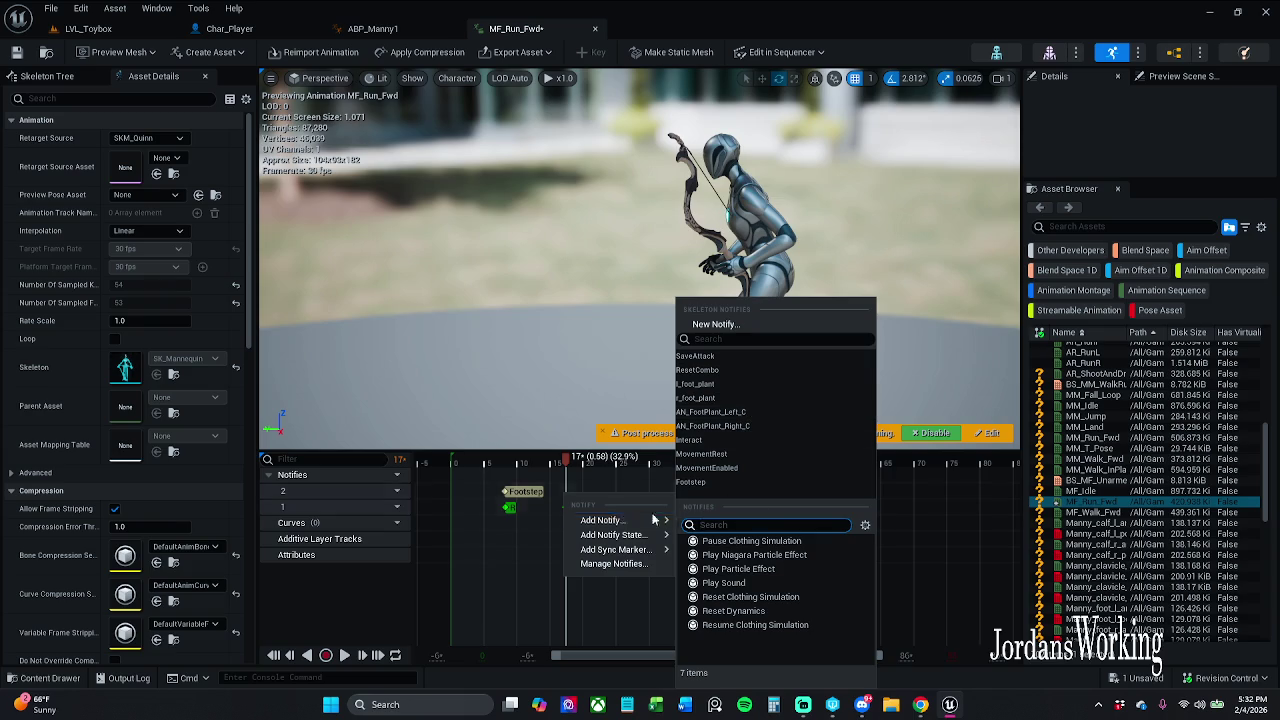
{"action": "left_click", "coordinate": [700, 484]}
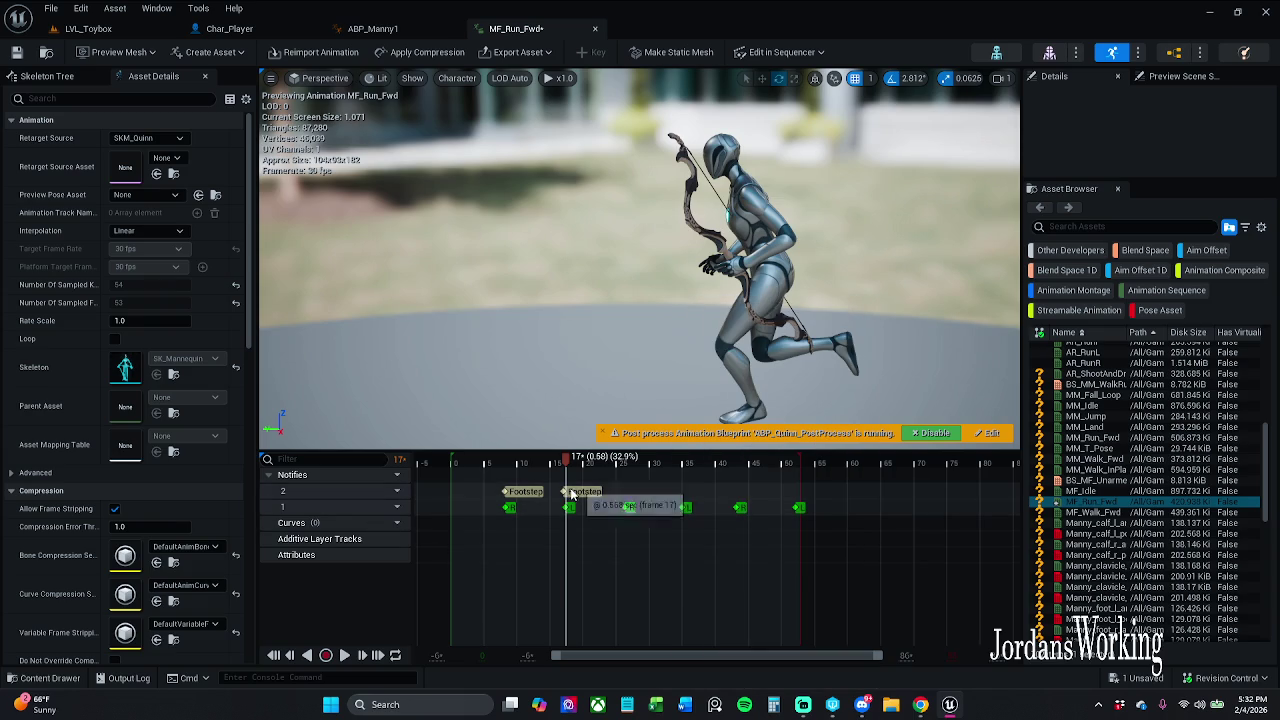
{"action": "scroll", "coordinate": [568, 500], "scroll_direction": "up", "scroll_amount": 3}
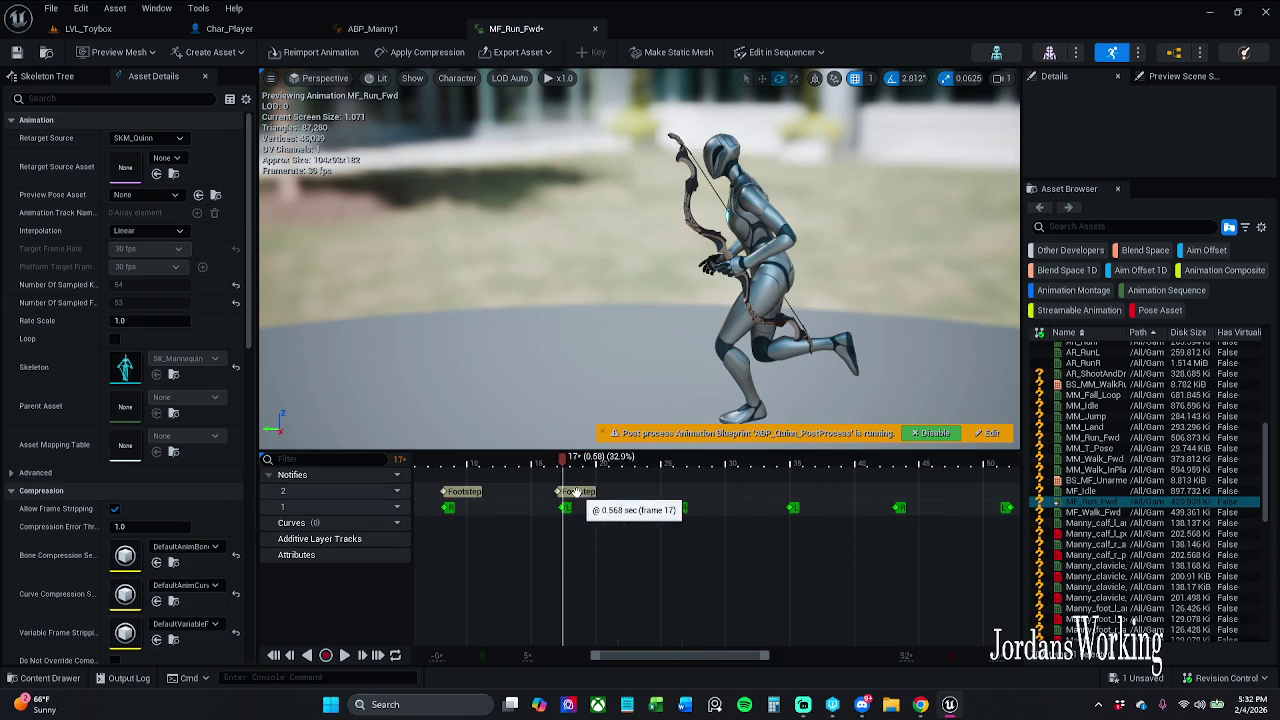
{"action": "left_click_drag", "start_coordinate": [586, 498], "coordinate": [585, 498]}
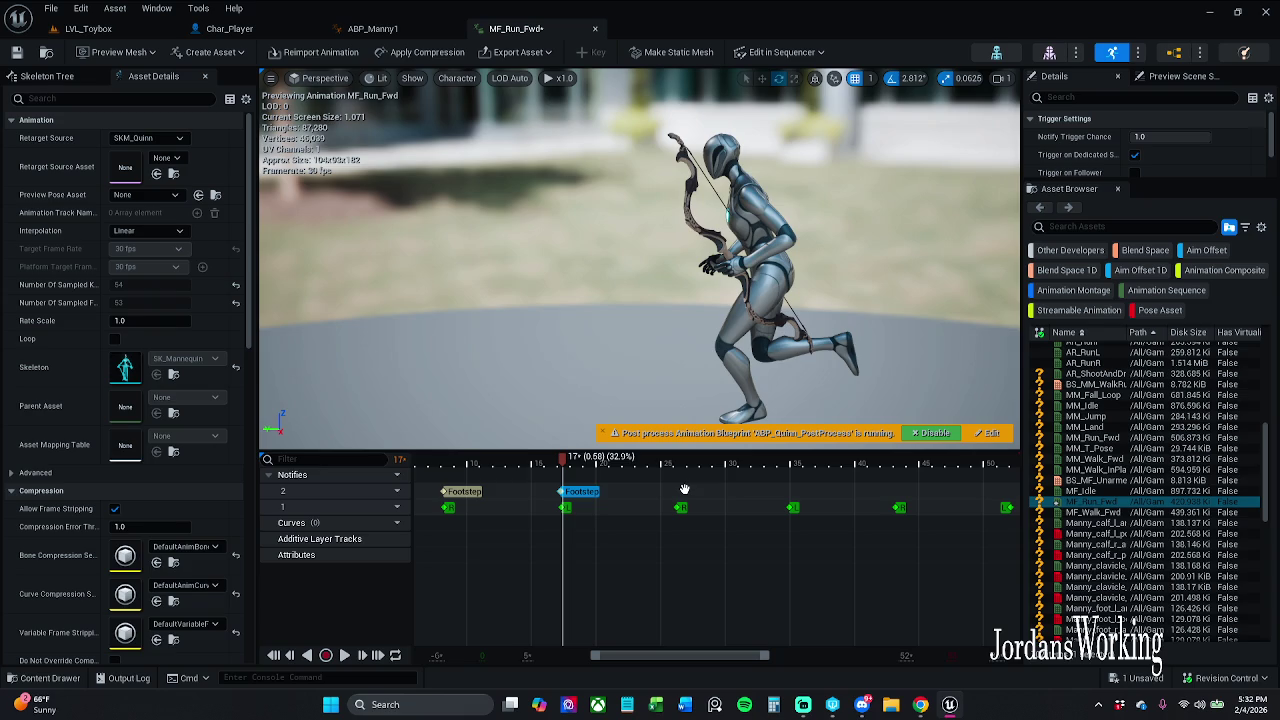
{"action": "left_click_drag", "start_coordinate": [680, 491], "coordinate": [687, 491]}
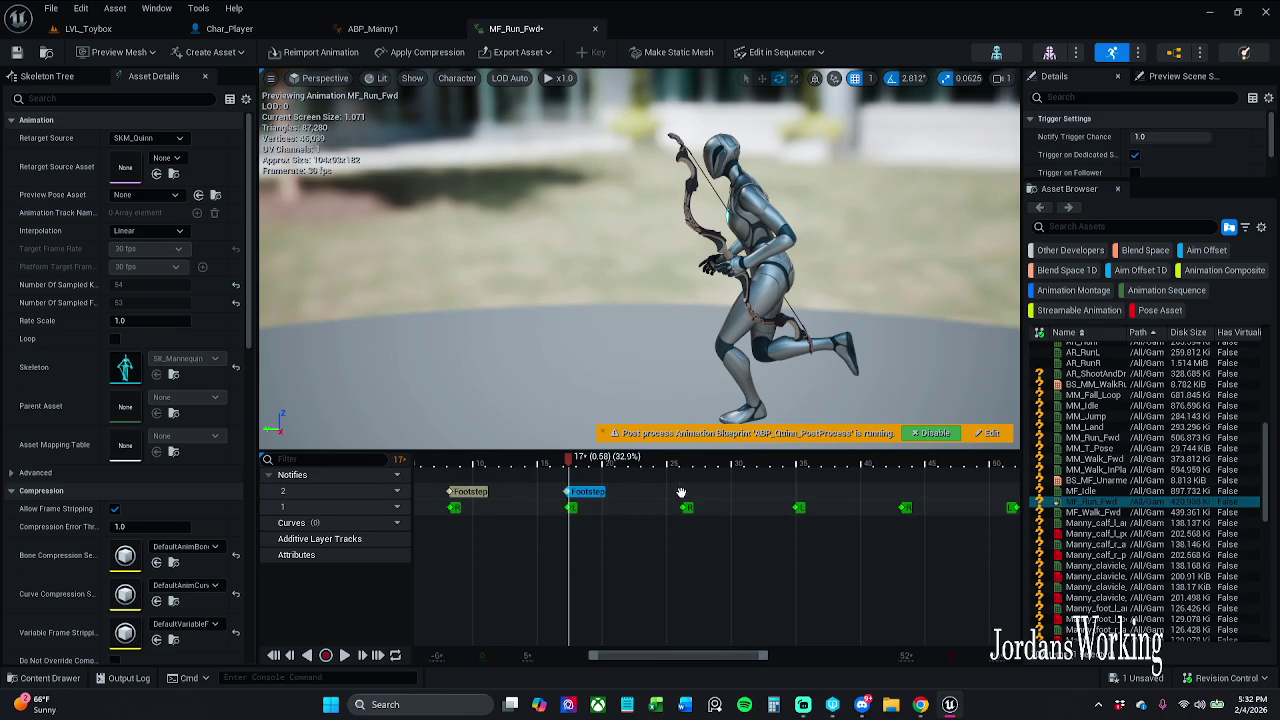
{"action": "left_click_drag", "start_coordinate": [599, 492], "coordinate": [610, 497]}
{"action": "scroll", "coordinate": [612, 530], "scroll_direction": "down", "scroll_amount": 2}
{"action": "scroll", "coordinate": [617, 525], "scroll_direction": "down", "scroll_amount": 2}
{"action": "scroll", "coordinate": [620, 525], "scroll_direction": "up", "scroll_amount": 8}
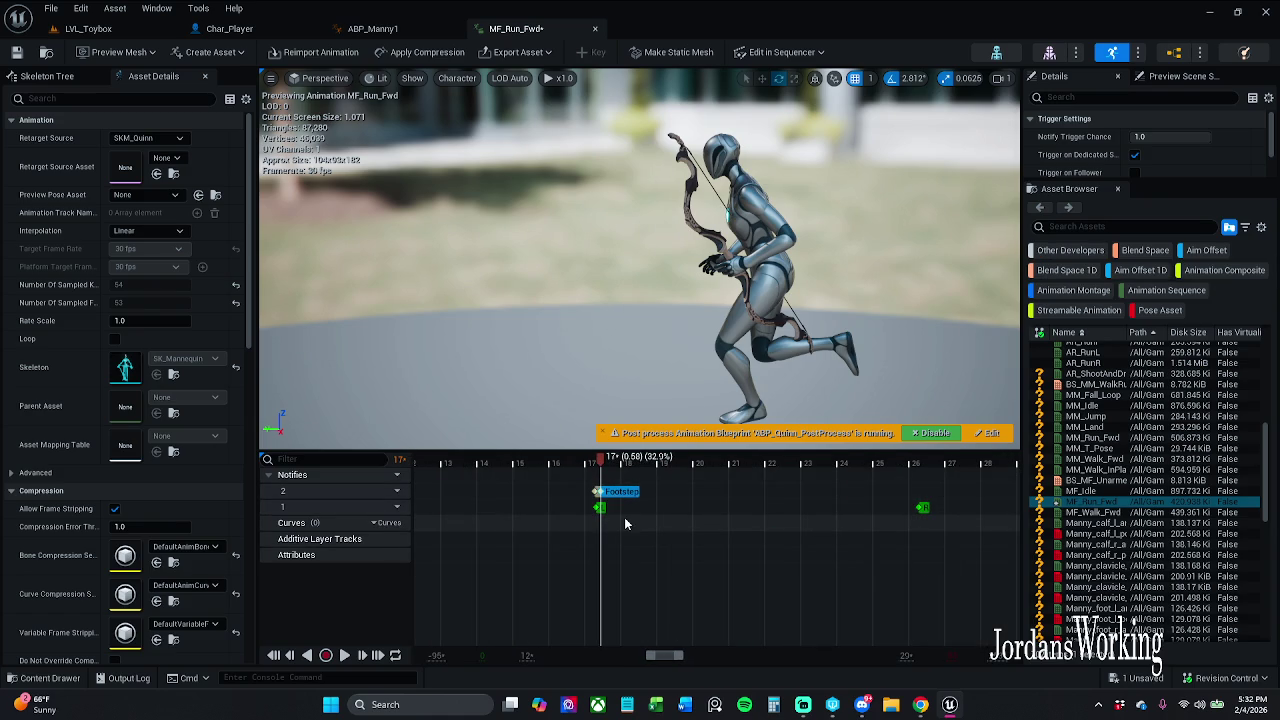
{"action": "key", "text": "ctrl+z"}
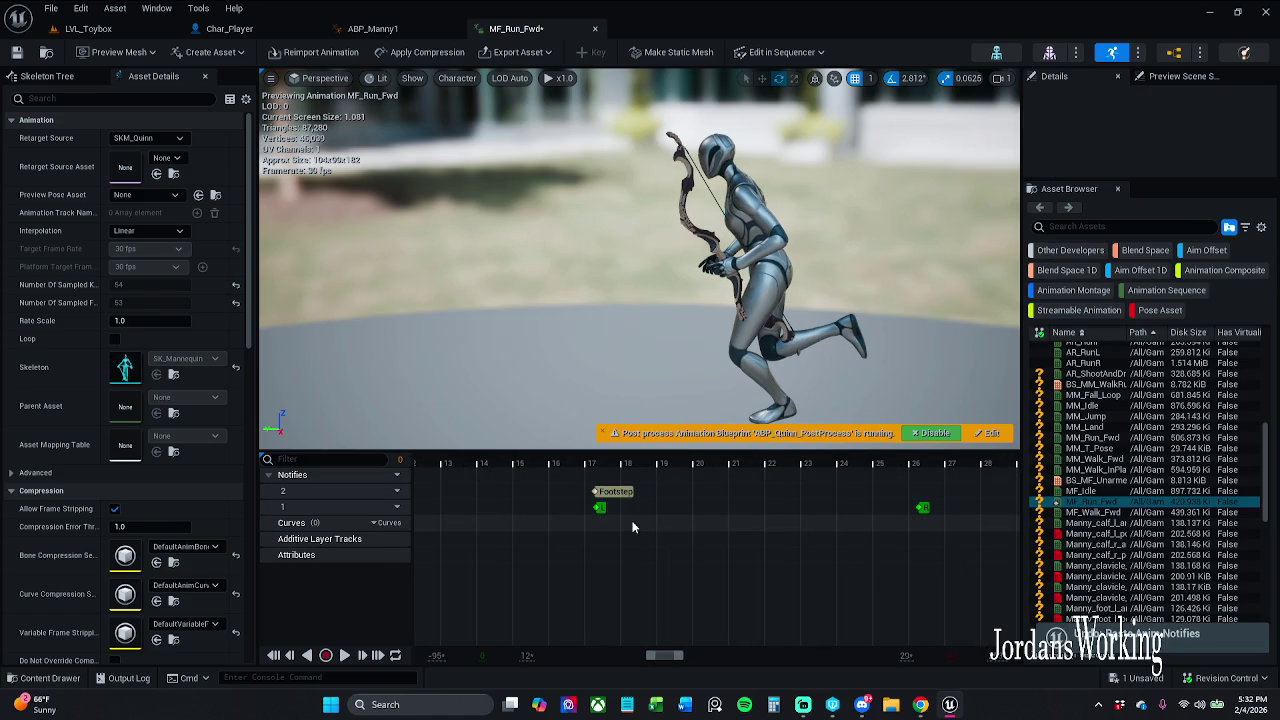
{"action": "scroll", "coordinate": [637, 508], "scroll_direction": "down", "scroll_amount": 1}
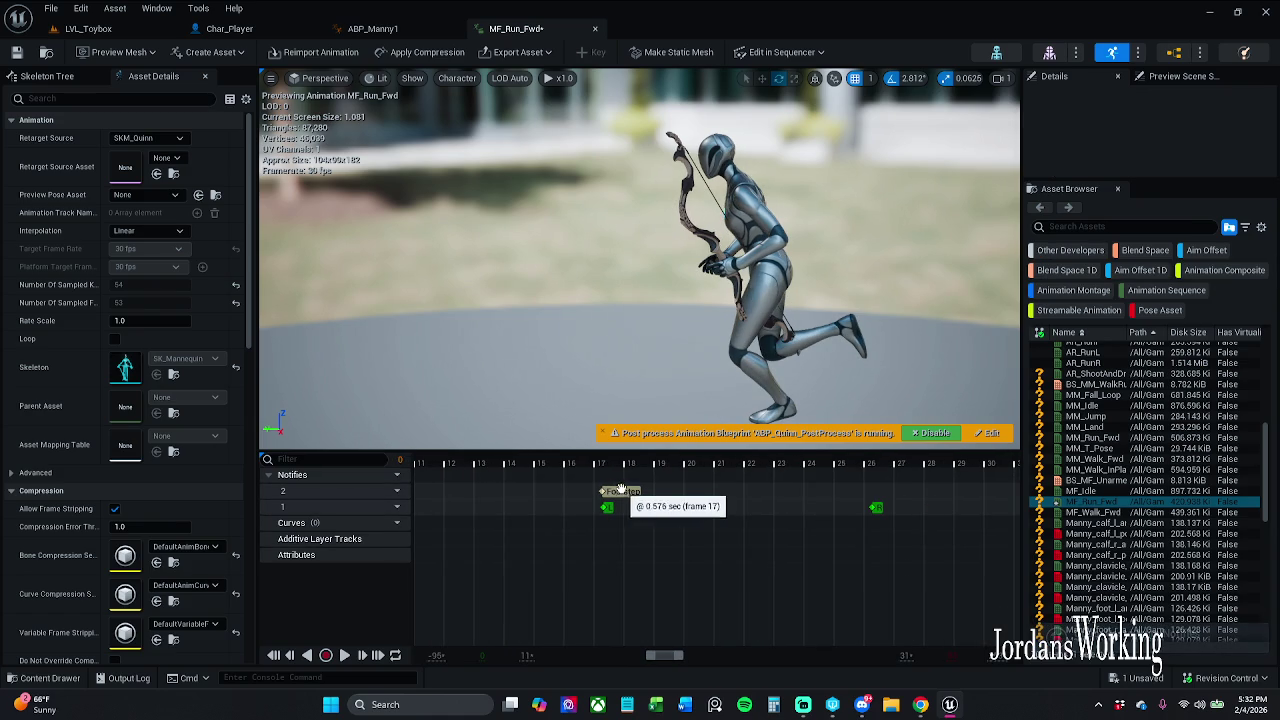
{"action": "left_click", "coordinate": [622, 491]}
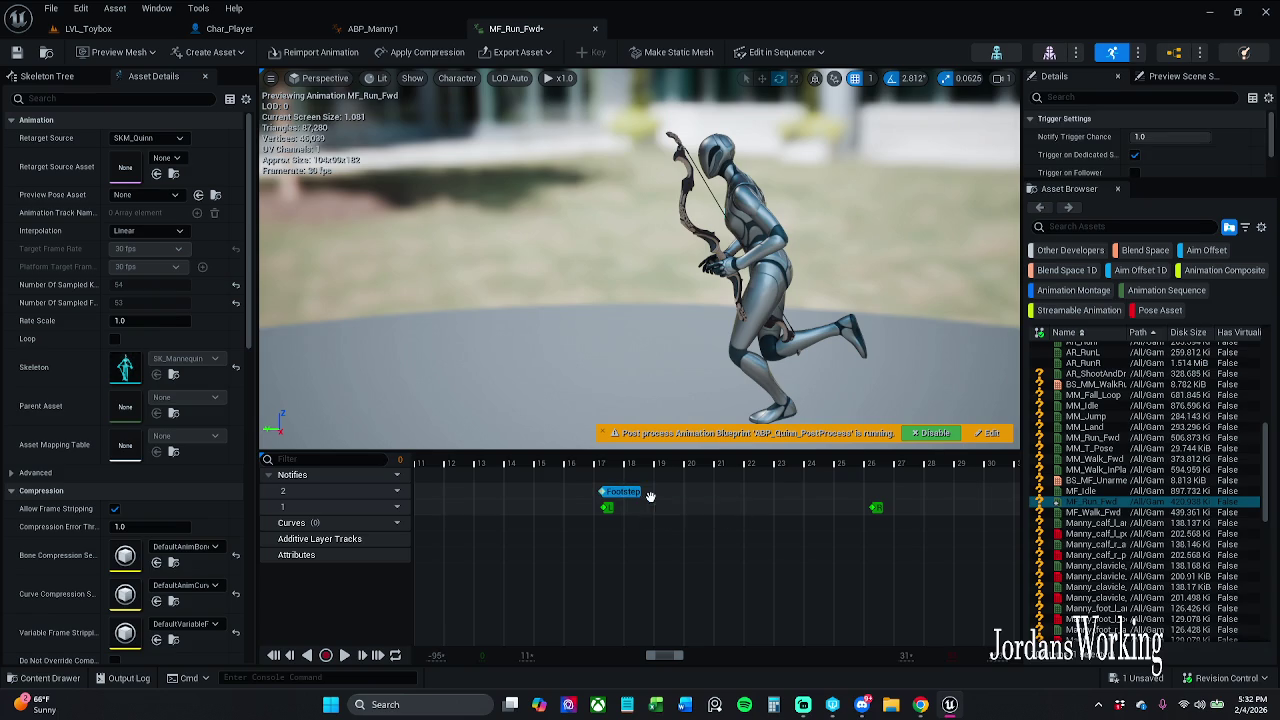
Add a second Footstep notify at frame 26 and check it against the preview
{"action": "right_click", "coordinate": [870, 498]}
{"action": "mouse_move", "coordinate": [905, 520]}
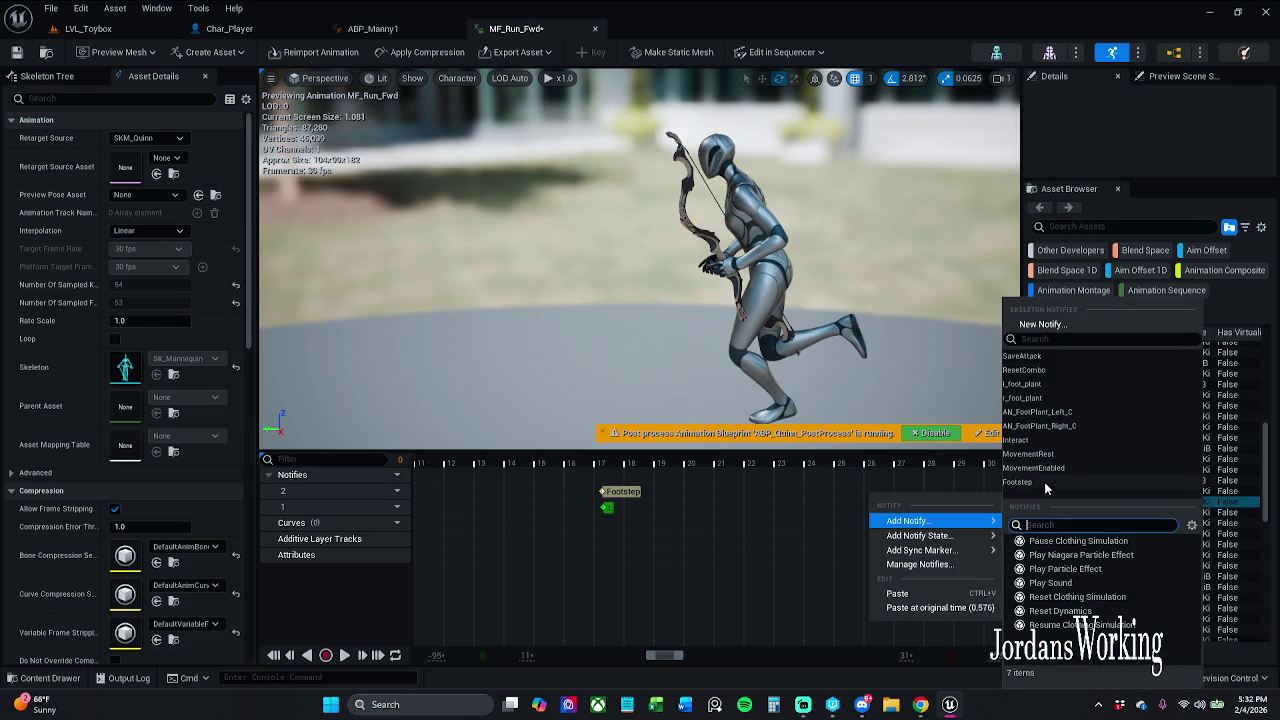
{"action": "left_click", "coordinate": [1017, 482]}
{"action": "left_click", "coordinate": [851, 462]}
{"action": "mouse_move", "coordinate": [855, 462]}
{"action": "left_mouse_down"}
{"action": "mouse_move", "coordinate": [873, 460]}
{"action": "mouse_move", "coordinate": [892, 497]}
{"action": "left_mouse_up"}
{"action": "left_click", "coordinate": [895, 493]}
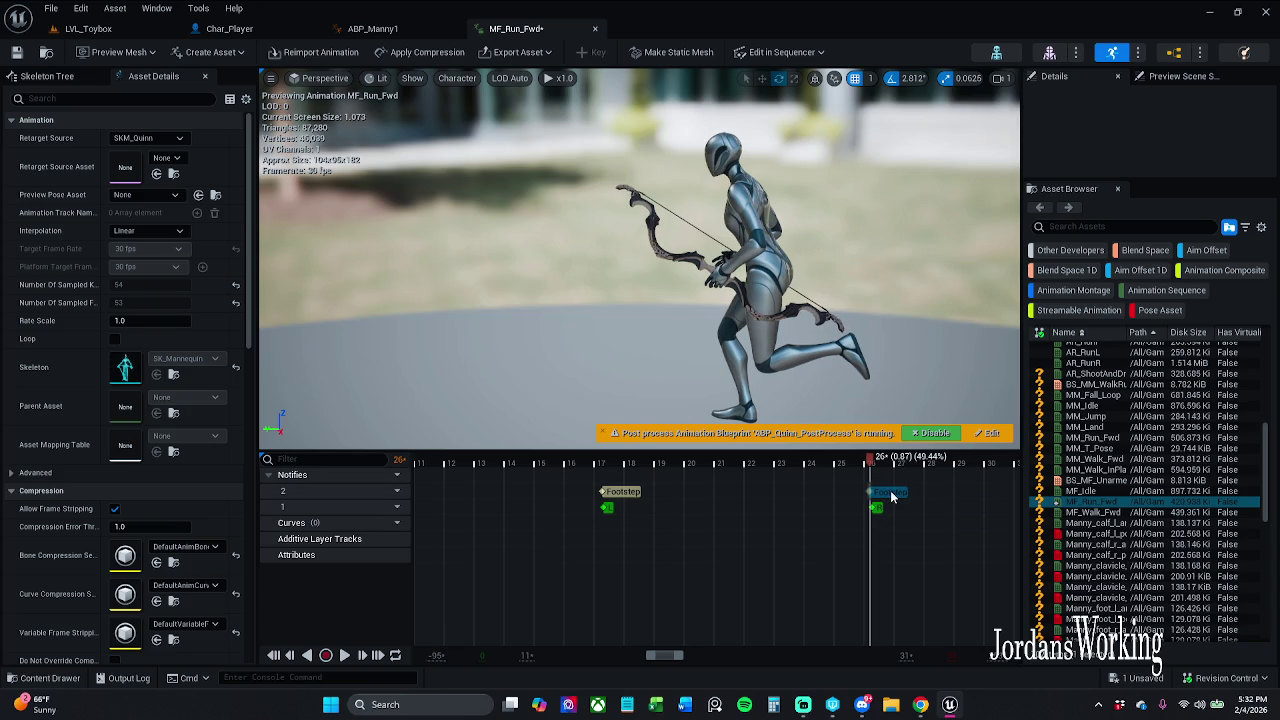
{"action": "left_click_drag", "start_coordinate": [665, 657], "coordinate": [677, 657]}
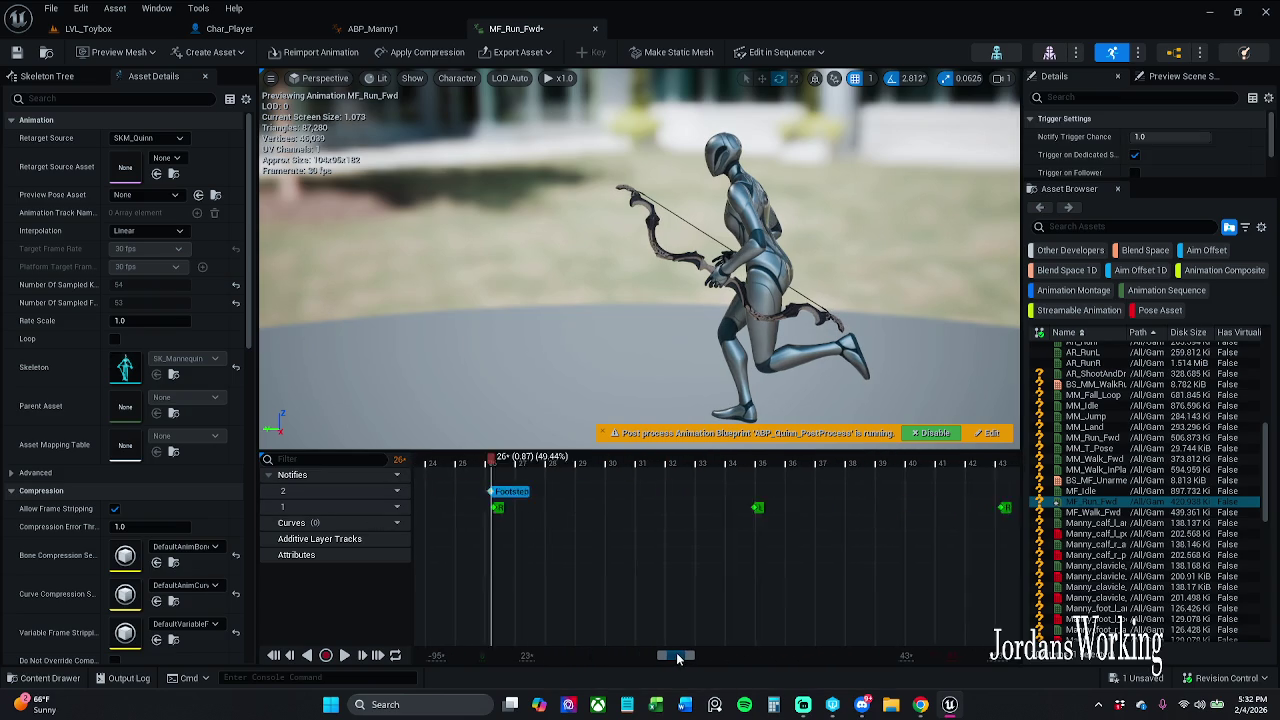
Add a Footstep notify at frame 35 on notify track 2
{"action": "right_click", "coordinate": [710, 481]}
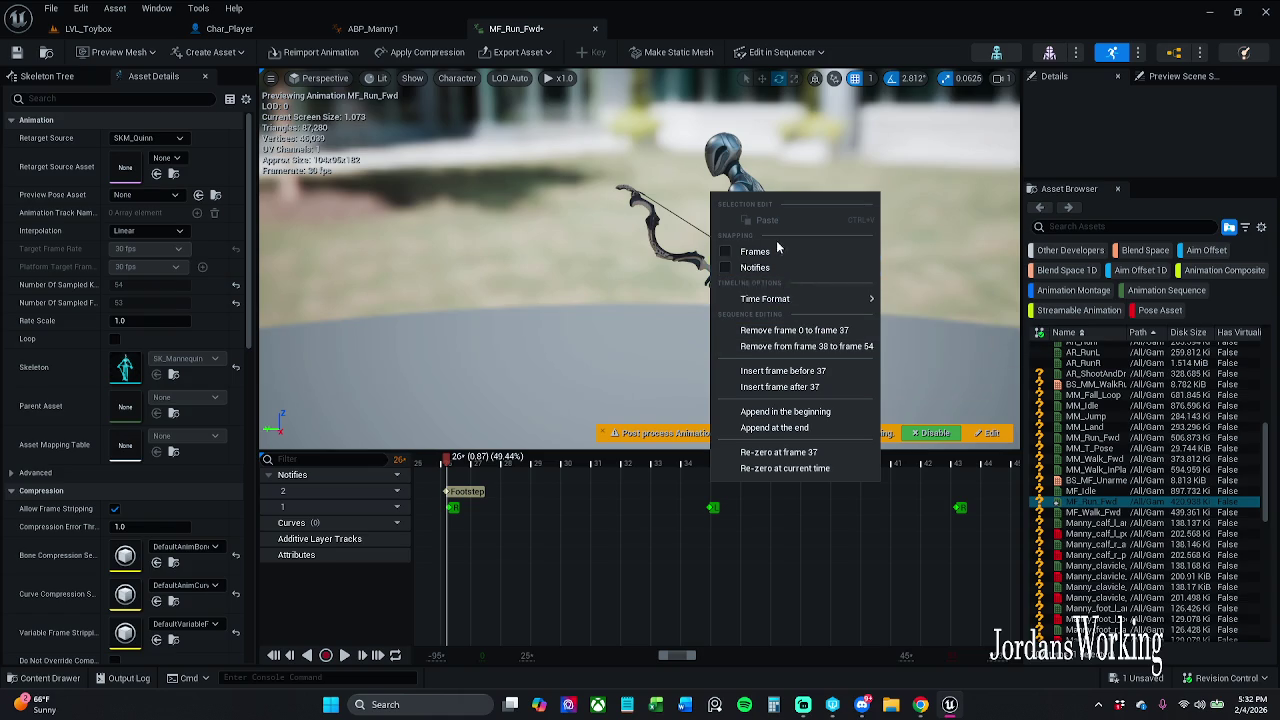
{"action": "left_click", "coordinate": [708, 488]}
{"action": "right_click", "coordinate": [708, 500]}
{"action": "mouse_move", "coordinate": [780, 517]}
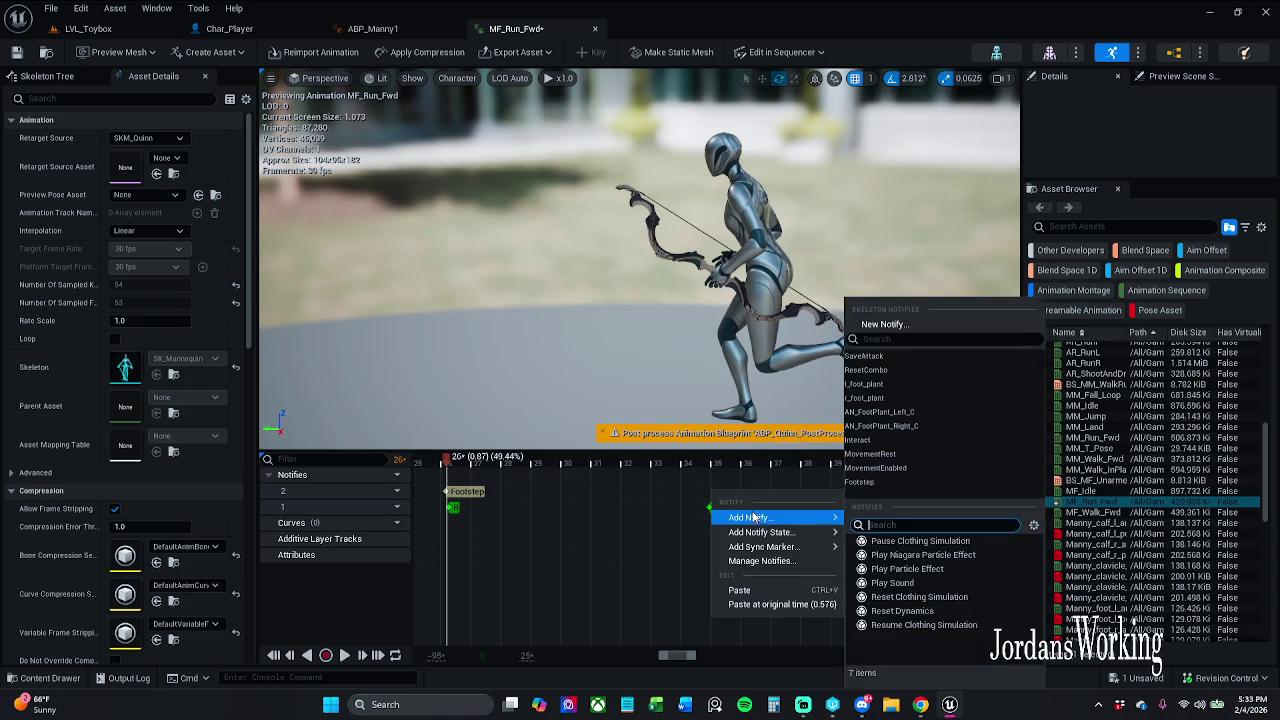
{"action": "left_click", "coordinate": [893, 481]}
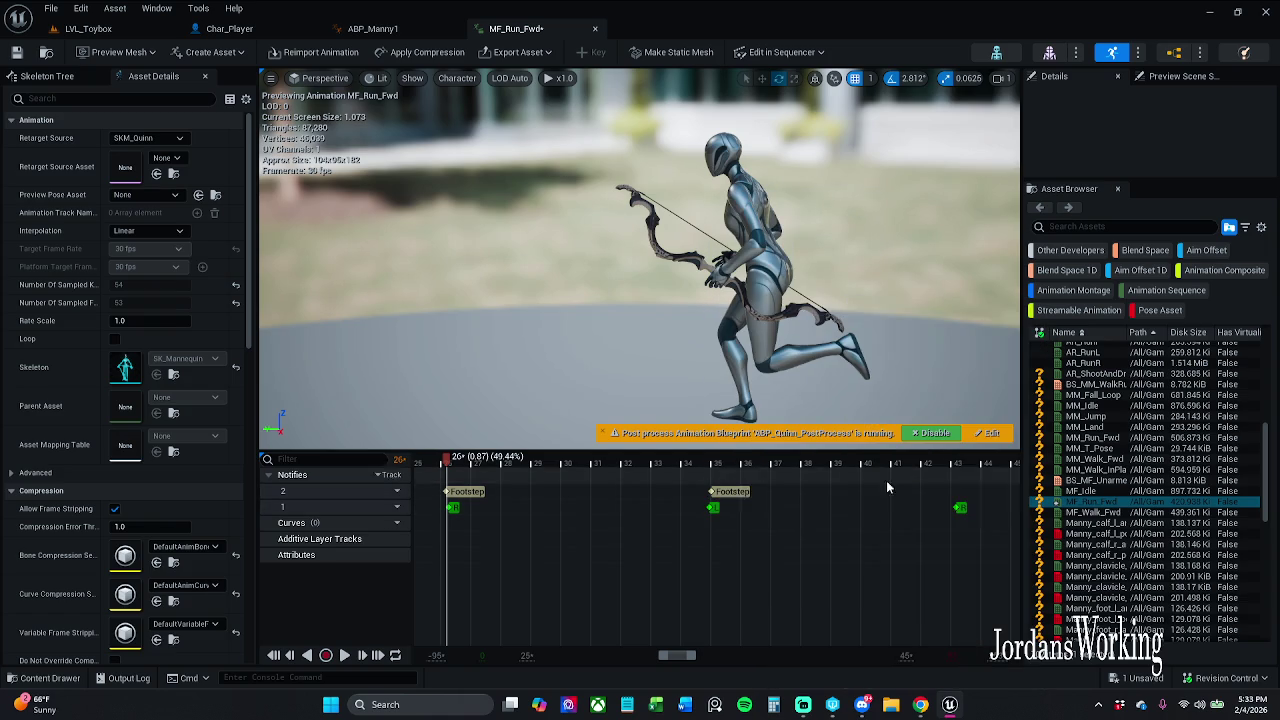
{"action": "left_click", "coordinate": [734, 495]}
Paste a Footstep notify at frame 43 and bring frames 36–58 into view
{"action": "right_click", "coordinate": [948, 497]}
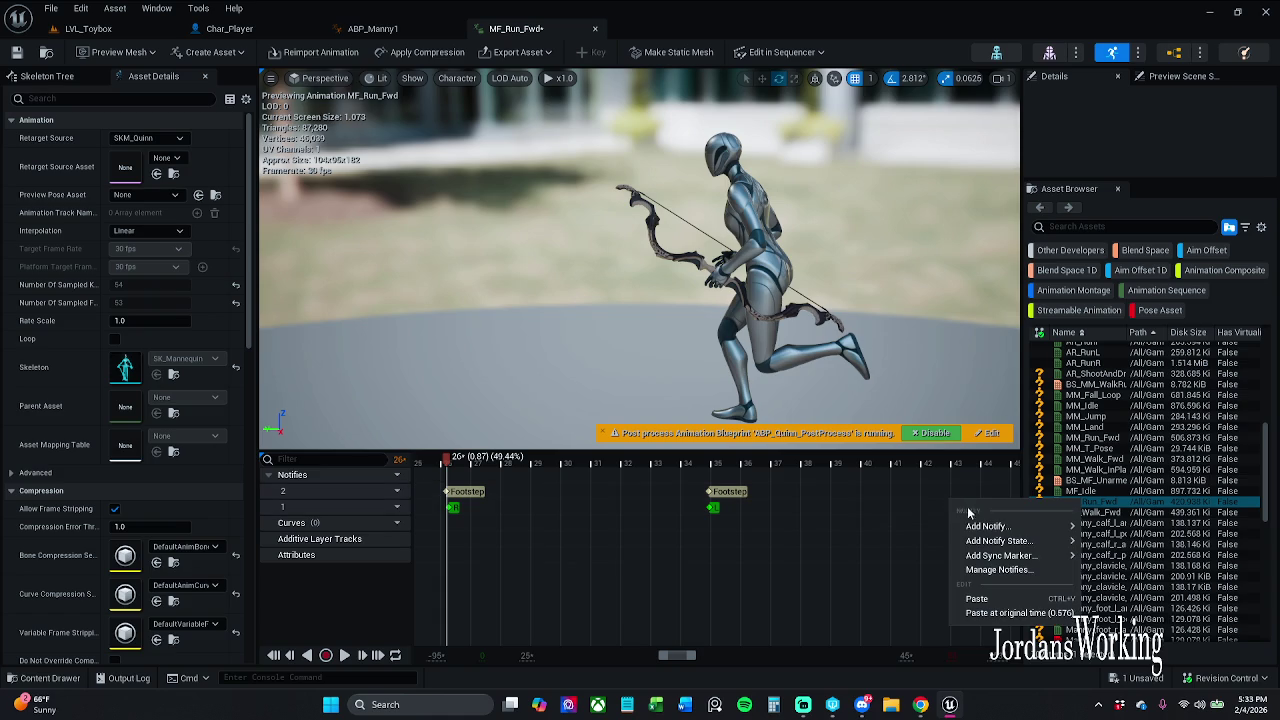
{"action": "key", "text": "Escape"}
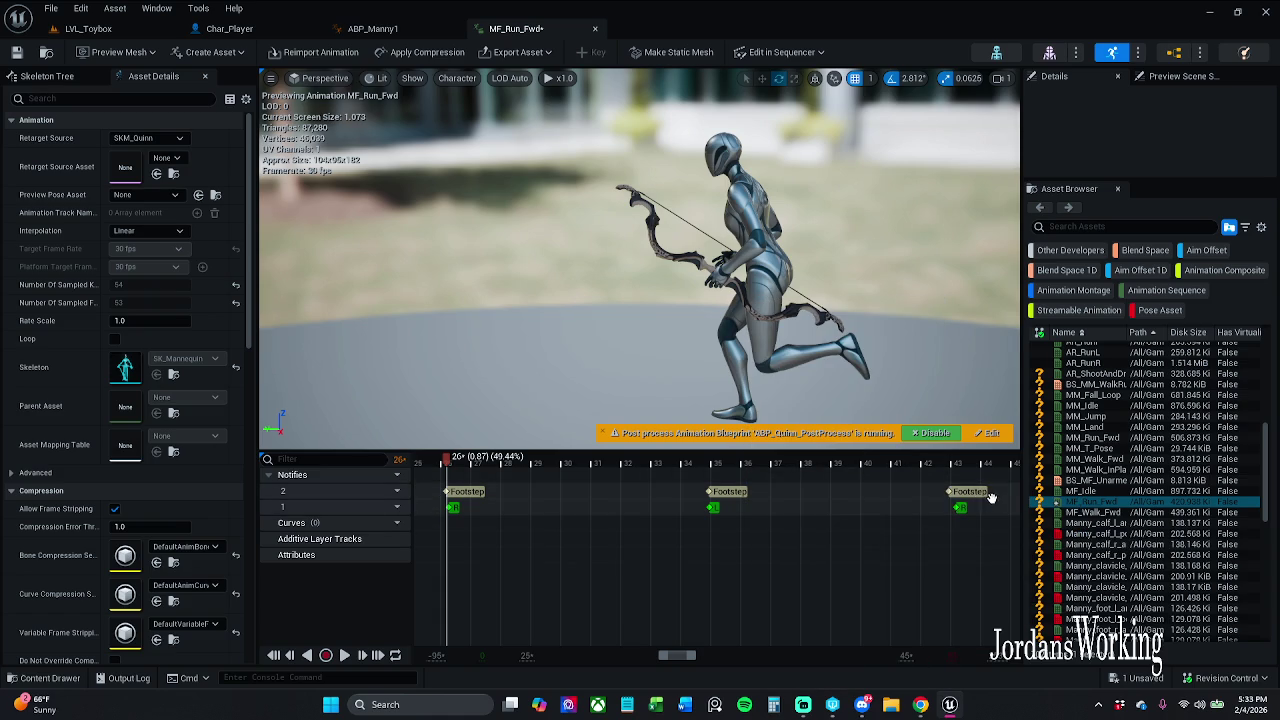
{"action": "key", "text": "ctrl+v"}
{"action": "left_click", "coordinate": [952, 577]}
{"action": "left_click_drag", "start_coordinate": [952, 577], "coordinate": [655, 580]}
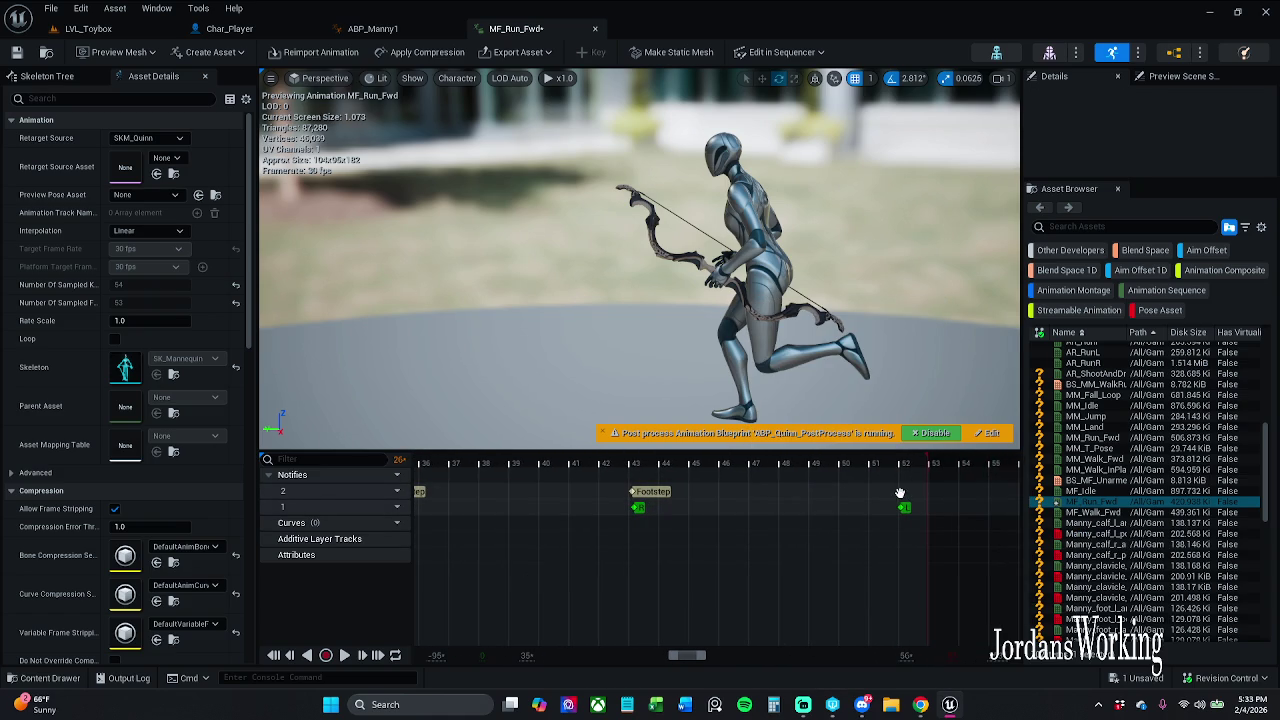
Add a Footstep notify at frame 52, check frames 43–52, and save MF_Run_Fwd
{"action": "right_click", "coordinate": [899, 493]}
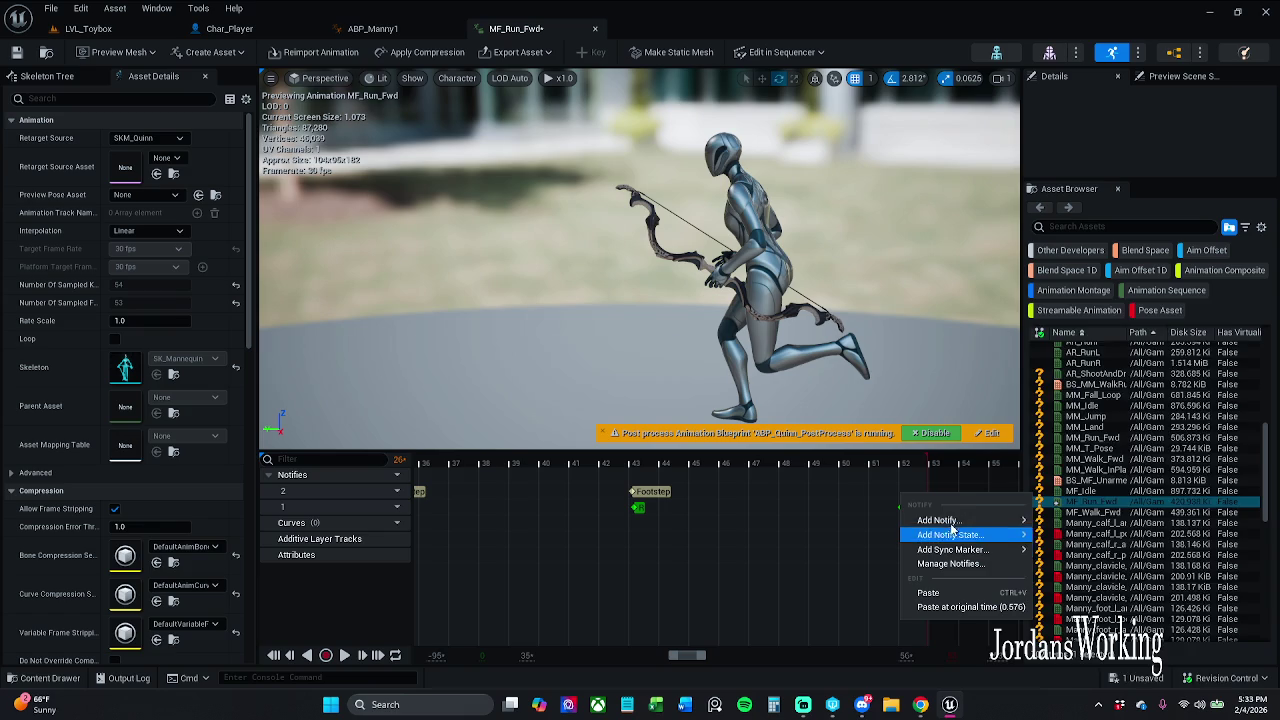
{"action": "mouse_move", "coordinate": [940, 520]}
{"action": "left_click", "coordinate": [1048, 482]}
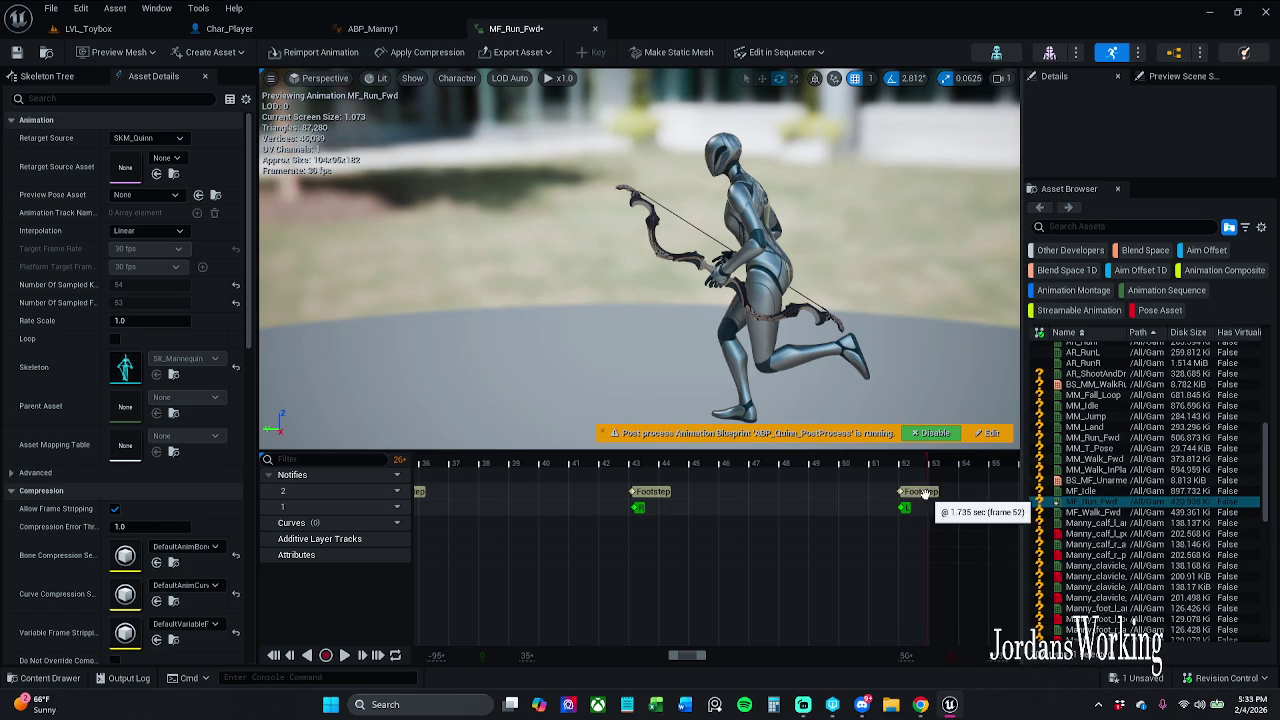
{"action": "left_click", "coordinate": [917, 494]}
{"action": "left_click", "coordinate": [897, 460]}
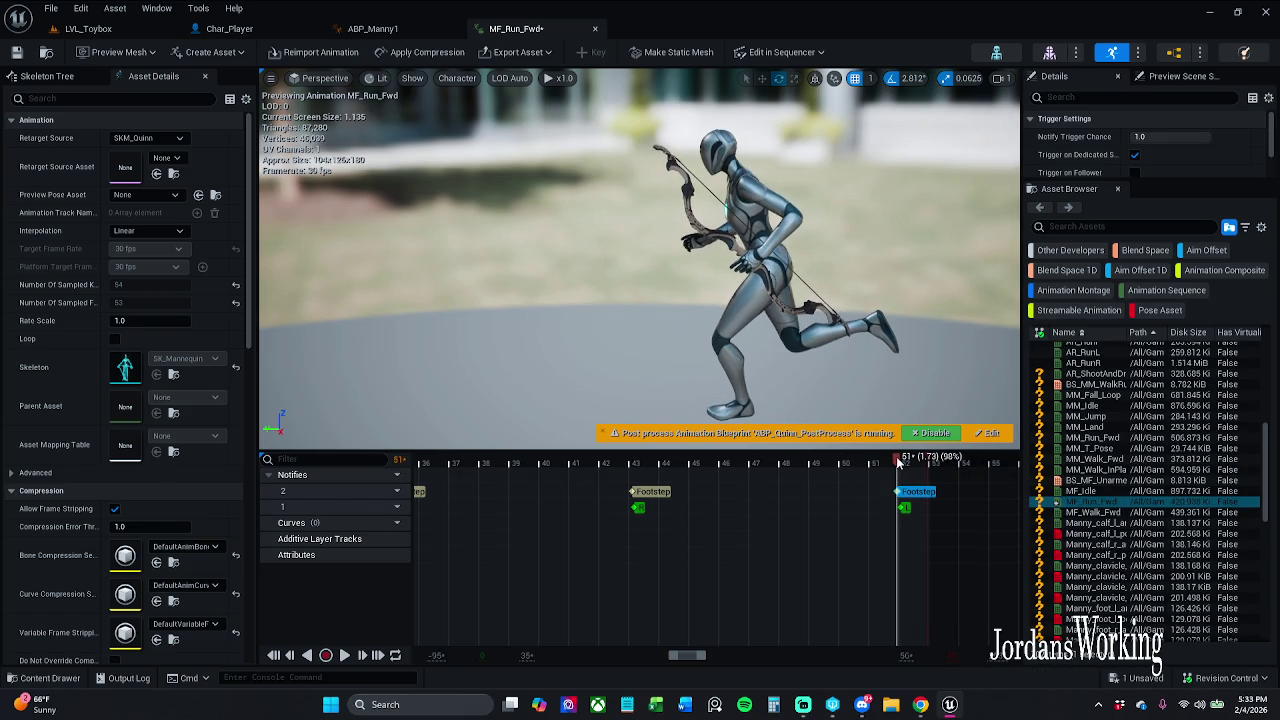
{"action": "mouse_move", "coordinate": [897, 460]}
{"action": "left_mouse_down"}
{"action": "mouse_move", "coordinate": [613, 447]}
{"action": "mouse_move", "coordinate": [642, 458]}
{"action": "left_mouse_up"}
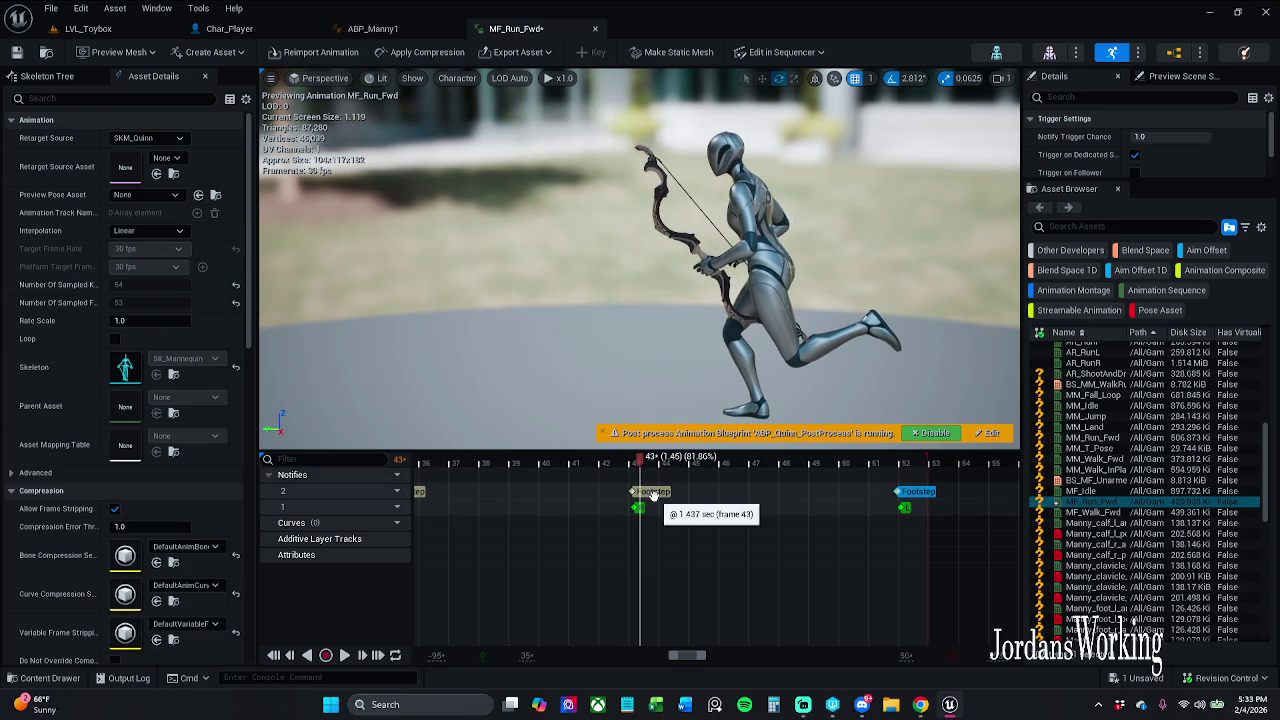
{"action": "left_click", "coordinate": [659, 494]}
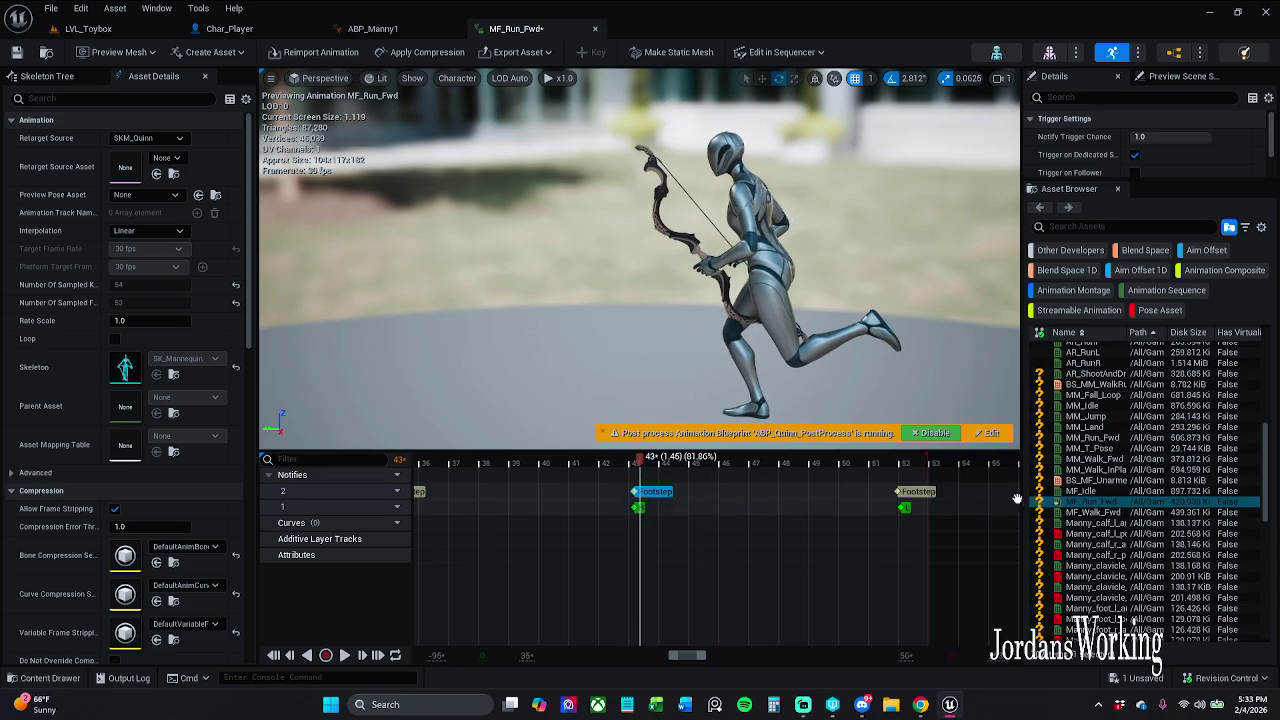
{"action": "left_click", "coordinate": [925, 495]}
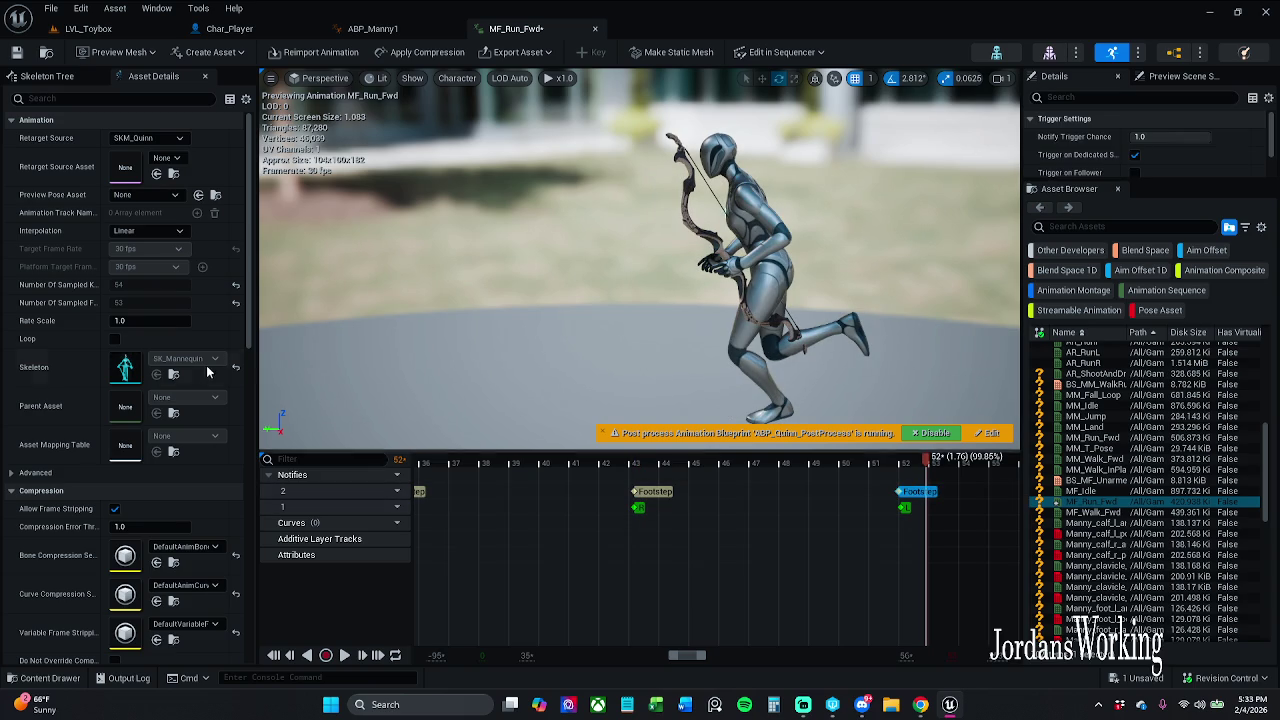
{"action": "left_click", "coordinate": [16, 52]}
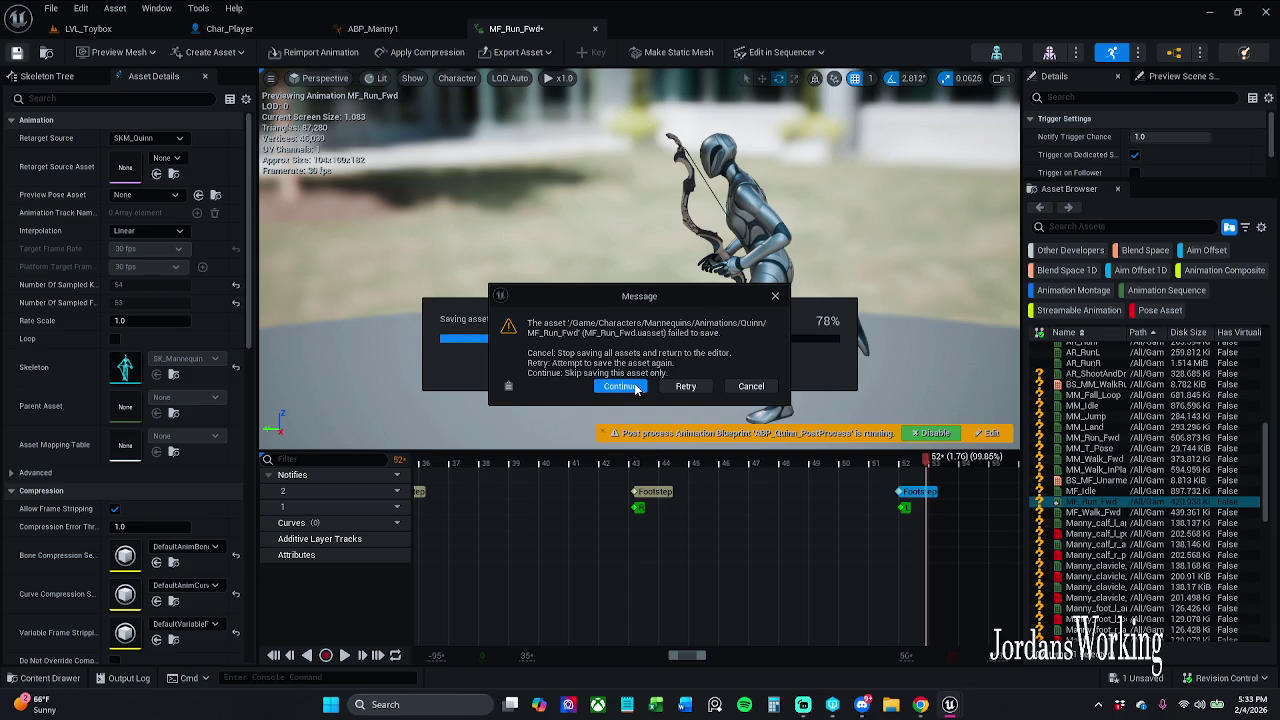
Skip the failed save, then mark all nine run assets for add in revision control
{"action": "left_click", "coordinate": [622, 387]}
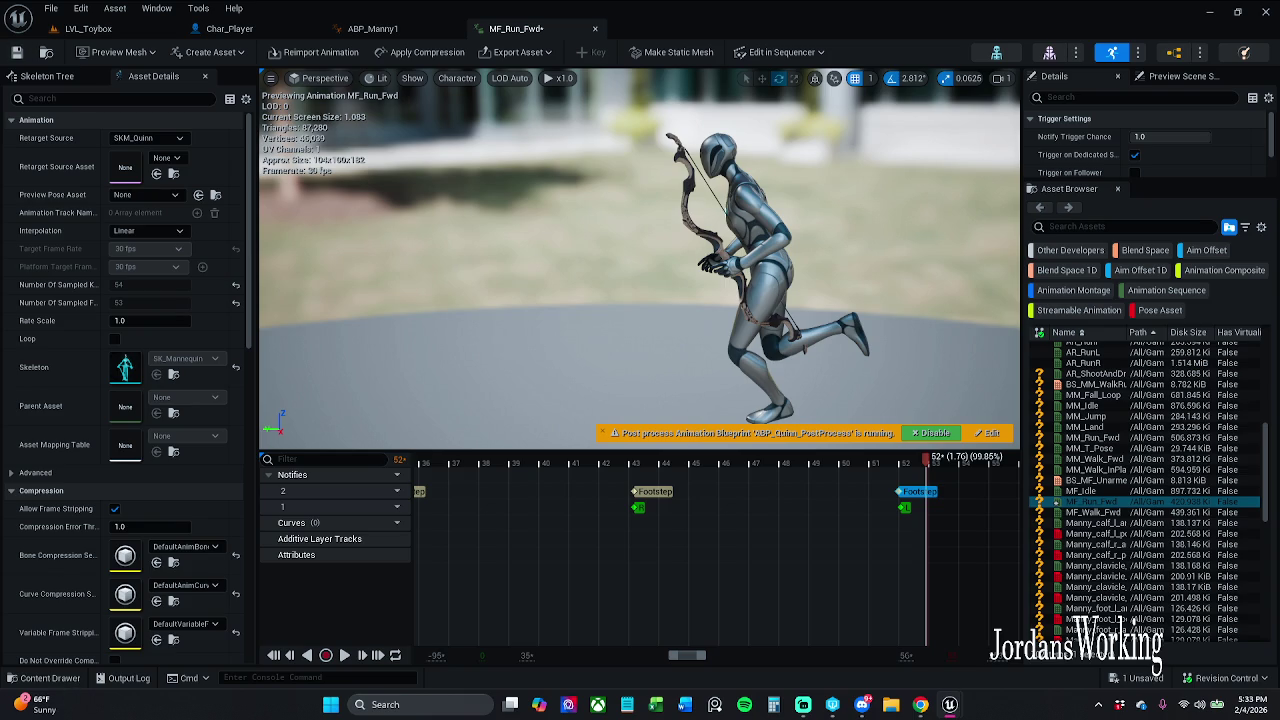
{"action": "left_click", "coordinate": [42, 678]}
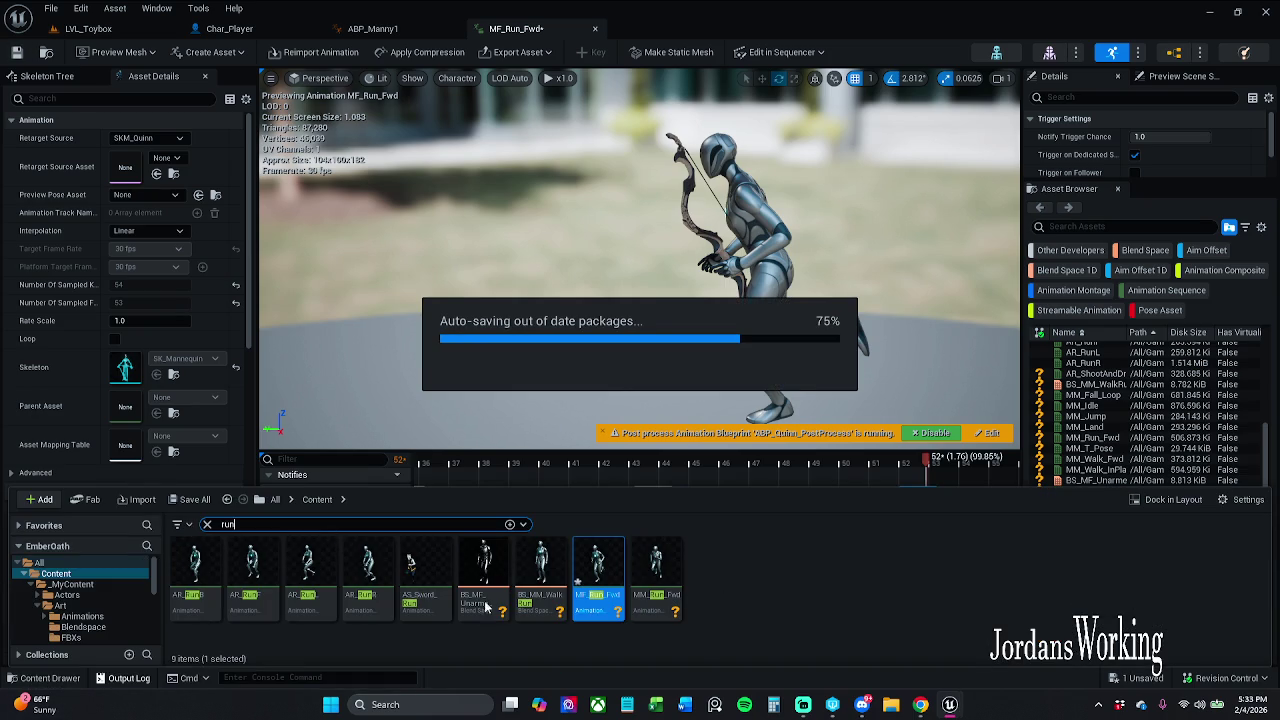
{"action": "left_click", "coordinate": [648, 605]}
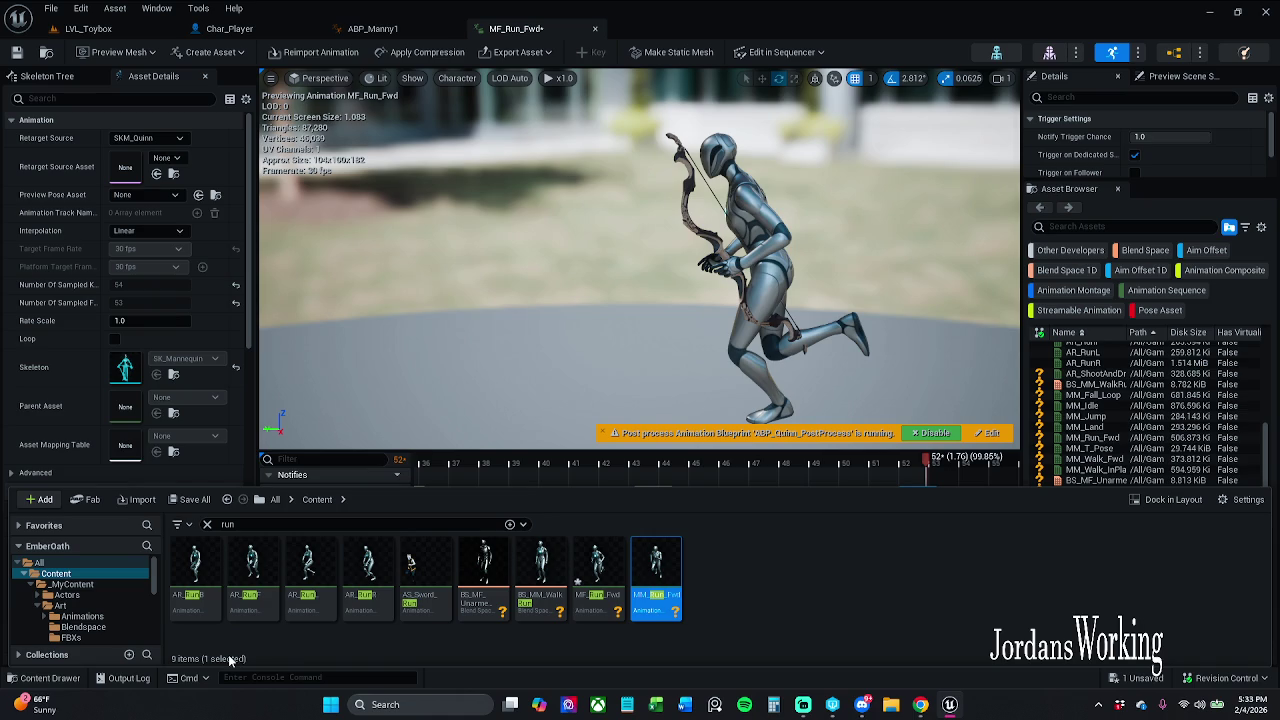
{"action": "left_click", "coordinate": [200, 612], "text": "shift"}
{"action": "right_click", "coordinate": [200, 612]}
{"action": "mouse_move", "coordinate": [340, 595]}
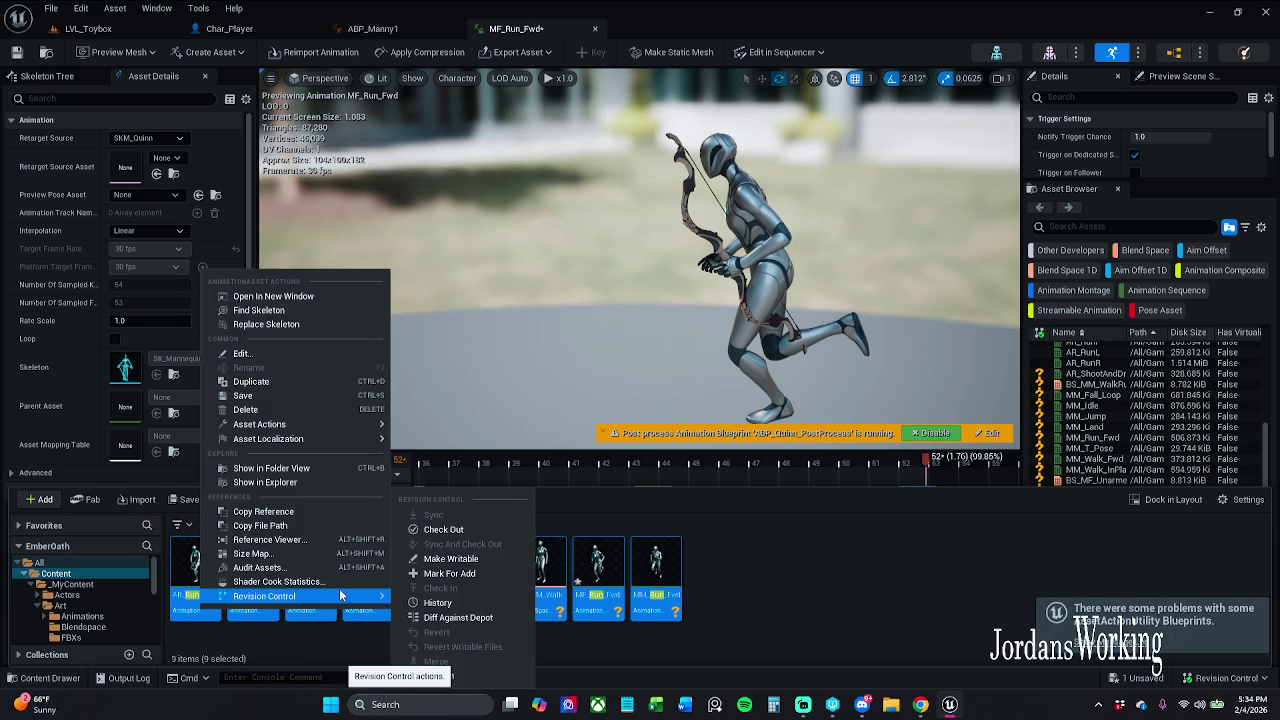
{"action": "left_click", "coordinate": [502, 574]}
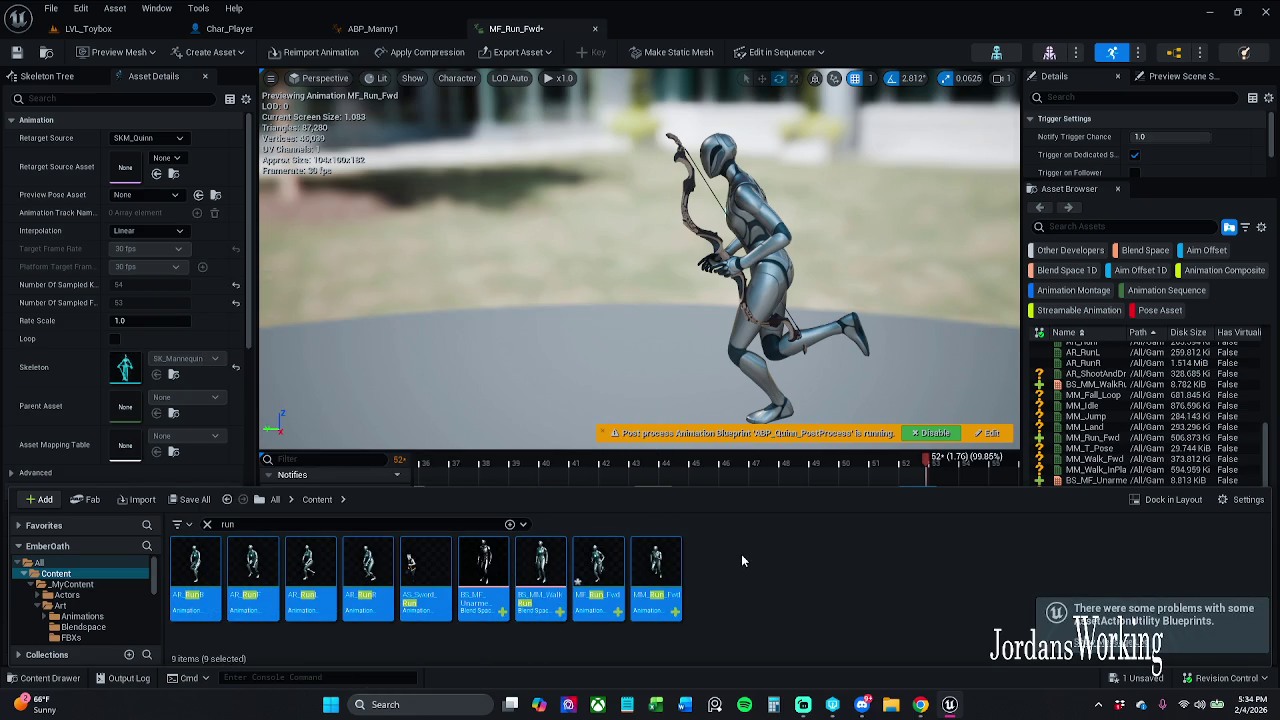
Save all unsaved assets, continuing past the MF_Run_Fwd save error
{"action": "left_click", "coordinate": [190, 499]}
{"action": "left_click", "coordinate": [745, 502]}
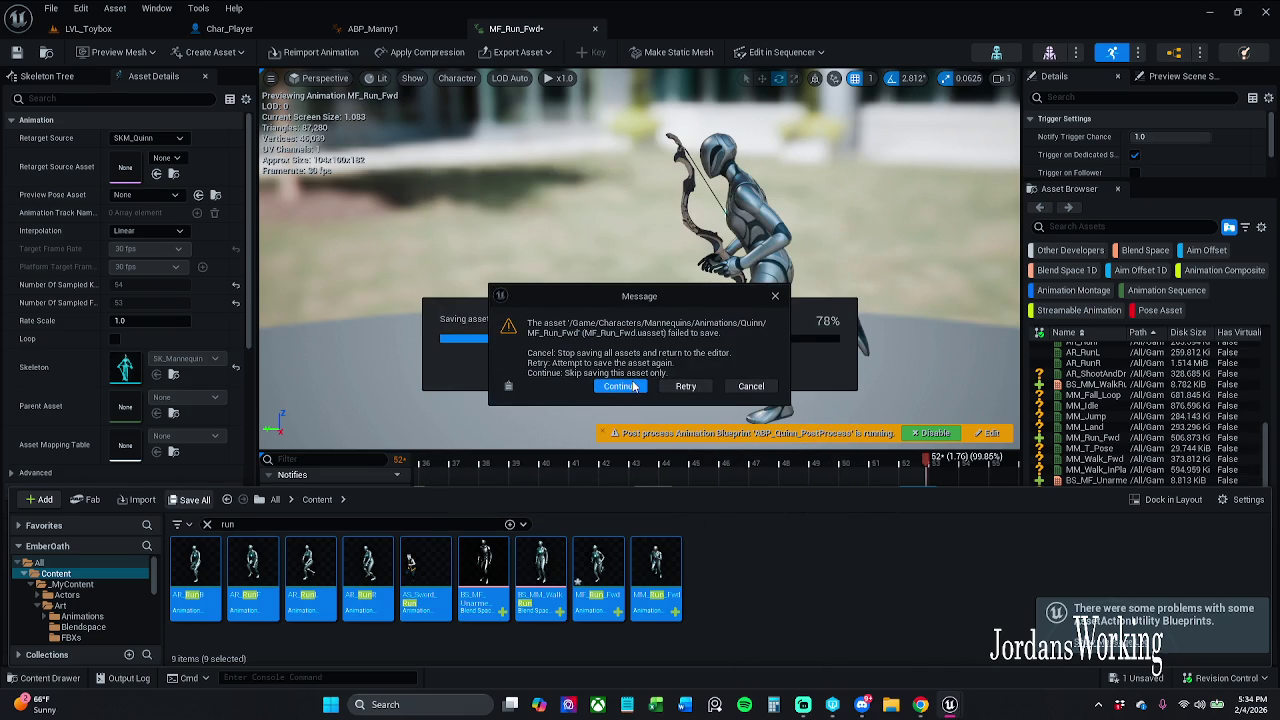
{"action": "left_click", "coordinate": [633, 386]}
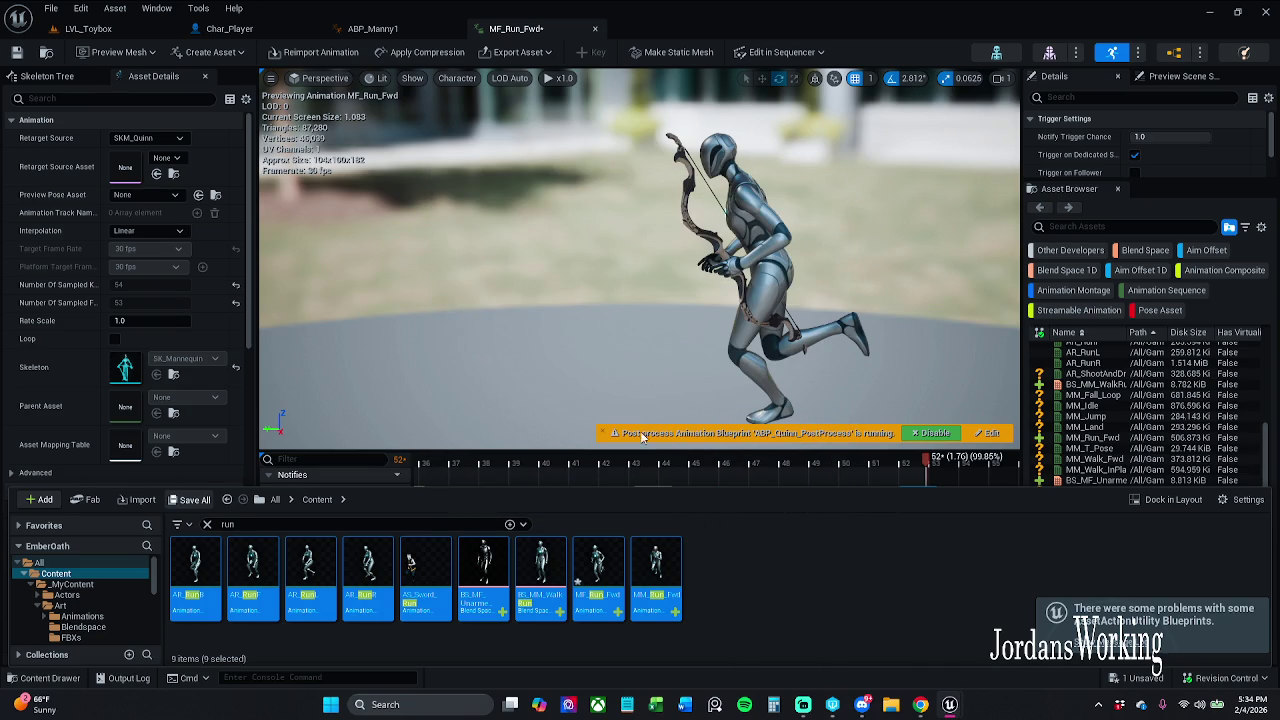
{"action": "key", "text": "ctrl+space"}
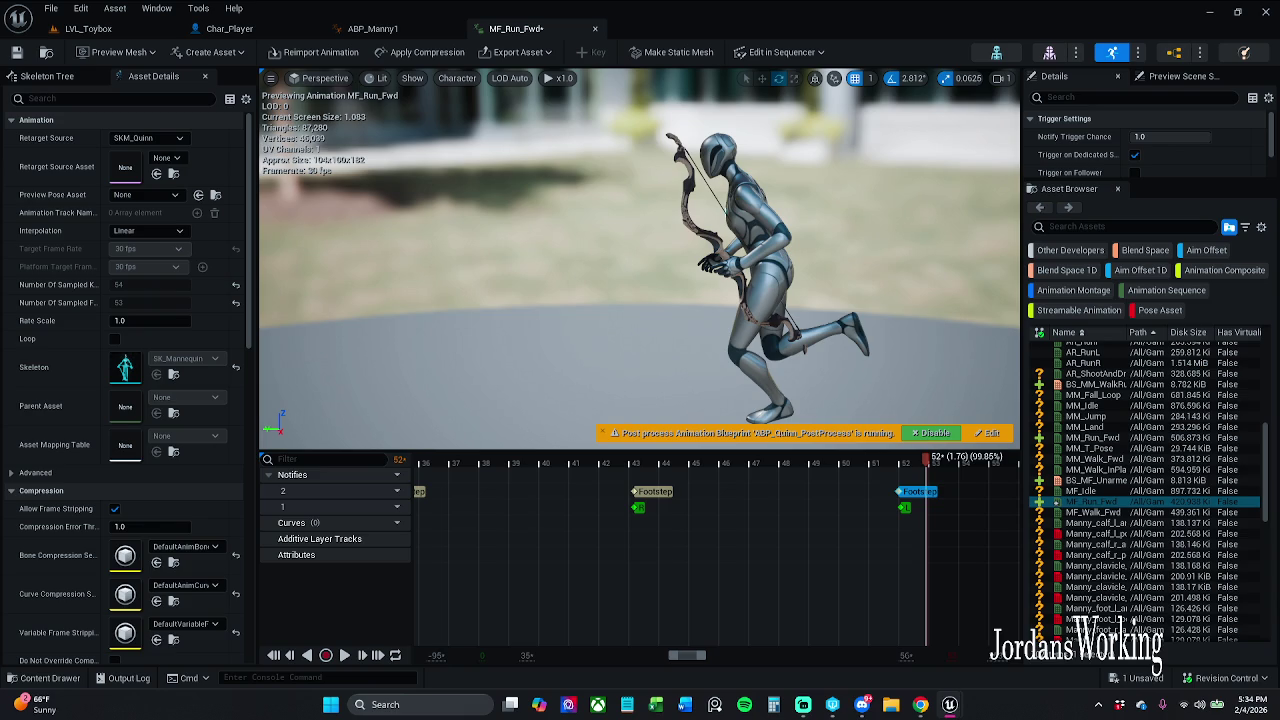
Deselect the run assets and Save Selected, confirming the MF_Run_Fwd save twice
{"action": "left_click", "coordinate": [71, 680]}
{"action": "left_click", "coordinate": [875, 590]}
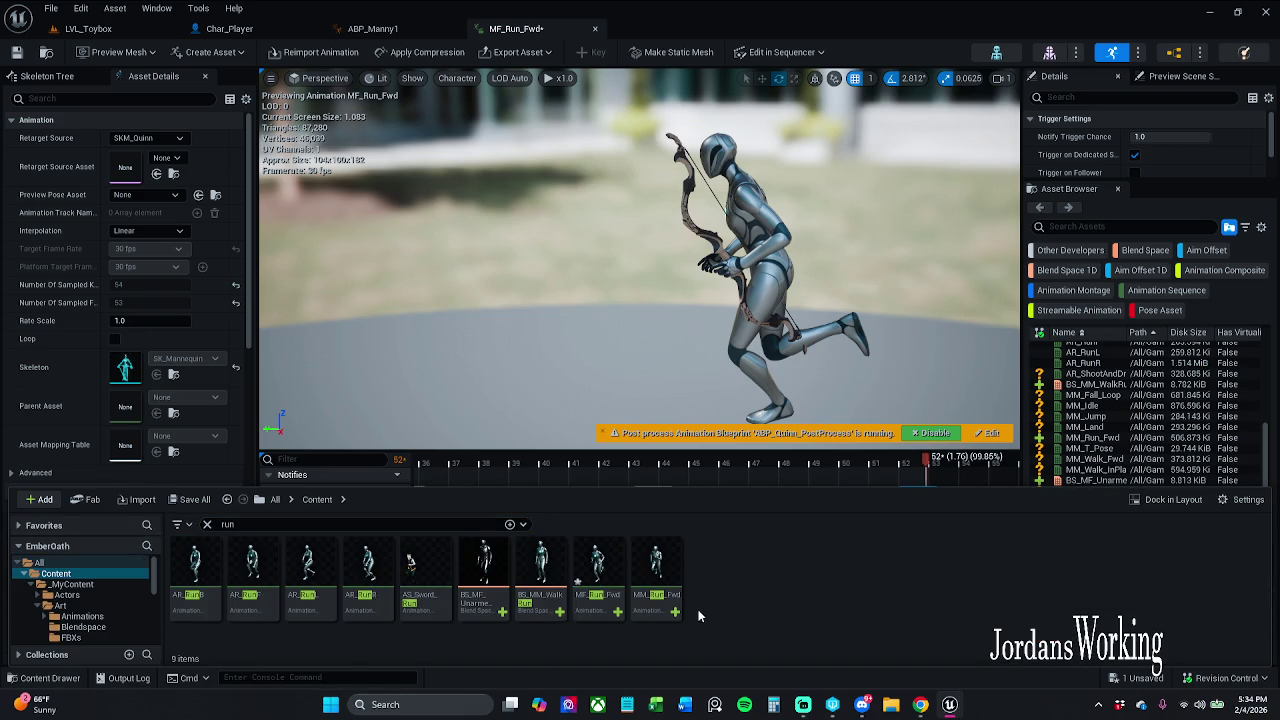
{"action": "left_click", "coordinate": [175, 502]}
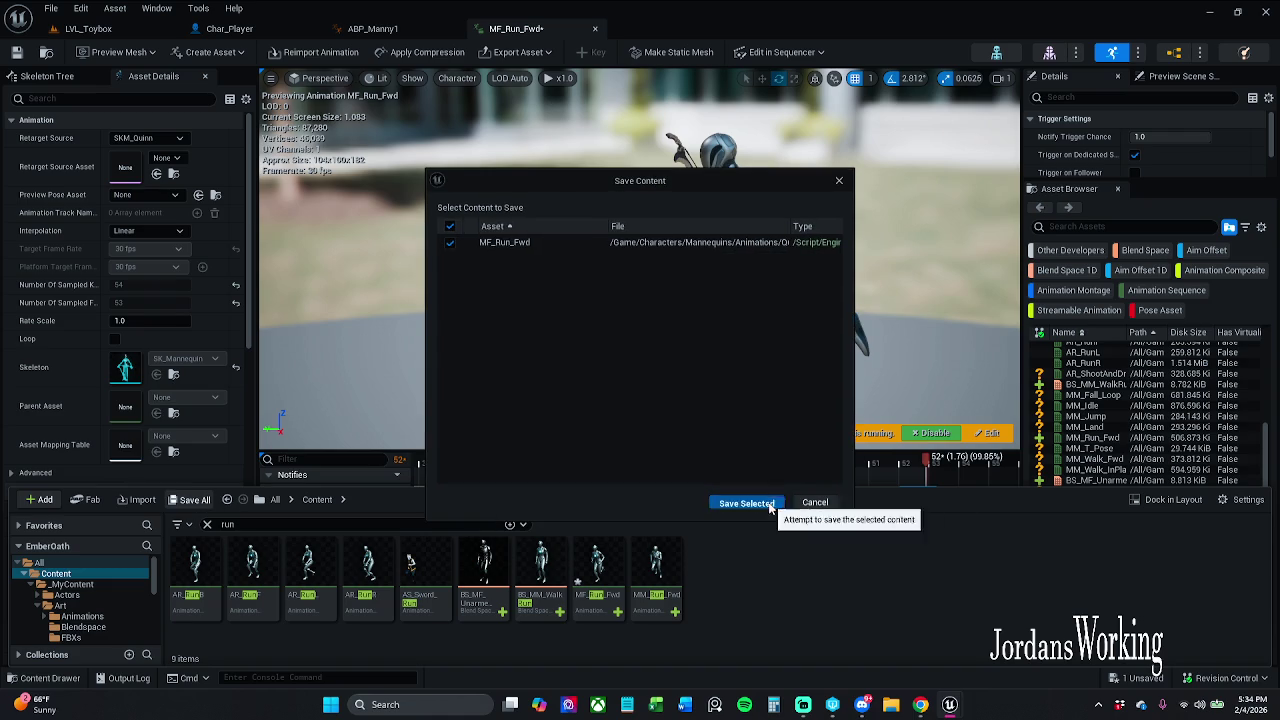
{"action": "left_click", "coordinate": [755, 503]}
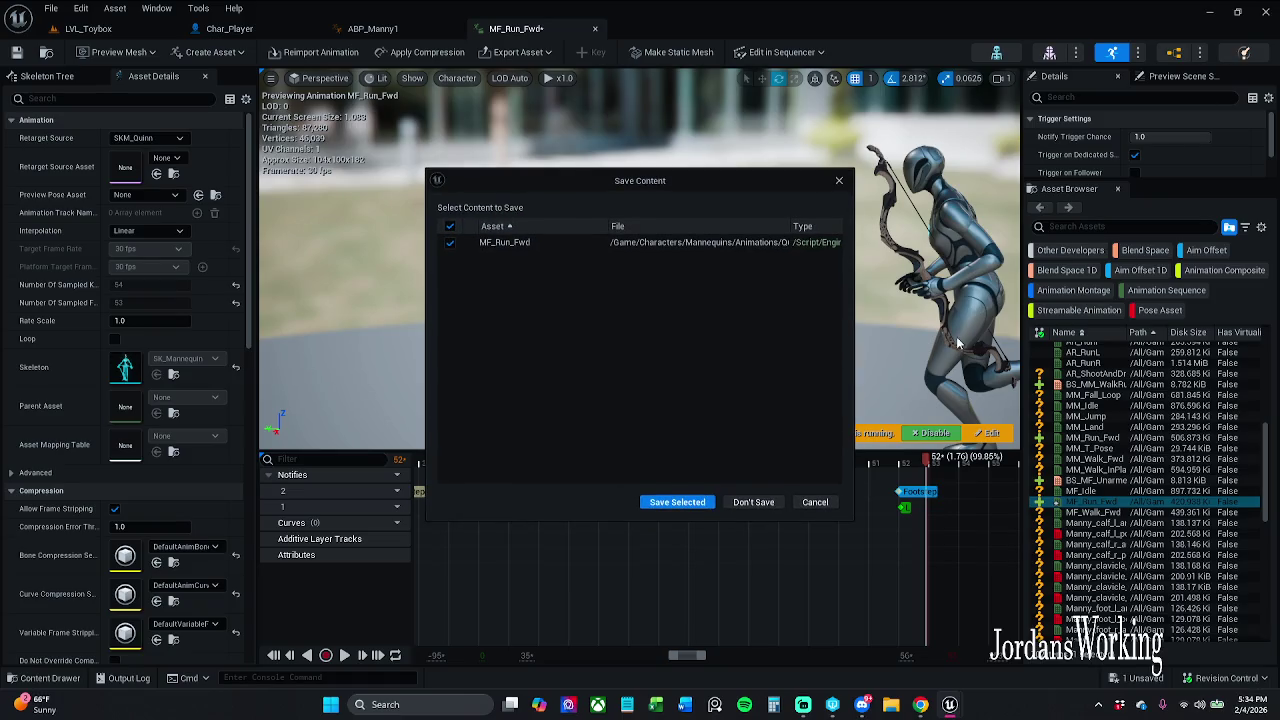
{"action": "left_click", "coordinate": [708, 504]}
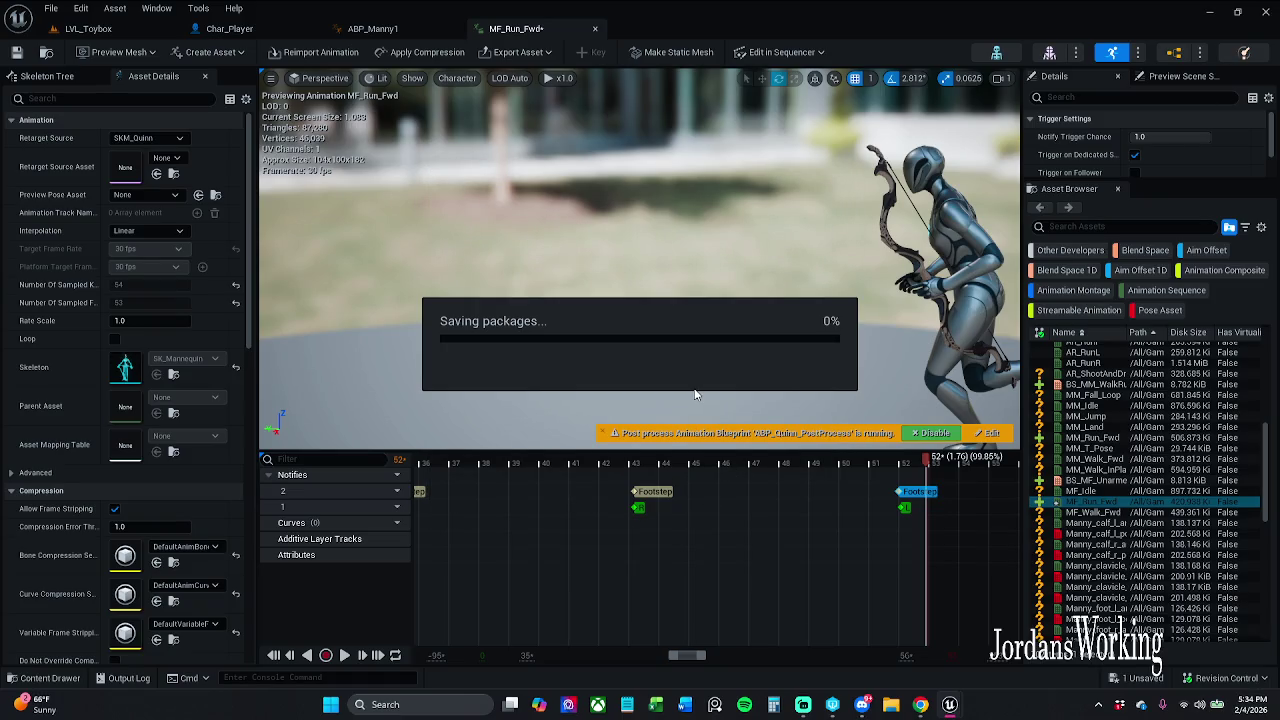
Dismiss the three save error messages and quit the editor
{"action": "left_click", "coordinate": [694, 384]}
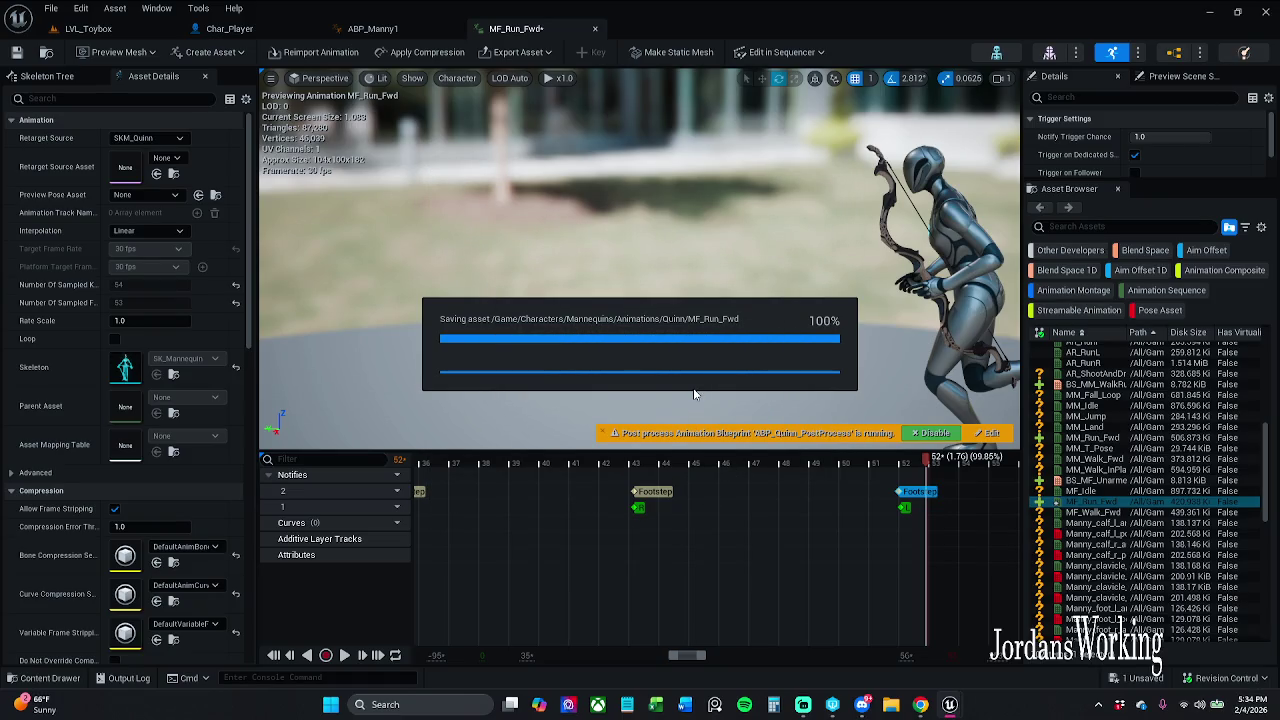
{"action": "left_click", "coordinate": [694, 386]}
{"action": "left_click", "coordinate": [620, 385]}
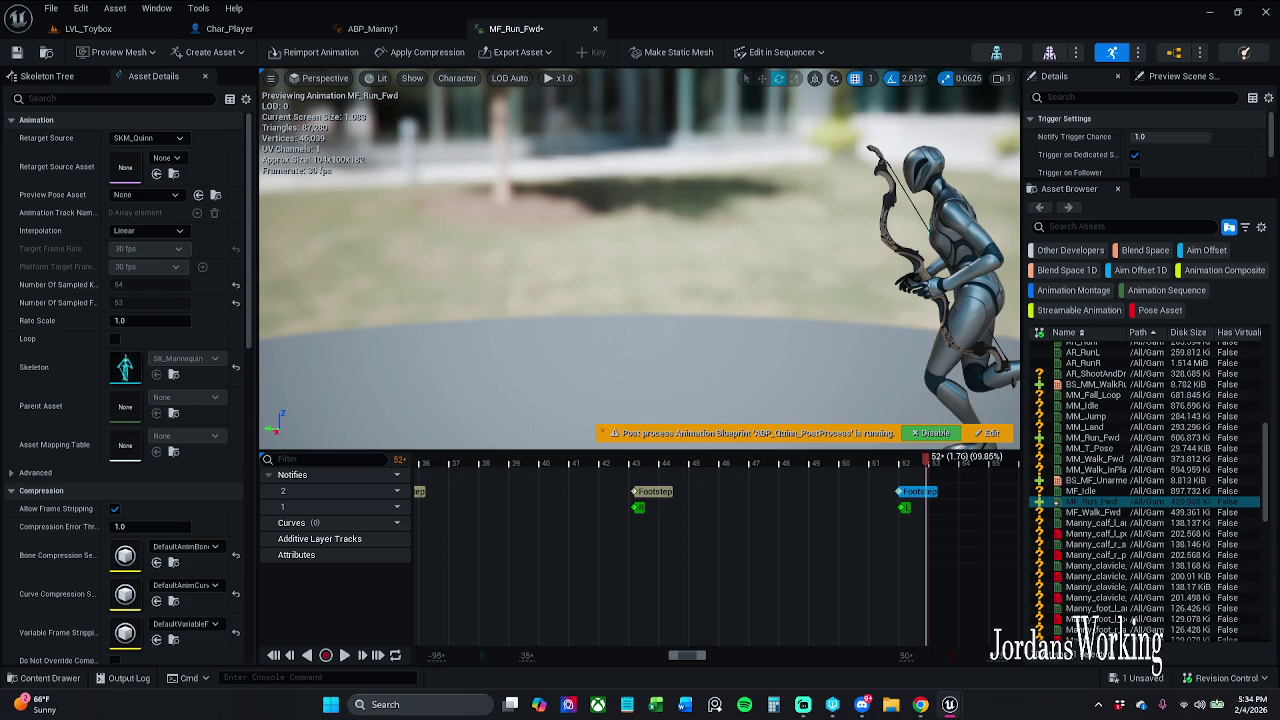
{"action": "left_click", "coordinate": [1266, 12]}
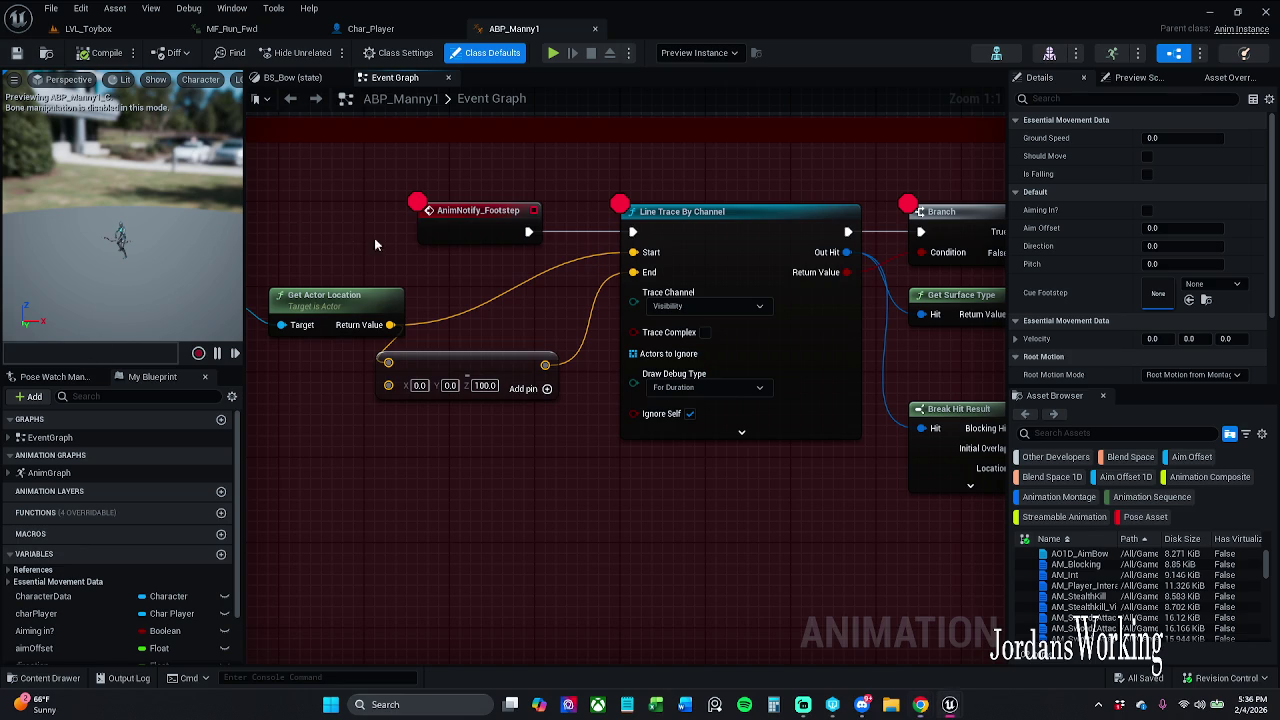
Frame the footstep nodes in the Event Graph, then bring up the MF_Run_Fwd animation
{"action": "scroll", "coordinate": [380, 245], "scroll_direction": "down", "scroll_amount": 2}
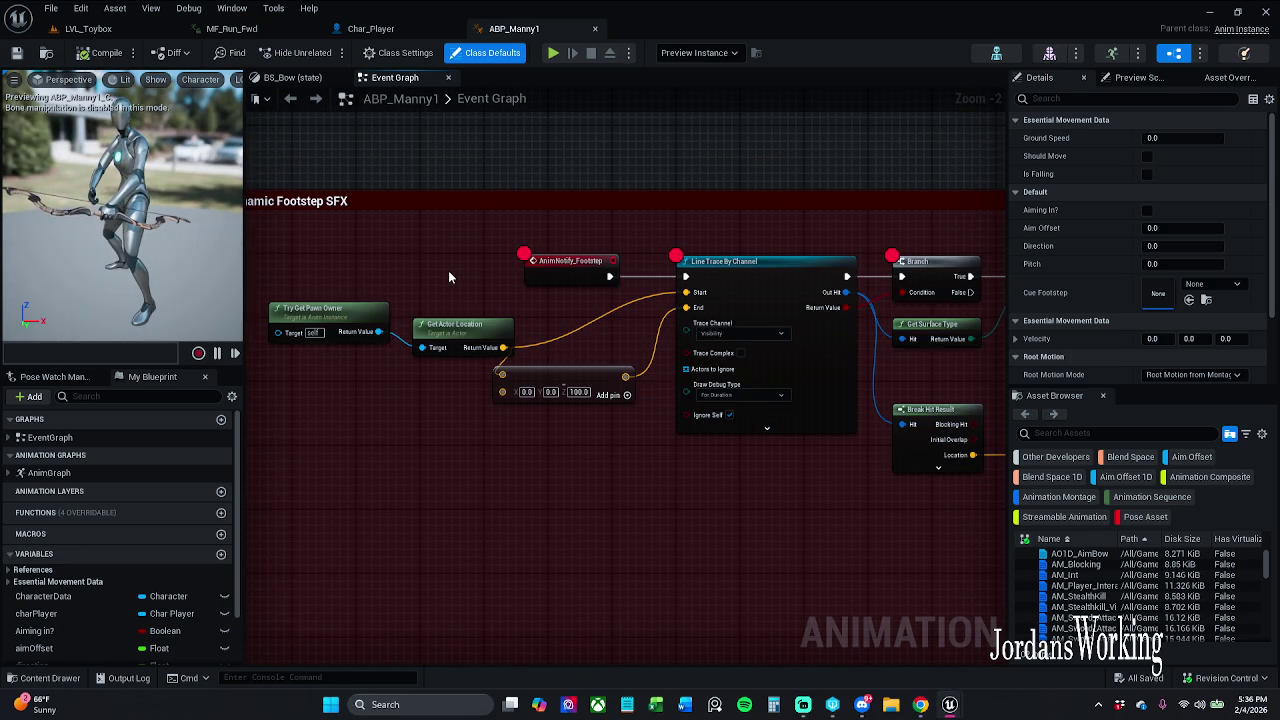
{"action": "left_click_drag", "start_coordinate": [448, 270], "coordinate": [528, 263]}
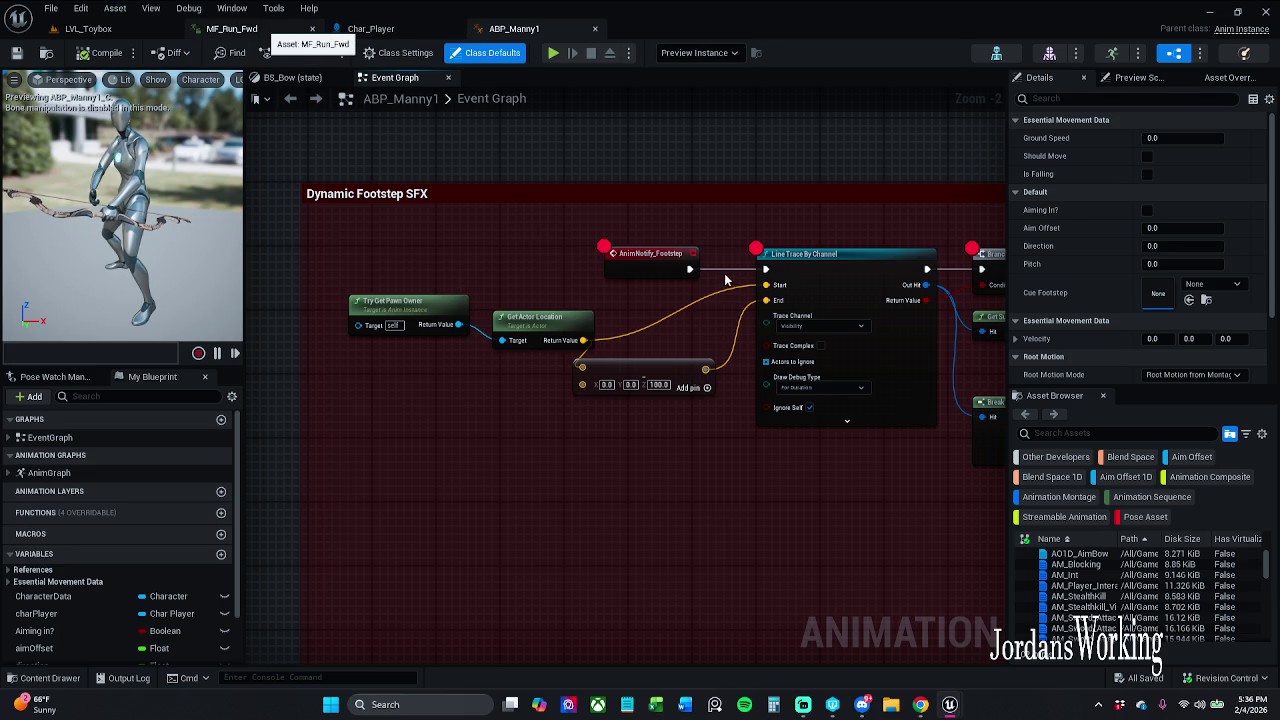
{"action": "left_click", "coordinate": [231, 28]}
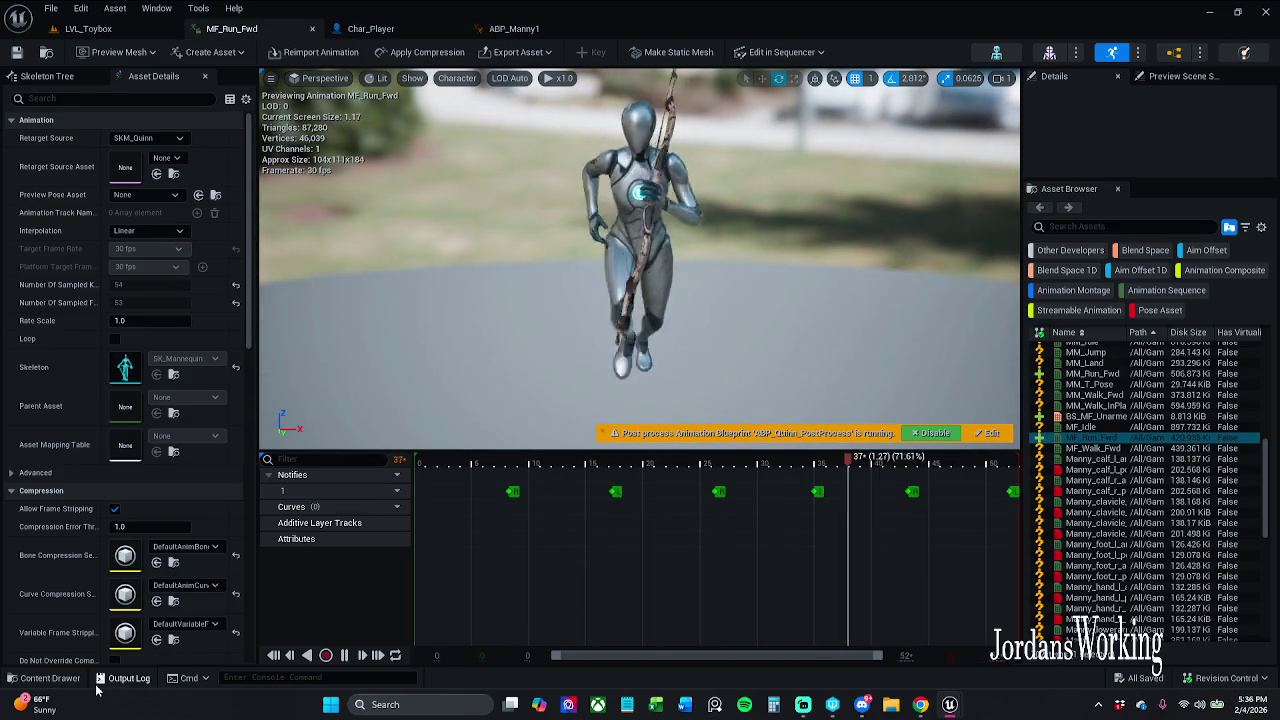
Search the Content folder for 'mf run' and open the MF_Run_Fwd animation
{"action": "left_click", "coordinate": [45, 678]}
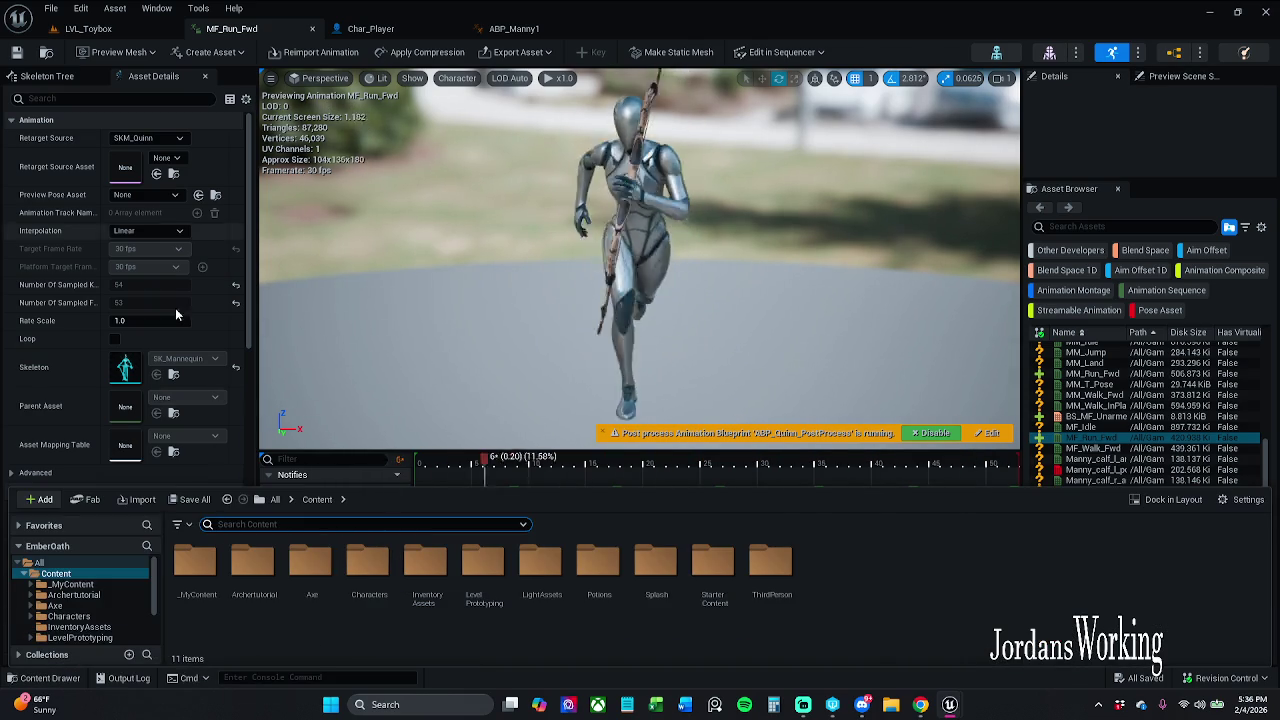
{"action": "double_click", "coordinate": [197, 590]}
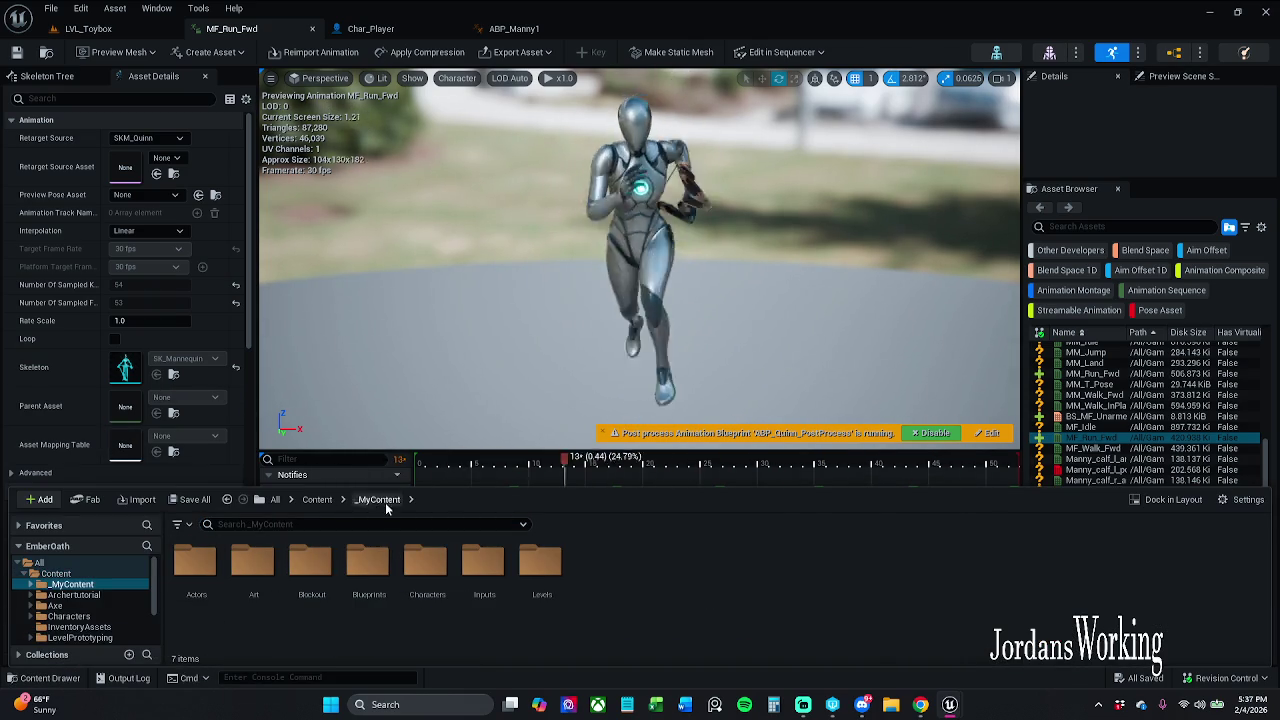
{"action": "left_click", "coordinate": [317, 499]}
{"action": "left_click", "coordinate": [340, 524]}
{"action": "type", "text": "mf r"}
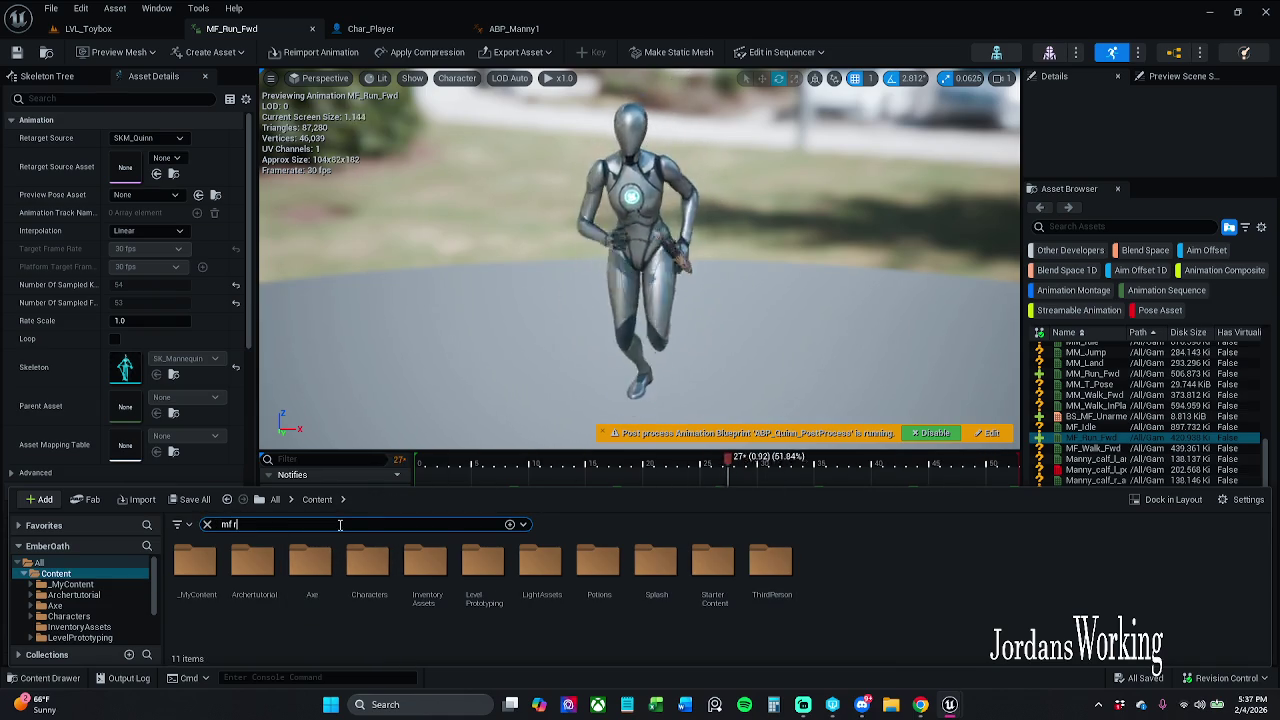
{"action": "type", "text": "un"}
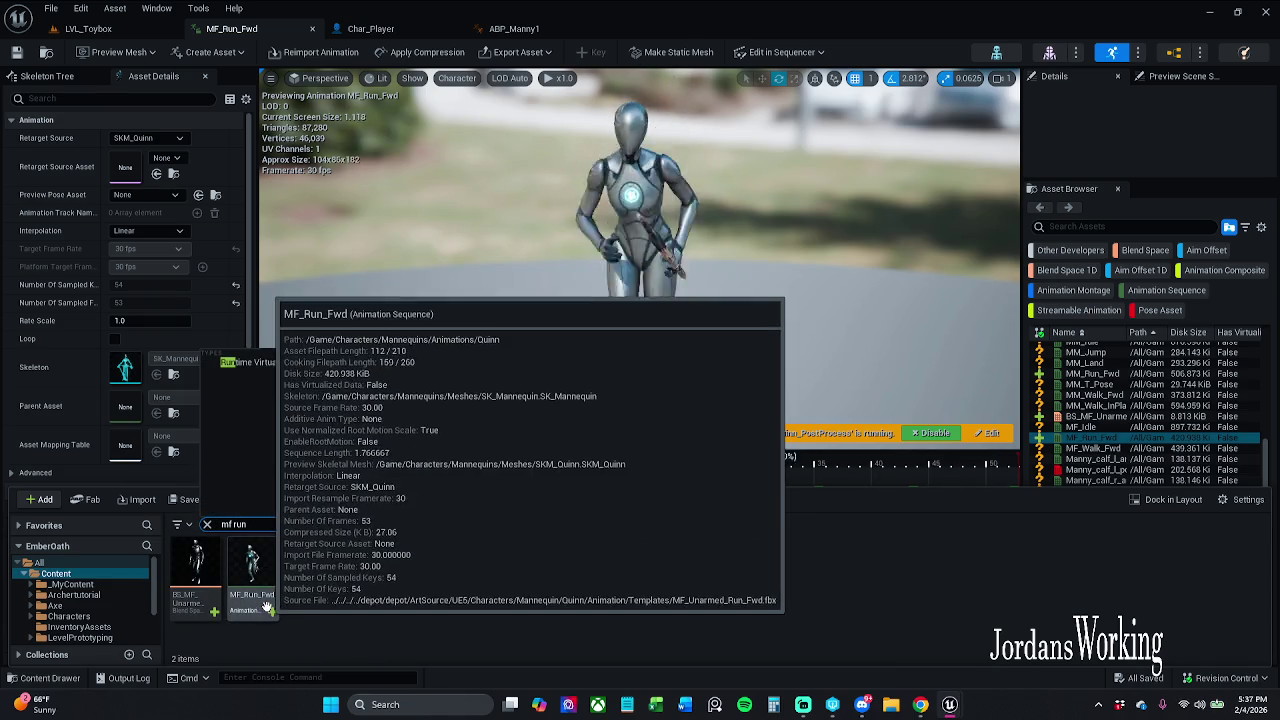
{"action": "left_click", "coordinate": [502, 400]}
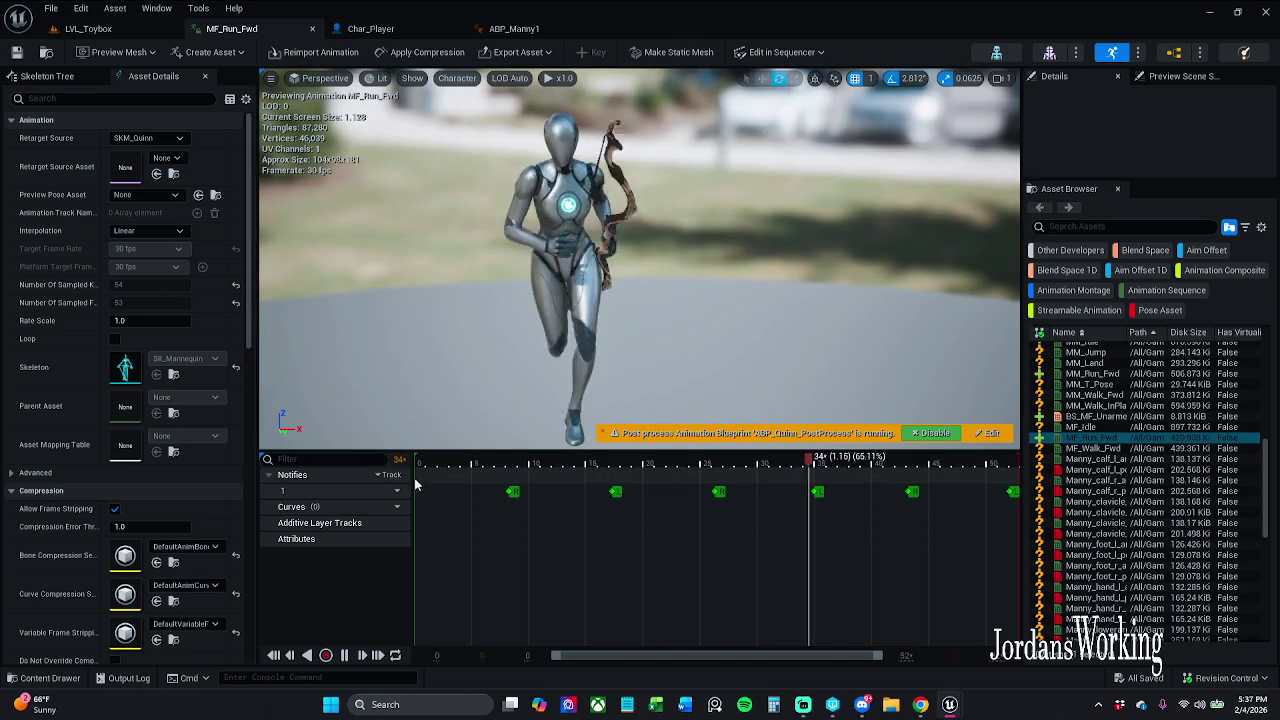
Add notify track 2 and try saving MF_Run_Fwd twice, skipping the failed save
{"action": "left_click", "coordinate": [432, 530]}
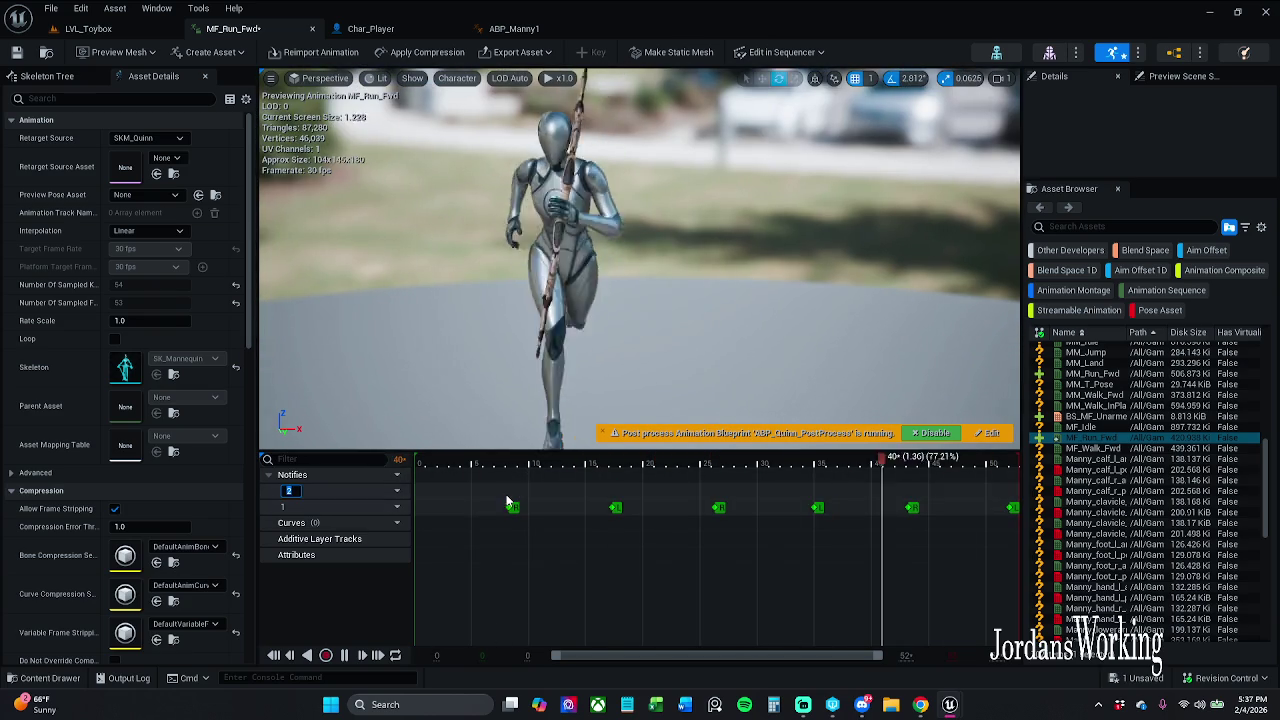
{"action": "key", "text": "Return"}
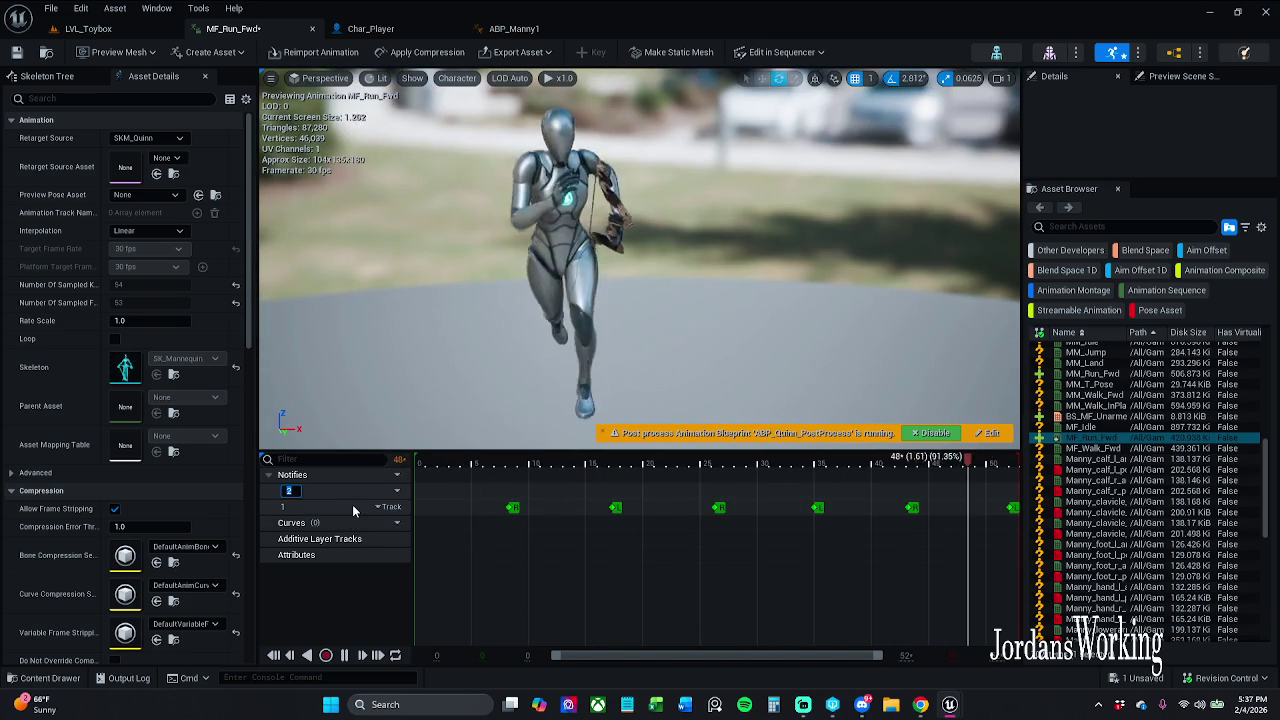
{"action": "left_click", "coordinate": [16, 52]}
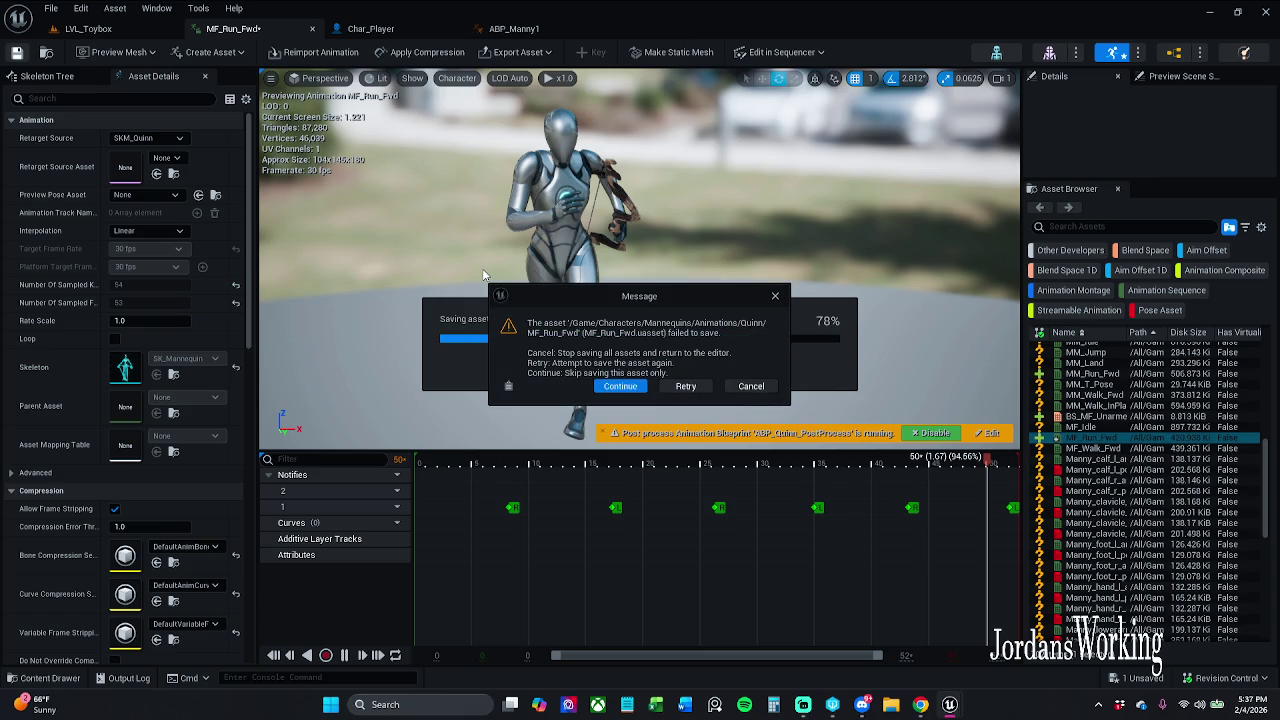
{"action": "left_click", "coordinate": [634, 390]}
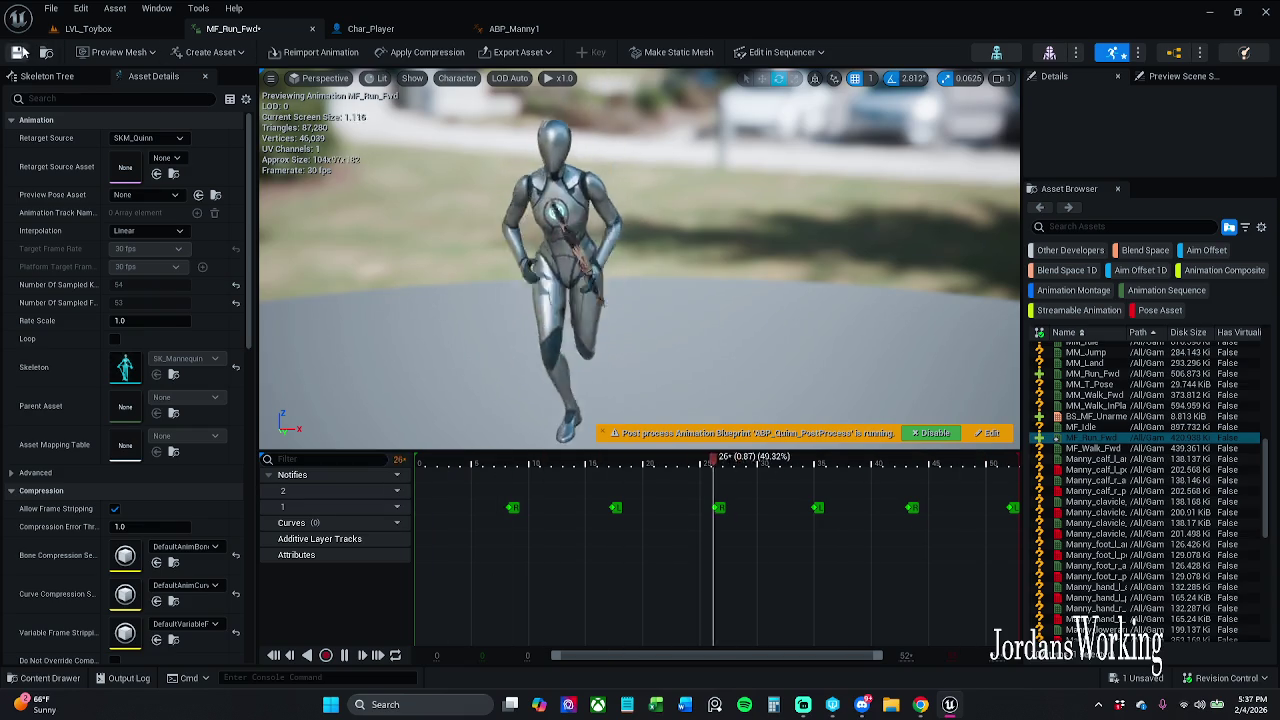
{"action": "left_click", "coordinate": [16, 52]}
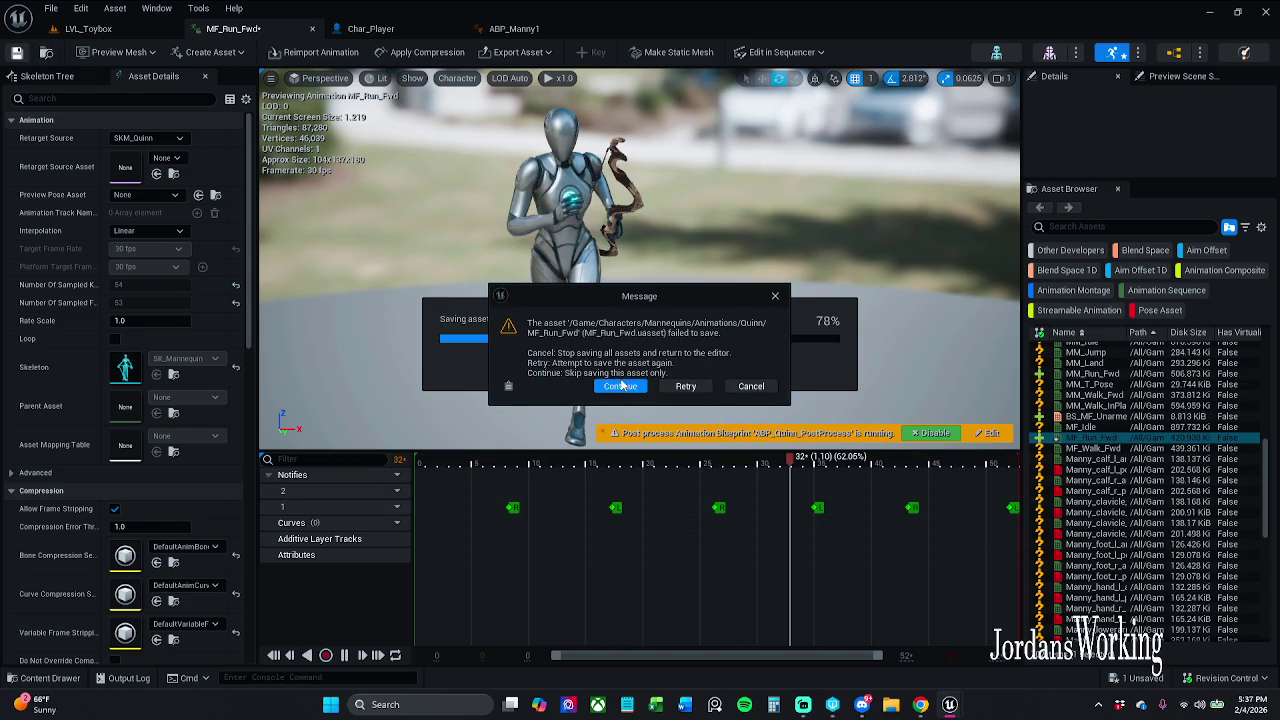
{"action": "left_click", "coordinate": [621, 386]}
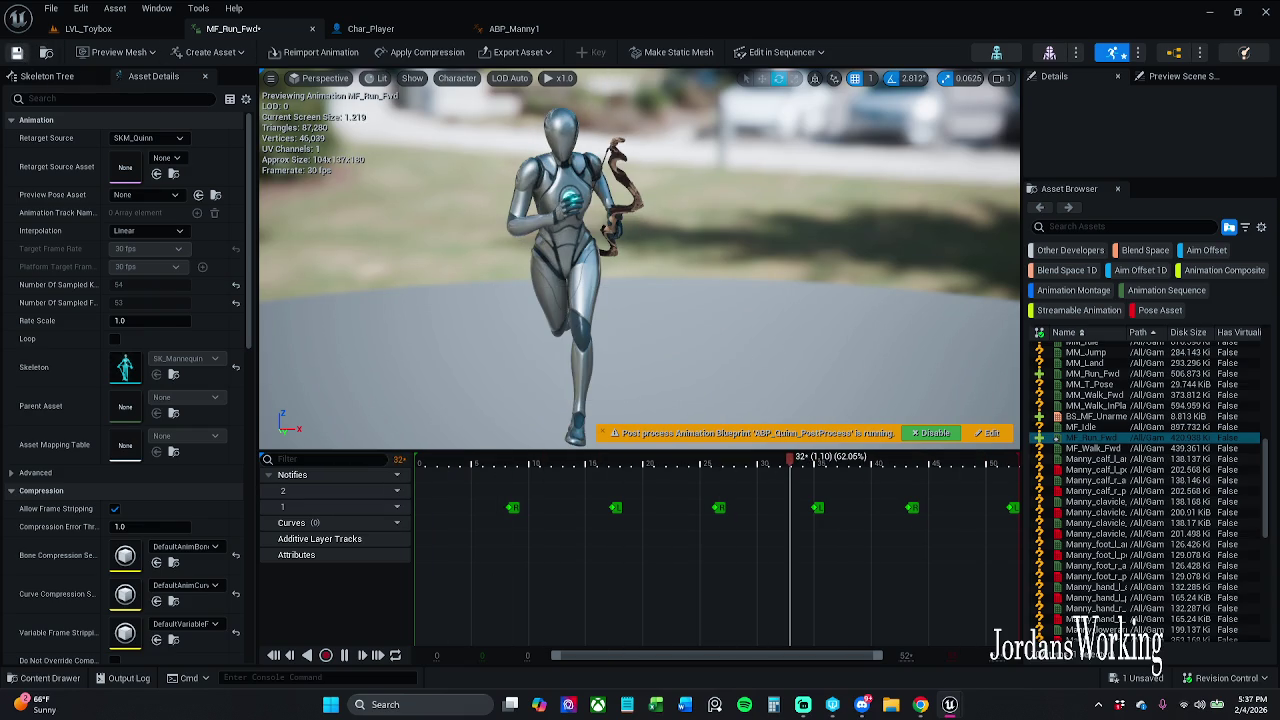
{"action": "right_click", "coordinate": [508, 496]}
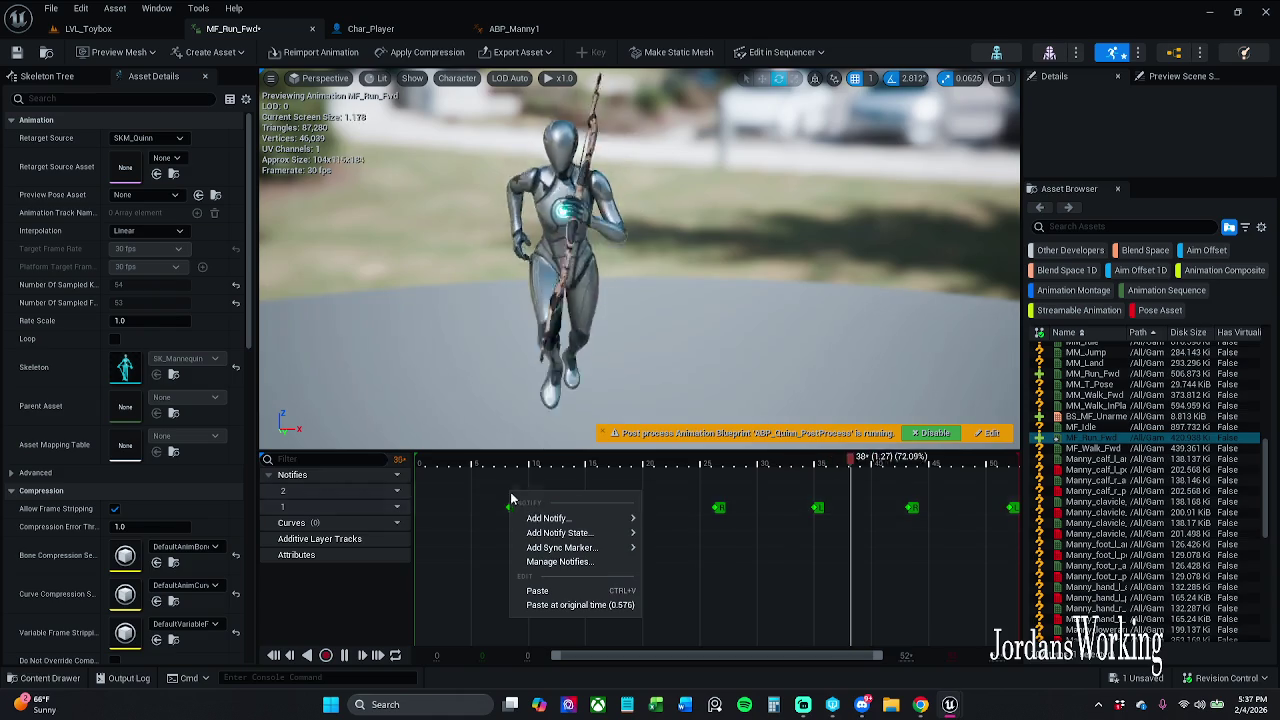
Add a MovementEnabled notify on track 2, then delete it
{"action": "mouse_move", "coordinate": [555, 518]}
{"action": "left_click", "coordinate": [692, 472]}
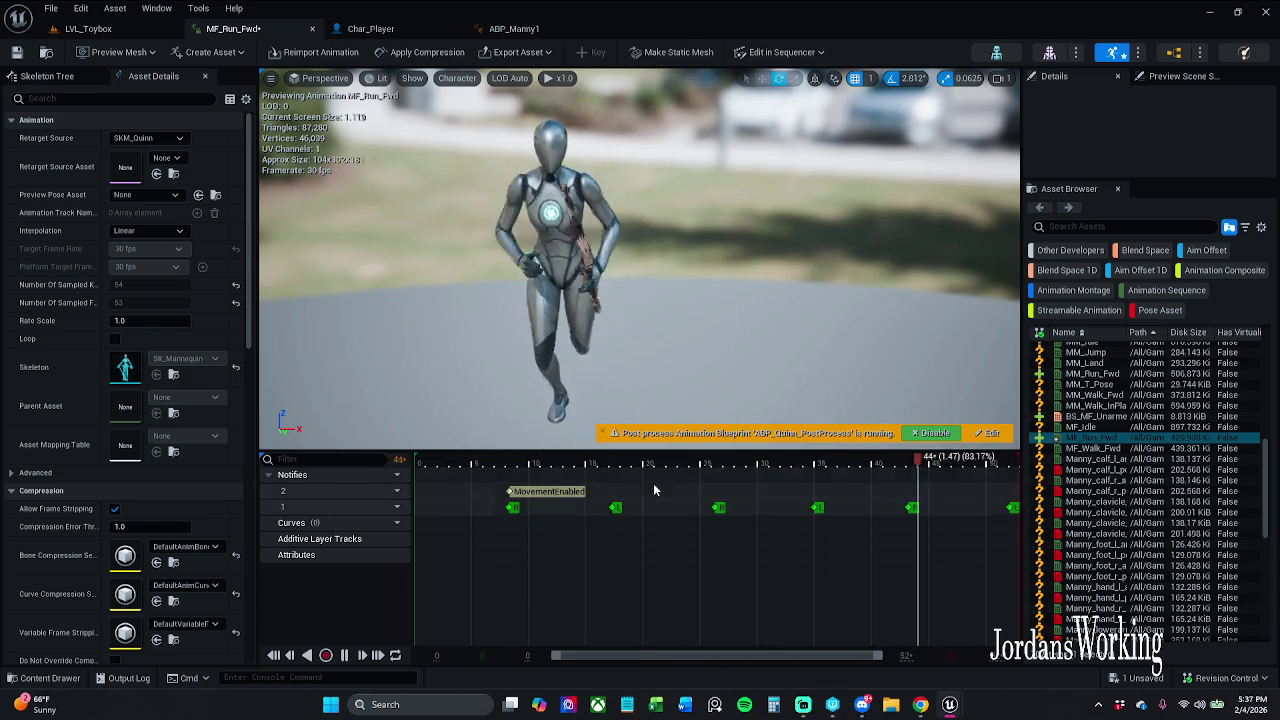
{"action": "left_click", "coordinate": [552, 491]}
{"action": "key", "text": "Delete"}
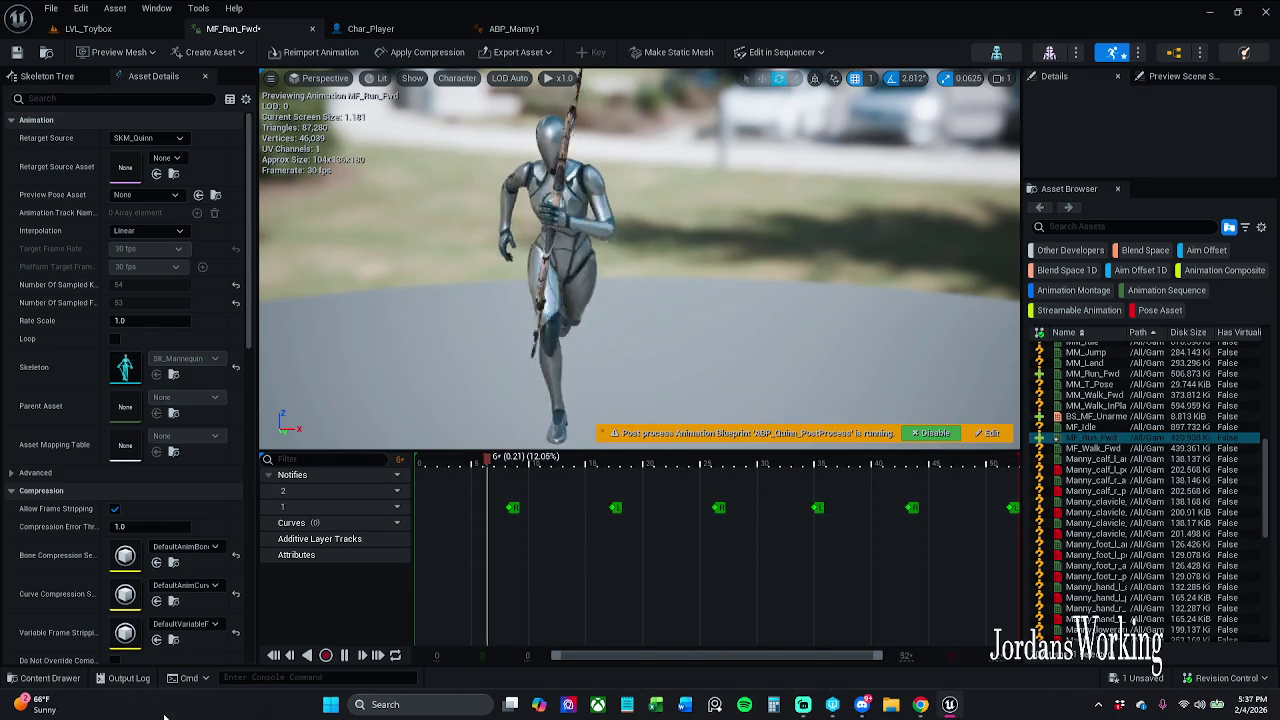
Add Footstep notifies at the first three foot plants, nudging the third slightly earlier
{"action": "right_click", "coordinate": [510, 507]}
{"action": "mouse_move", "coordinate": [546, 519]}
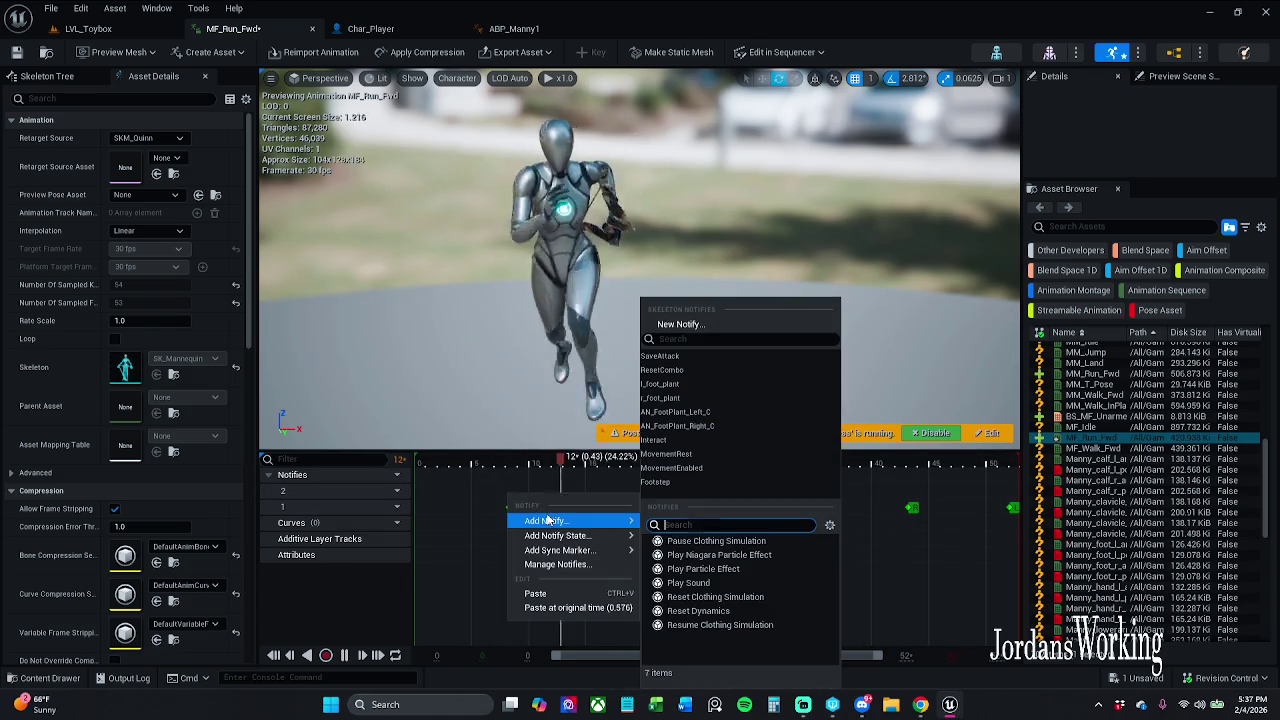
{"action": "left_click", "coordinate": [658, 481]}
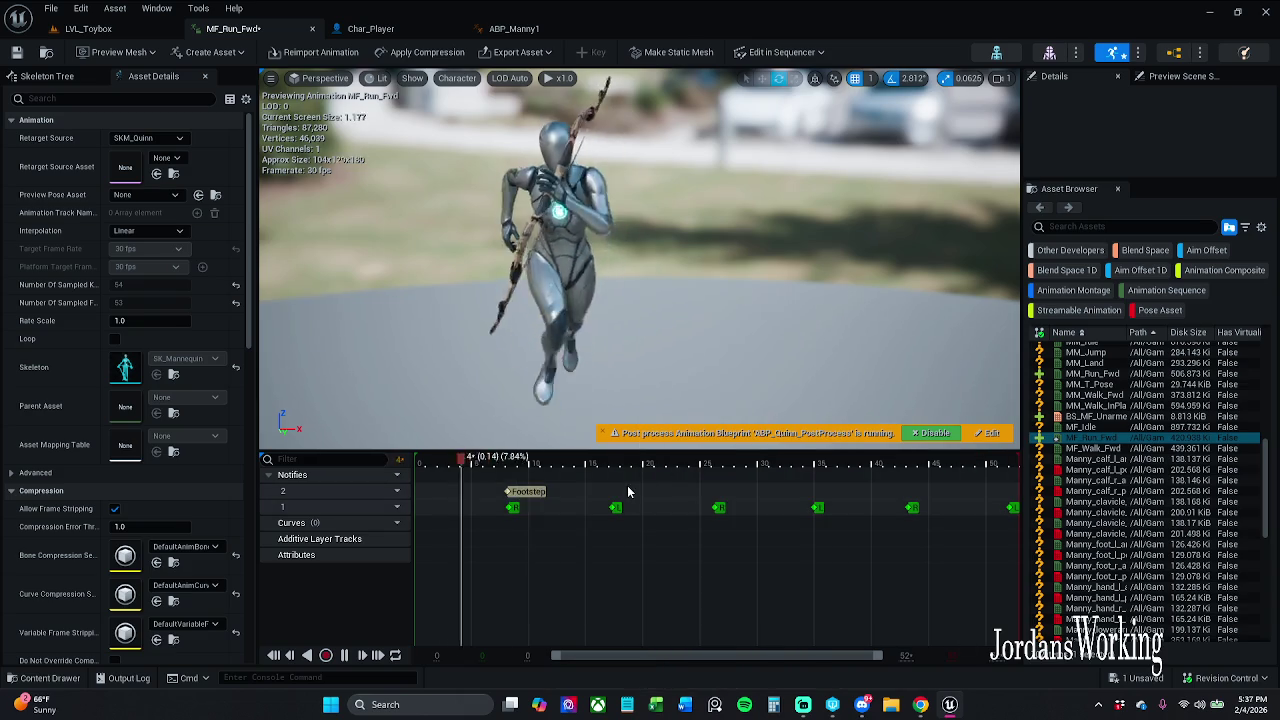
{"action": "left_click", "coordinate": [530, 492]}
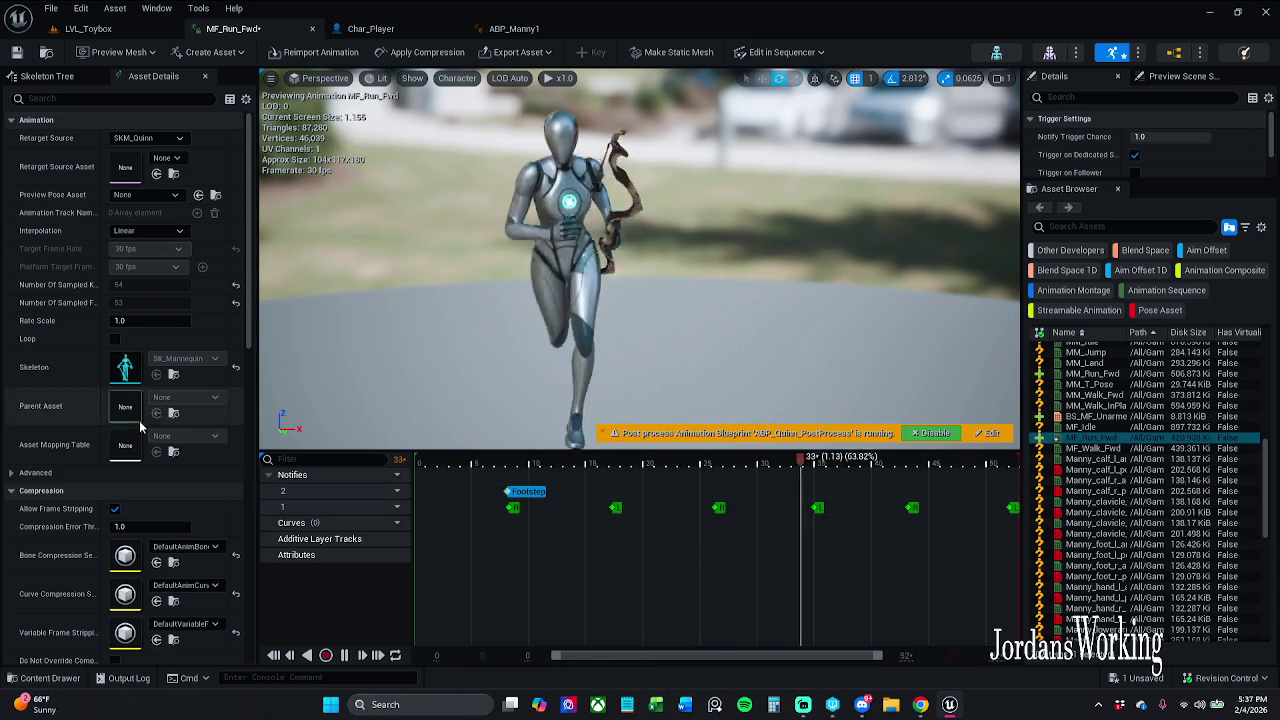
{"action": "right_click", "coordinate": [612, 503]}
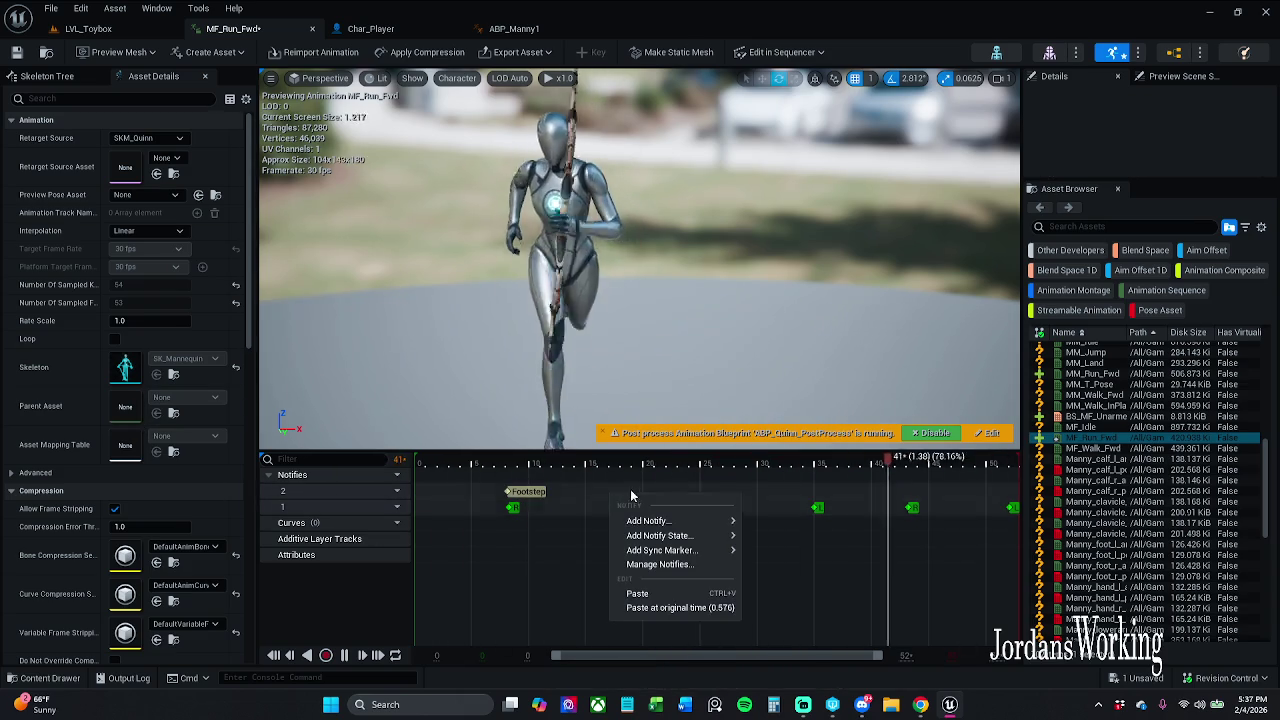
{"action": "mouse_move", "coordinate": [655, 520]}
{"action": "left_click", "coordinate": [783, 486]}
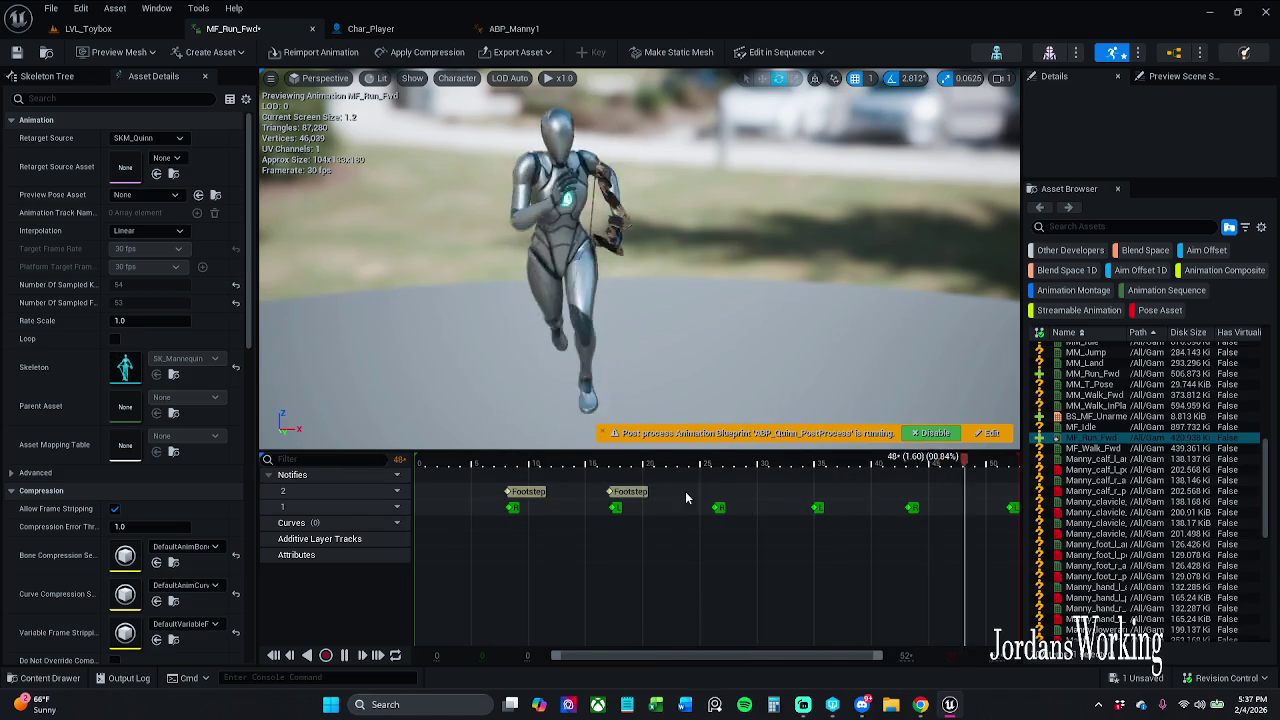
{"action": "right_click", "coordinate": [735, 498]}
{"action": "mouse_move", "coordinate": [762, 515]}
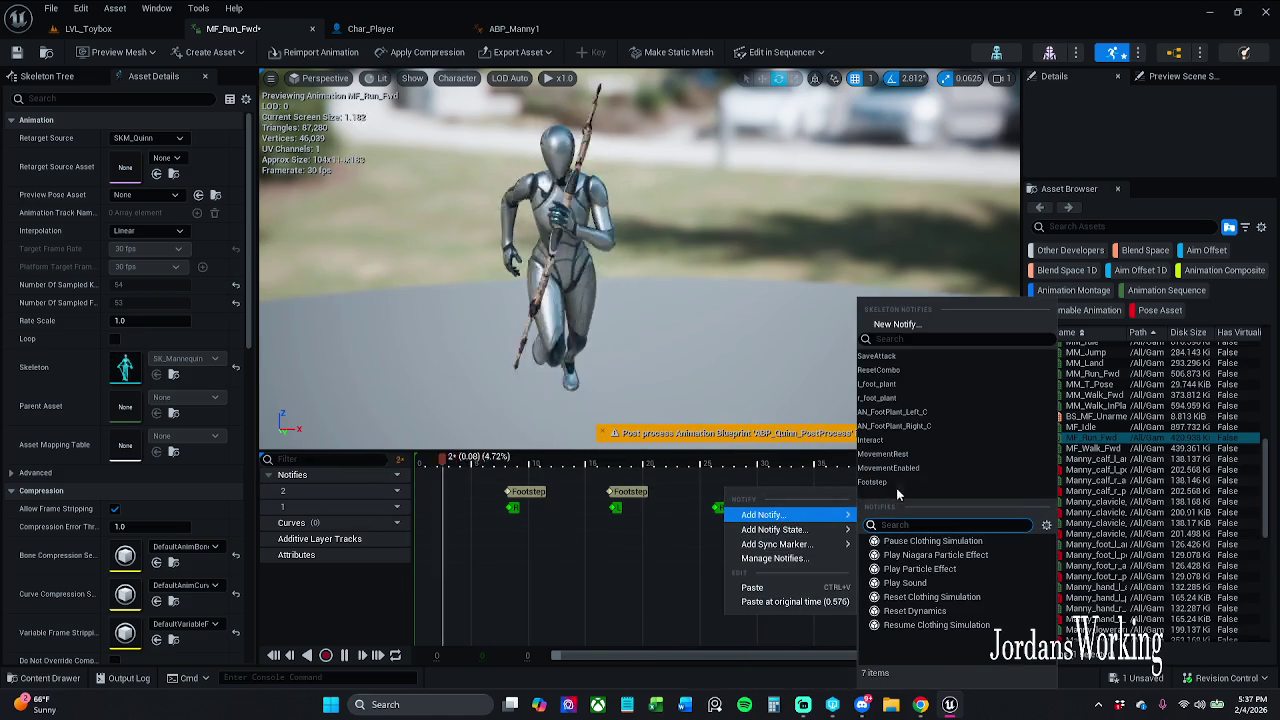
{"action": "left_click", "coordinate": [872, 482]}
{"action": "left_click_drag", "start_coordinate": [745, 495], "coordinate": [731, 495]}
{"action": "left_click", "coordinate": [810, 494]}
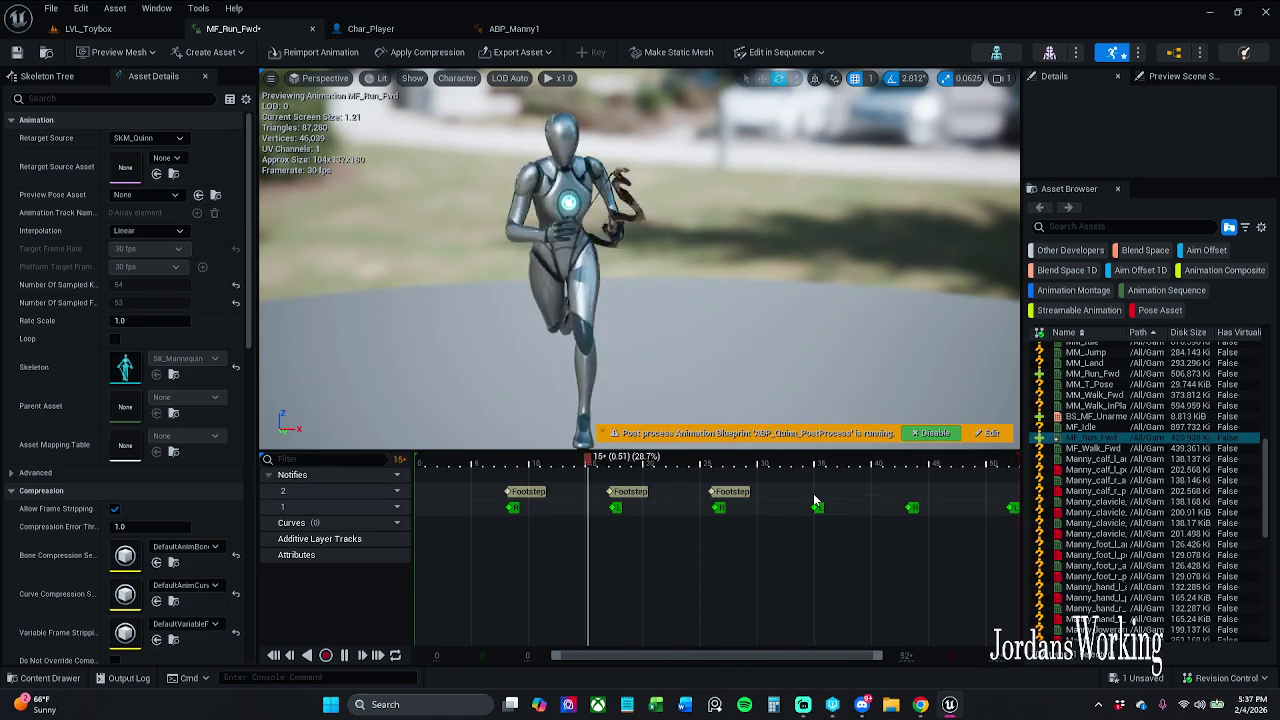
Add Footstep notifies at the remaining foot plants through the animation's end
{"action": "right_click", "coordinate": [818, 502]}
{"action": "mouse_move", "coordinate": [843, 521]}
{"action": "left_click", "coordinate": [961, 482]}
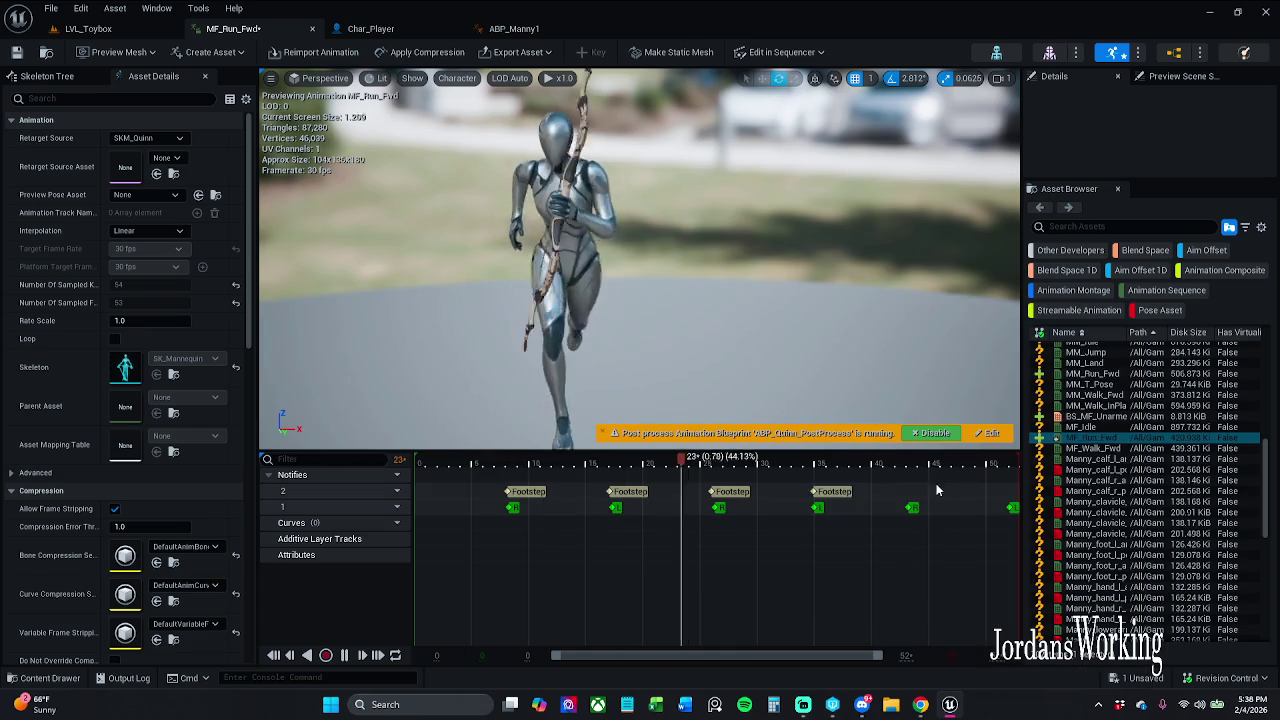
{"action": "left_click_drag", "start_coordinate": [843, 497], "coordinate": [798, 493]}
{"action": "right_click", "coordinate": [798, 493]}
{"action": "mouse_move", "coordinate": [843, 522]}
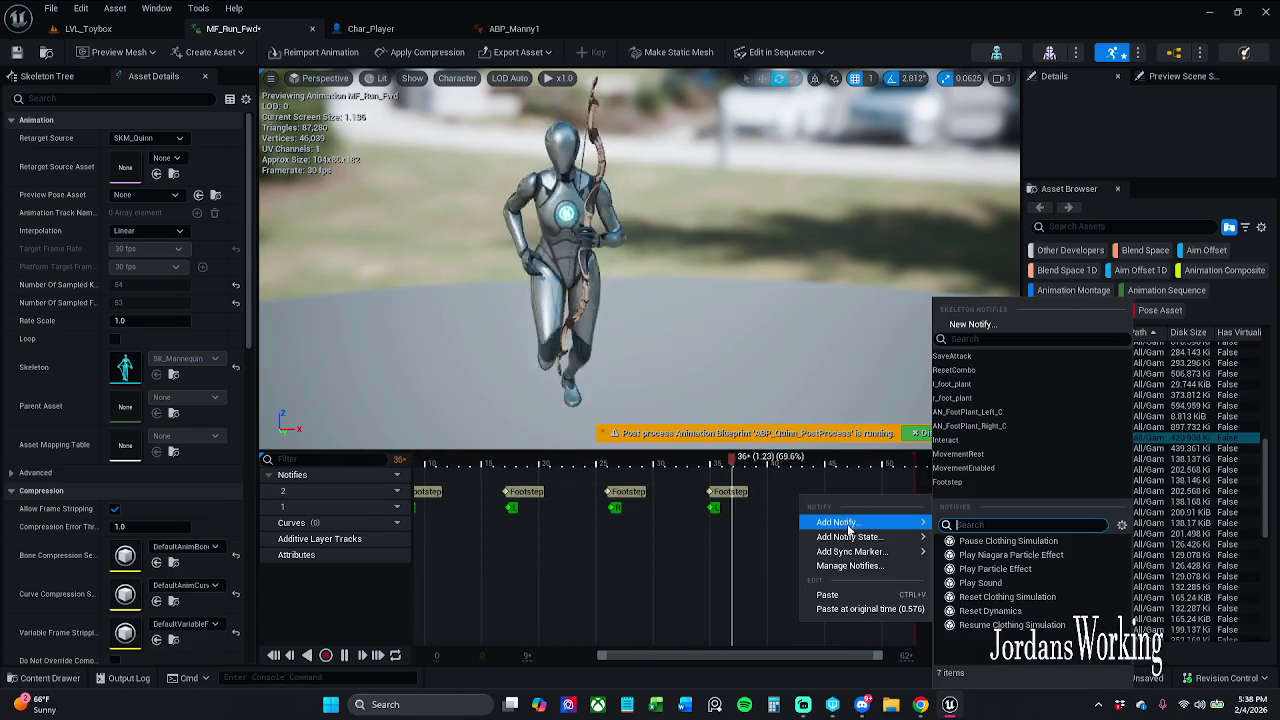
{"action": "left_click", "coordinate": [950, 485]}
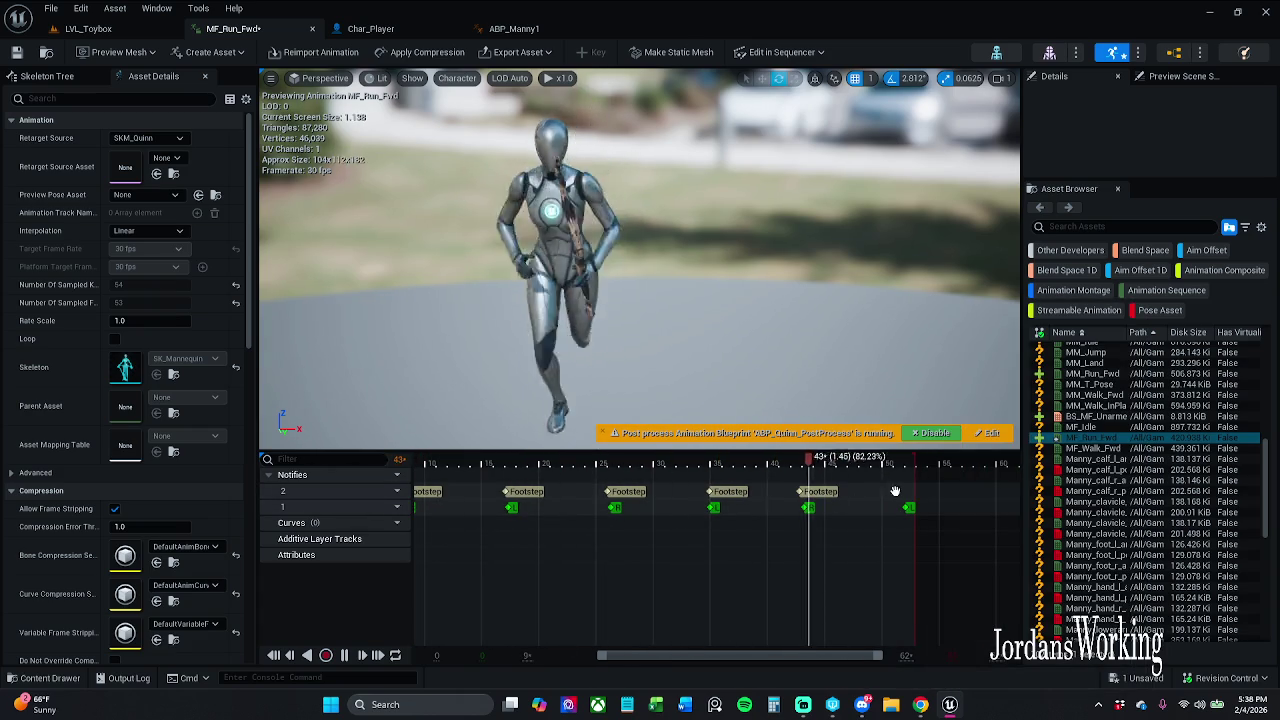
{"action": "right_click", "coordinate": [902, 494]}
{"action": "mouse_move", "coordinate": [950, 522]}
{"action": "left_click", "coordinate": [1047, 482]}
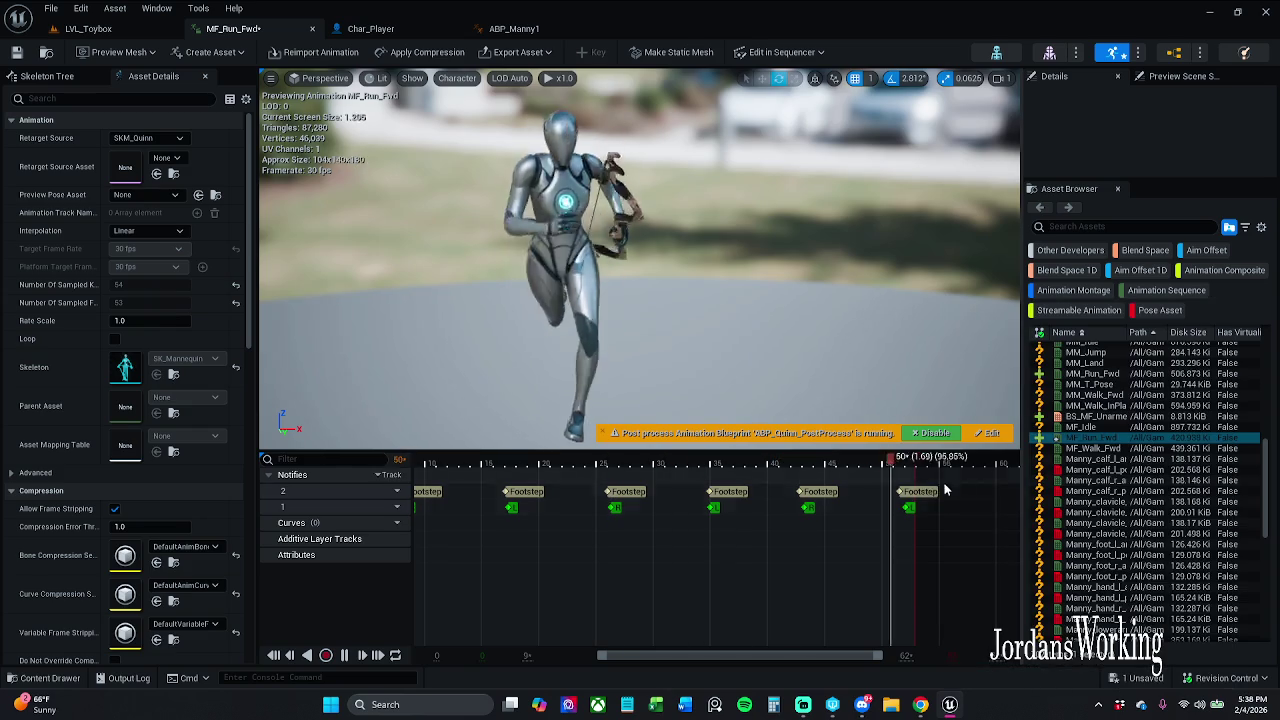
Try saving MF_Run_Fwd, dismiss the failed-save message, and select the last Footstep notify
{"action": "left_click", "coordinate": [16, 52]}
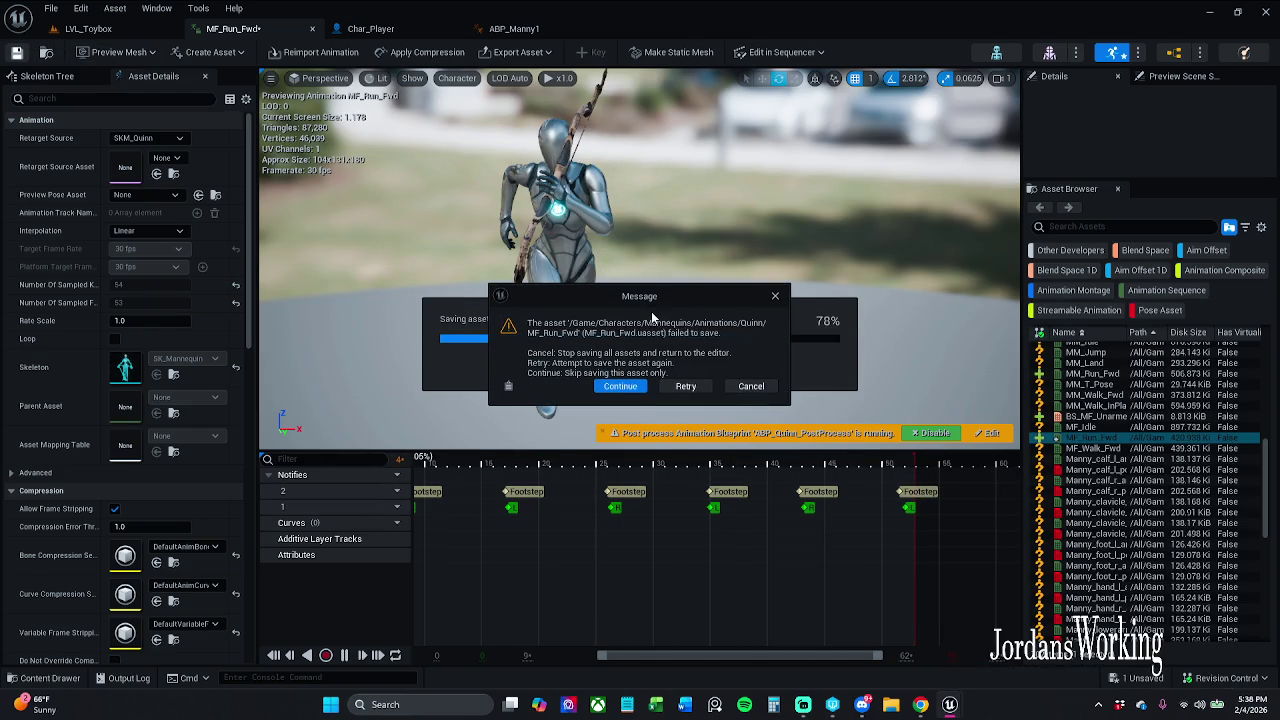
{"action": "left_click", "coordinate": [775, 296]}
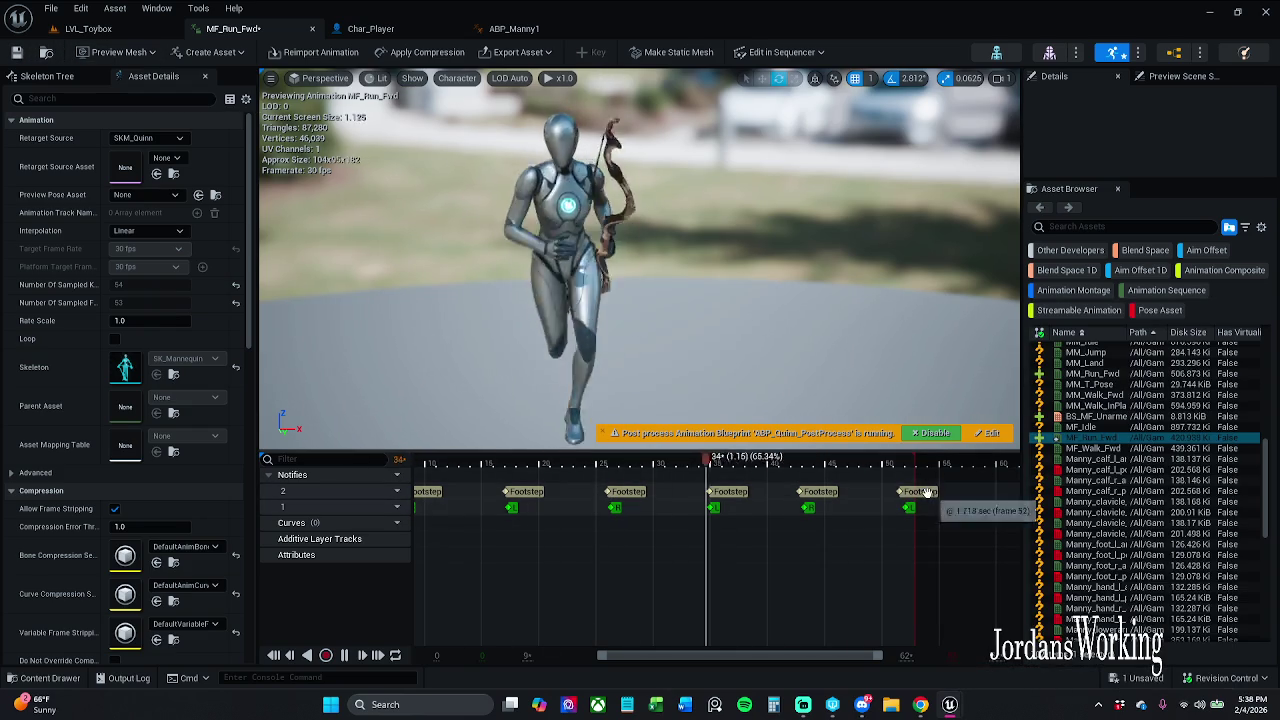
{"action": "left_click", "coordinate": [933, 497]}
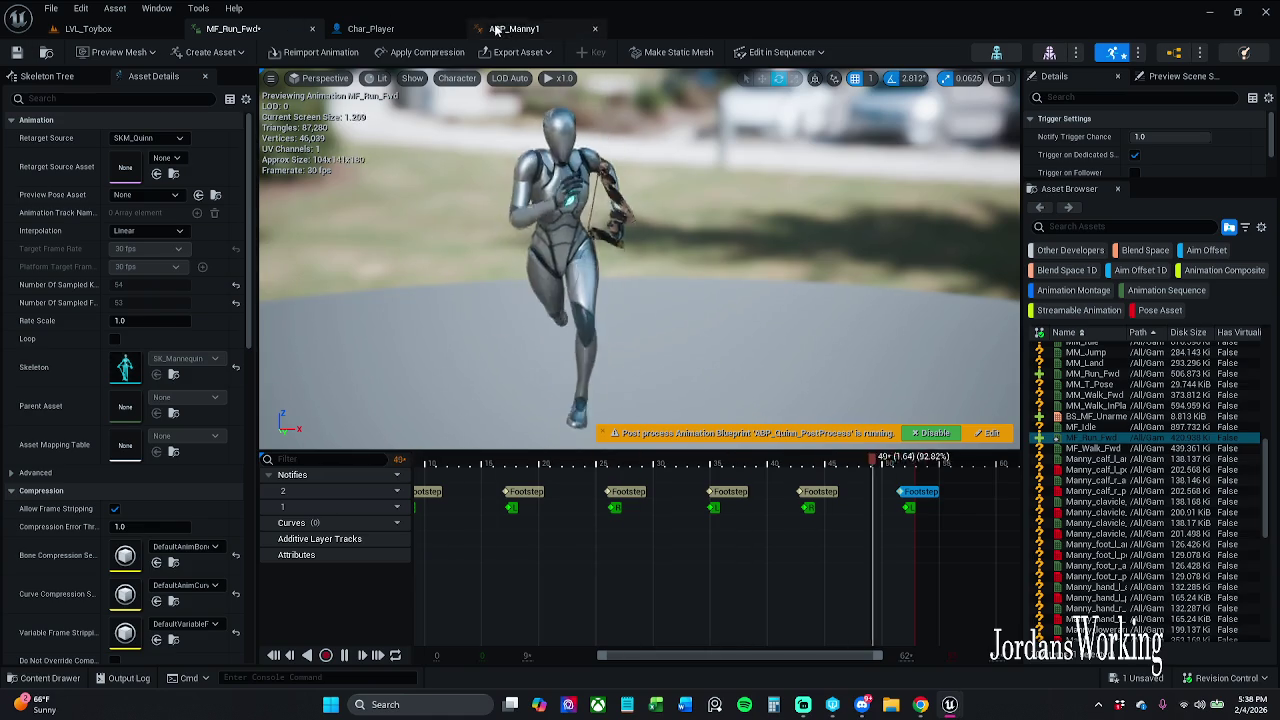
Play-test LVL_Toybox, running the character forward and jumping, then stop
{"action": "left_click", "coordinate": [88, 28]}
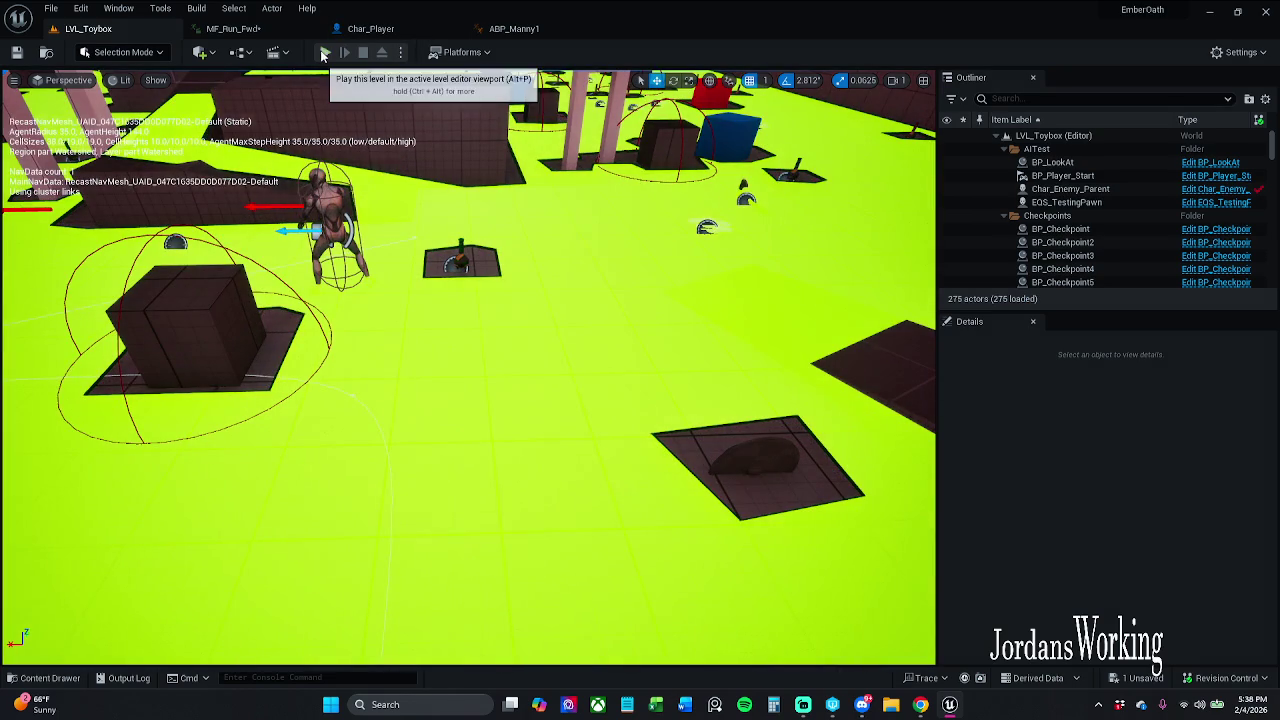
{"action": "left_click", "coordinate": [328, 55]}
{"action": "key", "text": "w"}
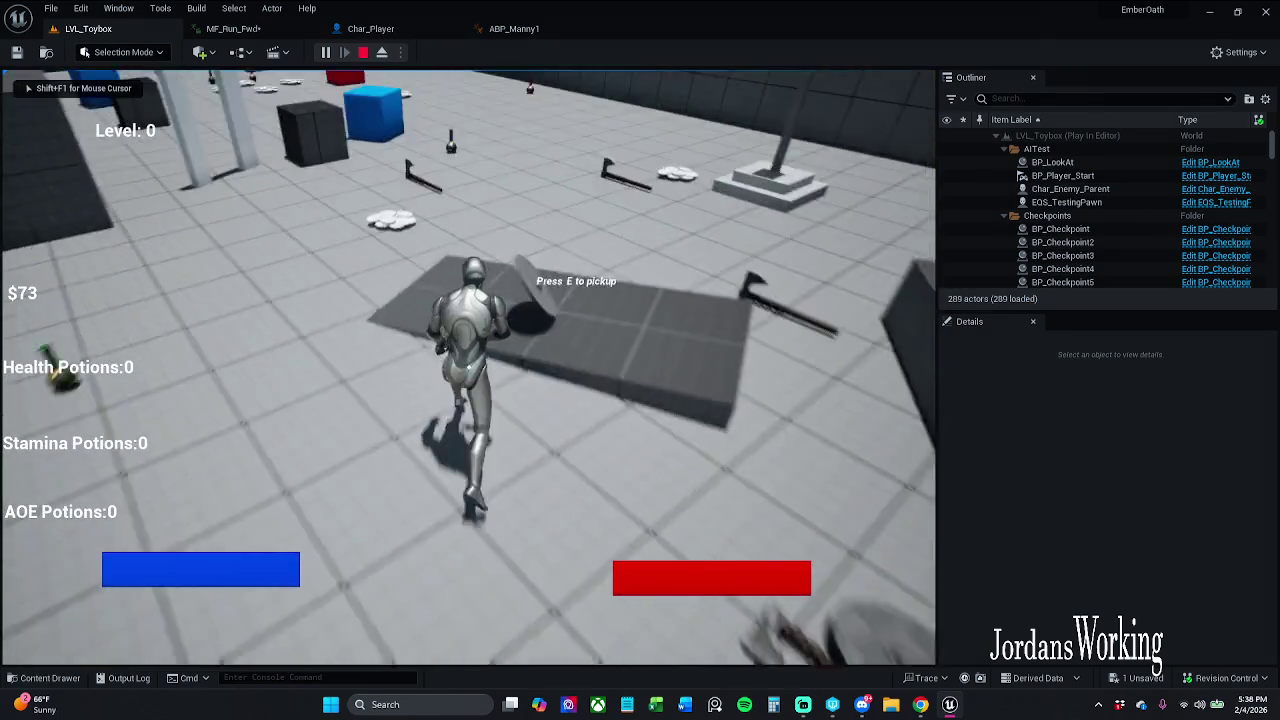
{"action": "key", "text": "space"}
{"action": "key", "text": "Escape"}
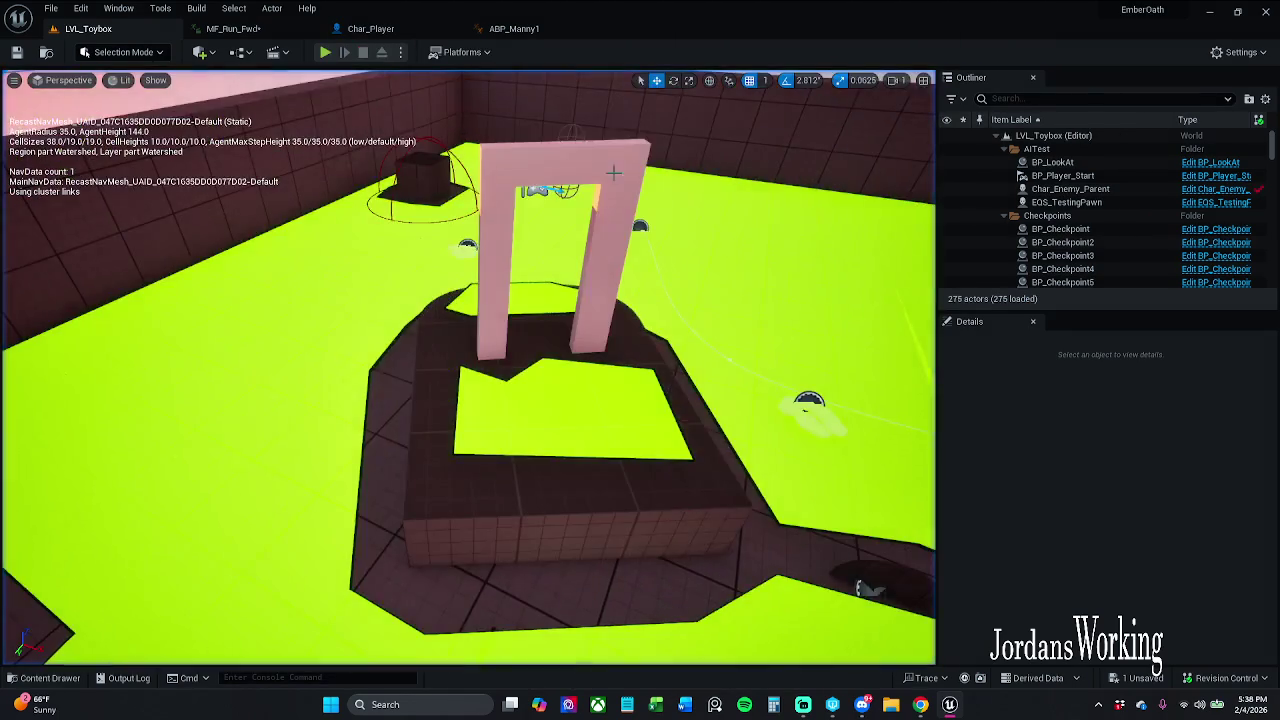
Fly the camera over the level and reopen the content drawer with the mf run results
{"action": "left_click_drag", "start_coordinate": [115, 548], "coordinate": [510, 390]}
{"action": "left_click", "coordinate": [50, 679]}
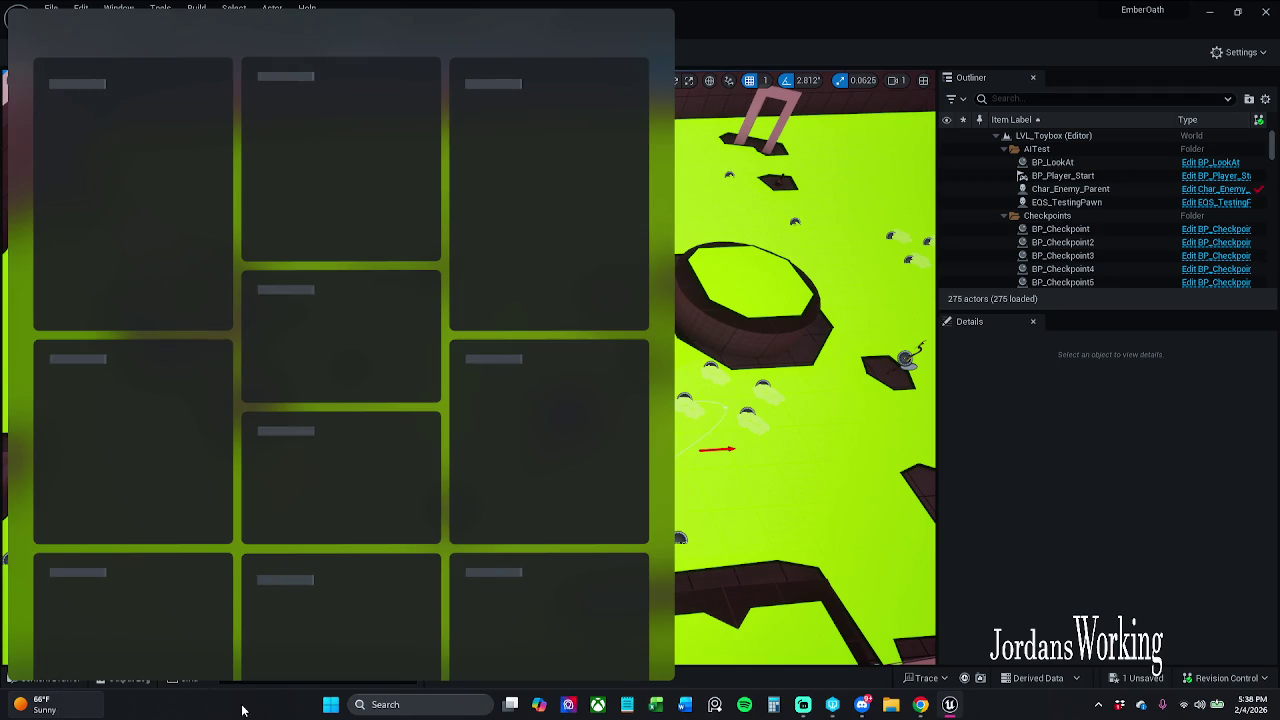
{"action": "left_click", "coordinate": [240, 706]}
{"action": "left_click", "coordinate": [50, 679]}
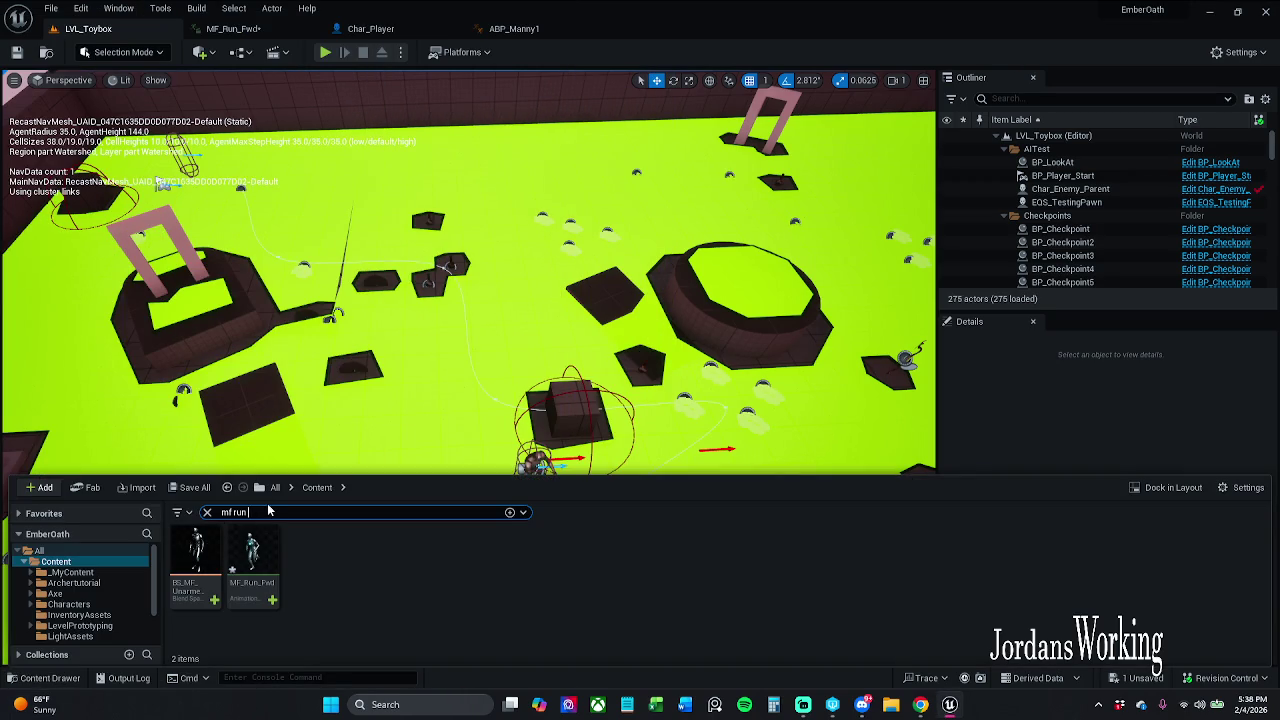
Clear the search and browse into _MyContent/Actors, briefly checking the Spawnables folder
{"action": "left_click", "coordinate": [206, 512]}
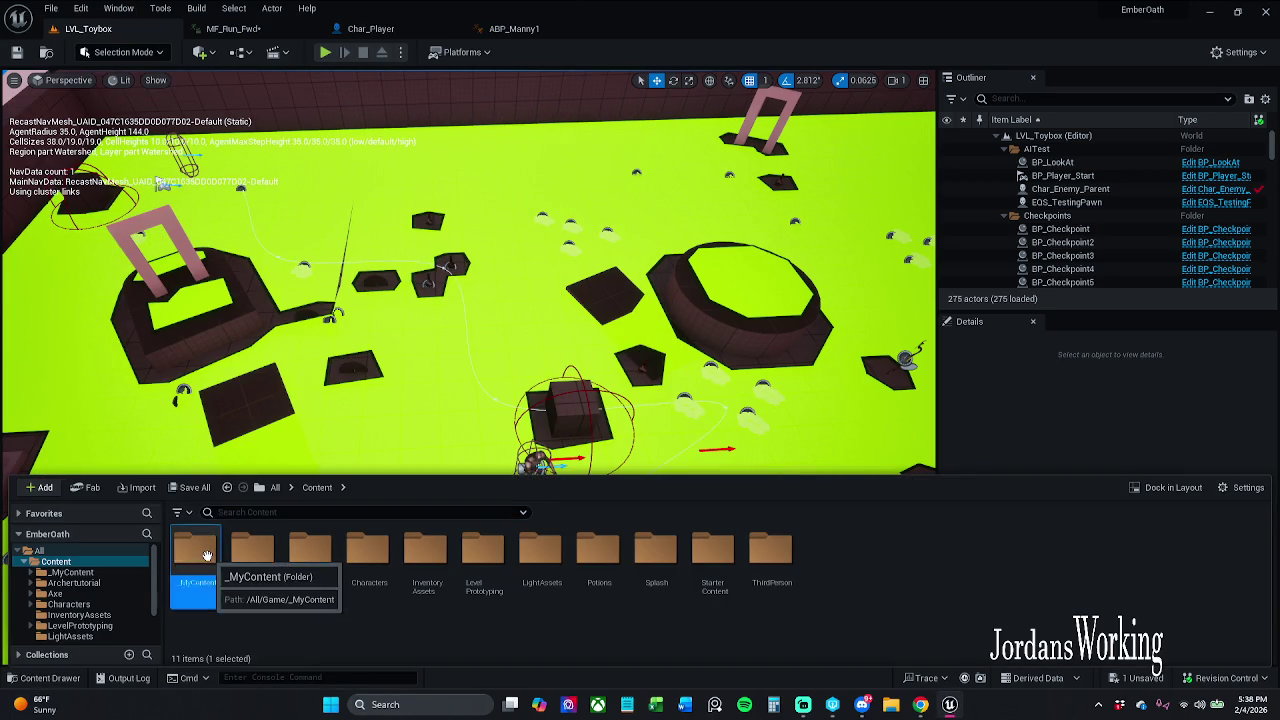
{"action": "double_click", "coordinate": [205, 553]}
{"action": "double_click", "coordinate": [222, 556]}
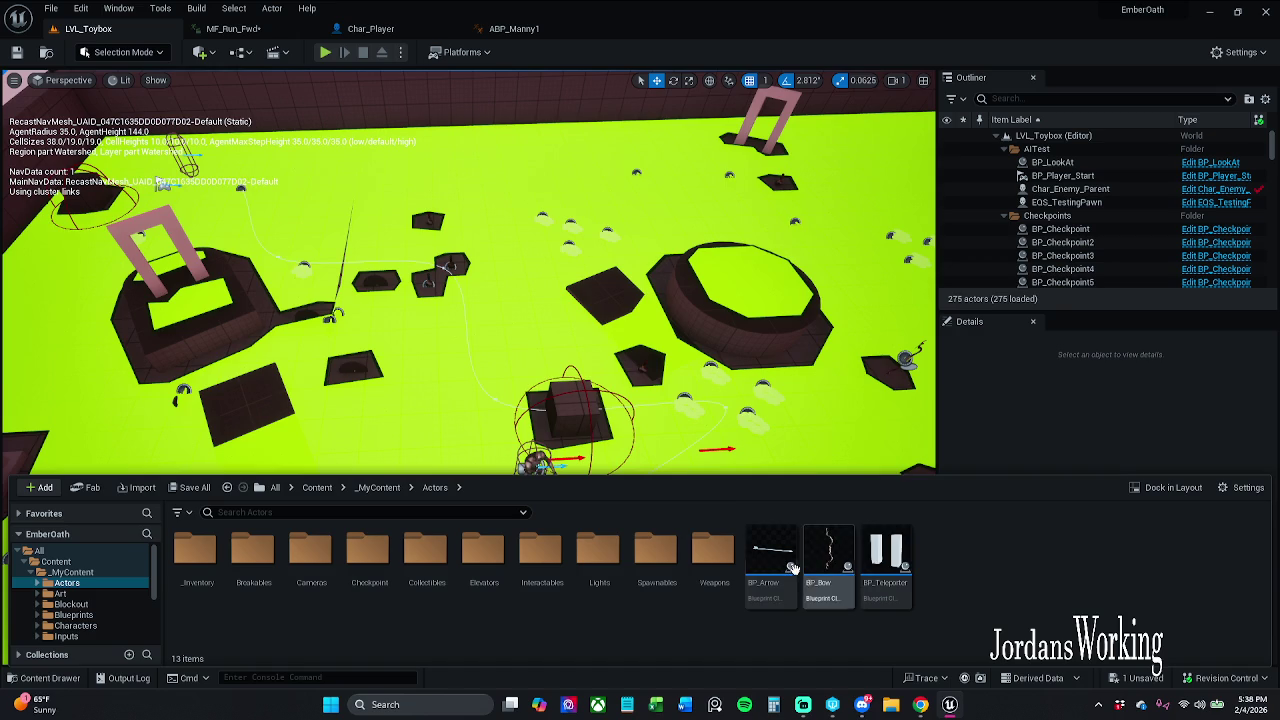
{"action": "left_click", "coordinate": [789, 573]}
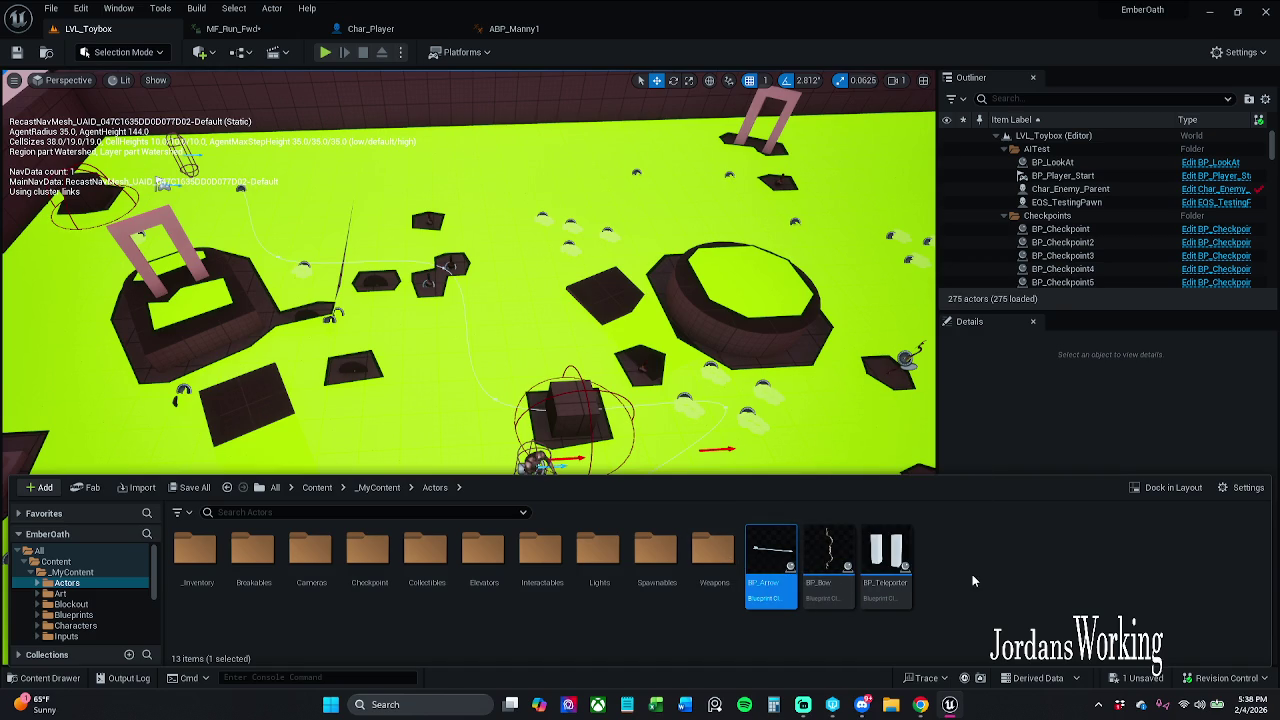
{"action": "double_click", "coordinate": [676, 573]}
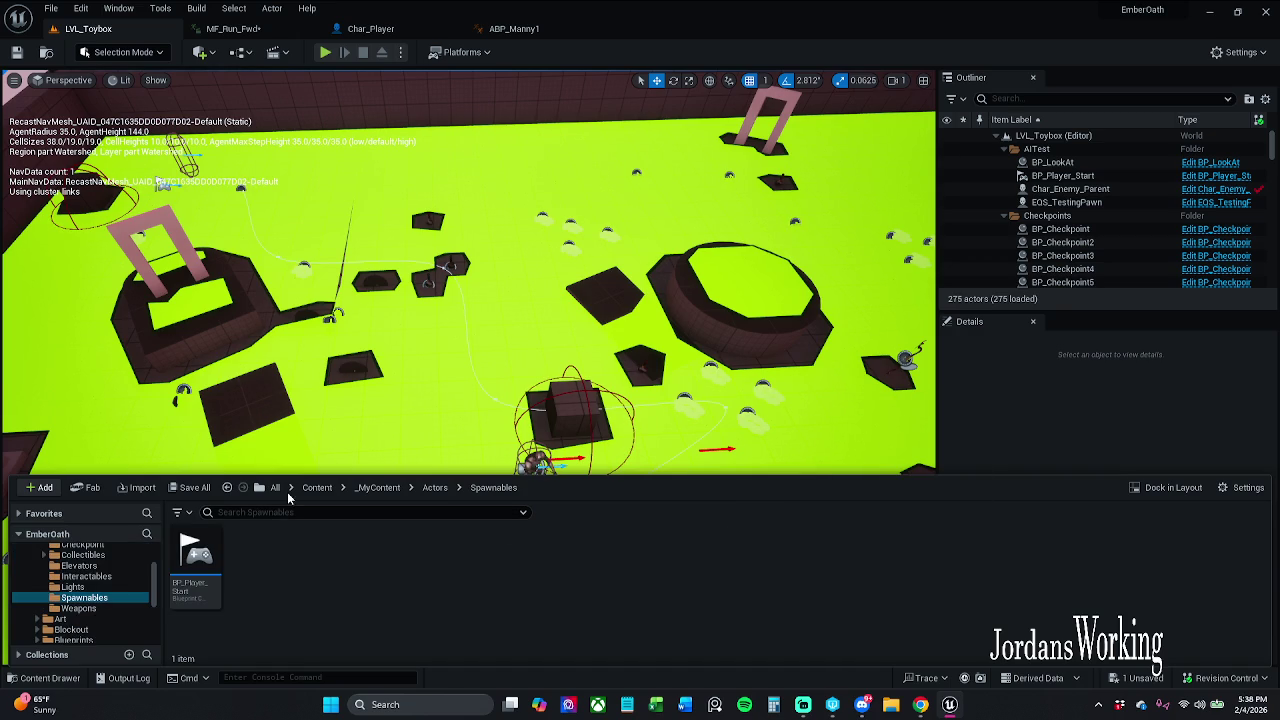
{"action": "left_click", "coordinate": [435, 488]}
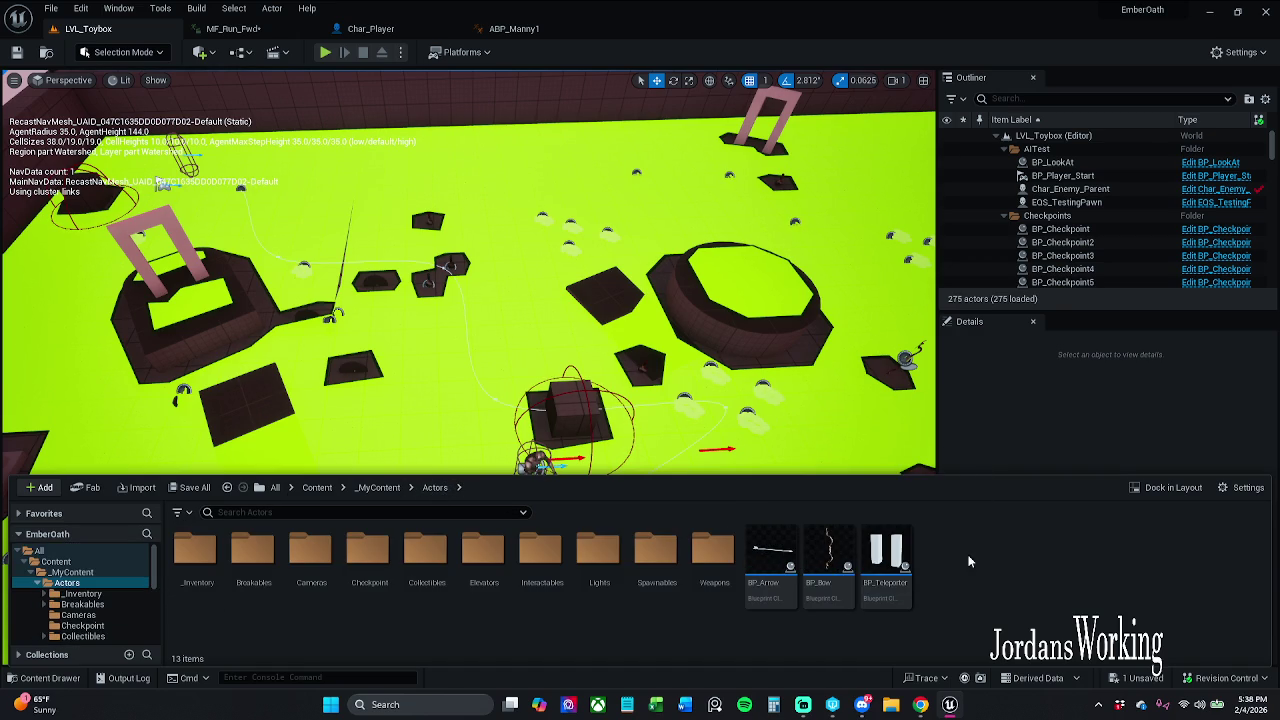
Create a 'bow' folder in Actors and move BP_Bow and BP_Arrow into it, checking them out
{"action": "right_click", "coordinate": [969, 556]}
{"action": "left_click", "coordinate": [1040, 136]}
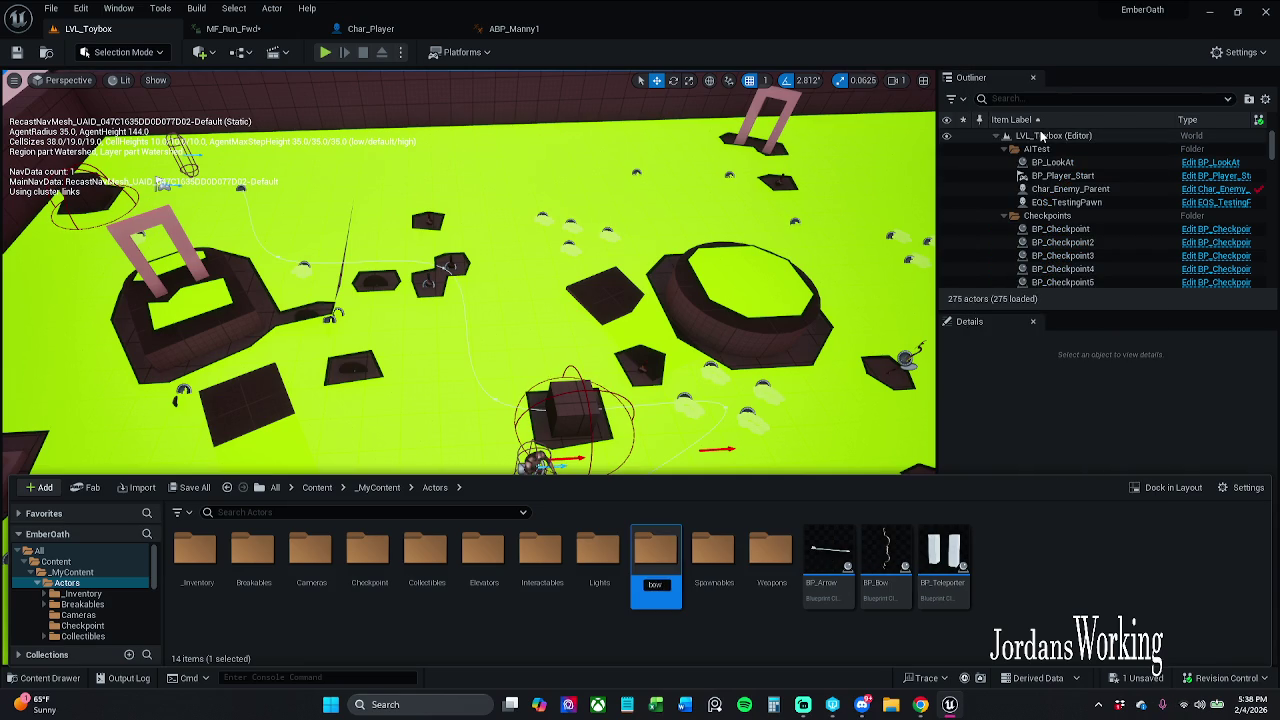
{"action": "key", "text": "Return"}
{"action": "left_click", "coordinate": [885, 565]}
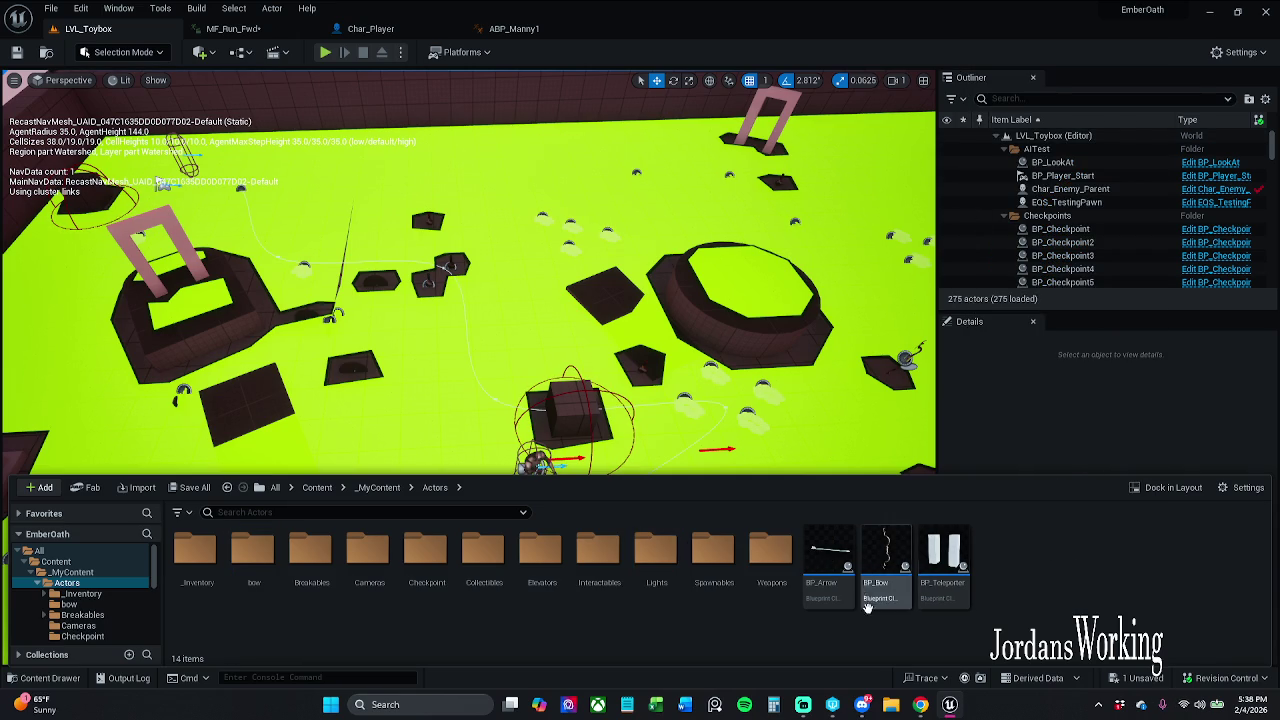
{"action": "left_click", "coordinate": [822, 596], "text": "ctrl"}
{"action": "left_click_drag", "start_coordinate": [822, 596], "coordinate": [250, 590]}
{"action": "left_click", "coordinate": [282, 607]}
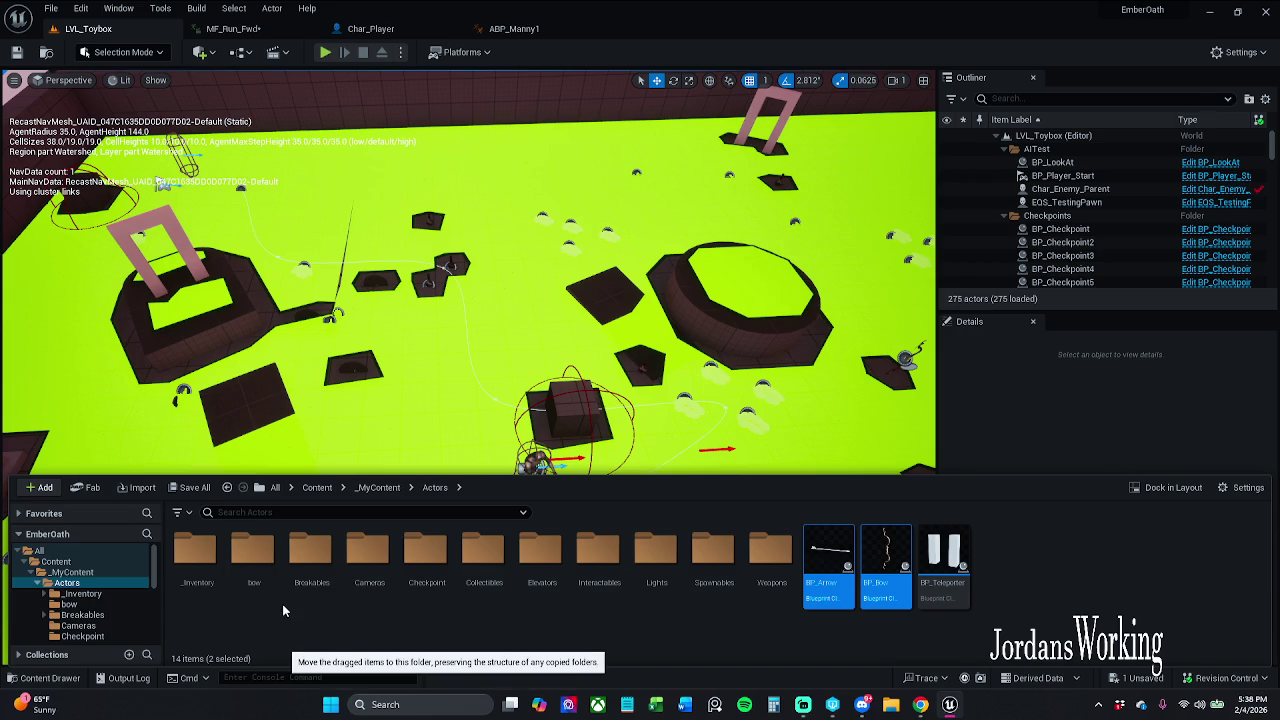
{"action": "key", "text": "Return"}
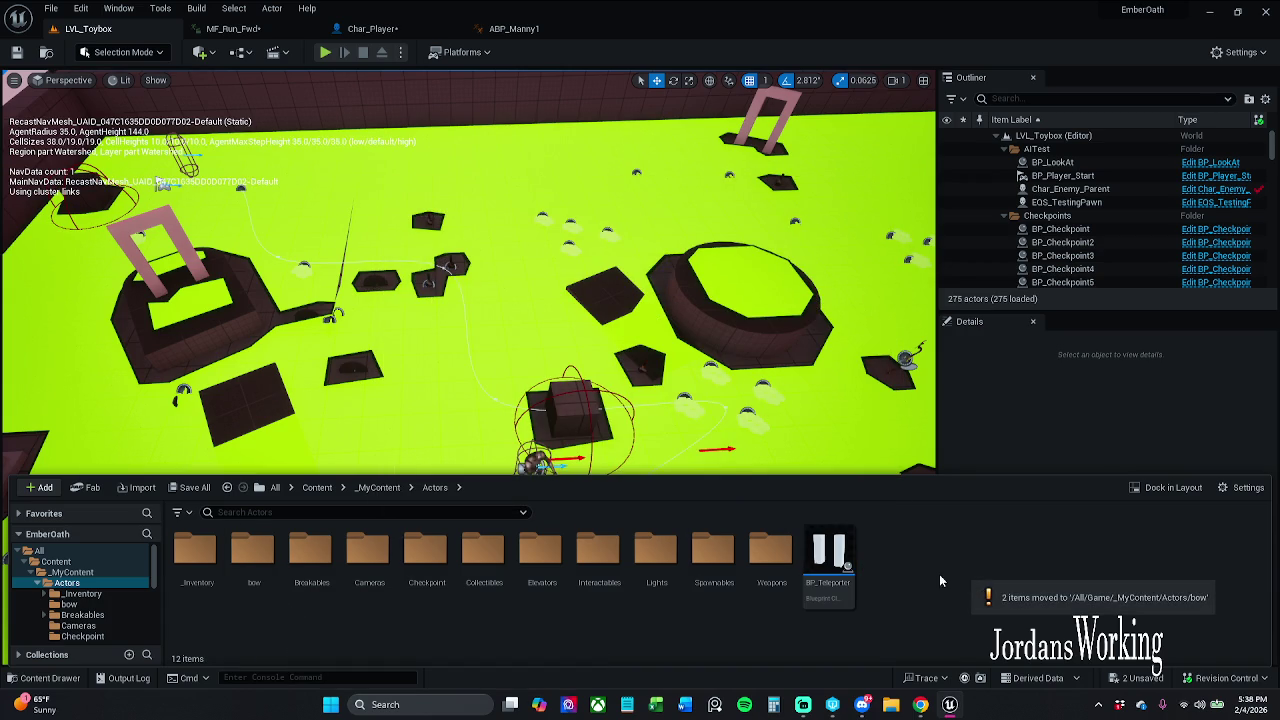
{"action": "right_click", "coordinate": [900, 574]}
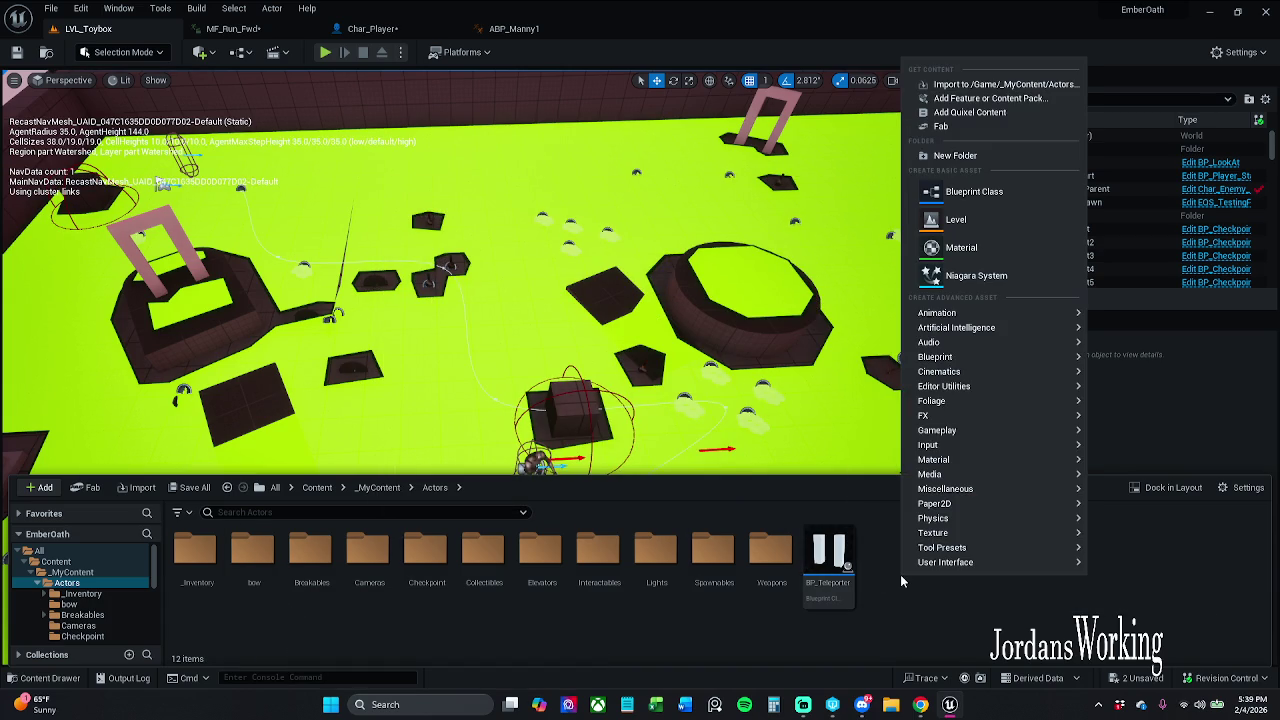
Create a Teleporters folder in Actors and move BP_Teleporter into it, checking it out
{"action": "left_click", "coordinate": [955, 155]}
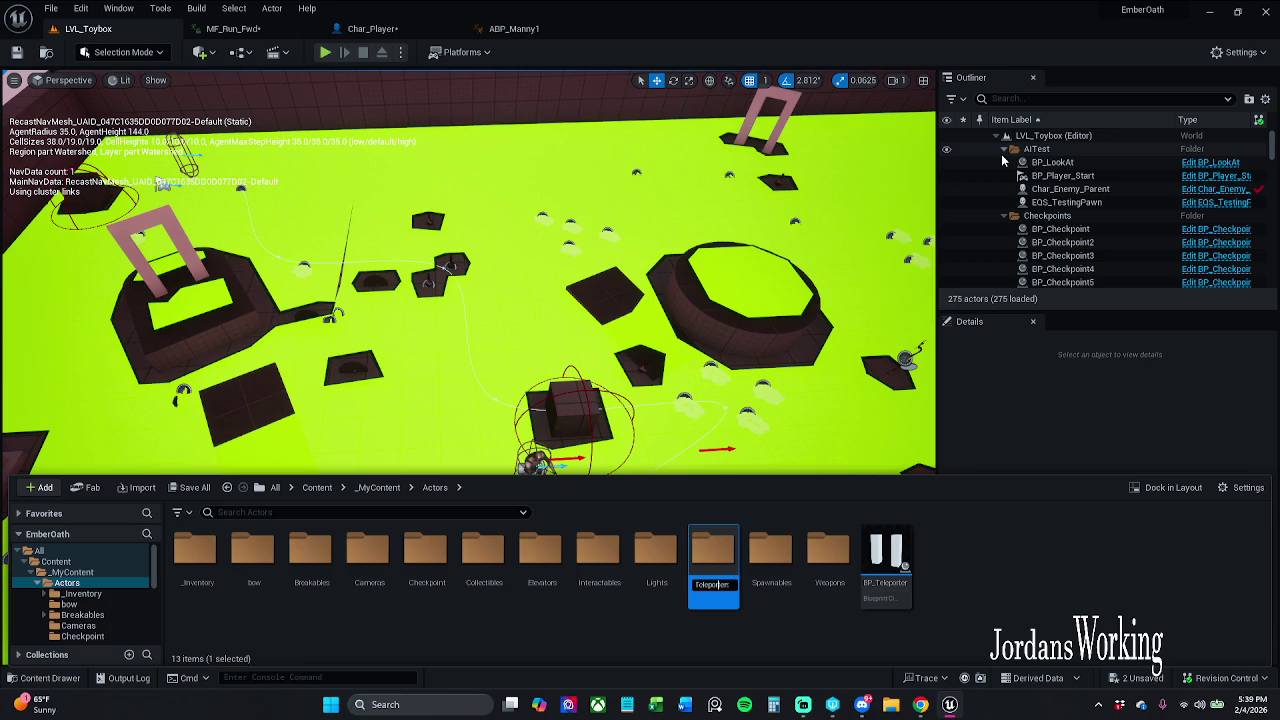
{"action": "key", "text": "Return"}
{"action": "left_click", "coordinate": [885, 555]}
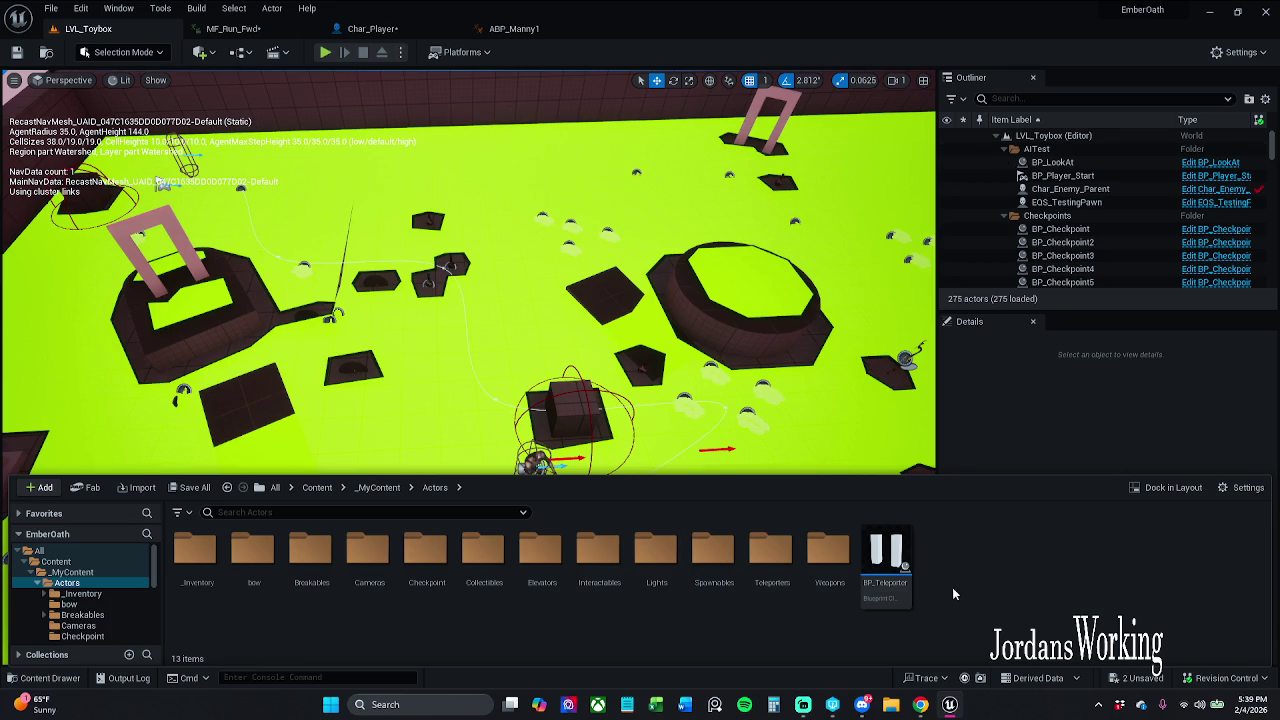
{"action": "left_click_drag", "start_coordinate": [885, 560], "coordinate": [786, 579]}
{"action": "left_click", "coordinate": [790, 607]}
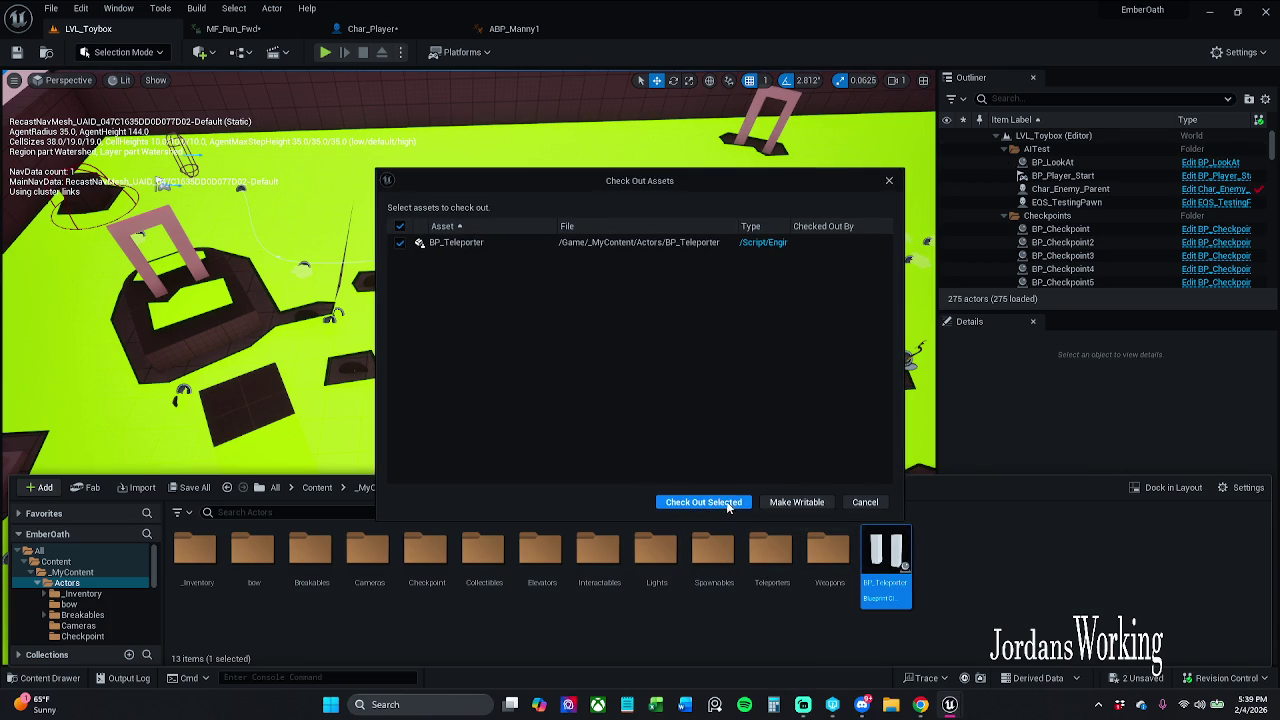
{"action": "left_click", "coordinate": [738, 506]}
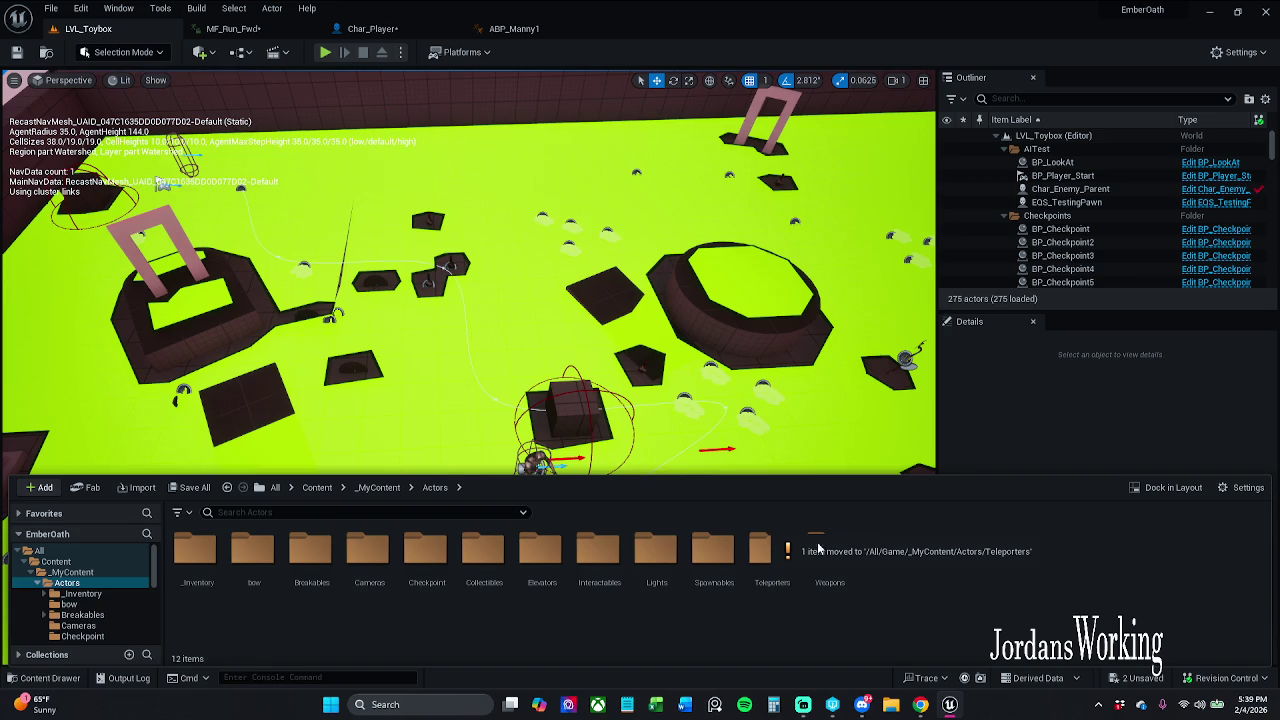
{"action": "left_click", "coordinate": [190, 488]}
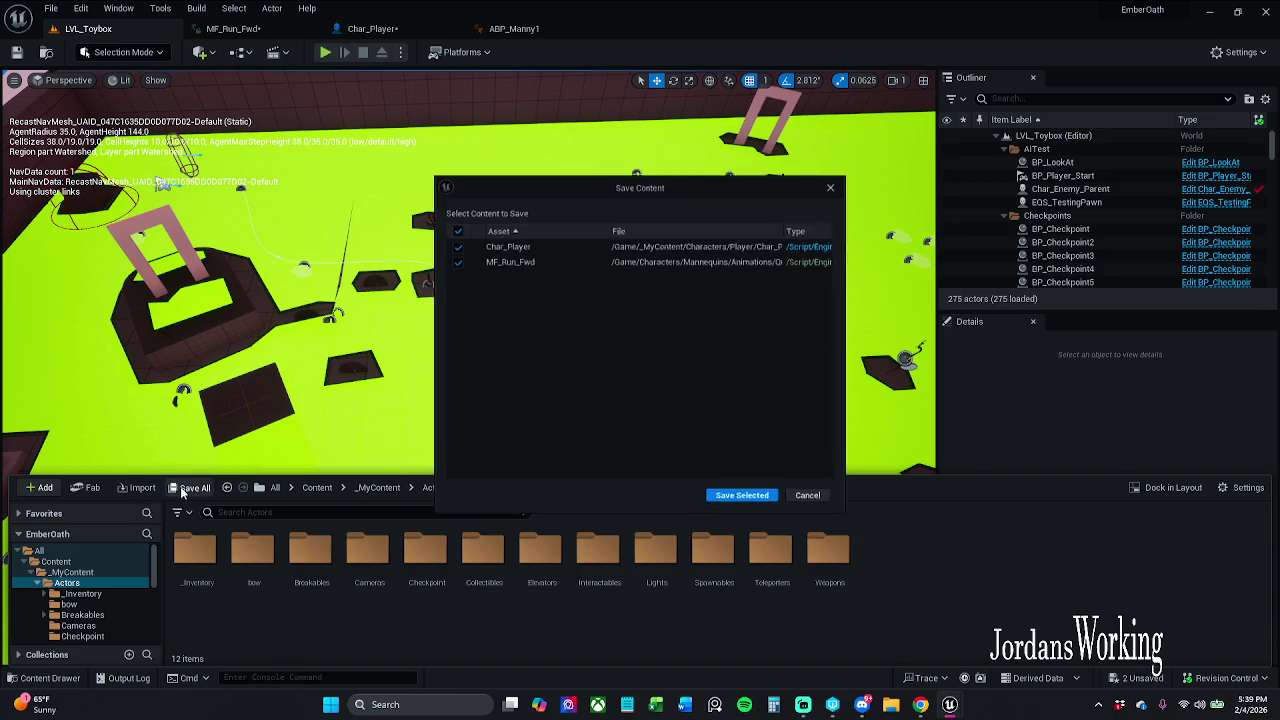
Save Char_Player and MF_Run_Fwd, skip MF_Run_Fwd's failed save, and hide the Content Drawer
{"action": "left_click", "coordinate": [749, 504]}
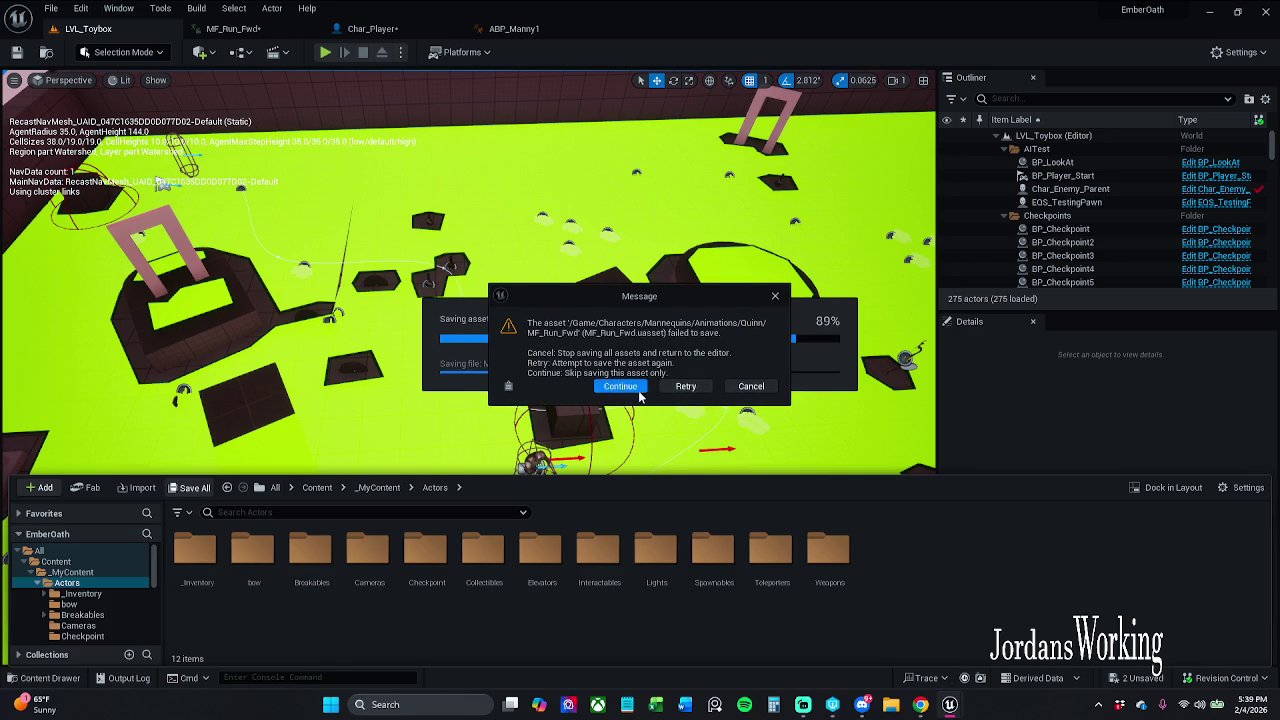
{"action": "left_click", "coordinate": [622, 386]}
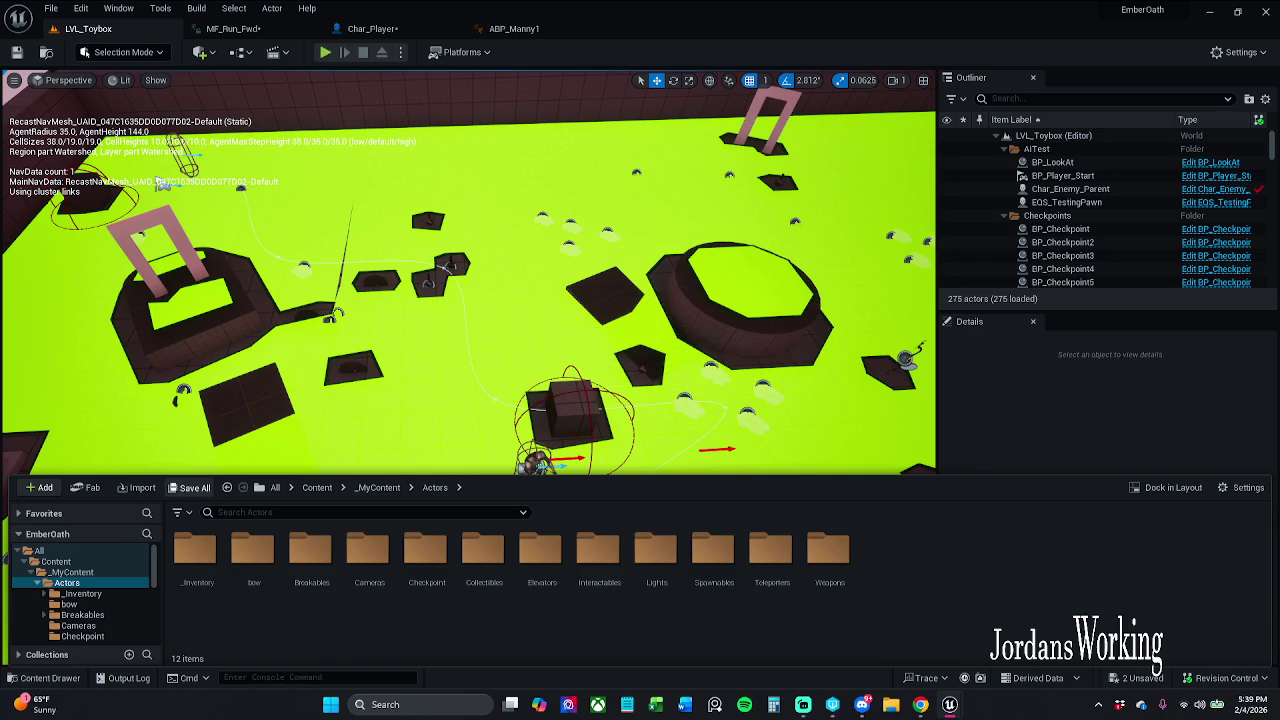
{"action": "key", "text": "ctrl+space"}
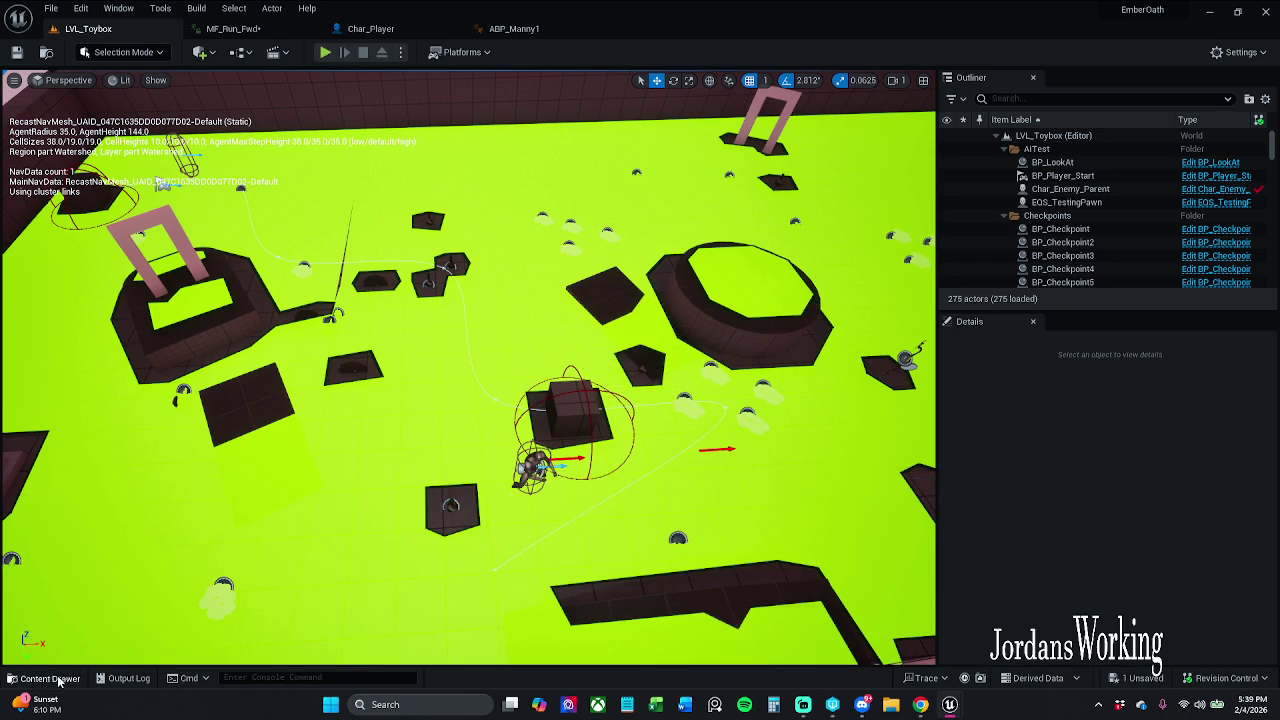
Retry saving the remaining unsaved asset, then dismiss the prompt without saving
{"action": "left_click", "coordinate": [52, 679]}
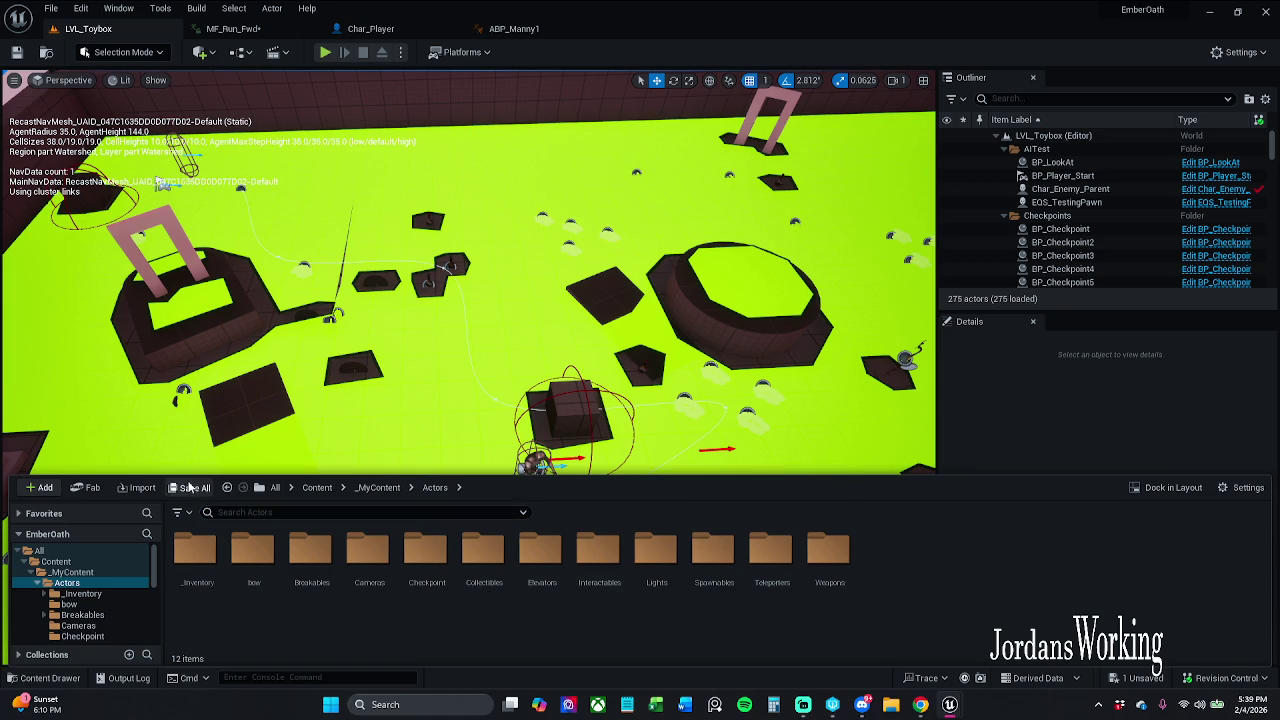
{"action": "left_click", "coordinate": [190, 487]}
{"action": "left_click", "coordinate": [838, 183]}
{"action": "key", "text": "ctrl+space"}
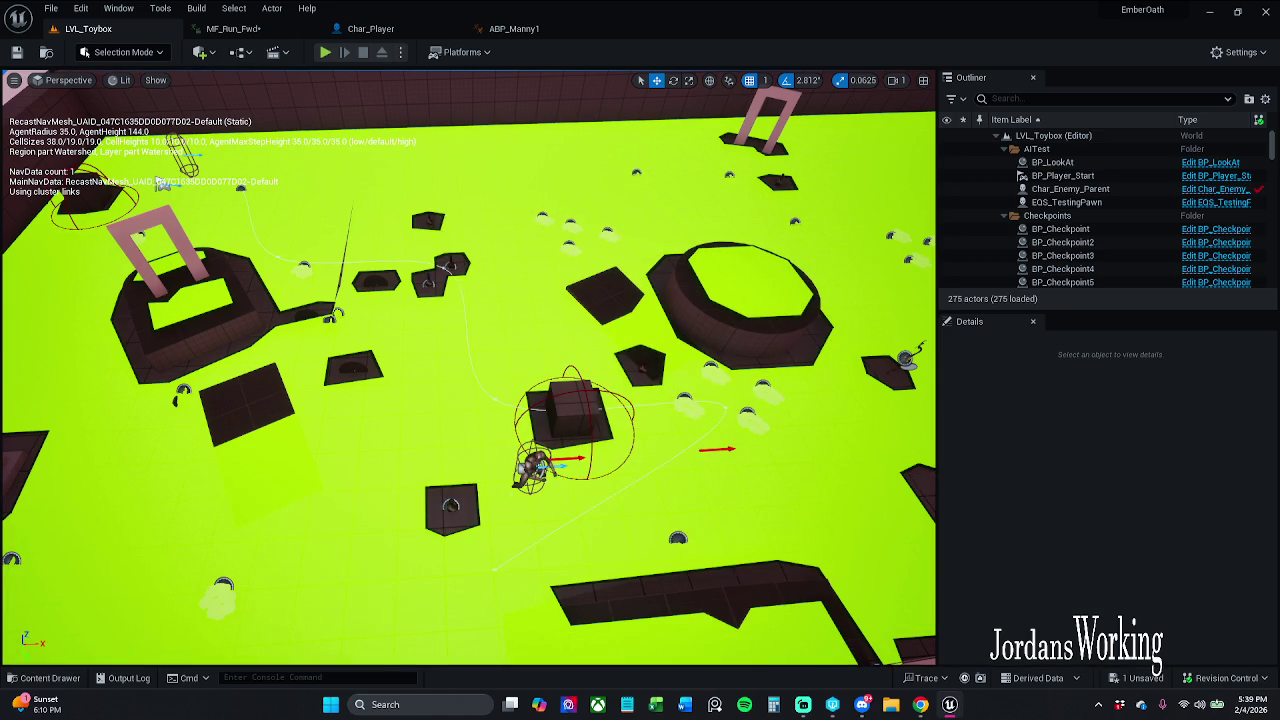
Go to _MyContent and open the BP_Tester blueprint for editing
{"action": "left_click", "coordinate": [52, 678]}
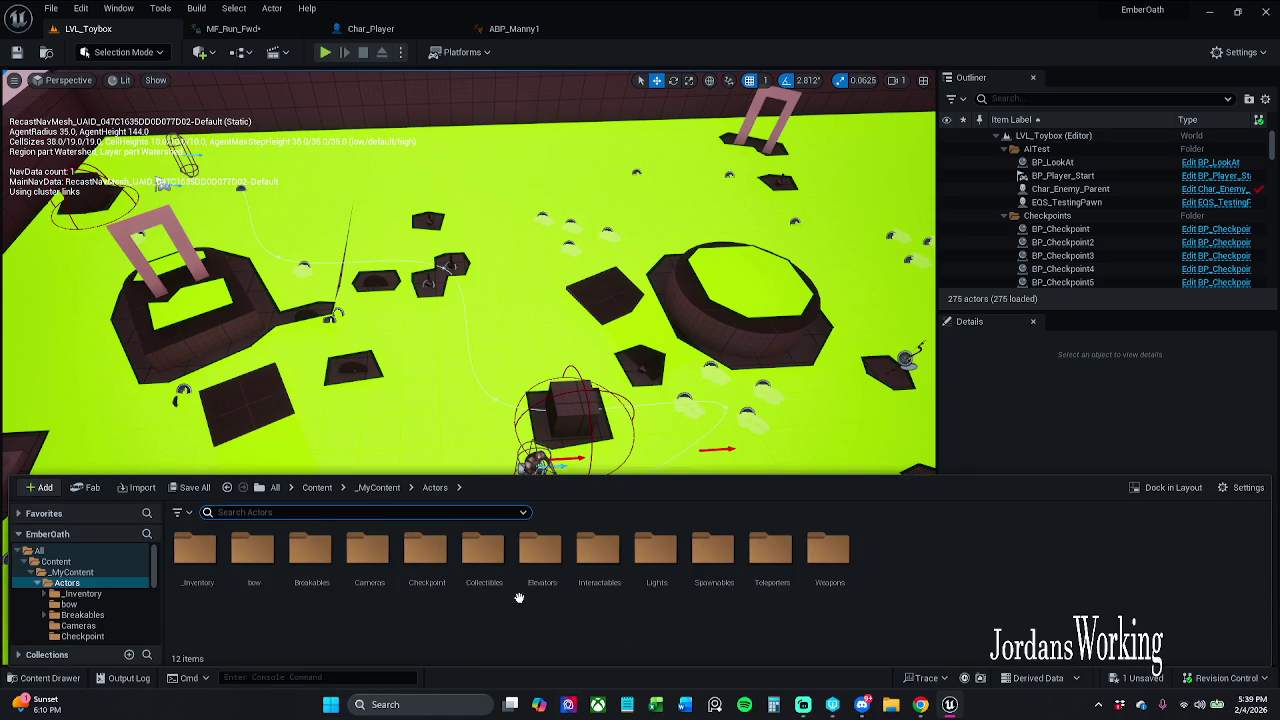
{"action": "left_click", "coordinate": [385, 488]}
{"action": "type", "text": "tester"}
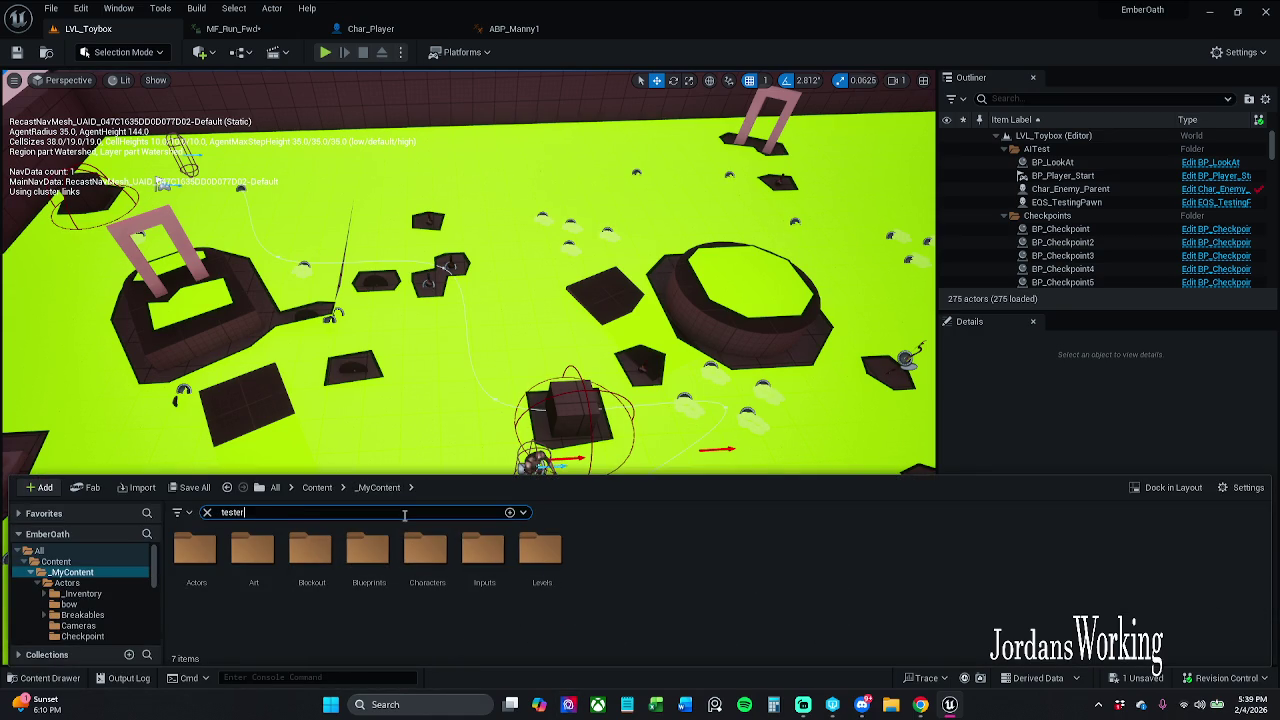
{"action": "double_click", "coordinate": [195, 560]}
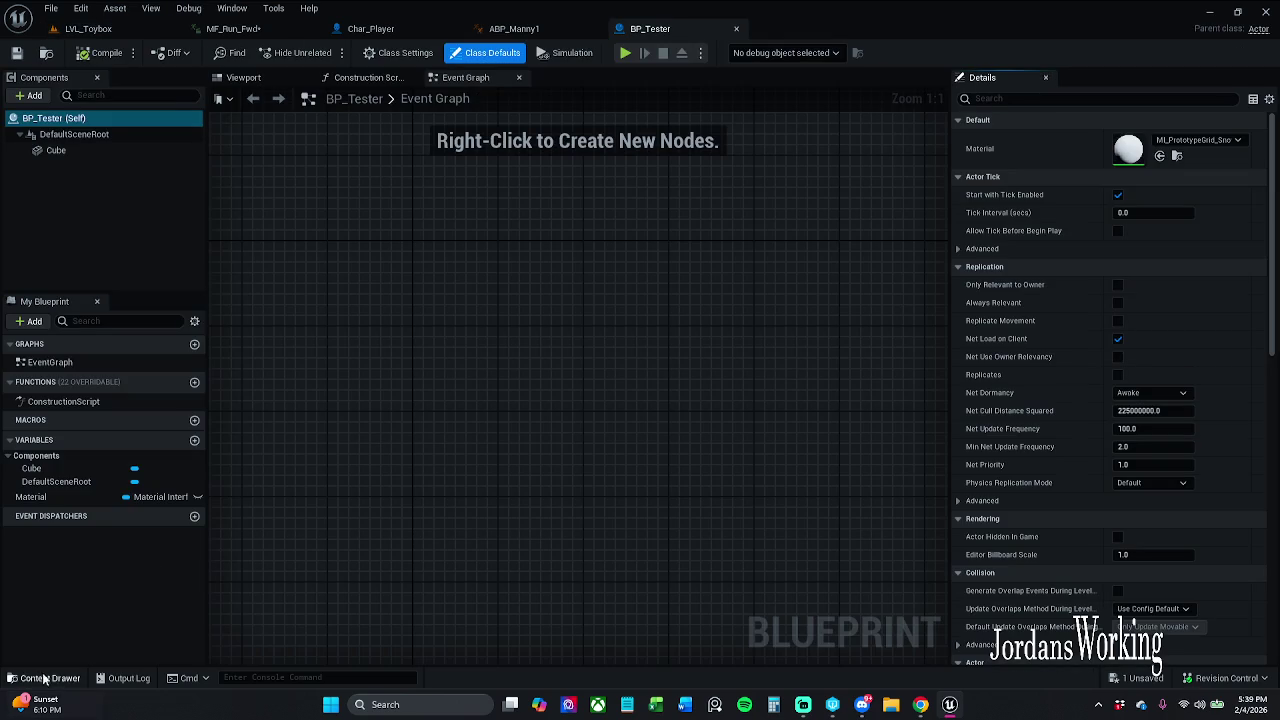
{"action": "left_click", "coordinate": [42, 678]}
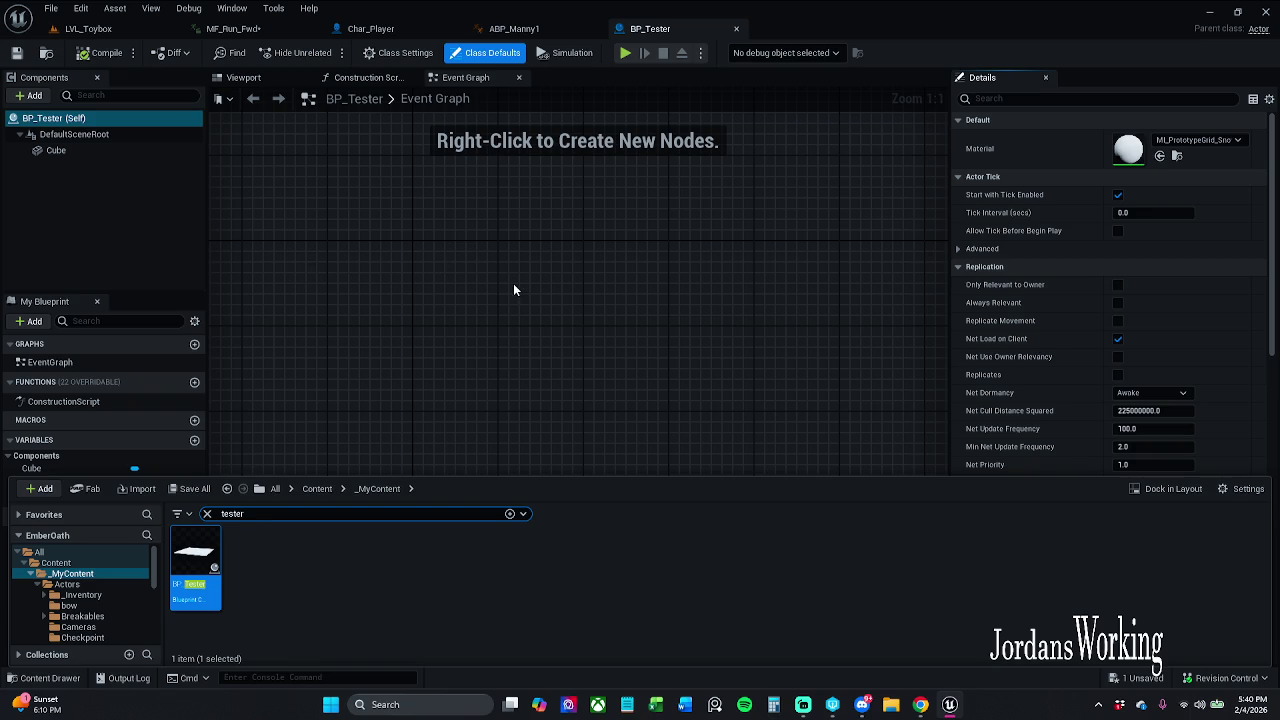
Filter the Details properties for 'phys', then clear the filter
{"action": "left_click", "coordinate": [545, 330]}
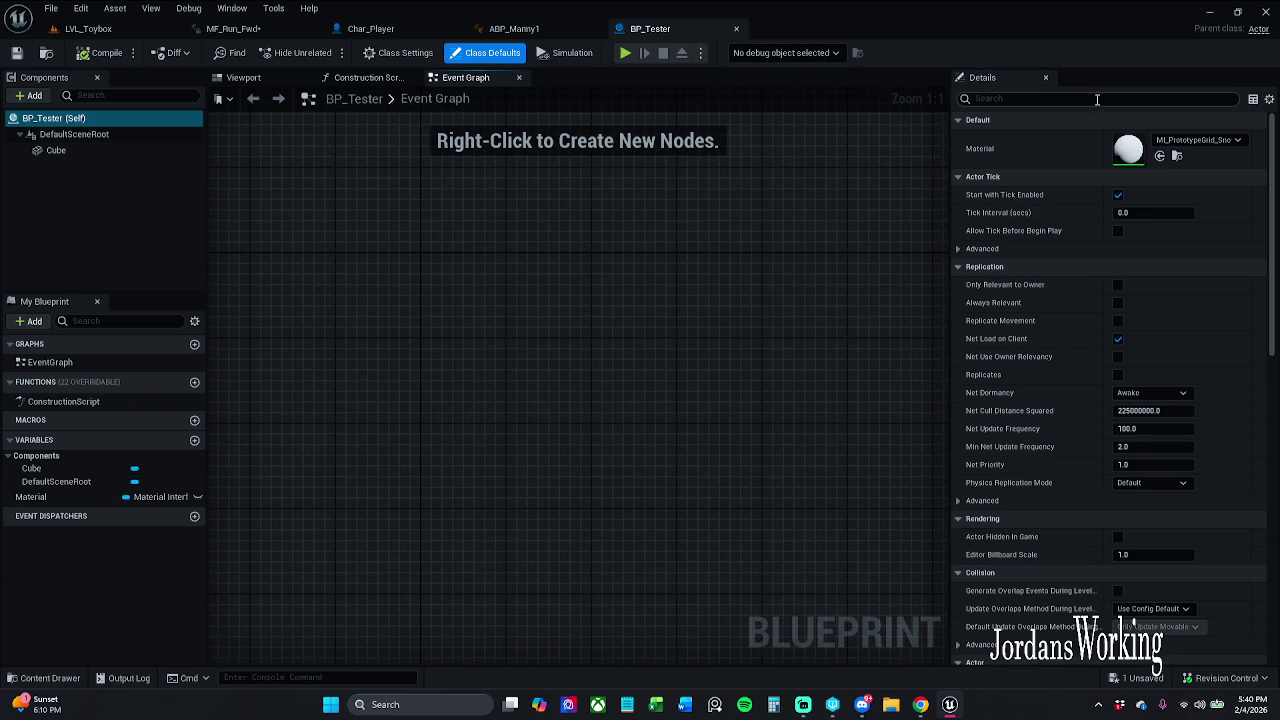
{"action": "type", "text": "phys"}
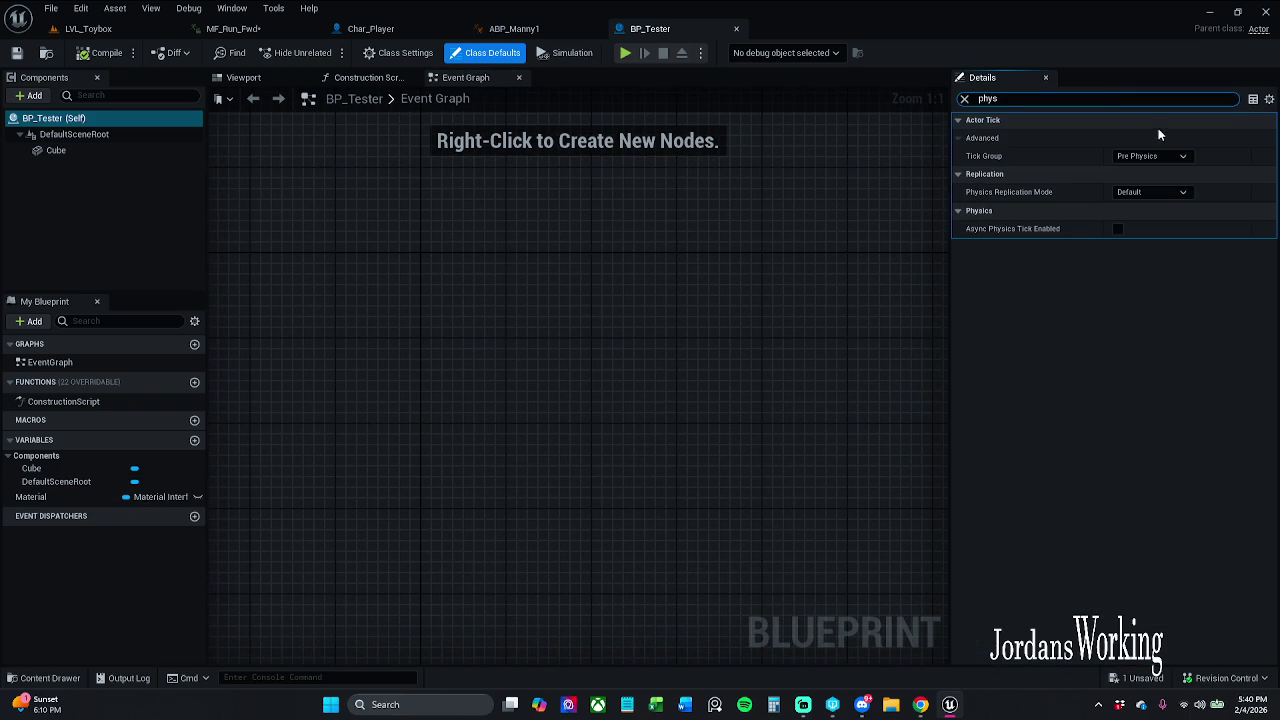
{"action": "key", "text": "BackSpace"}
{"action": "key", "text": "BackSpace"}
{"action": "key", "text": "BackSpace"}
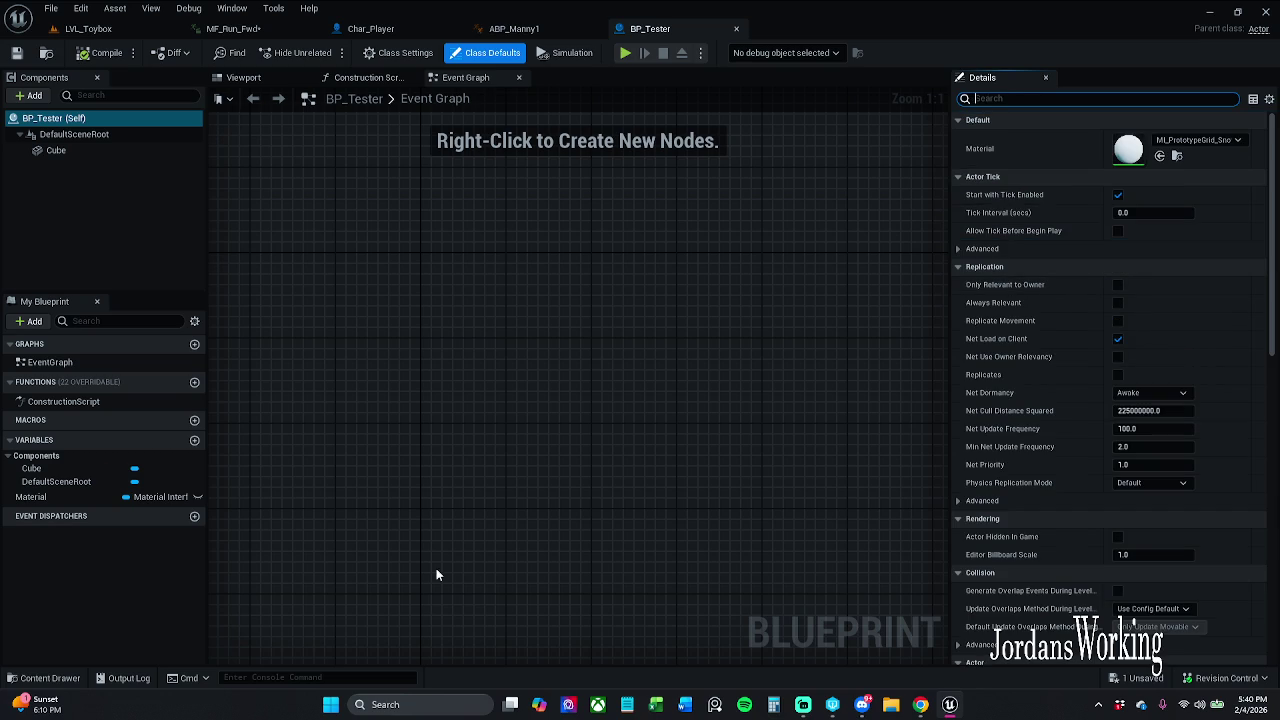
Clear the tester search in the content drawer and browse to Art/Materials
{"action": "left_click", "coordinate": [61, 672]}
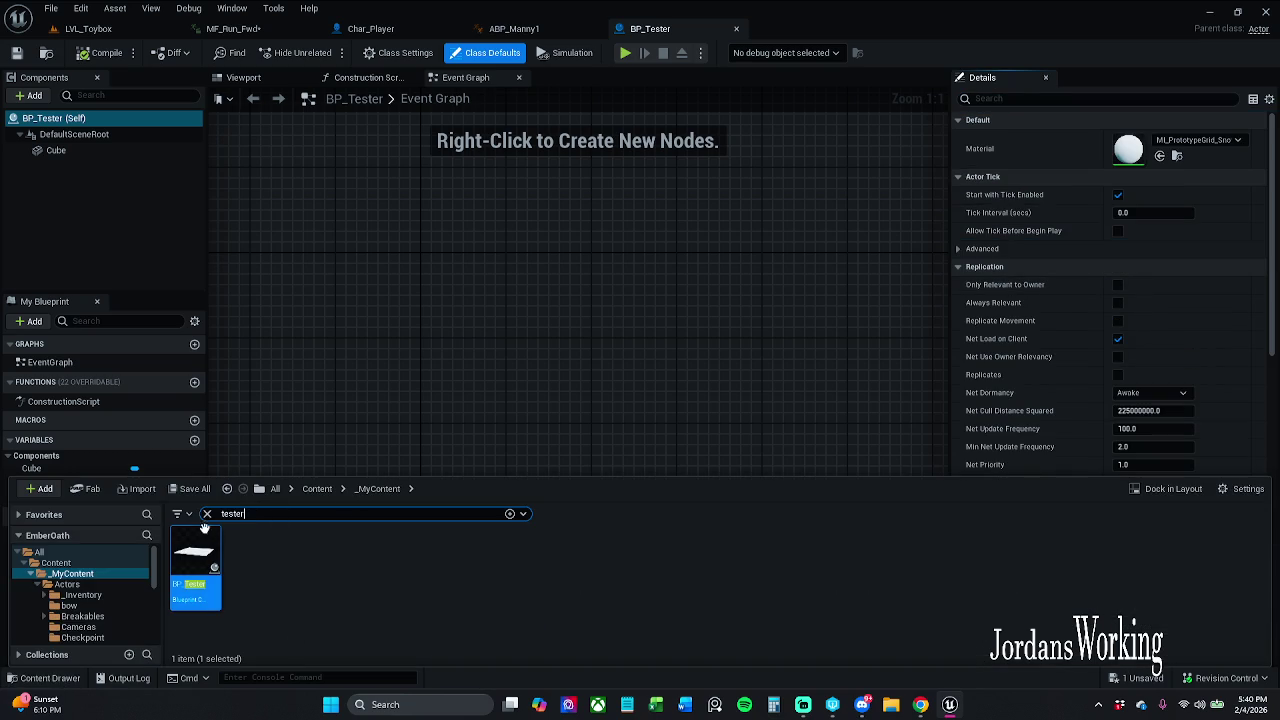
{"action": "left_click", "coordinate": [208, 514]}
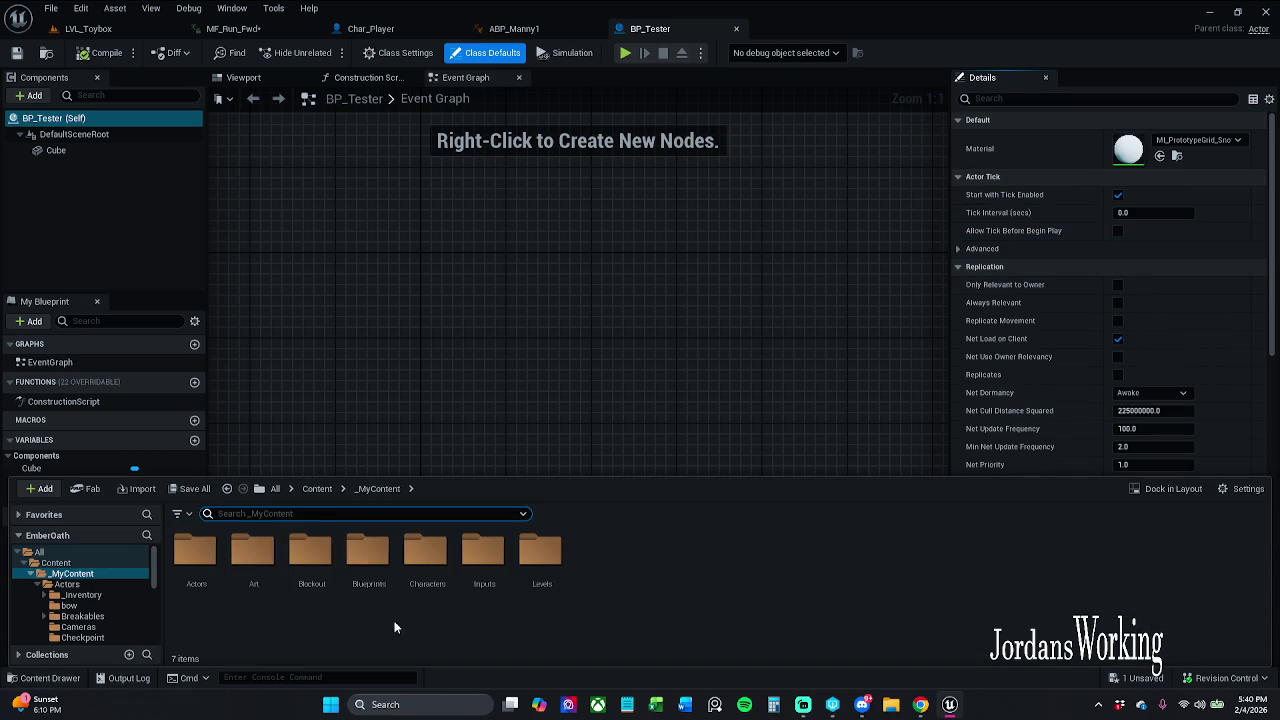
{"action": "double_click", "coordinate": [253, 565]}
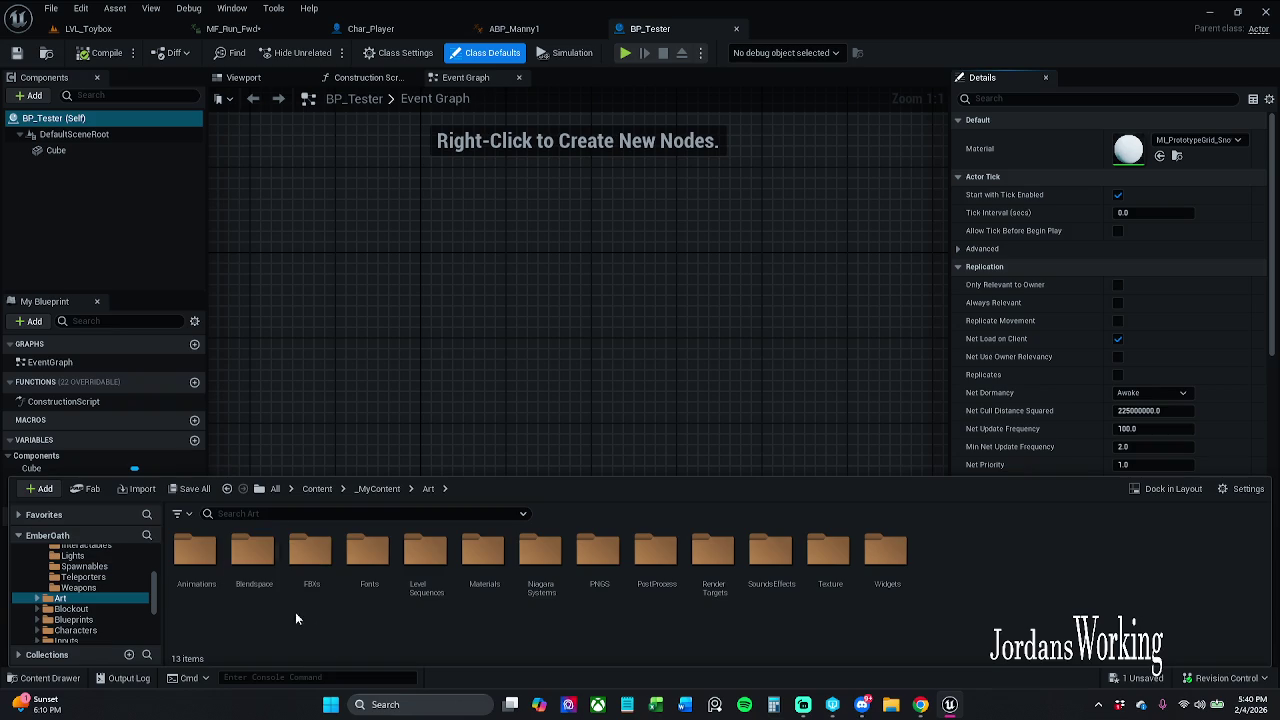
{"action": "double_click", "coordinate": [484, 584]}
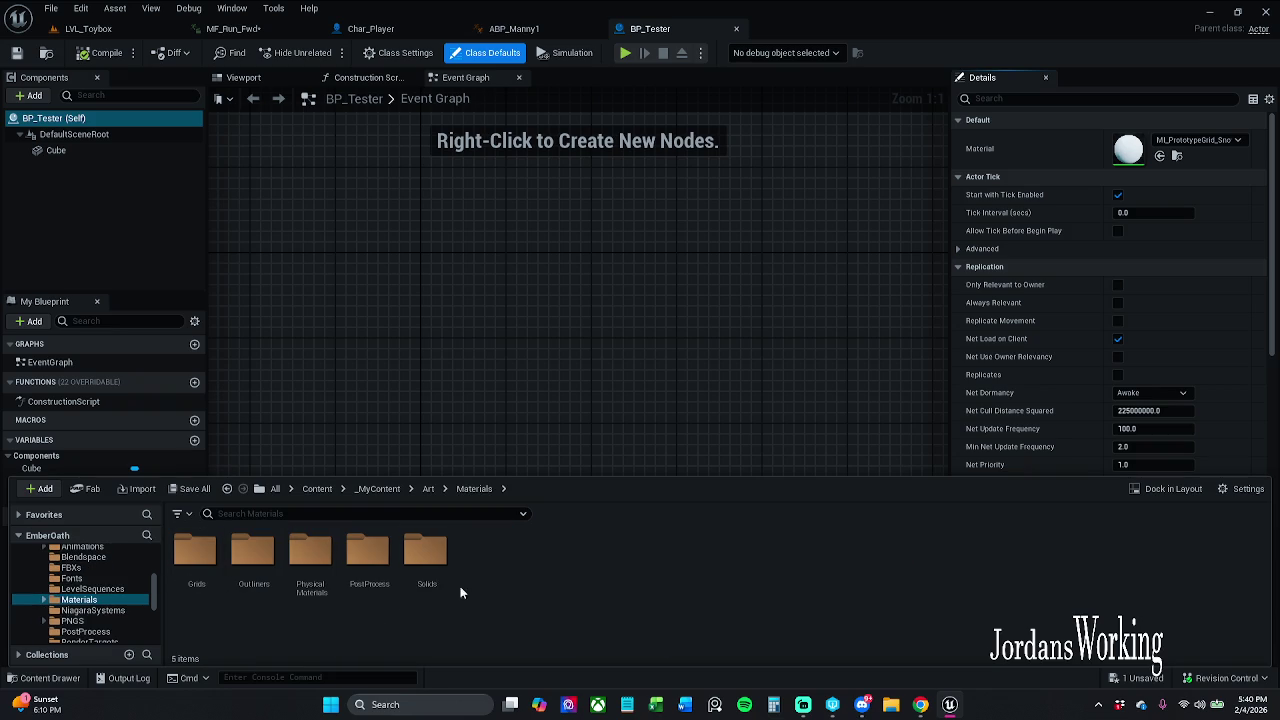
Open the M_Concrete, M_Grass and M_Snow materials from the PhysicalMaterials folder
{"action": "double_click", "coordinate": [310, 590]}
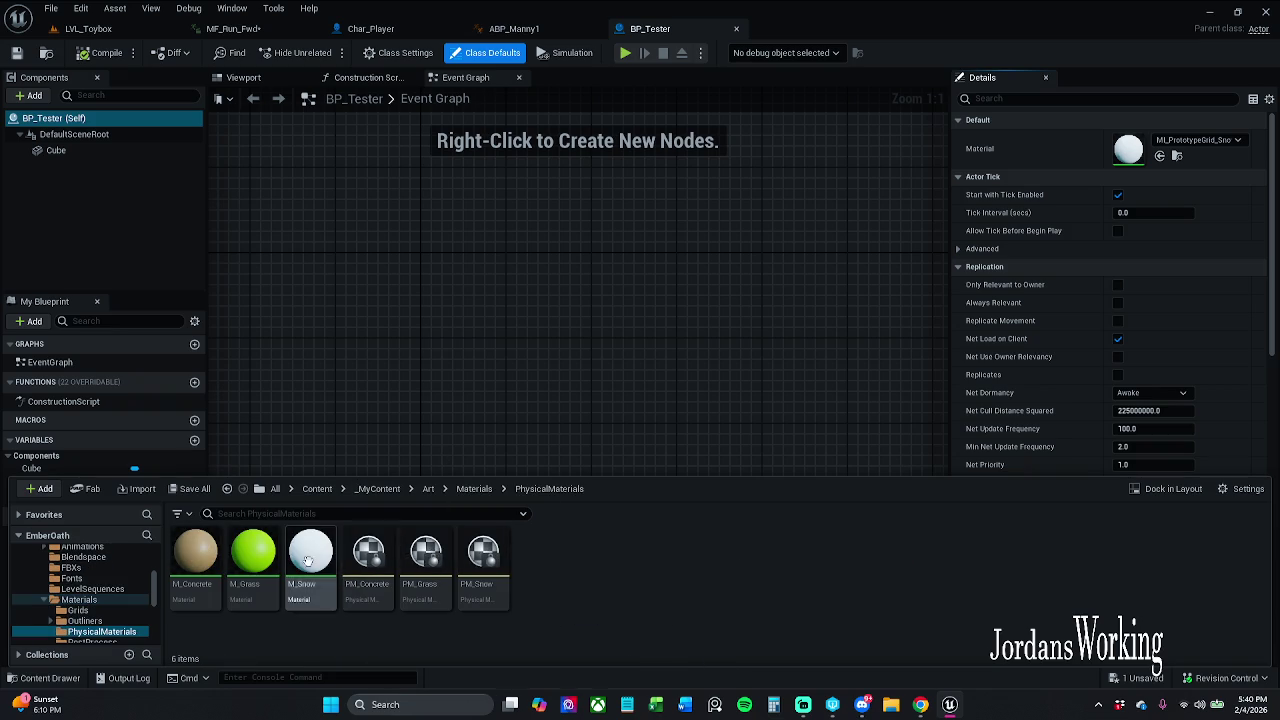
{"action": "double_click", "coordinate": [195, 560]}
{"action": "left_click", "coordinate": [655, 357]}
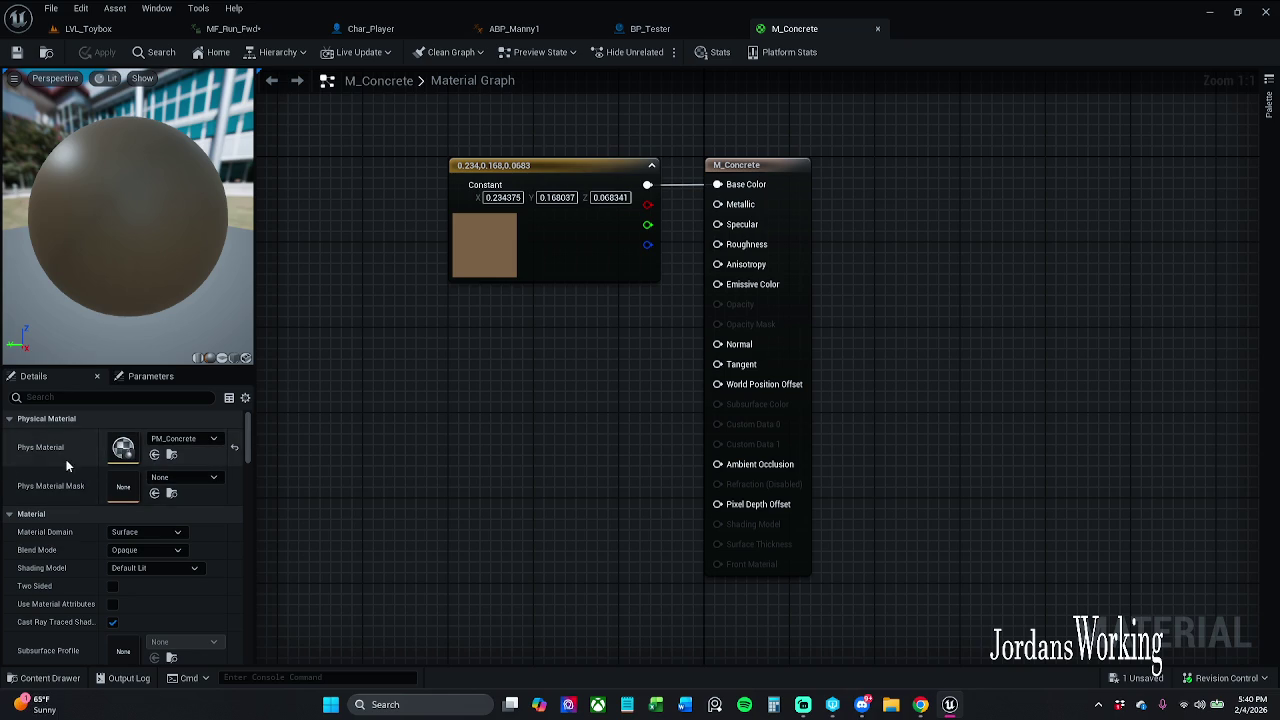
{"action": "left_click", "coordinate": [40, 678]}
{"action": "left_click", "coordinate": [260, 582]}
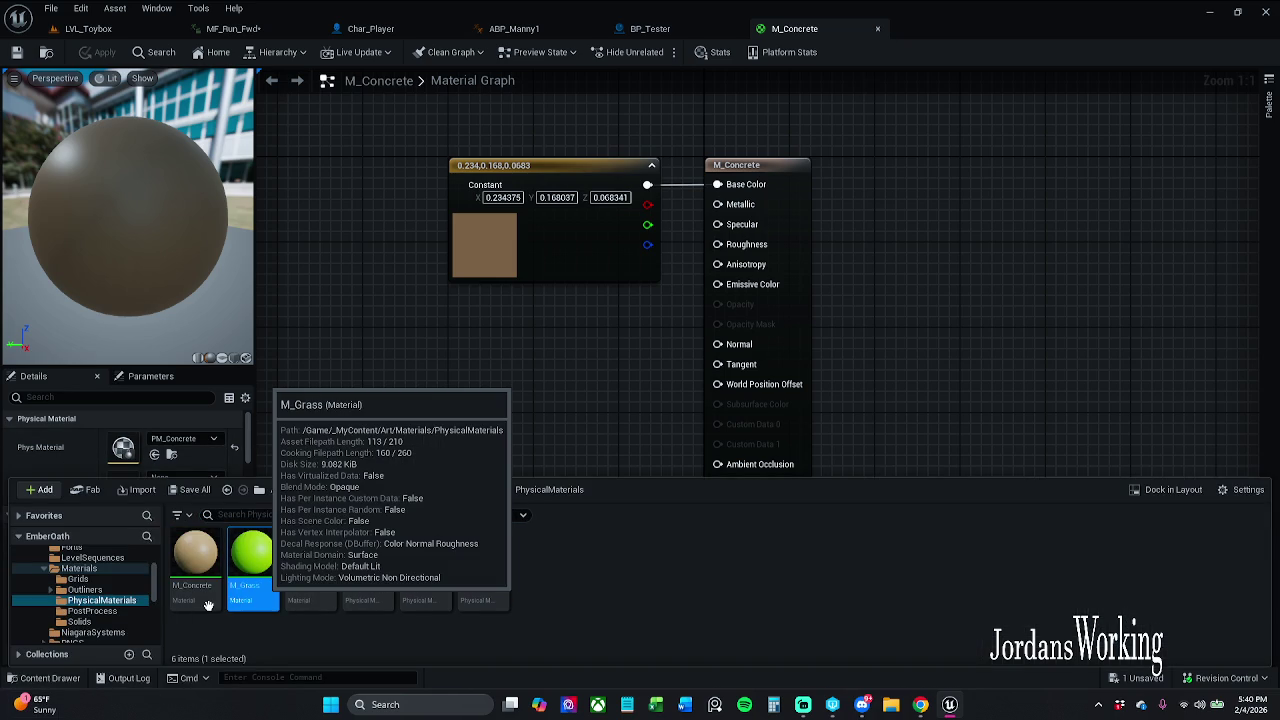
{"action": "double_click", "coordinate": [250, 560]}
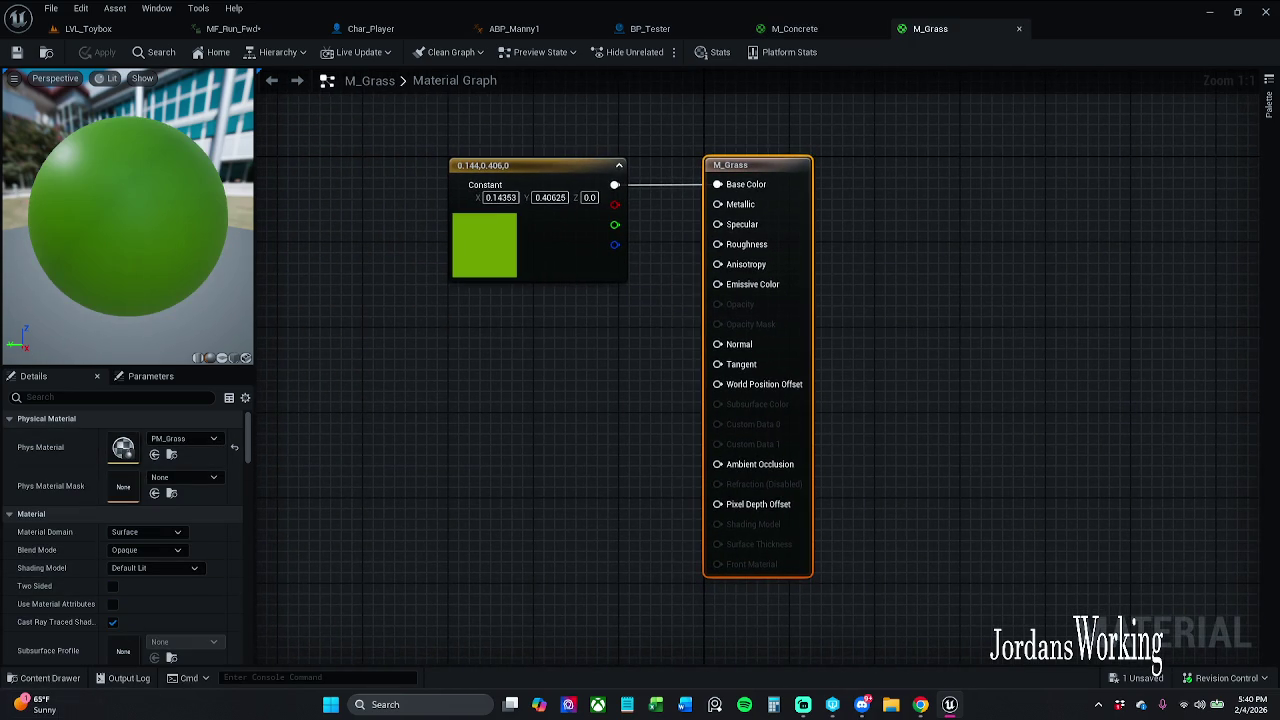
{"action": "left_click", "coordinate": [40, 678]}
{"action": "double_click", "coordinate": [330, 596]}
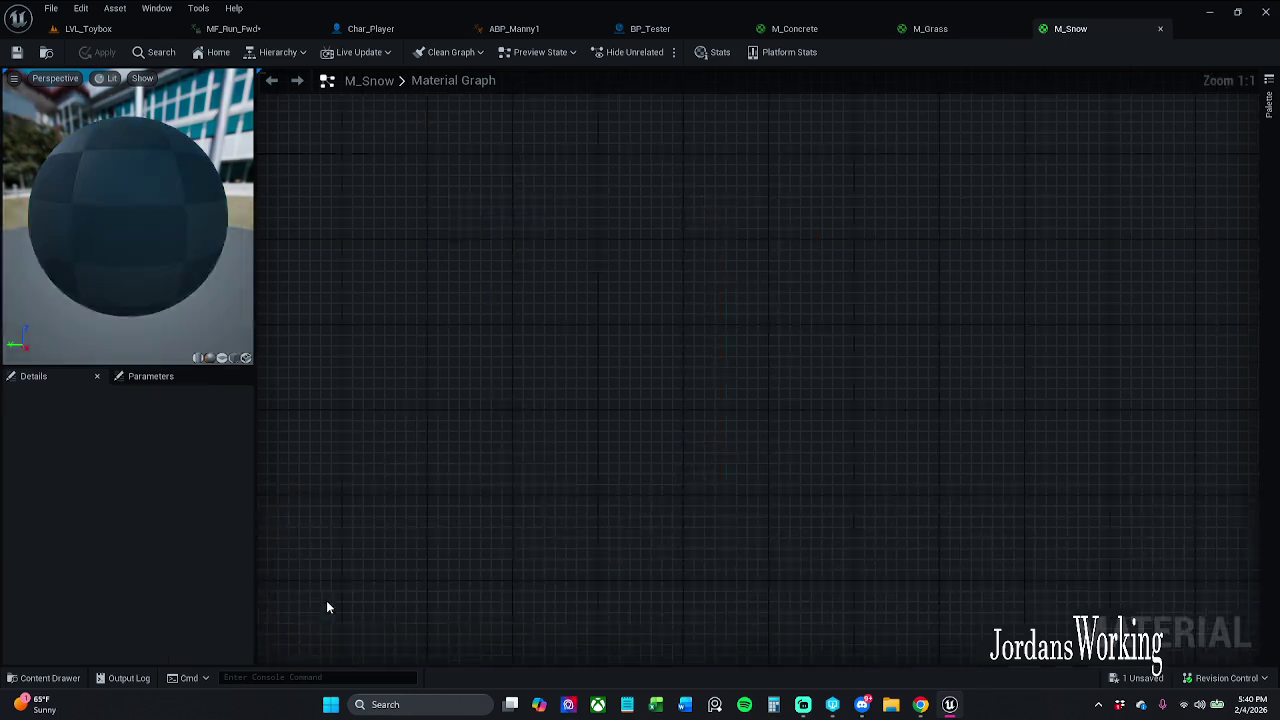
Close all three material editor tabs, returning to BP_Tester's Event Graph
{"action": "left_click", "coordinate": [868, 29]}
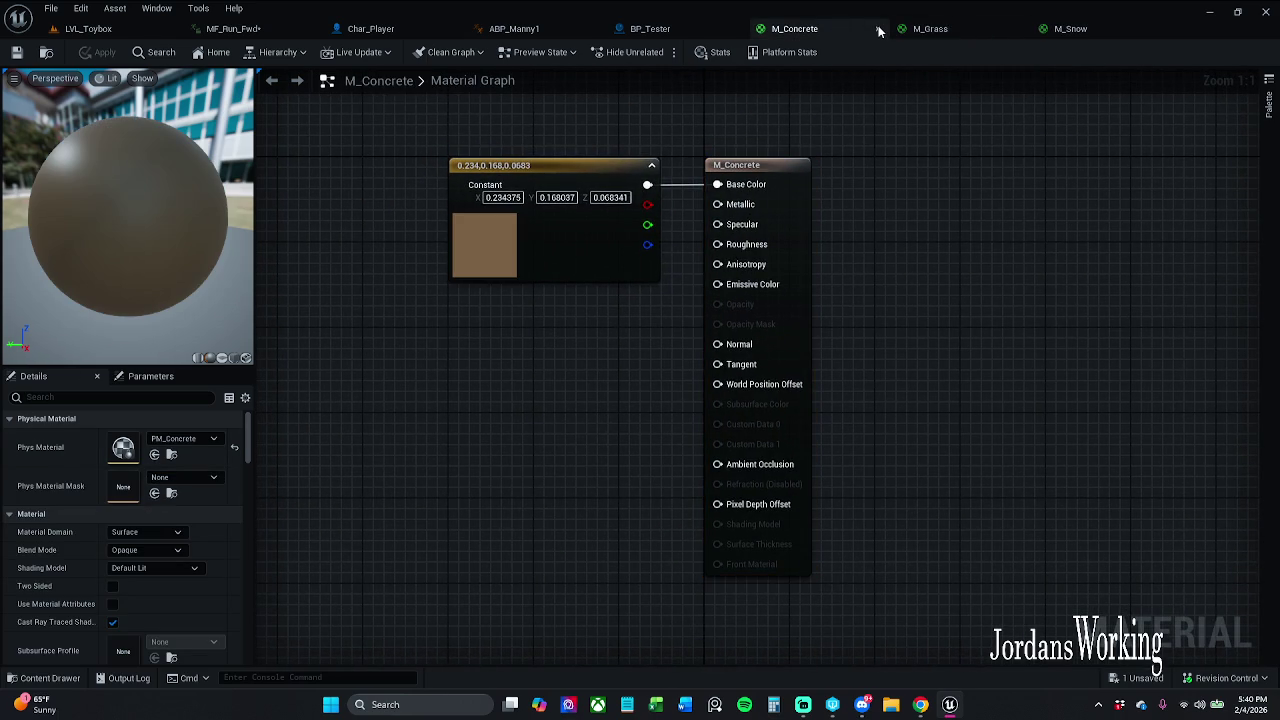
{"action": "left_click", "coordinate": [878, 31]}
{"action": "left_click", "coordinate": [872, 30]}
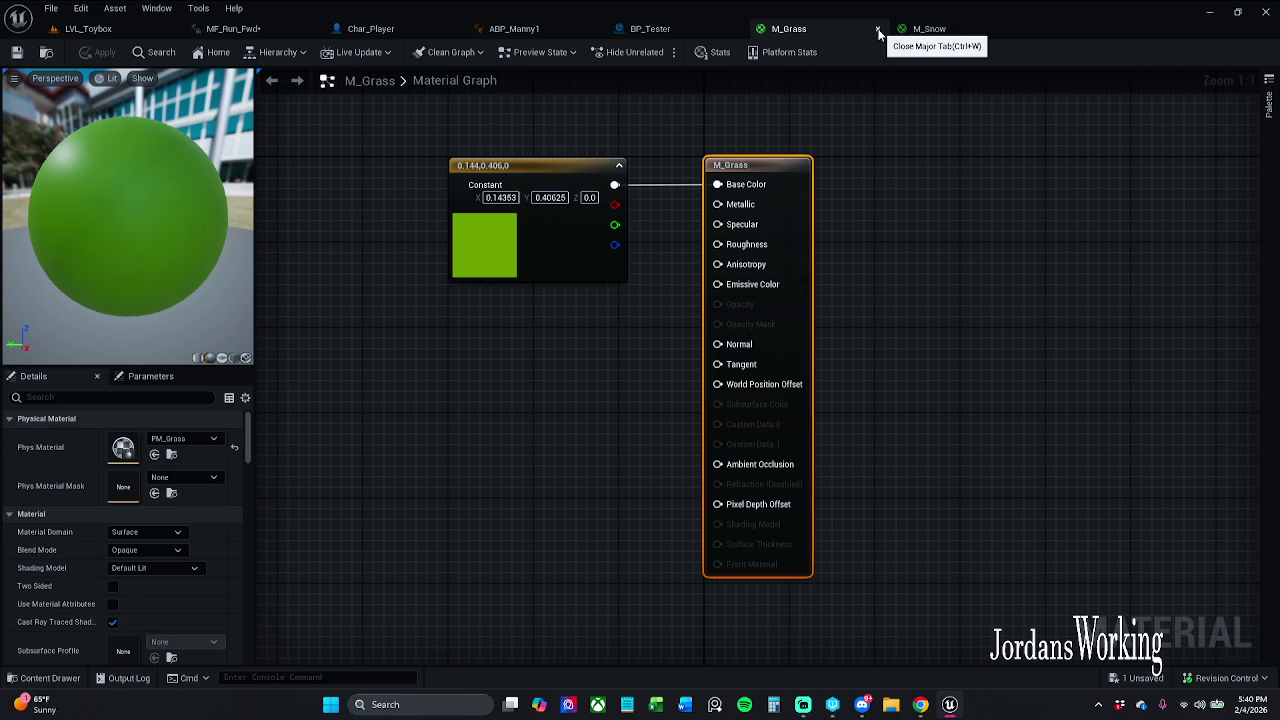
{"action": "left_click", "coordinate": [878, 32]}
{"action": "left_click", "coordinate": [851, 28]}
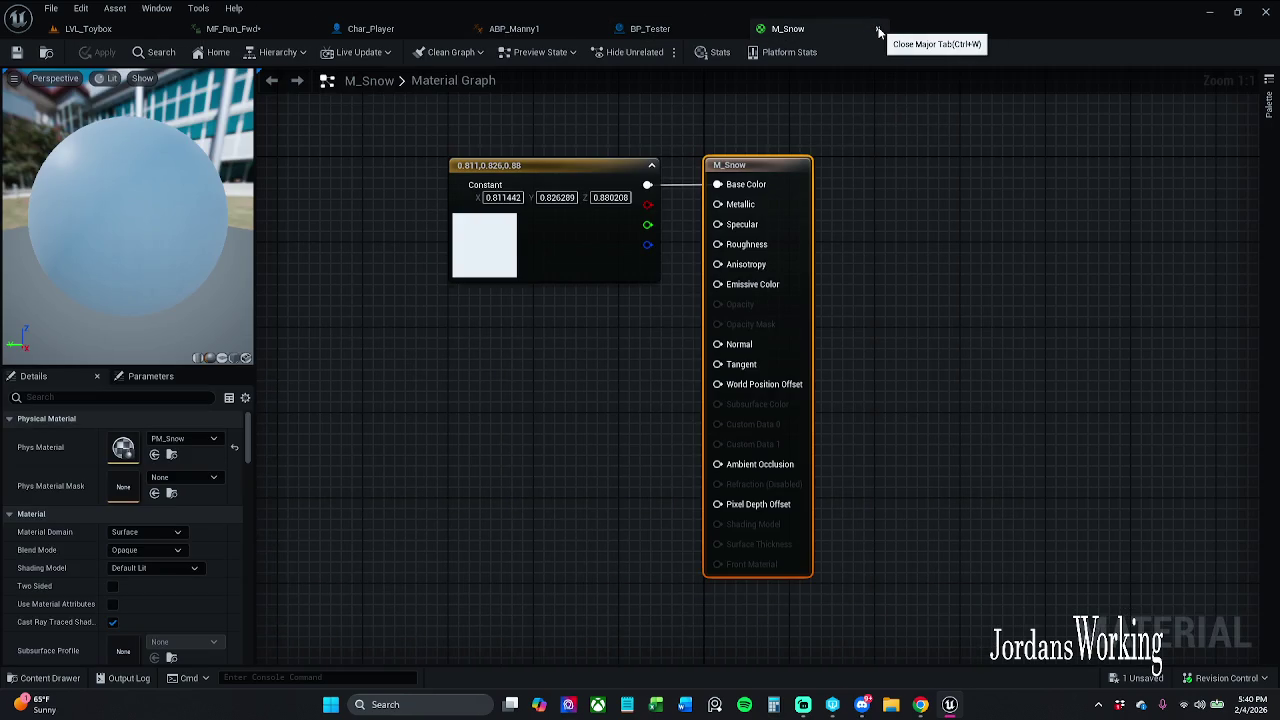
{"action": "left_click", "coordinate": [878, 31]}
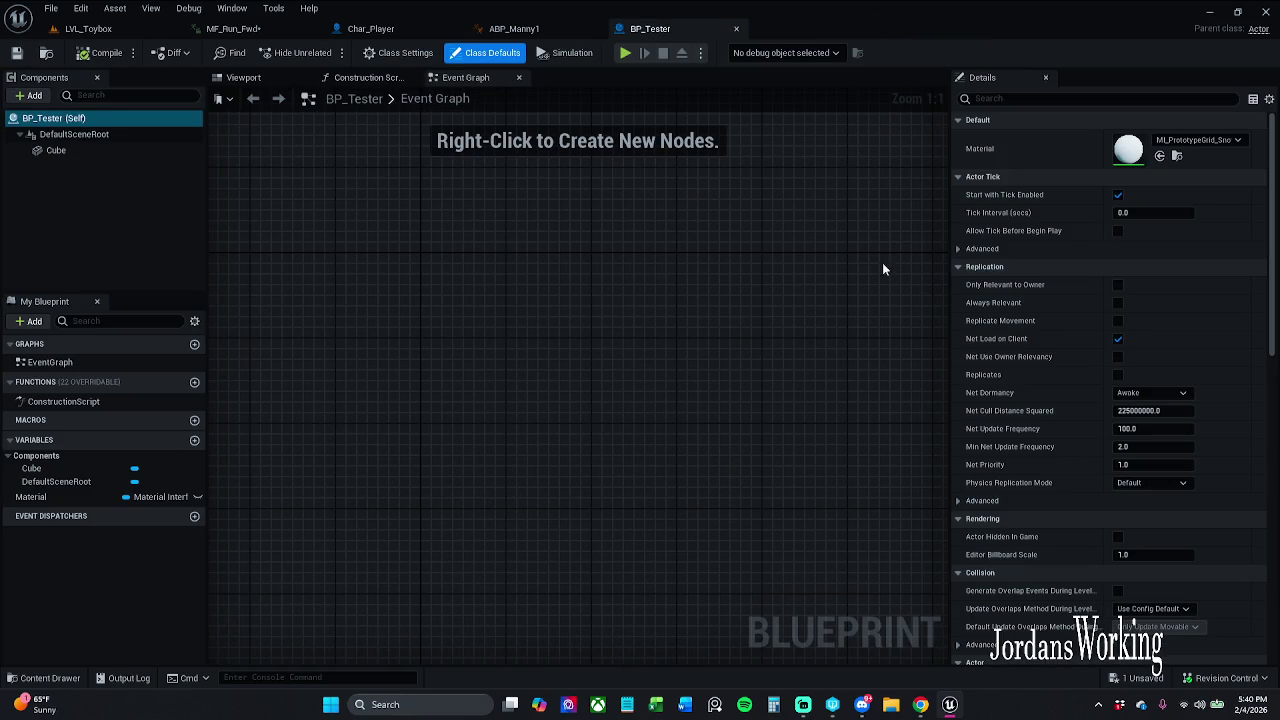
Leave the Material default unchanged and switch BP_Tester to its Construction Script graph
{"action": "left_click", "coordinate": [1200, 140]}
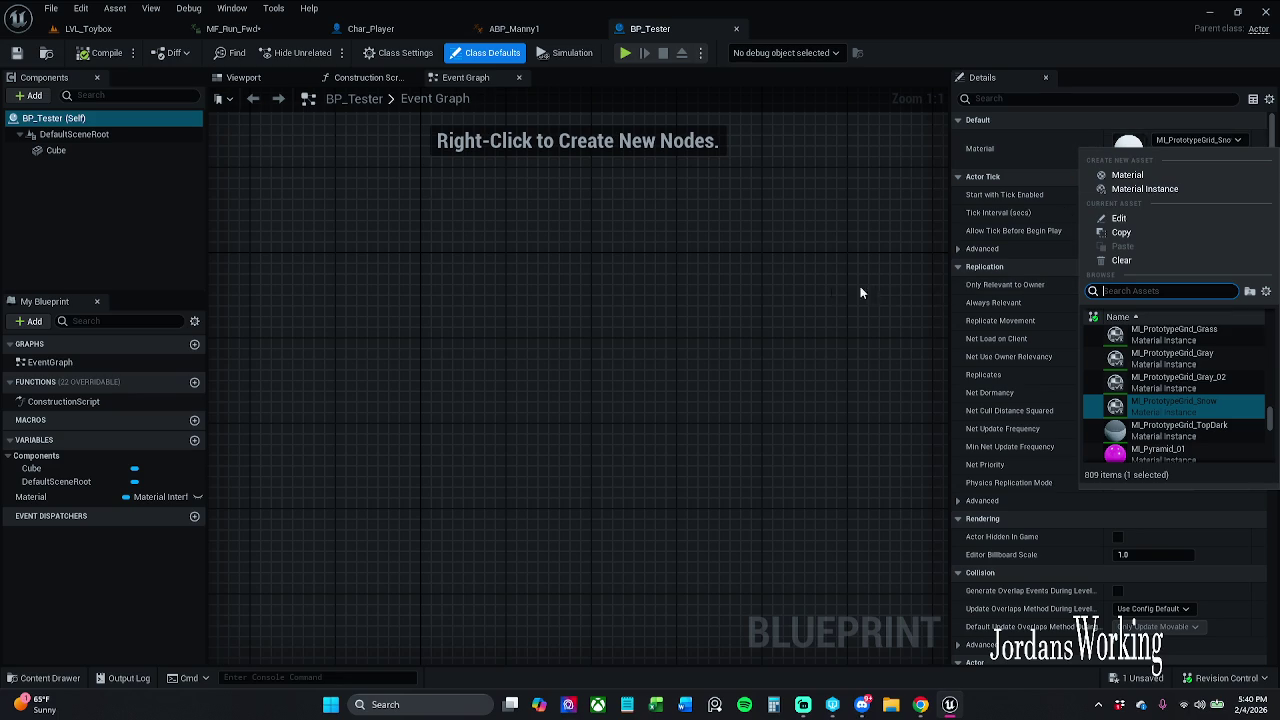
{"action": "left_click", "coordinate": [742, 311]}
{"action": "left_click", "coordinate": [264, 78]}
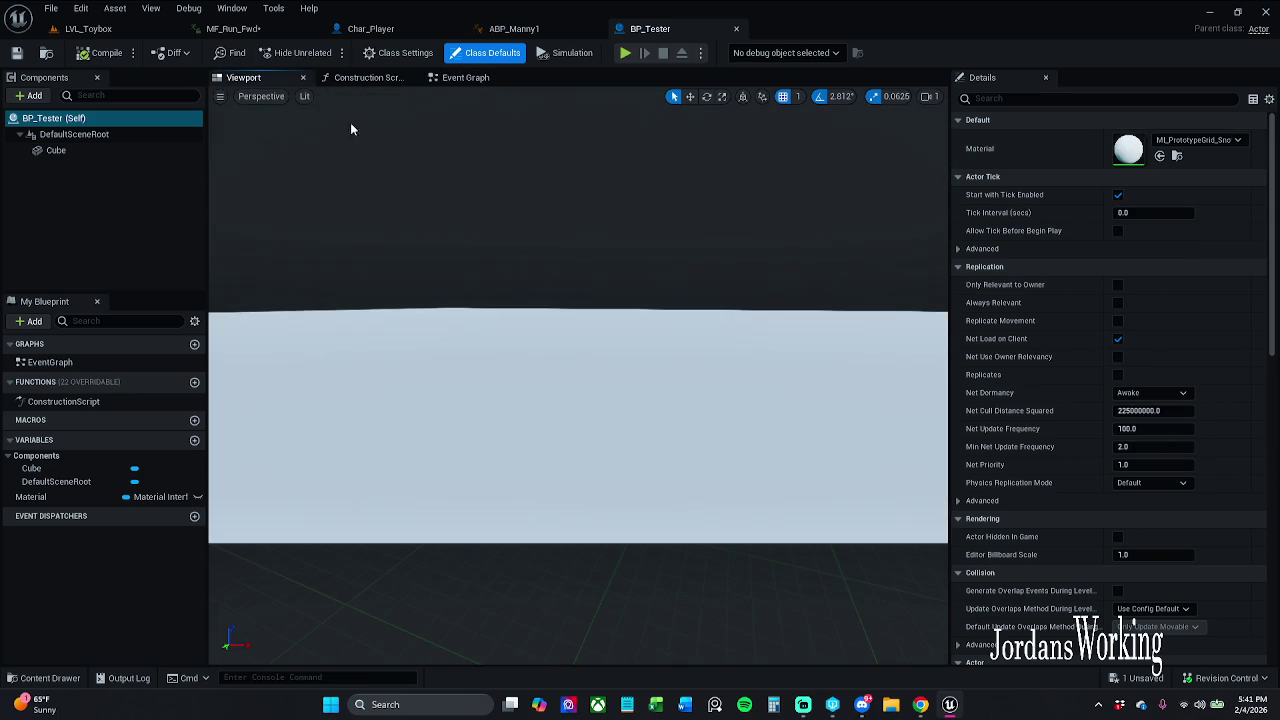
{"action": "left_click", "coordinate": [370, 78]}
{"action": "left_click", "coordinate": [470, 78]}
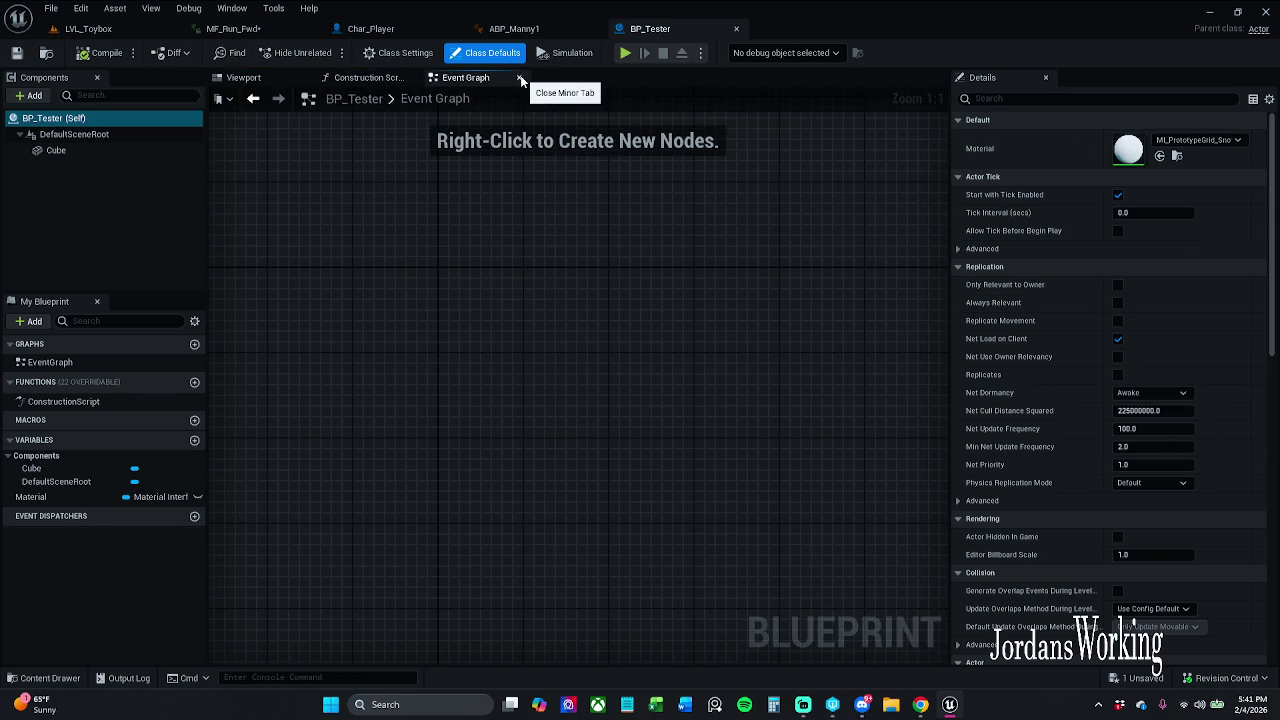
{"action": "left_click", "coordinate": [517, 78]}
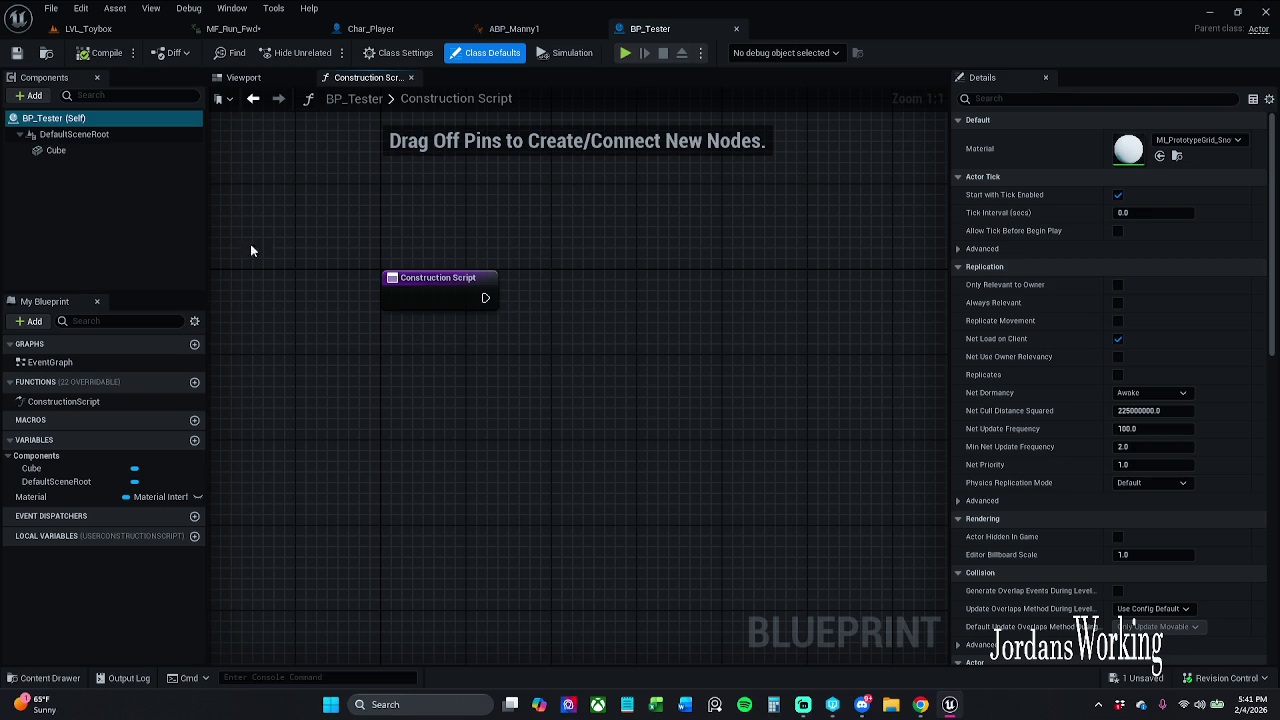
Add a Cube reference and a Set Material node targeting Cube in the Construction Script
{"action": "left_click", "coordinate": [56, 150]}
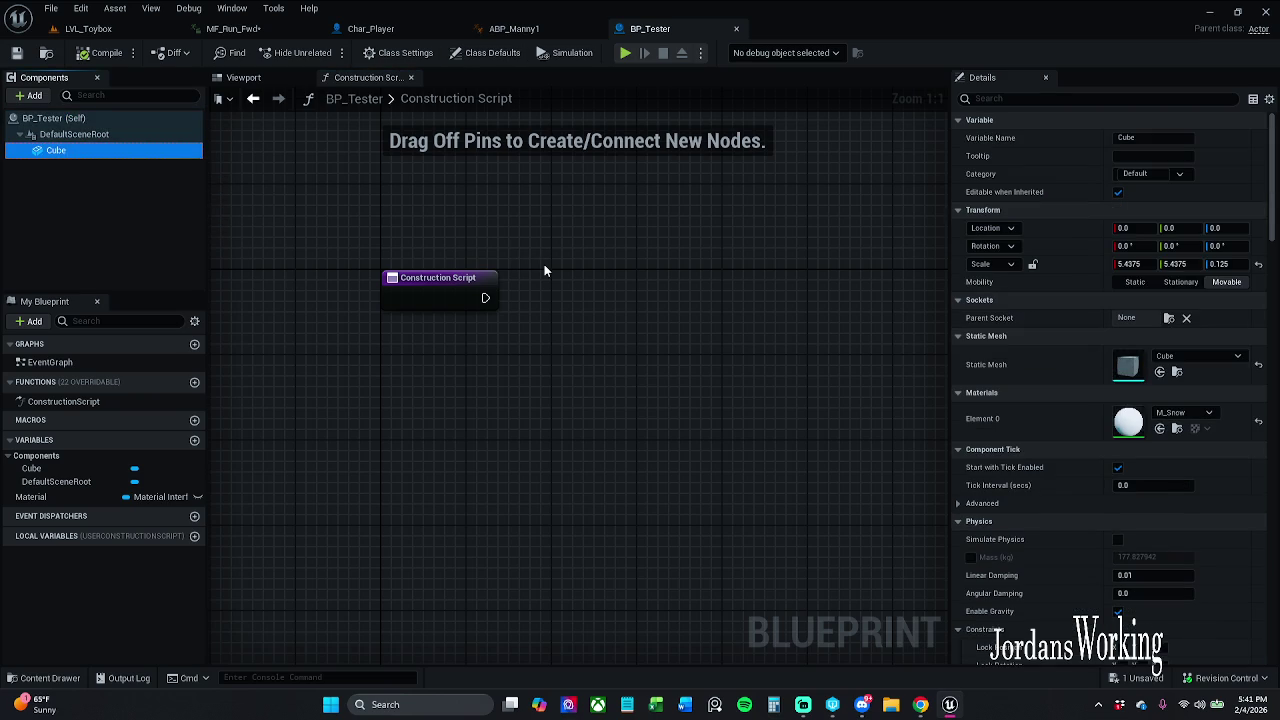
{"action": "mouse_move", "coordinate": [150, 150]}
{"action": "left_mouse_down"}
{"action": "mouse_move", "coordinate": [117, 149]}
{"action": "mouse_move", "coordinate": [465, 235]}
{"action": "mouse_move", "coordinate": [493, 302]}
{"action": "mouse_move", "coordinate": [547, 228]}
{"action": "mouse_move", "coordinate": [663, 280]}
{"action": "mouse_move", "coordinate": [601, 272]}
{"action": "left_mouse_up"}
{"action": "type", "text": "set"}
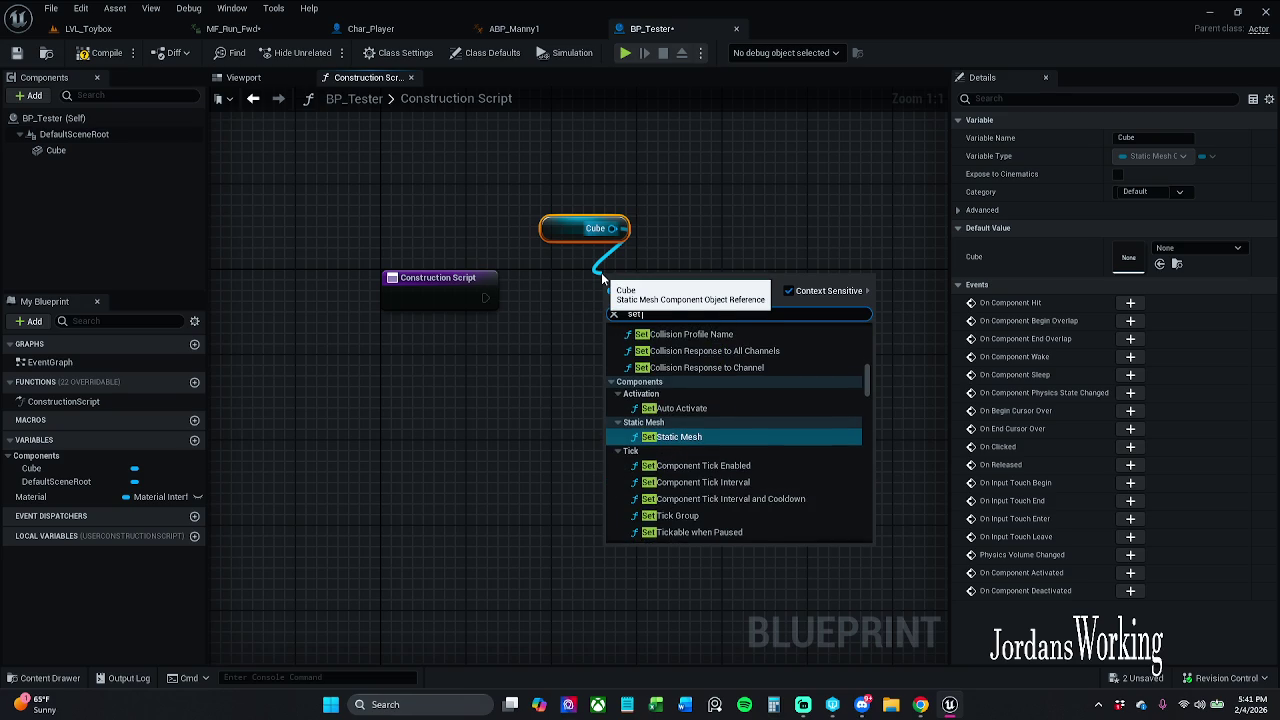
{"action": "type", "text": " materi"}
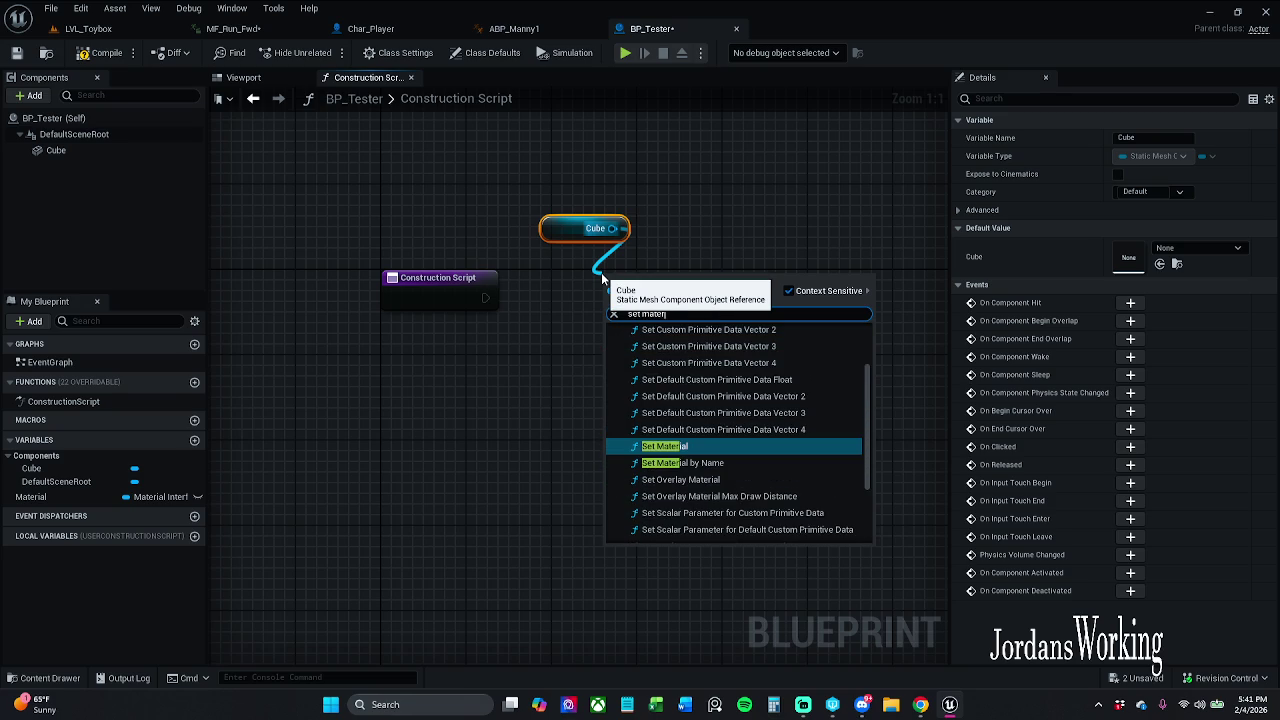
{"action": "key", "text": "Return"}
Promote Set Material's Material input to a variable, wire the execution pin, and arrange the nodes
{"action": "mouse_move", "coordinate": [607, 381]}
{"action": "left_mouse_down"}
{"action": "mouse_move", "coordinate": [533, 431]}
{"action": "mouse_move", "coordinate": [523, 424]}
{"action": "left_mouse_up"}
{"action": "left_click", "coordinate": [628, 250]}
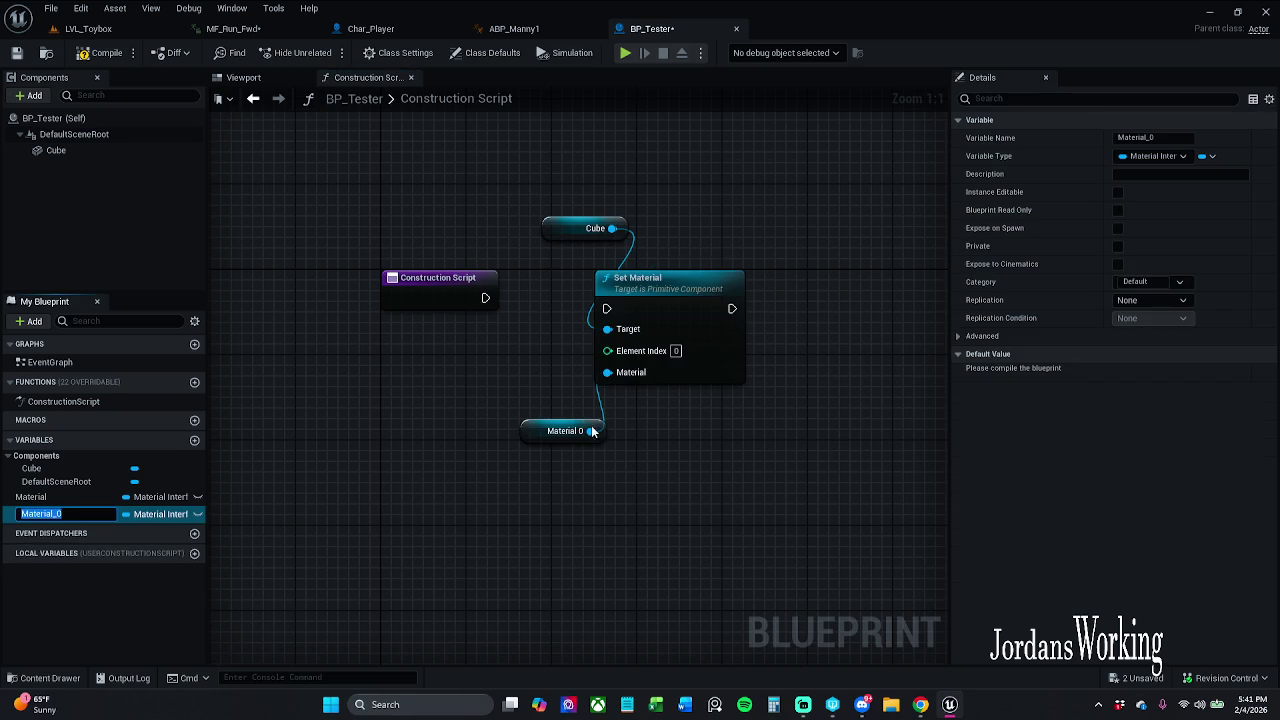
{"action": "left_click", "coordinate": [517, 432]}
{"action": "left_click_drag", "start_coordinate": [607, 308], "coordinate": [490, 298]}
{"action": "left_click", "coordinate": [585, 229]}
{"action": "left_click_drag", "start_coordinate": [607, 309], "coordinate": [495, 301]}
{"action": "mouse_move", "coordinate": [609, 373]}
{"action": "left_mouse_down"}
{"action": "mouse_move", "coordinate": [568, 369]}
{"action": "mouse_move", "coordinate": [585, 361]}
{"action": "mouse_move", "coordinate": [597, 362]}
{"action": "mouse_move", "coordinate": [528, 374]}
{"action": "mouse_move", "coordinate": [533, 386]}
{"action": "left_mouse_up"}
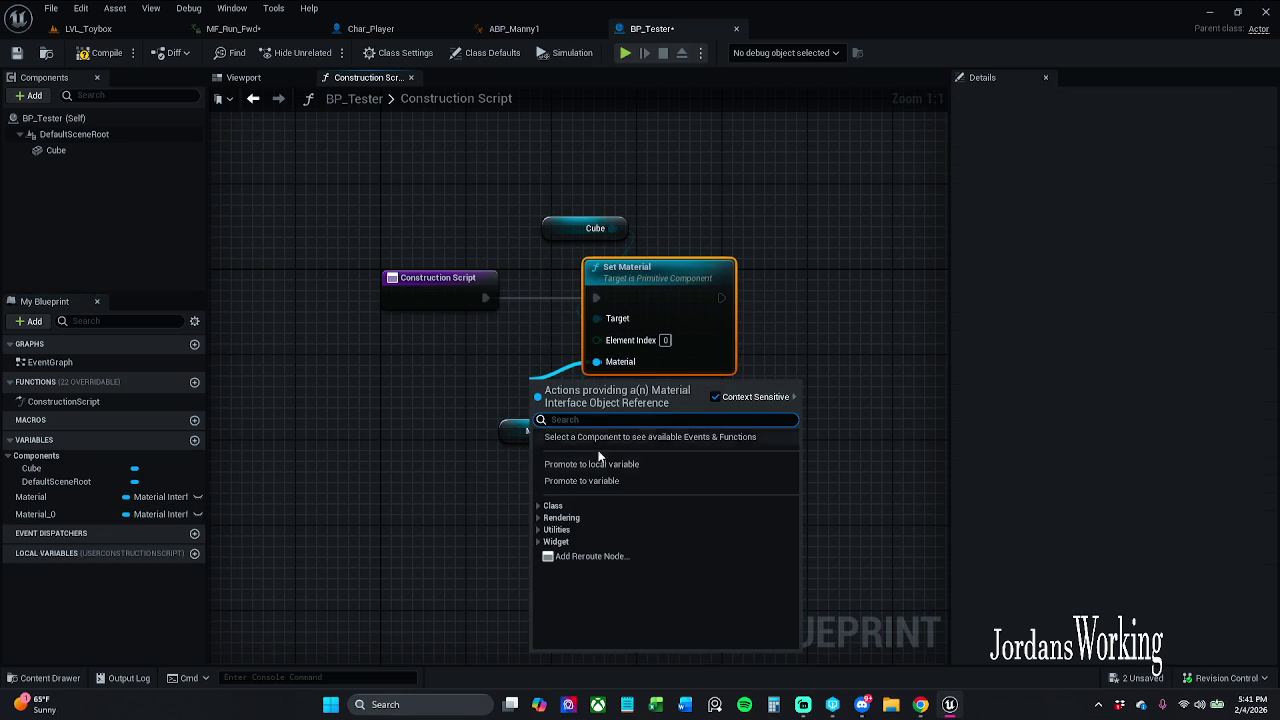
{"action": "left_click", "coordinate": [412, 344]}
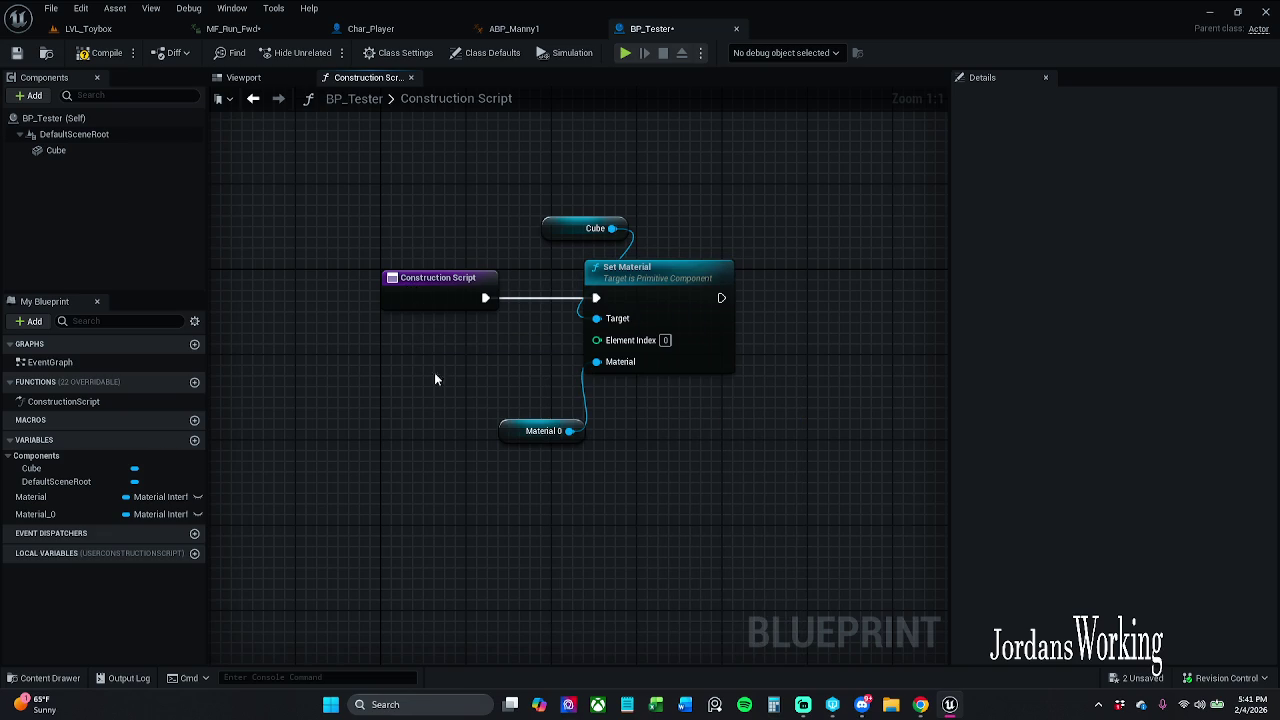
{"action": "left_click", "coordinate": [500, 403]}
{"action": "left_click_drag", "start_coordinate": [500, 403], "coordinate": [513, 392]}
{"action": "left_click_drag", "start_coordinate": [559, 240], "coordinate": [569, 251]}
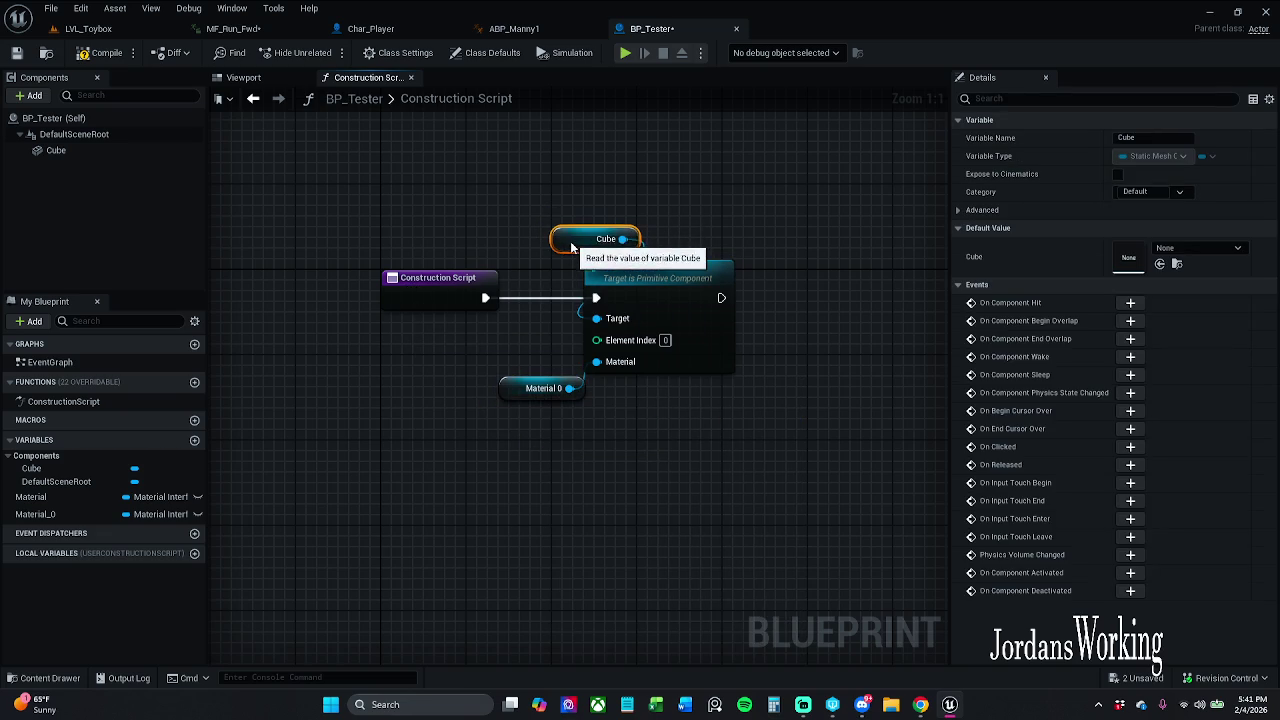
{"action": "mouse_move", "coordinate": [513, 396]}
{"action": "left_mouse_down"}
{"action": "mouse_move", "coordinate": [543, 397]}
{"action": "mouse_move", "coordinate": [534, 408]}
{"action": "left_mouse_up"}
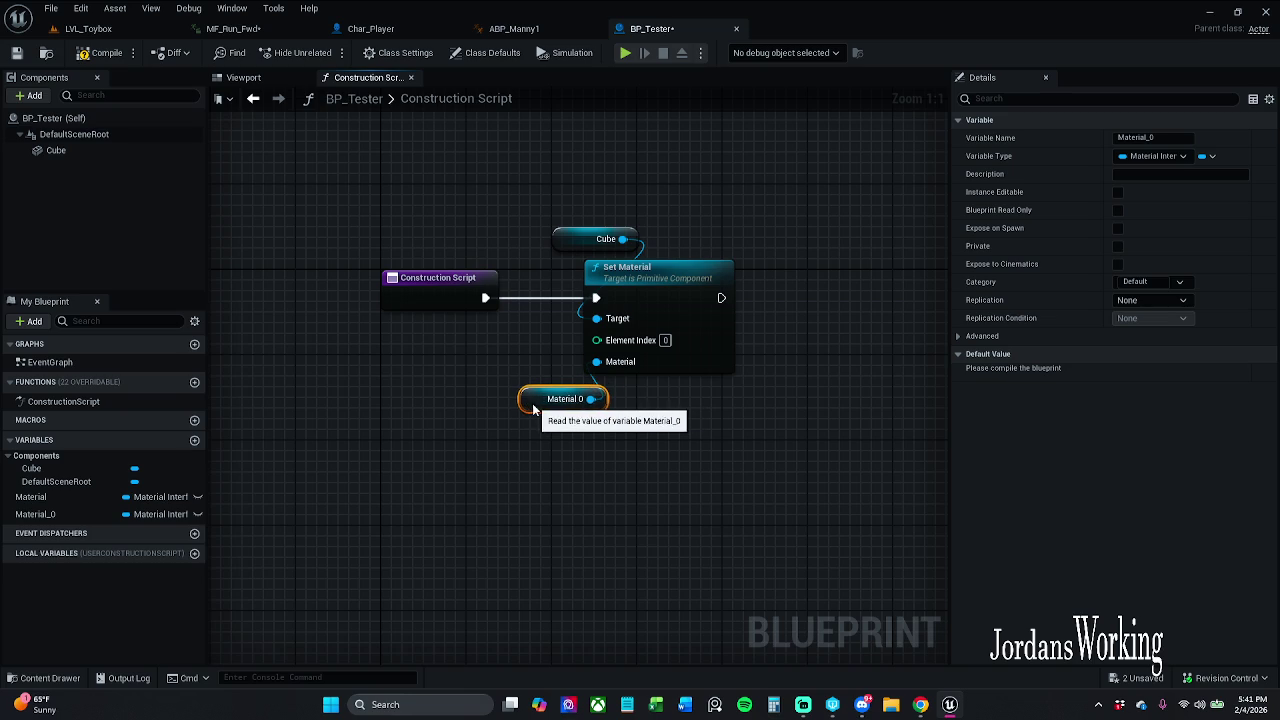
Rename the new variable to Mat and compile BP_Tester
{"action": "left_click", "coordinate": [1081, 142]}
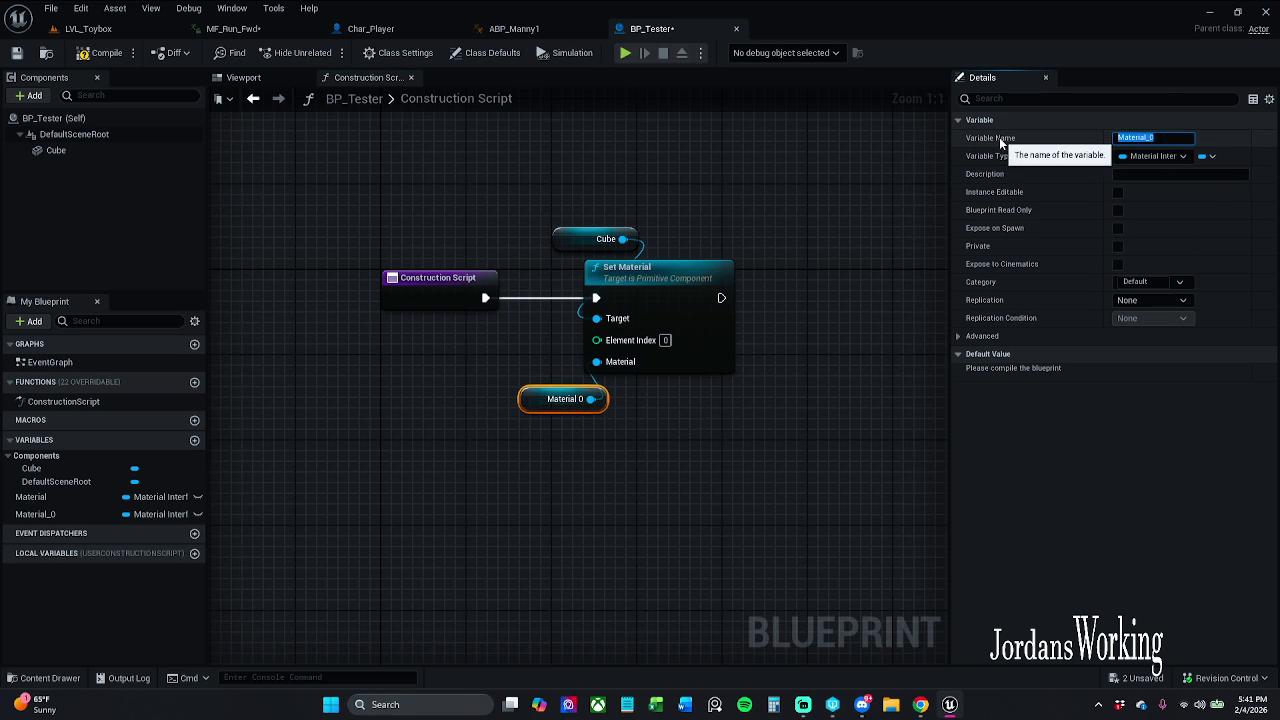
{"action": "type", "text": "M"}
{"action": "type", "text": "ate"}
{"action": "key", "text": "Return"}
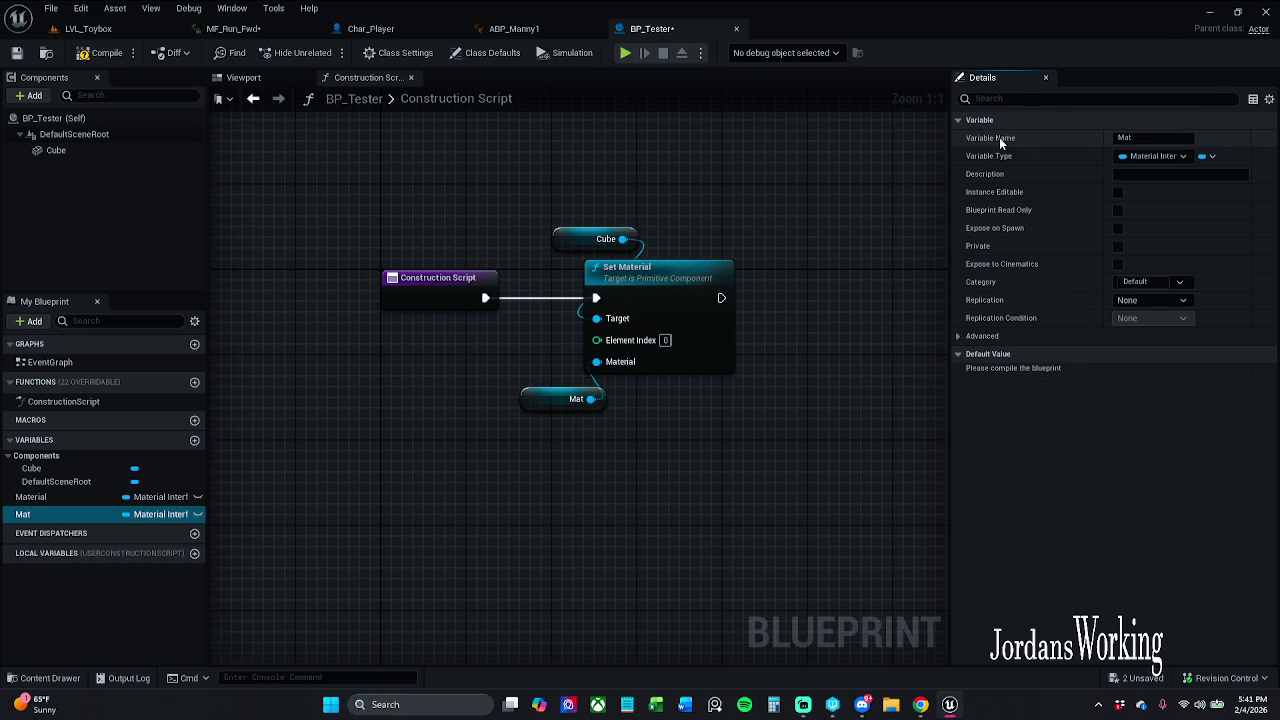
{"action": "left_click", "coordinate": [98, 52]}
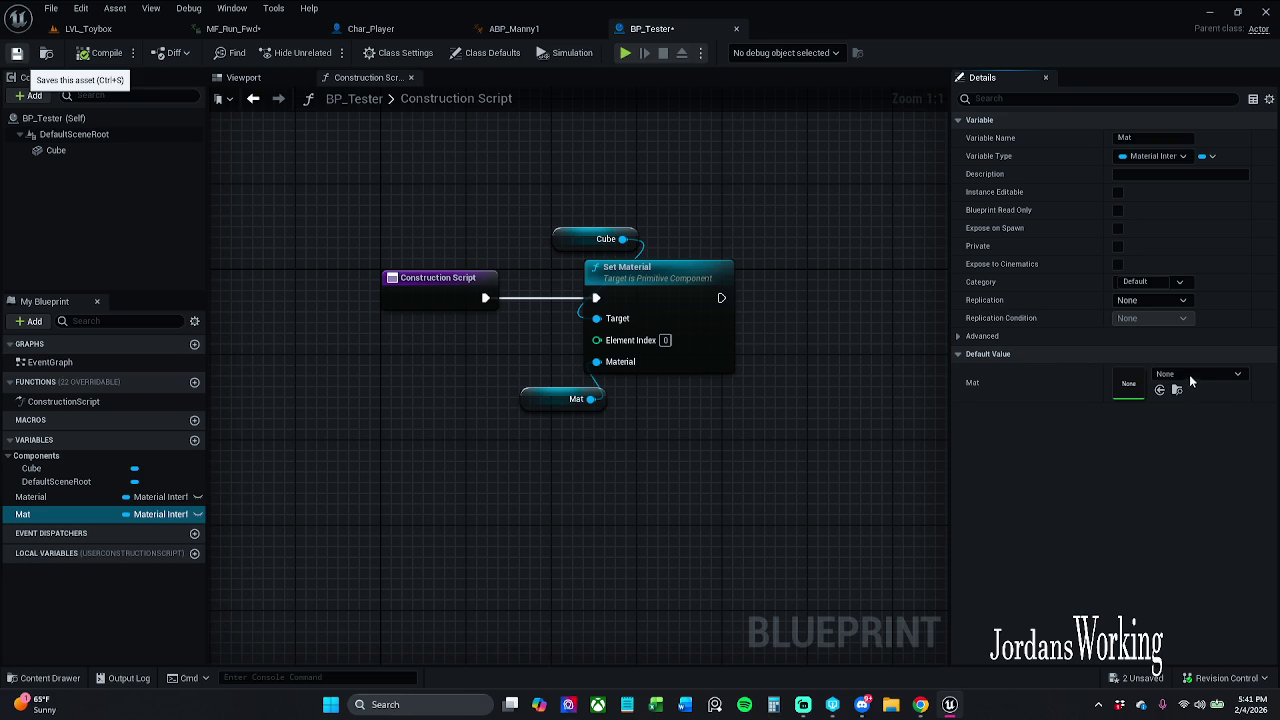
Save and check out BP_Tester, then look through the materials folder for Mat's default
{"action": "key", "text": "ctrl+s"}
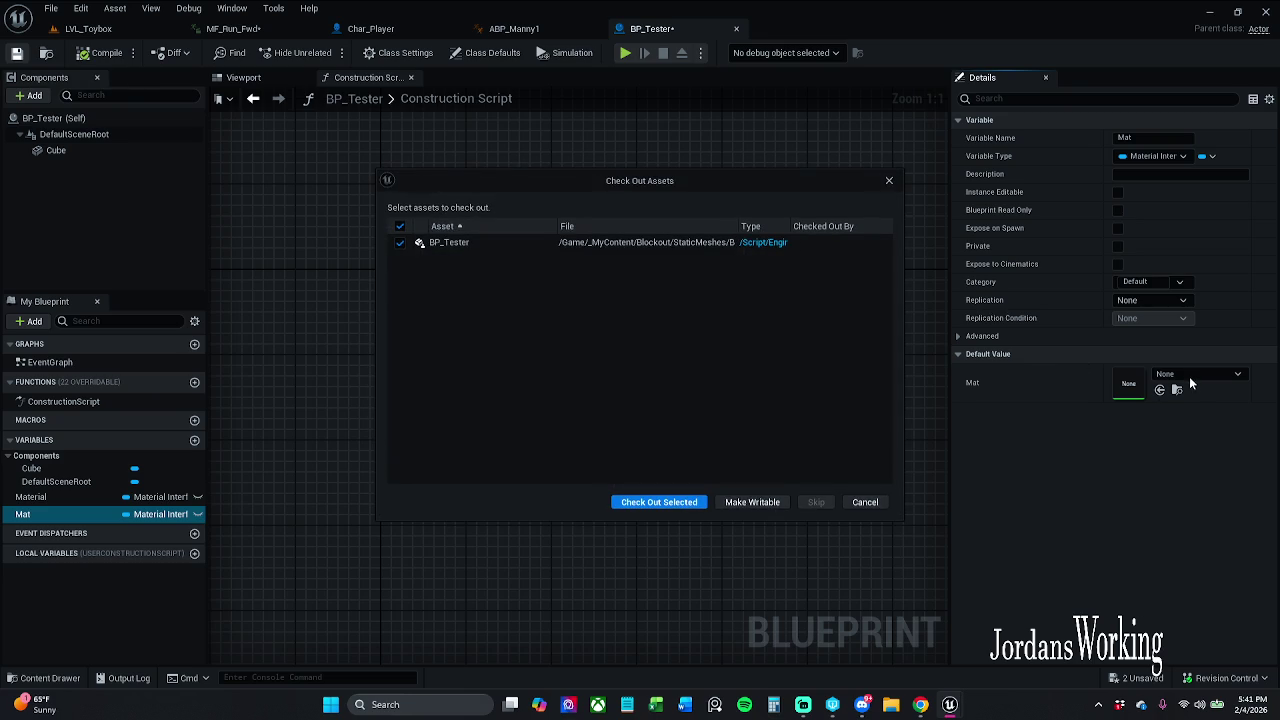
{"action": "left_click", "coordinate": [675, 502]}
{"action": "left_click", "coordinate": [1195, 376]}
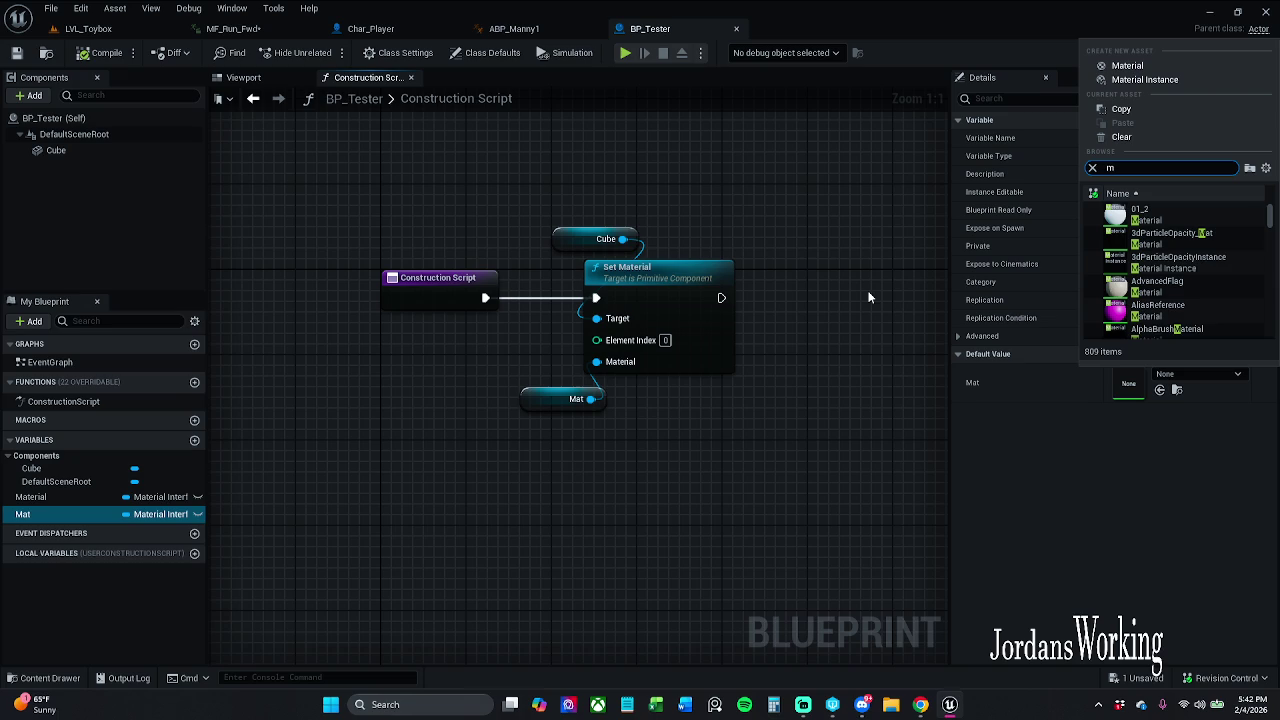
{"action": "left_click", "coordinate": [40, 678]}
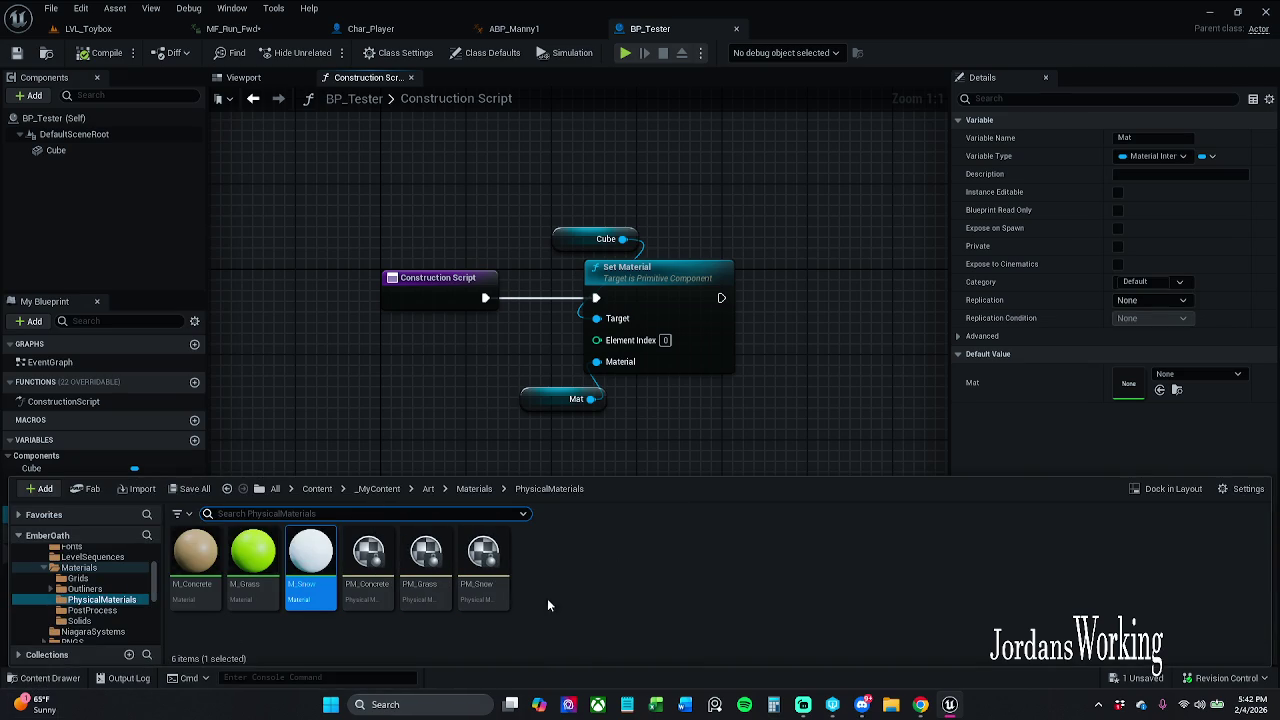
{"action": "left_click", "coordinate": [450, 594]}
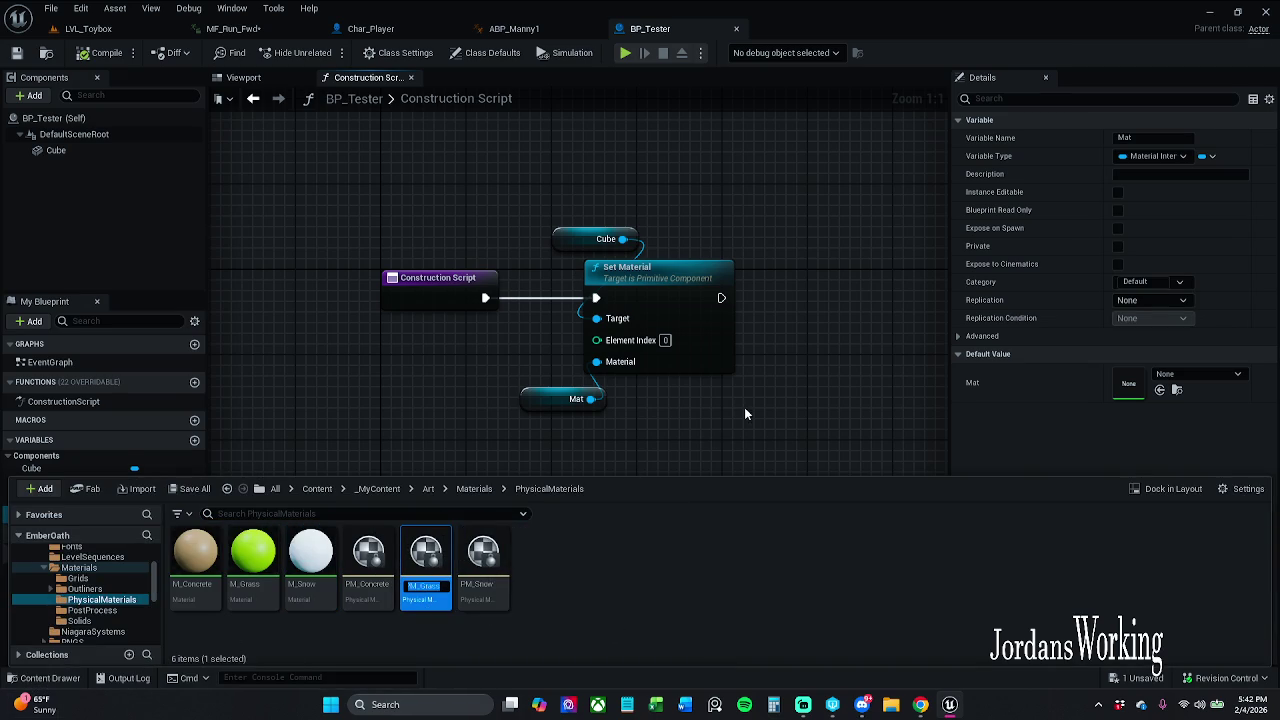
{"action": "left_click", "coordinate": [744, 407]}
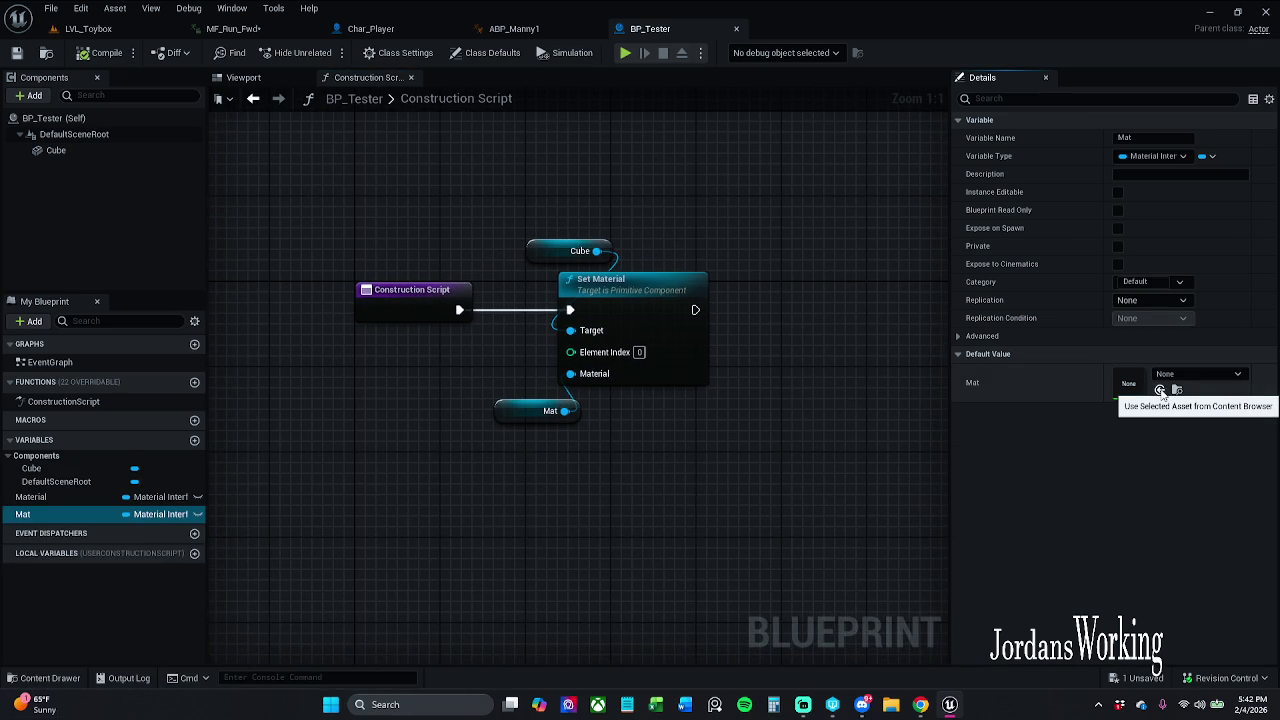
Set Mat's default value to M_Grass via the material search, then open M_Grass
{"action": "left_click", "coordinate": [1198, 374]}
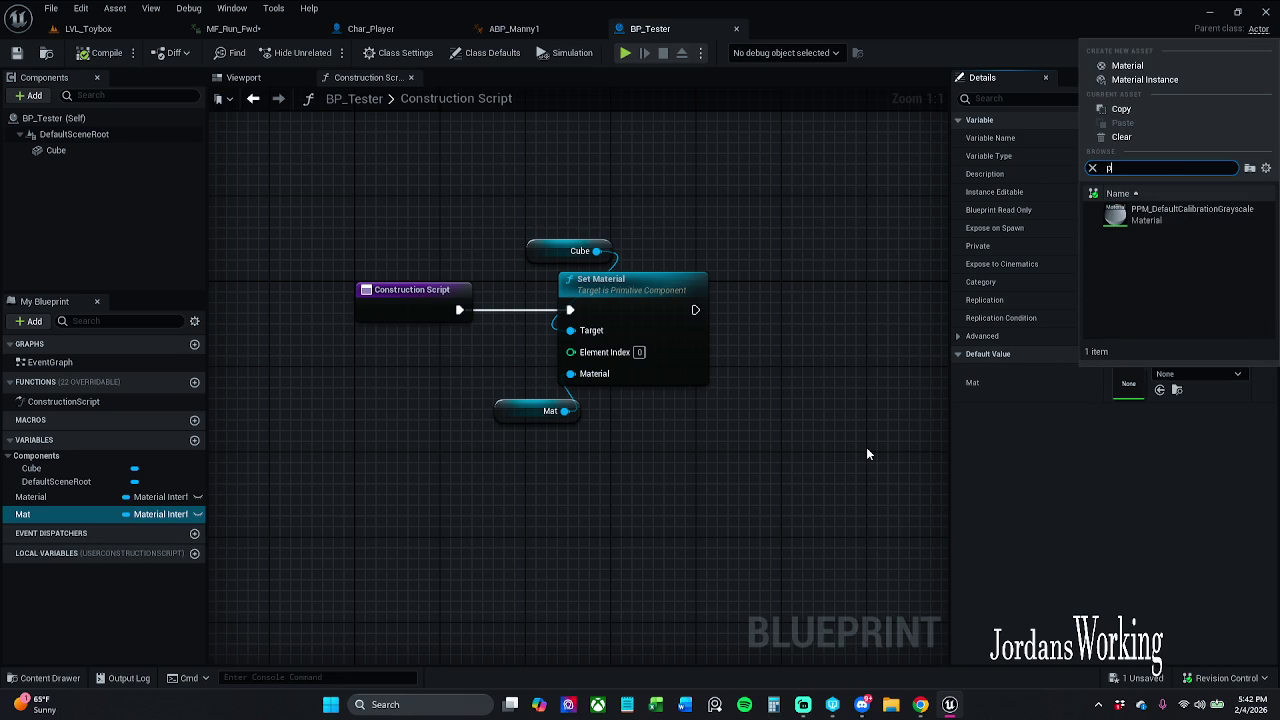
{"action": "key", "text": "BackSpace"}
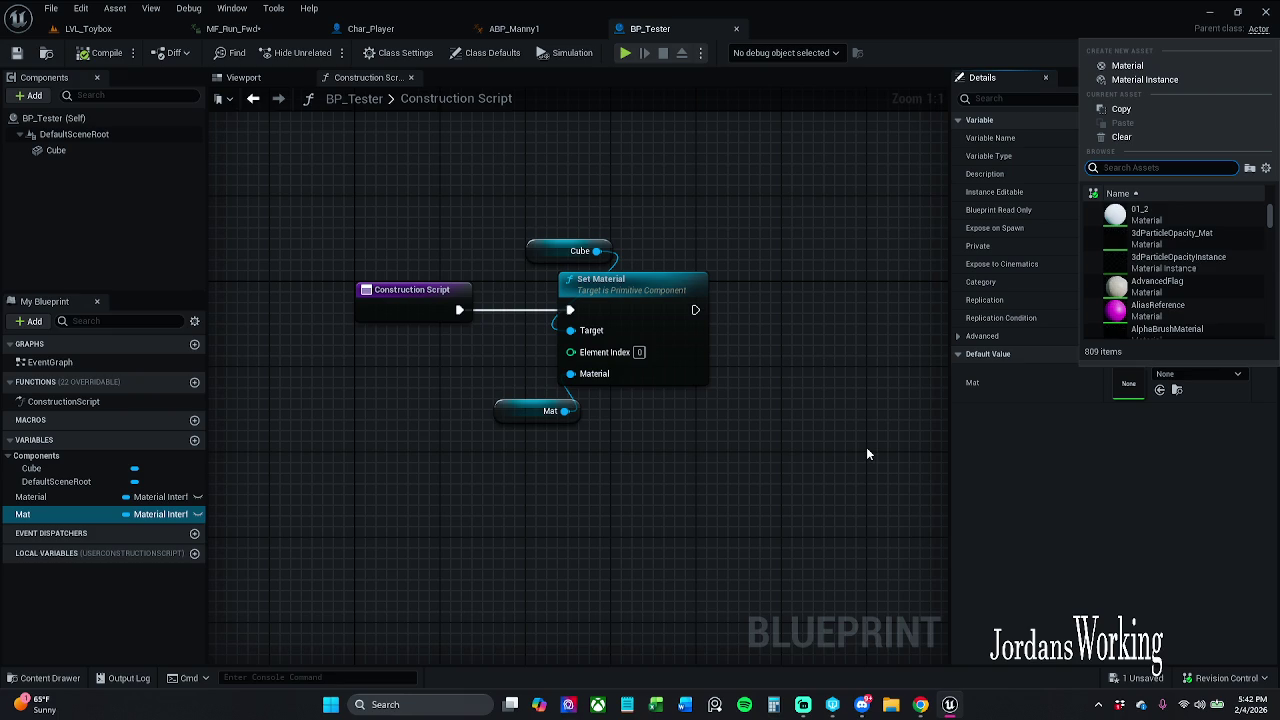
{"action": "type", "text": "m grass"}
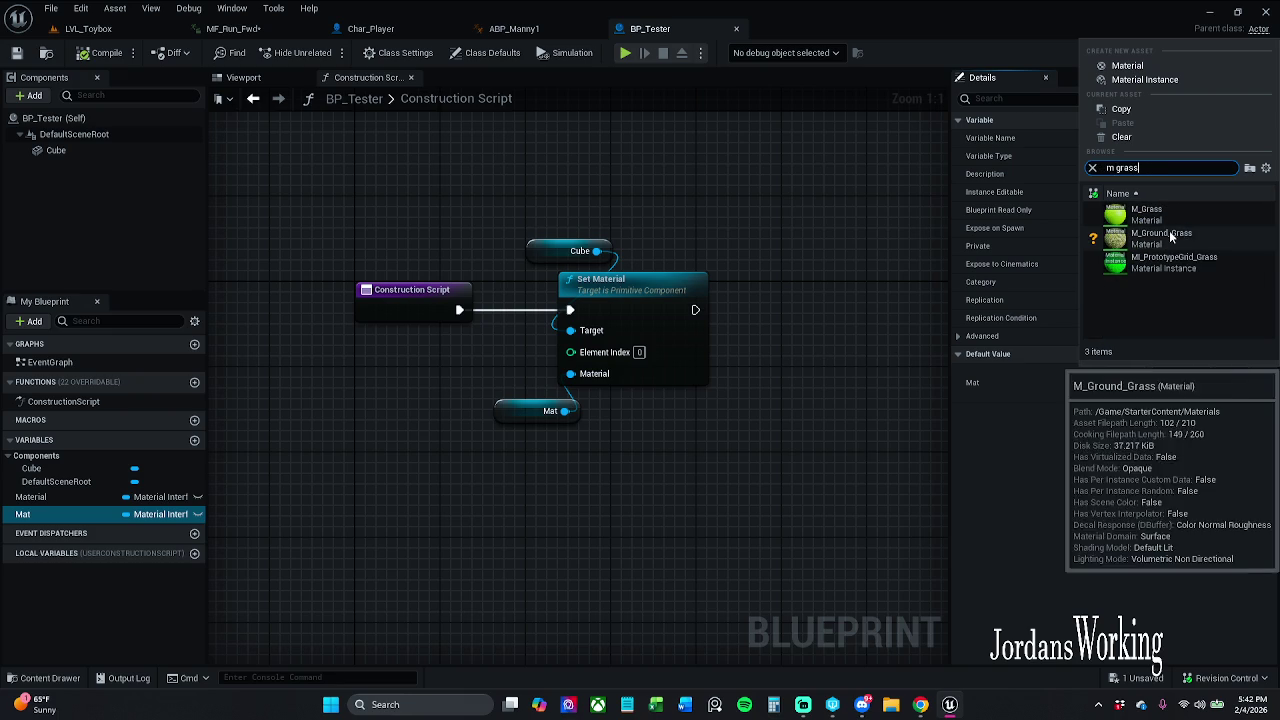
{"action": "left_click", "coordinate": [1180, 216]}
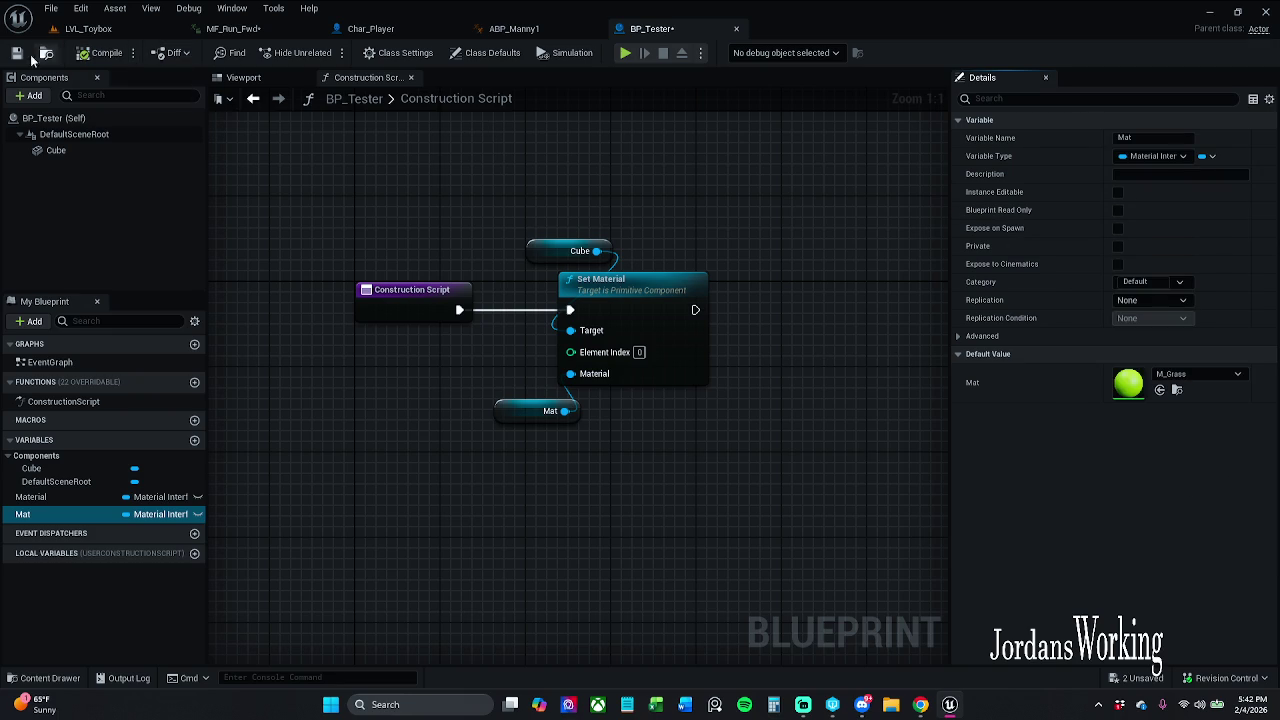
{"action": "left_click", "coordinate": [1195, 374]}
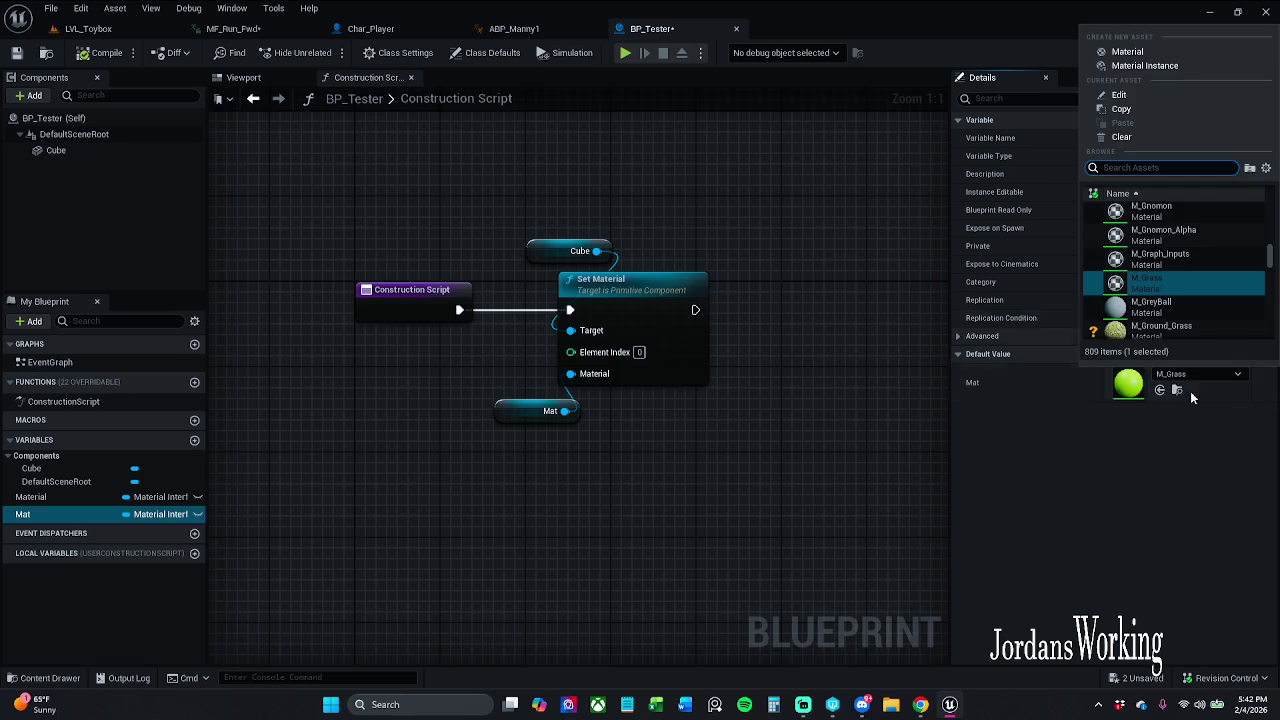
{"action": "scroll", "coordinate": [1203, 300], "scroll_direction": "down", "scroll_amount": 2}
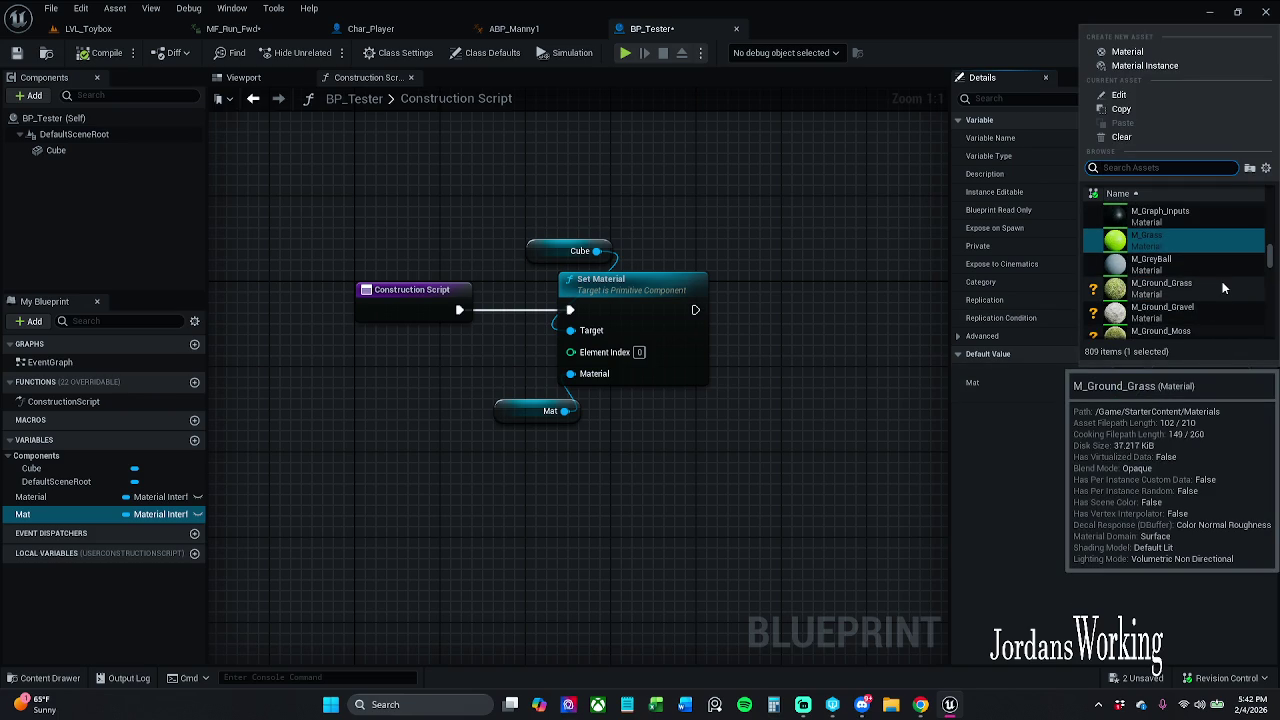
{"action": "scroll", "coordinate": [1214, 287], "scroll_direction": "down", "scroll_amount": 1}
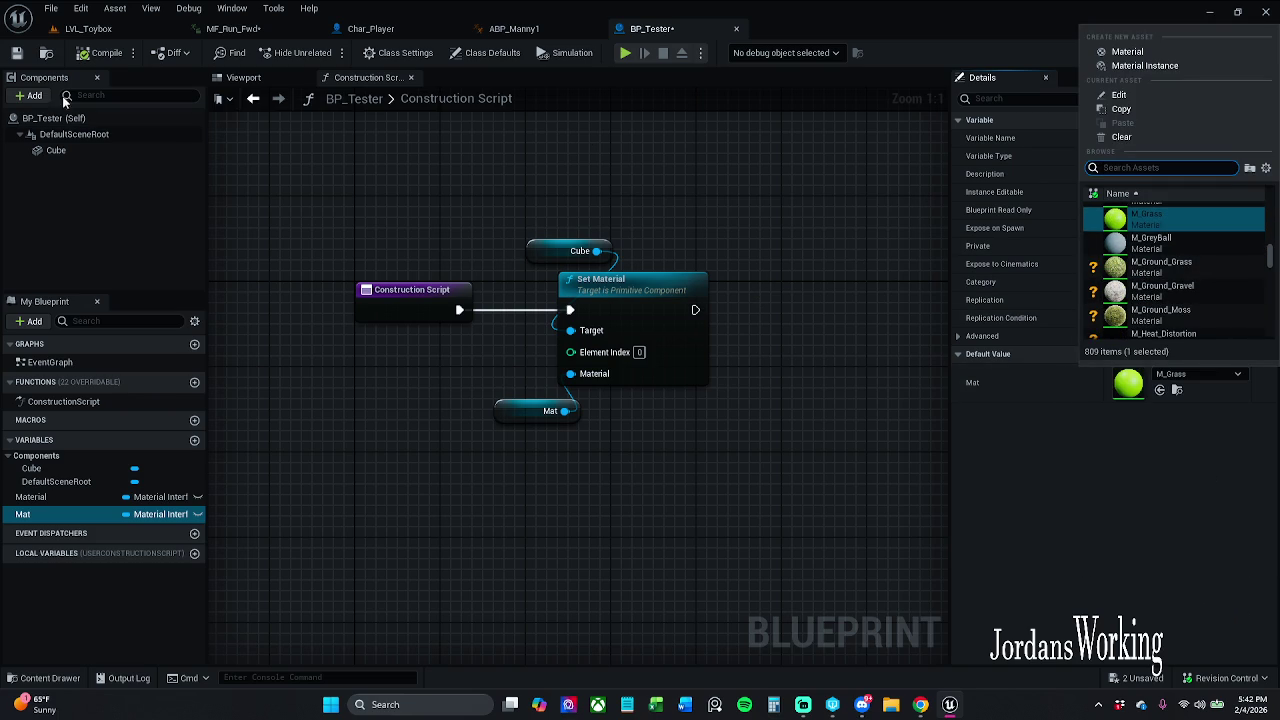
{"action": "left_click", "coordinate": [148, 97]}
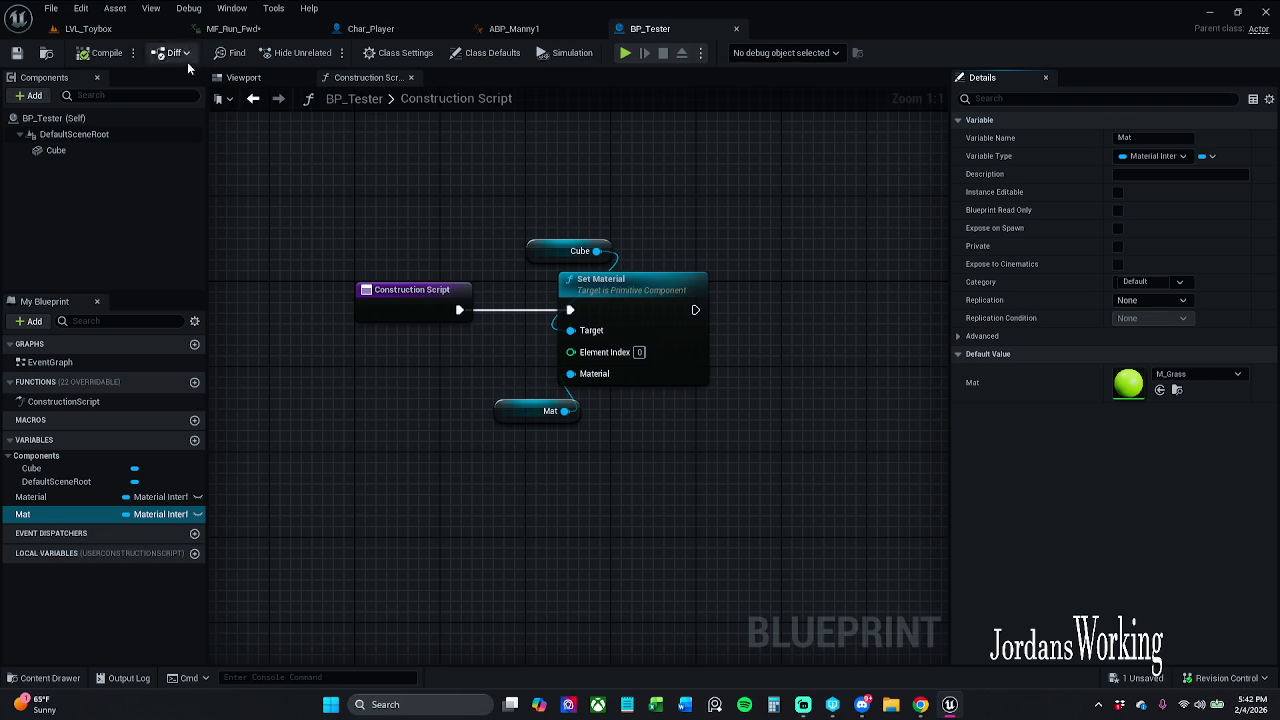
{"action": "double_click", "coordinate": [1128, 384]}
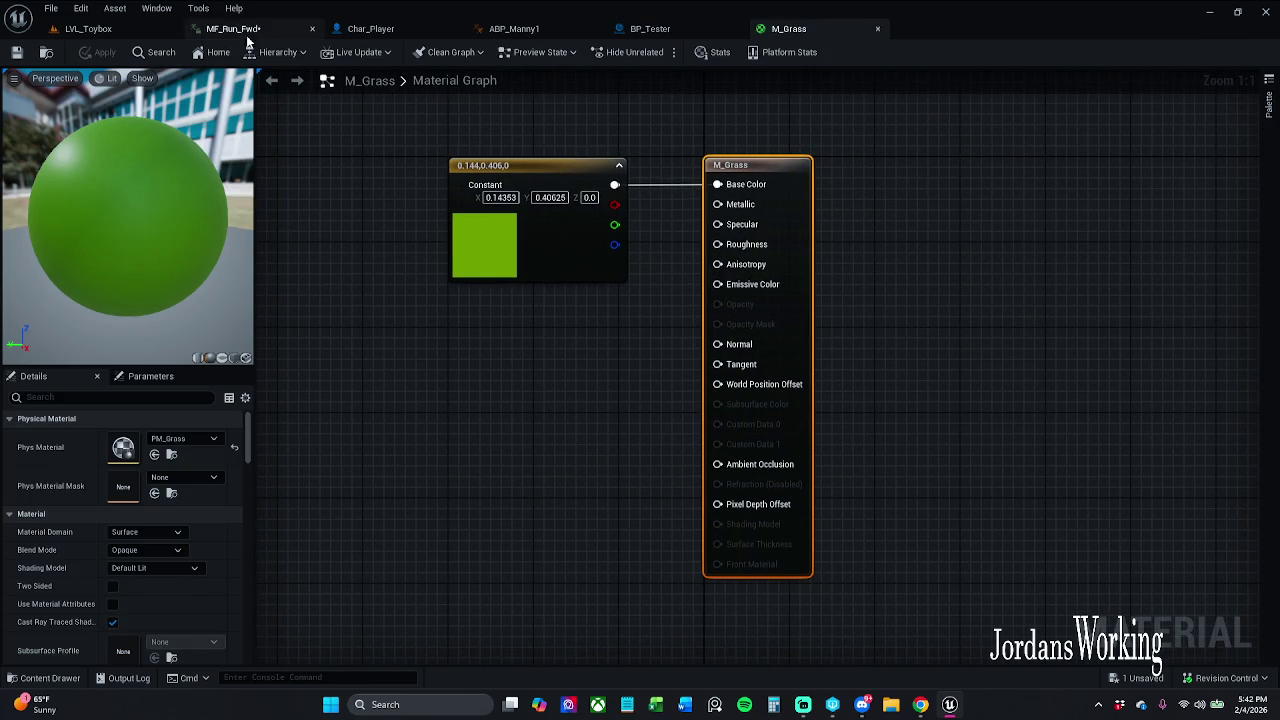
Return to LVL_Toybox and browse the content drawer to _MyContent > Blockout > StaticMeshes
{"action": "left_click", "coordinate": [88, 28]}
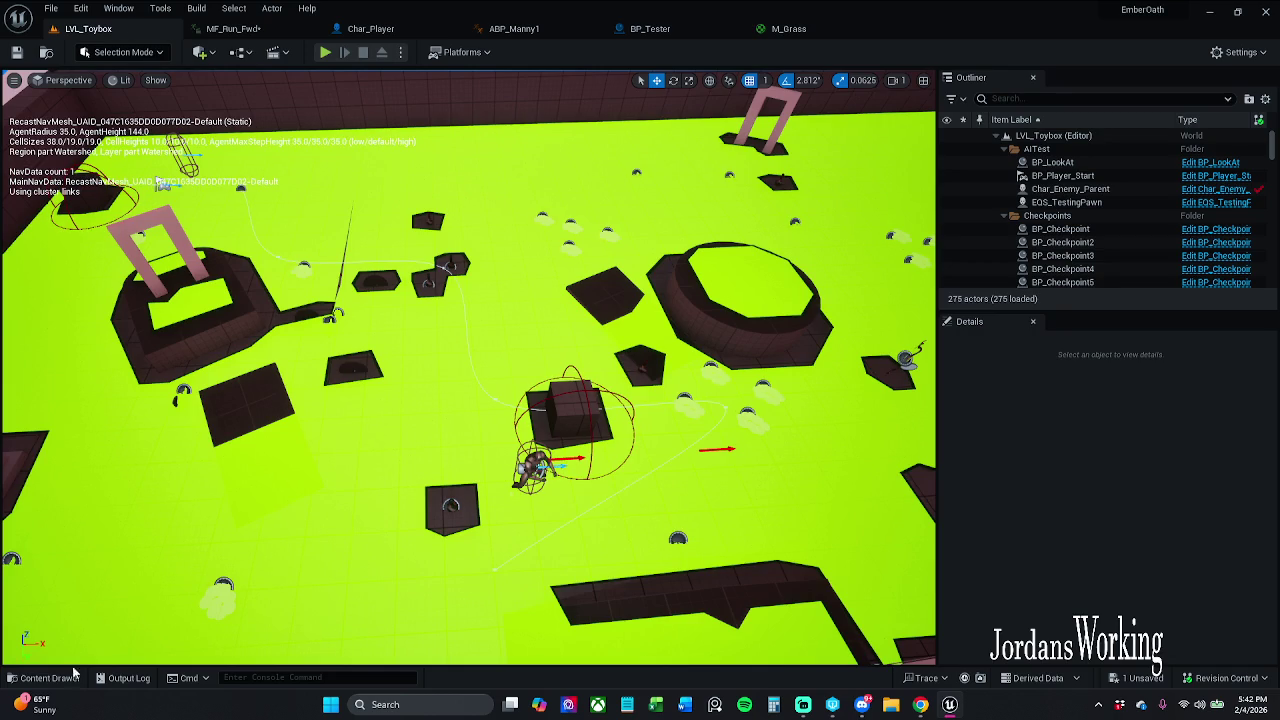
{"action": "left_click", "coordinate": [50, 678]}
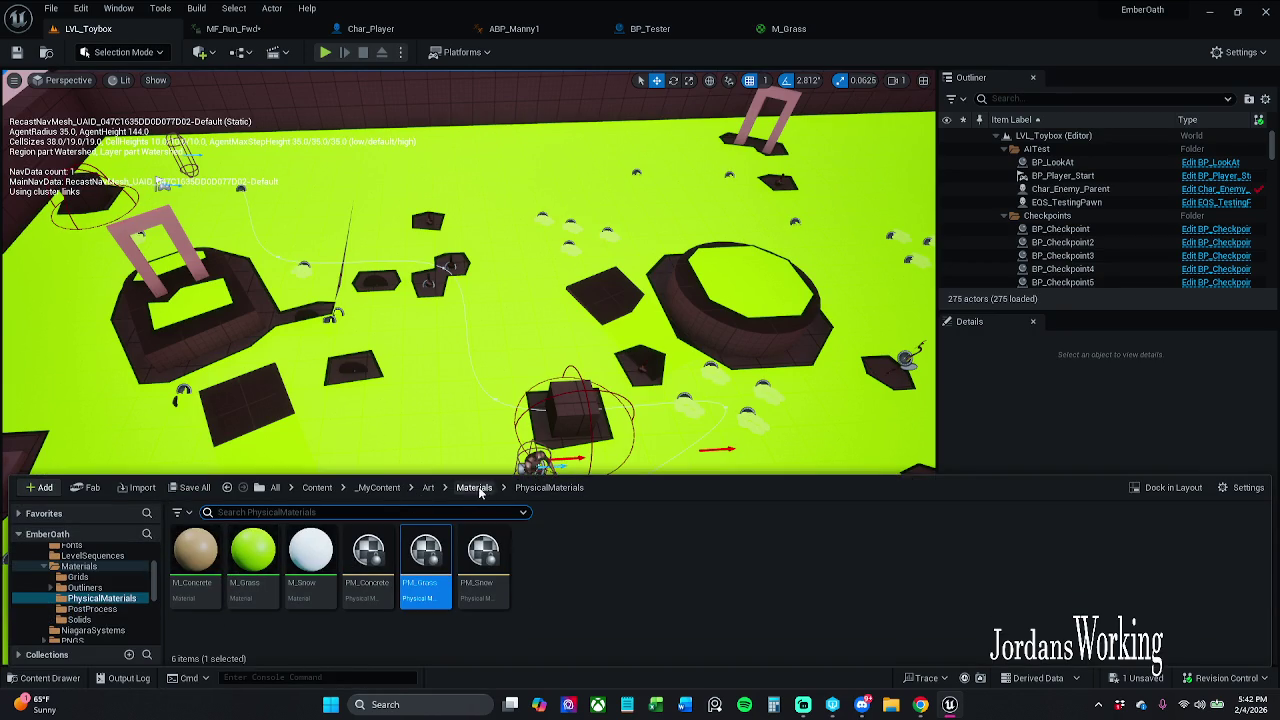
{"action": "left_click", "coordinate": [376, 487]}
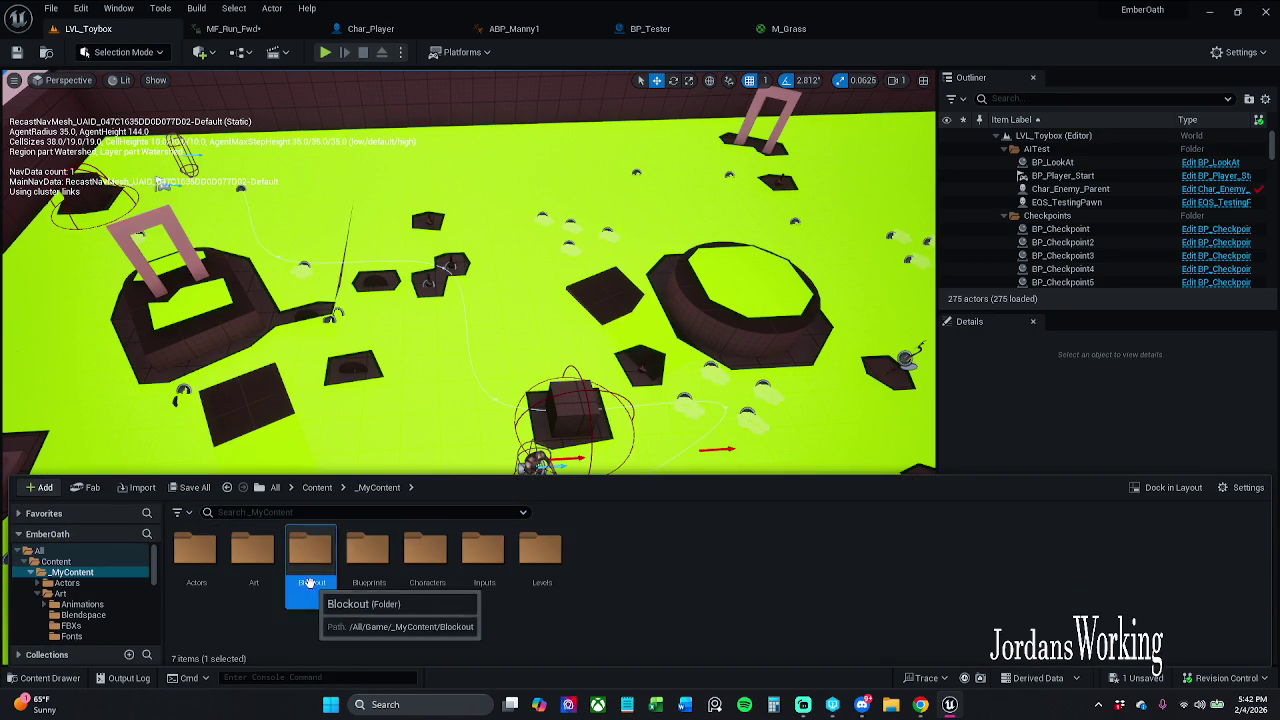
{"action": "double_click", "coordinate": [311, 560]}
{"action": "double_click", "coordinate": [195, 560]}
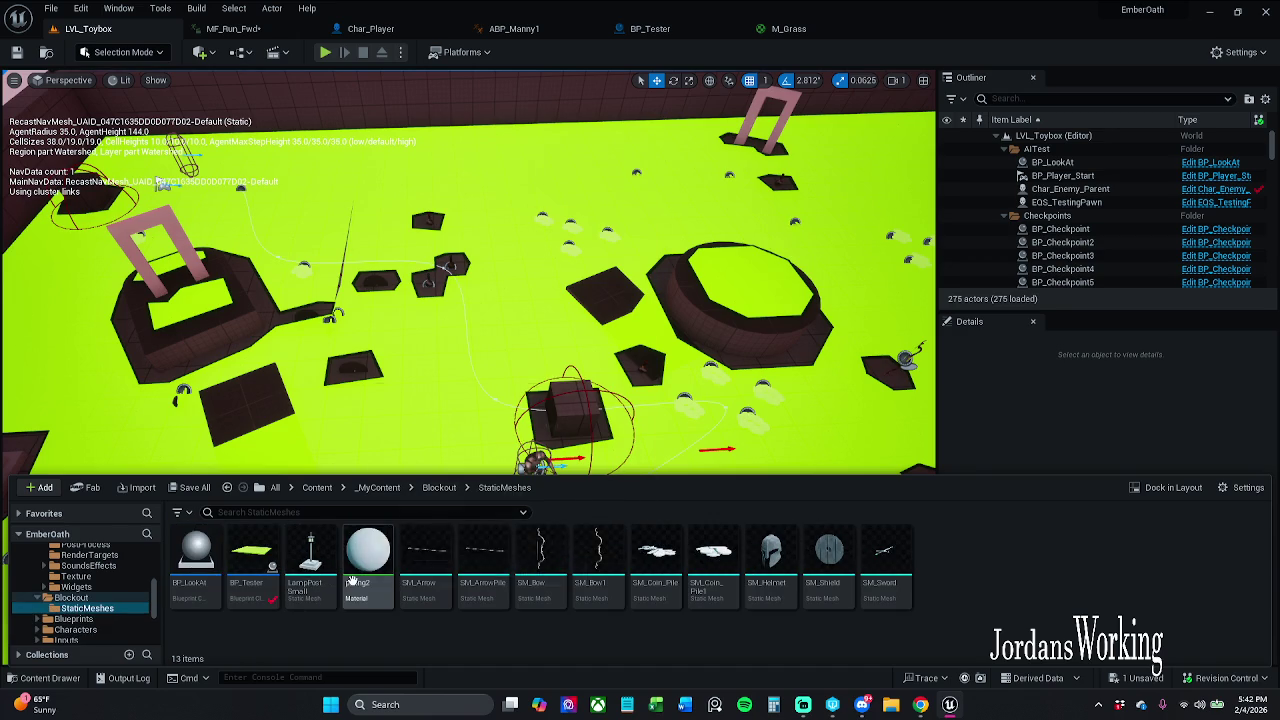
Place a BP_Tester plane in LVL_Toybox, start Play-in-Editor, and run and jump onto it
{"action": "key", "text": "ctrl+space"}
{"action": "left_click_drag", "start_coordinate": [421, 322], "coordinate": [432, 275]}
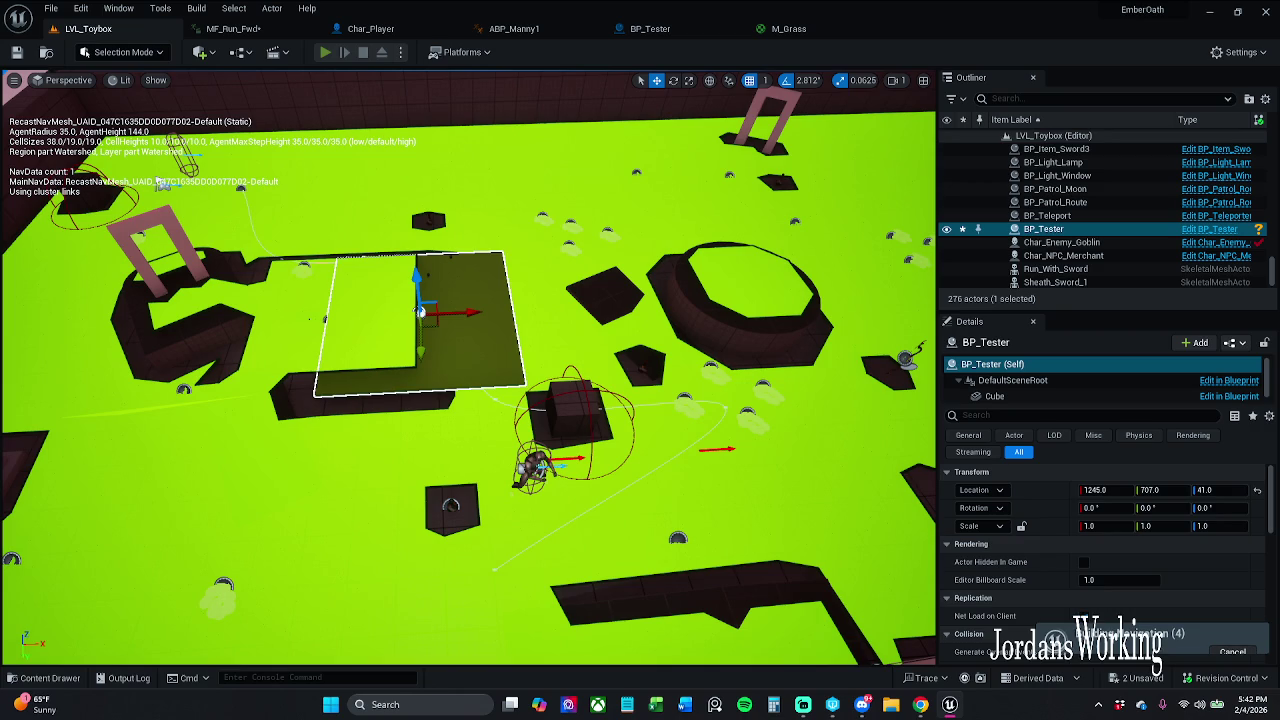
{"action": "key", "text": "alt+p"}
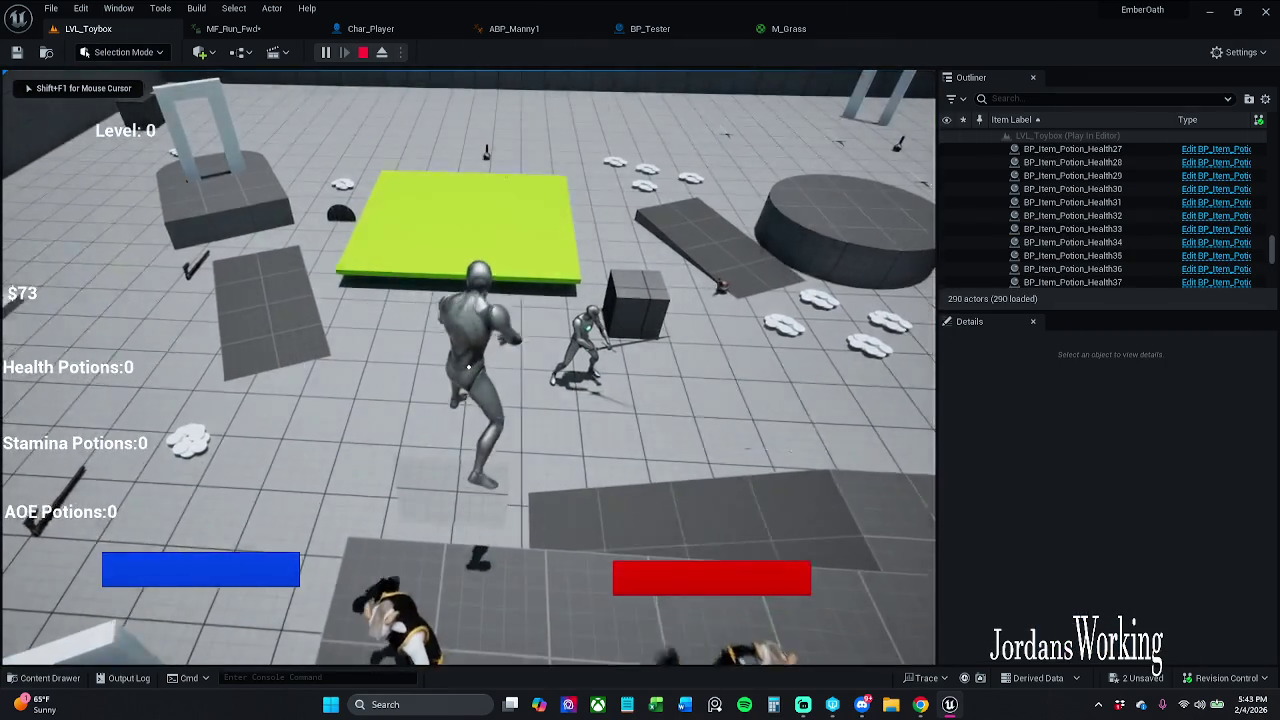
{"action": "key", "text": "w"}
{"action": "key", "text": "space"}
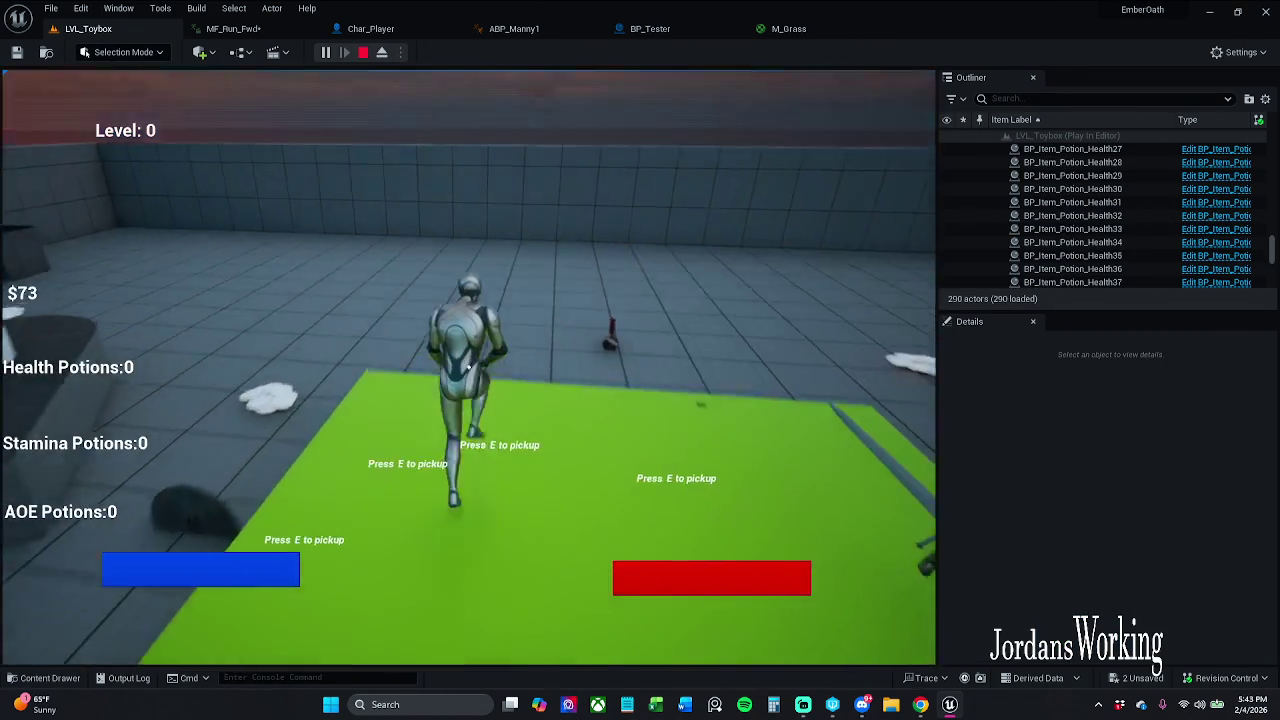
Pause and stop the play session, then switch to the ABP_Manny1 animation blueprint
{"action": "mouse_move", "coordinate": [468, 360]}
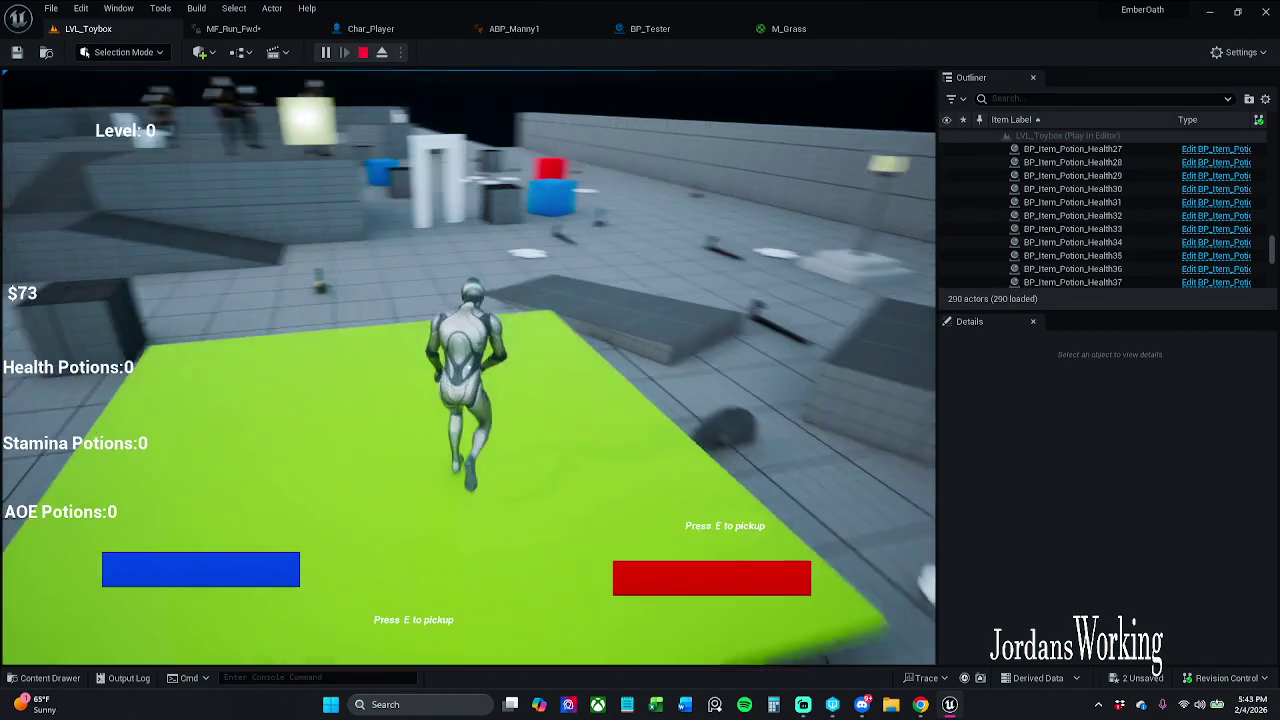
{"action": "key", "text": "p"}
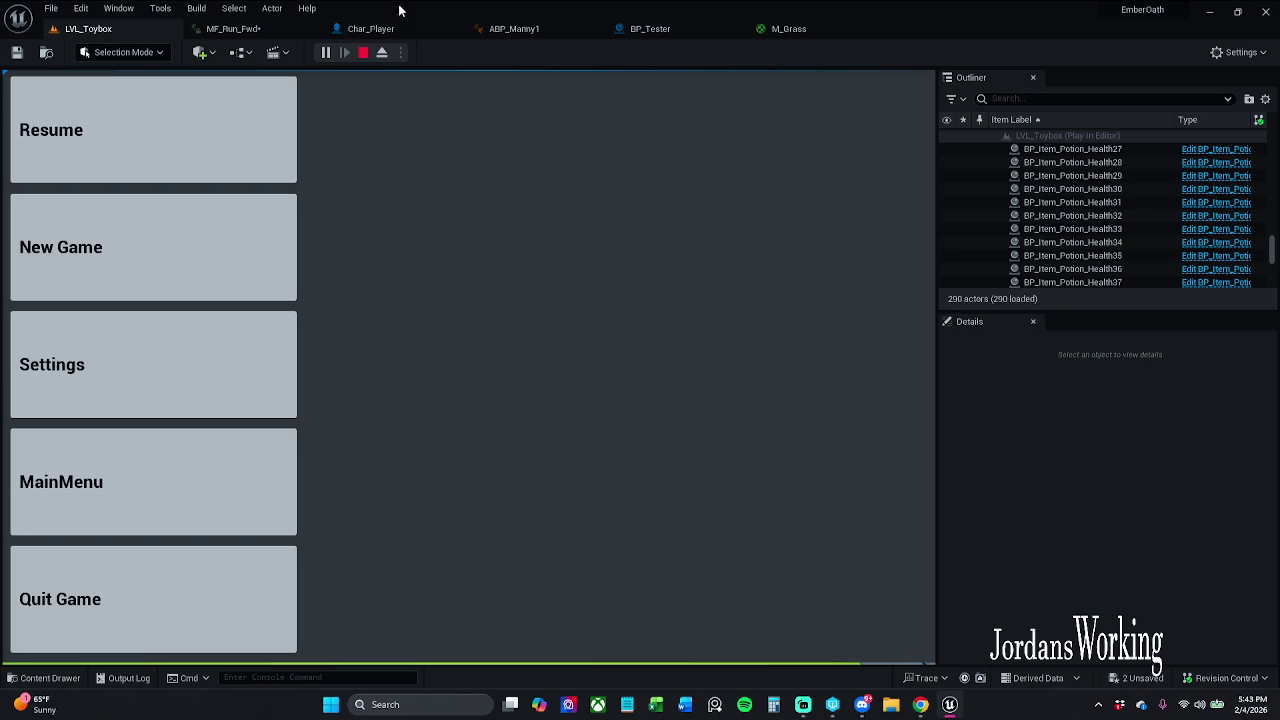
{"action": "left_click", "coordinate": [366, 52]}
{"action": "left_click", "coordinate": [262, 29]}
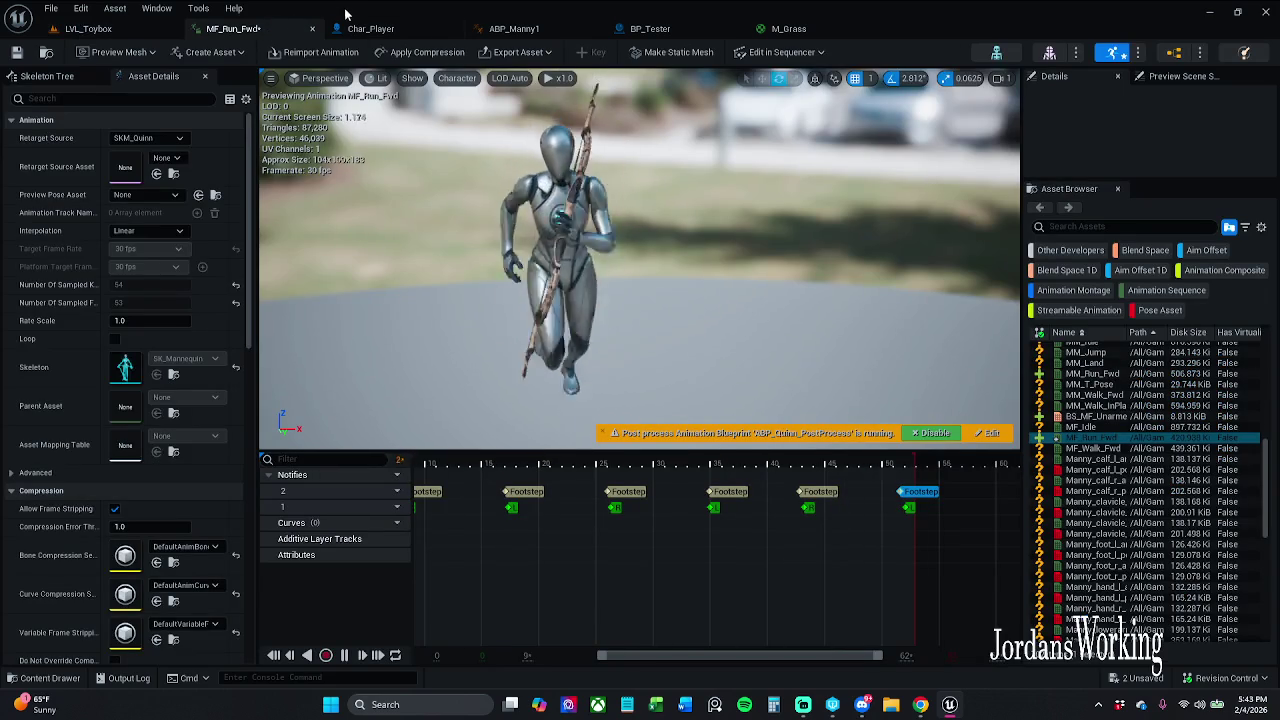
{"action": "left_click", "coordinate": [349, 37]}
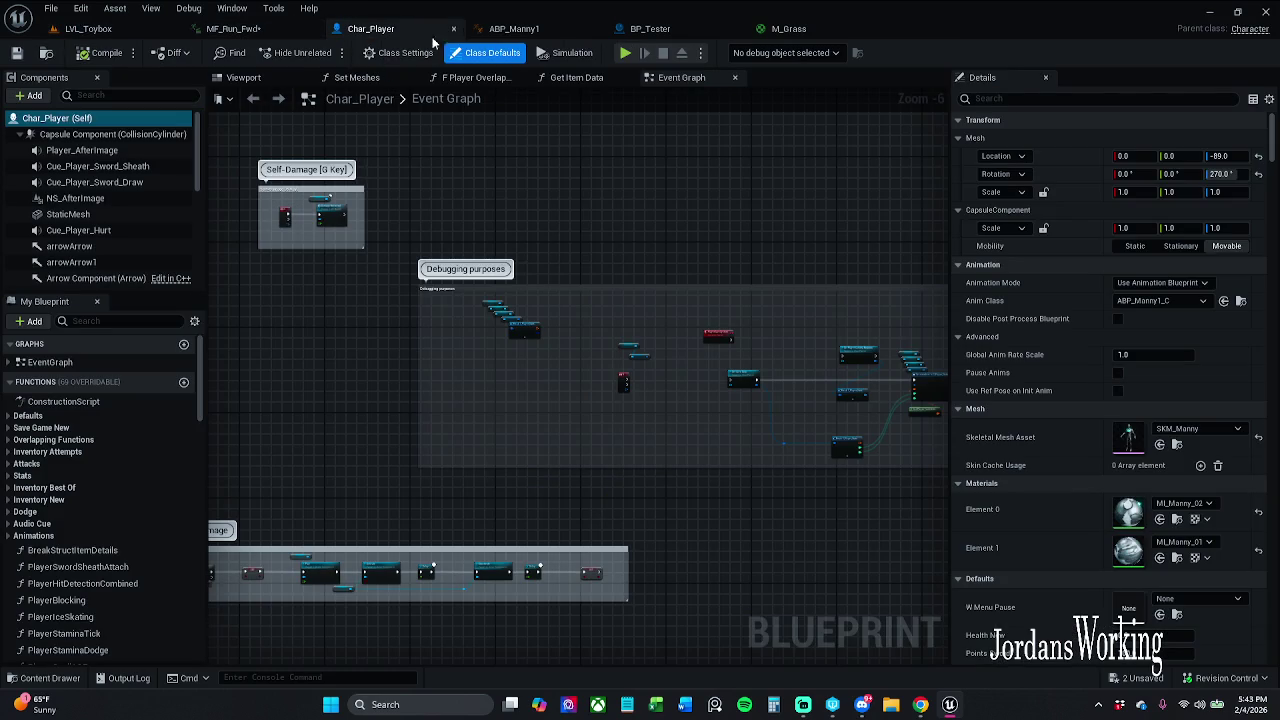
{"action": "left_click", "coordinate": [507, 30]}
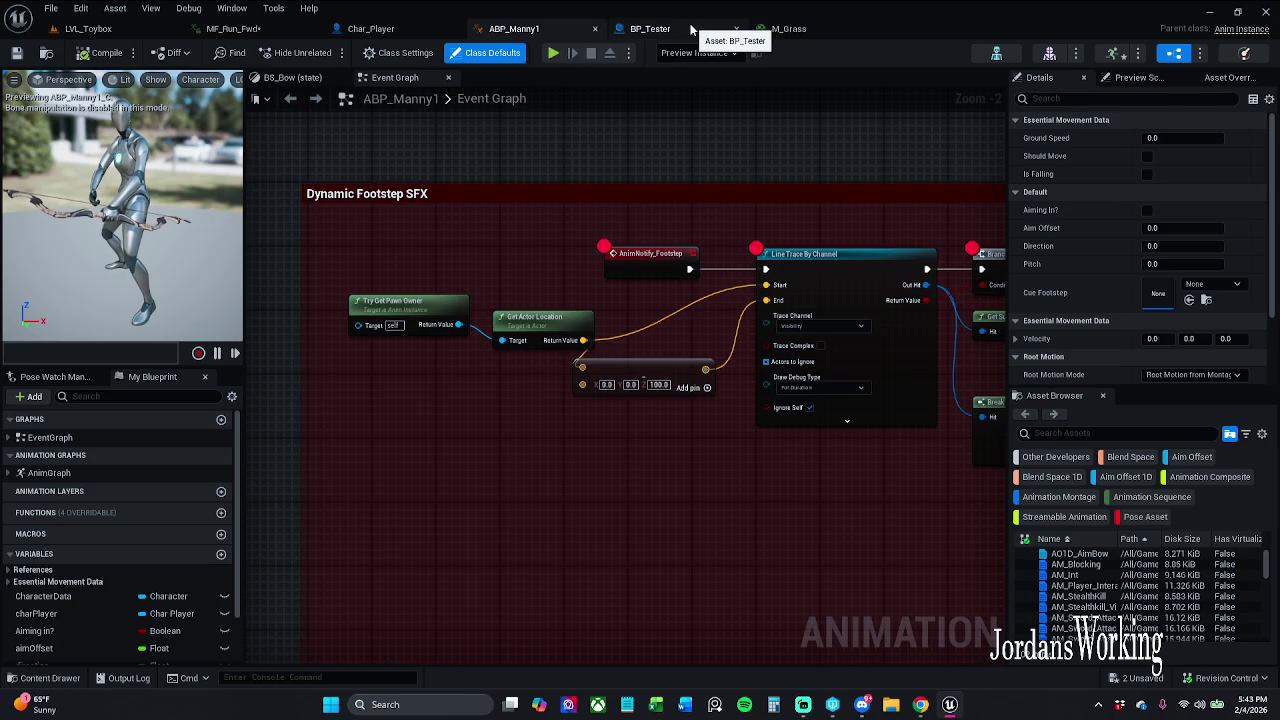
{"action": "mouse_move", "coordinate": [768, 150]}
{"action": "left_mouse_down"}
{"action": "mouse_move", "coordinate": [594, 143]}
{"action": "mouse_move", "coordinate": [768, 143]}
{"action": "left_mouse_up"}
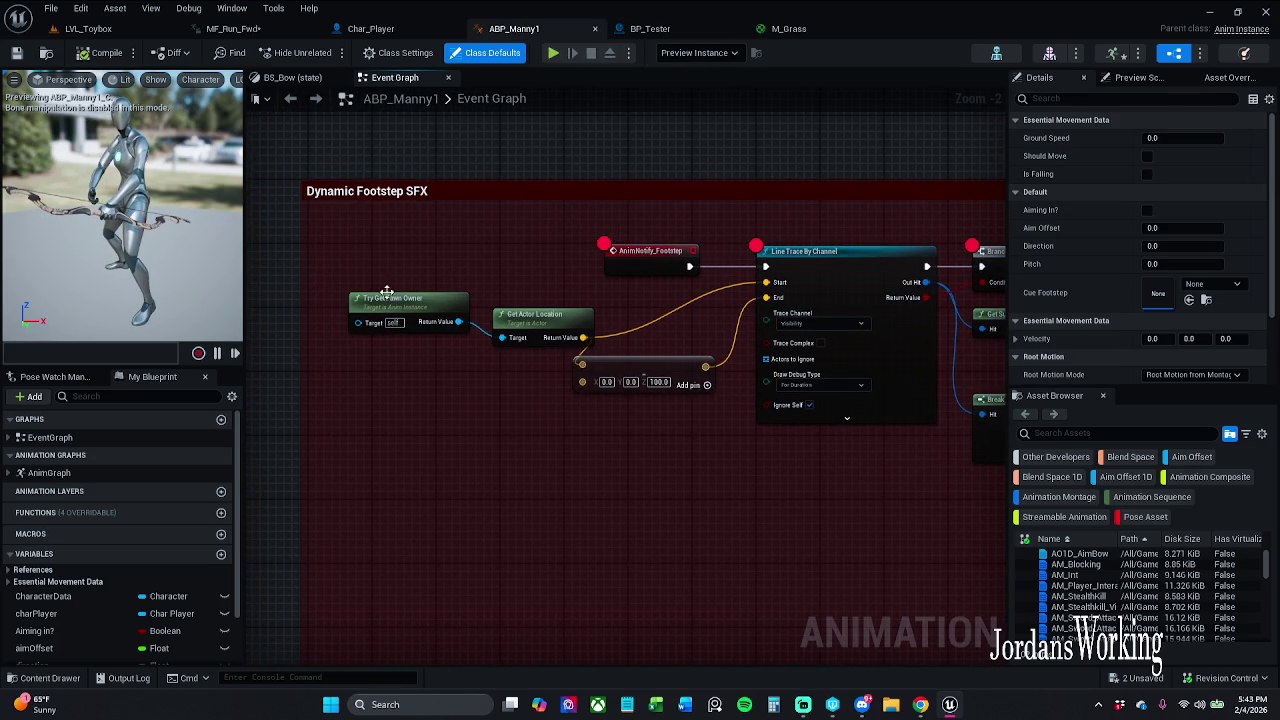
Replace Try Get Pawn Owner with Get Player Character feeding Get Actor Location, and save
{"action": "left_click_drag", "start_coordinate": [497, 342], "coordinate": [420, 413]}
{"action": "type", "text": "G"}
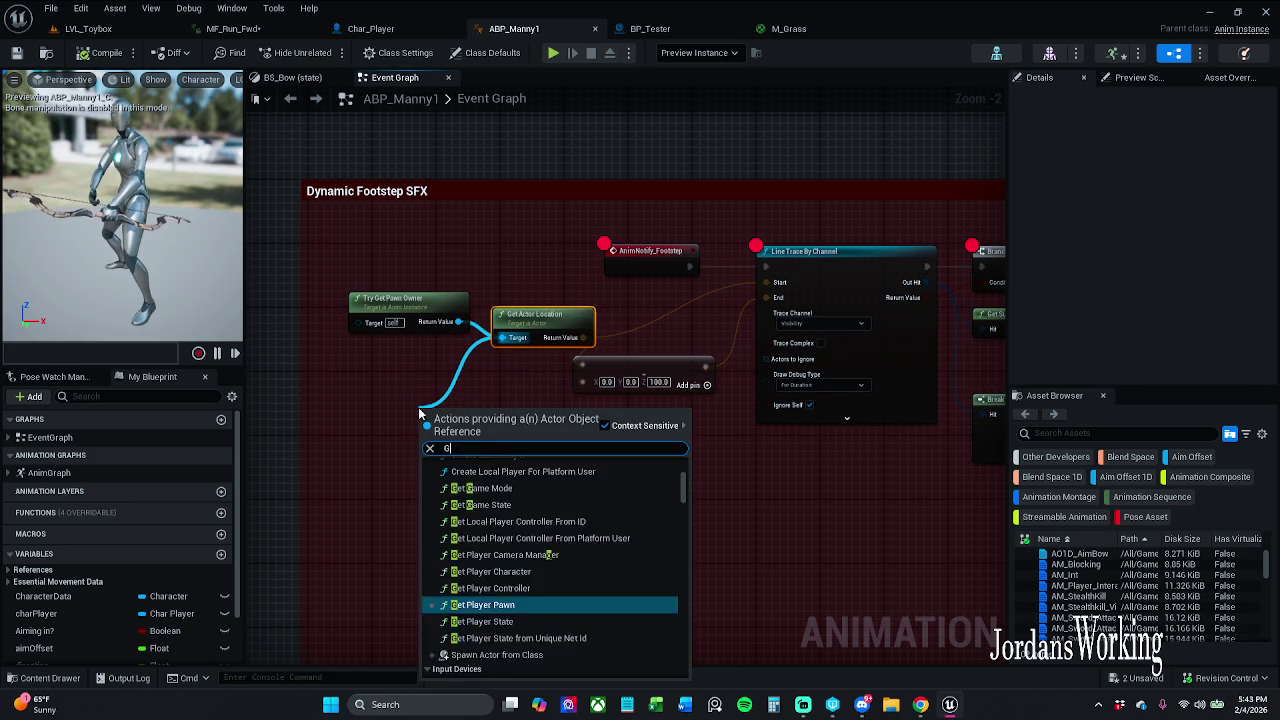
{"action": "type", "text": "ET"}
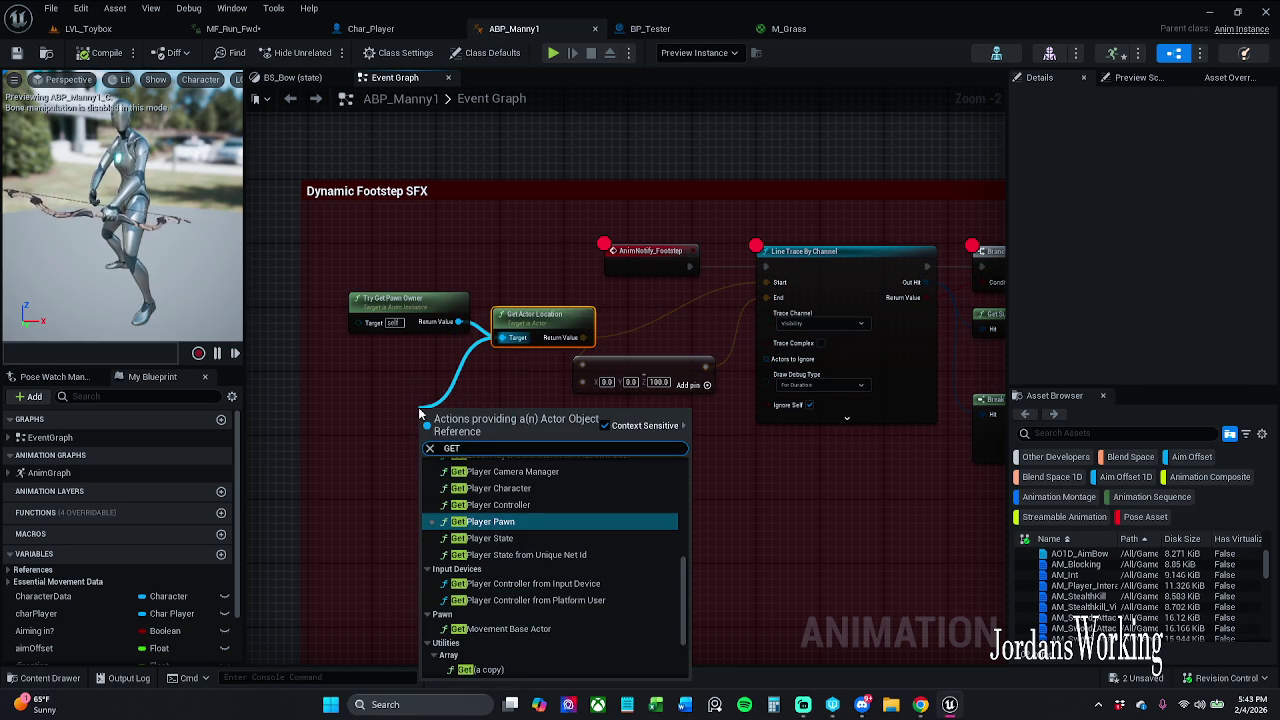
{"action": "key", "text": "Up"}
{"action": "key", "text": "Return"}
{"action": "left_click", "coordinate": [419, 305]}
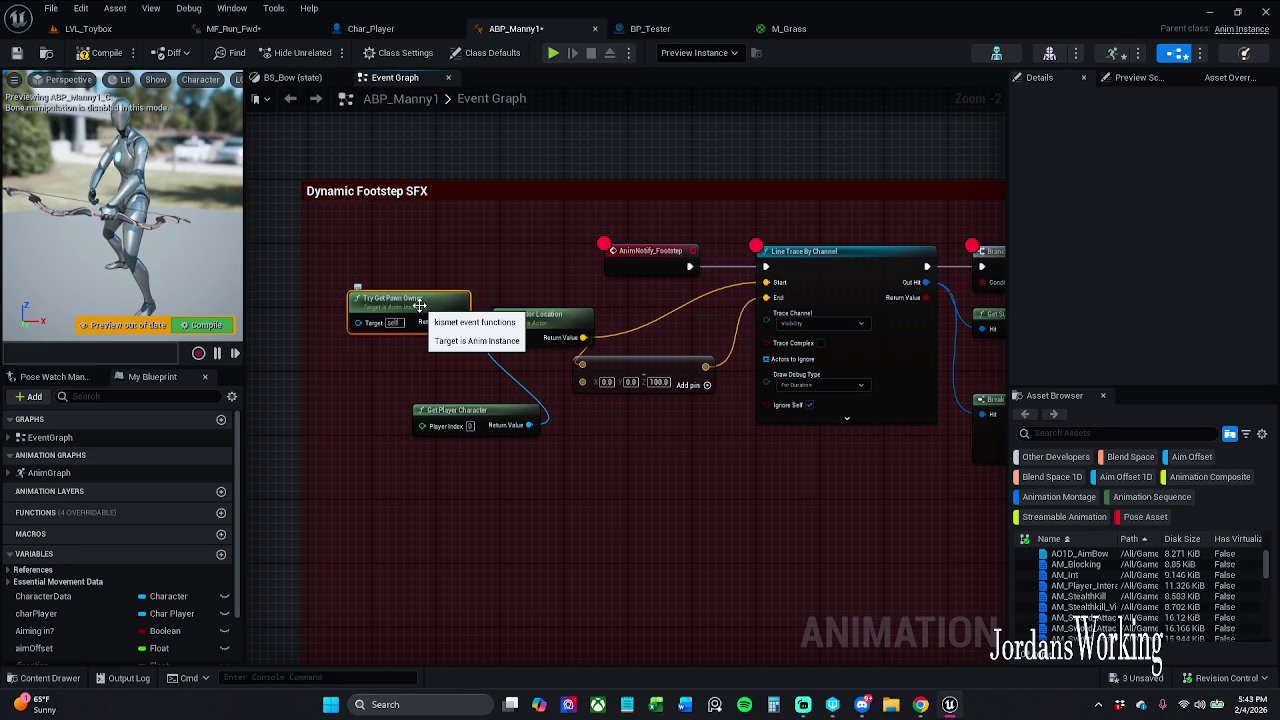
{"action": "key", "text": "Delete"}
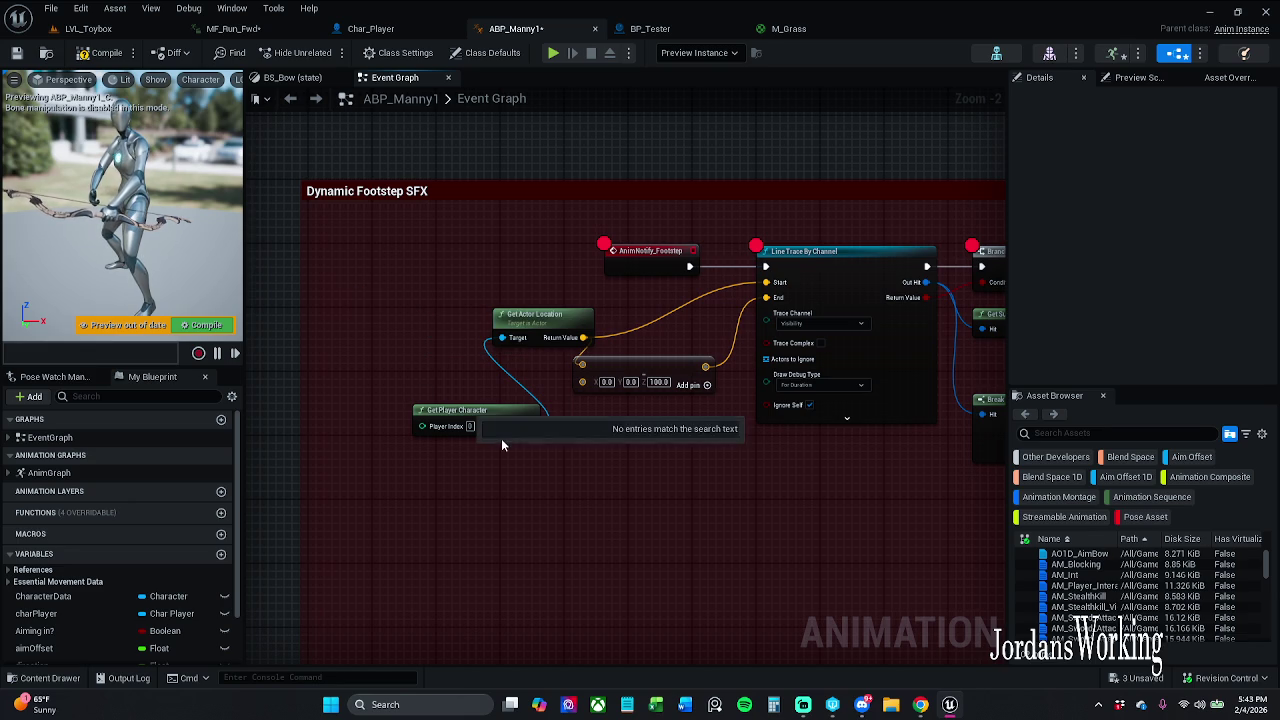
{"action": "mouse_move", "coordinate": [475, 416]}
{"action": "left_mouse_down"}
{"action": "mouse_move", "coordinate": [417, 361]}
{"action": "mouse_move", "coordinate": [397, 268]}
{"action": "left_mouse_up"}
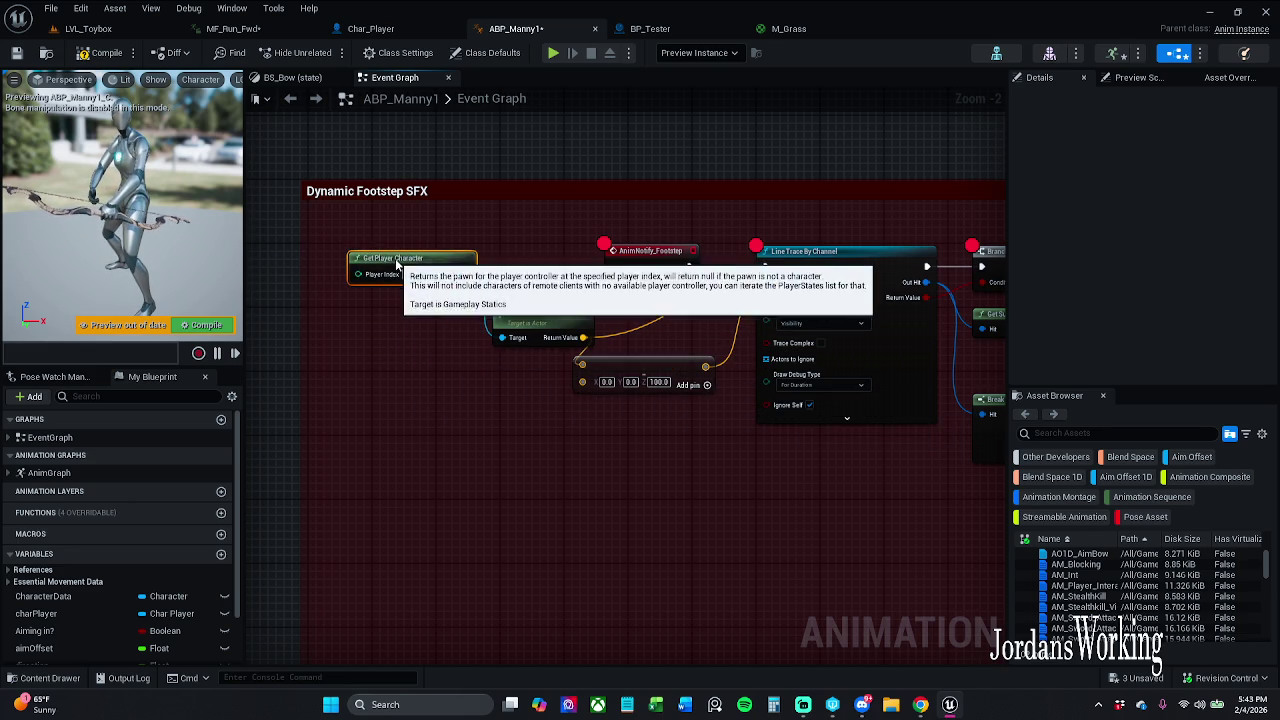
{"action": "left_click", "coordinate": [474, 226]}
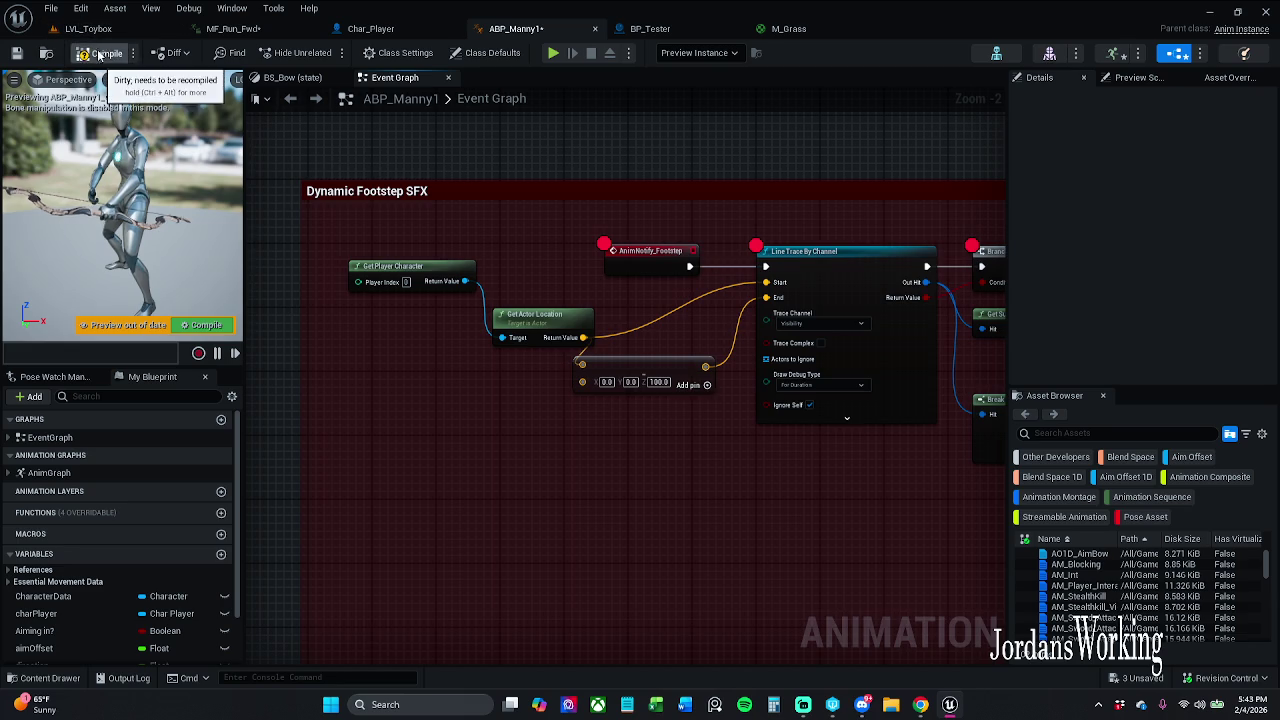
{"action": "left_click", "coordinate": [17, 54]}
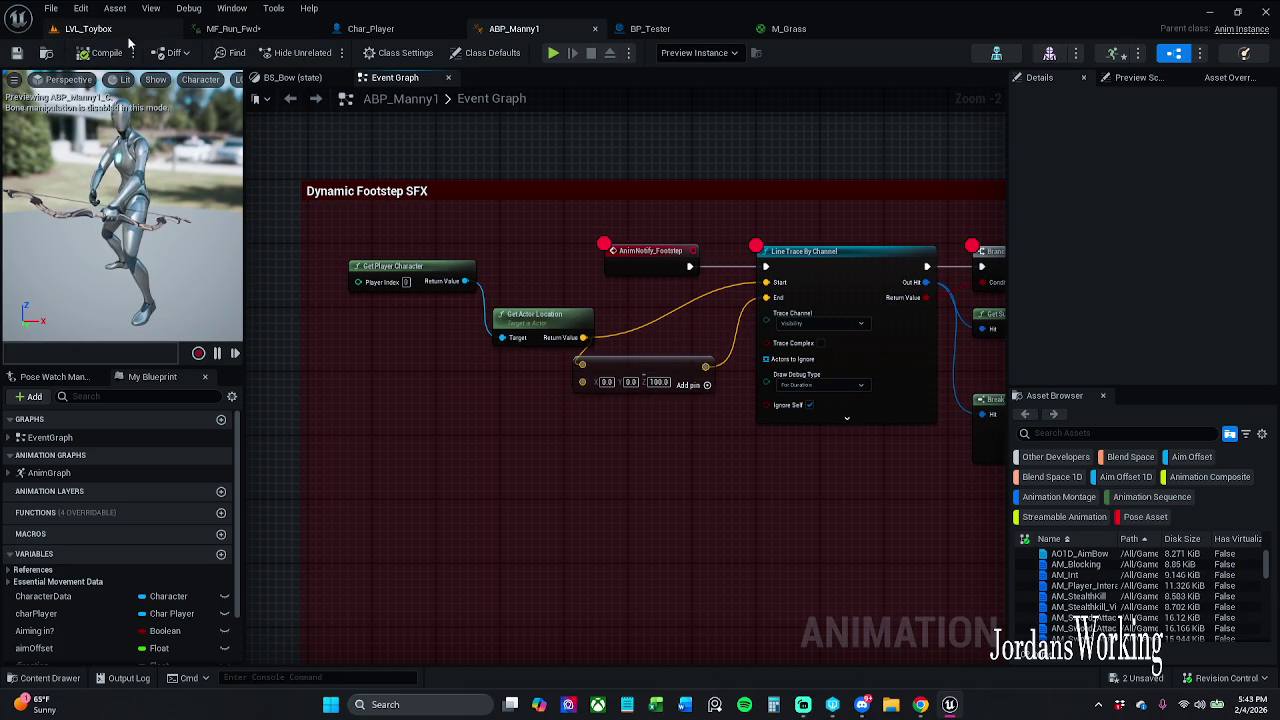
{"action": "left_click", "coordinate": [90, 28]}
Play LVL_Toybox, run the character back and forth across the green plane, then stop
{"action": "left_click", "coordinate": [323, 53]}
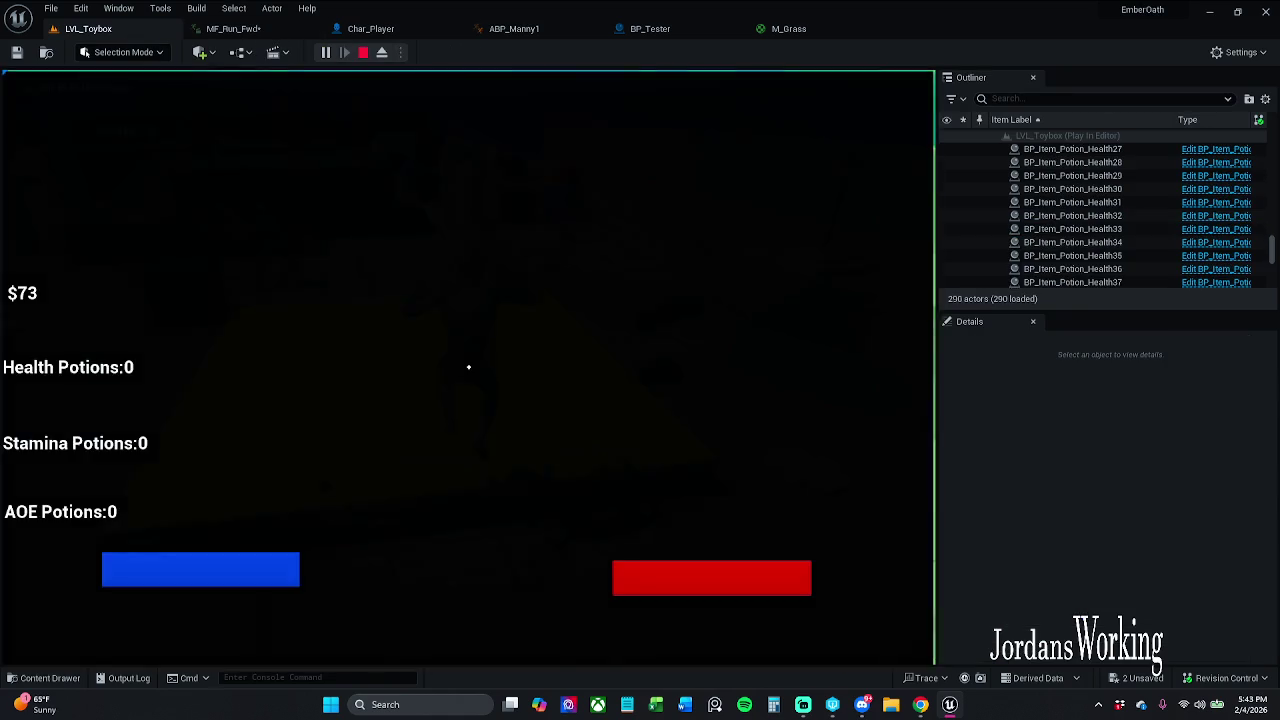
{"action": "key", "text": "w"}
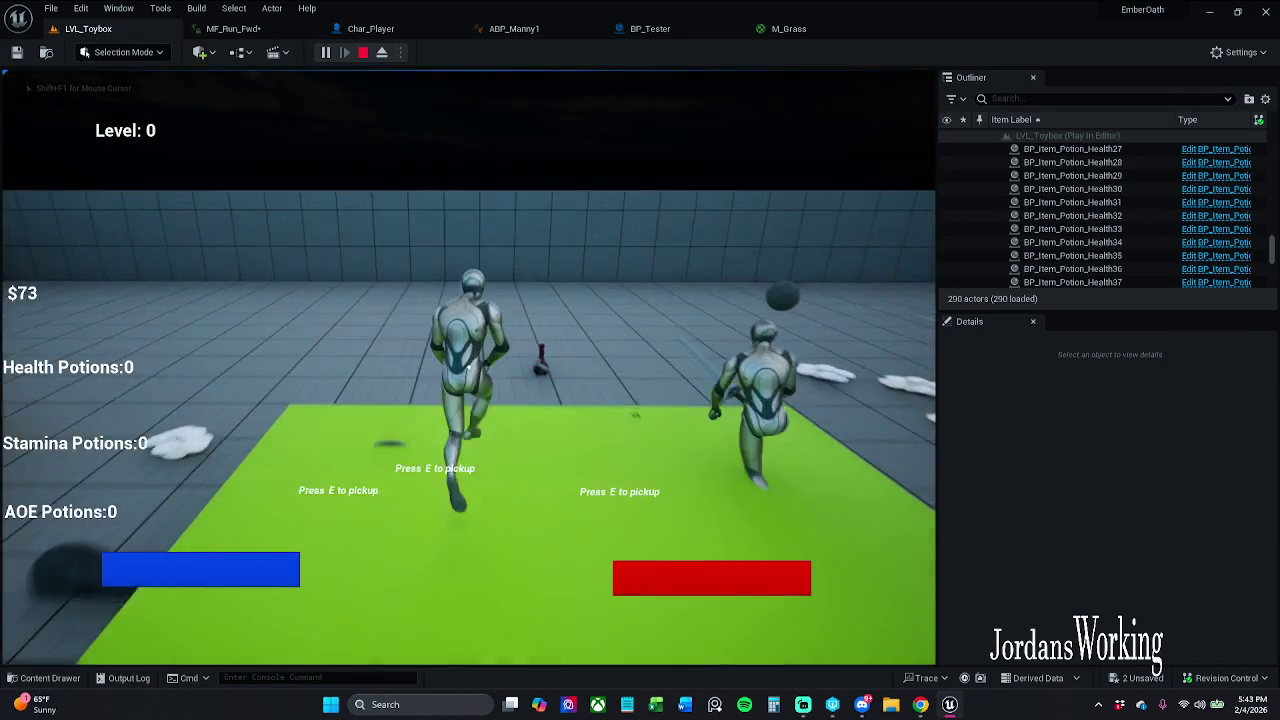
{"action": "key", "text": "w"}
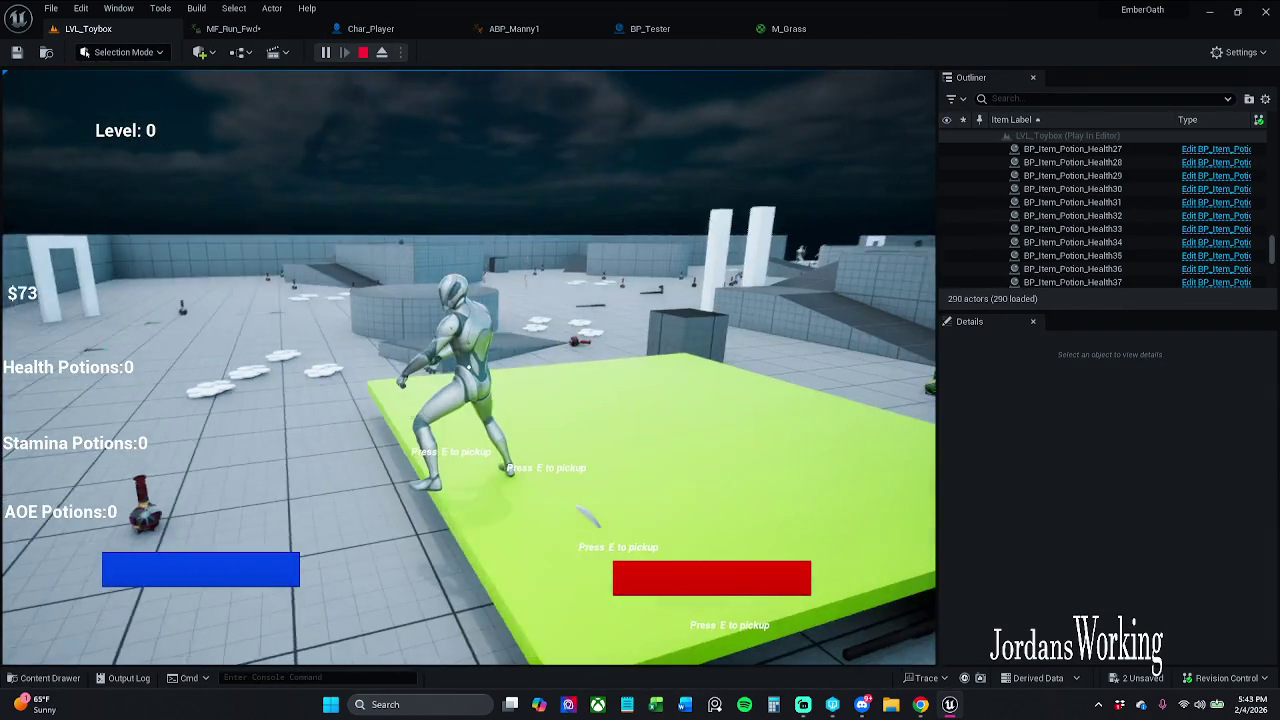
{"action": "key", "text": "w"}
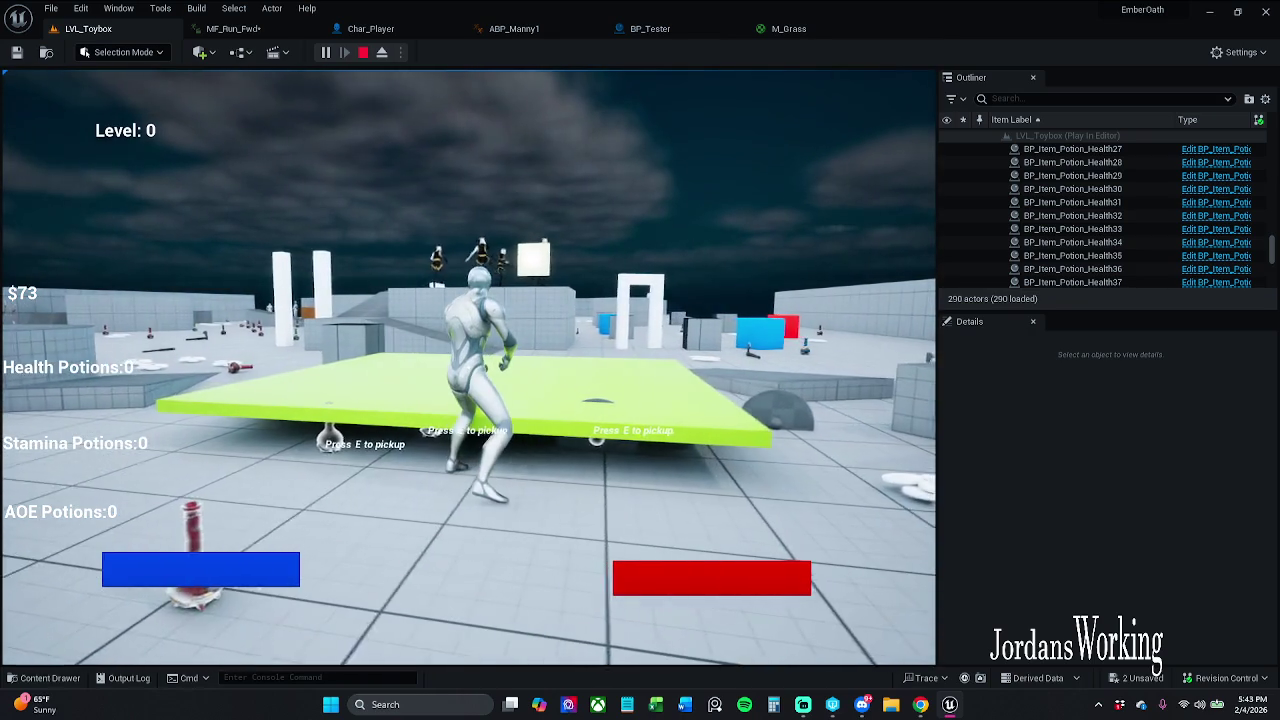
{"action": "key", "text": "w"}
{"action": "key", "text": "s"}
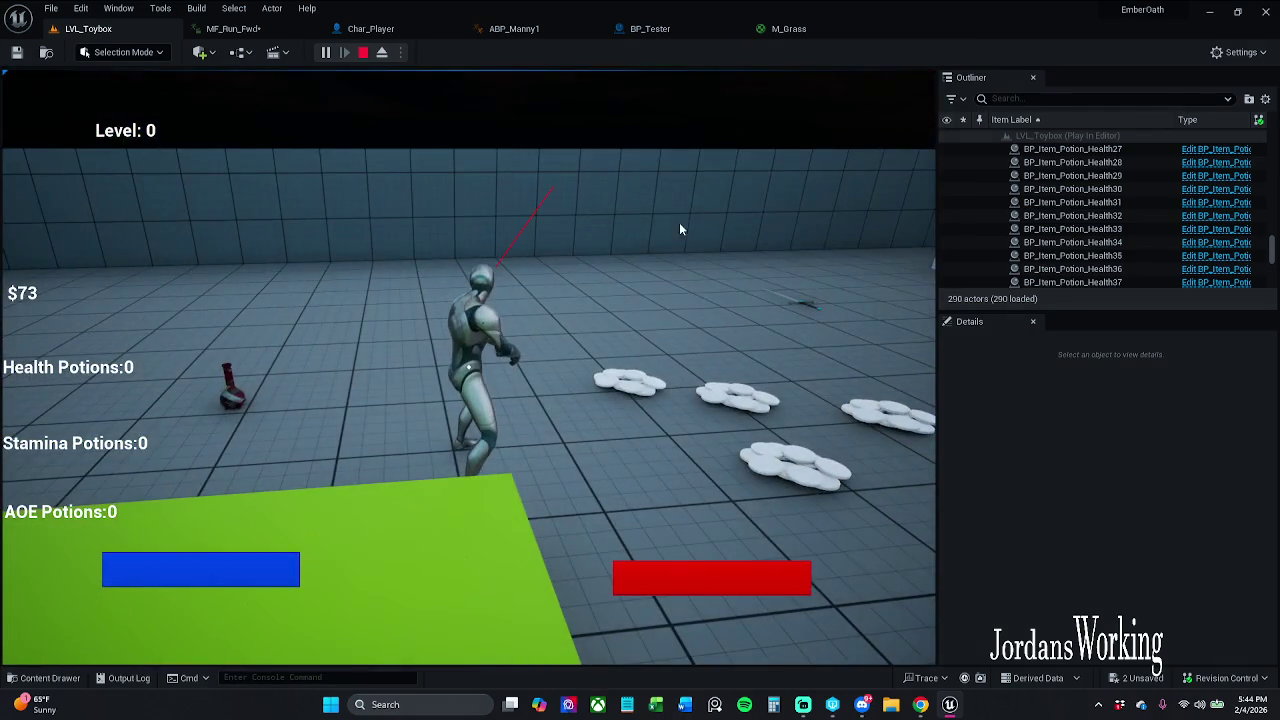
{"action": "key", "text": "Escape"}
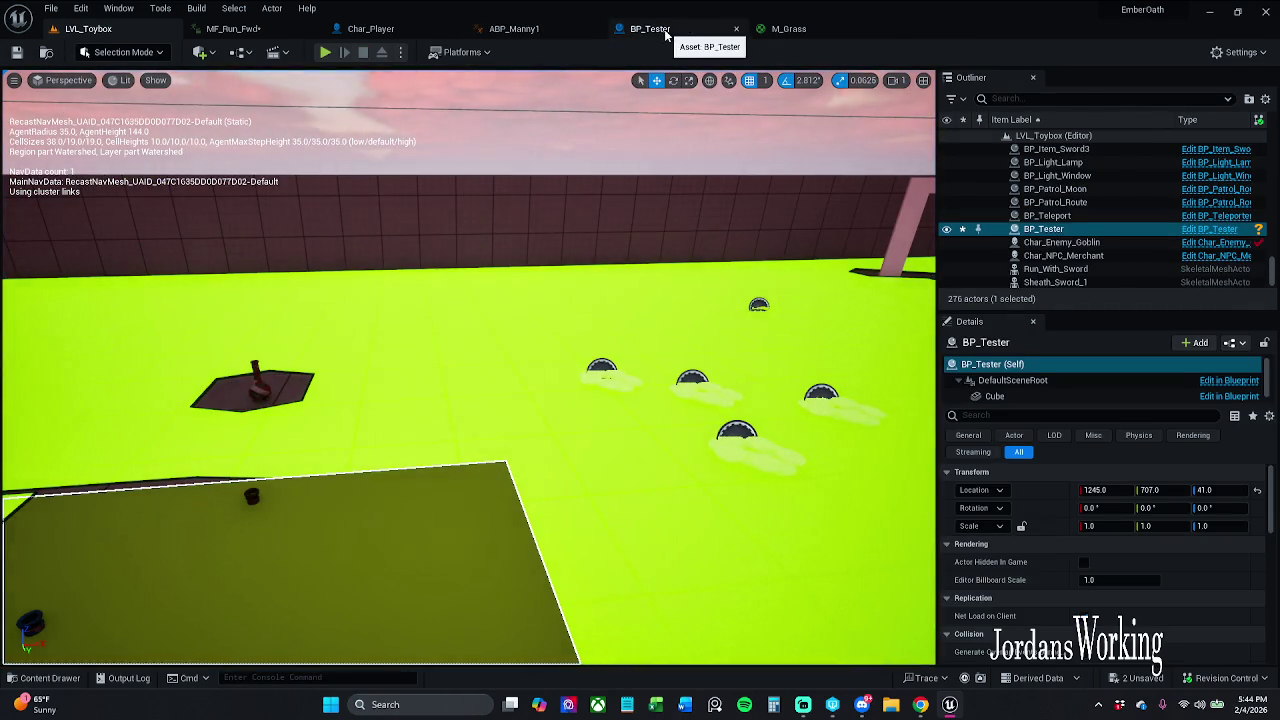
Bring up BP_Tester's Construction Script, center its nodes, and open the content drawer
{"action": "left_click", "coordinate": [650, 28]}
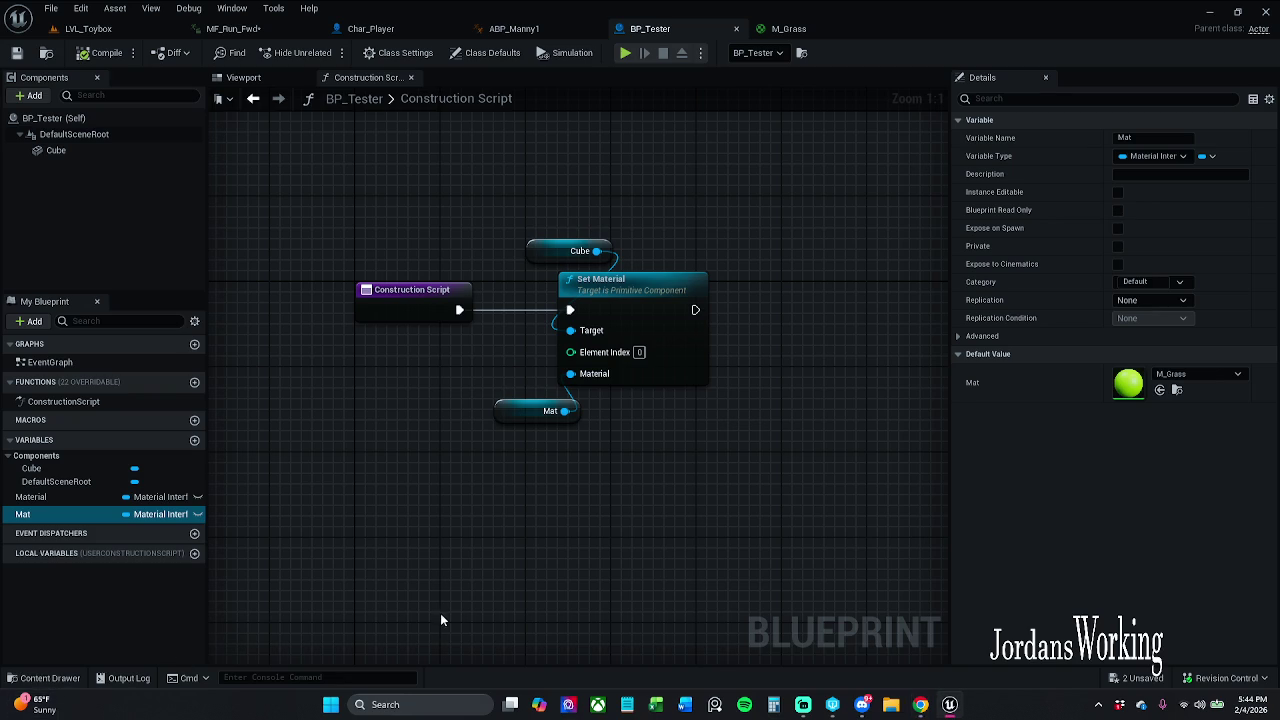
{"action": "left_click_drag", "start_coordinate": [263, 551], "coordinate": [343, 554]}
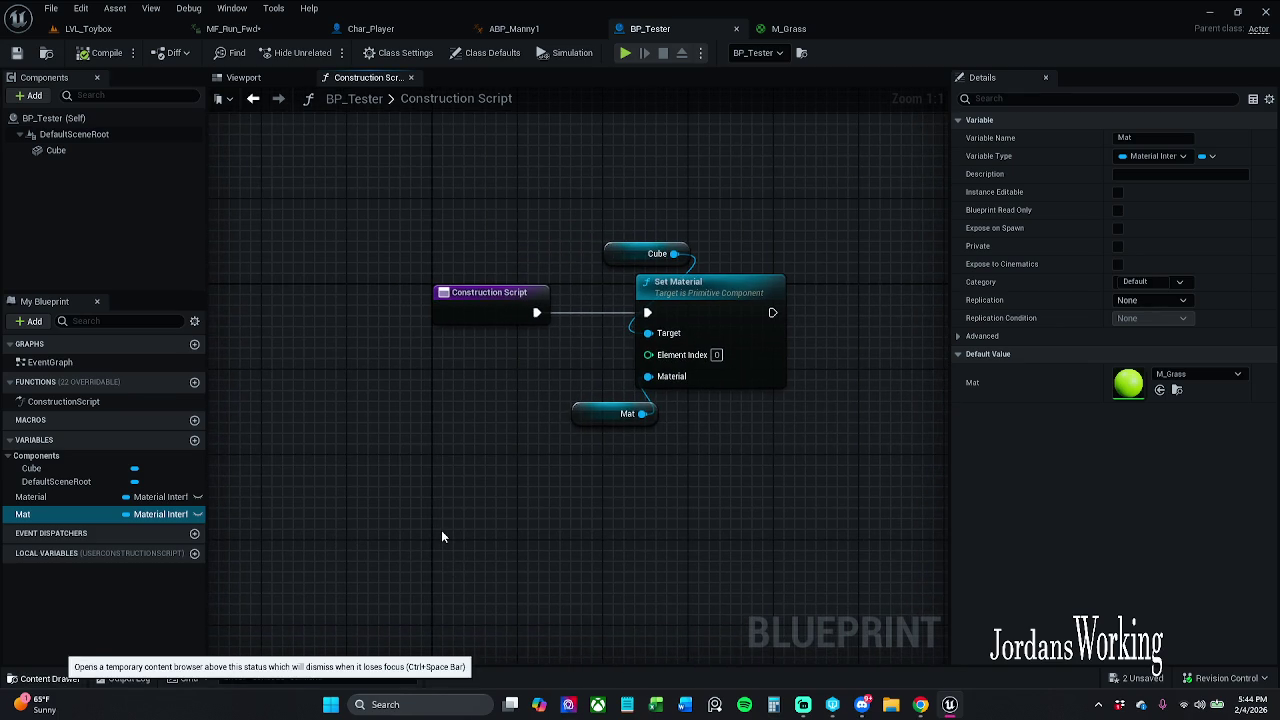
{"action": "key", "text": "ctrl+space"}
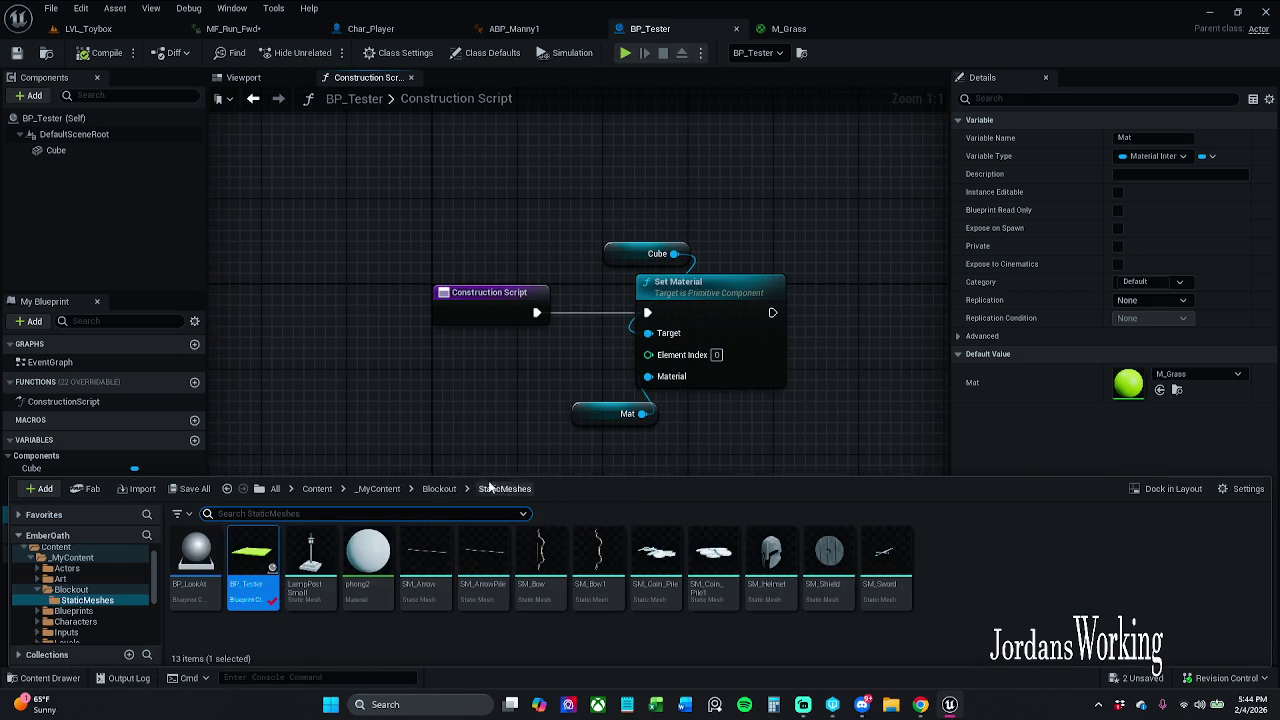
{"action": "left_click", "coordinate": [439, 488]}
{"action": "left_click", "coordinate": [378, 488]}
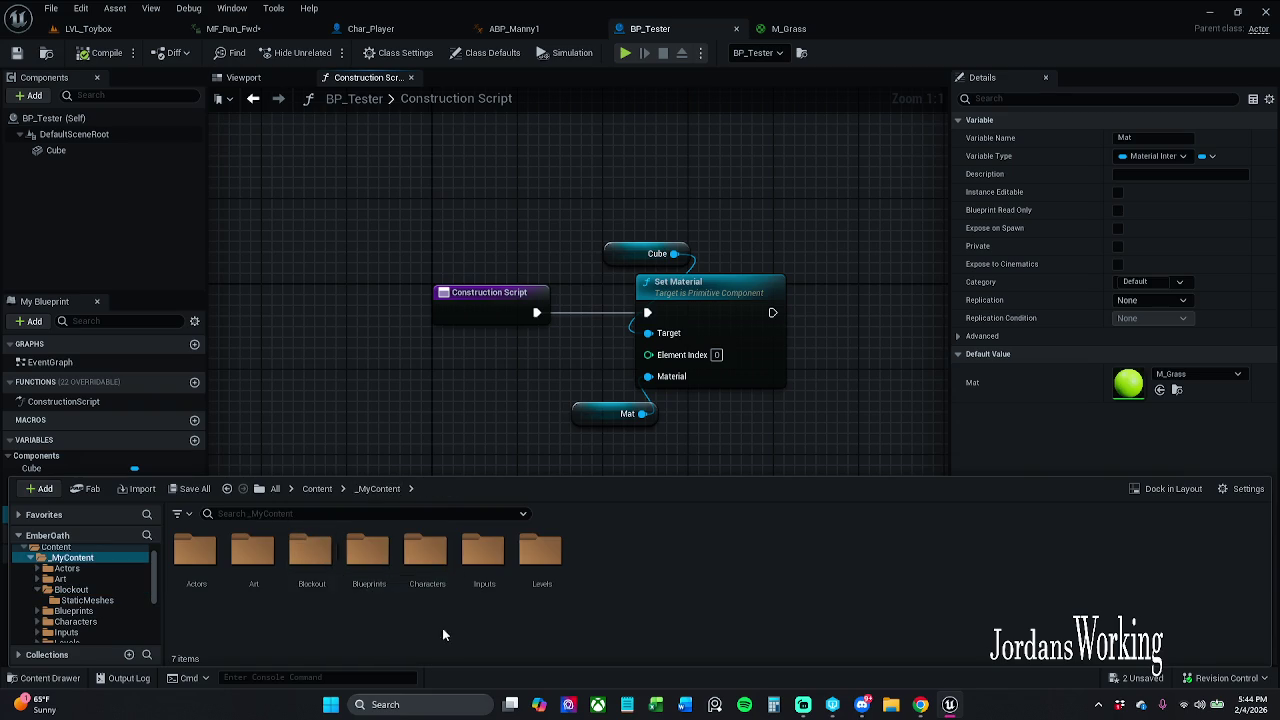
{"action": "double_click", "coordinate": [277, 587]}
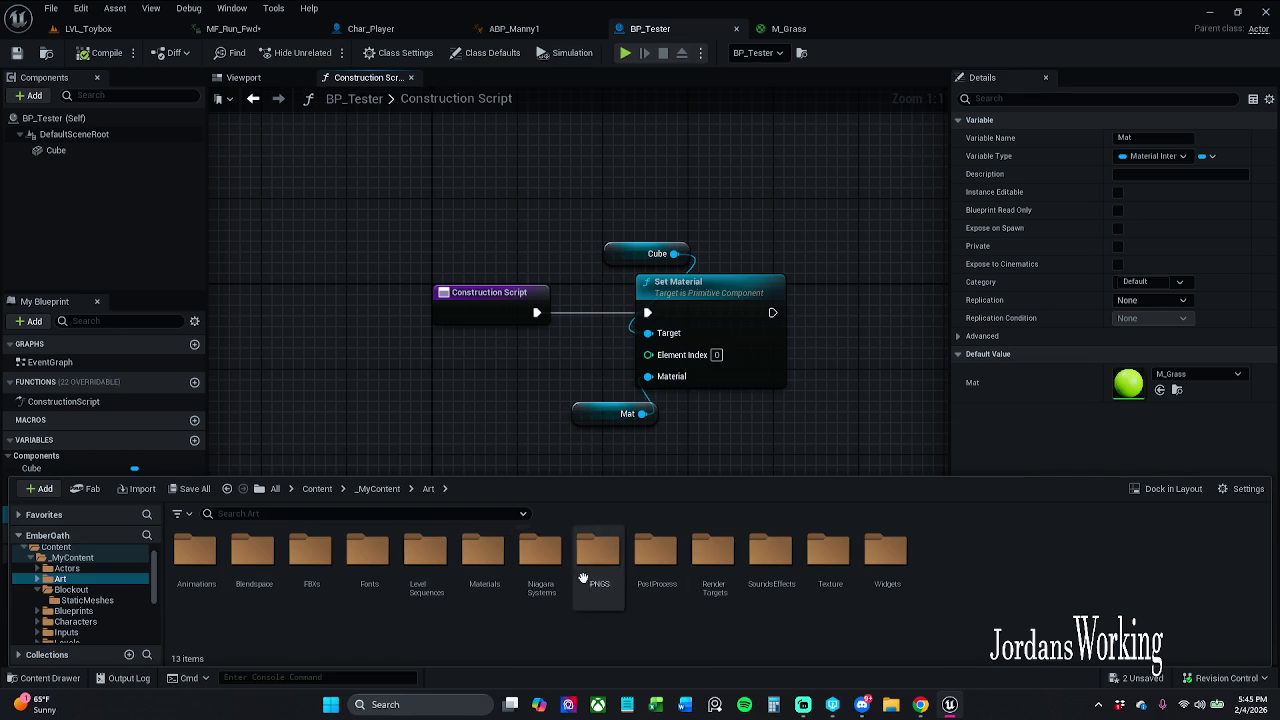
{"action": "double_click", "coordinate": [487, 590]}
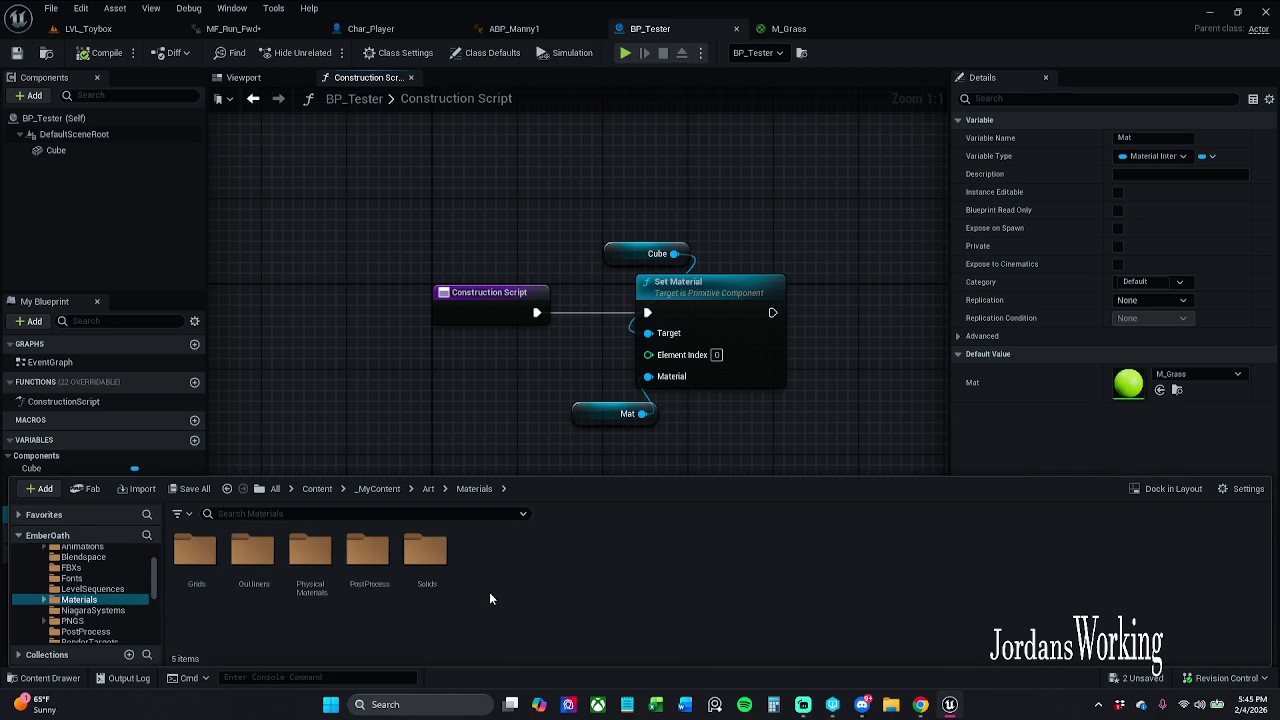
{"action": "double_click", "coordinate": [312, 570]}
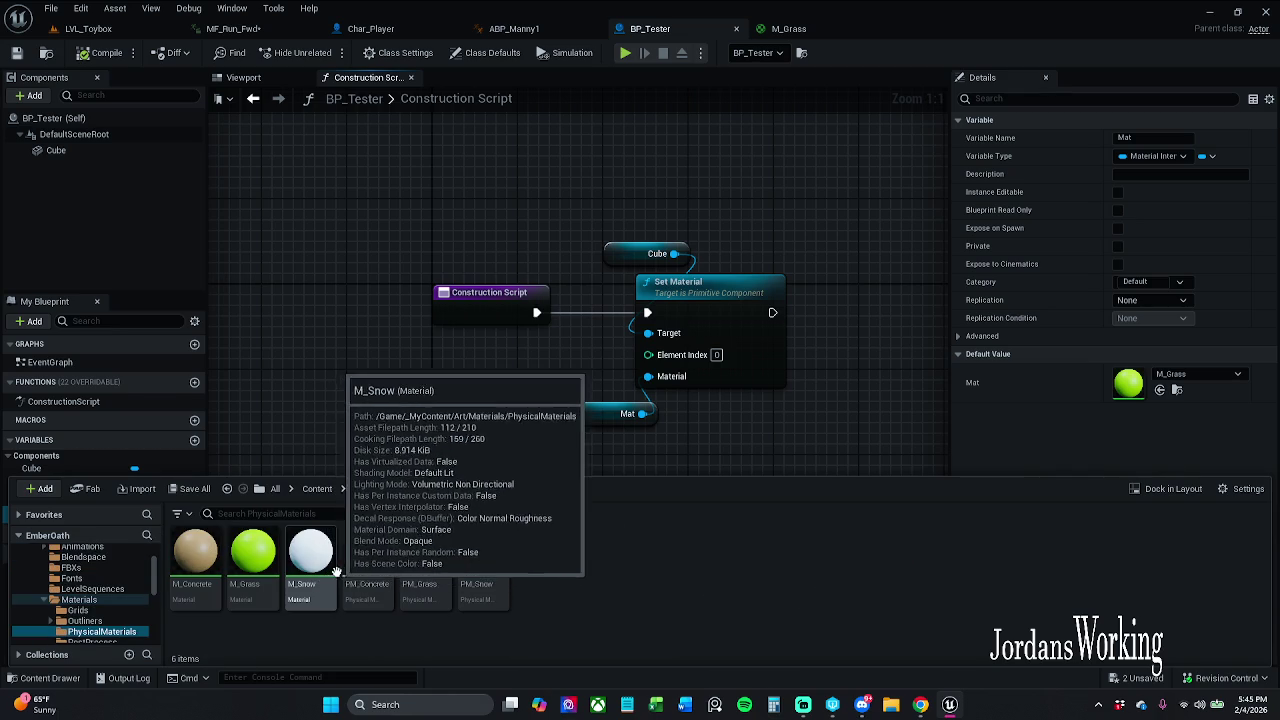
{"action": "left_click", "coordinate": [356, 560]}
{"action": "double_click", "coordinate": [355, 560]}
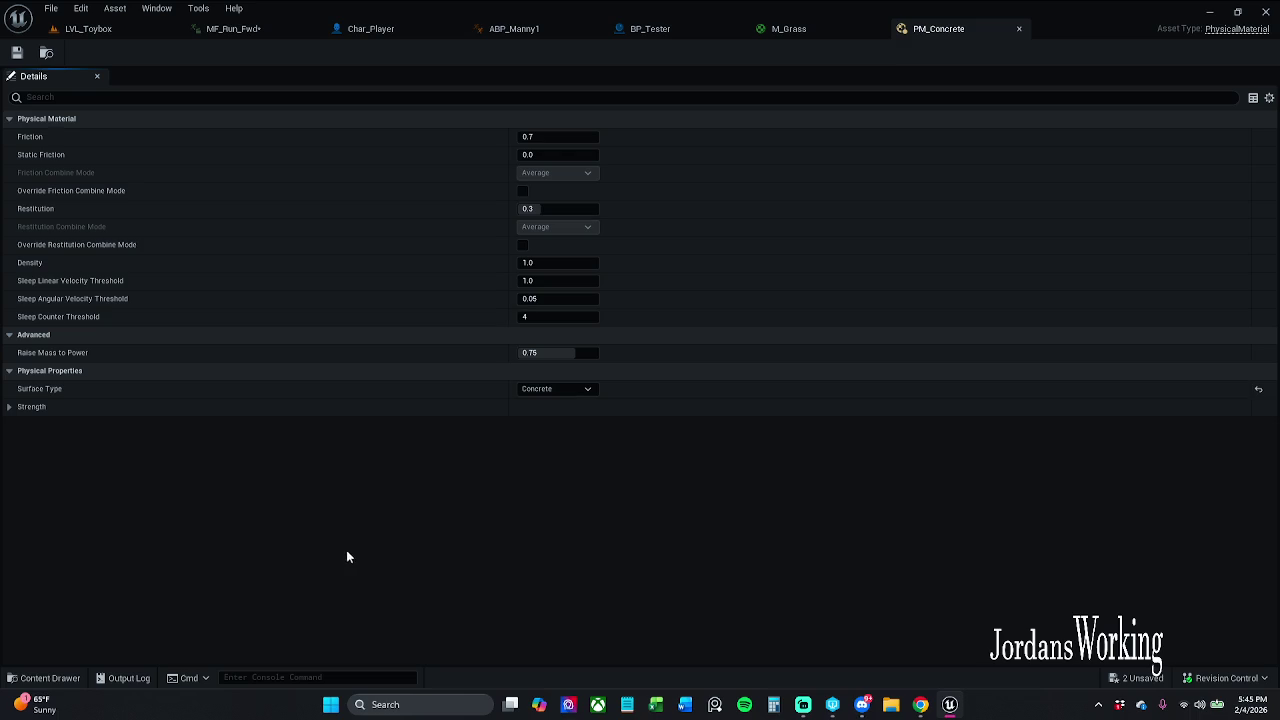
{"action": "left_click", "coordinate": [568, 390]}
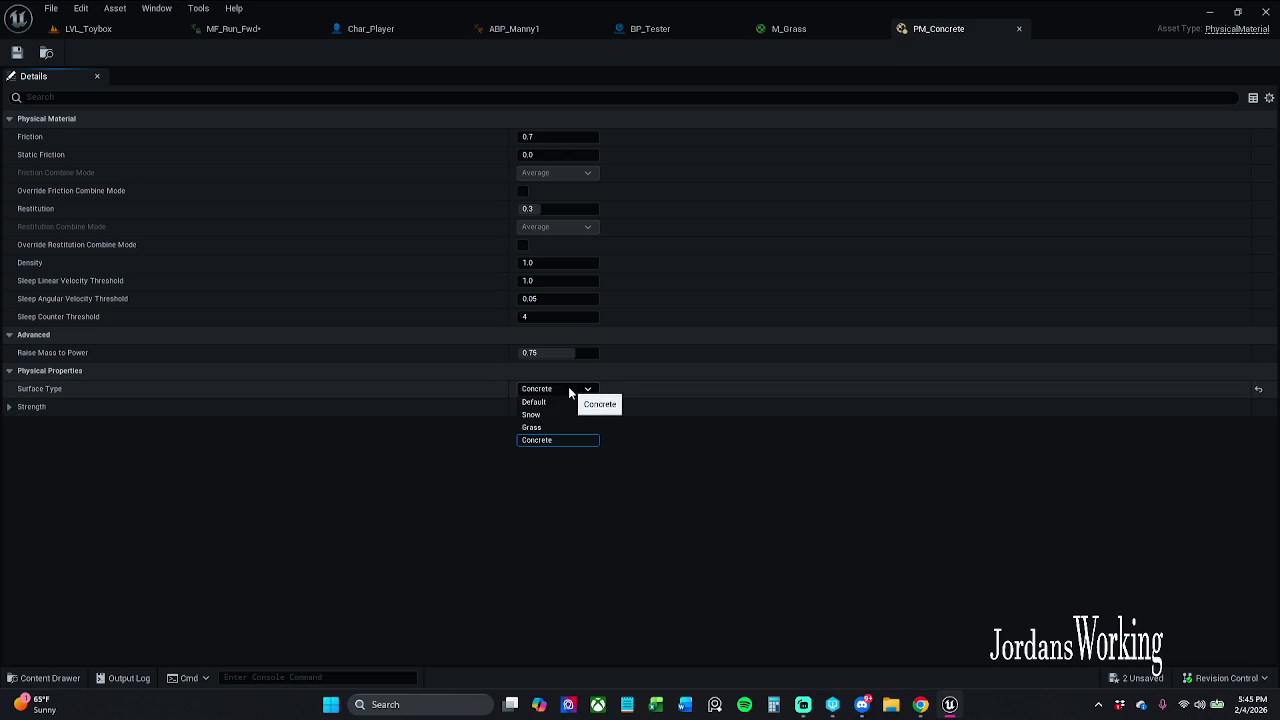
{"action": "left_click", "coordinate": [572, 391]}
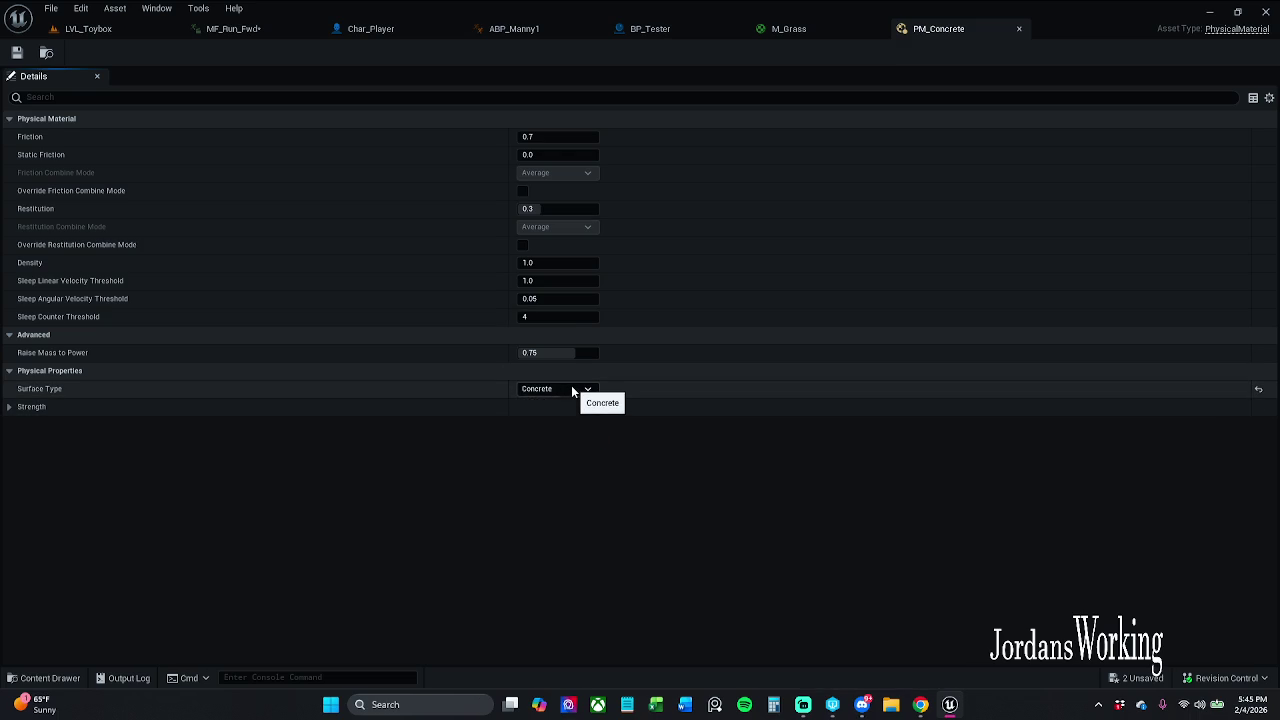
{"action": "left_click", "coordinate": [1020, 31]}
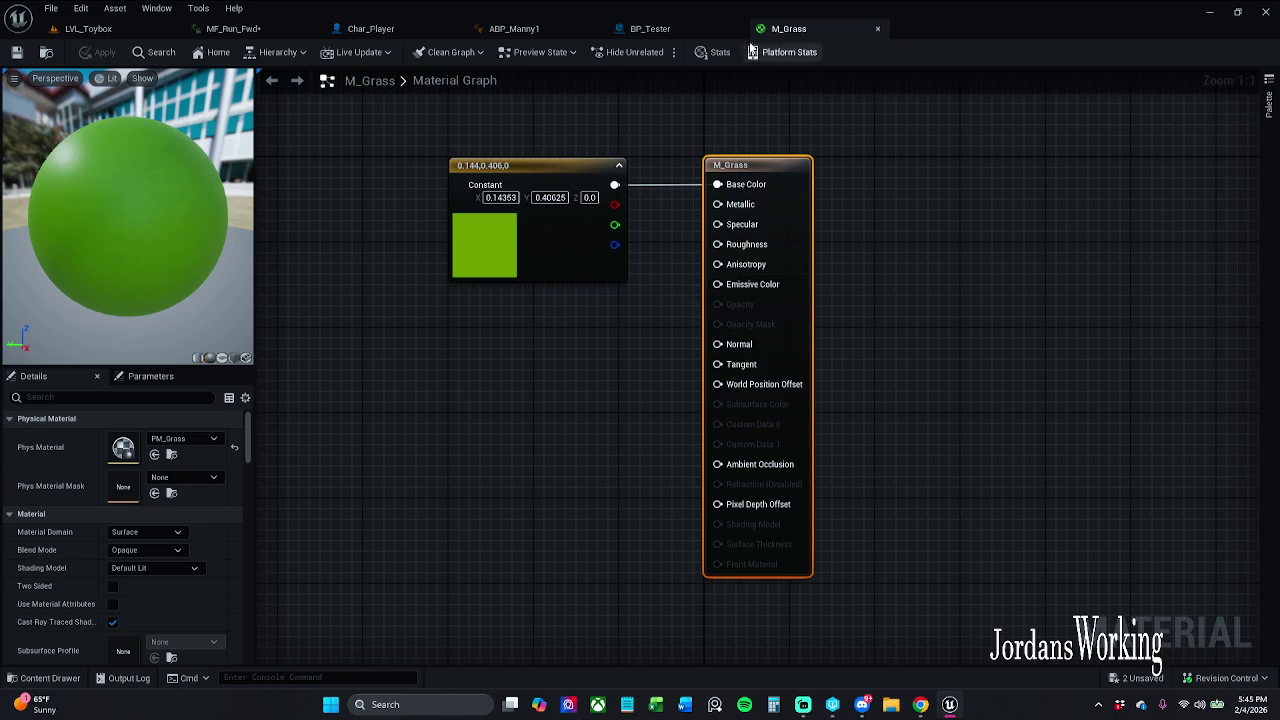
{"action": "left_click", "coordinate": [662, 30]}
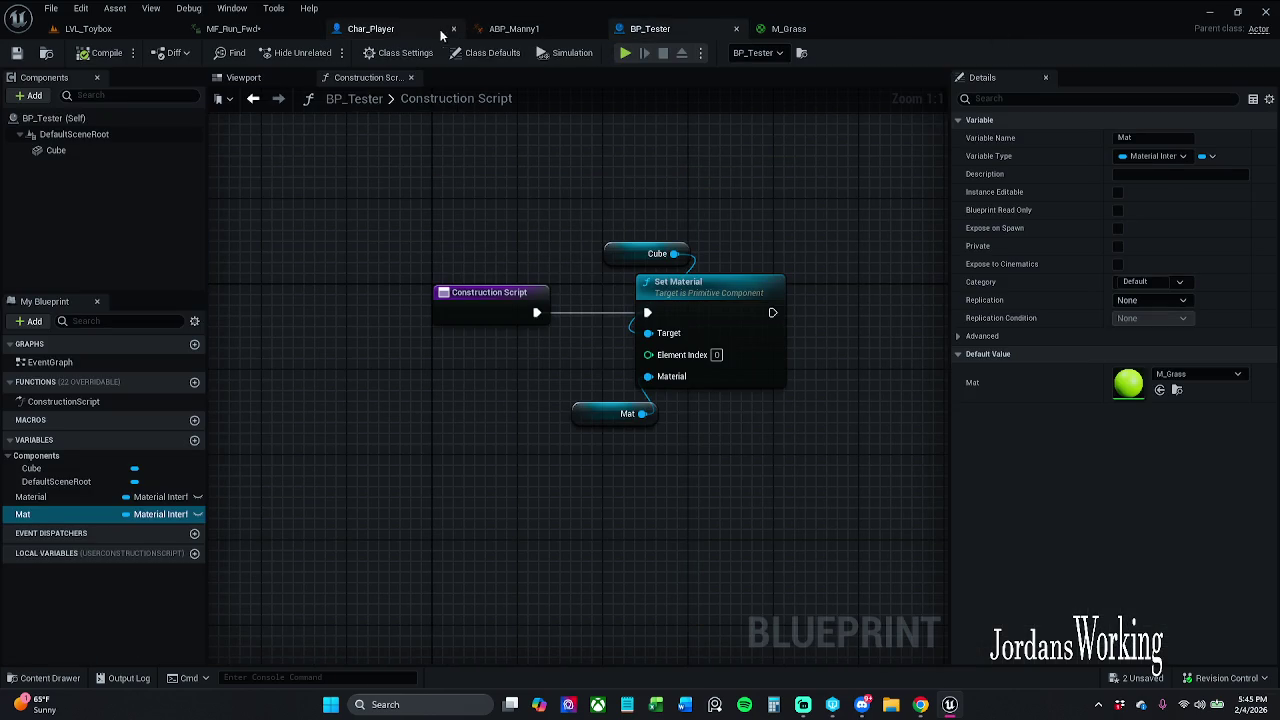
Try saving the MF_Run_Fwd animation and dismiss the failed-save error
{"action": "left_click", "coordinate": [400, 28]}
{"action": "left_click", "coordinate": [250, 30]}
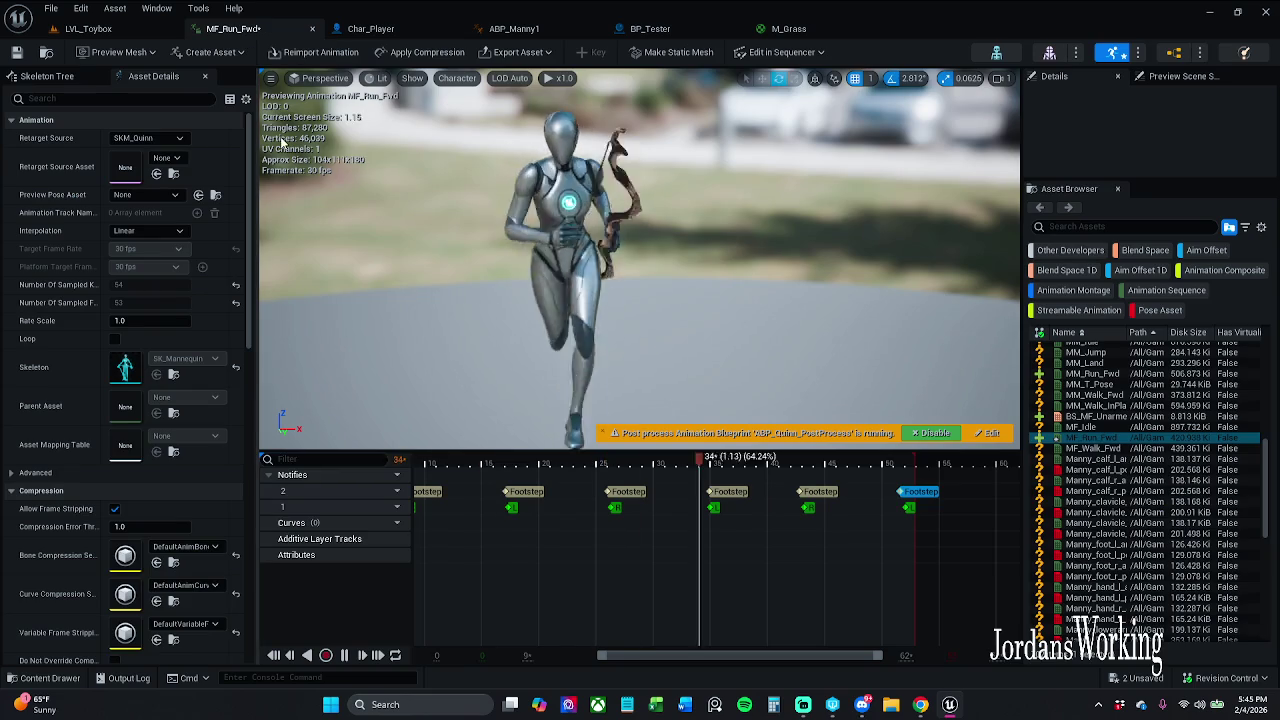
{"action": "left_click", "coordinate": [16, 52]}
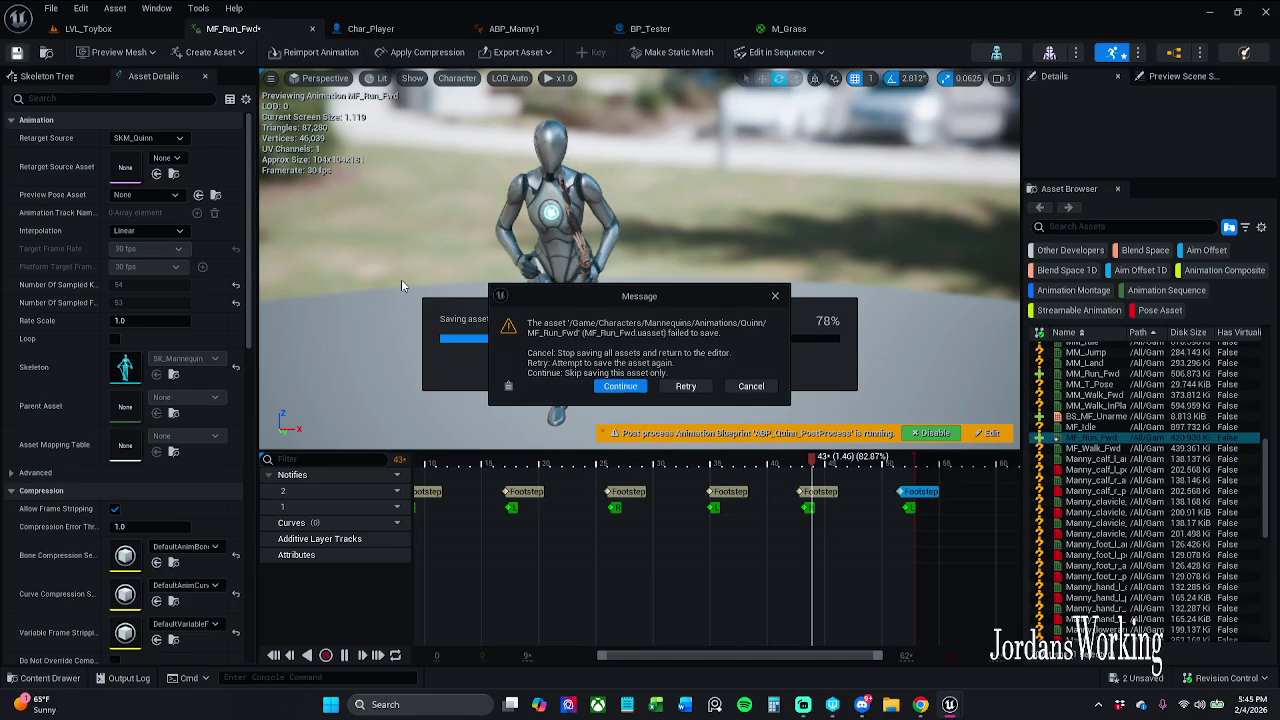
{"action": "left_click", "coordinate": [620, 386]}
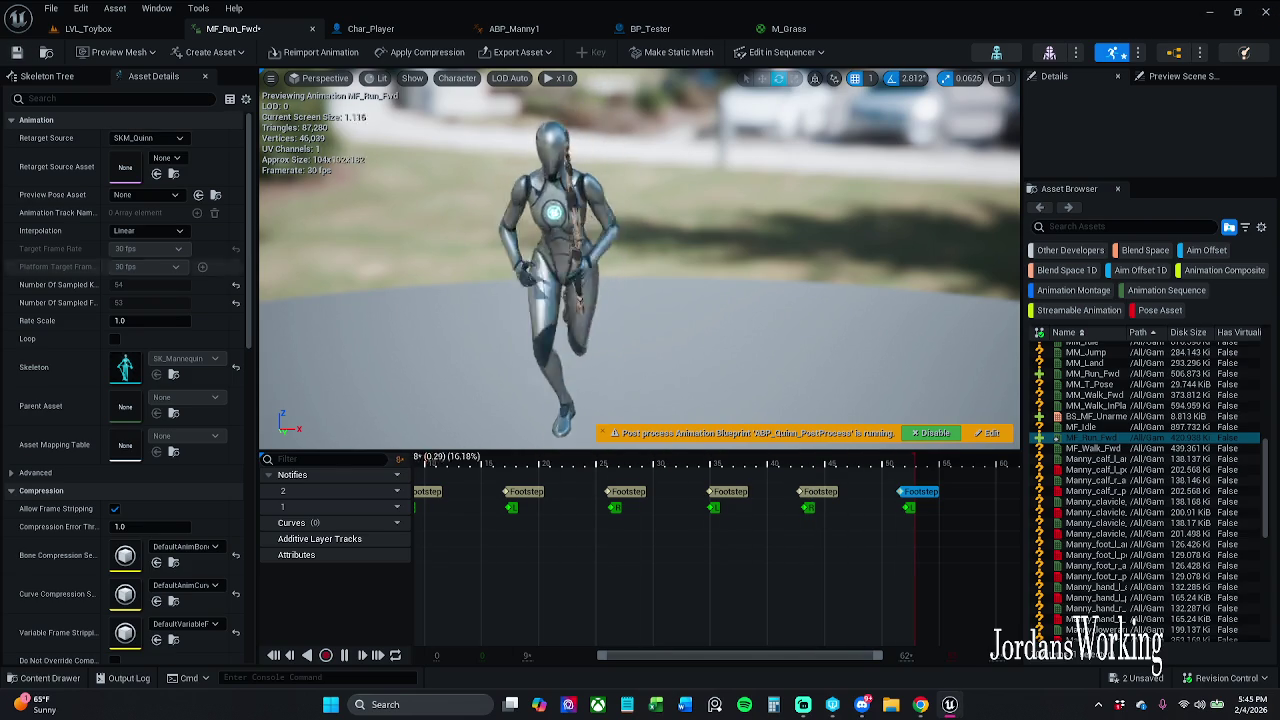
Close the editor saving BP_Tester and MF_Run_Fwd, skip the failed asset, then relaunch Unreal Engine
{"action": "left_click", "coordinate": [1266, 14]}
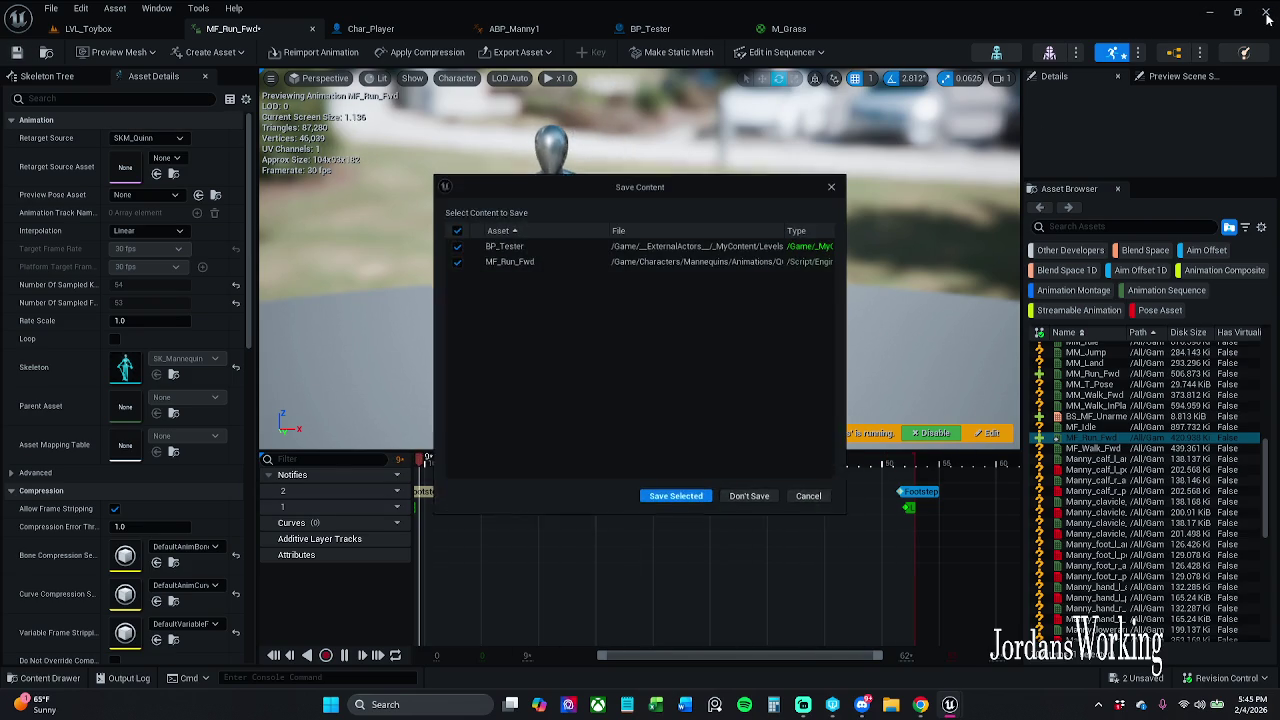
{"action": "left_click", "coordinate": [680, 504]}
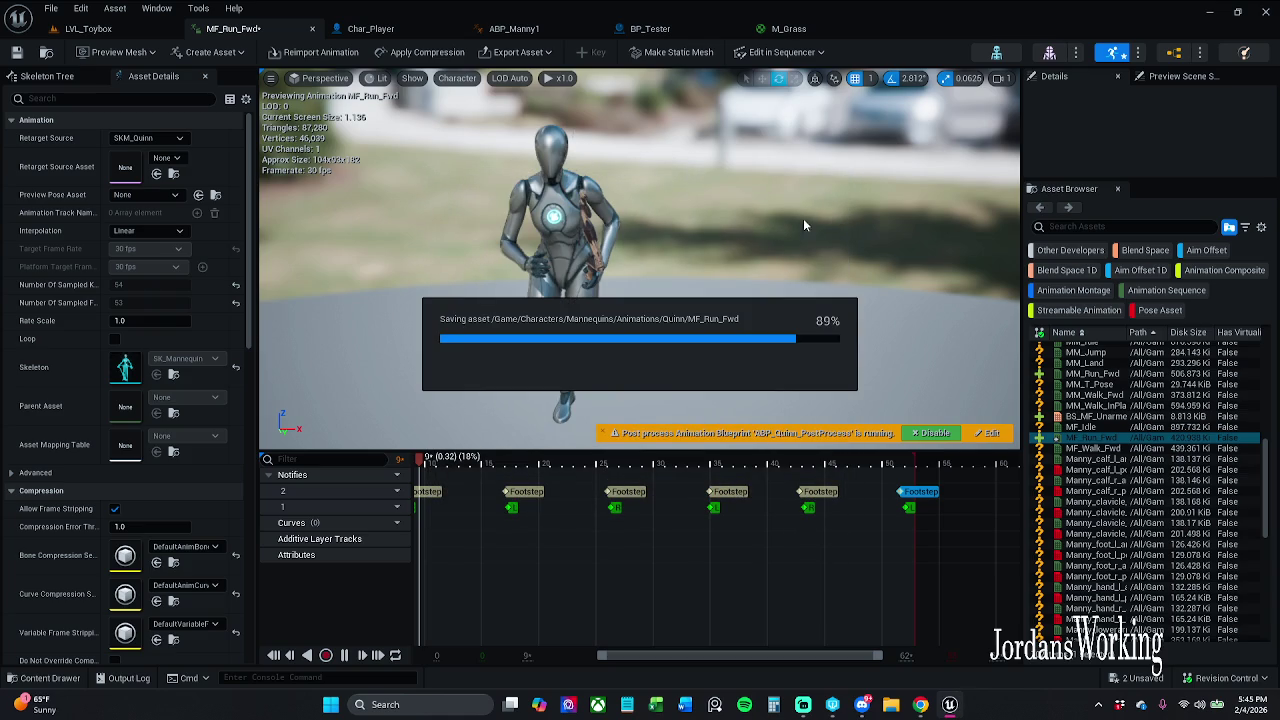
{"action": "left_click", "coordinate": [630, 388]}
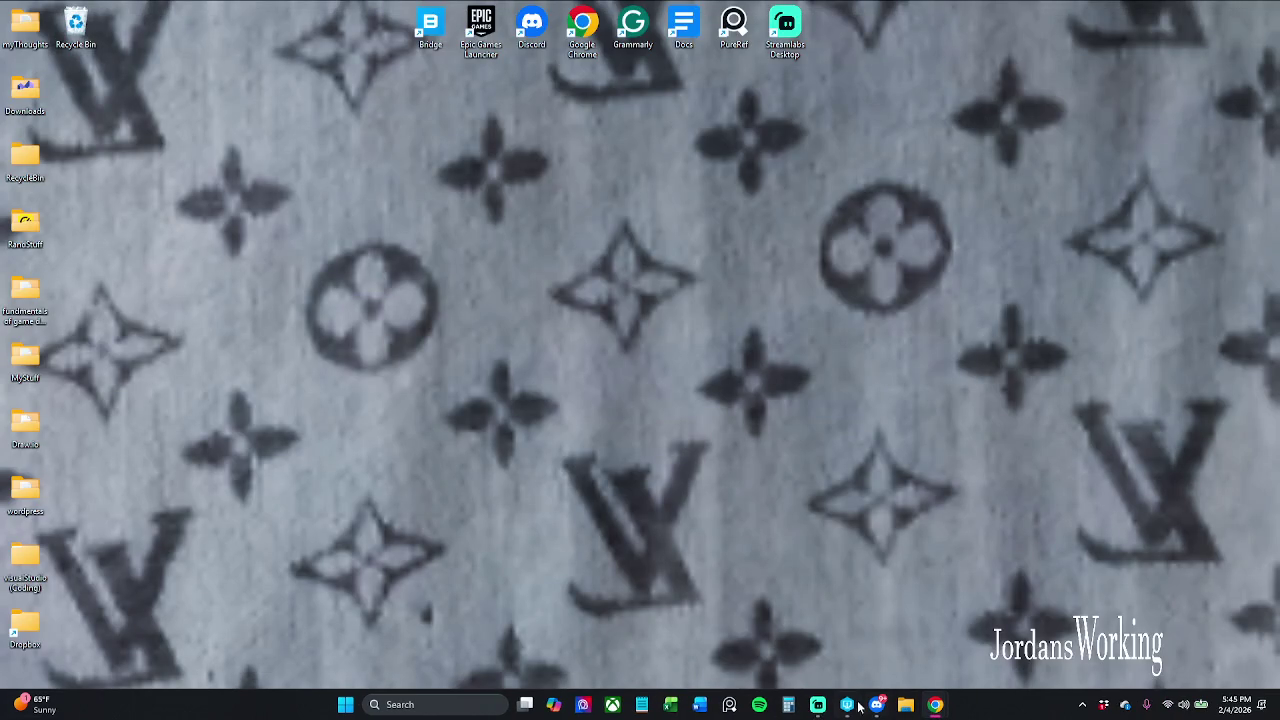
{"action": "left_click", "coordinate": [848, 704]}
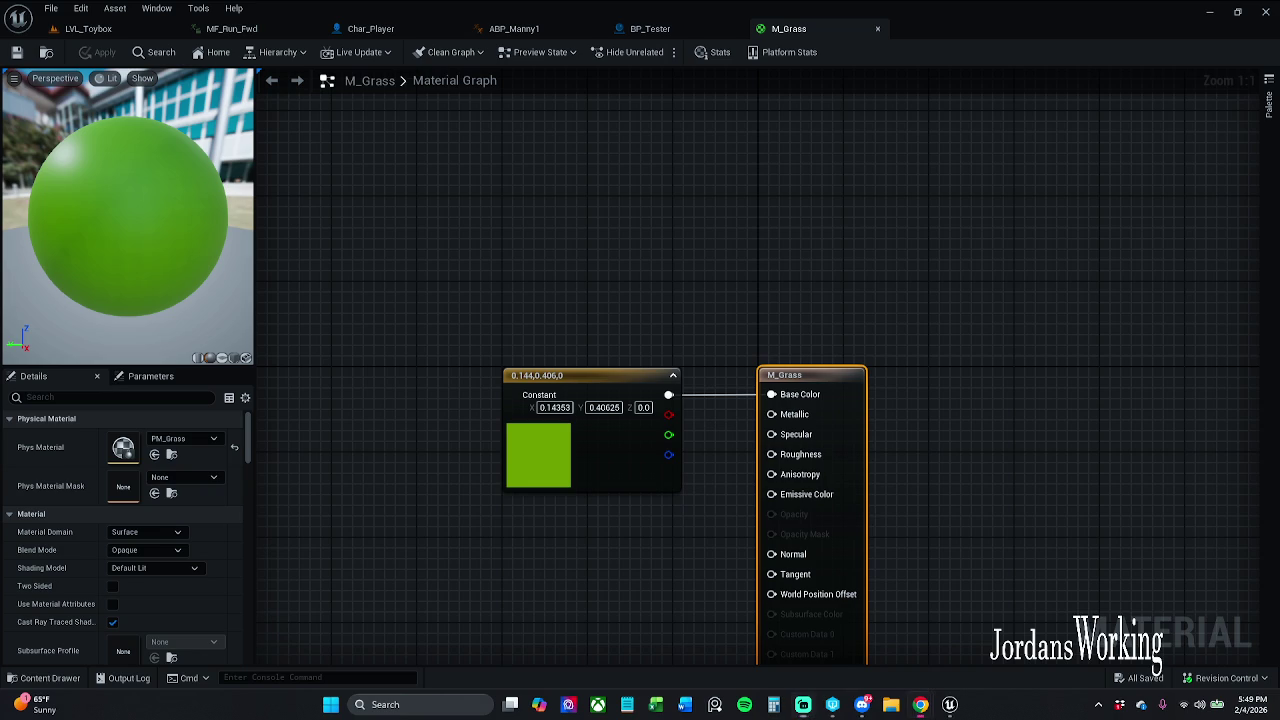
Restore the Chrome window showing the YouTube Short
{"action": "left_click", "coordinate": [920, 704]}
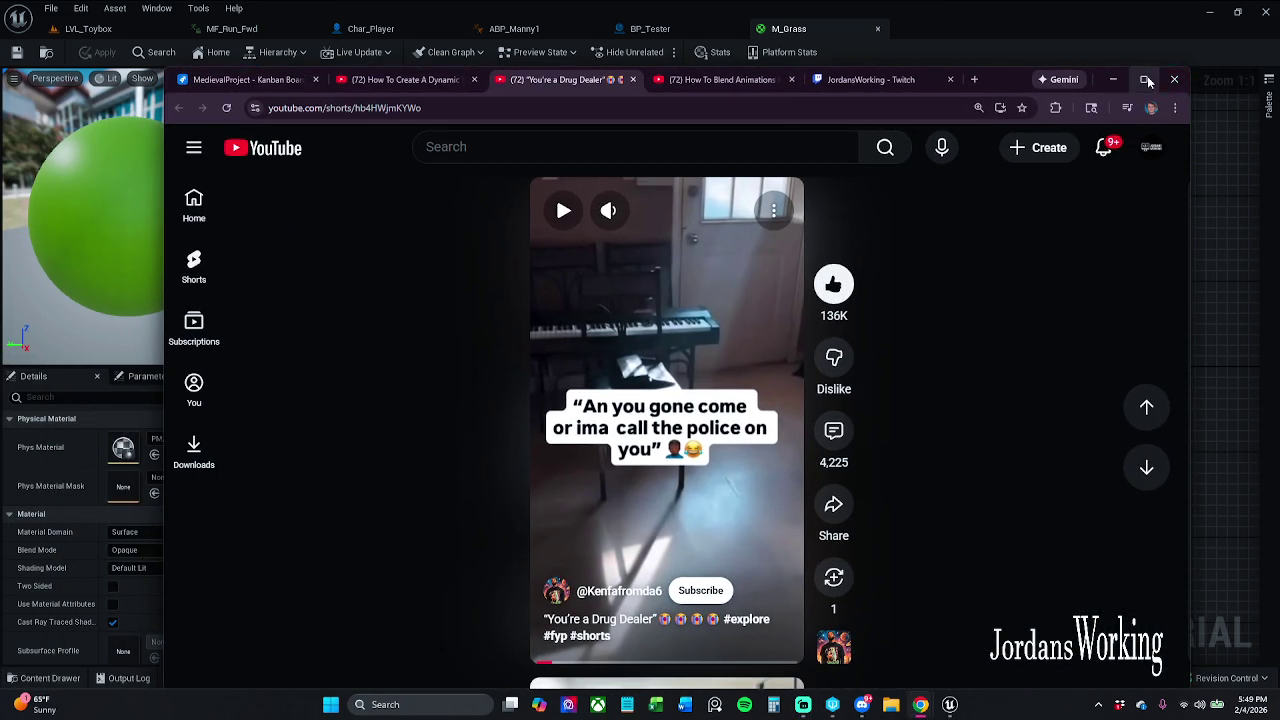
Maximize Chrome, play and pause the YouTube Short, then minimize the browser back to Unreal
{"action": "left_click", "coordinate": [1143, 79]}
{"action": "left_click", "coordinate": [612, 385]}
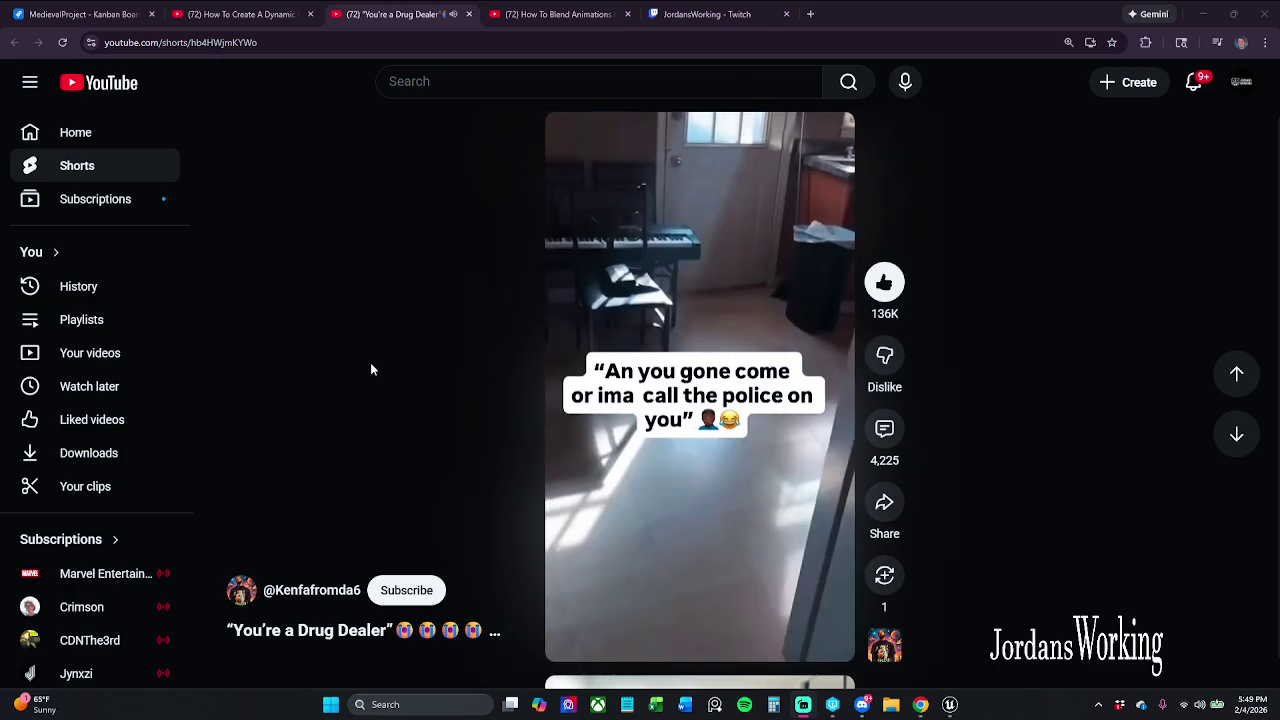
{"action": "left_click", "coordinate": [618, 331]}
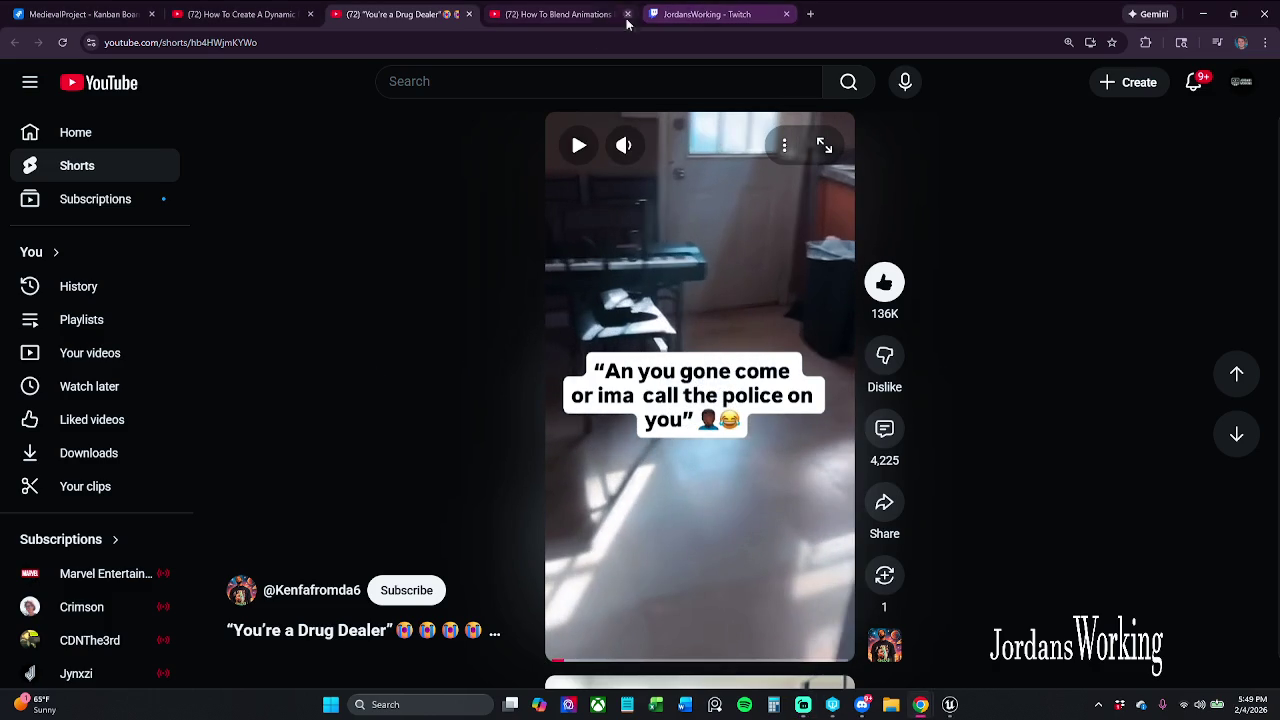
{"action": "left_click", "coordinate": [1203, 14]}
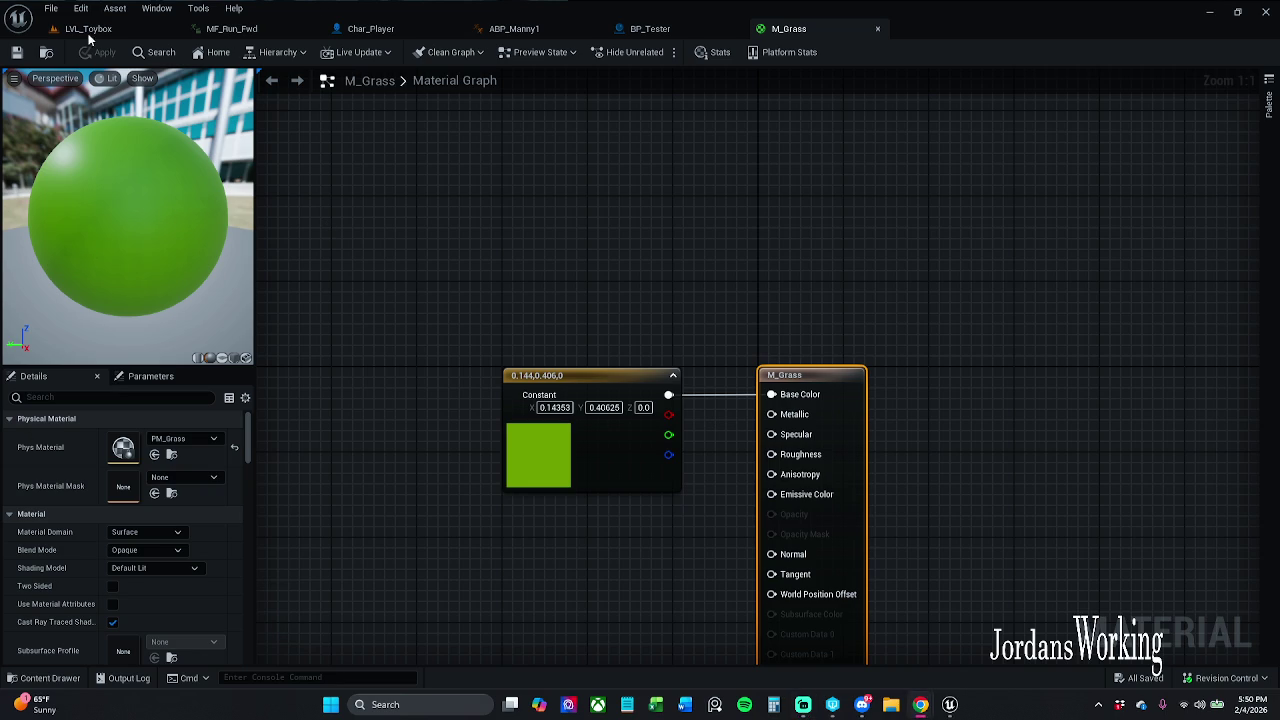
Close the M_Grass, MF_Run_Fwd and ABP_Manny1 editor tabs to reach Char_Player
{"action": "left_click", "coordinate": [877, 29]}
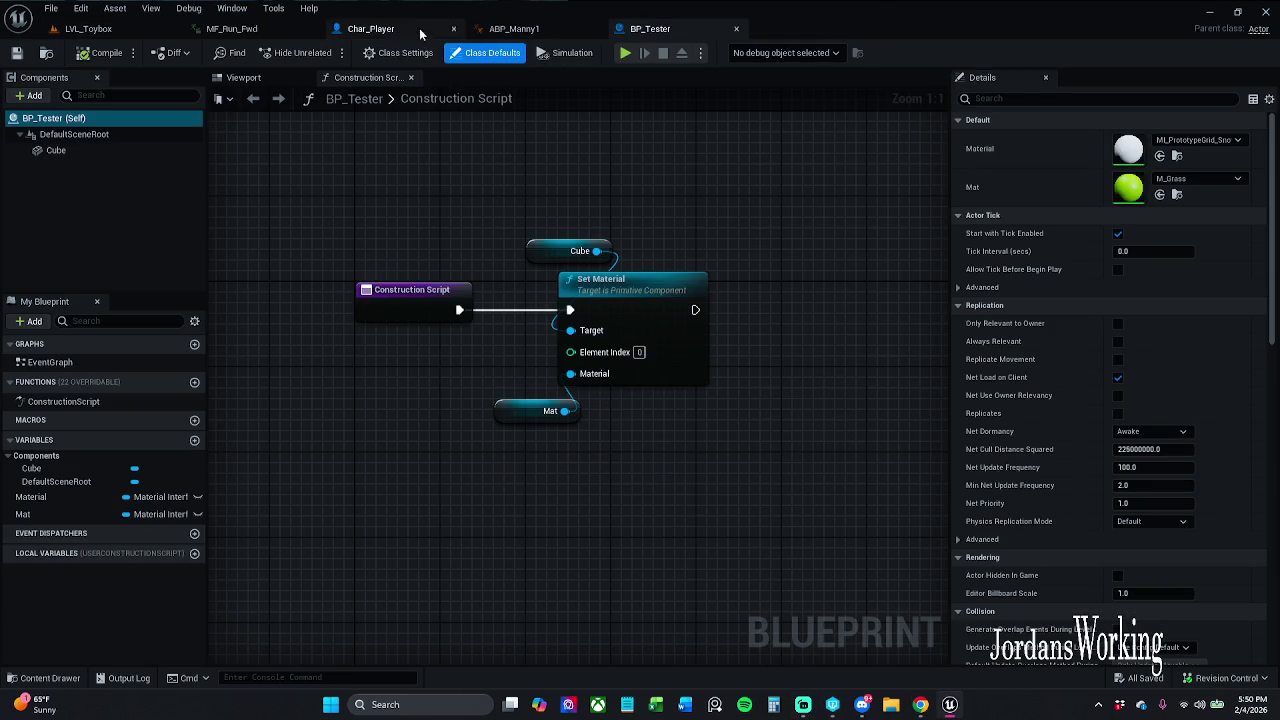
{"action": "left_click", "coordinate": [263, 32]}
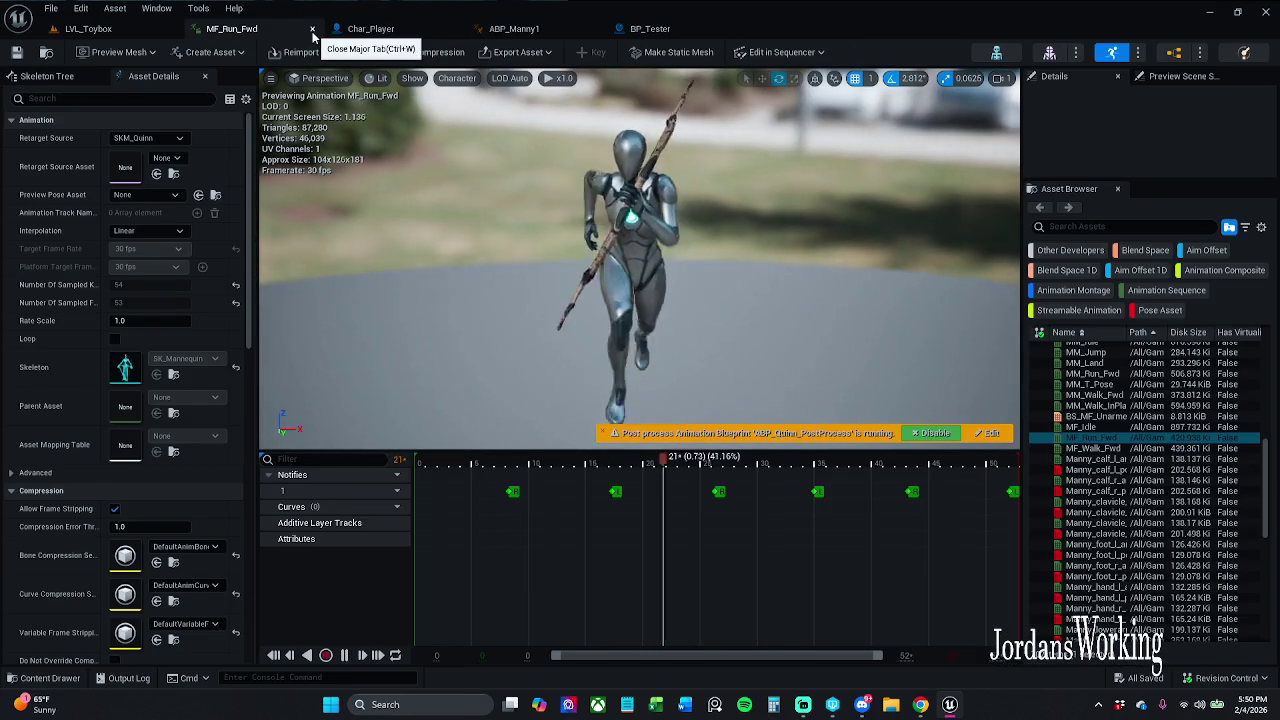
{"action": "left_click", "coordinate": [320, 29]}
{"action": "left_click", "coordinate": [443, 32]}
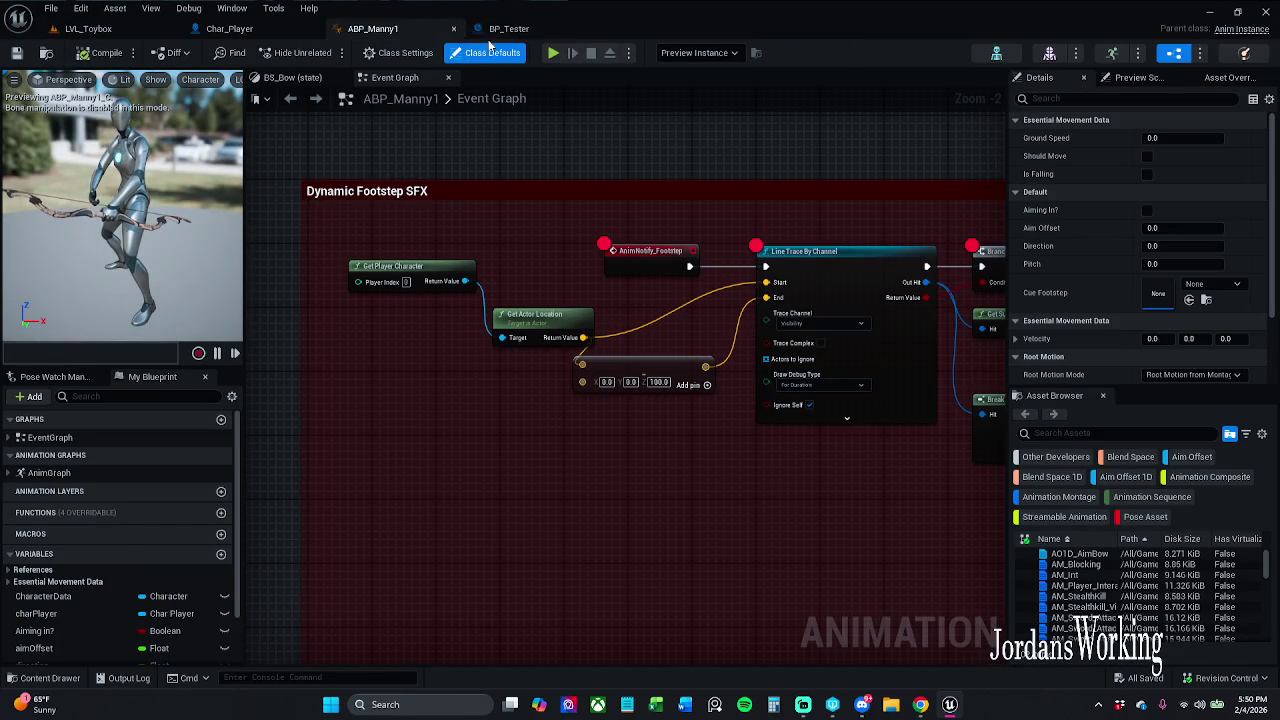
{"action": "left_click", "coordinate": [453, 30]}
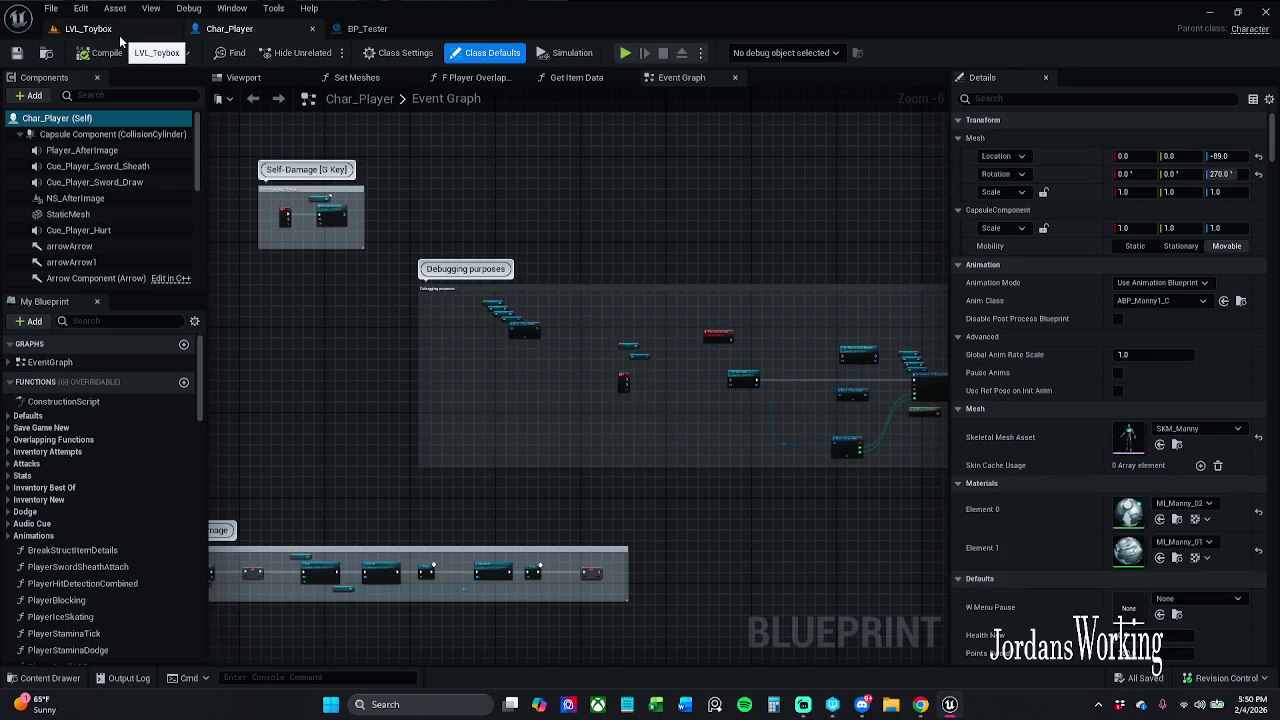
Change the Char_Player comment to 'Debugging purposes for structs' and save the blueprint
{"action": "mouse_move", "coordinate": [412, 292]}
{"action": "left_mouse_down"}
{"action": "mouse_move", "coordinate": [386, 294]}
{"action": "mouse_move", "coordinate": [443, 317]}
{"action": "left_mouse_up"}
{"action": "scroll", "coordinate": [535, 367], "scroll_direction": "up", "scroll_amount": 6}
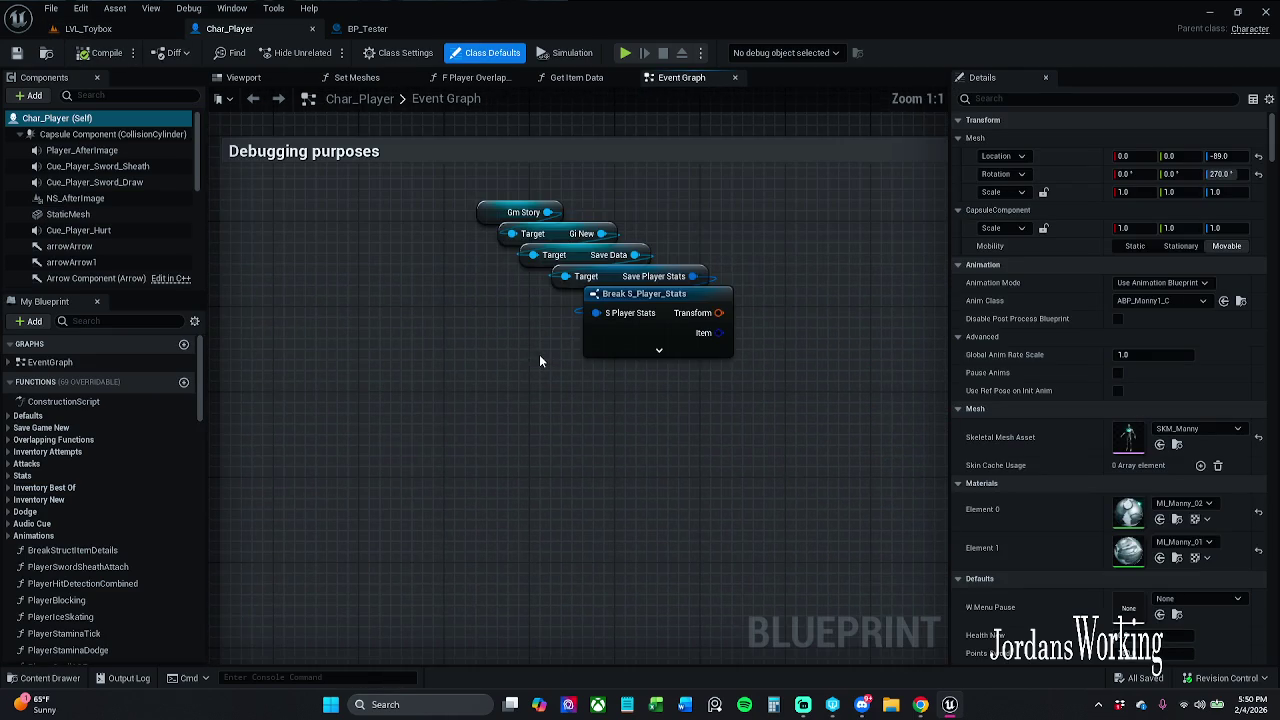
{"action": "scroll", "coordinate": [573, 364], "scroll_direction": "down", "scroll_amount": 11}
{"action": "scroll", "coordinate": [565, 352], "scroll_direction": "down", "scroll_amount": 1}
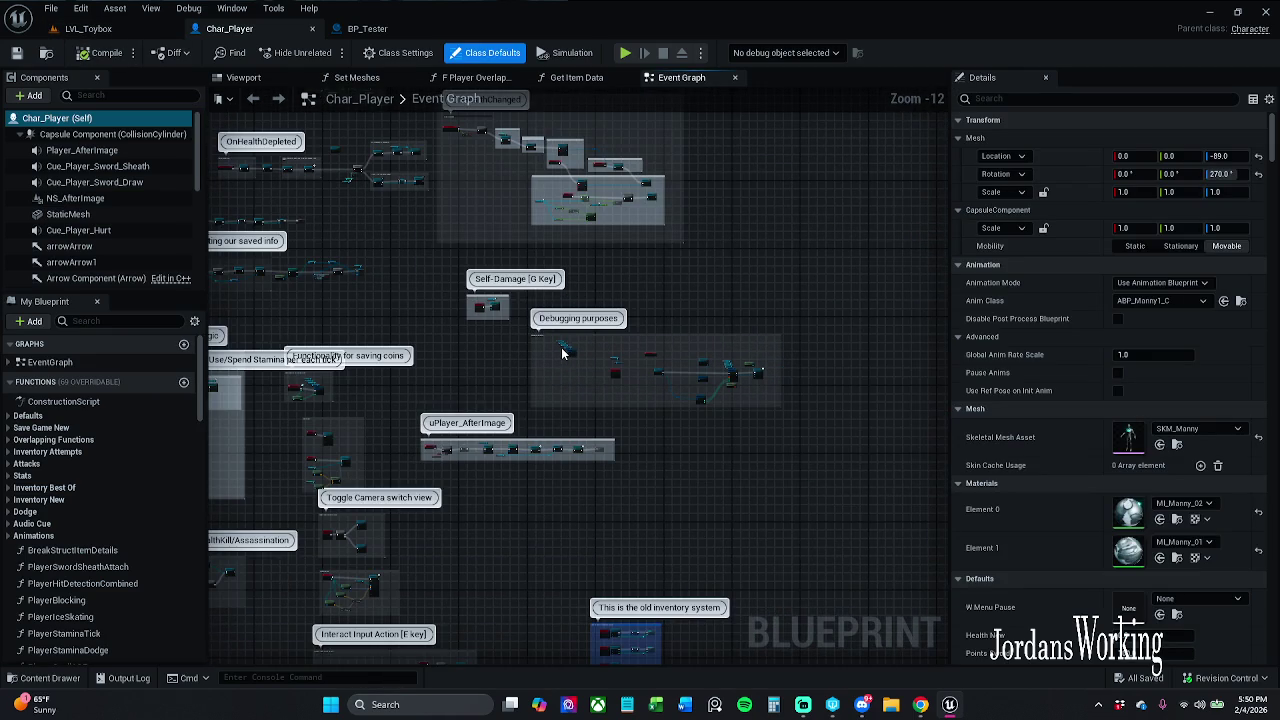
{"action": "scroll", "coordinate": [572, 350], "scroll_direction": "up", "scroll_amount": 2}
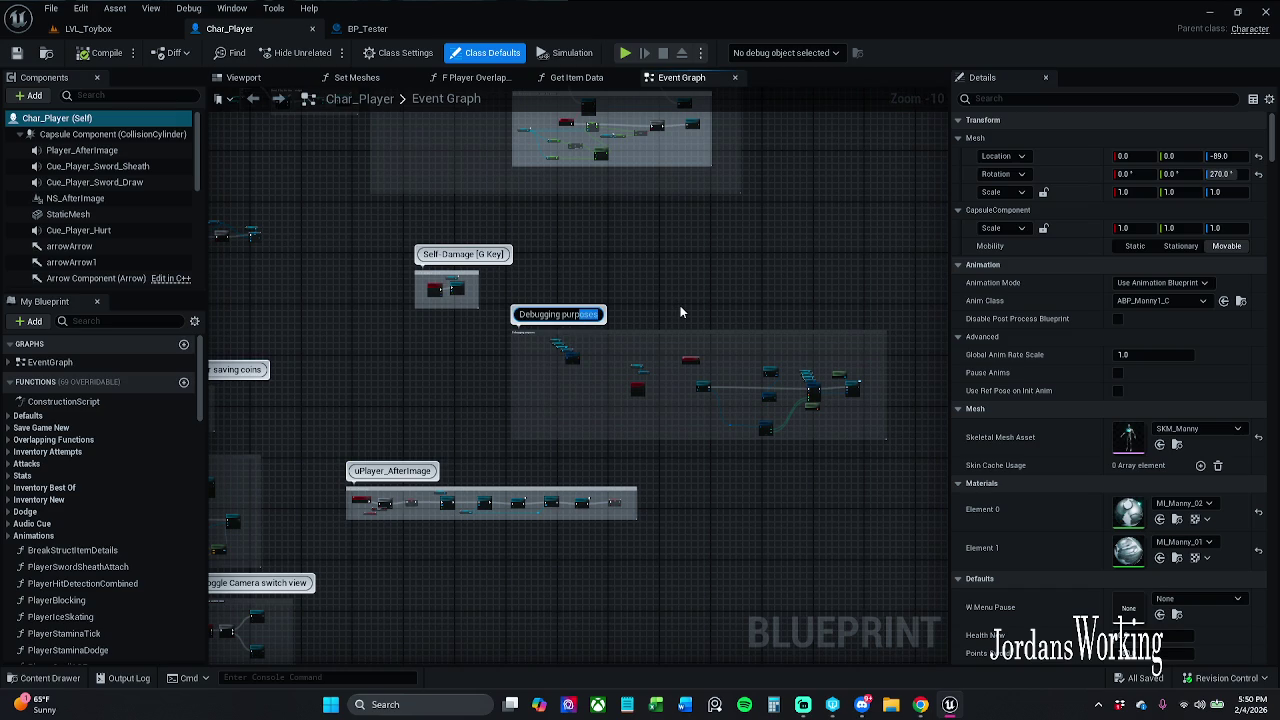
{"action": "type", "text": "FOR"}
{"action": "key", "text": "BackSpace"}
{"action": "key", "text": "BackSpace"}
{"action": "key", "text": "BackSpace"}
{"action": "type", "text": "for the"}
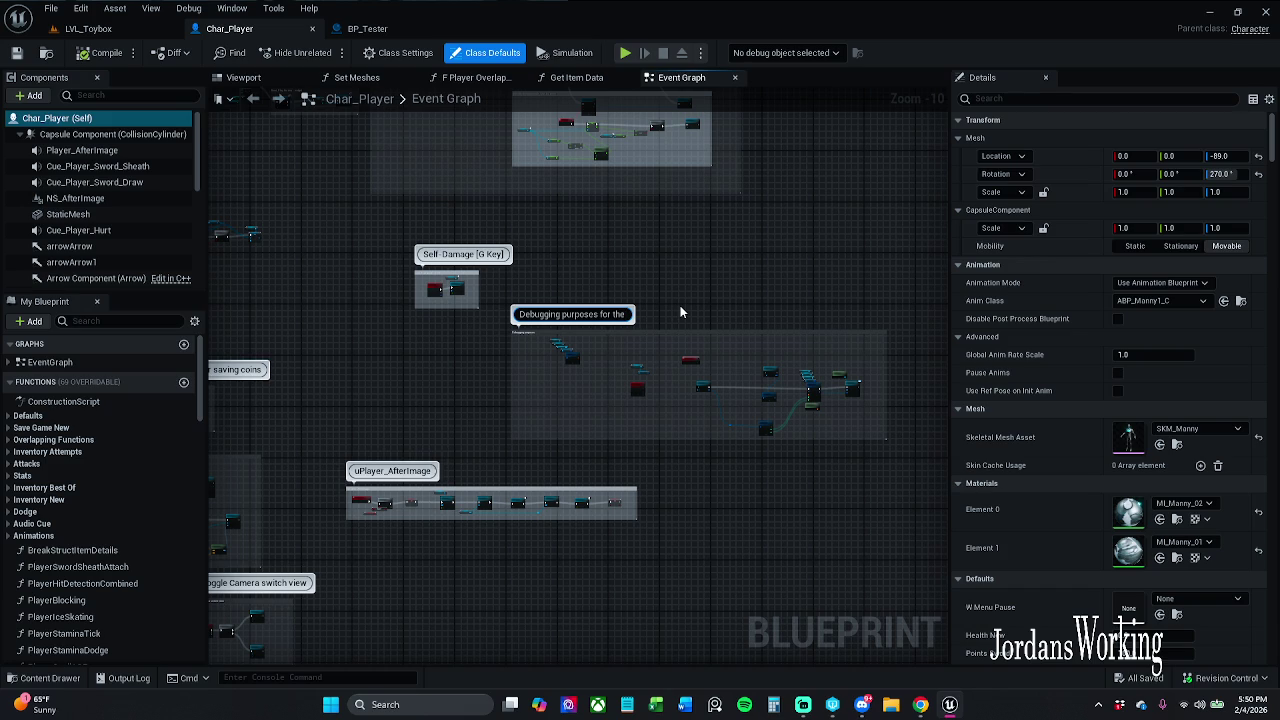
{"action": "scroll", "coordinate": [650, 344], "scroll_direction": "up", "scroll_amount": 6}
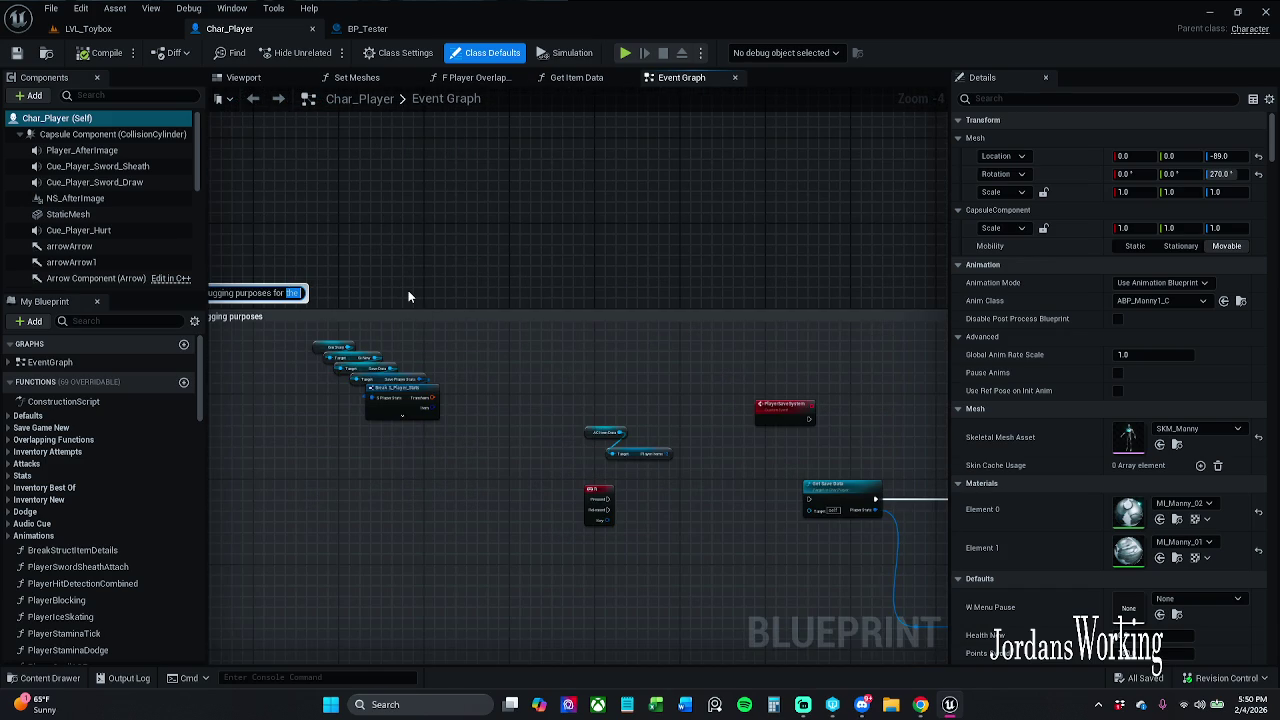
{"action": "key", "text": "BackSpace"}
{"action": "key", "text": "BackSpace"}
{"action": "key", "text": "BackSpace"}
{"action": "type", "text": "st"}
{"action": "type", "text": "cts"}
{"action": "key", "text": "Return"}
{"action": "left_click", "coordinate": [14, 54]}
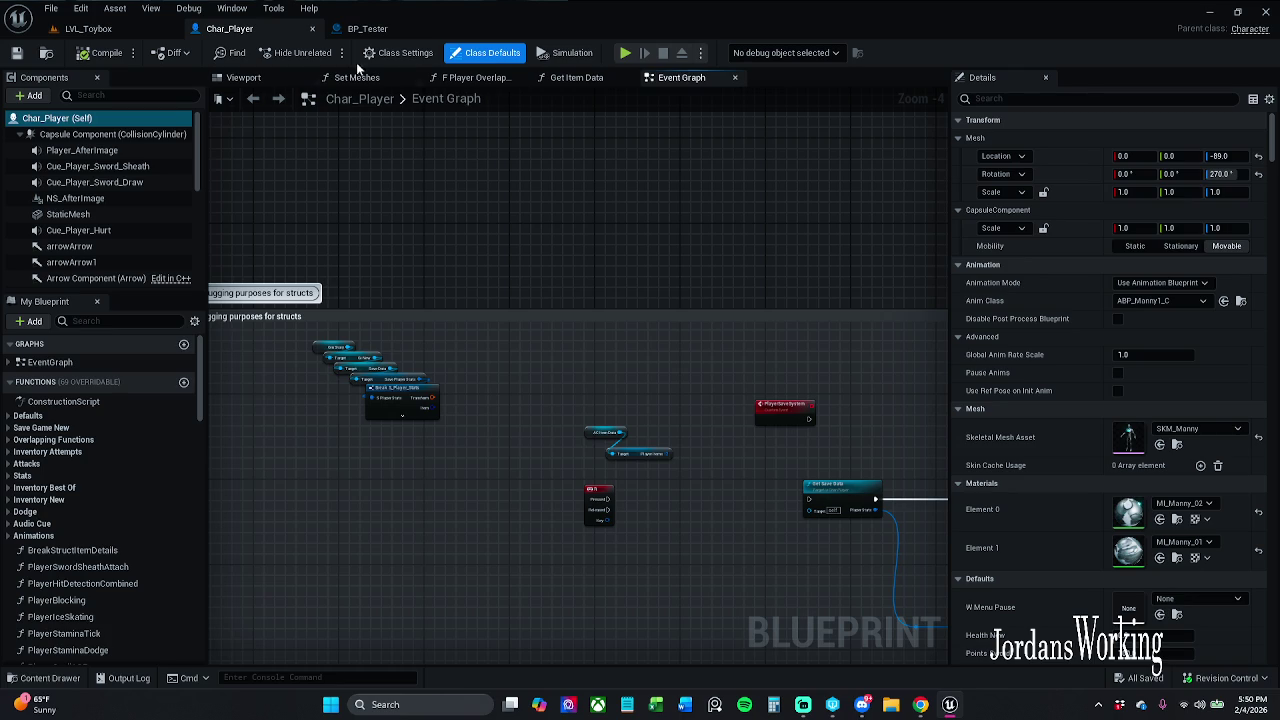
{"action": "left_click", "coordinate": [367, 28]}
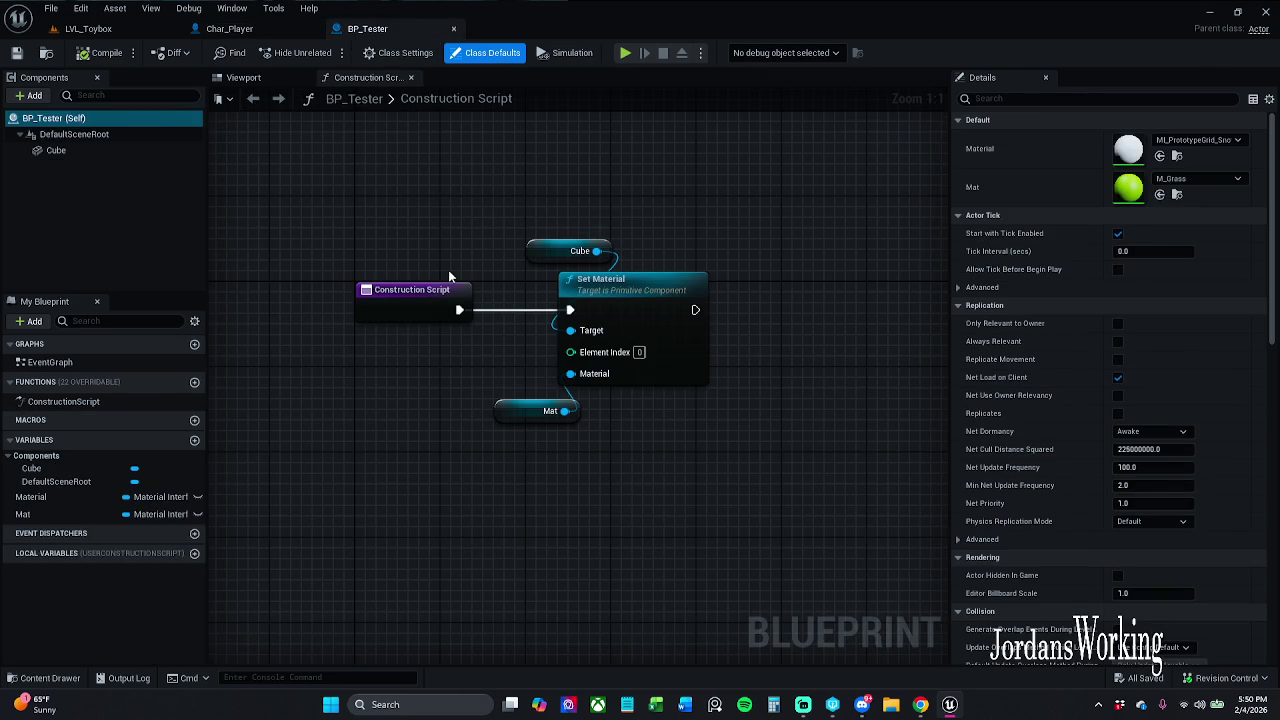
Select and frame the BP_Tester plane in LVL_Toybox, then search its actor properties
{"action": "left_click", "coordinate": [509, 383]}
{"action": "left_click", "coordinate": [535, 411]}
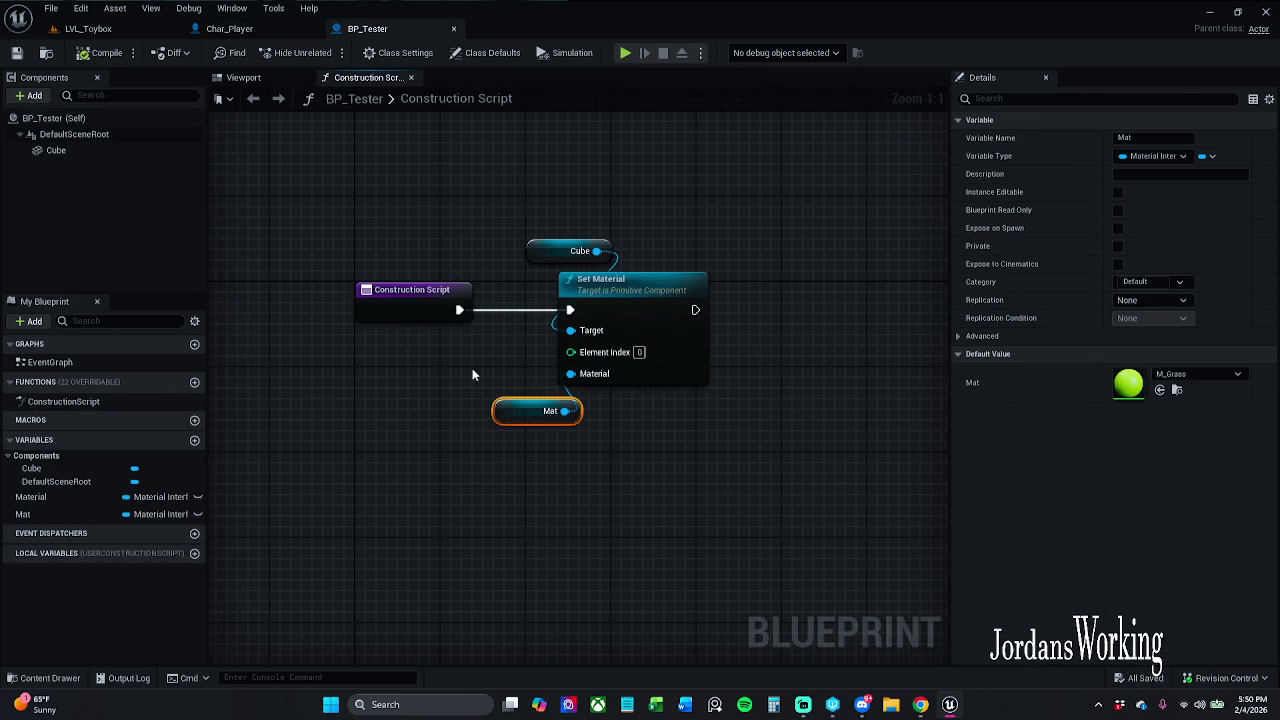
{"action": "left_click", "coordinate": [478, 379]}
{"action": "left_click", "coordinate": [90, 28]}
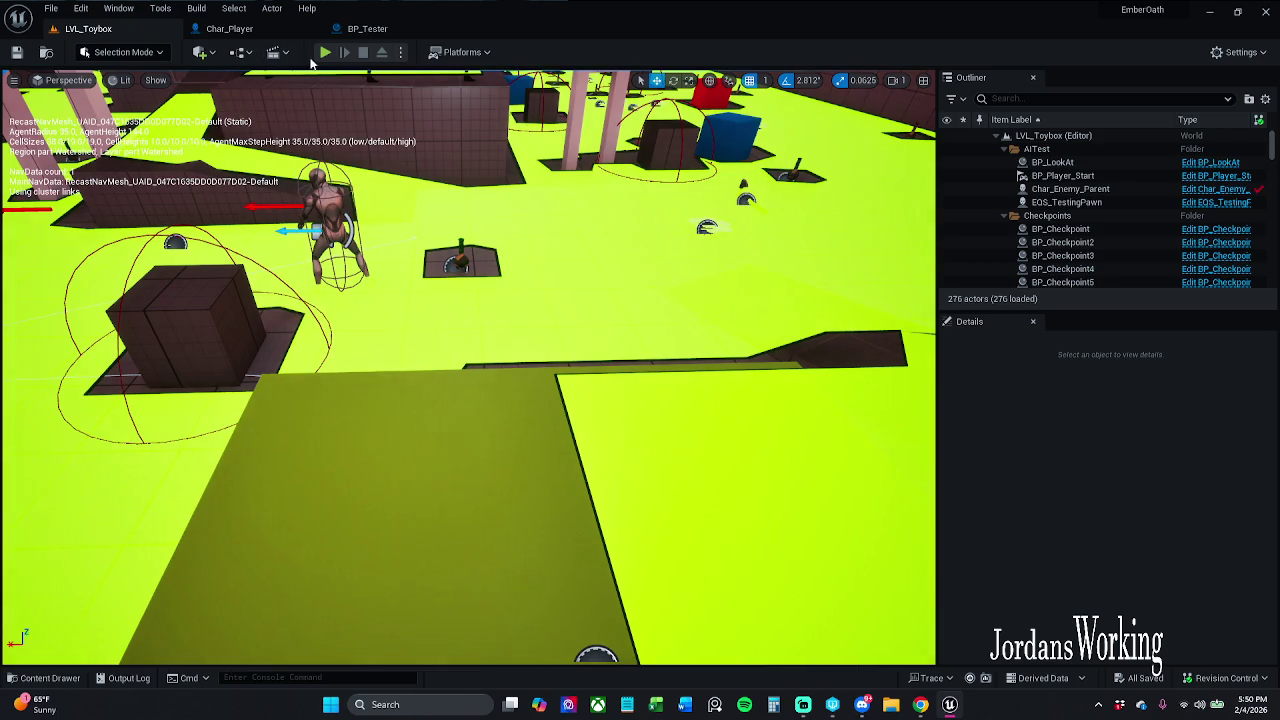
{"action": "left_click", "coordinate": [477, 458]}
{"action": "key", "text": "f"}
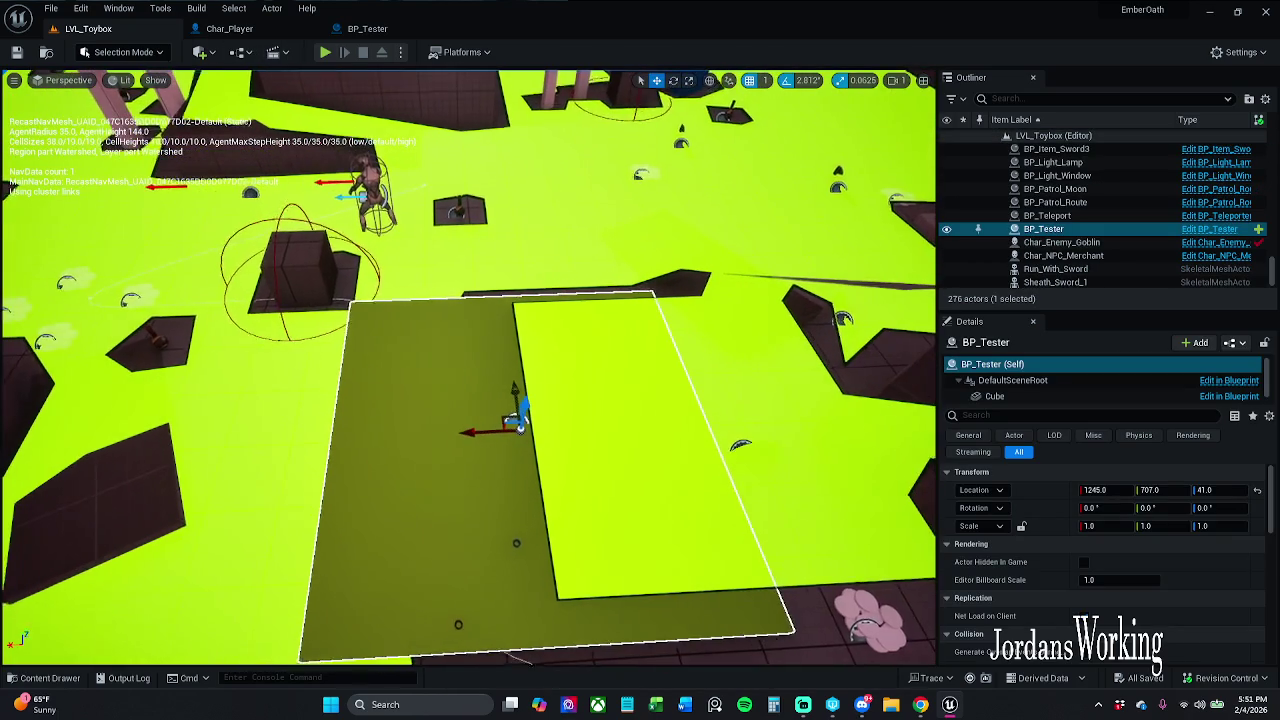
{"action": "left_click", "coordinate": [1116, 398]}
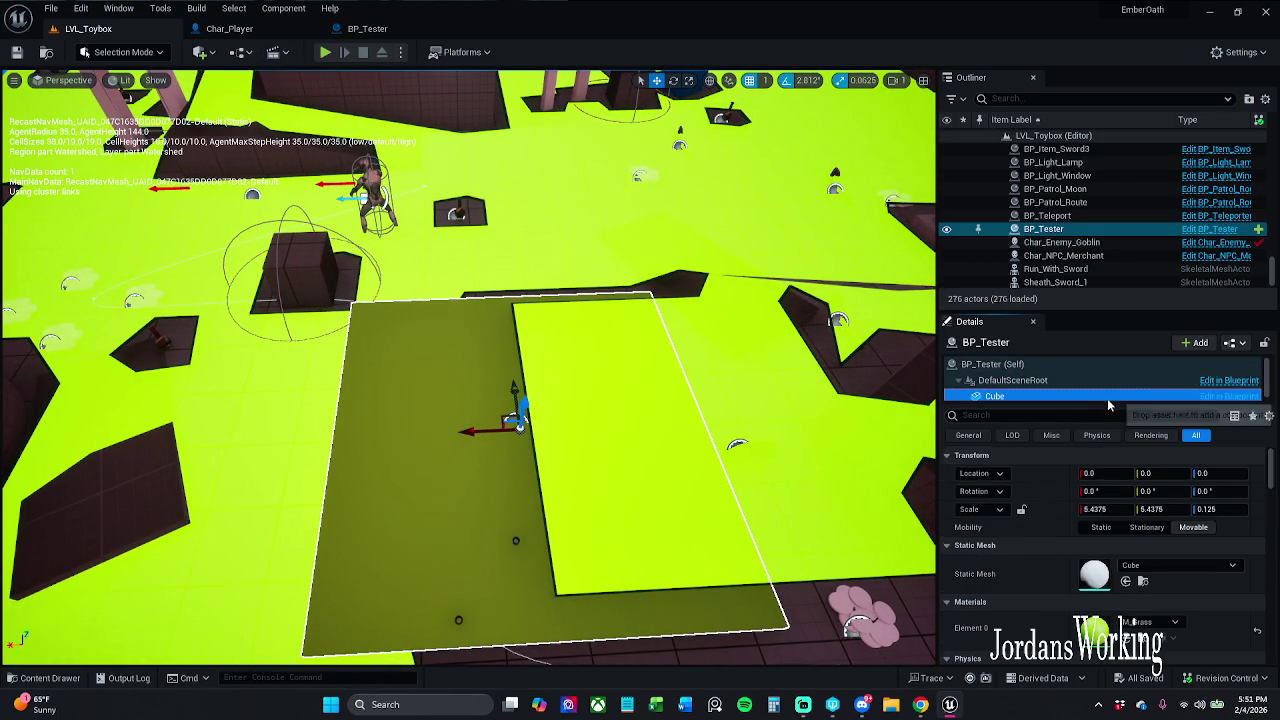
{"action": "left_click", "coordinate": [1083, 370]}
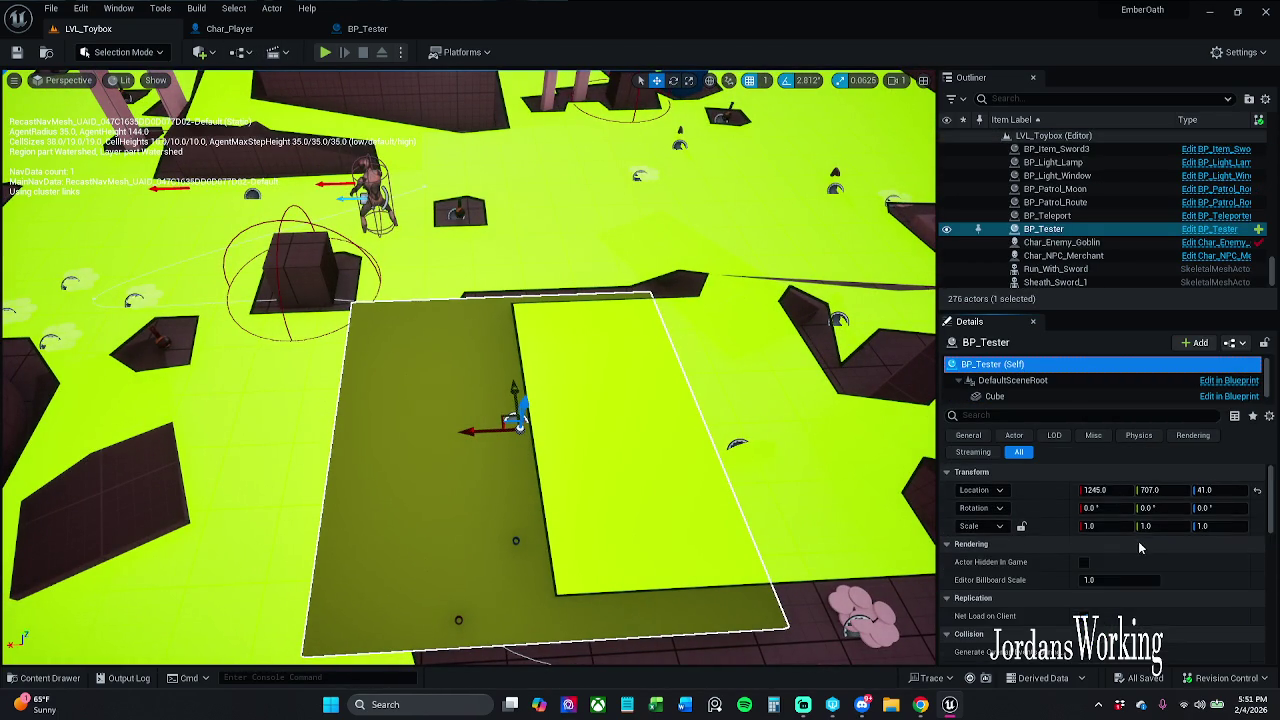
{"action": "scroll", "coordinate": [1150, 565], "scroll_direction": "down", "scroll_amount": 10}
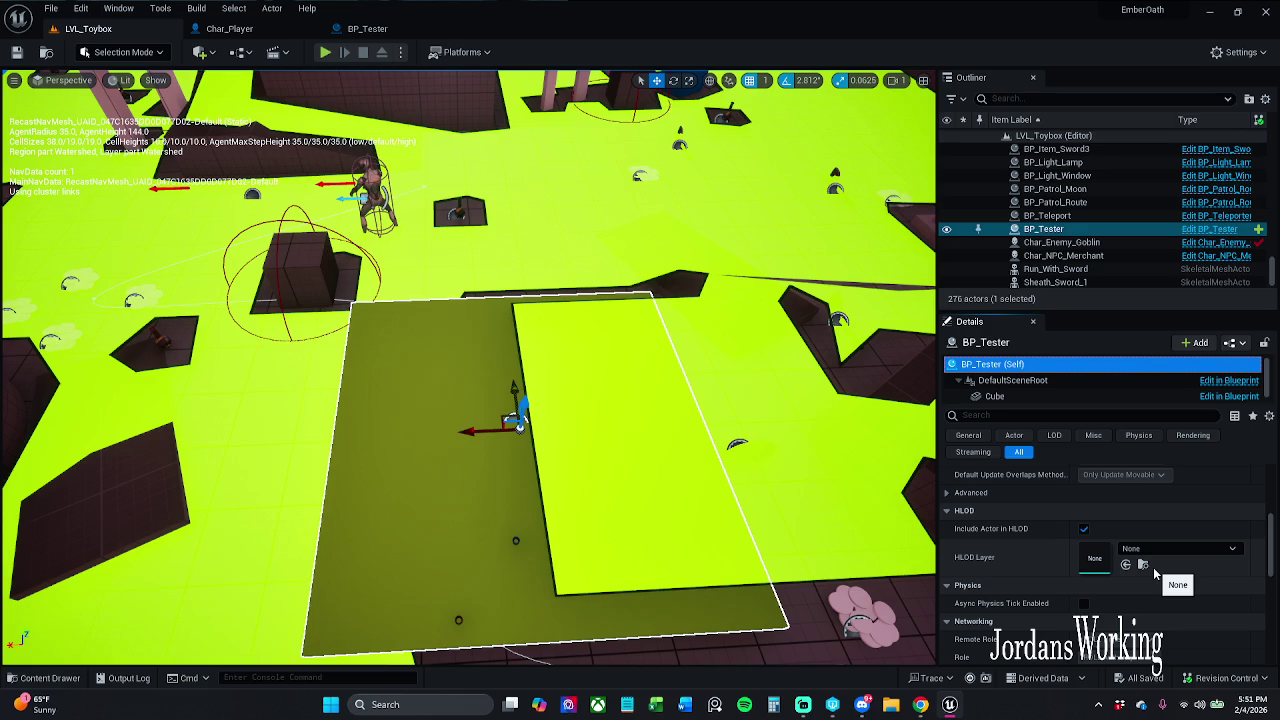
{"action": "scroll", "coordinate": [1155, 573], "scroll_direction": "down", "scroll_amount": 2}
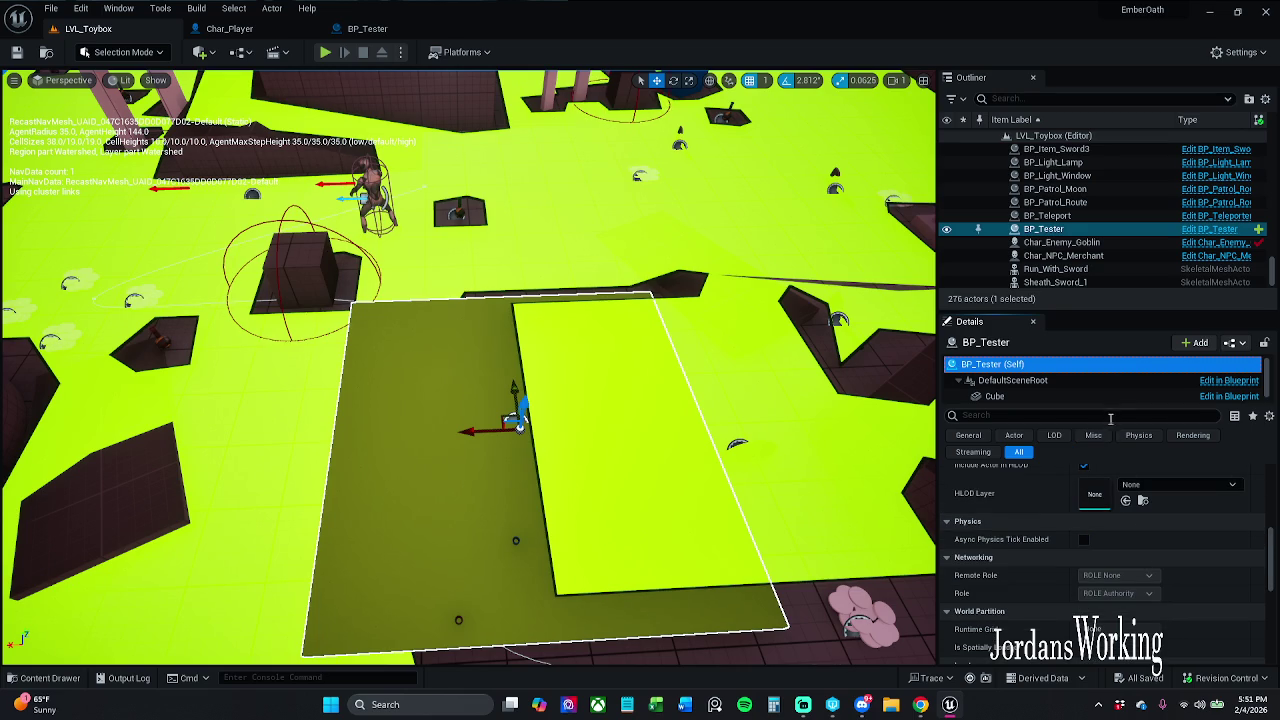
{"action": "left_click", "coordinate": [1110, 416]}
{"action": "type", "text": "t"}
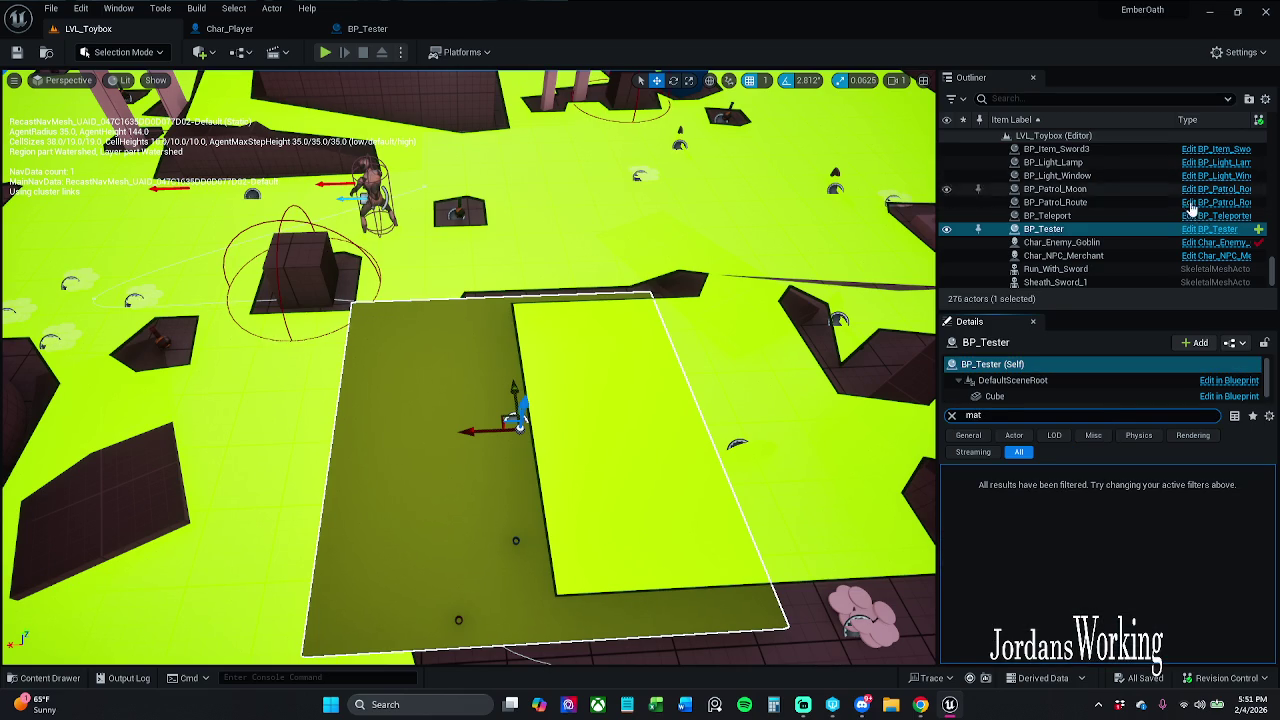
Make BP_Tester's Mat variable instance editable
{"action": "left_click", "coordinate": [1212, 229]}
{"action": "left_click_drag", "start_coordinate": [571, 397], "coordinate": [437, 486]}
{"action": "left_click", "coordinate": [198, 515]}
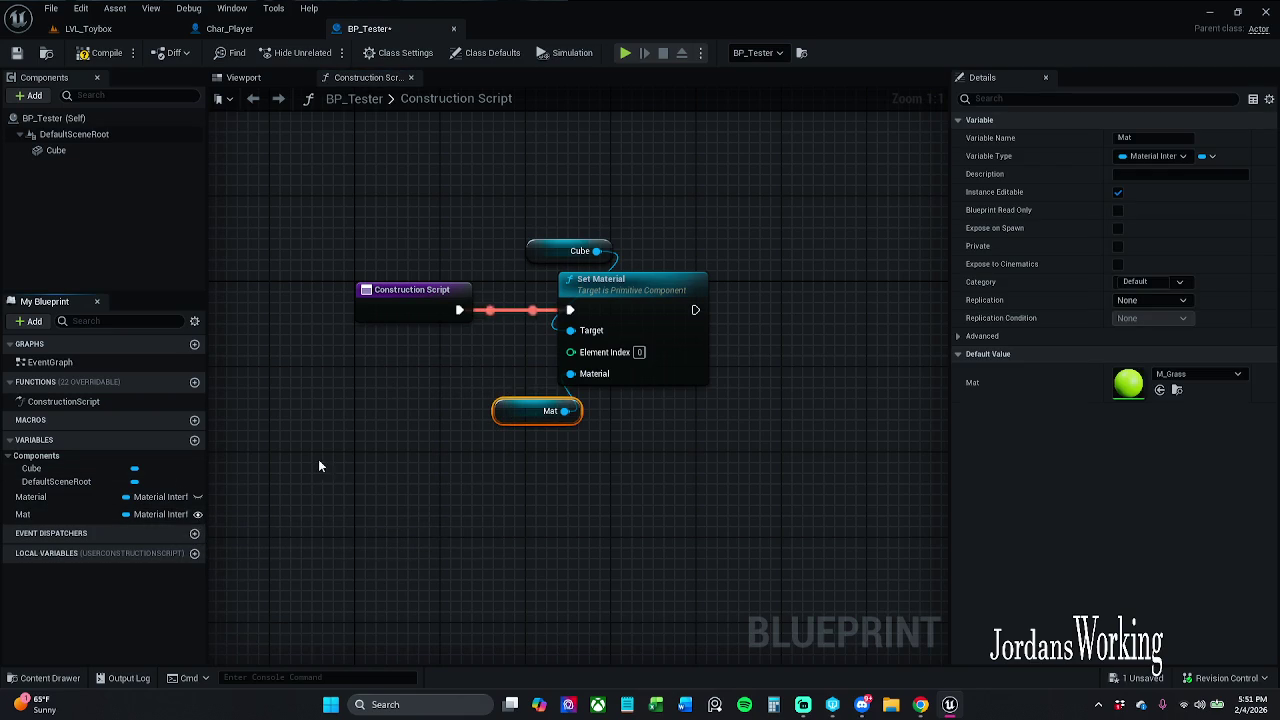
Confirm the Material variable has no references and delete it
{"action": "left_click", "coordinate": [60, 497]}
{"action": "right_click", "coordinate": [62, 497]}
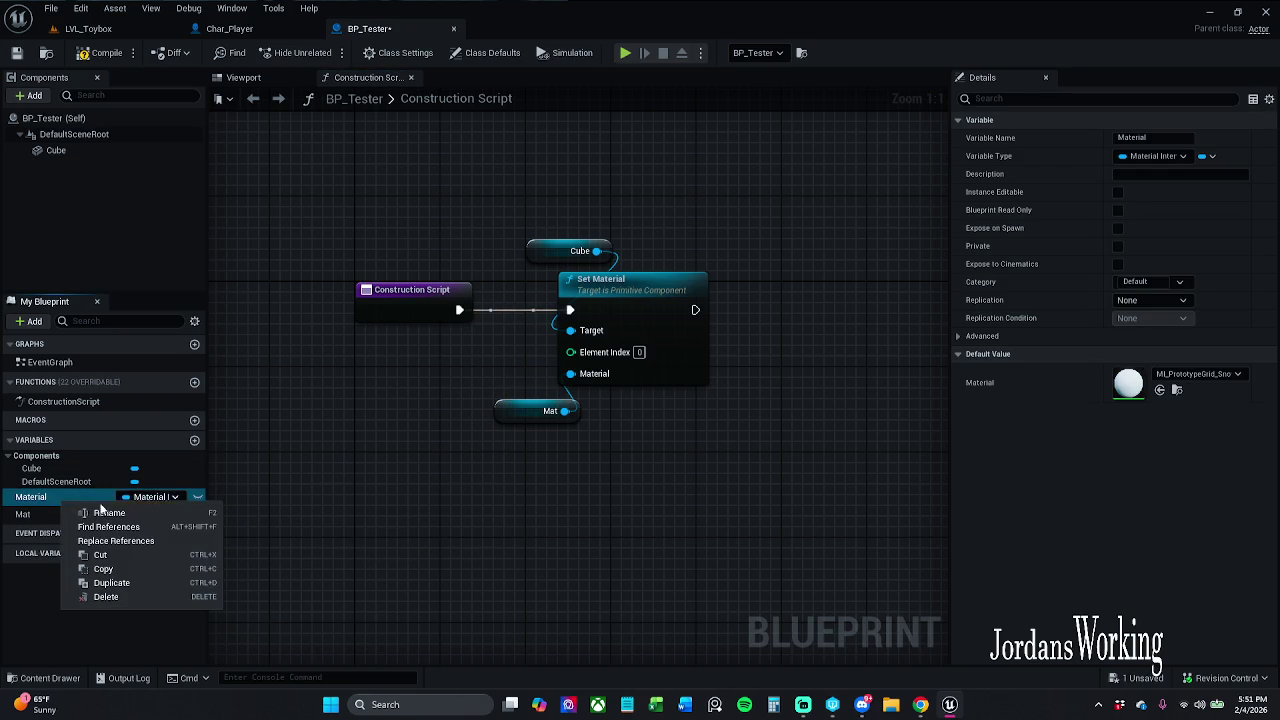
{"action": "left_click", "coordinate": [115, 525]}
{"action": "left_click", "coordinate": [303, 539]}
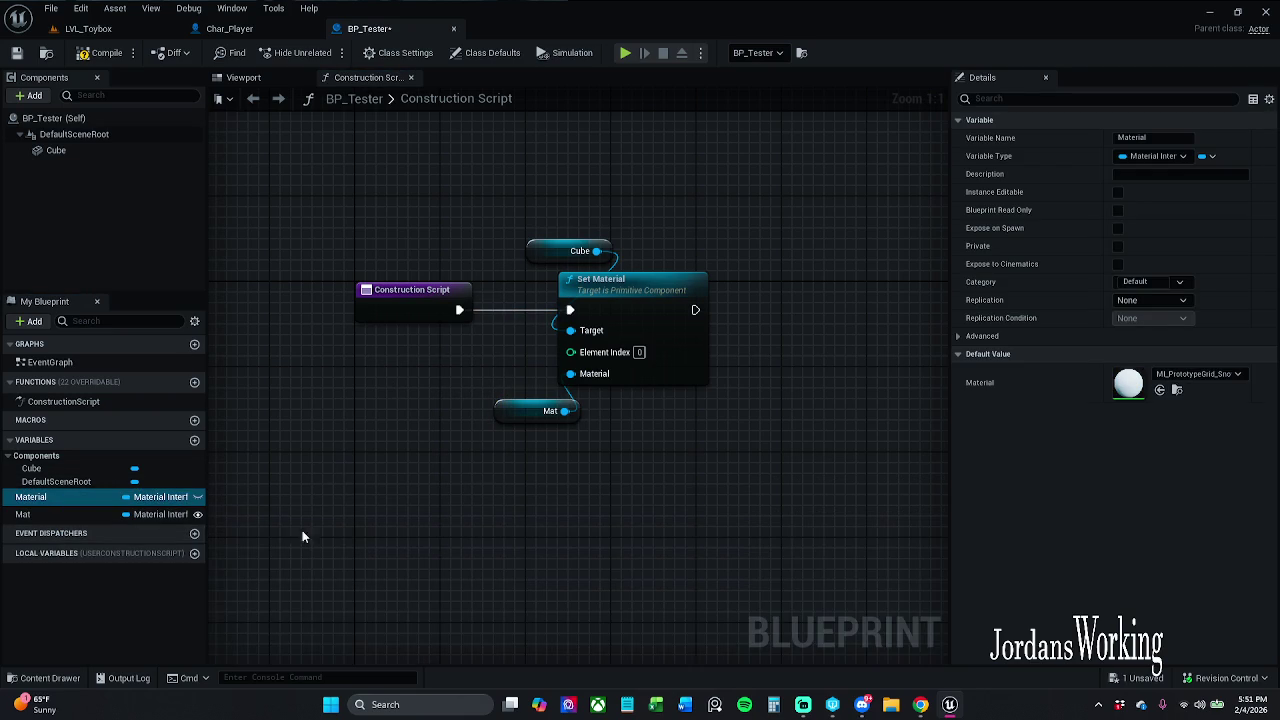
{"action": "left_click", "coordinate": [90, 514]}
{"action": "left_click", "coordinate": [67, 500]}
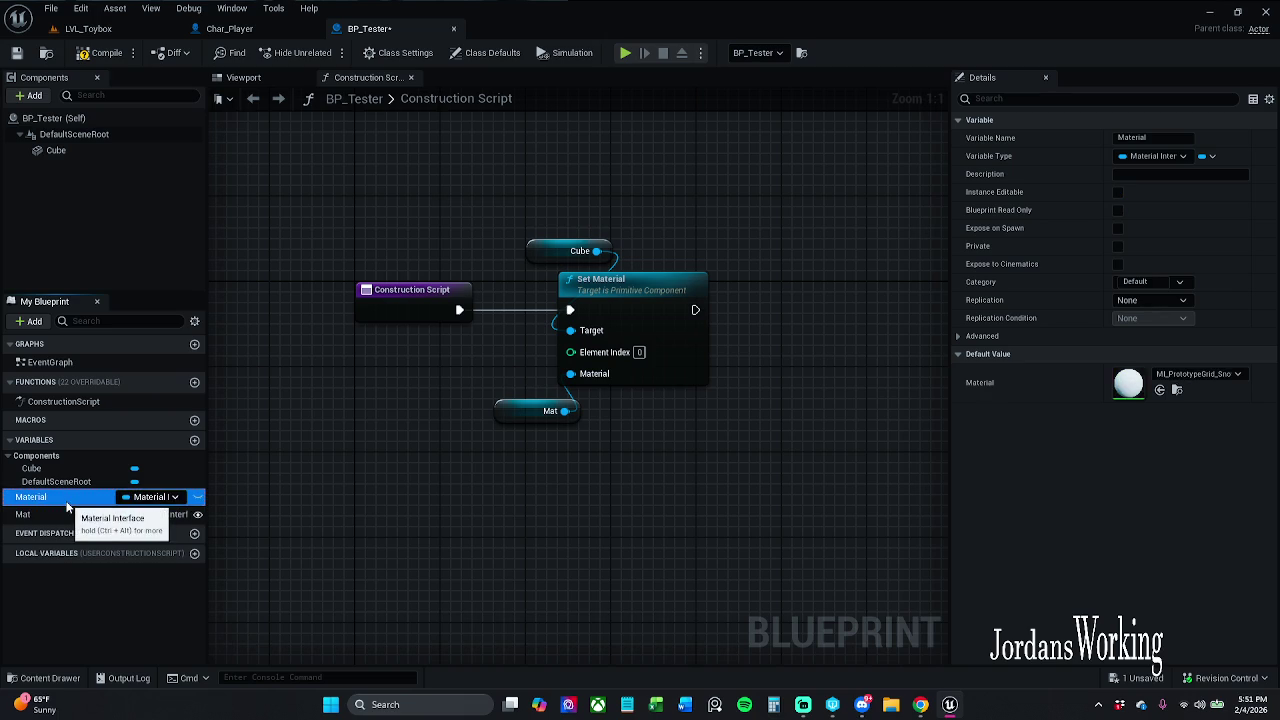
{"action": "key", "text": "Delete"}
Compile and save the BP_Tester blueprint
{"action": "left_click", "coordinate": [100, 55]}
{"action": "left_click", "coordinate": [17, 52]}
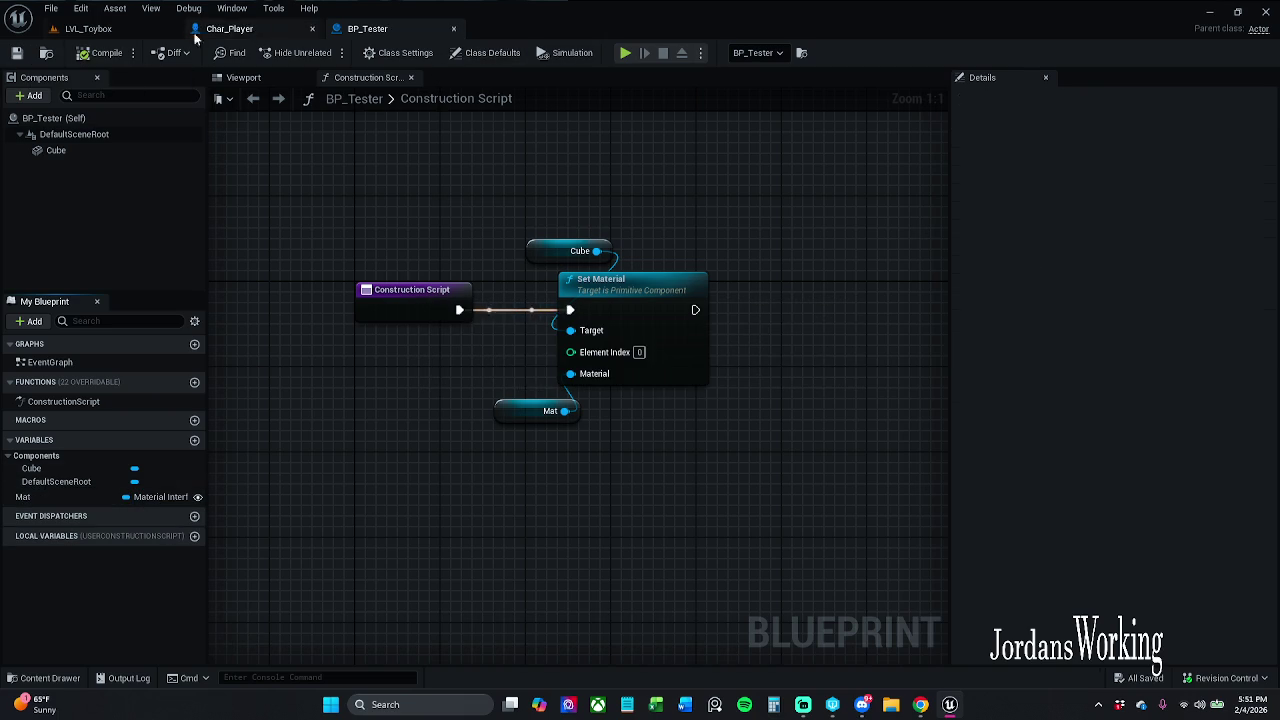
{"action": "left_click", "coordinate": [92, 30]}
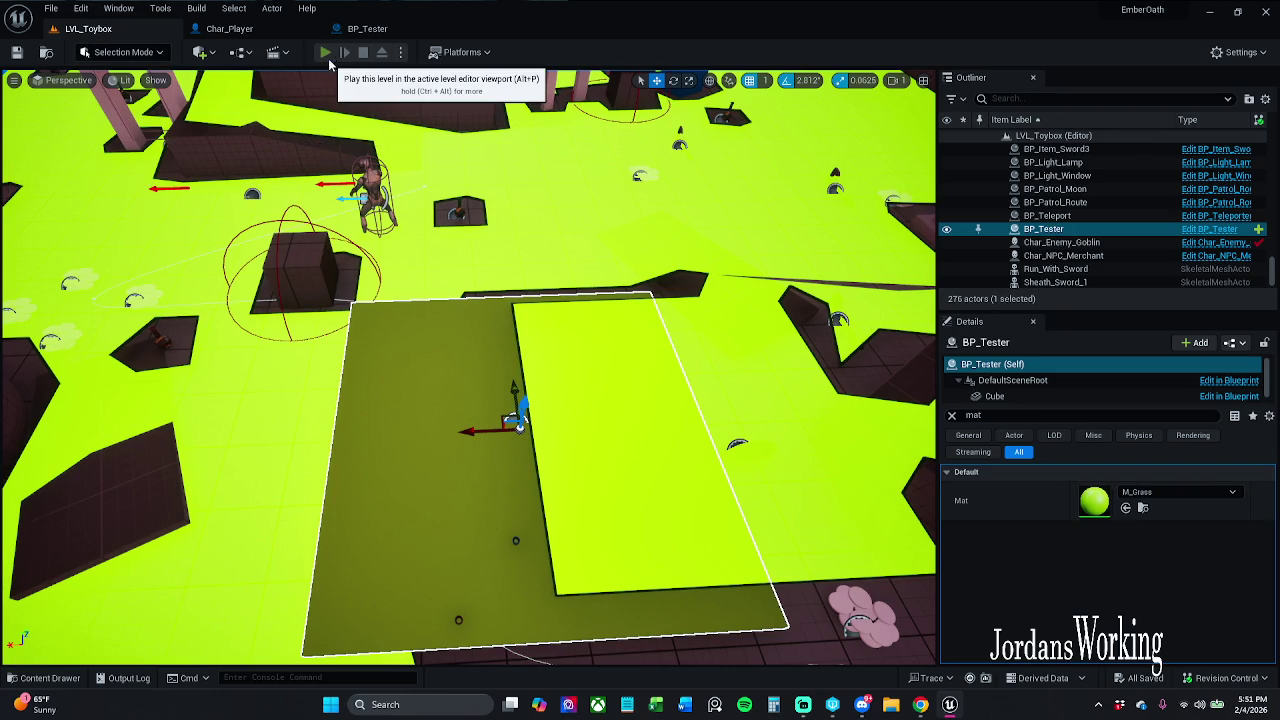
Start Play-in-Editor with Alt+P, then run and jump the character on and off the green plane
{"action": "key", "text": "alt+p"}
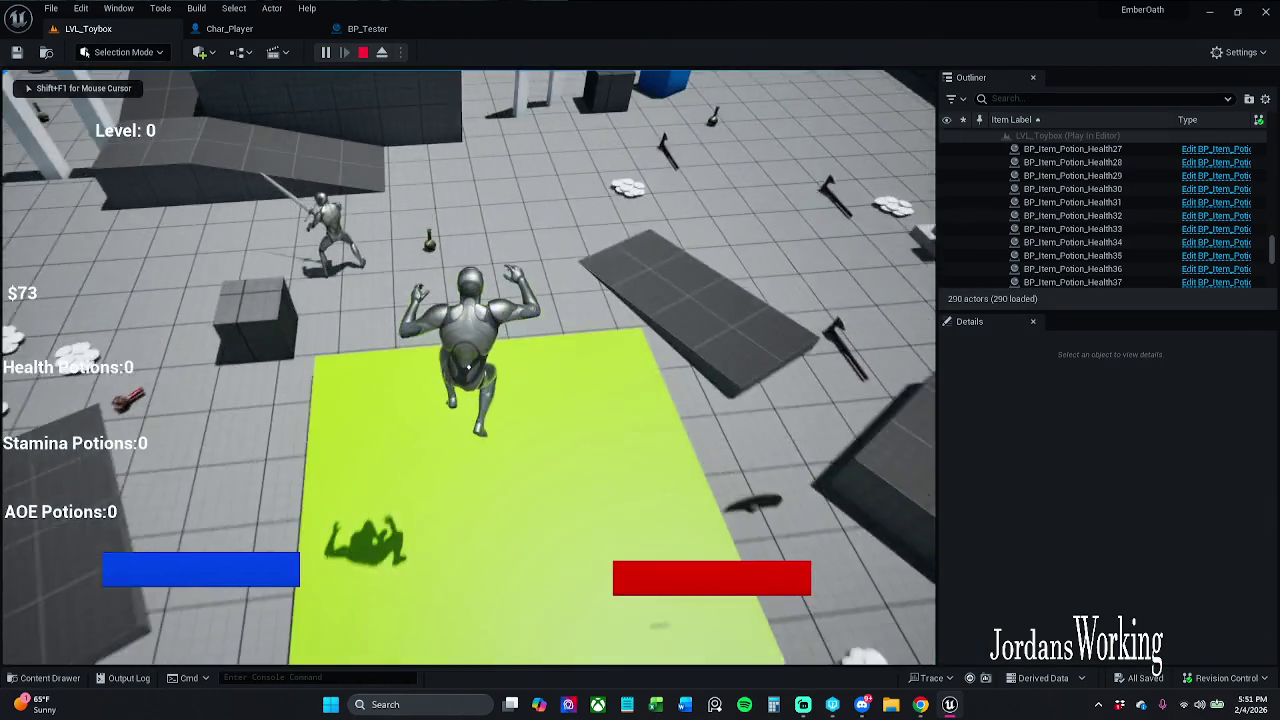
{"action": "key", "text": "w"}
{"action": "key", "text": "w"}
{"action": "key", "text": "space"}
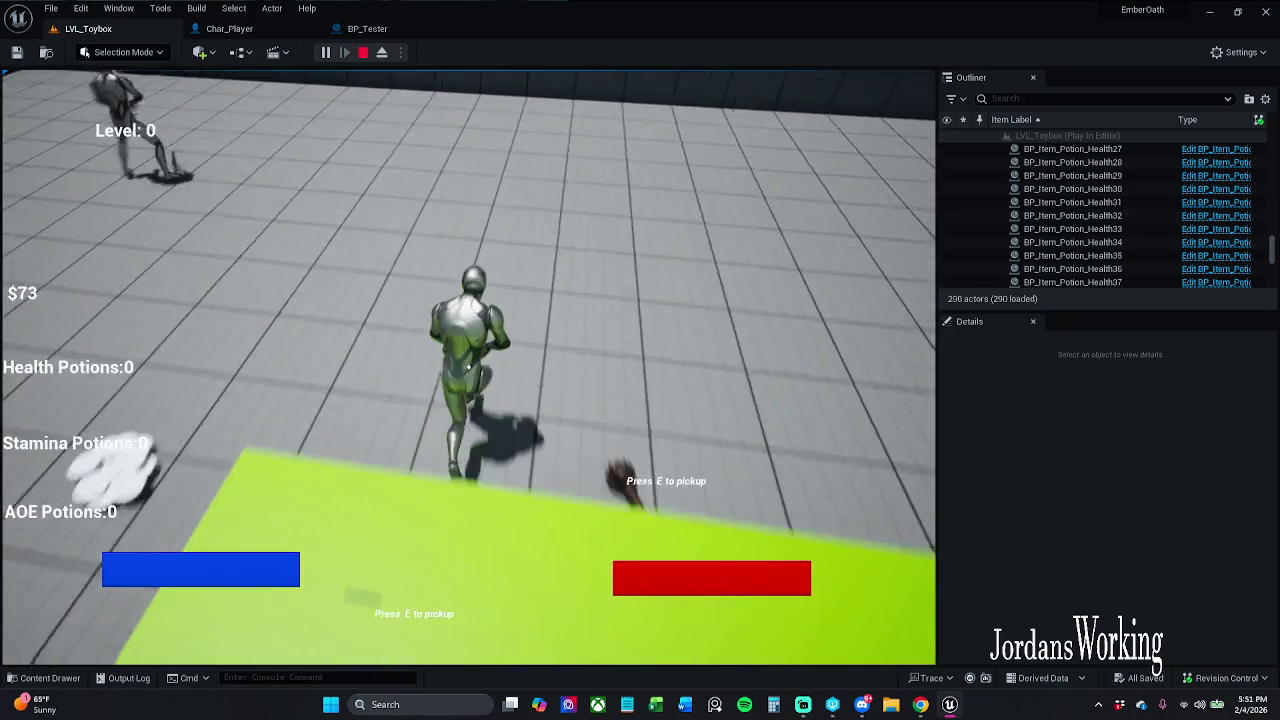
{"action": "key", "text": "w"}
{"action": "key", "text": "space"}
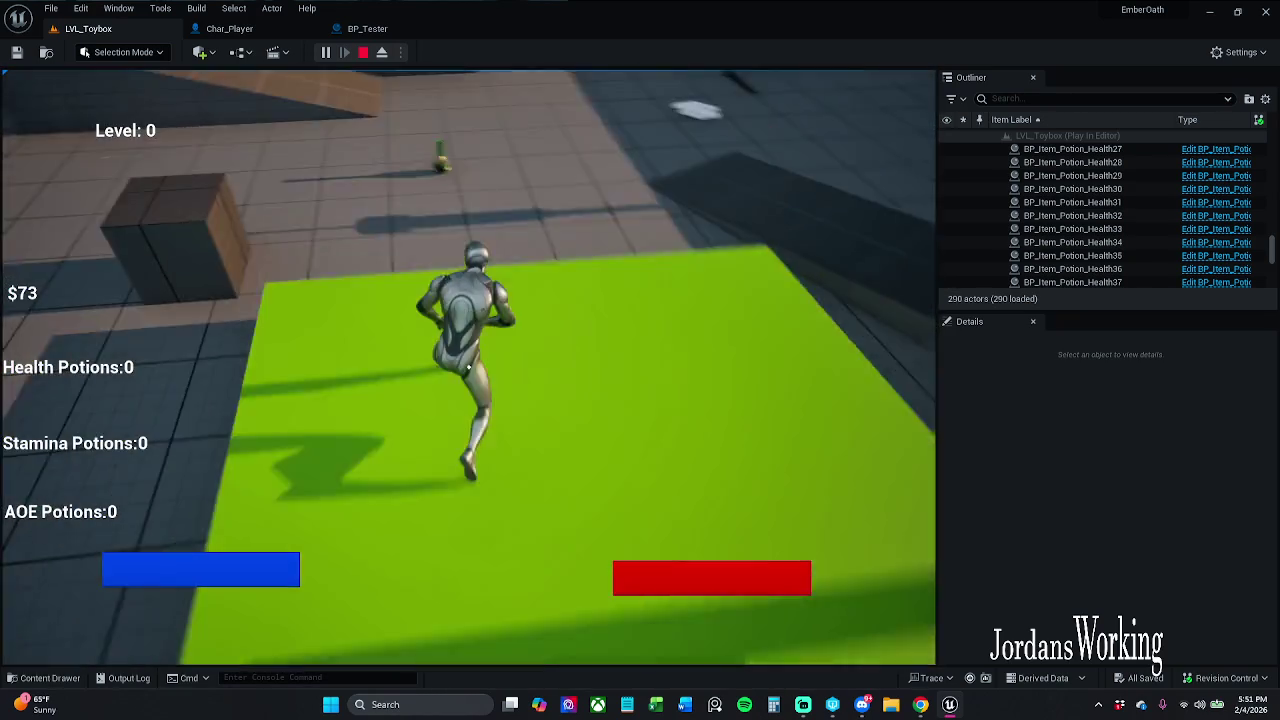
{"action": "key", "text": "w"}
{"action": "key", "text": "space"}
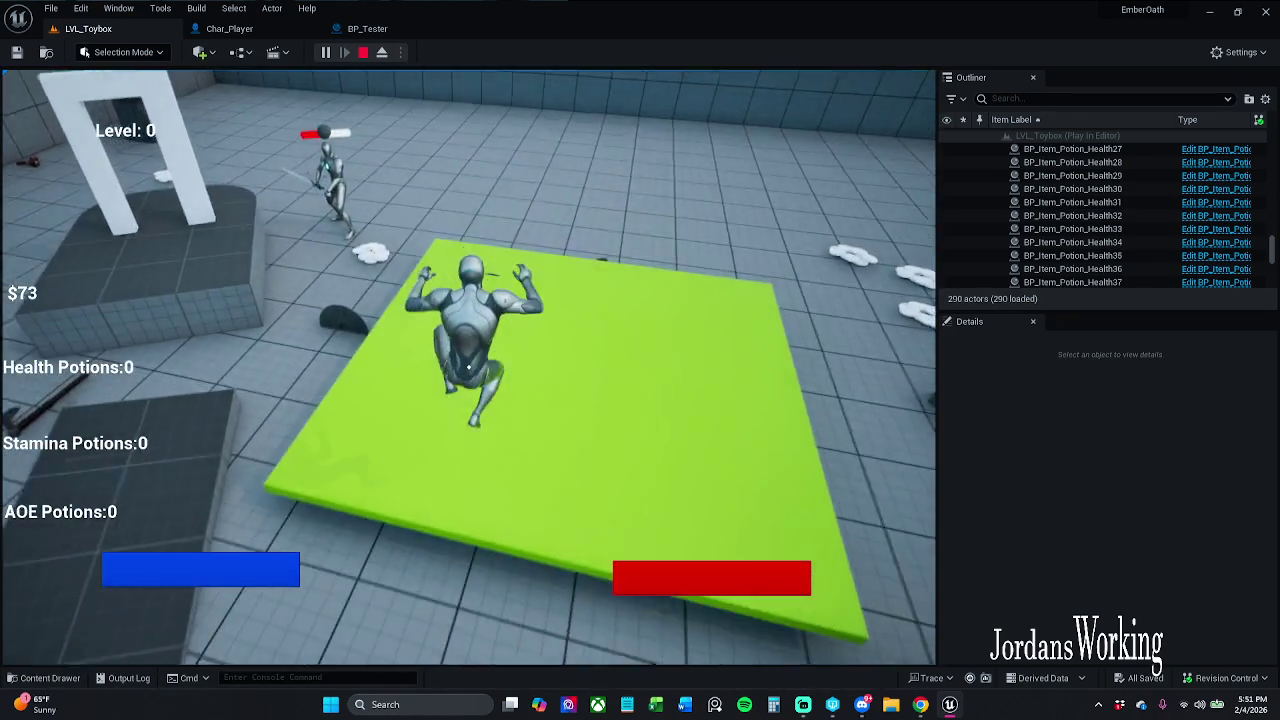
{"action": "key", "text": "w"}
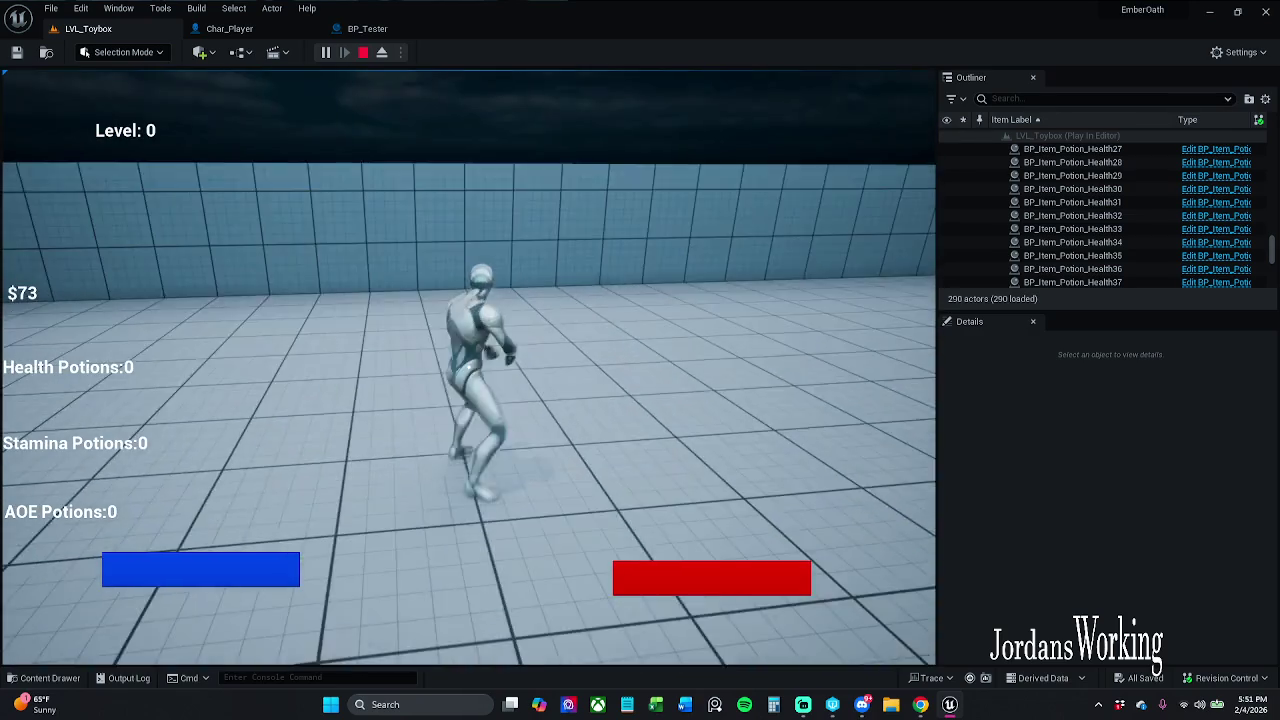
{"action": "key", "text": "w"}
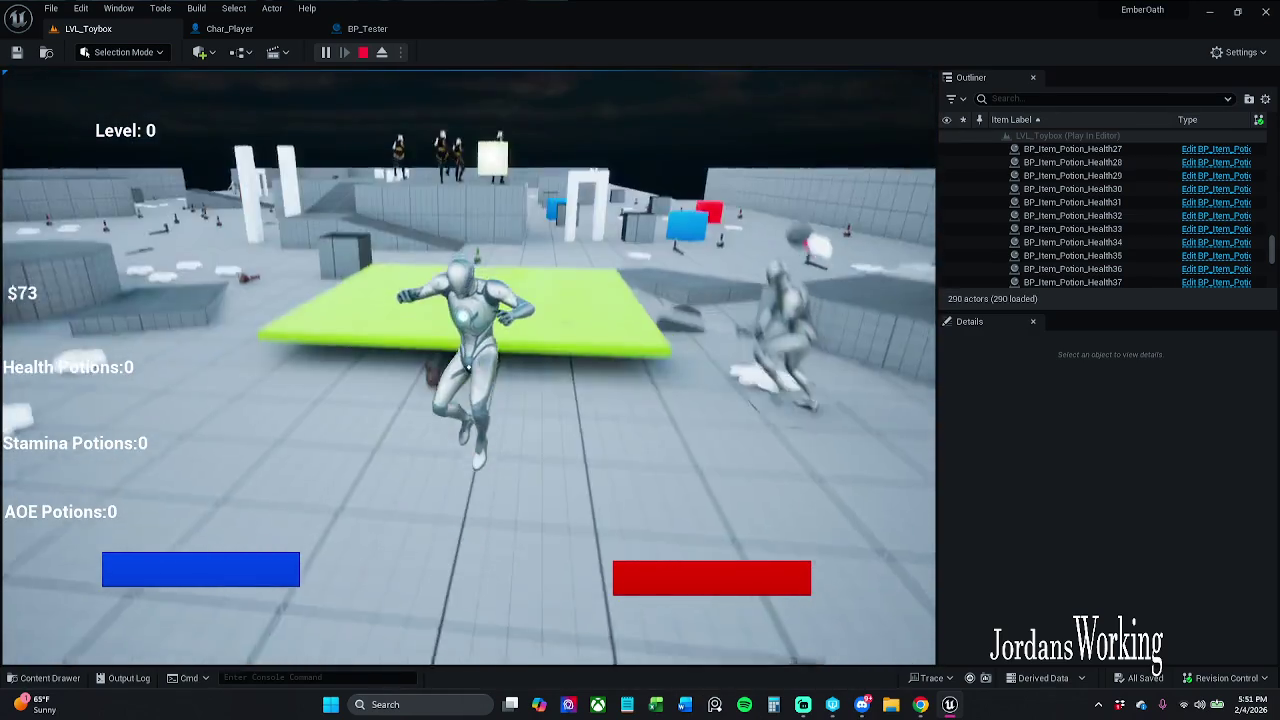
{"action": "key", "text": "space"}
{"action": "key", "text": "w"}
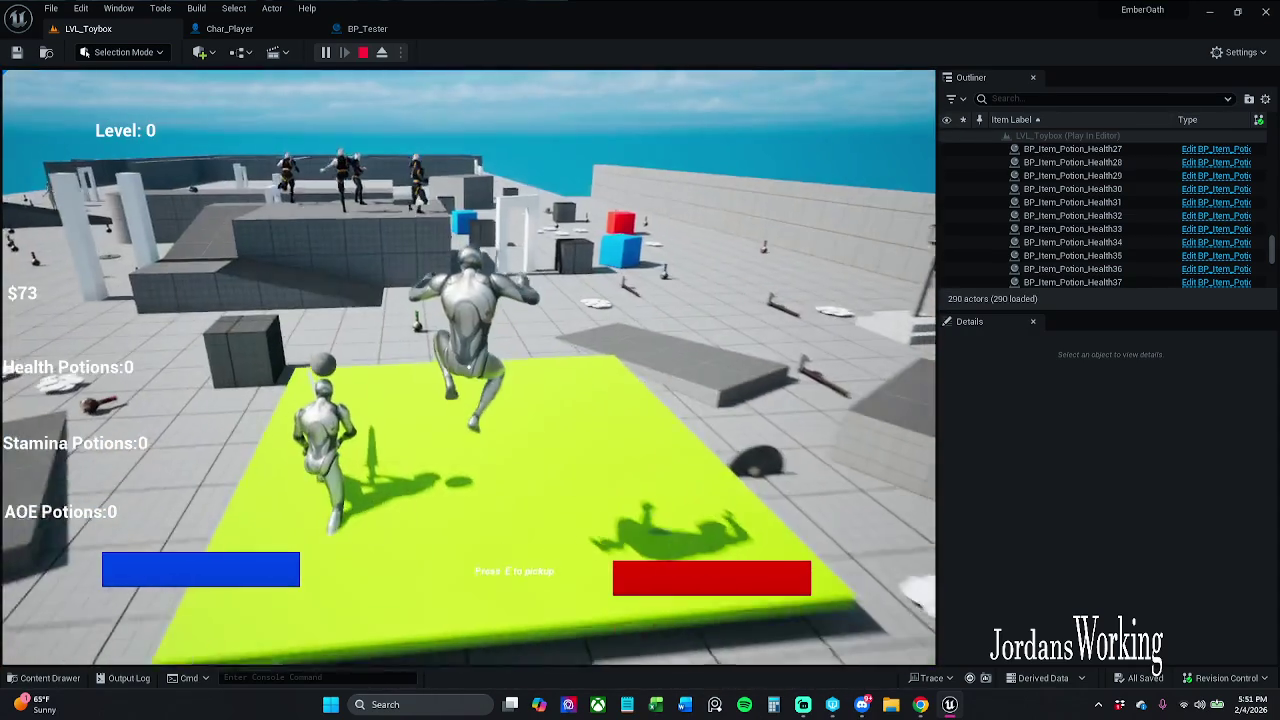
{"action": "key", "text": "w"}
{"action": "key", "text": "space"}
{"action": "key", "text": "w"}
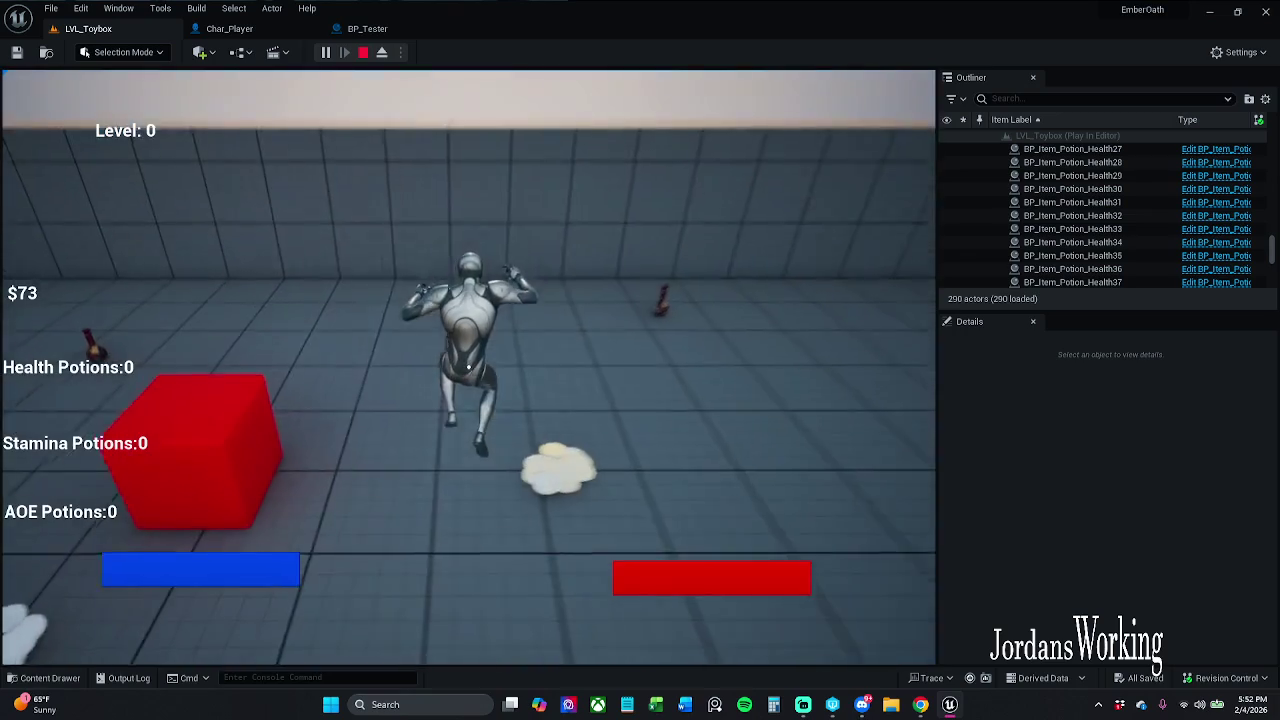